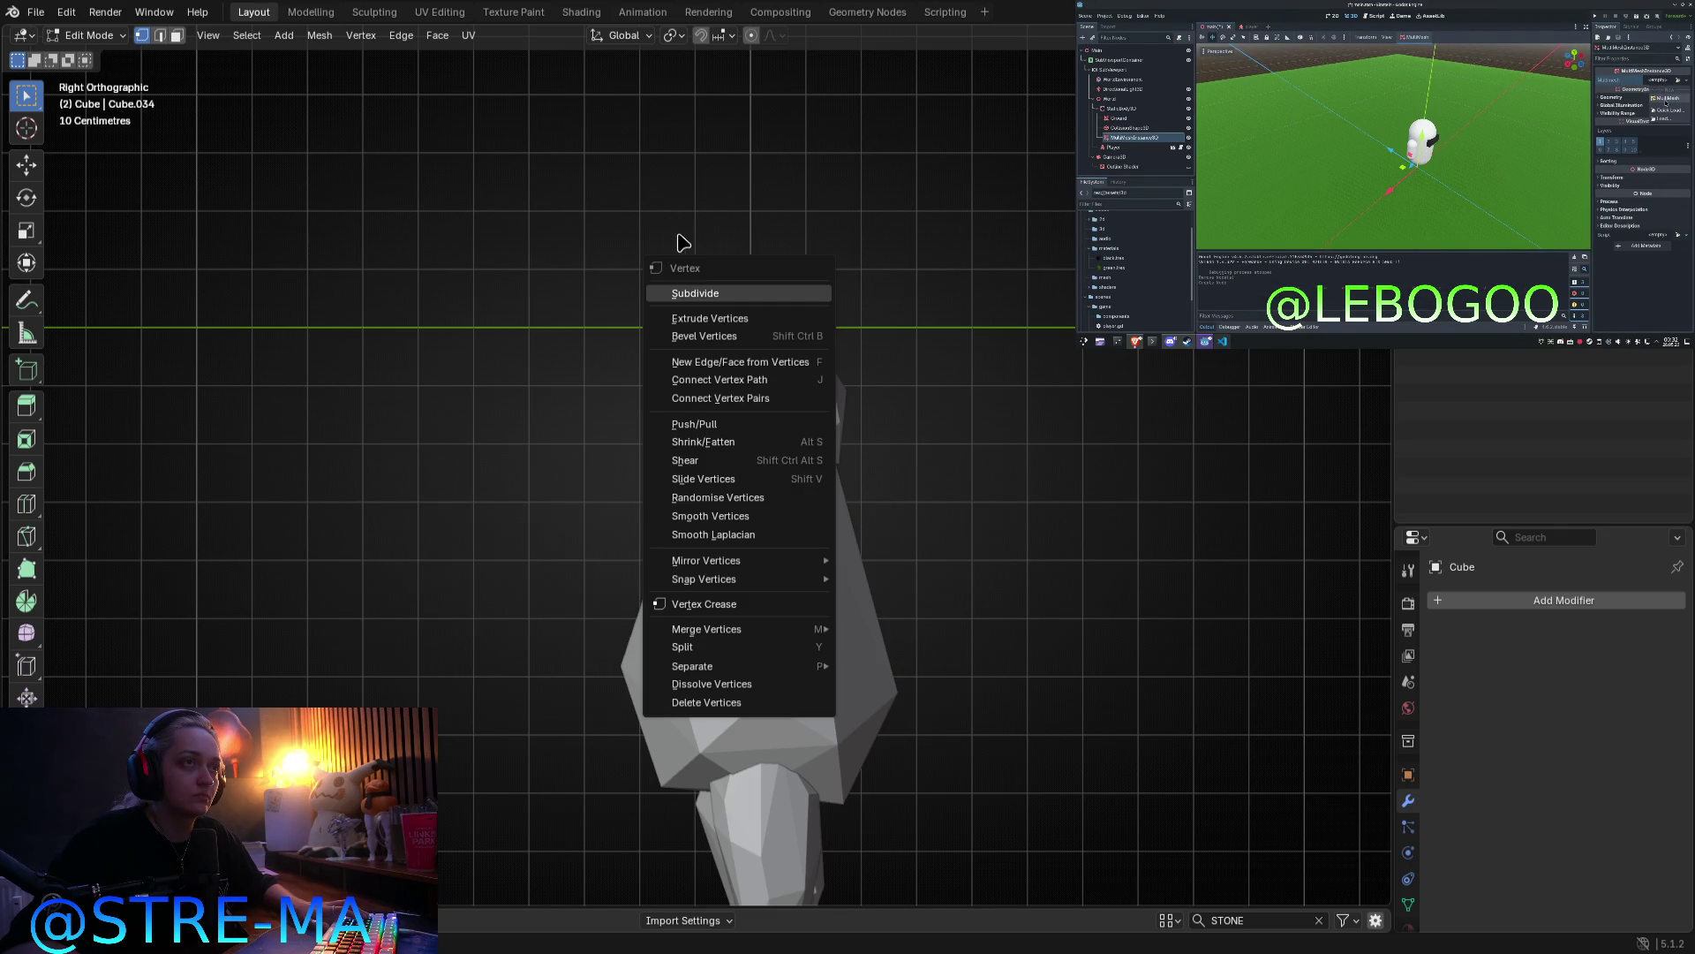
Step: Delete the extra ear piece from the golem
key("Escape")
key("Tab")
key("Delete")
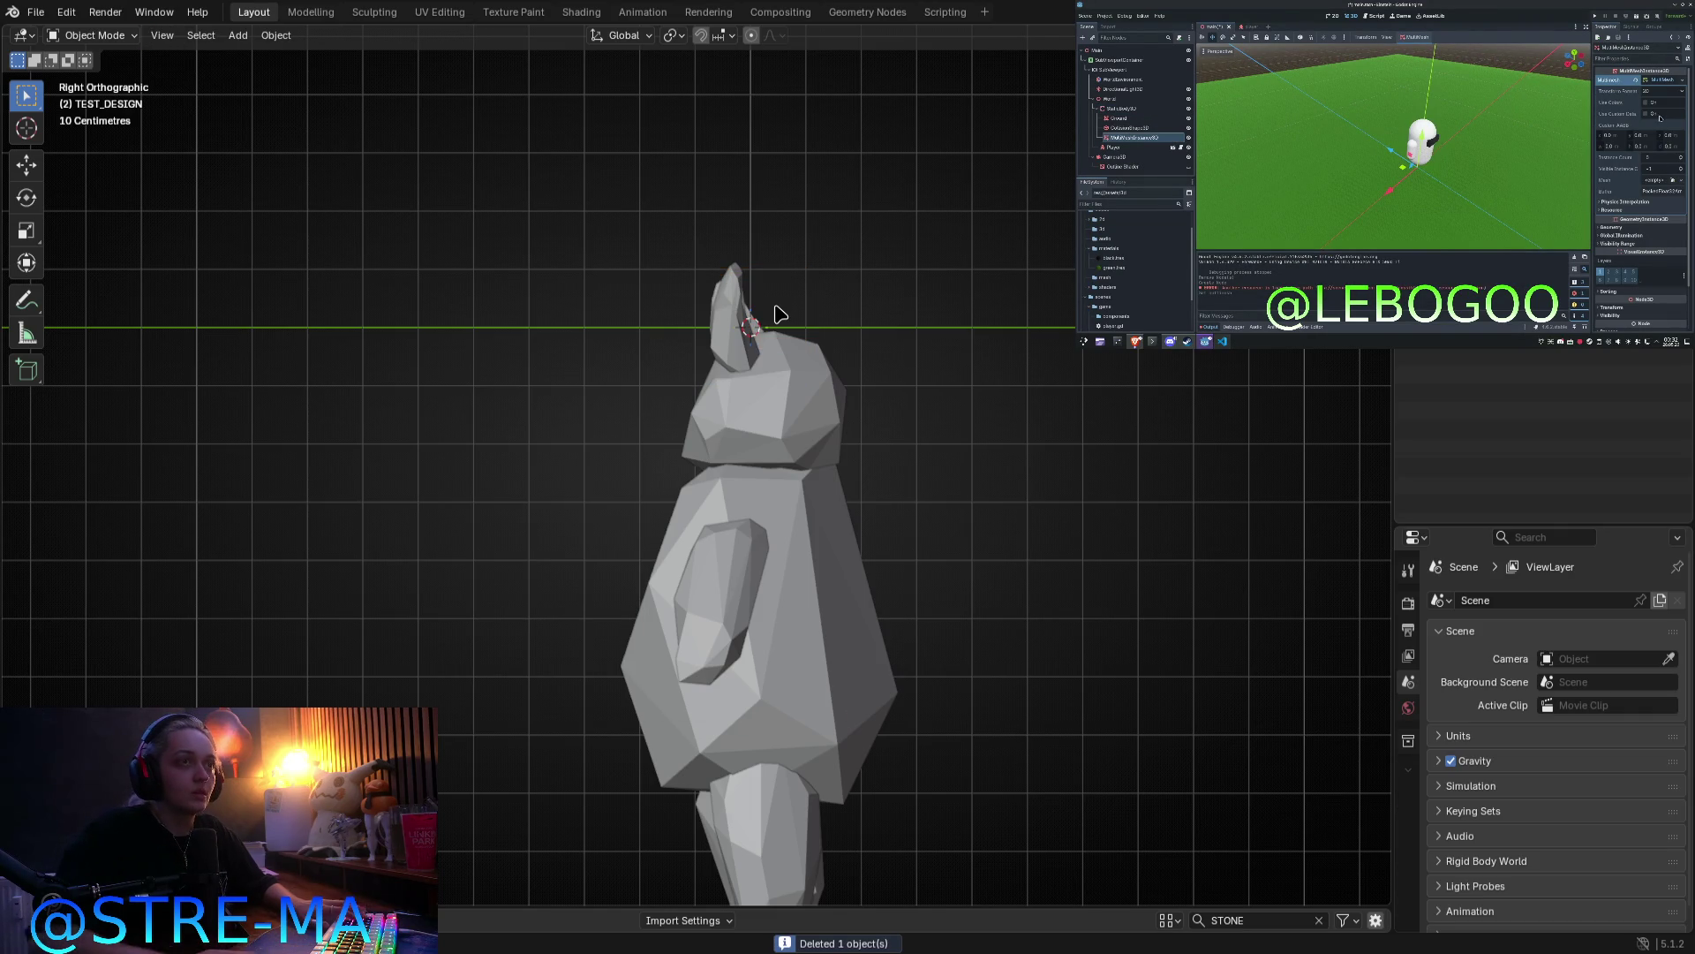
key("shift+a")
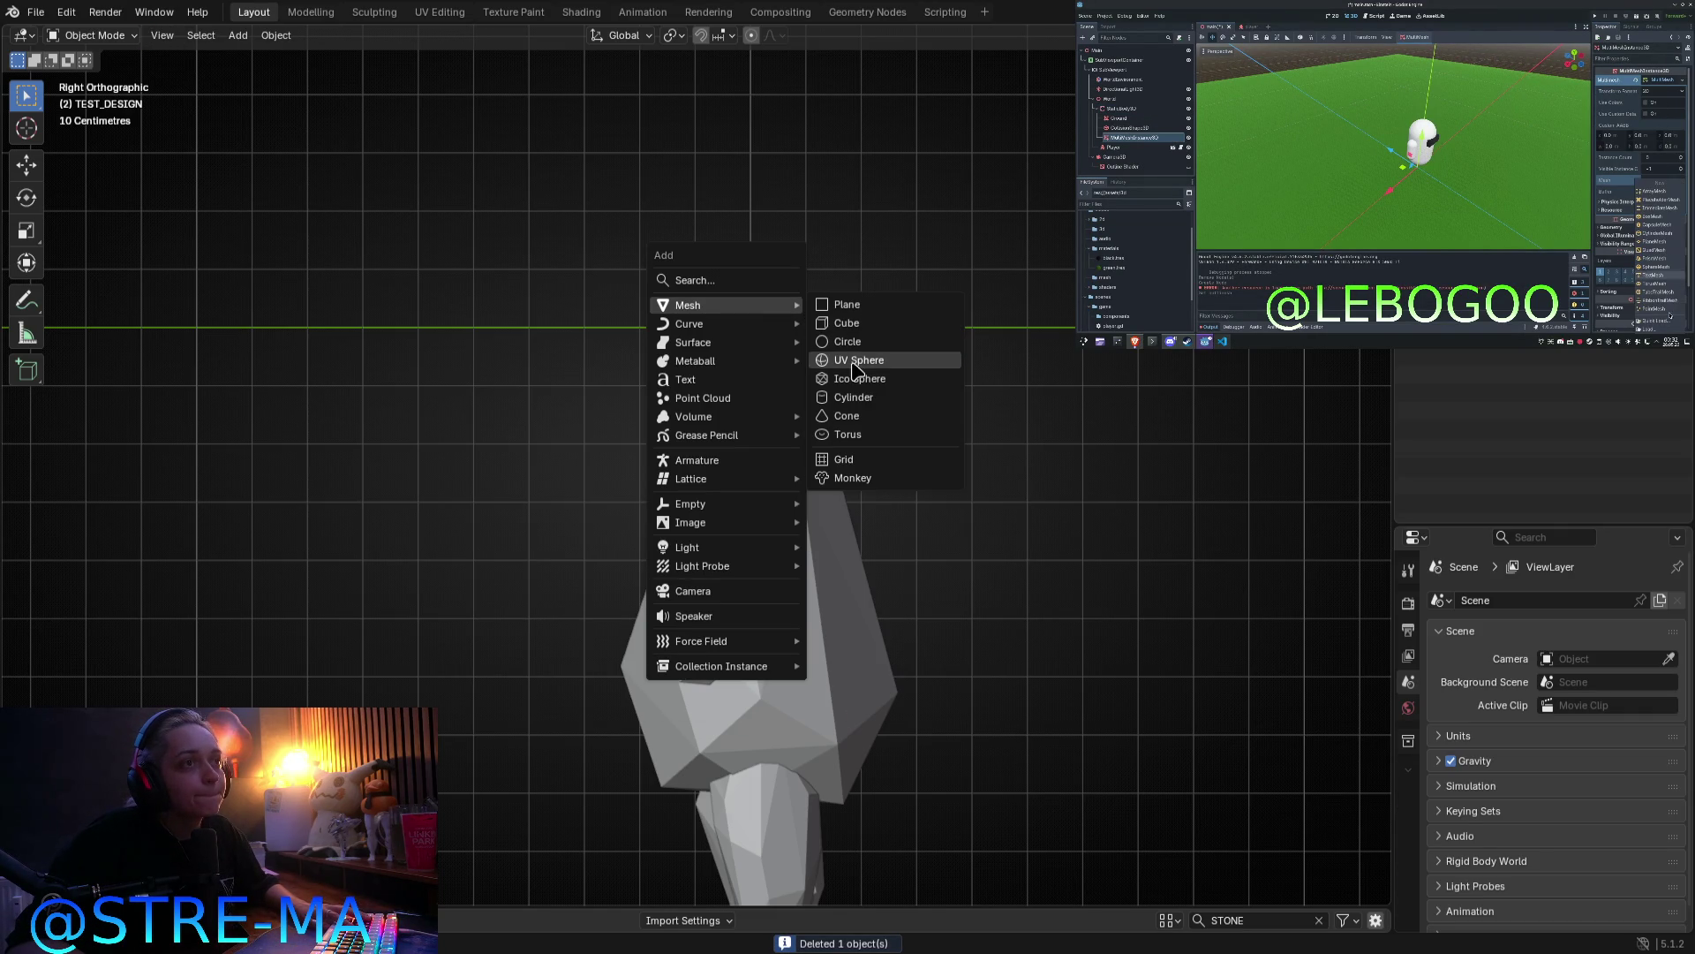
key("Escape")
Step: Duplicate the golem's head in place as HEAD.001
left_click(756, 402)
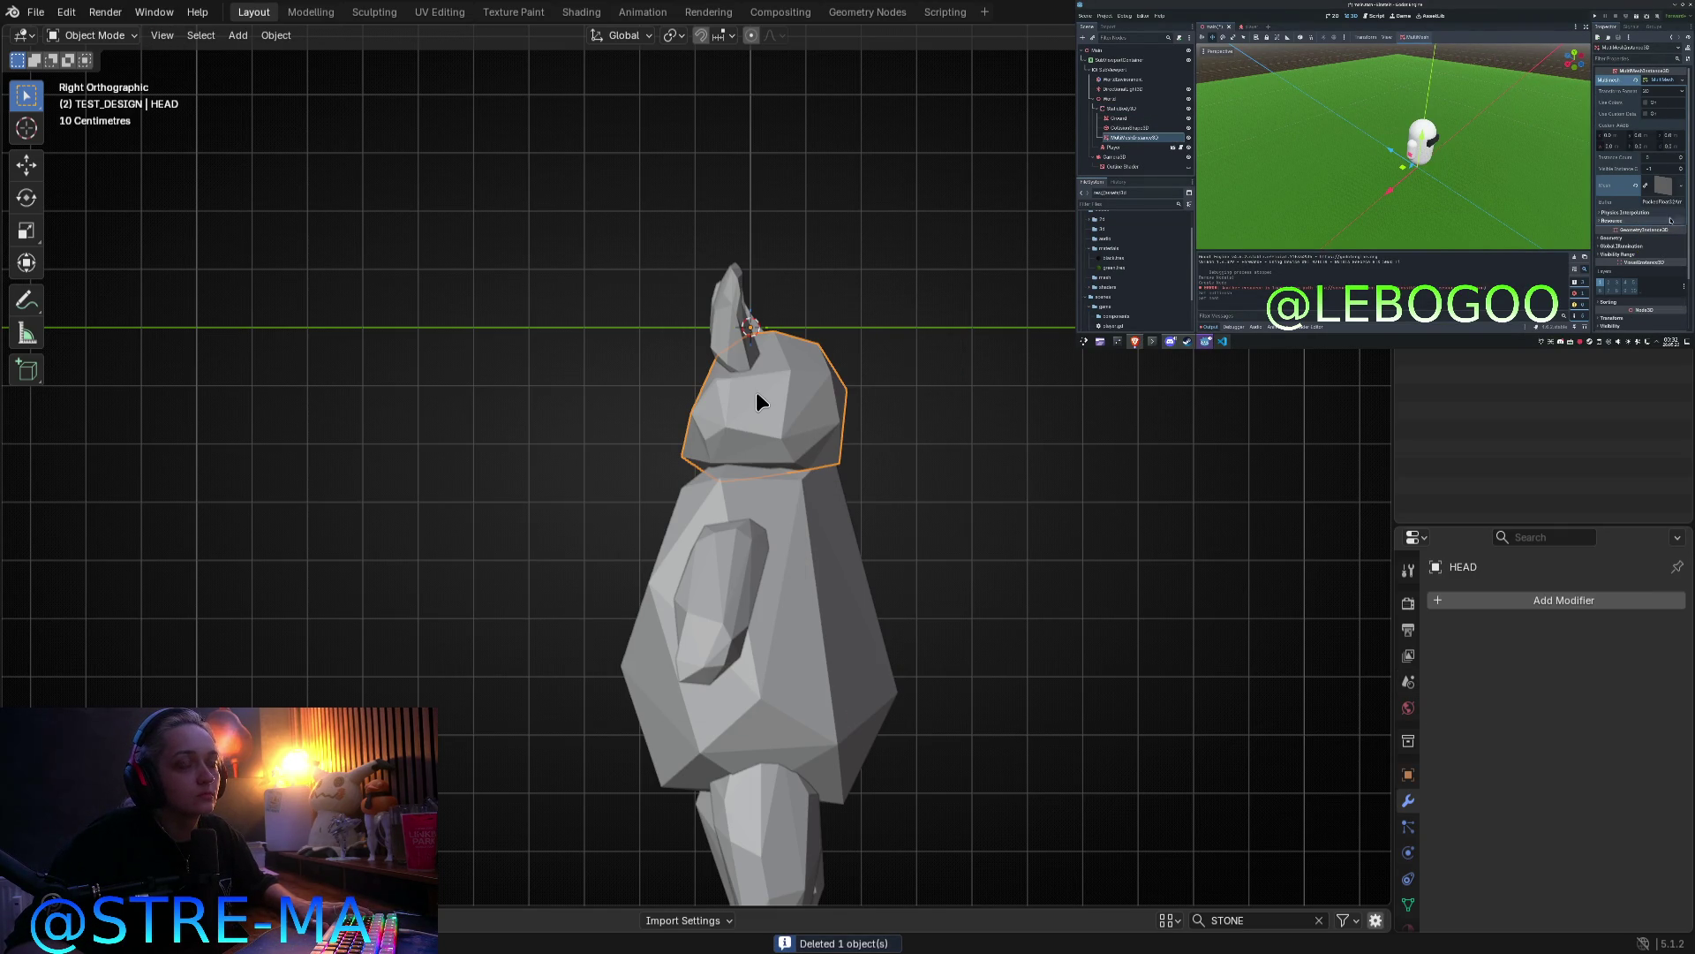
key("shift+d")
right_click(478, 391)
key("Tab")
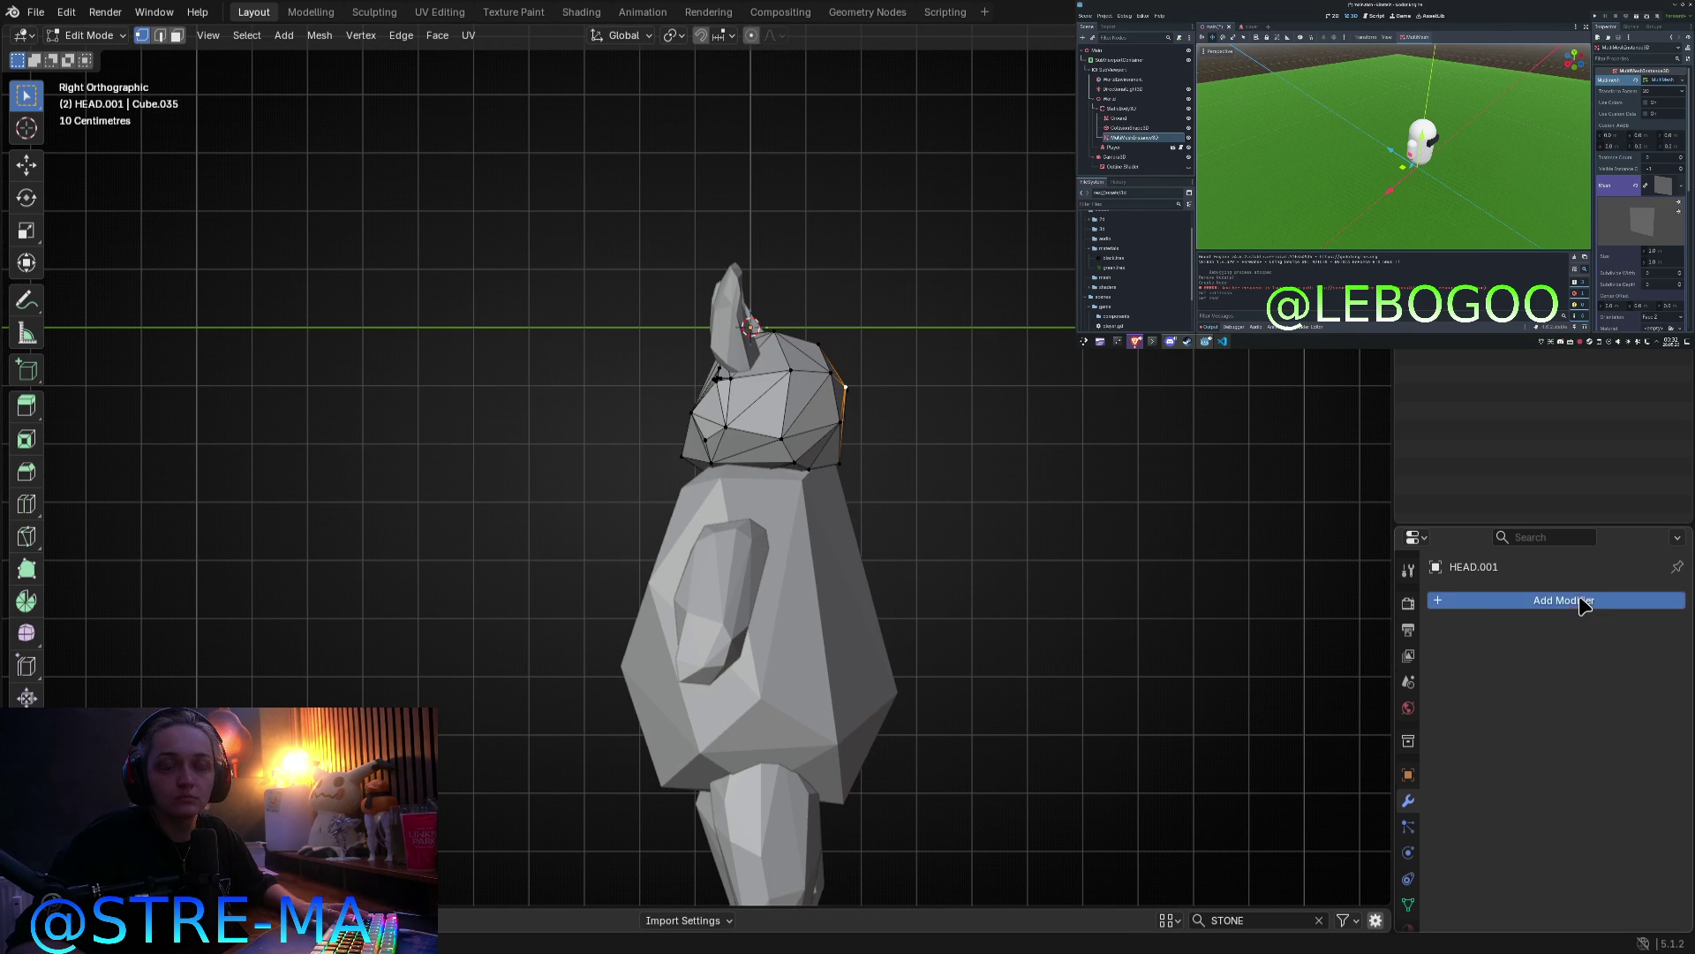
Step: Add a Decimate modifier to the head copy and lower its Ratio to about 0.35
left_click(1580, 602)
type("de")
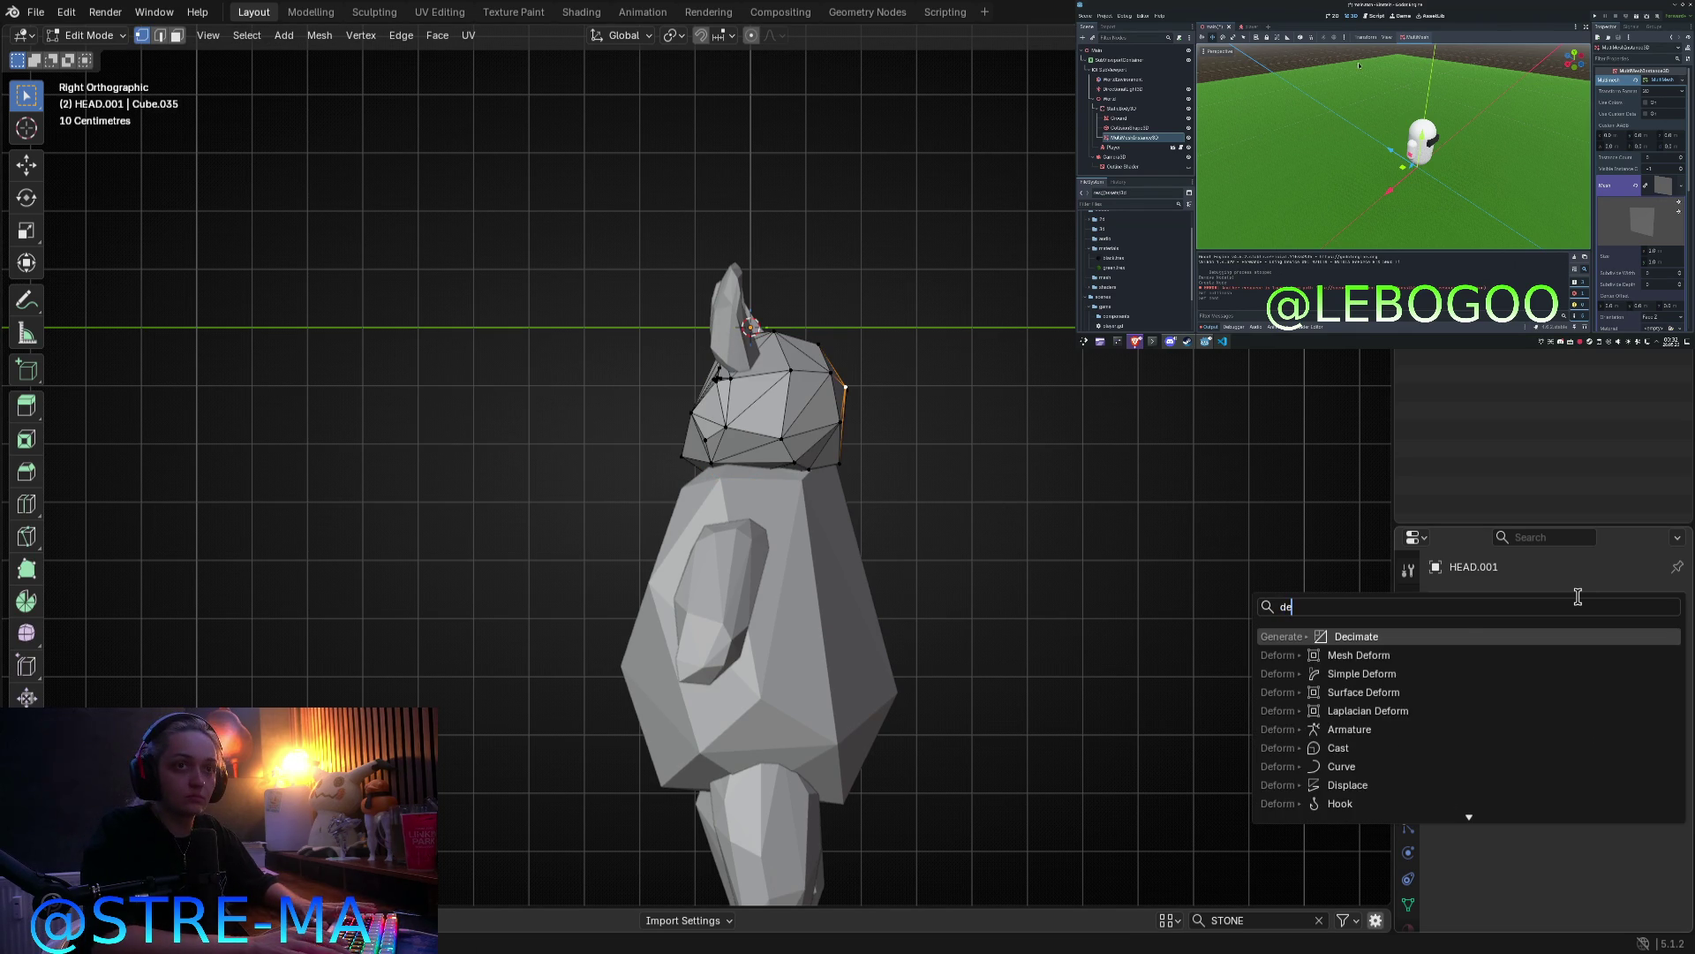
key("Return")
key("Tab")
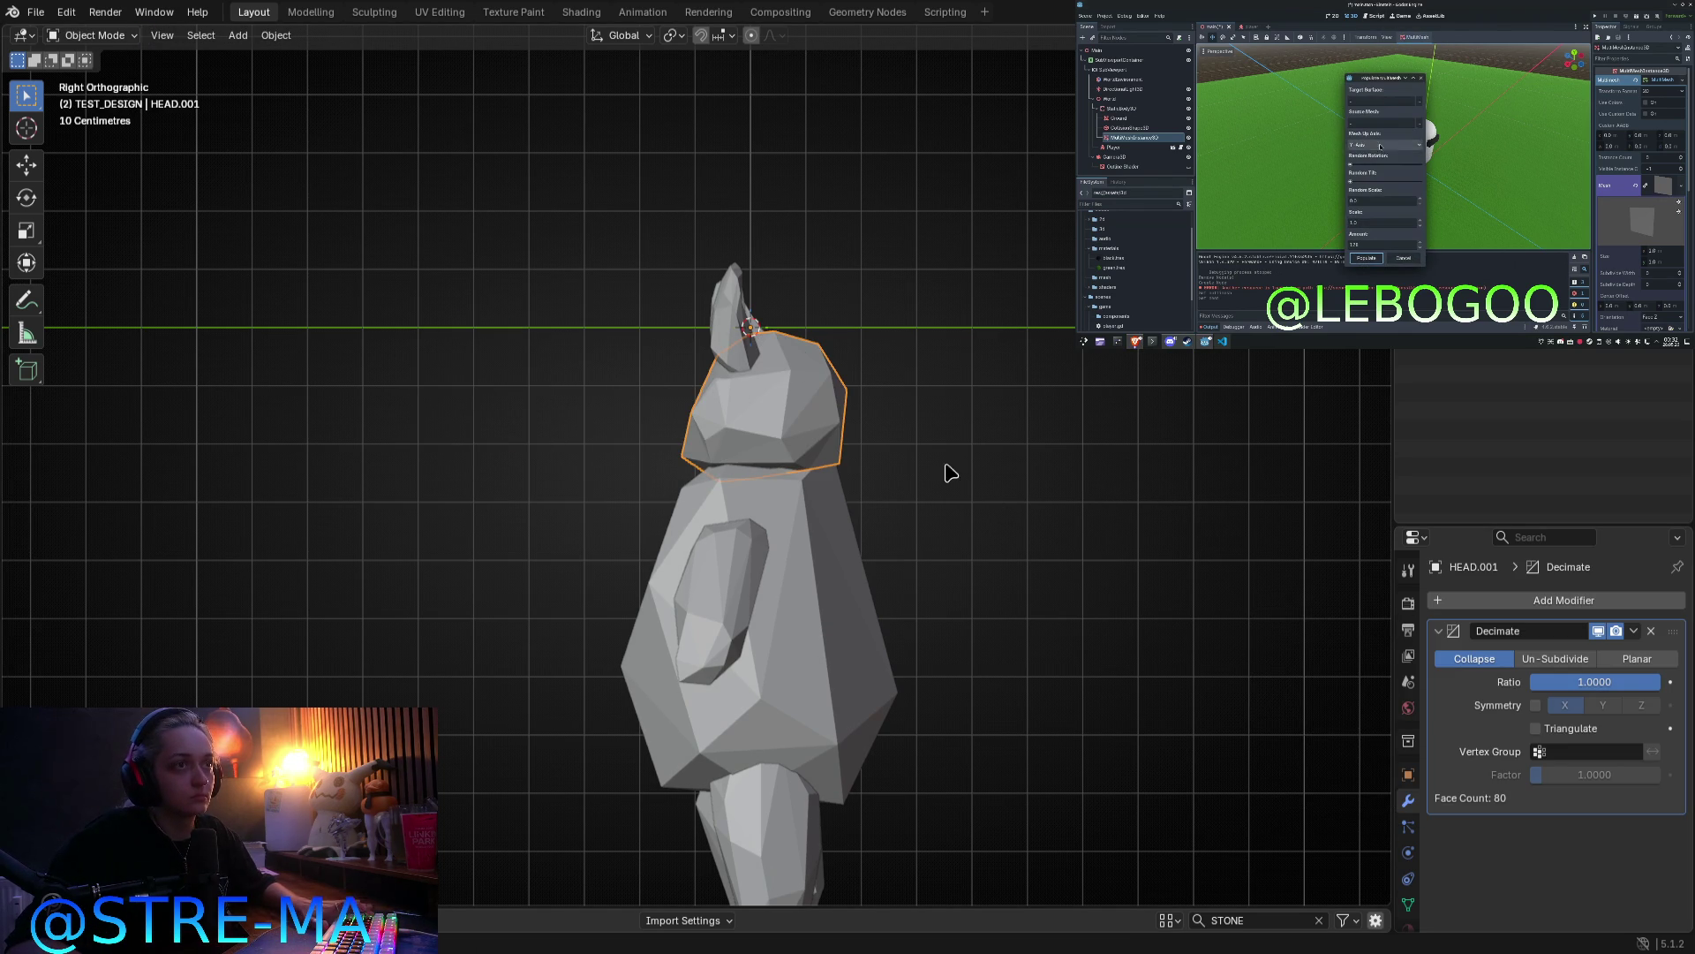
left_click_drag(1594, 682, 1537, 682)
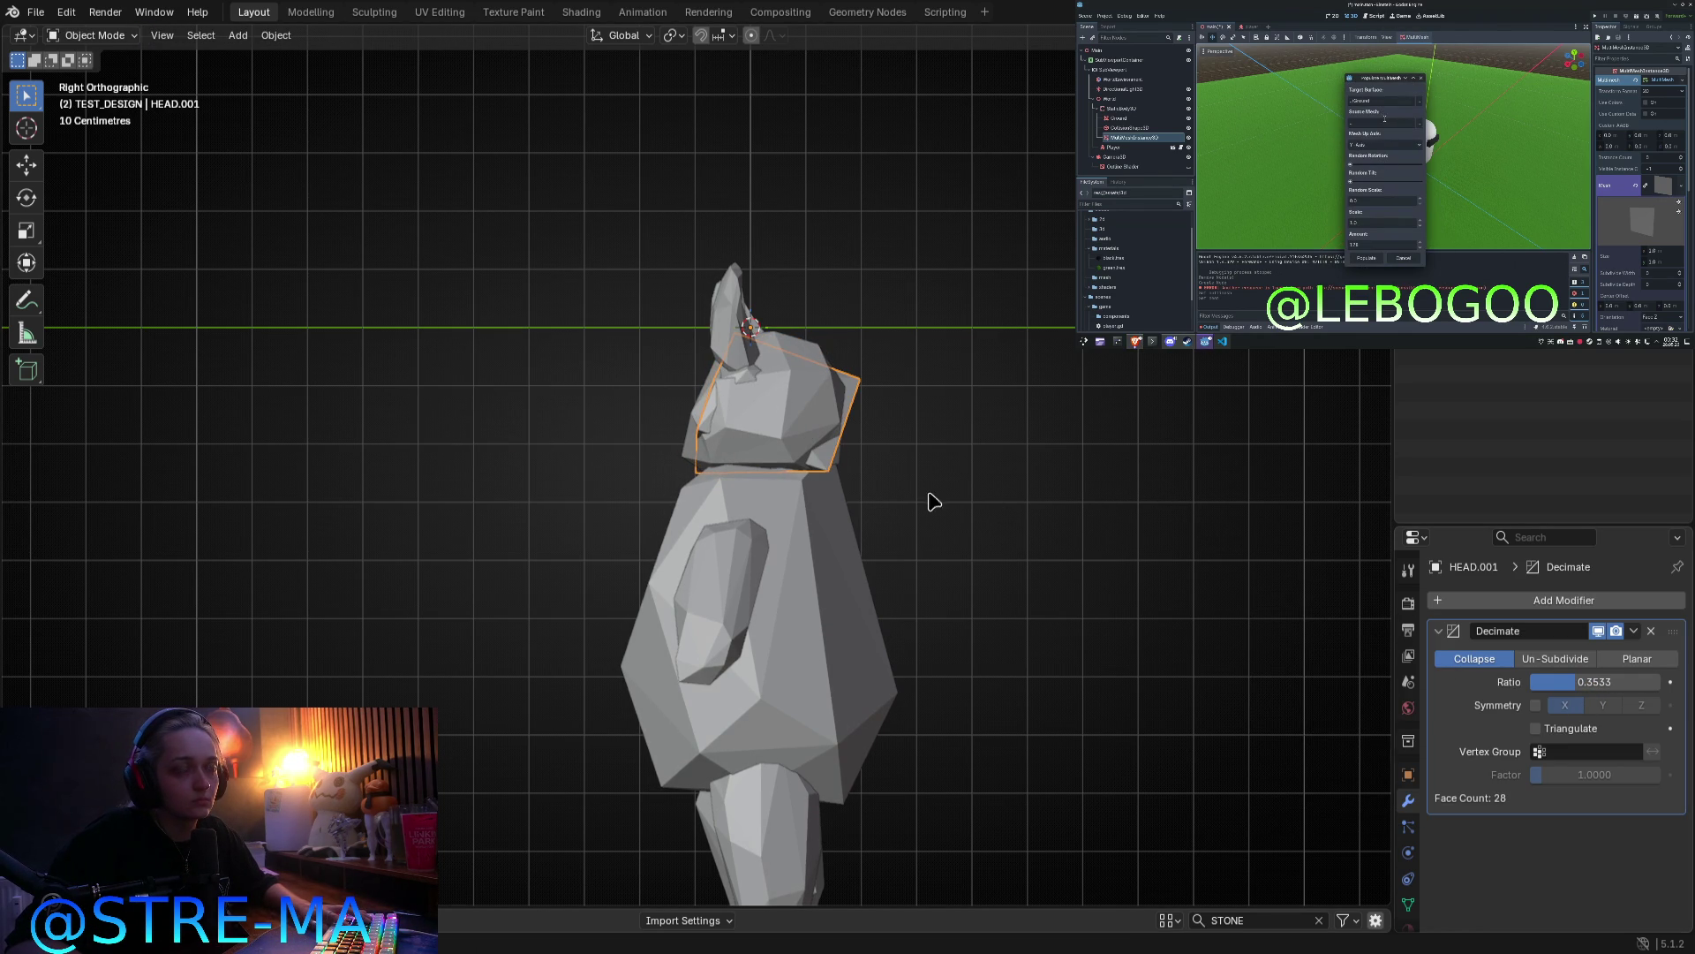
Step: Apply the Decimate modifier, leaving 28 faces, and pull some faces toward the face front
key("Tab")
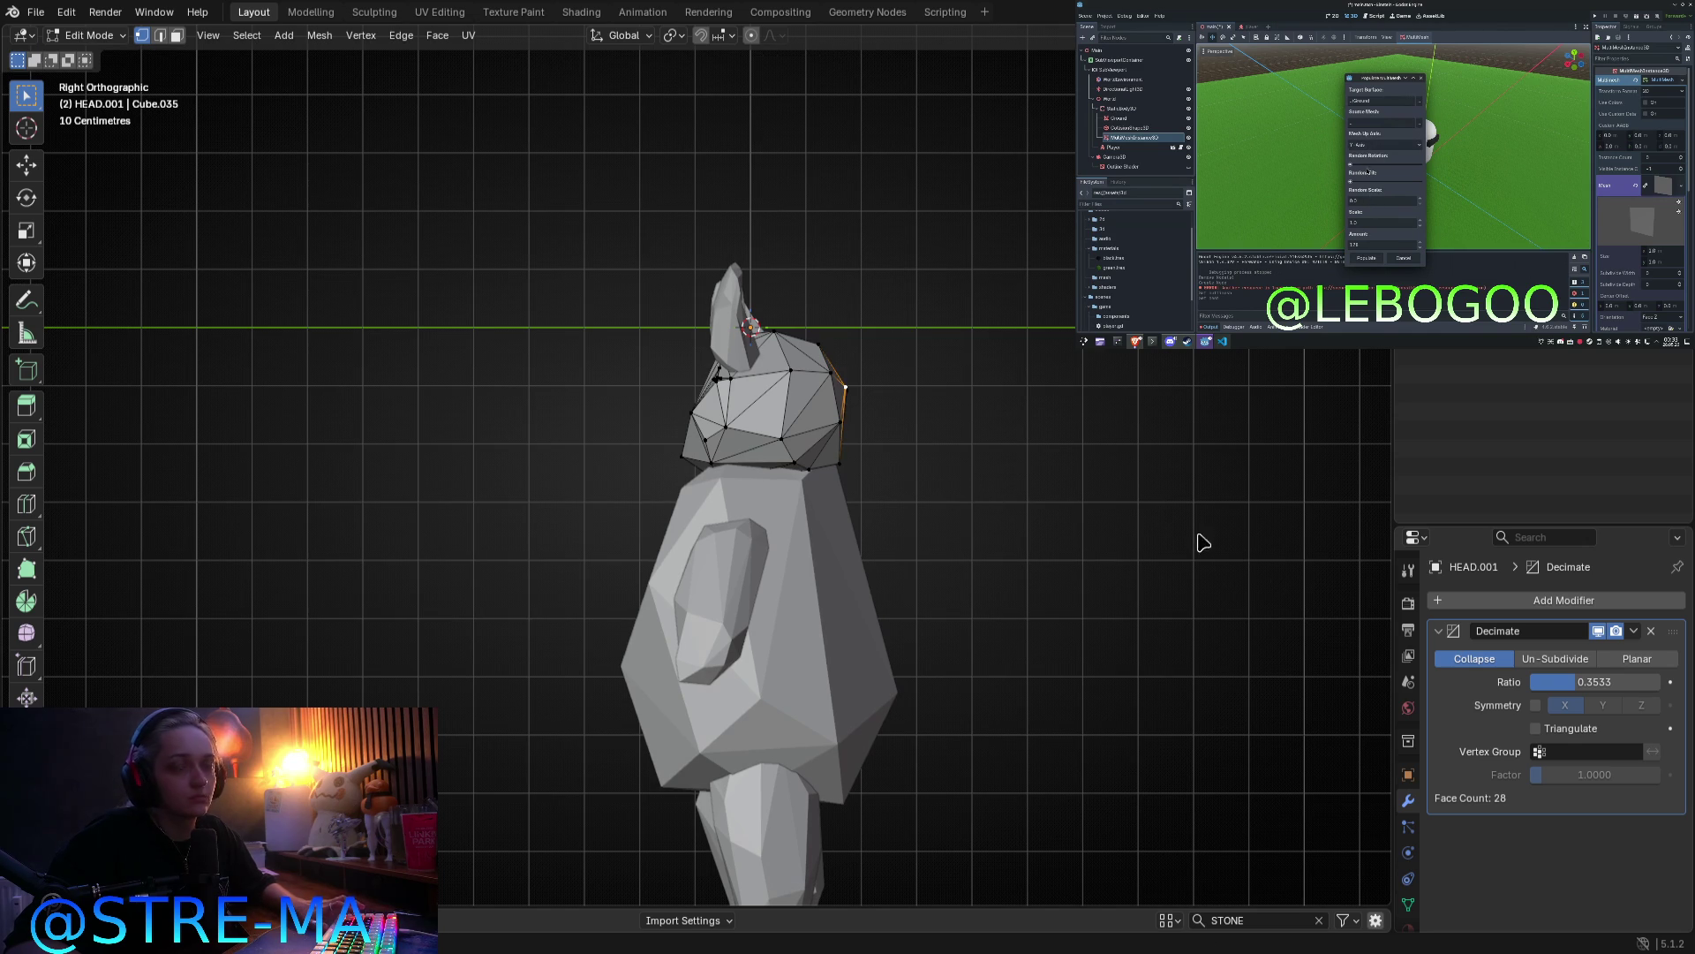
key("Tab")
left_click(1636, 633)
left_click(1545, 649)
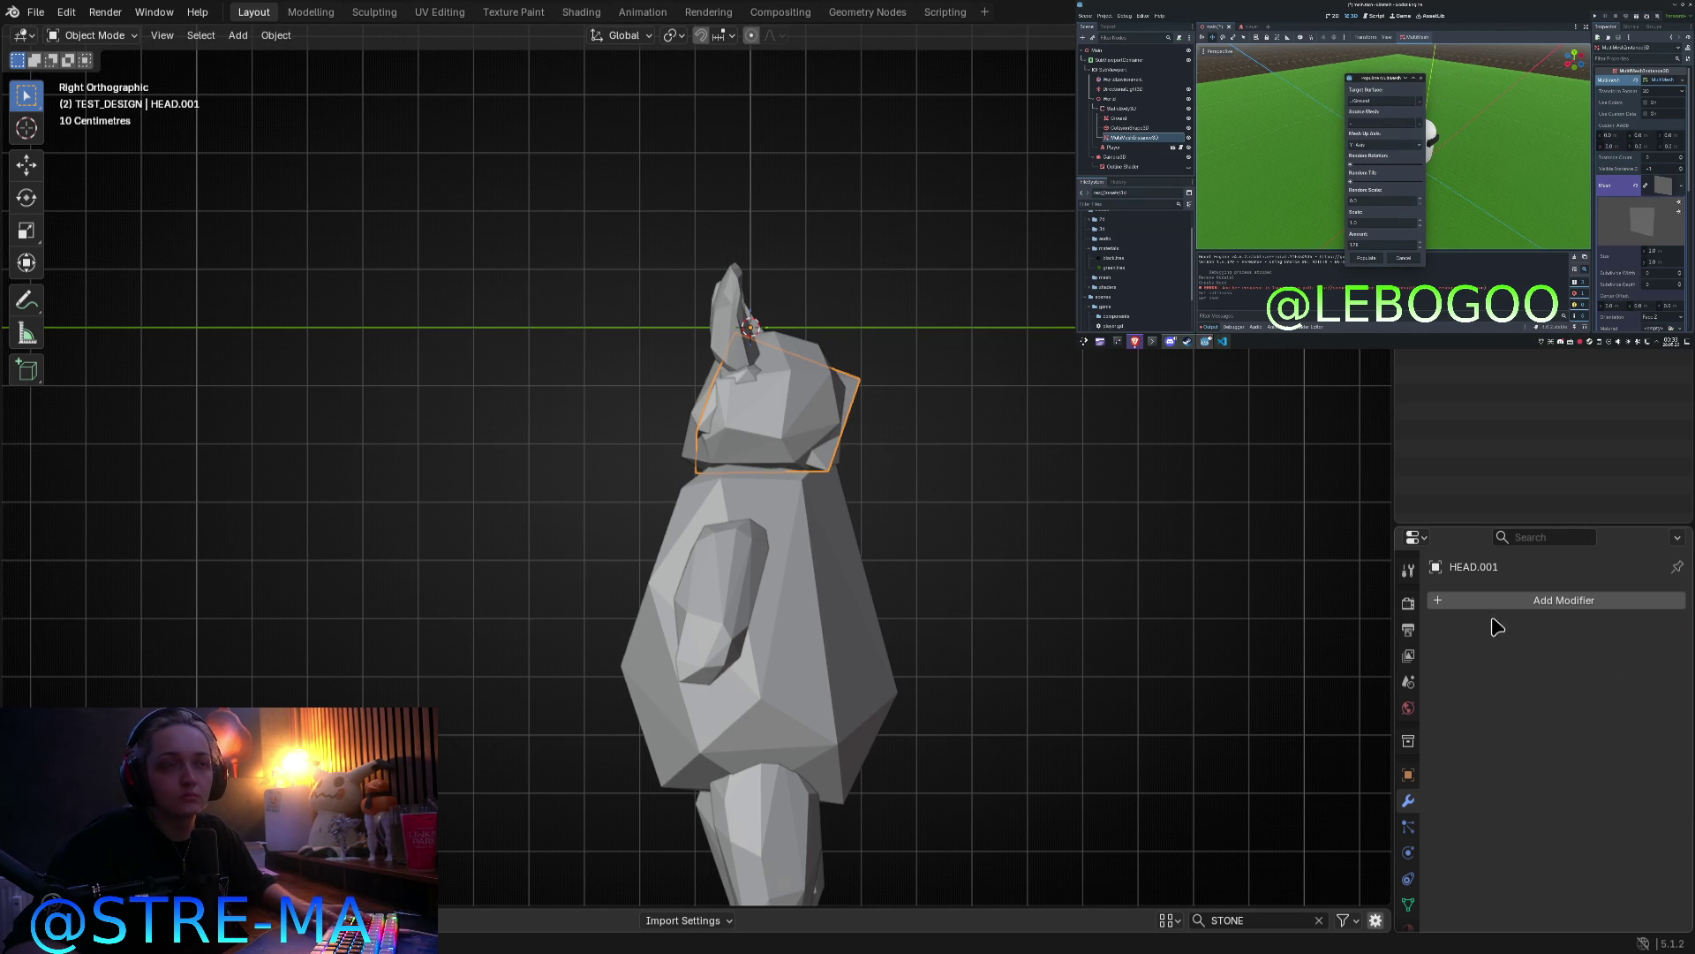
key("Tab")
key("g")
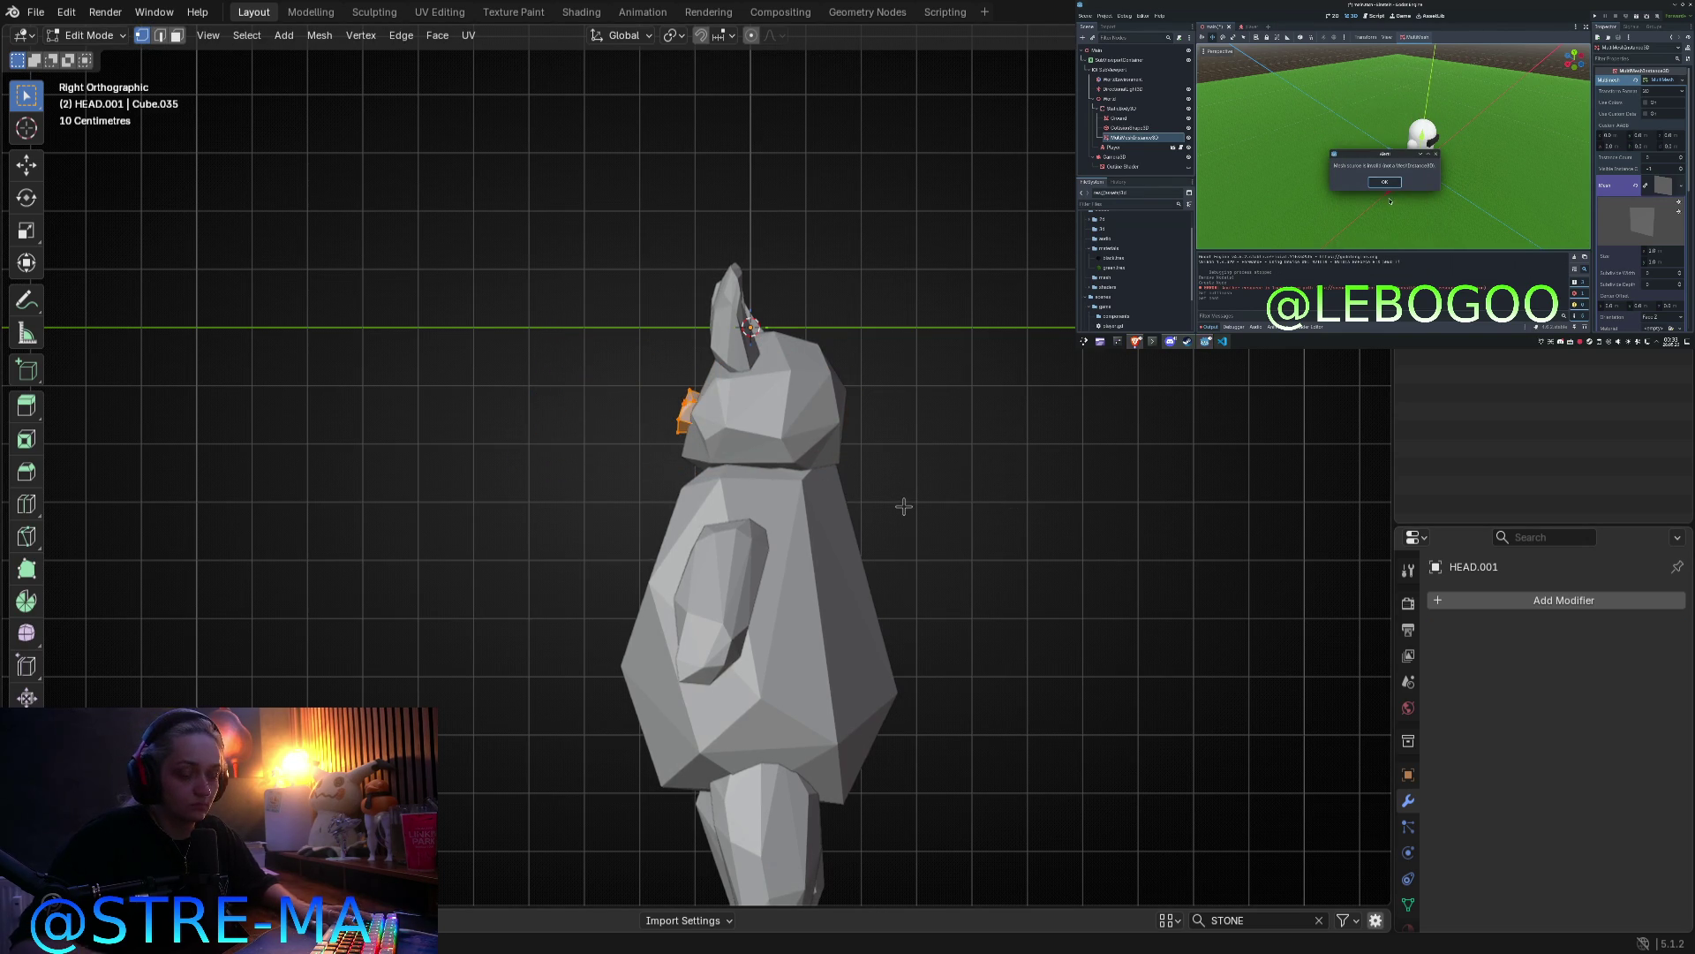
Step: Shrink the piece and place it on the front of the face as the first eye
key("KP_1")
left_click(914, 481)
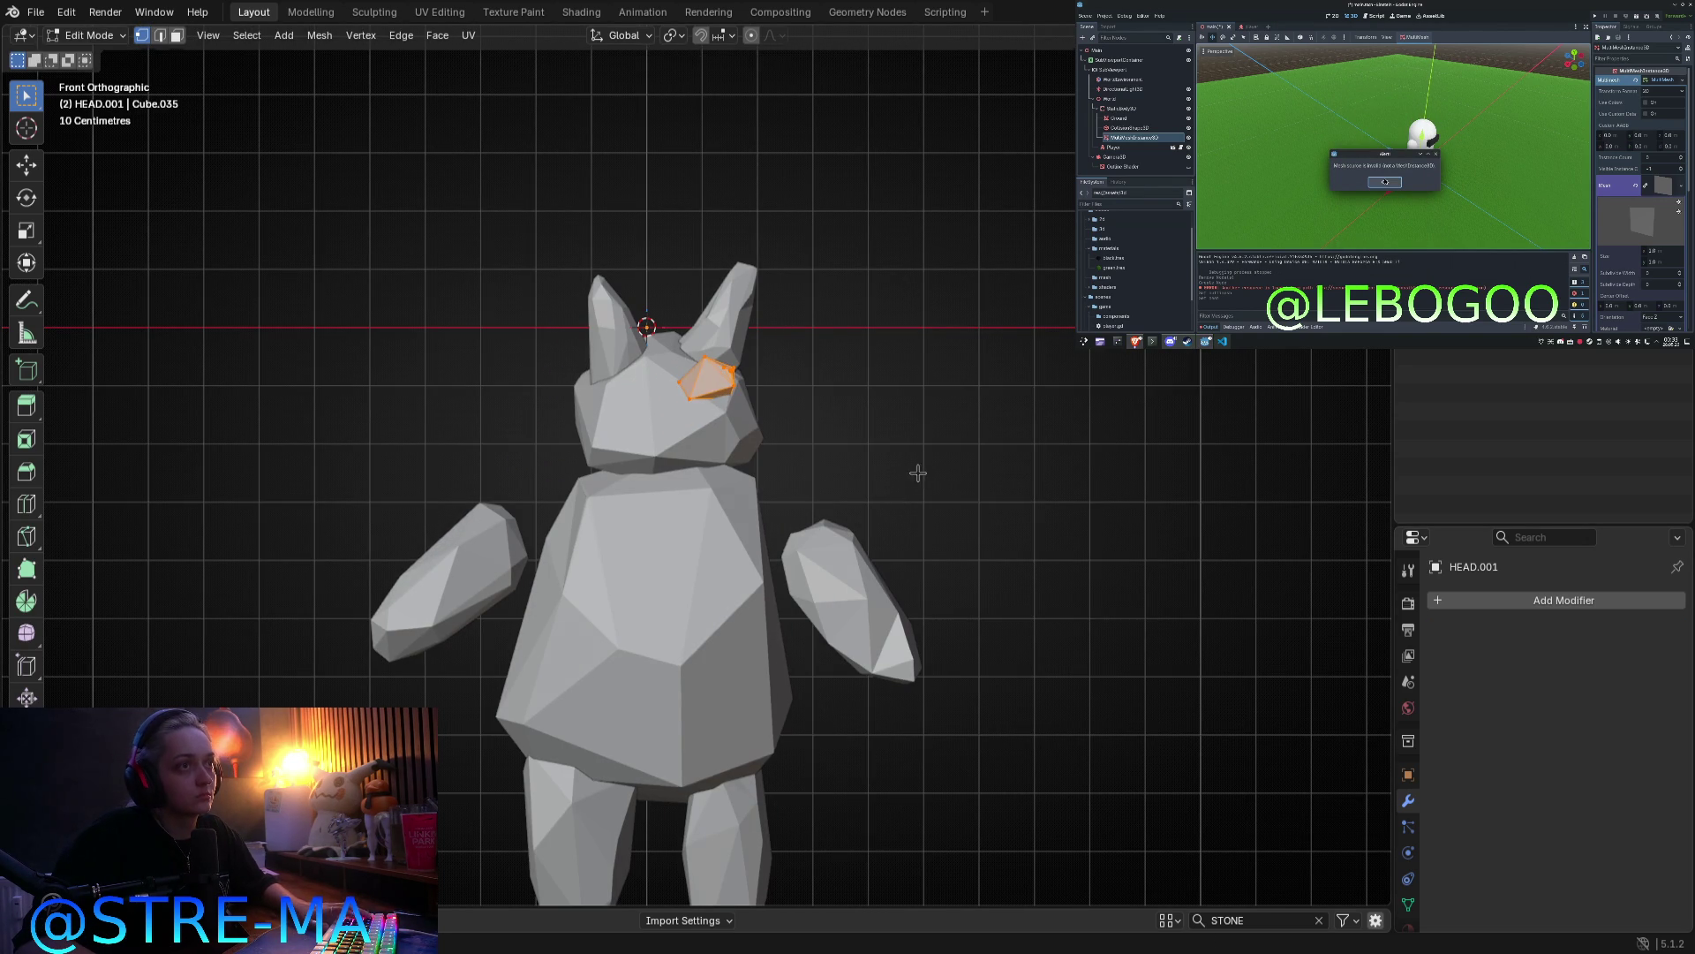
key("s")
left_click(861, 457)
key("g")
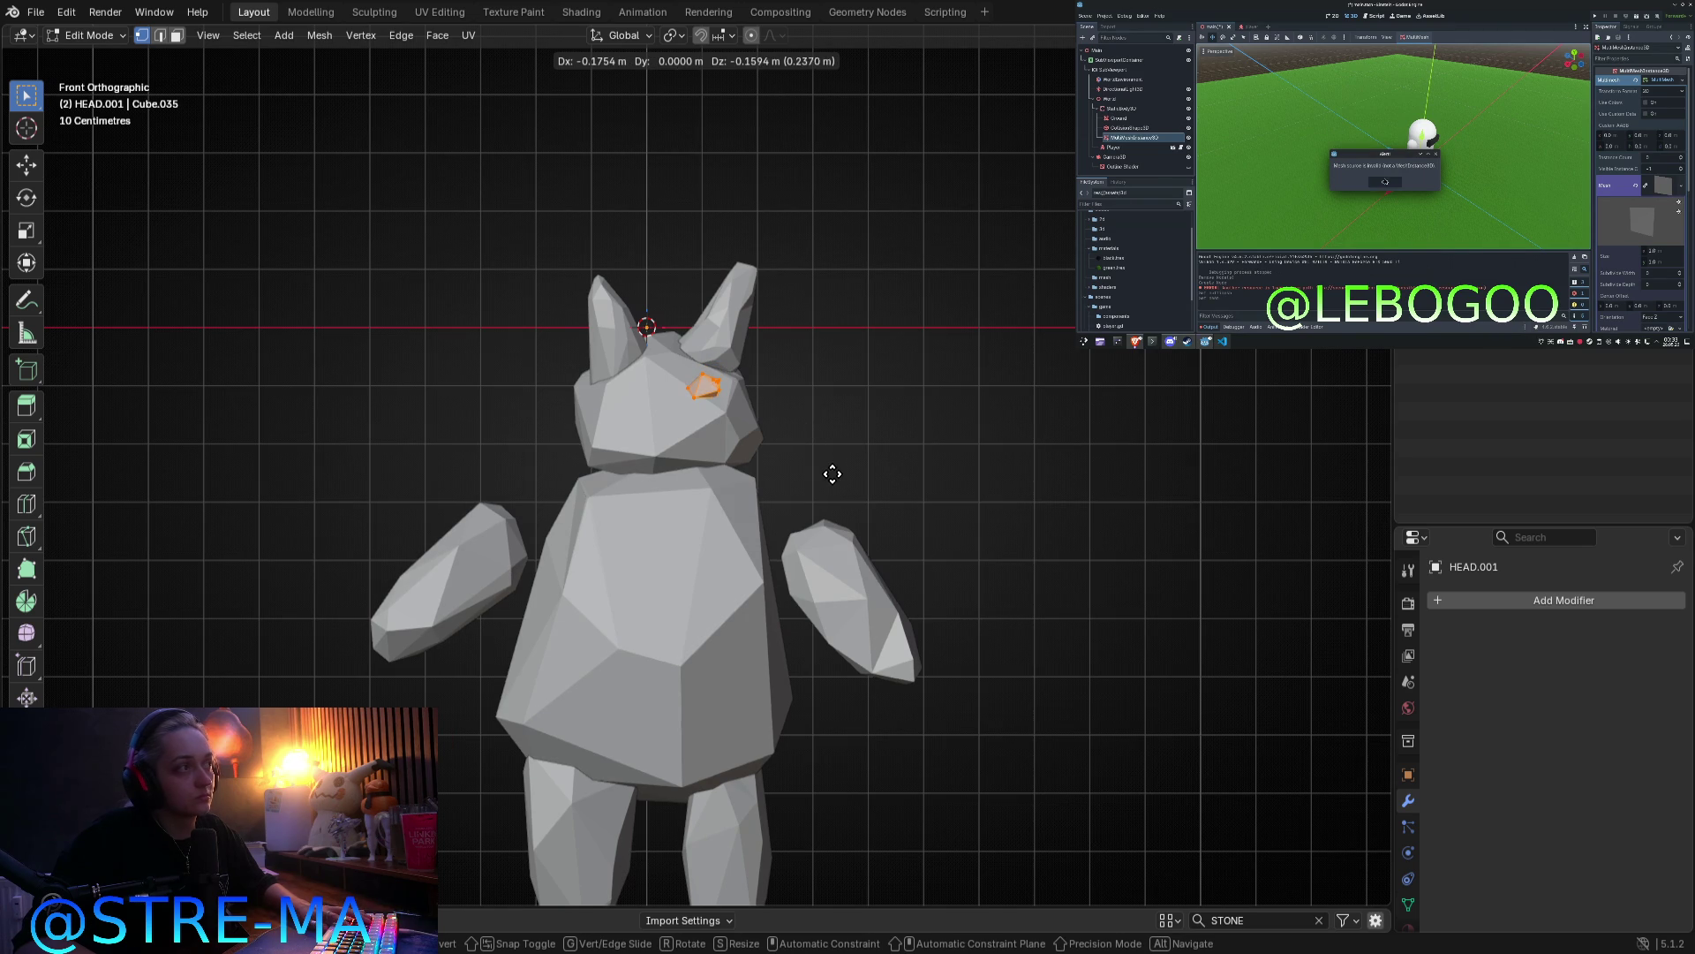
left_click(830, 473)
scroll(814, 469, "up", 2)
mouse_move(813, 469)
middle_mouse_down()
mouse_move(711, 533)
mouse_move(745, 533)
mouse_move(664, 393)
mouse_move(667, 412)
middle_mouse_up()
key("KP_5")
key("KP_3")
Step: Rotate the eye piece and reposition it on the head's face
key("Tab")
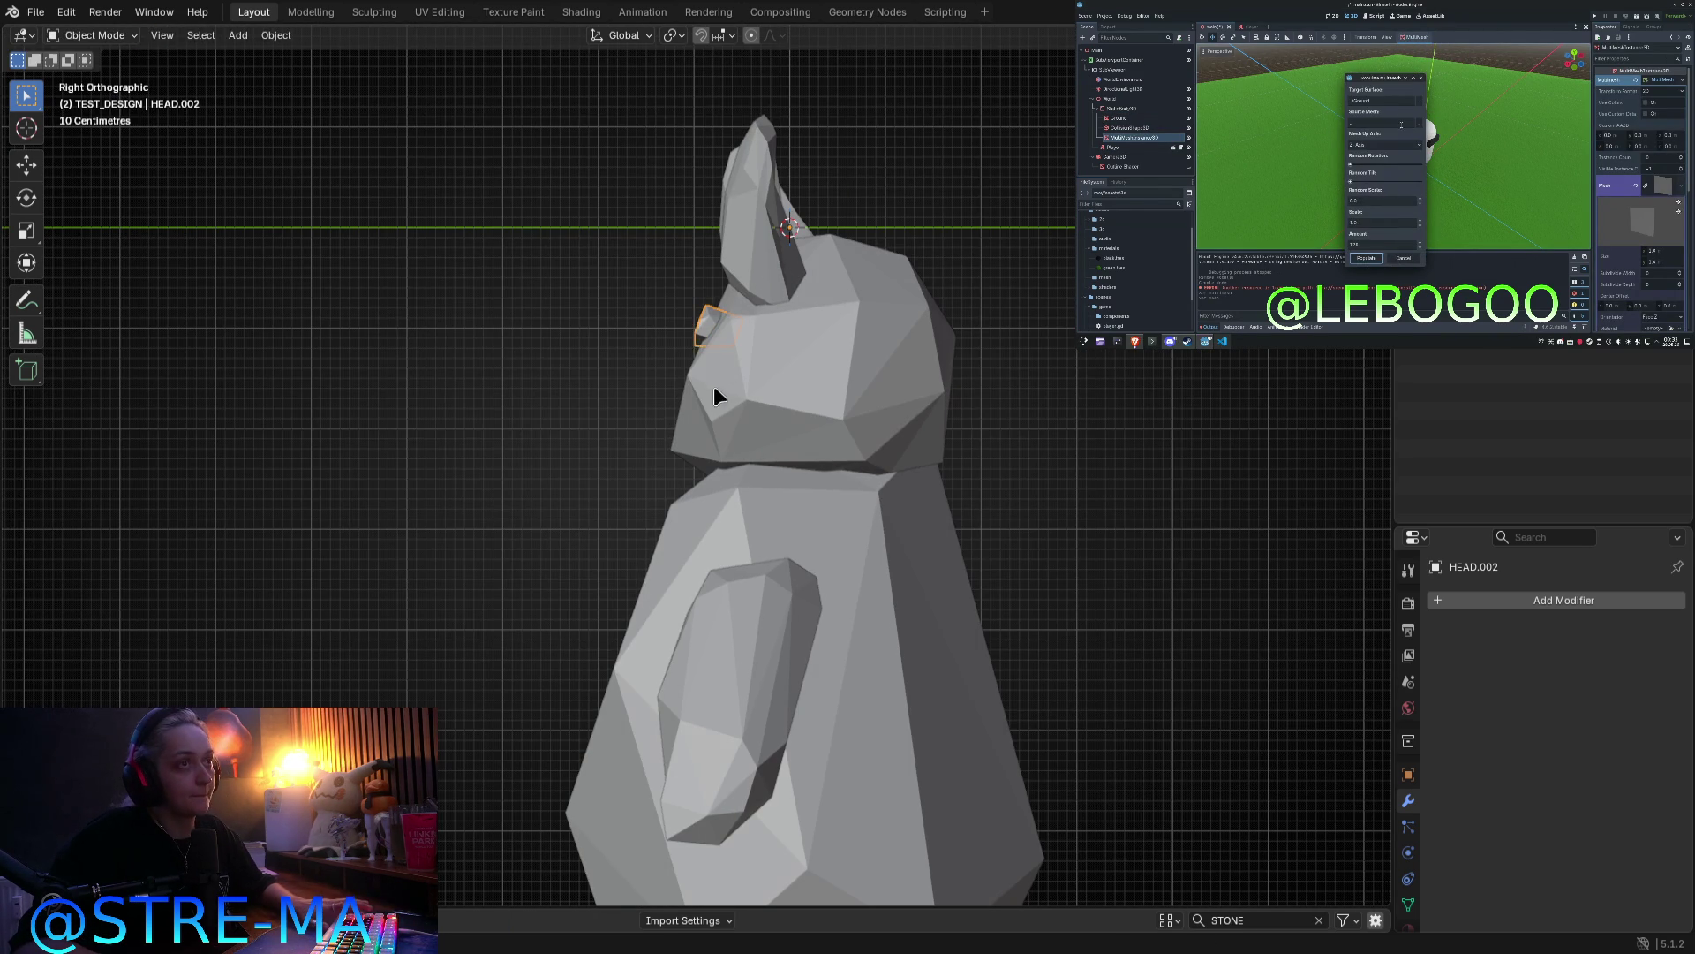
key("Tab")
key("r")
key("g")
mouse_move(486, 575)
middle_mouse_down()
mouse_move(931, 598)
mouse_move(775, 632)
mouse_move(631, 404)
mouse_move(636, 450)
mouse_move(776, 504)
middle_mouse_up()
left_click(775, 504)
key("Tab")
mouse_move(703, 416)
middle_mouse_down()
mouse_move(766, 303)
mouse_move(906, 402)
mouse_move(824, 374)
mouse_move(722, 411)
mouse_move(521, 318)
mouse_move(696, 447)
mouse_move(708, 405)
mouse_move(632, 389)
middle_mouse_up()
Step: Tilt the eye piece slightly and review the face's pieces from a new angle
key("Tab")
key("r")
left_click(918, 267)
key("Tab")
key("Tab")
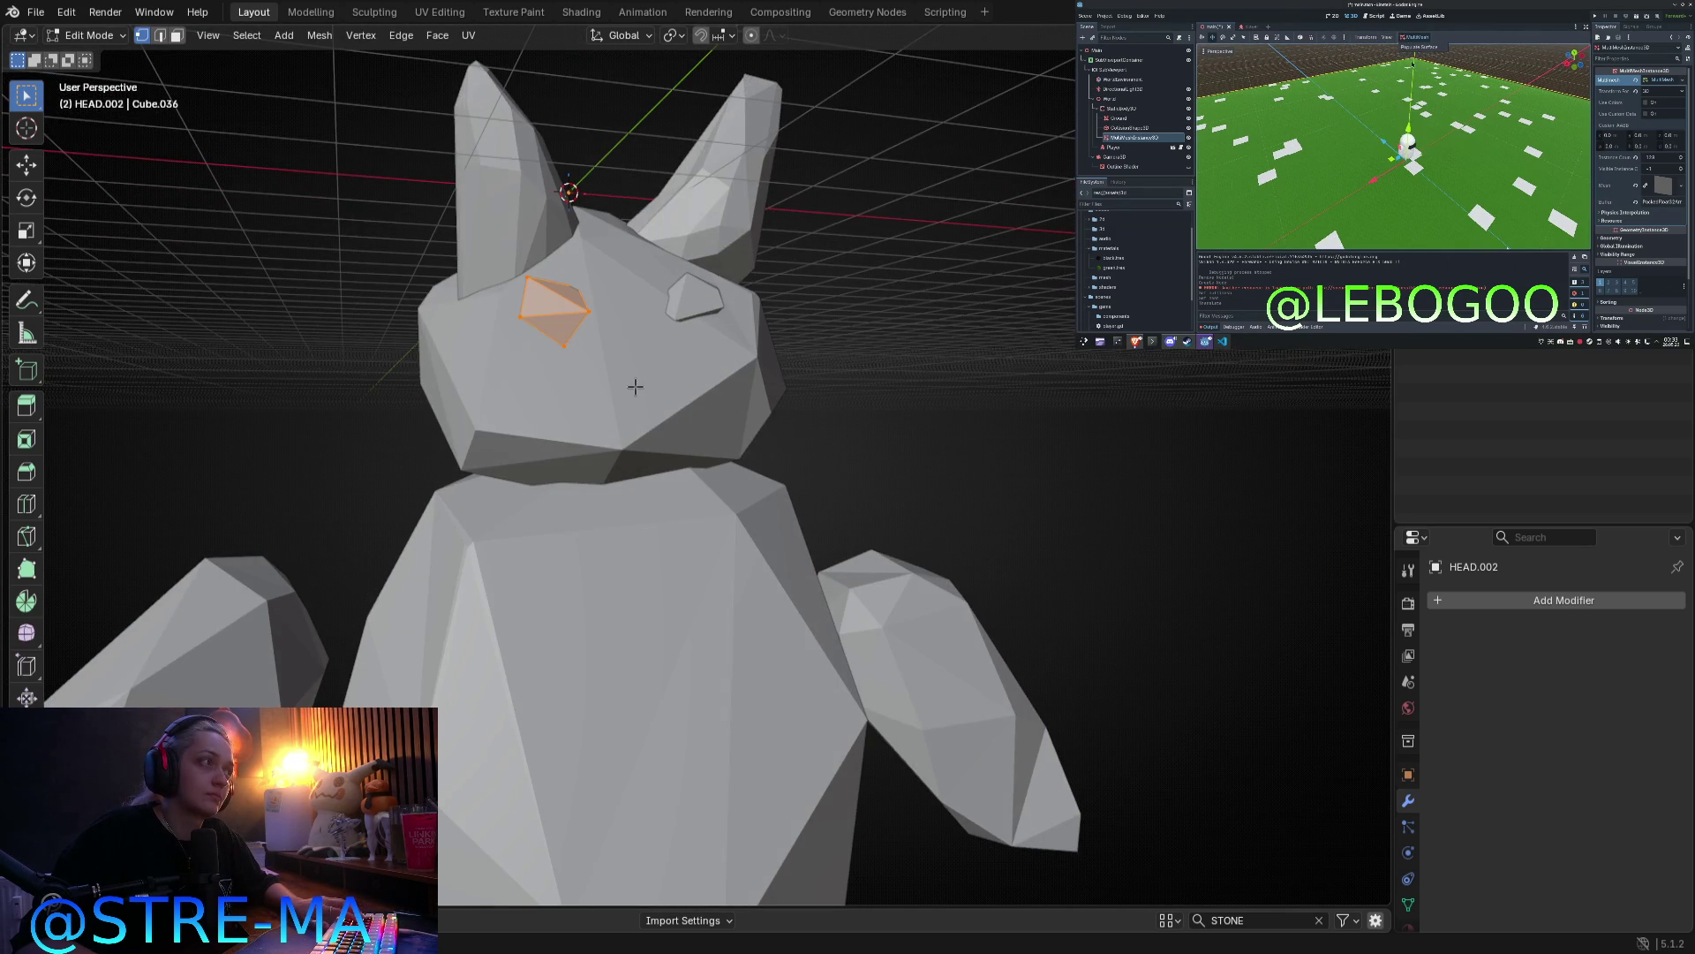
key("Tab")
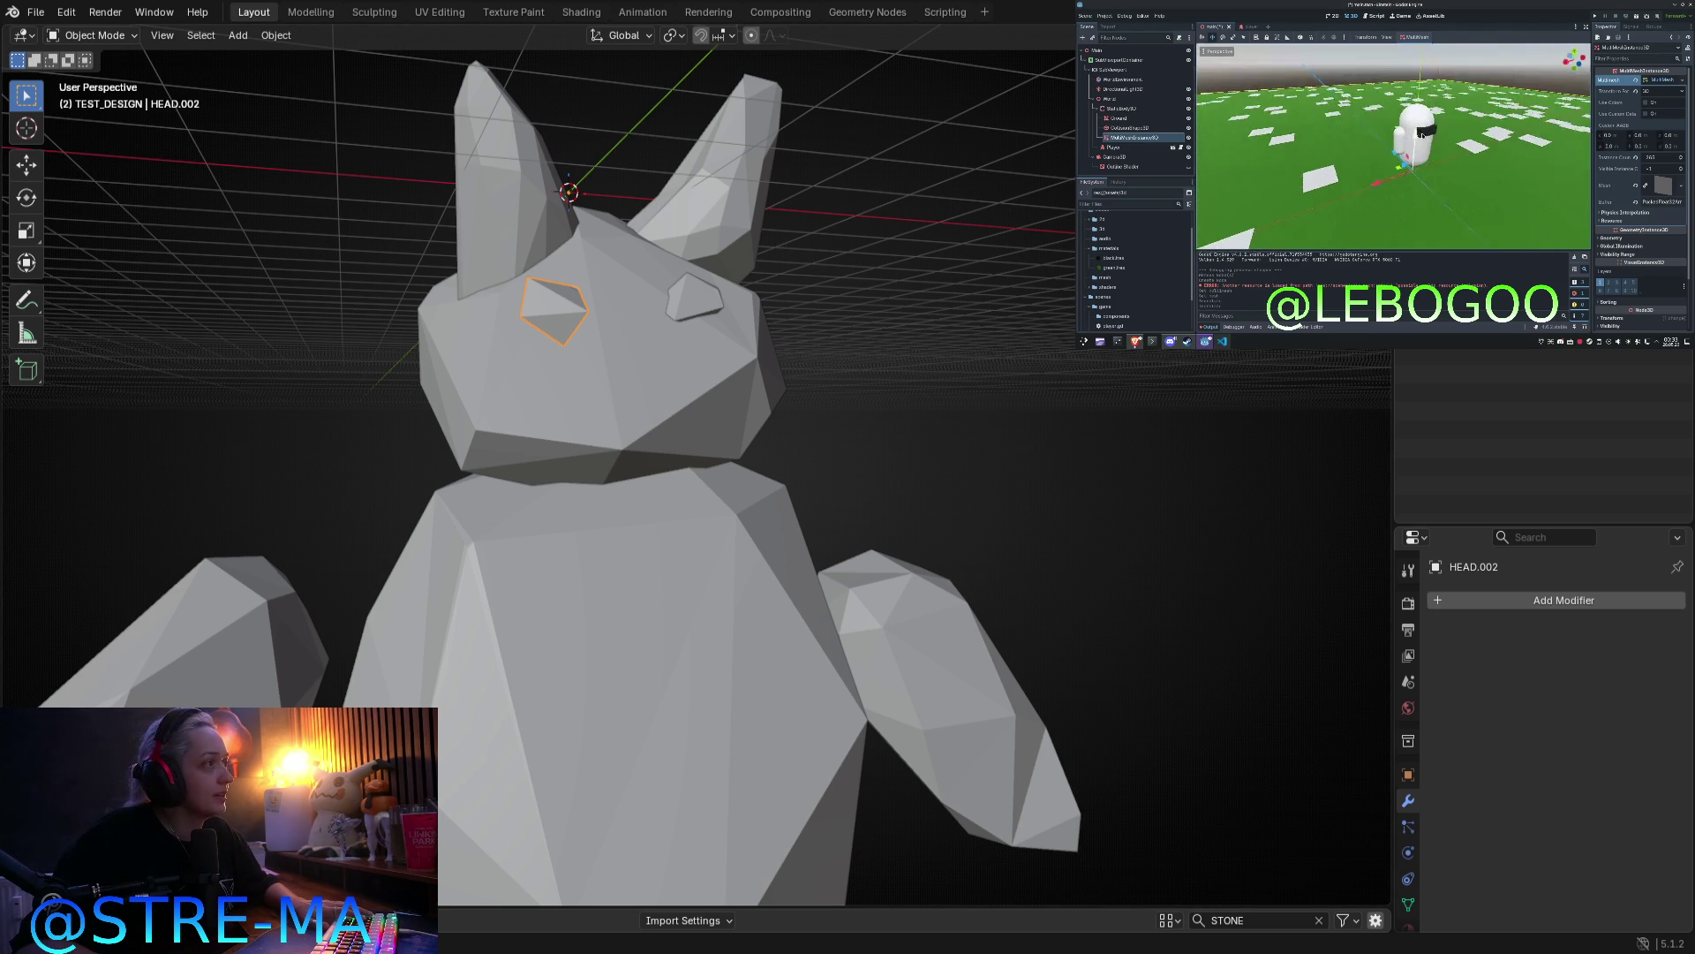
key("Tab")
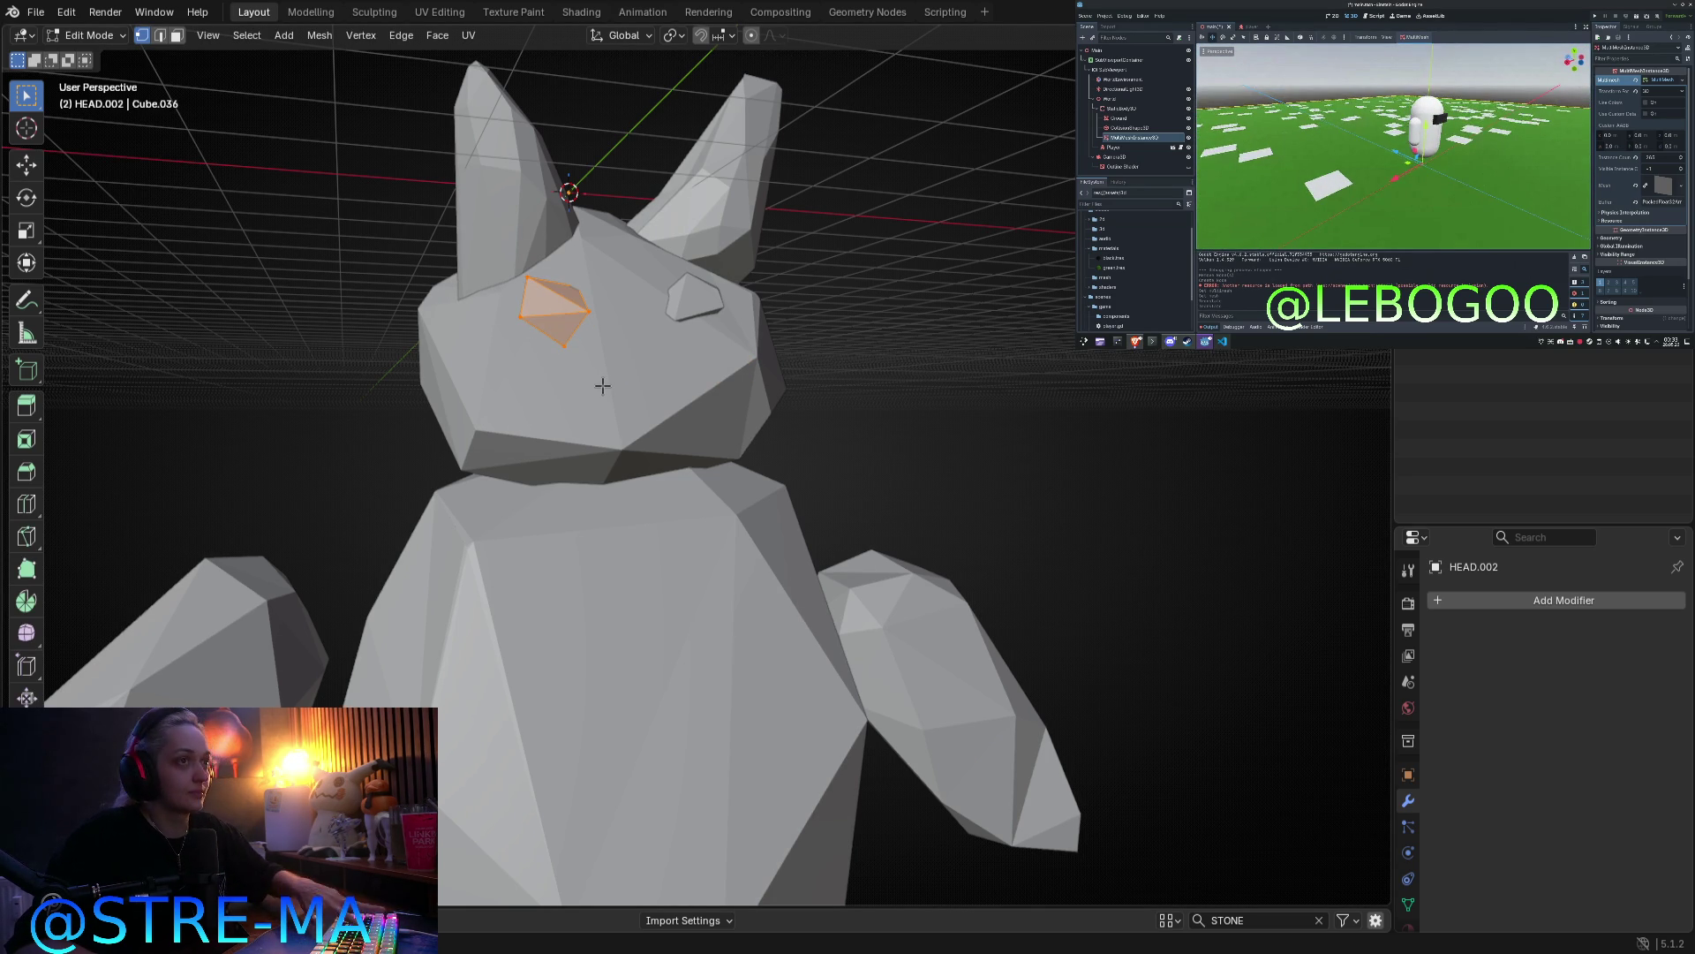
key("Tab")
key("Tab")
mouse_move(692, 367)
middle_mouse_down()
mouse_move(658, 479)
mouse_move(749, 530)
middle_mouse_up()
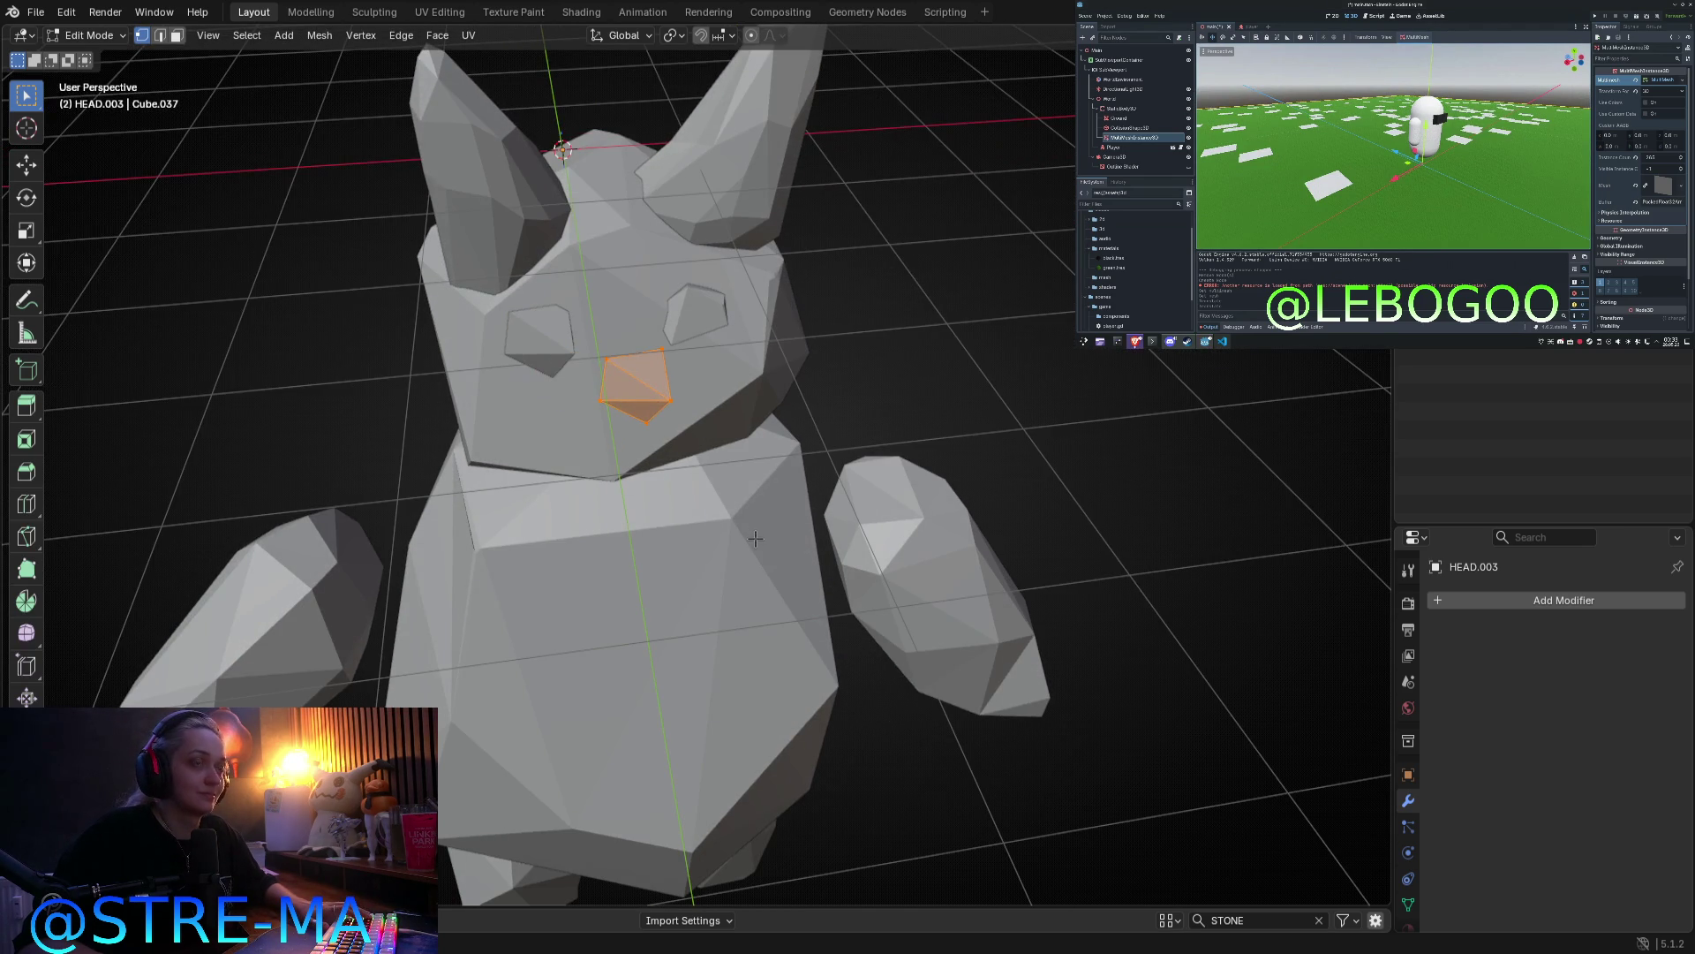
Step: Flatten the beak along Z and move it down below the eyes
key("KP_1")
scroll(889, 540, "up", 3)
key("s")
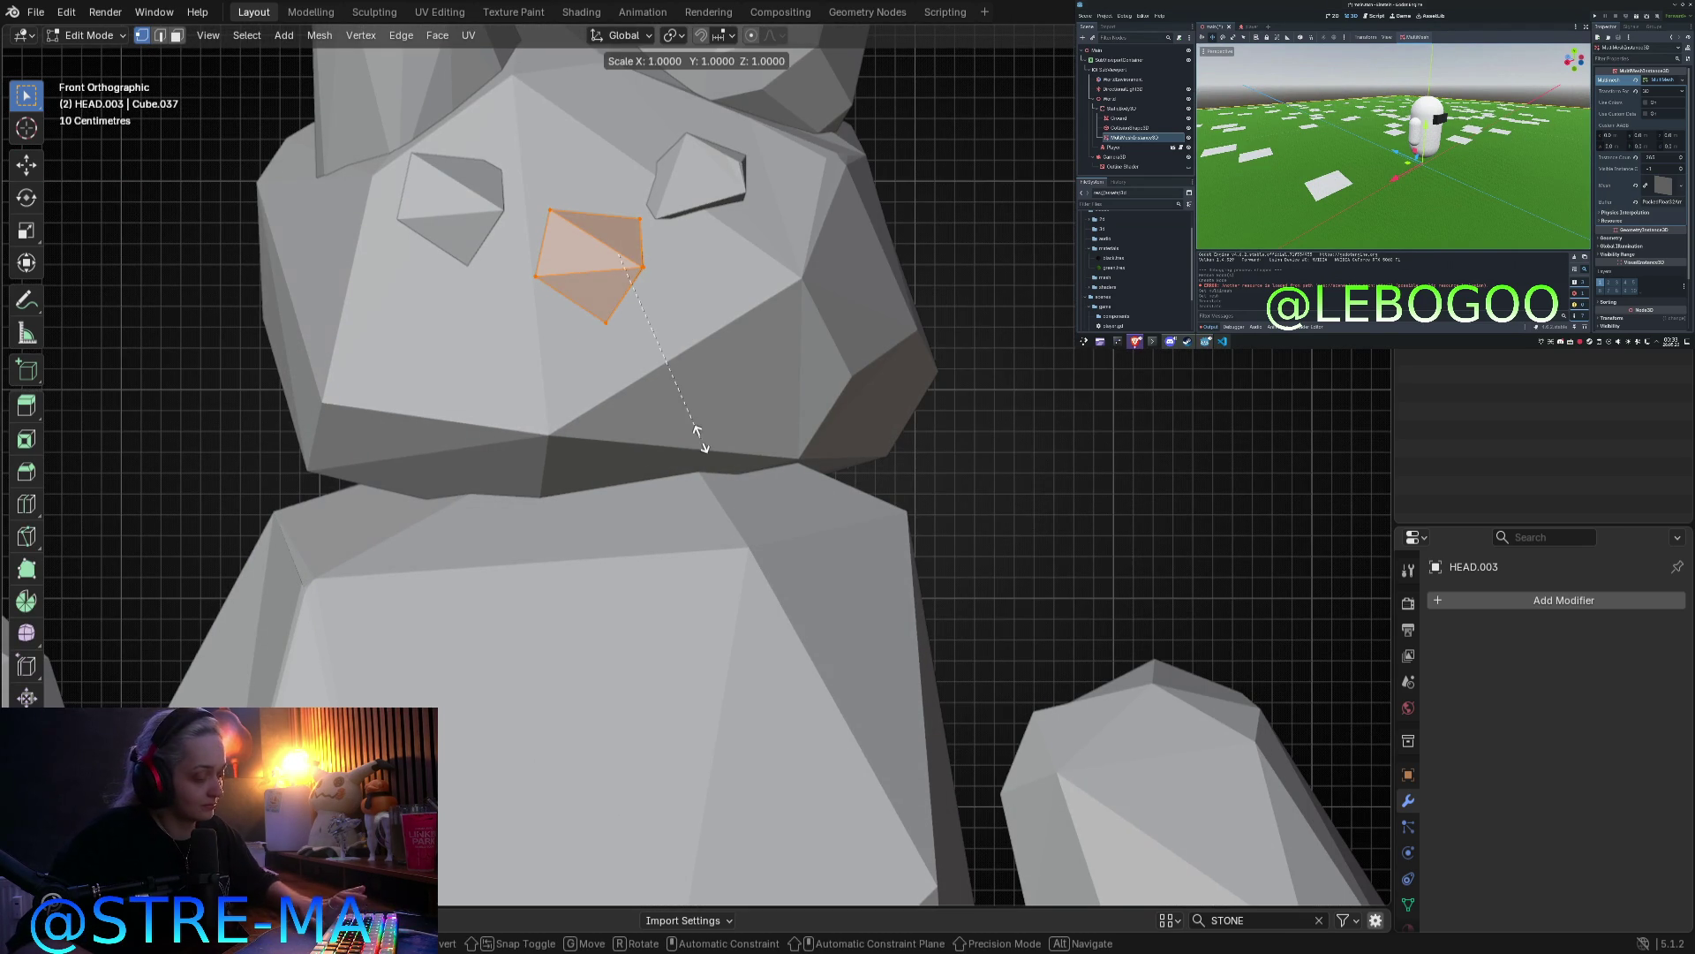
key("z")
left_click(692, 332)
mouse_move(691, 331)
middle_mouse_down()
mouse_move(839, 424)
mouse_move(697, 477)
middle_mouse_up()
key("g")
left_click(697, 490)
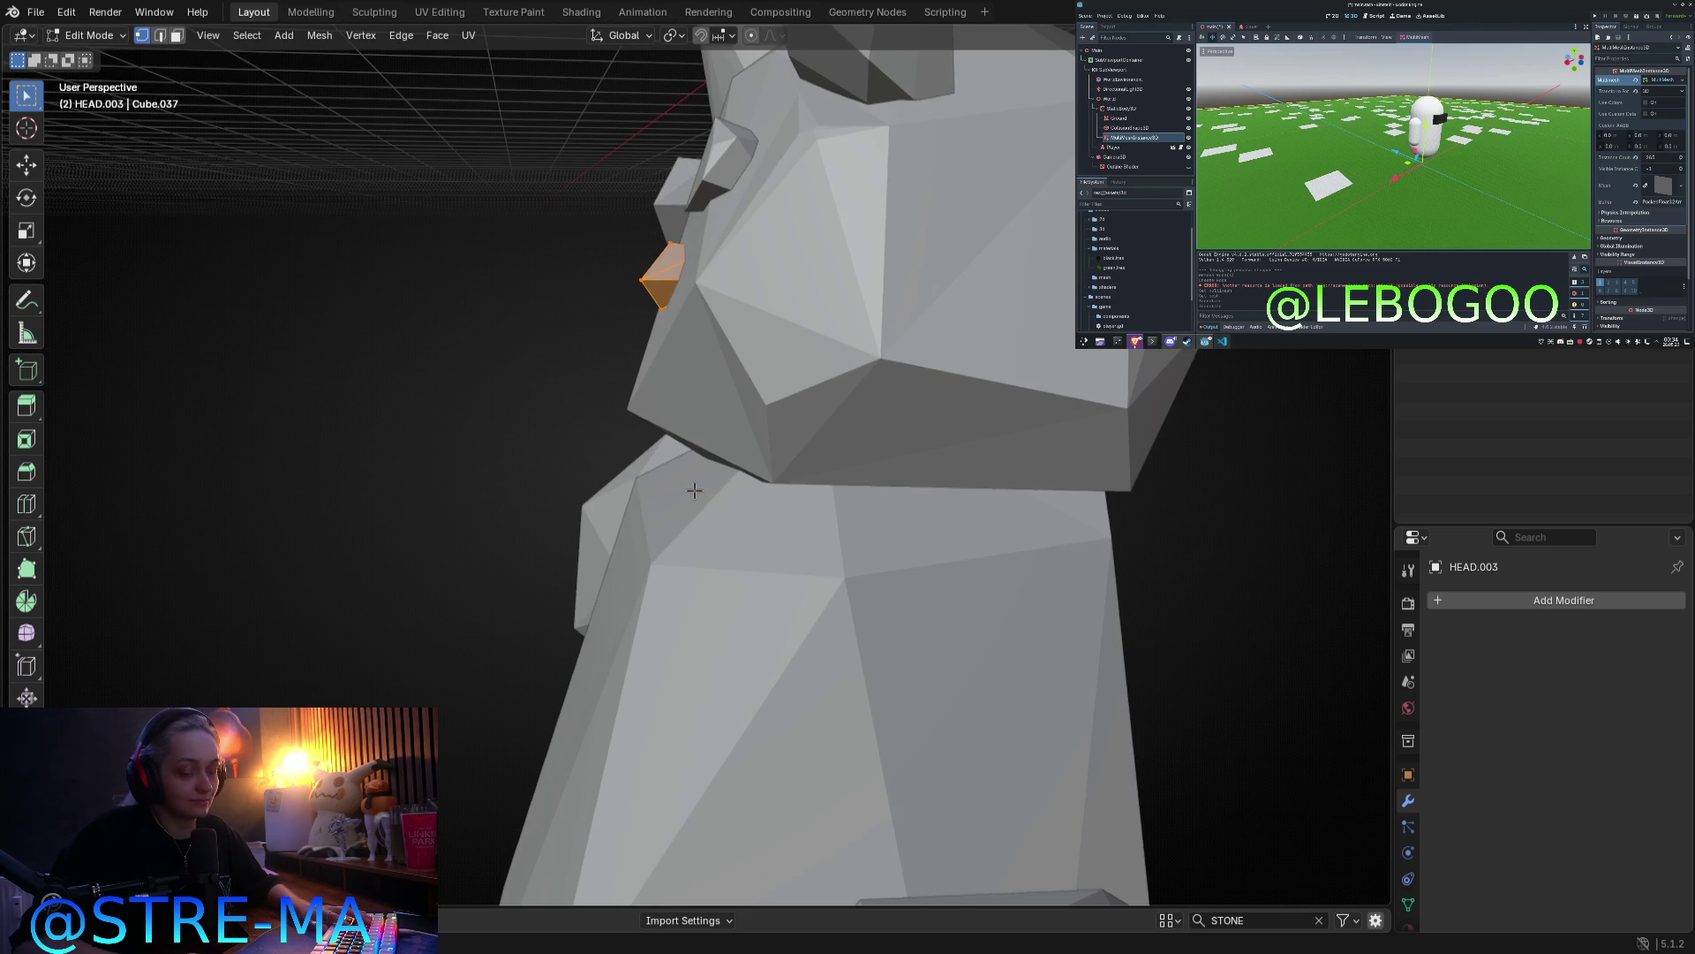
key("KP_Decimal")
key("KP_1")
scroll(695, 490, "down", 6)
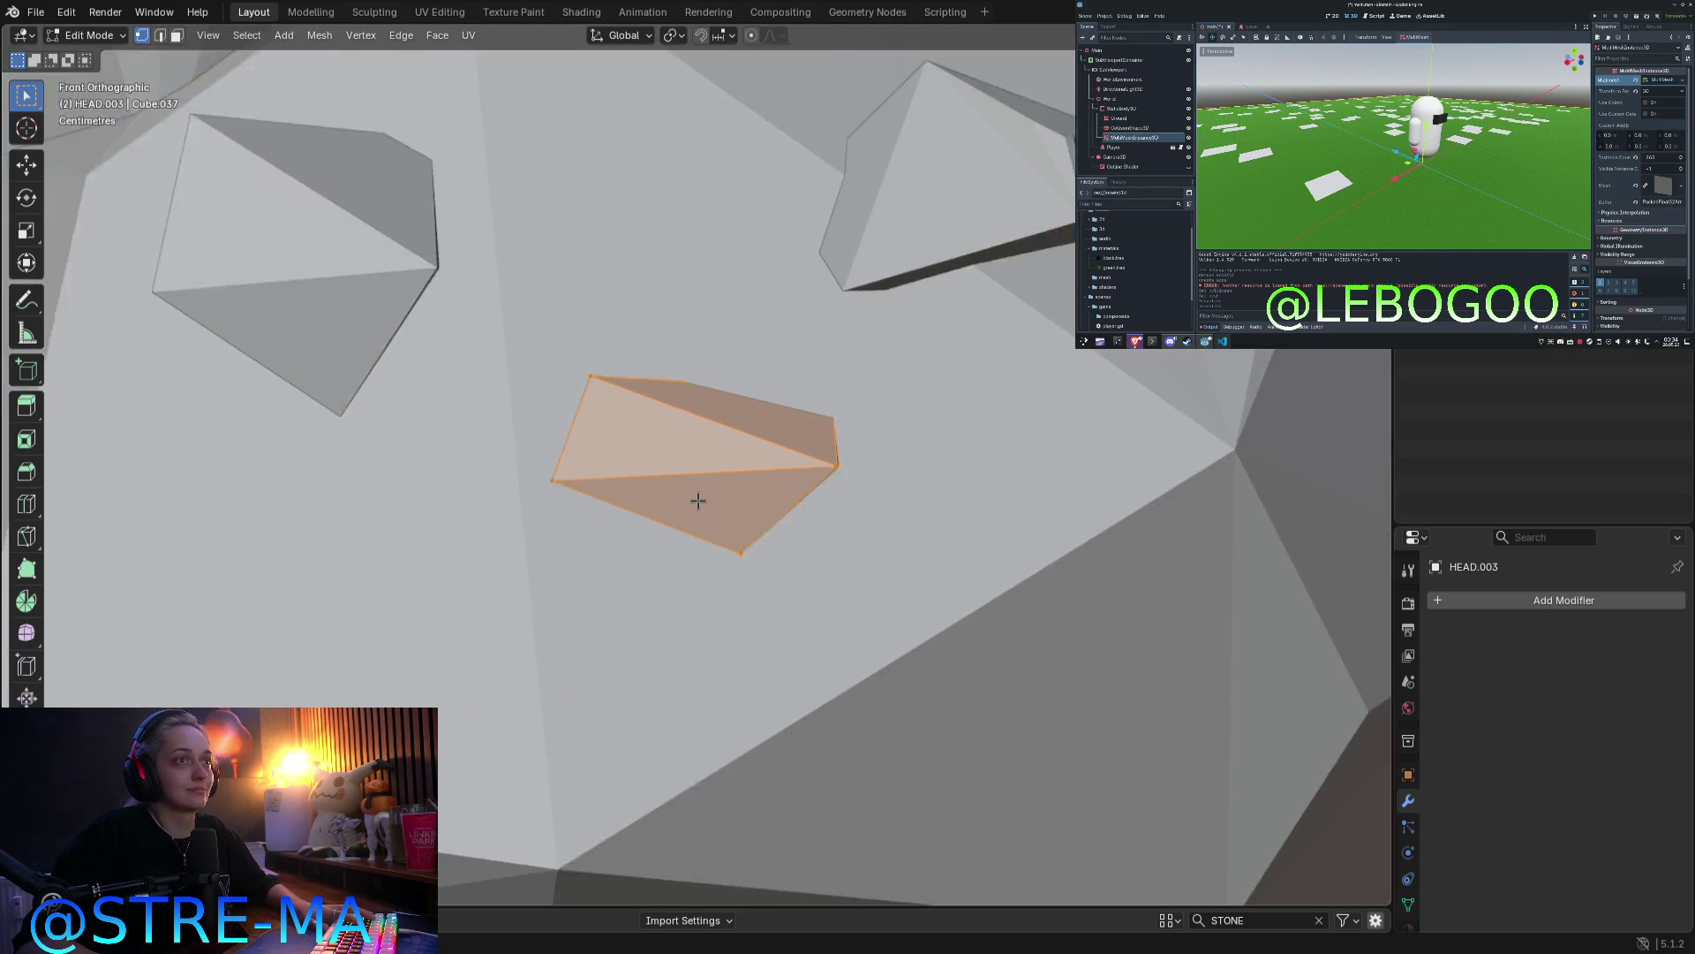
Step: In wireframe, drag a beak corner to a new position, then return to solid display
key("z")
left_click(538, 471)
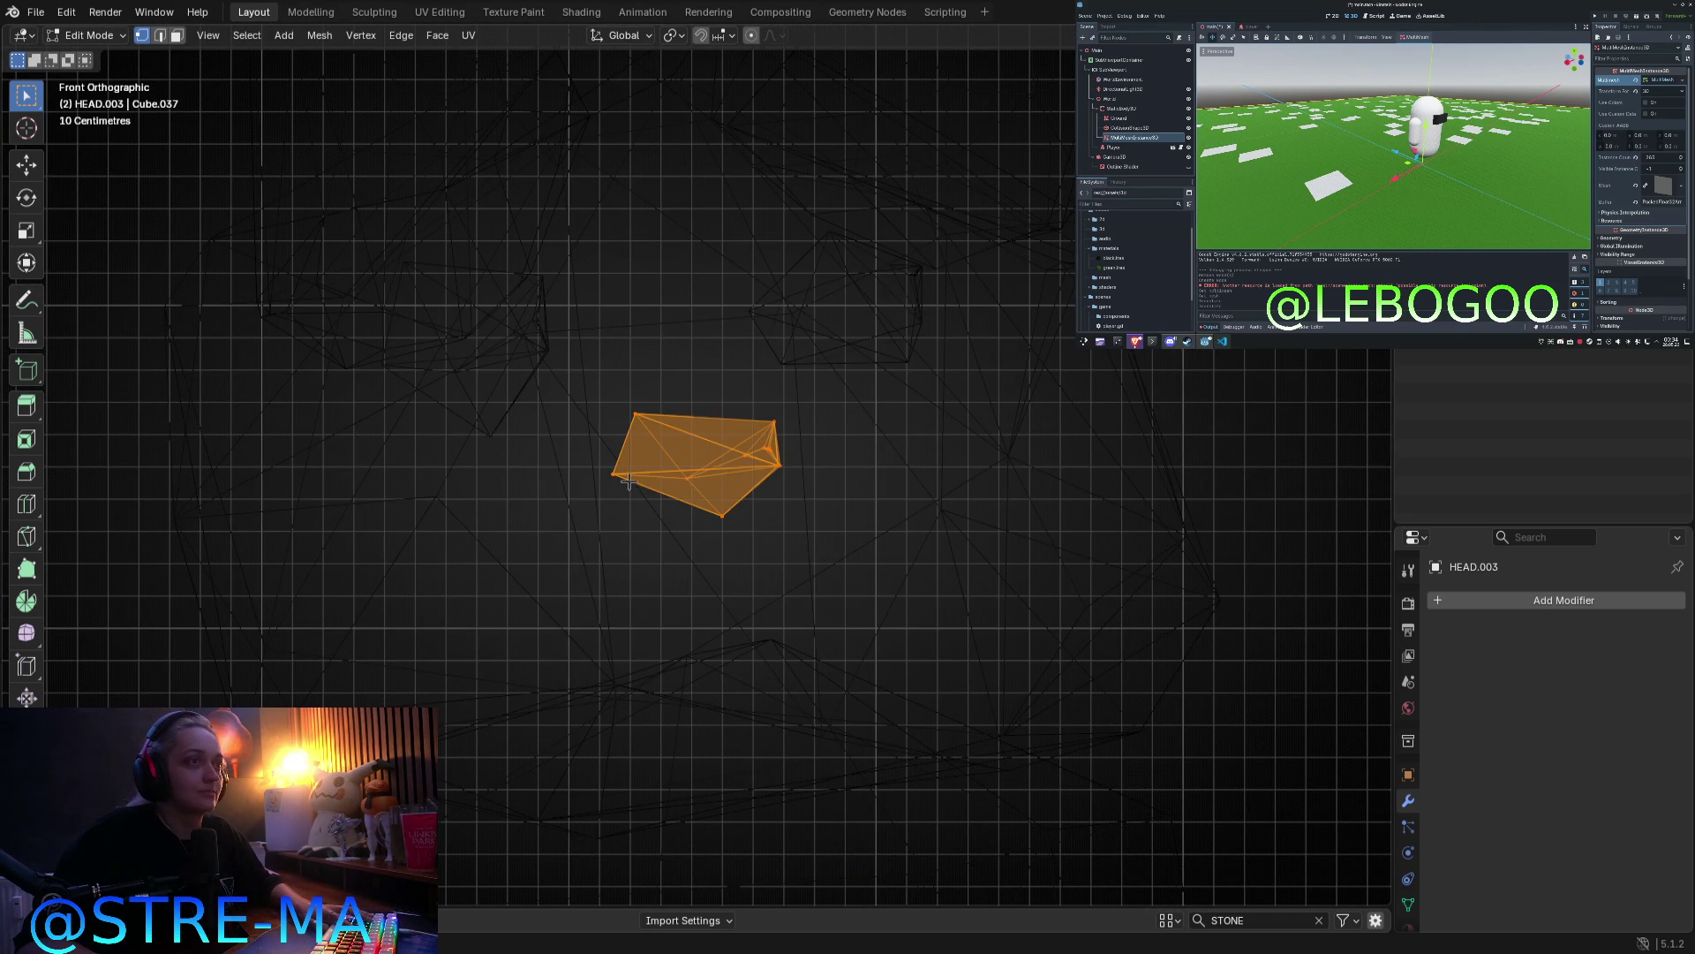
left_click(637, 483)
key("g")
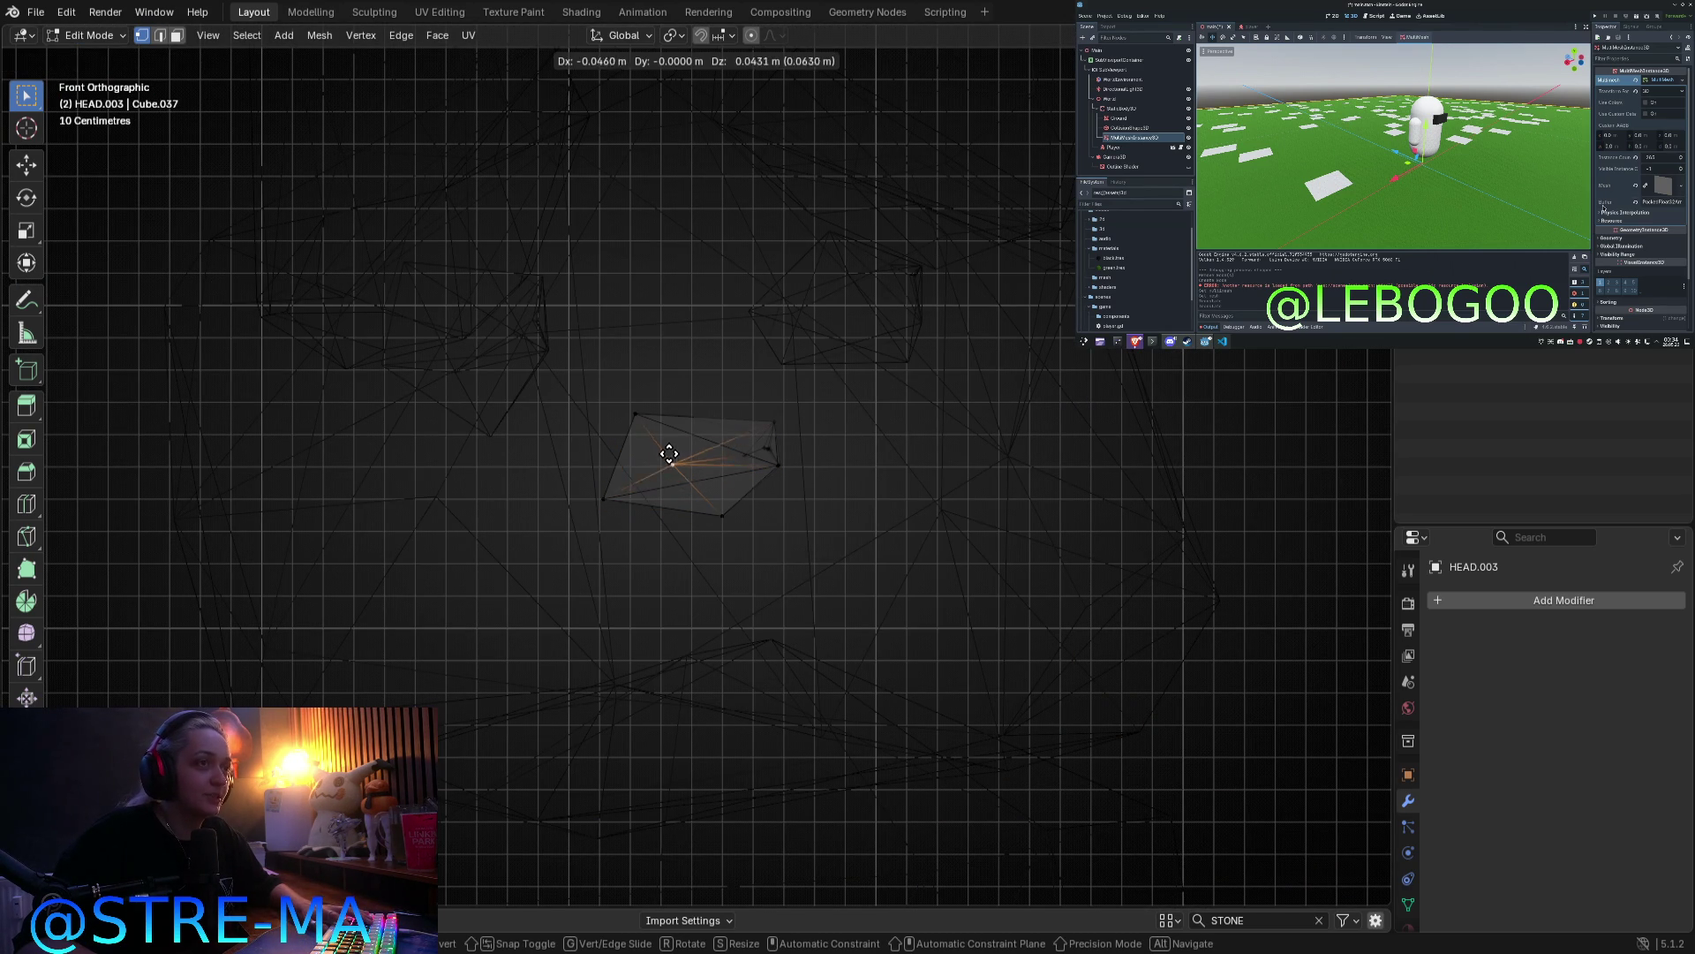
left_click(643, 436)
left_click(762, 448)
key("g")
right_click(743, 440)
middle_click_drag(743, 439, 498, 495)
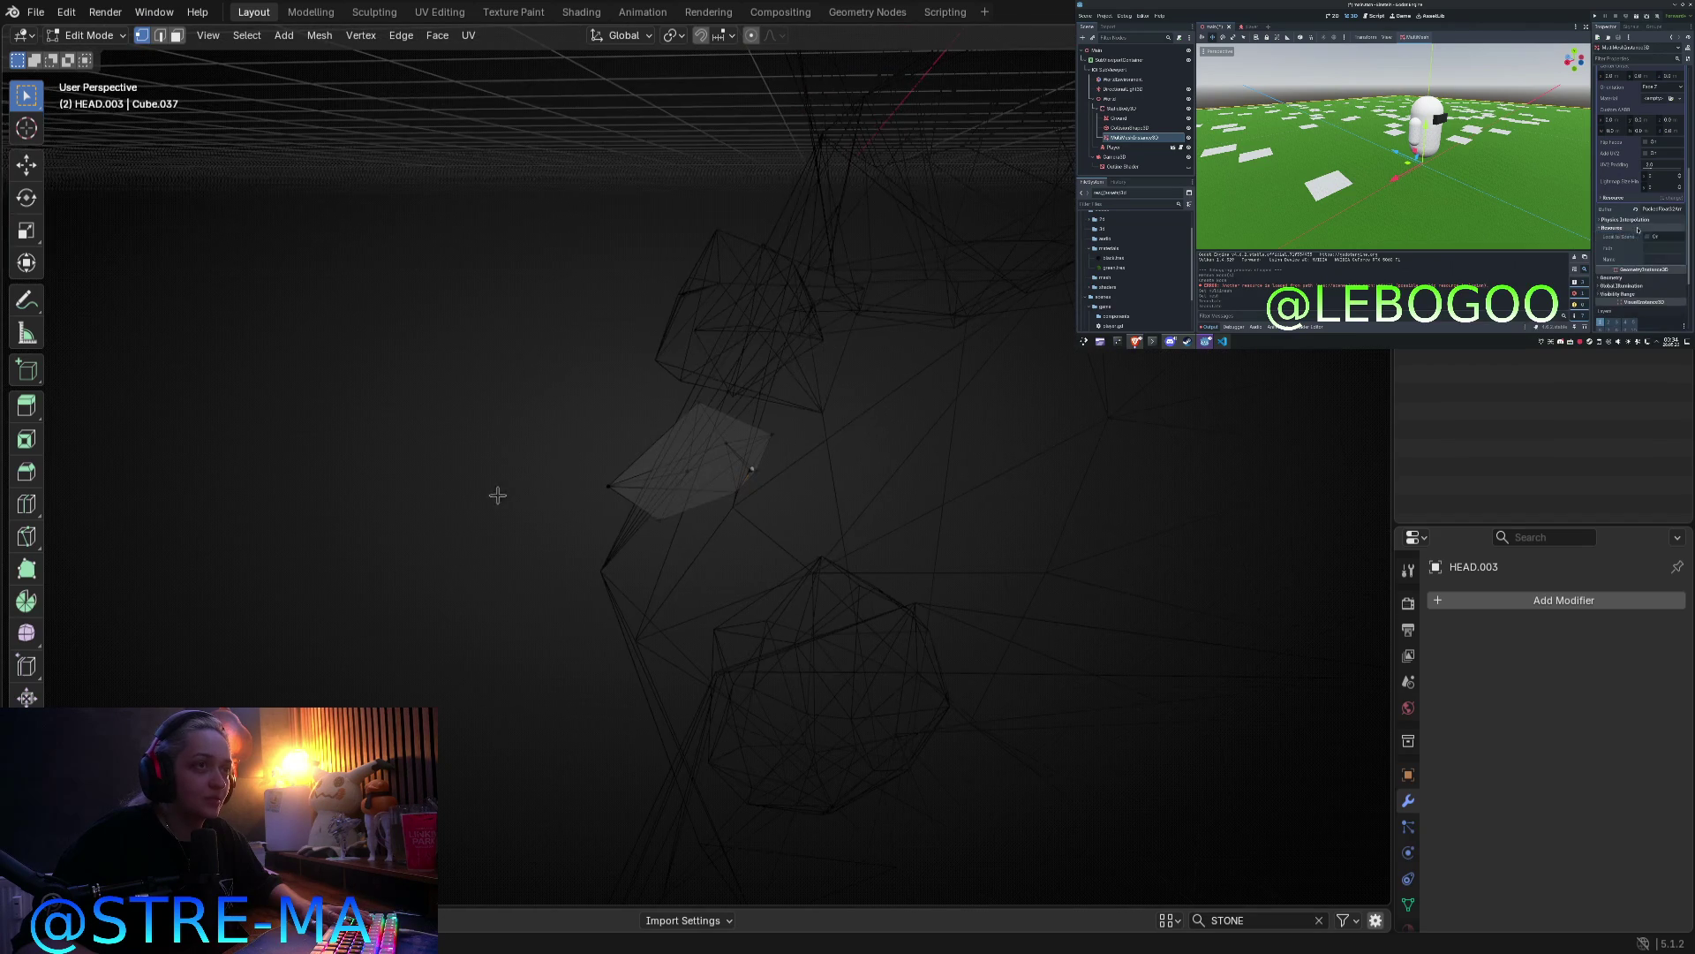
middle_click_drag(715, 488, 798, 471)
key("KP_1")
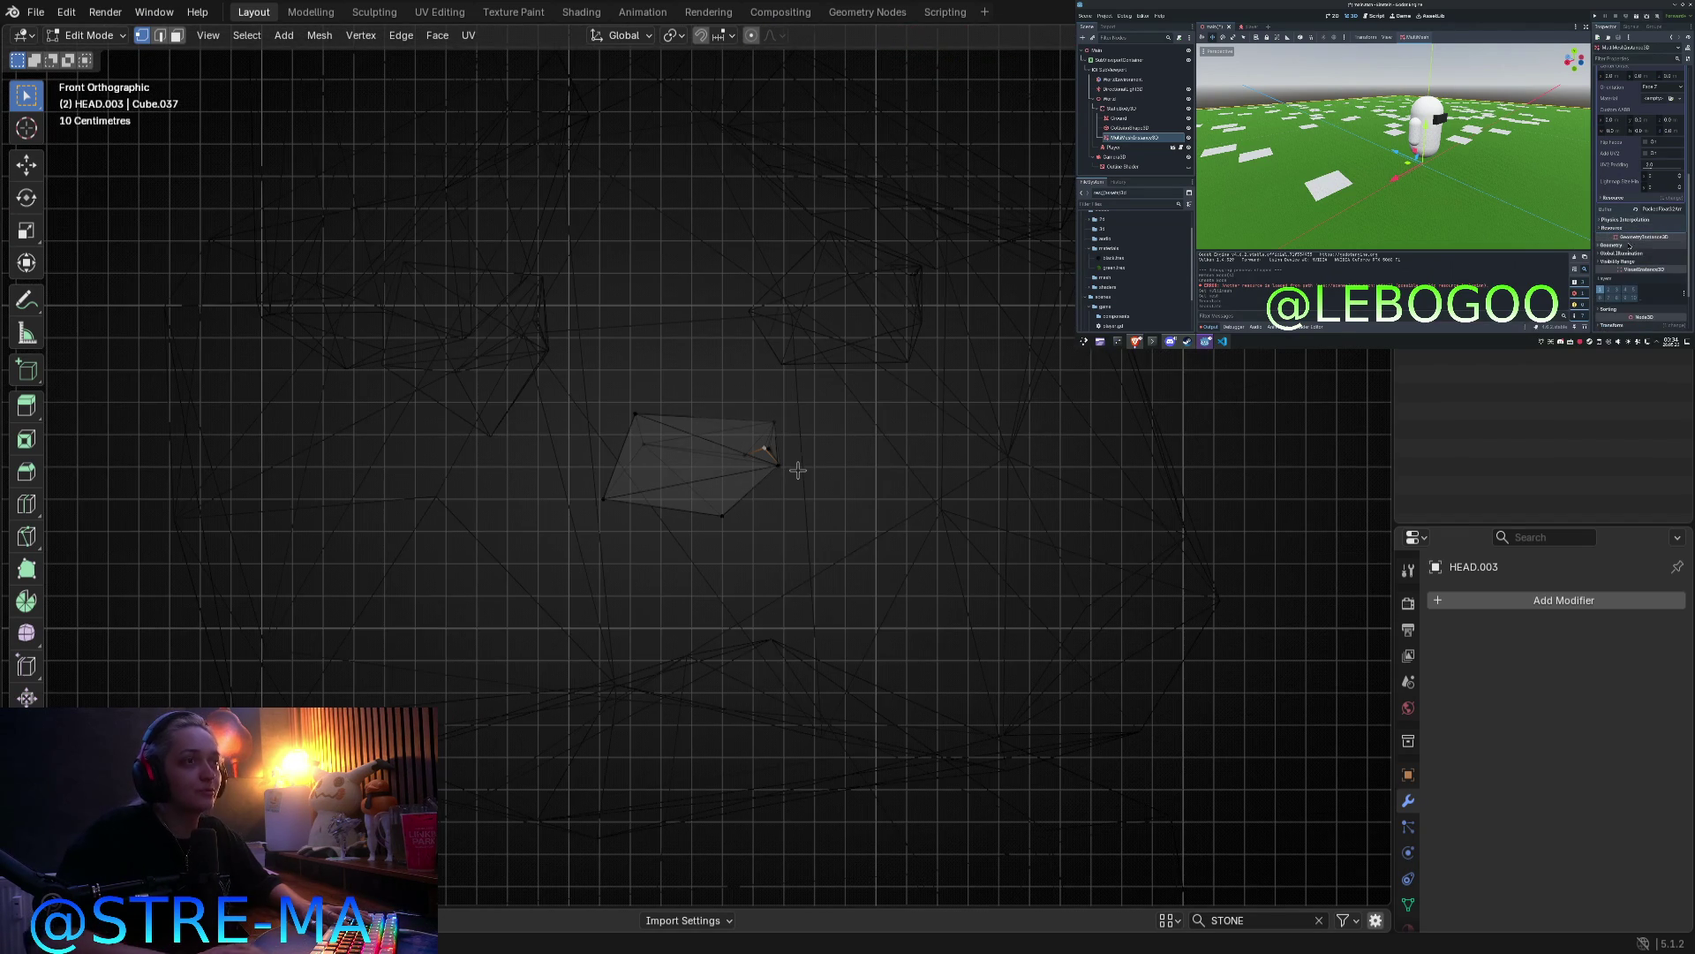
key("shift+z")
Step: Move two mouth corners left and upward to widen the mouth piece
key("g")
left_click(602, 420)
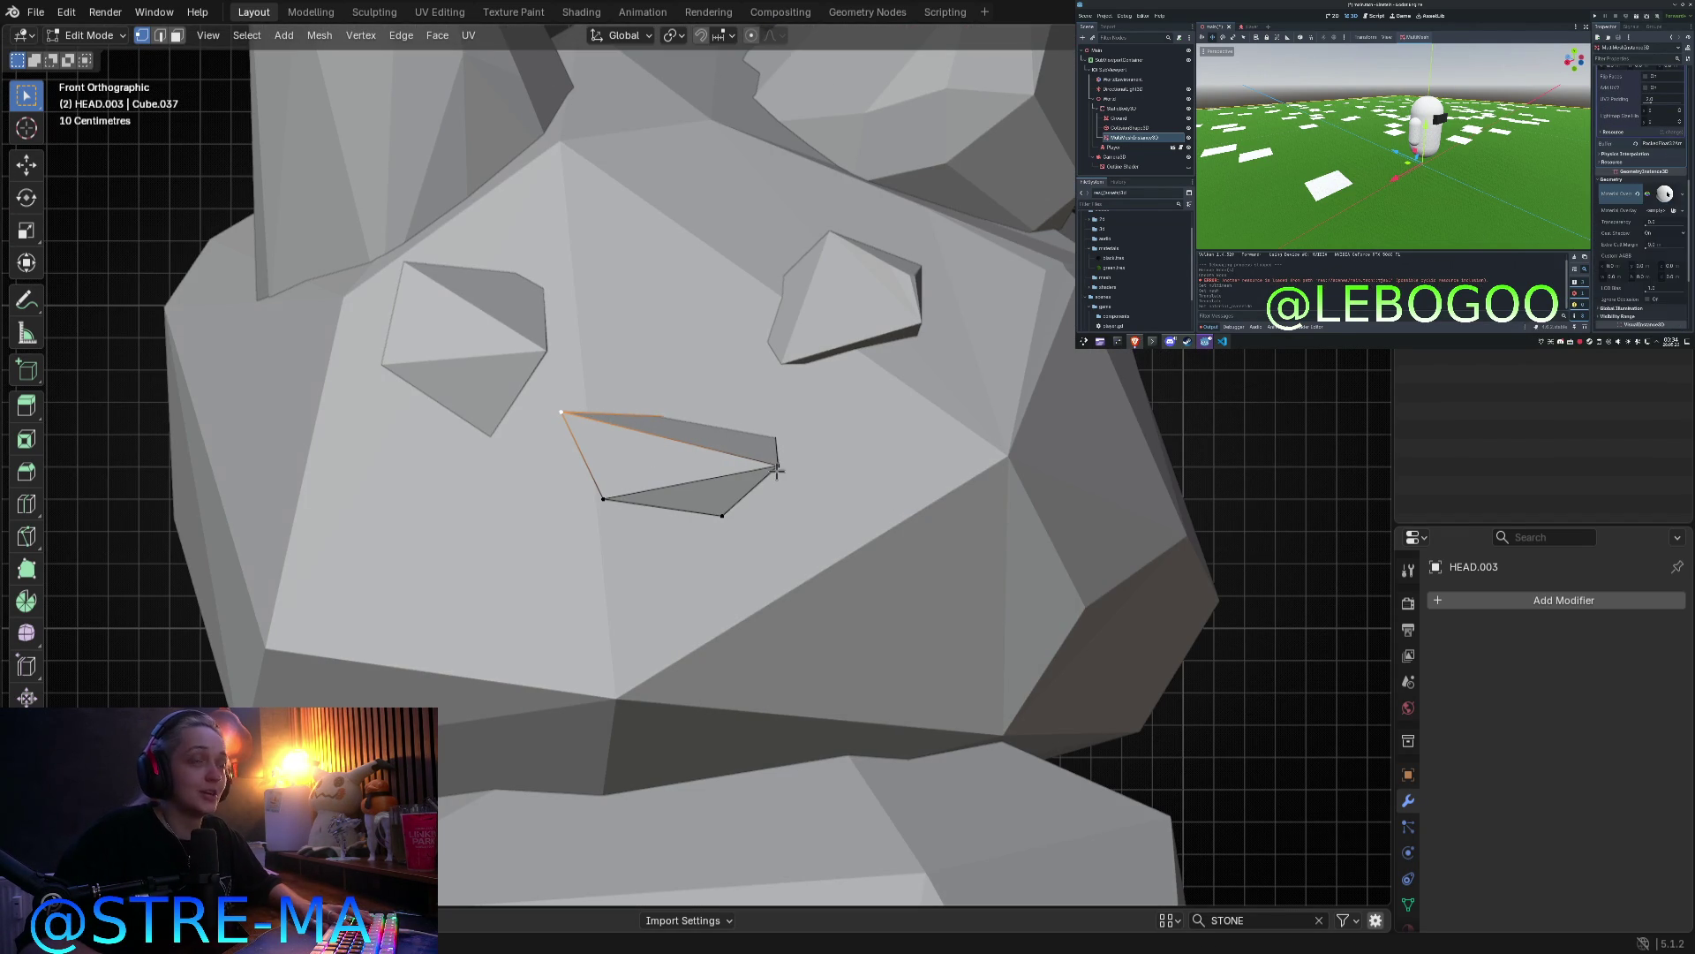
key("alt+a")
key("g")
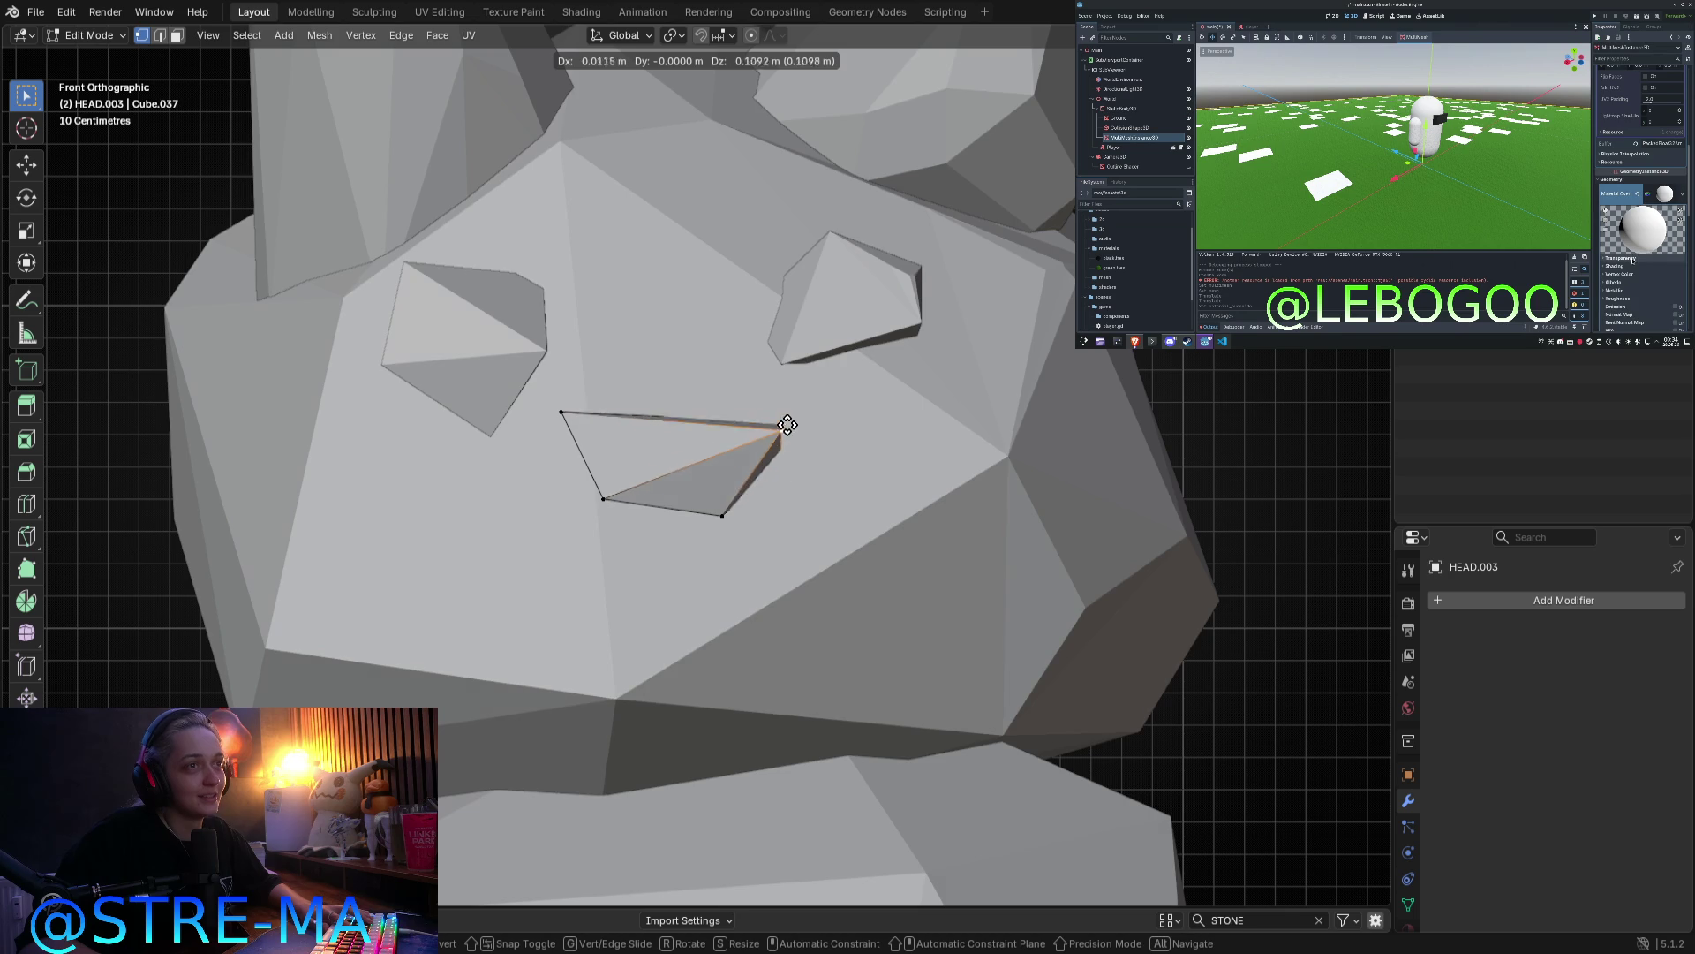
left_click(791, 420)
key("Tab")
scroll(751, 508, "down", 4)
mouse_move(766, 505)
middle_mouse_down()
mouse_move(664, 502)
mouse_move(851, 539)
middle_mouse_up()
Step: Rotate and move the mouth piece in right-side view to recess it
key("Tab")
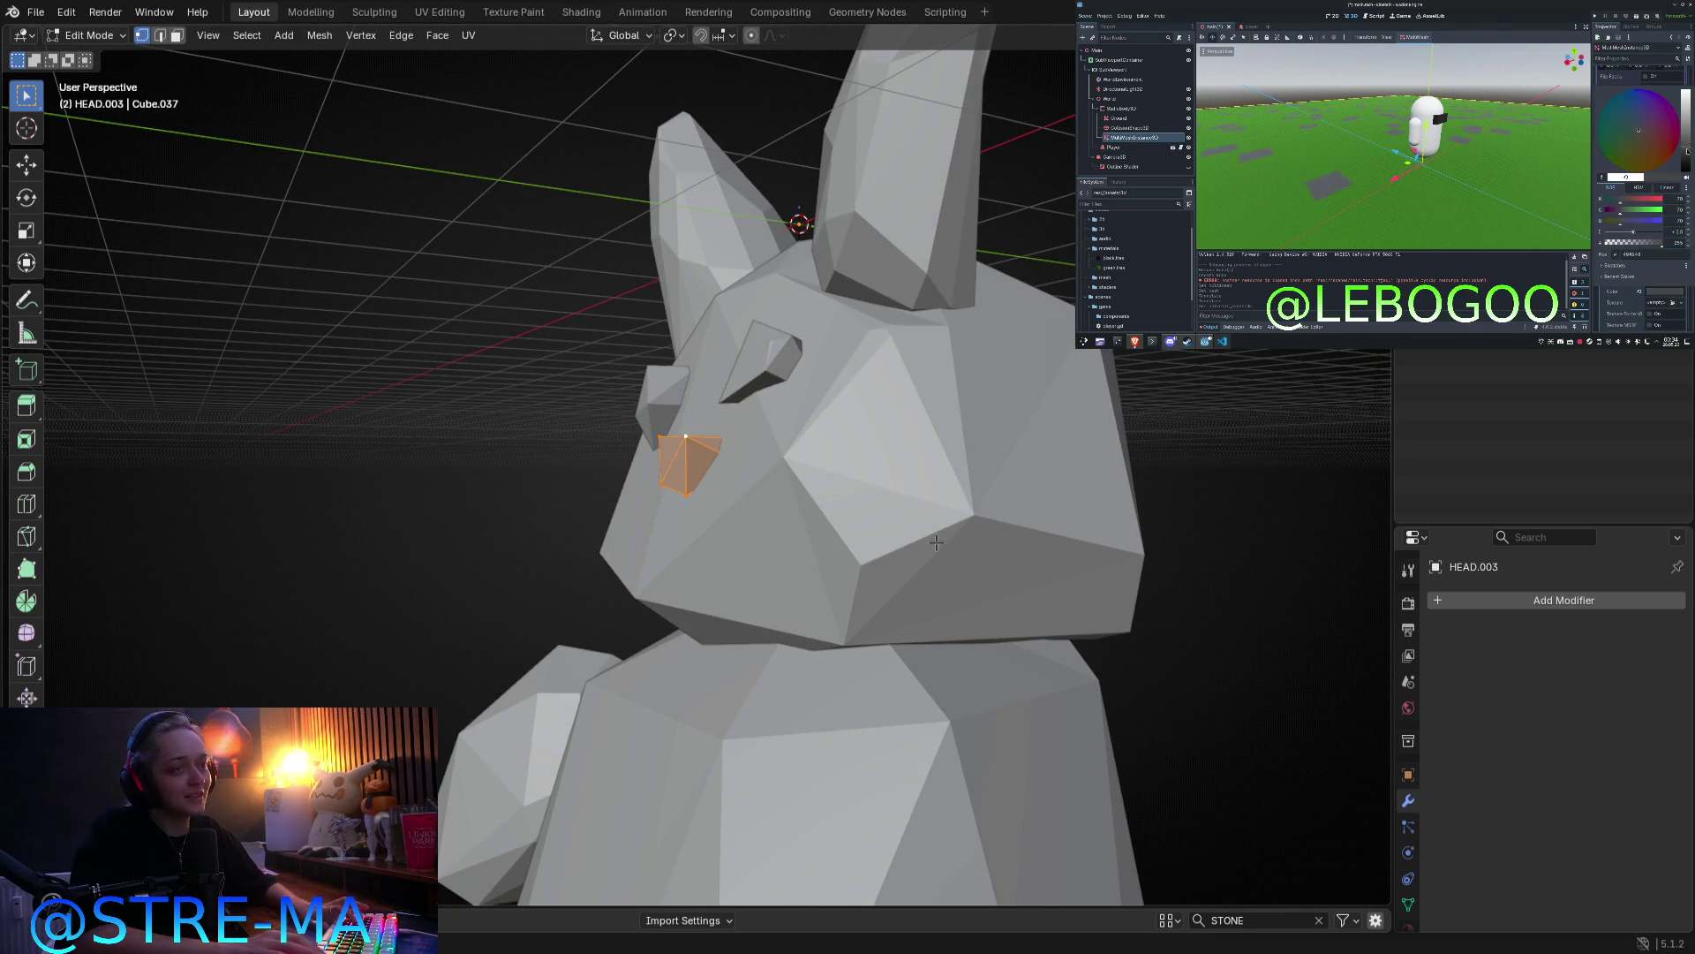
key("KP_3")
key("r")
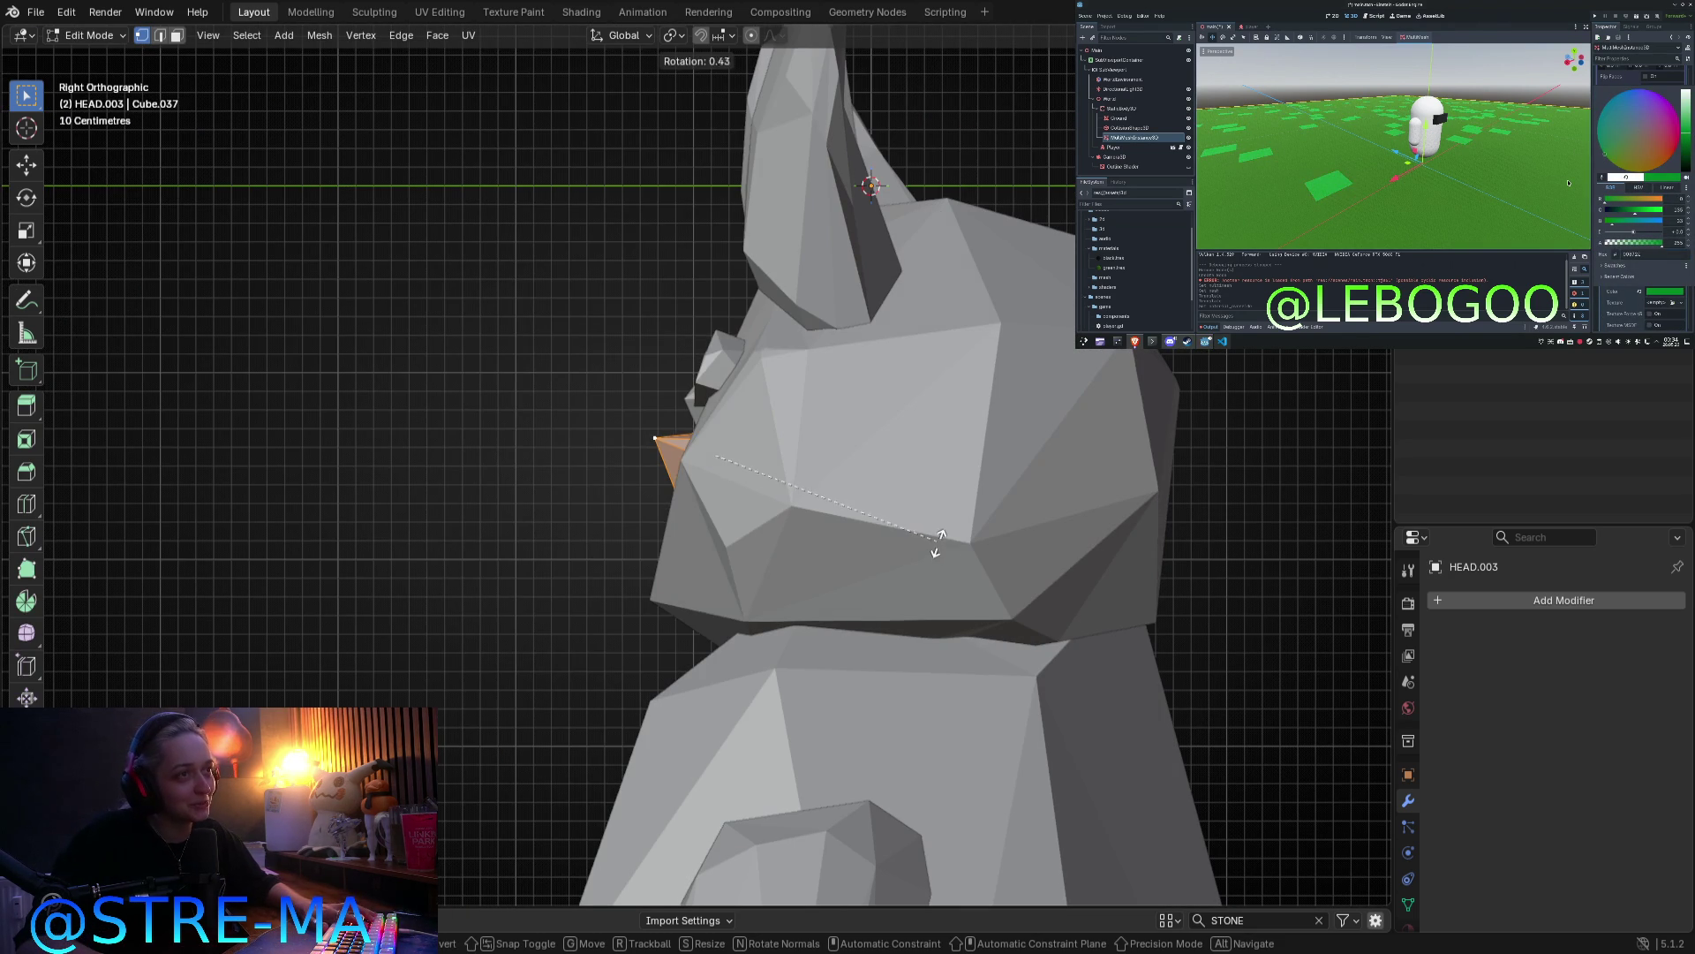
left_click(957, 612)
key("g")
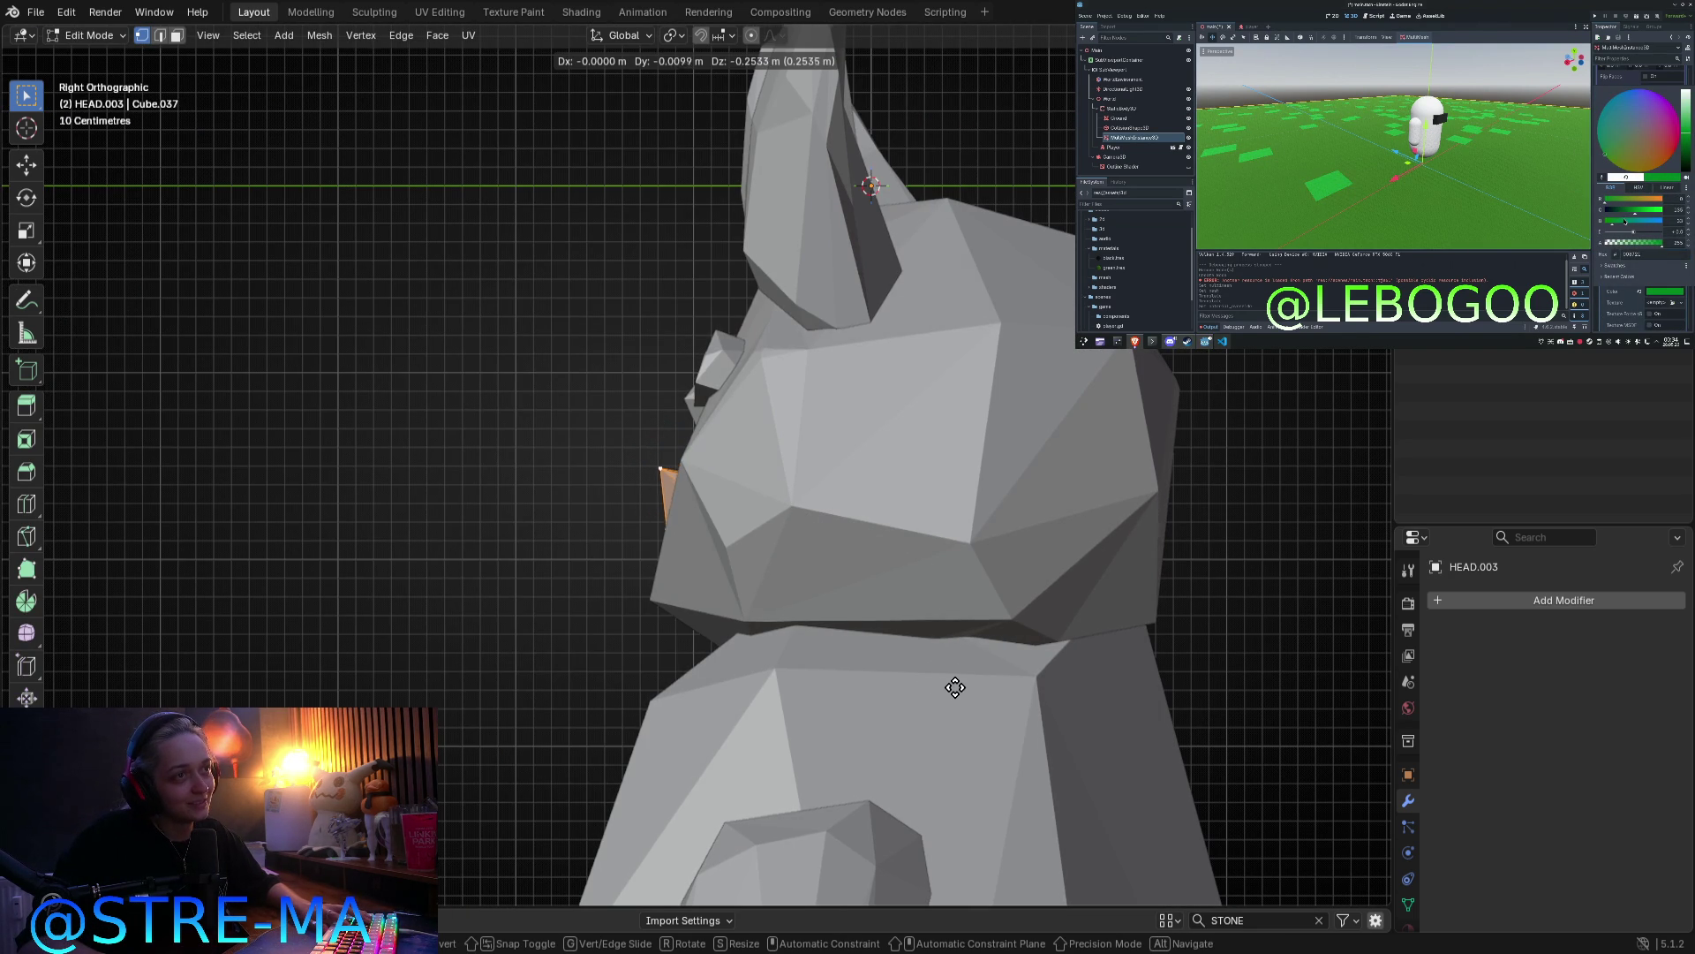
key("r")
left_click(974, 611)
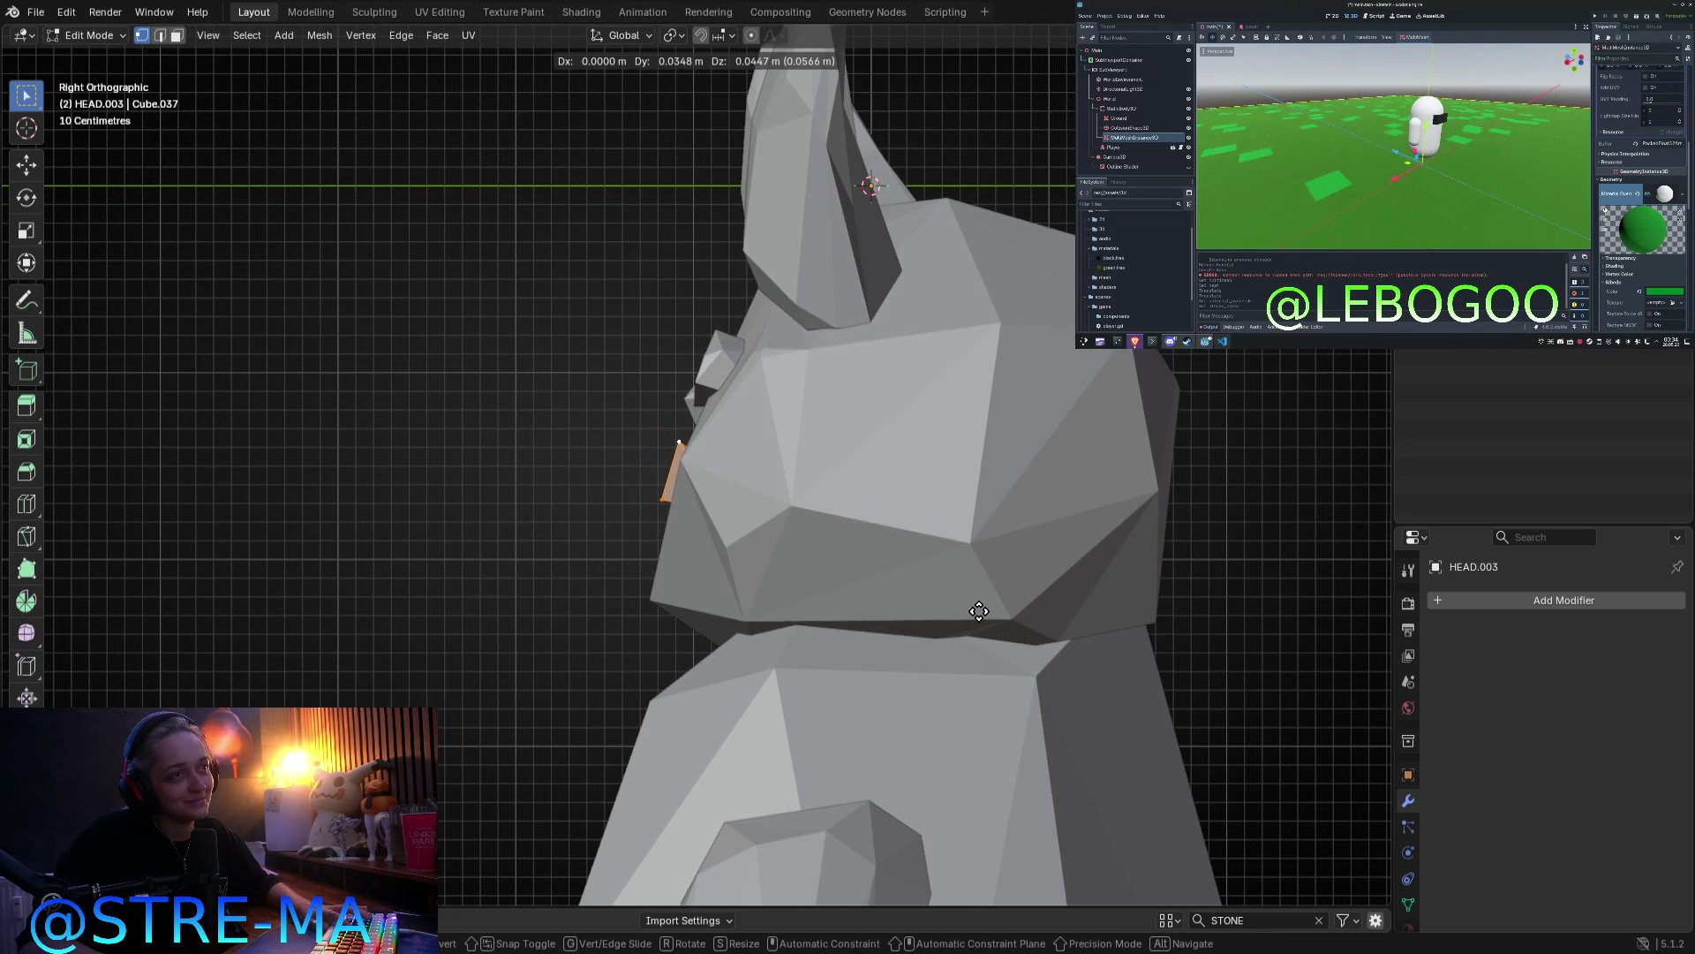
Step: Adjust the mouth piece's tilt again and check it from the front
key("KP_1")
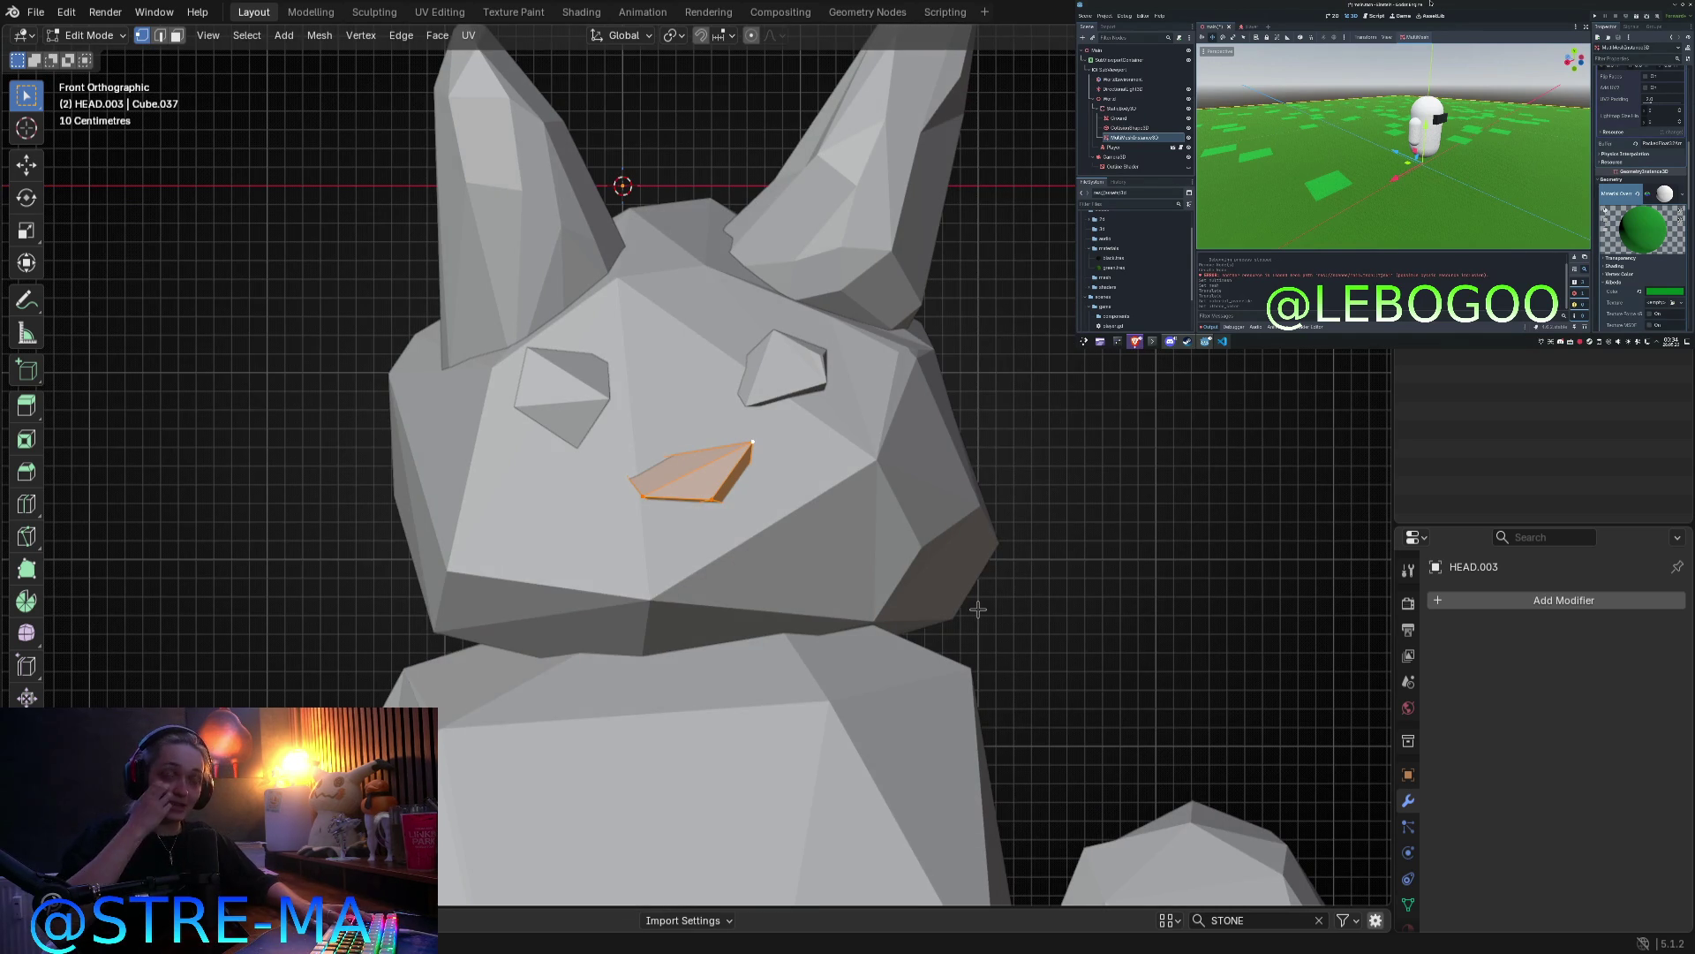
mouse_move(978, 610)
middle_mouse_down()
mouse_move(848, 652)
mouse_move(787, 636)
middle_mouse_up()
key("r")
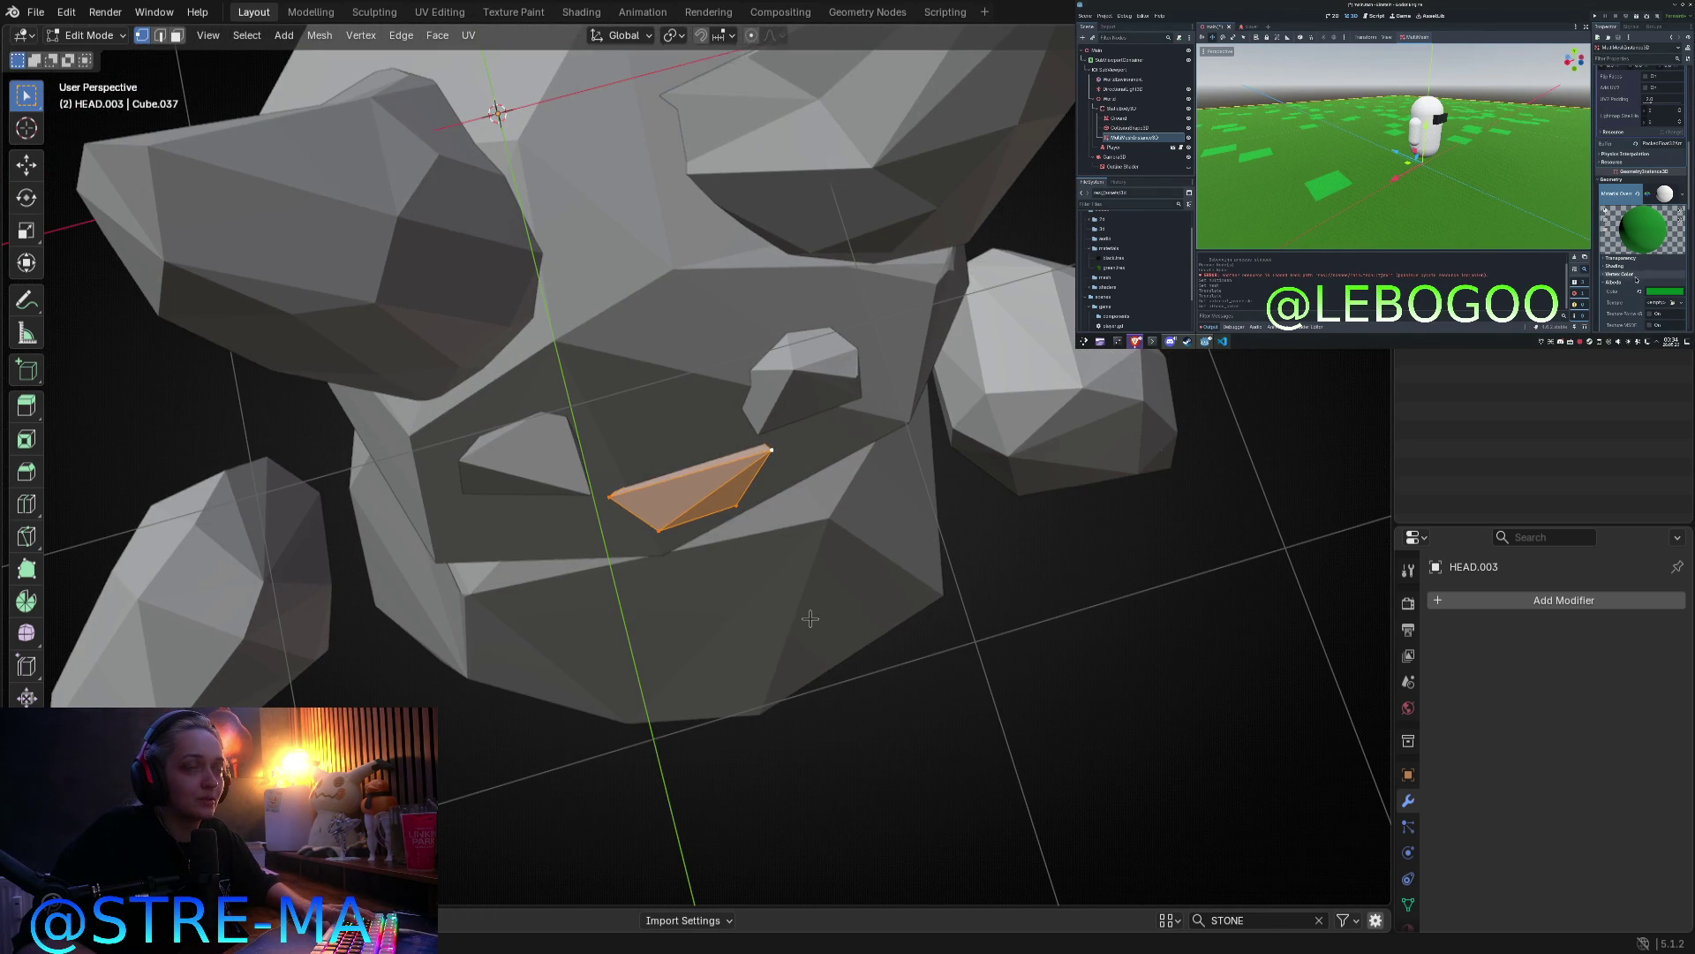
left_click(824, 629)
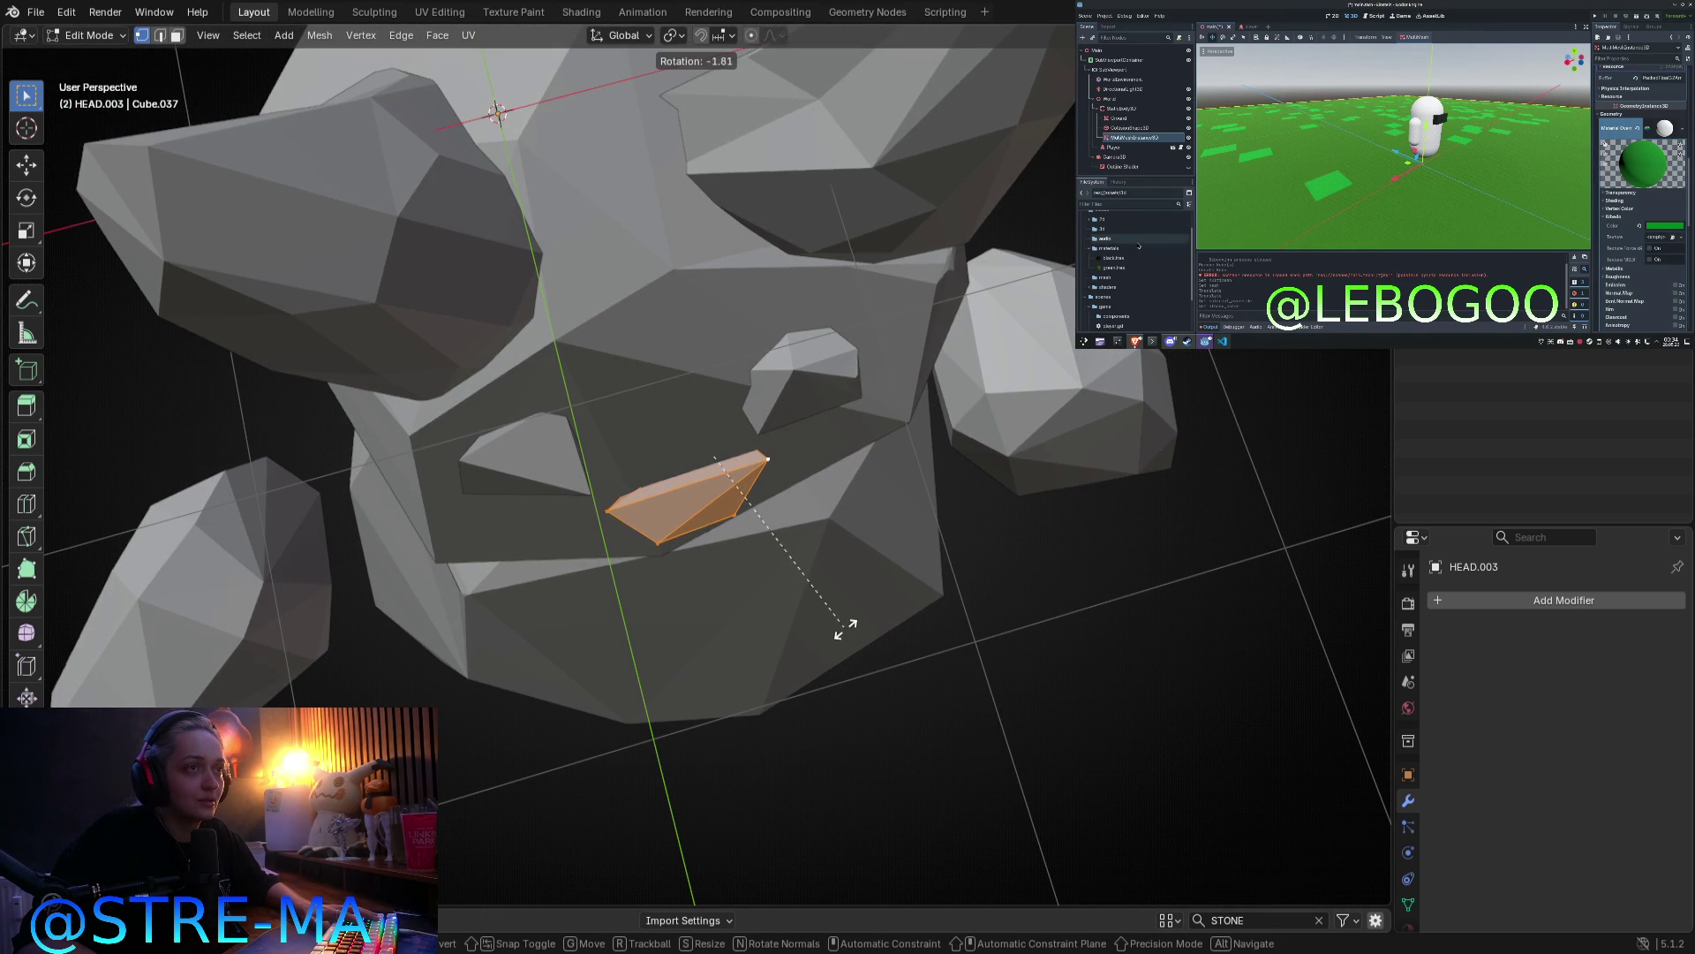
key("KP_1")
key("Tab")
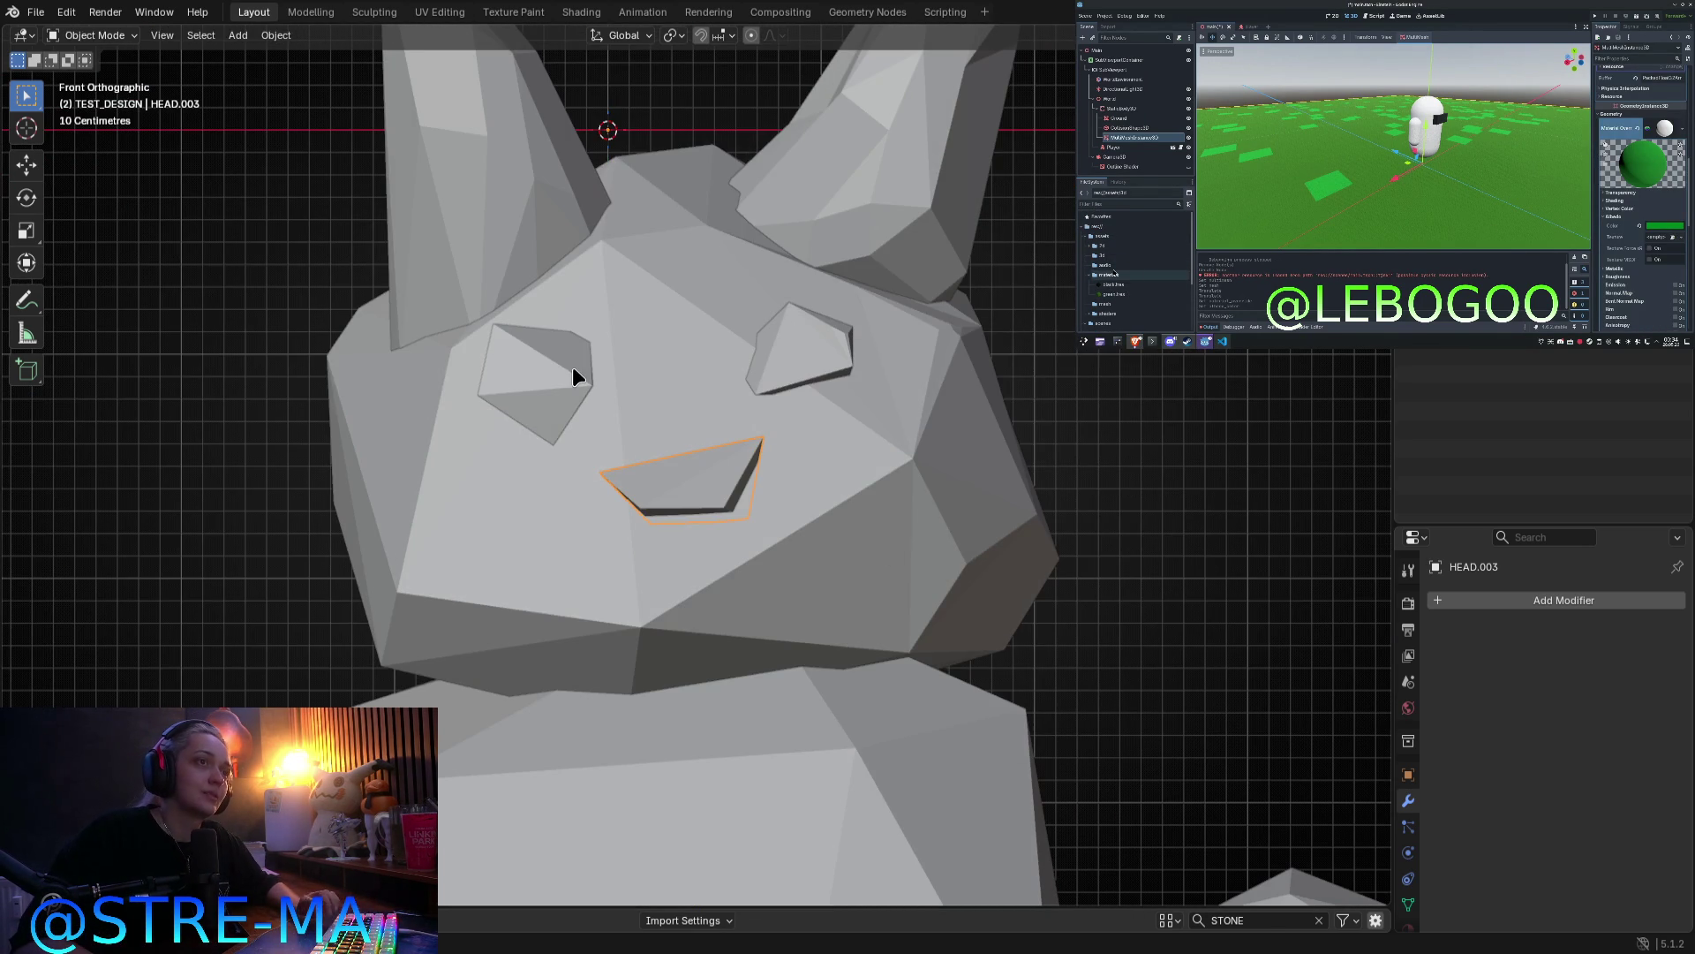
Step: Scale the left eye piece down to about 0.63 and select its top-right vertex
key("Tab")
key("s")
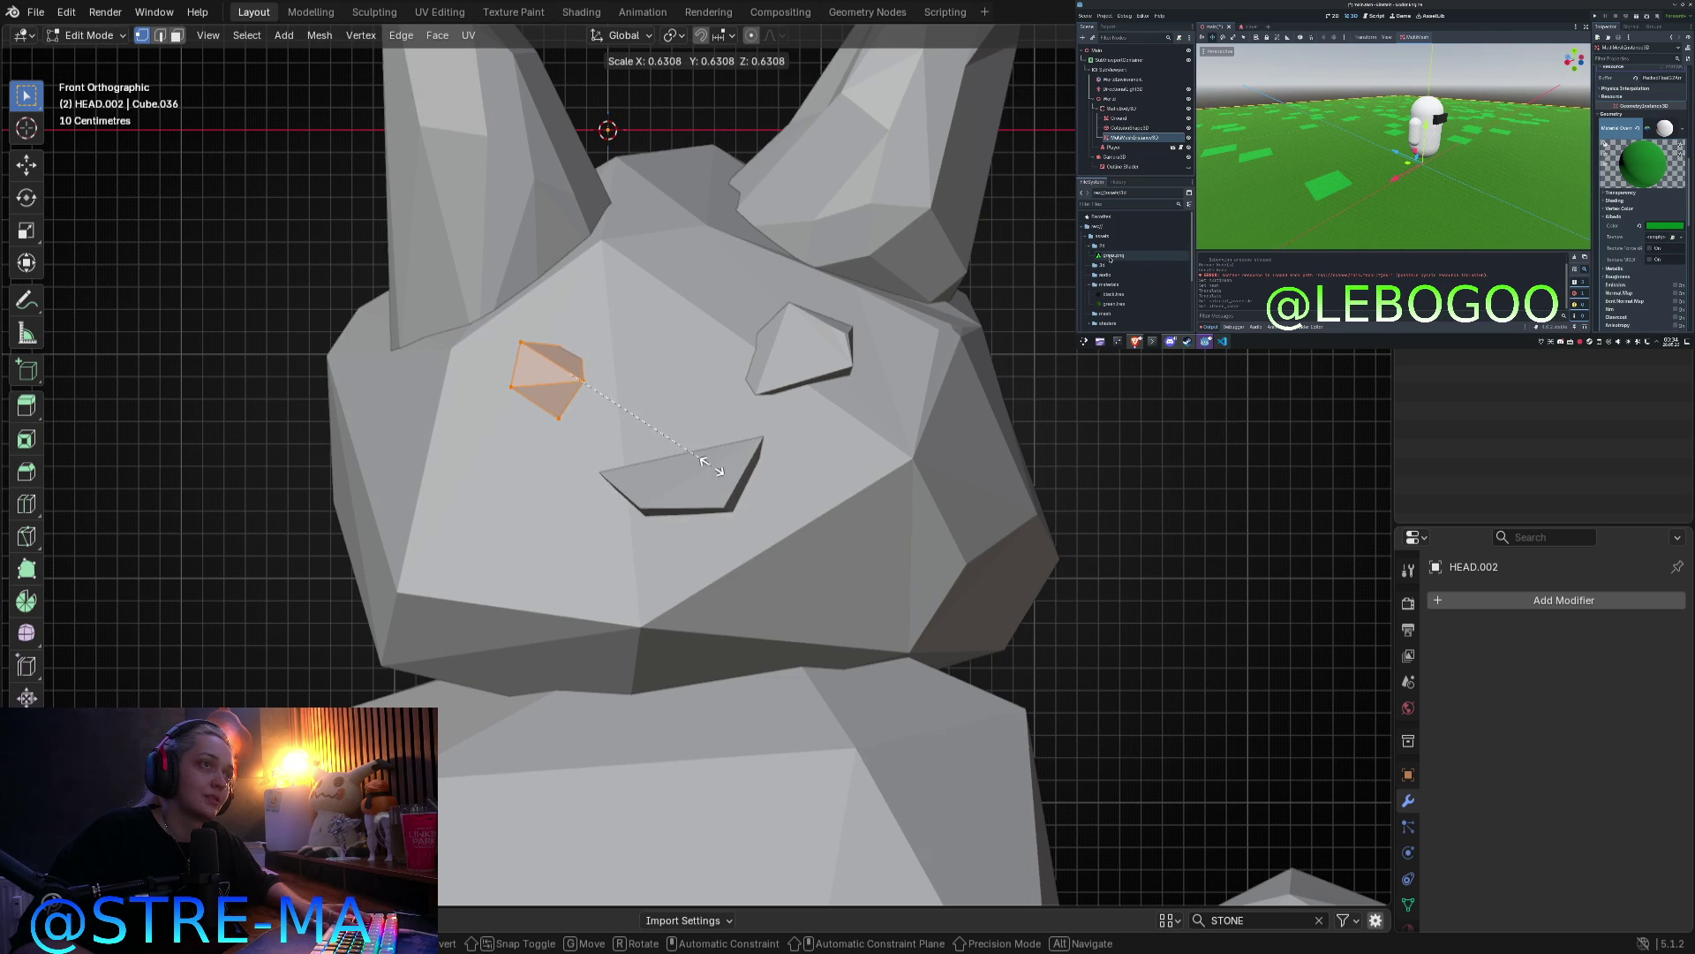
left_click(726, 477)
mouse_move(726, 477)
middle_mouse_down()
mouse_move(651, 446)
mouse_move(615, 386)
middle_mouse_up()
left_click(639, 367)
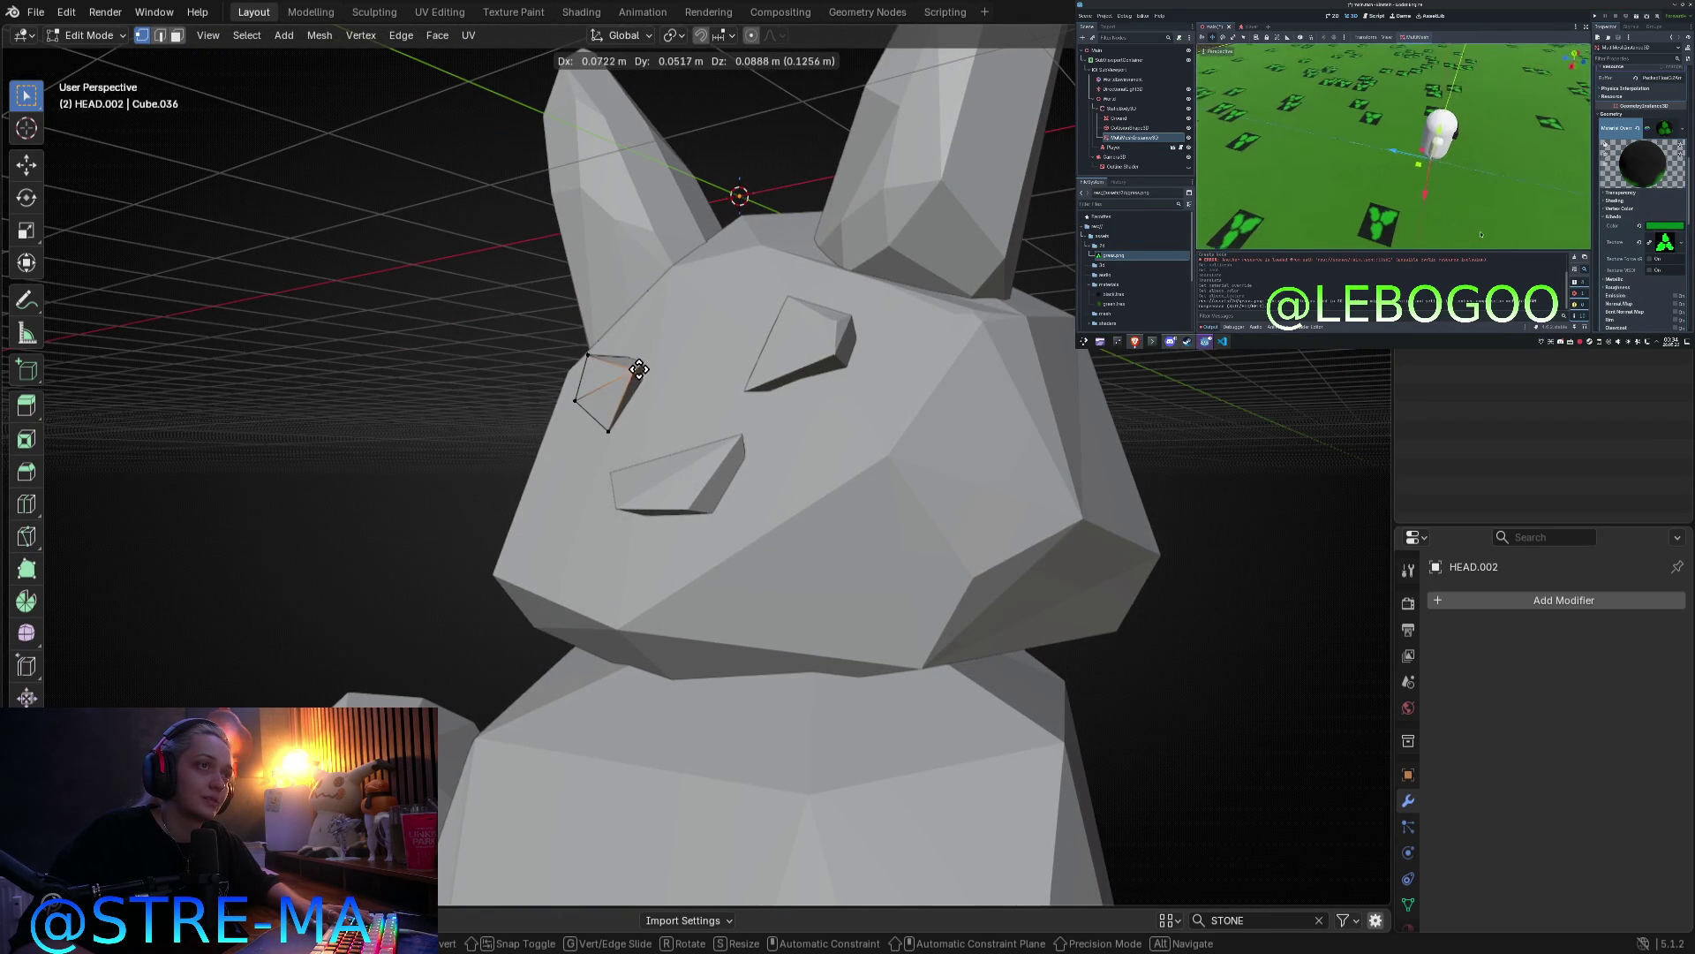
mouse_move(639, 366)
middle_mouse_down()
mouse_move(768, 333)
mouse_move(663, 414)
mouse_move(624, 394)
middle_mouse_up()
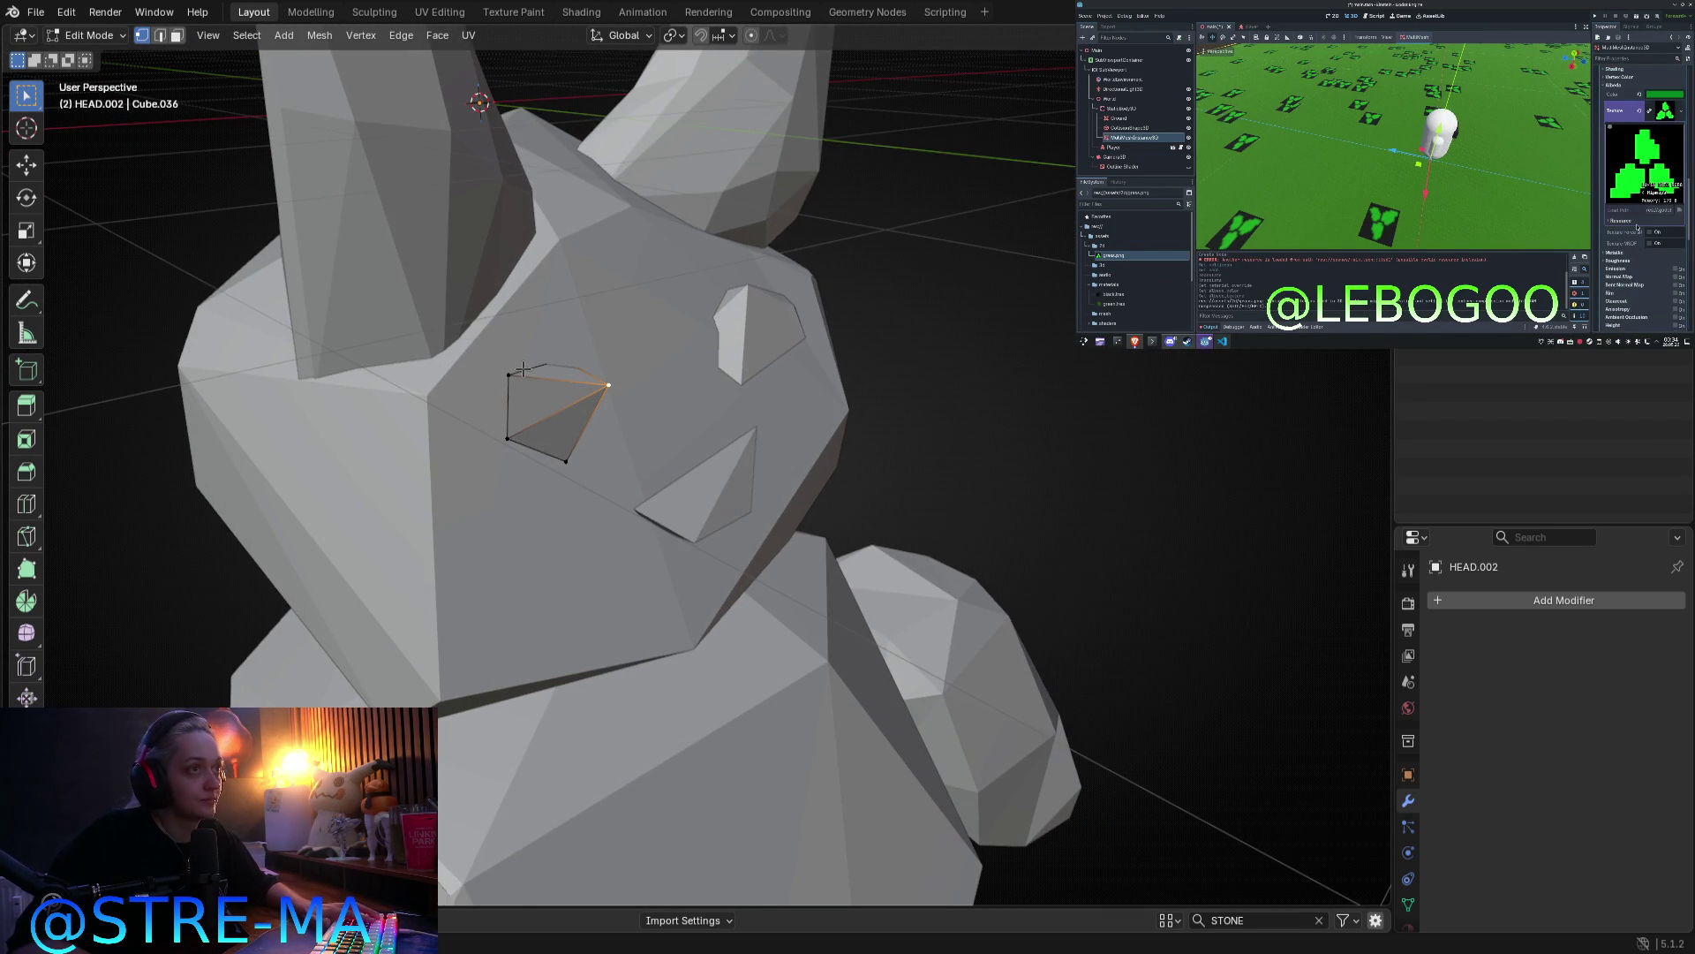
Step: Delete the triangular left eye face and close the hole with a new face
key("3")
left_click(554, 412)
key("x")
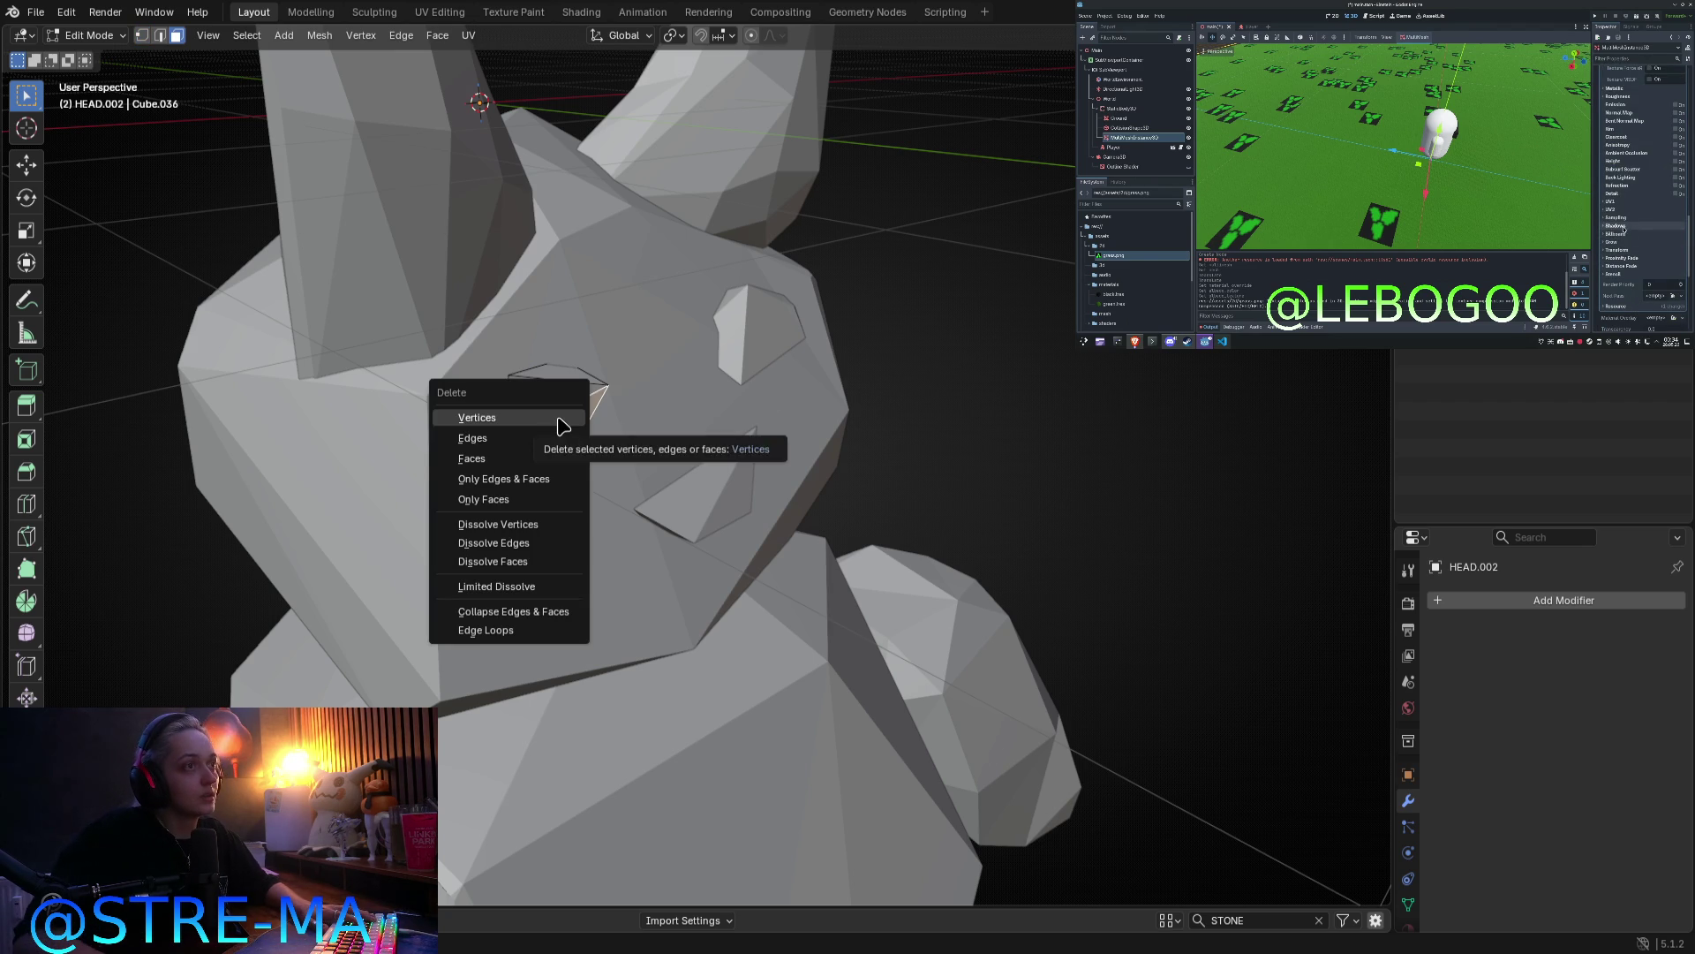
left_click(536, 458)
key("ctrl+z")
right_click(567, 423)
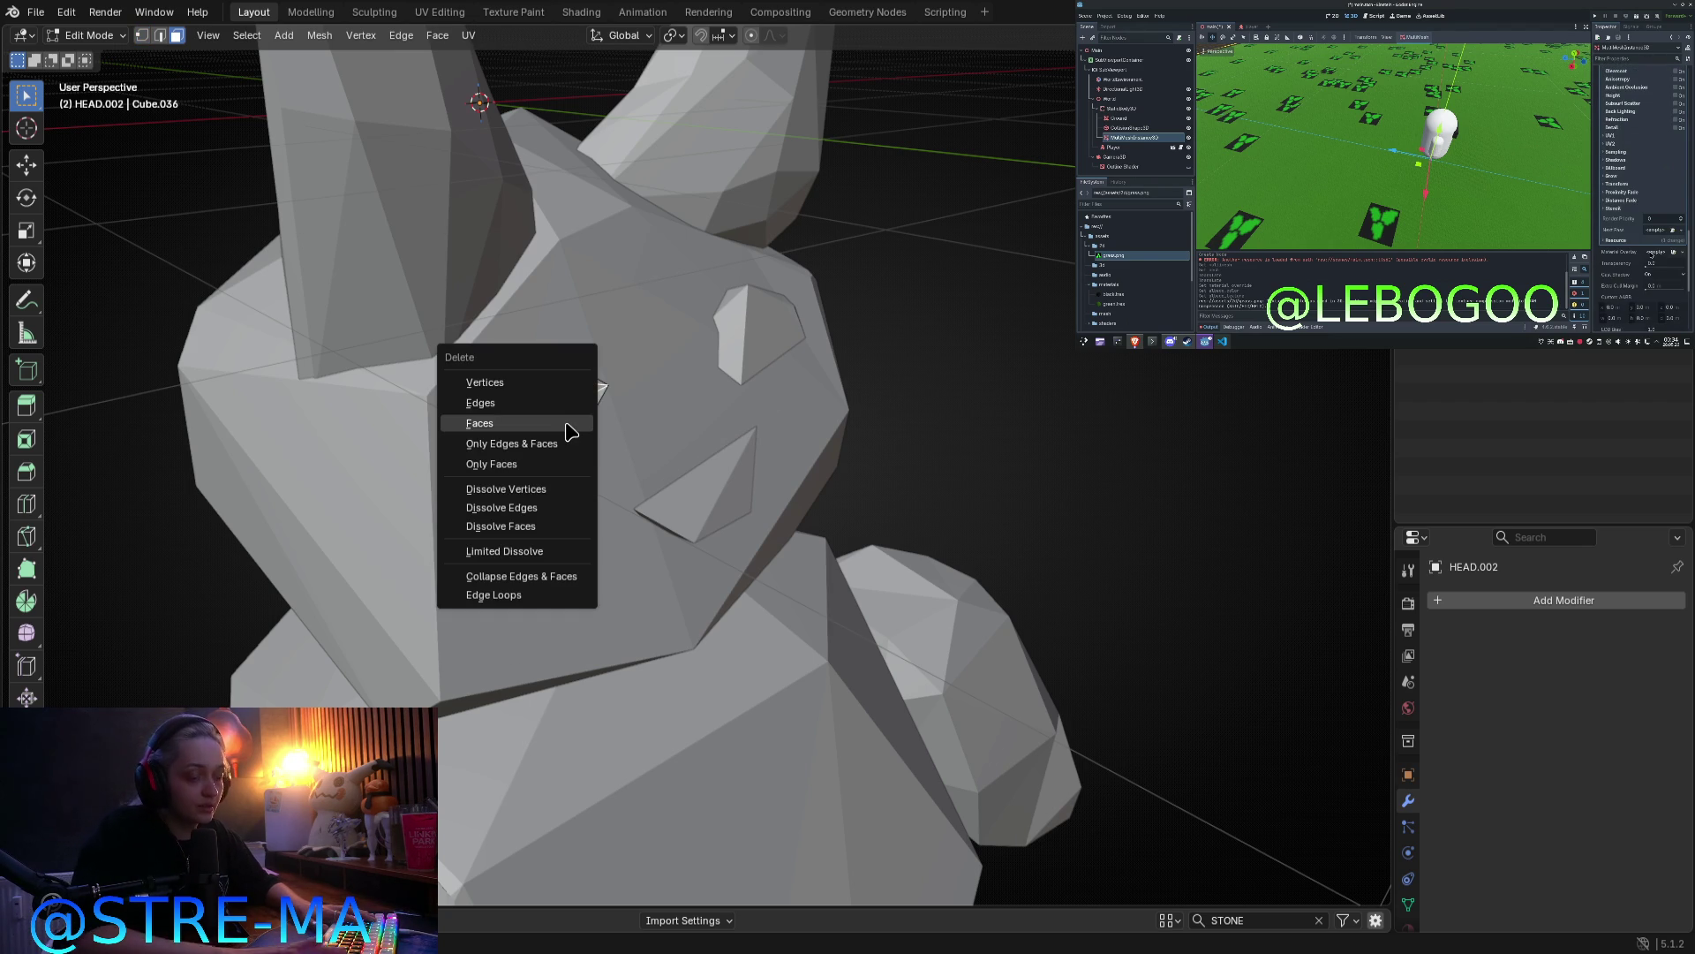
left_click(565, 422)
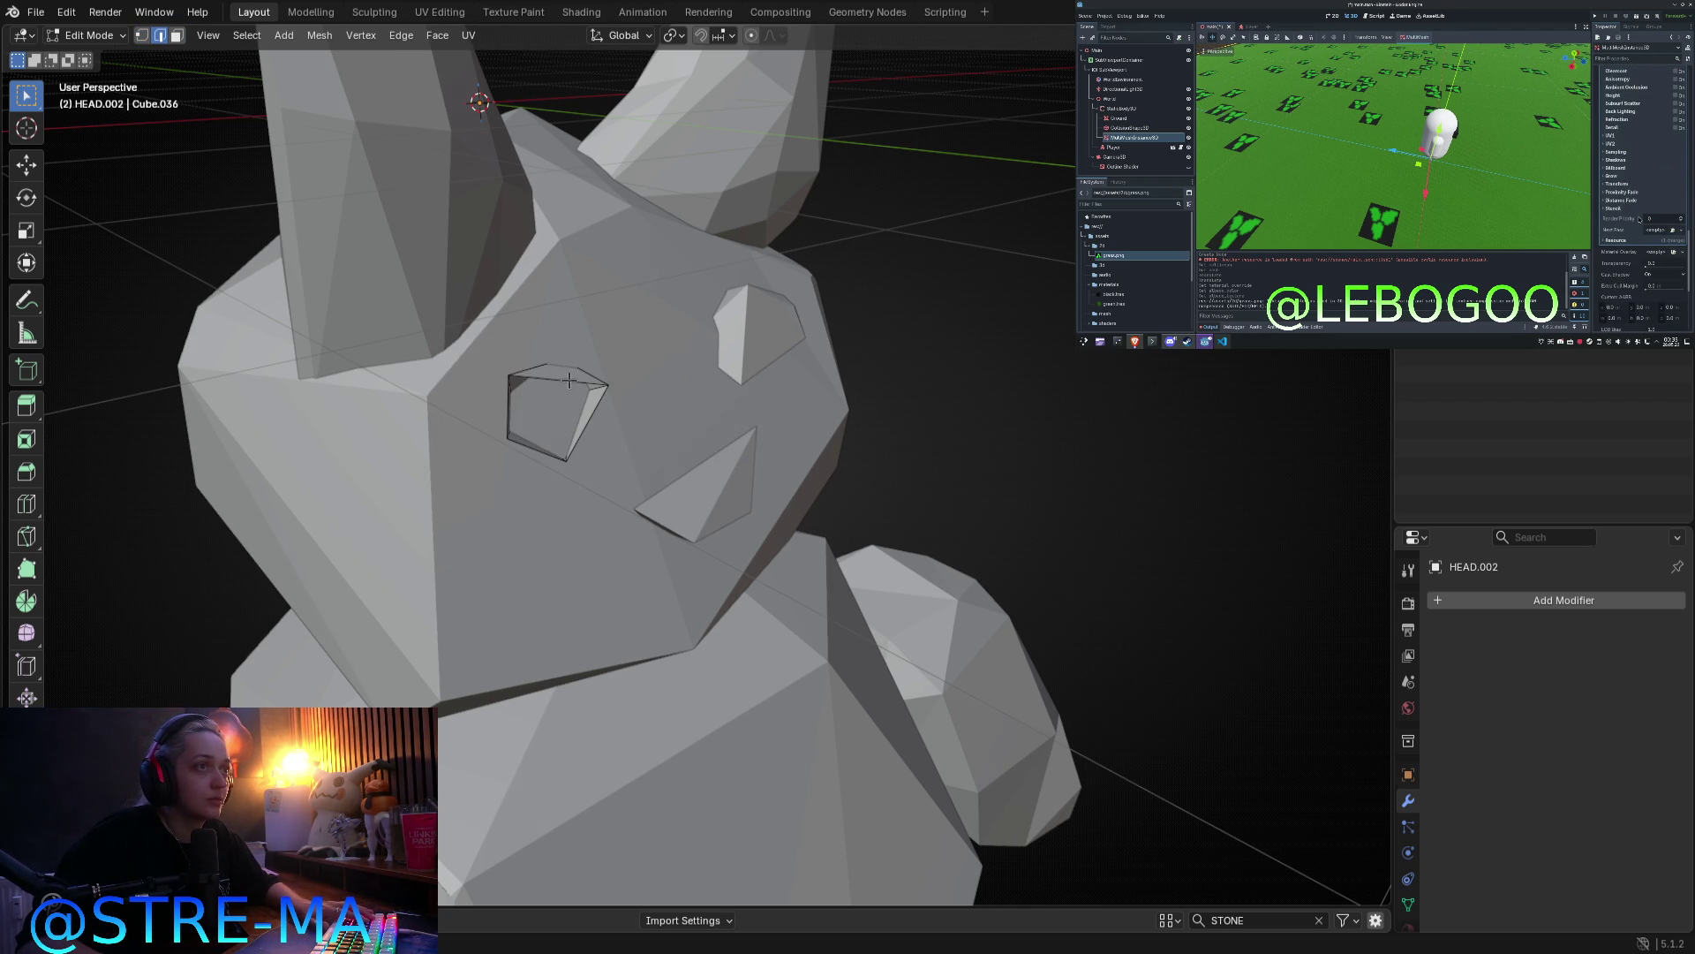
left_click(570, 379)
left_click(519, 446)
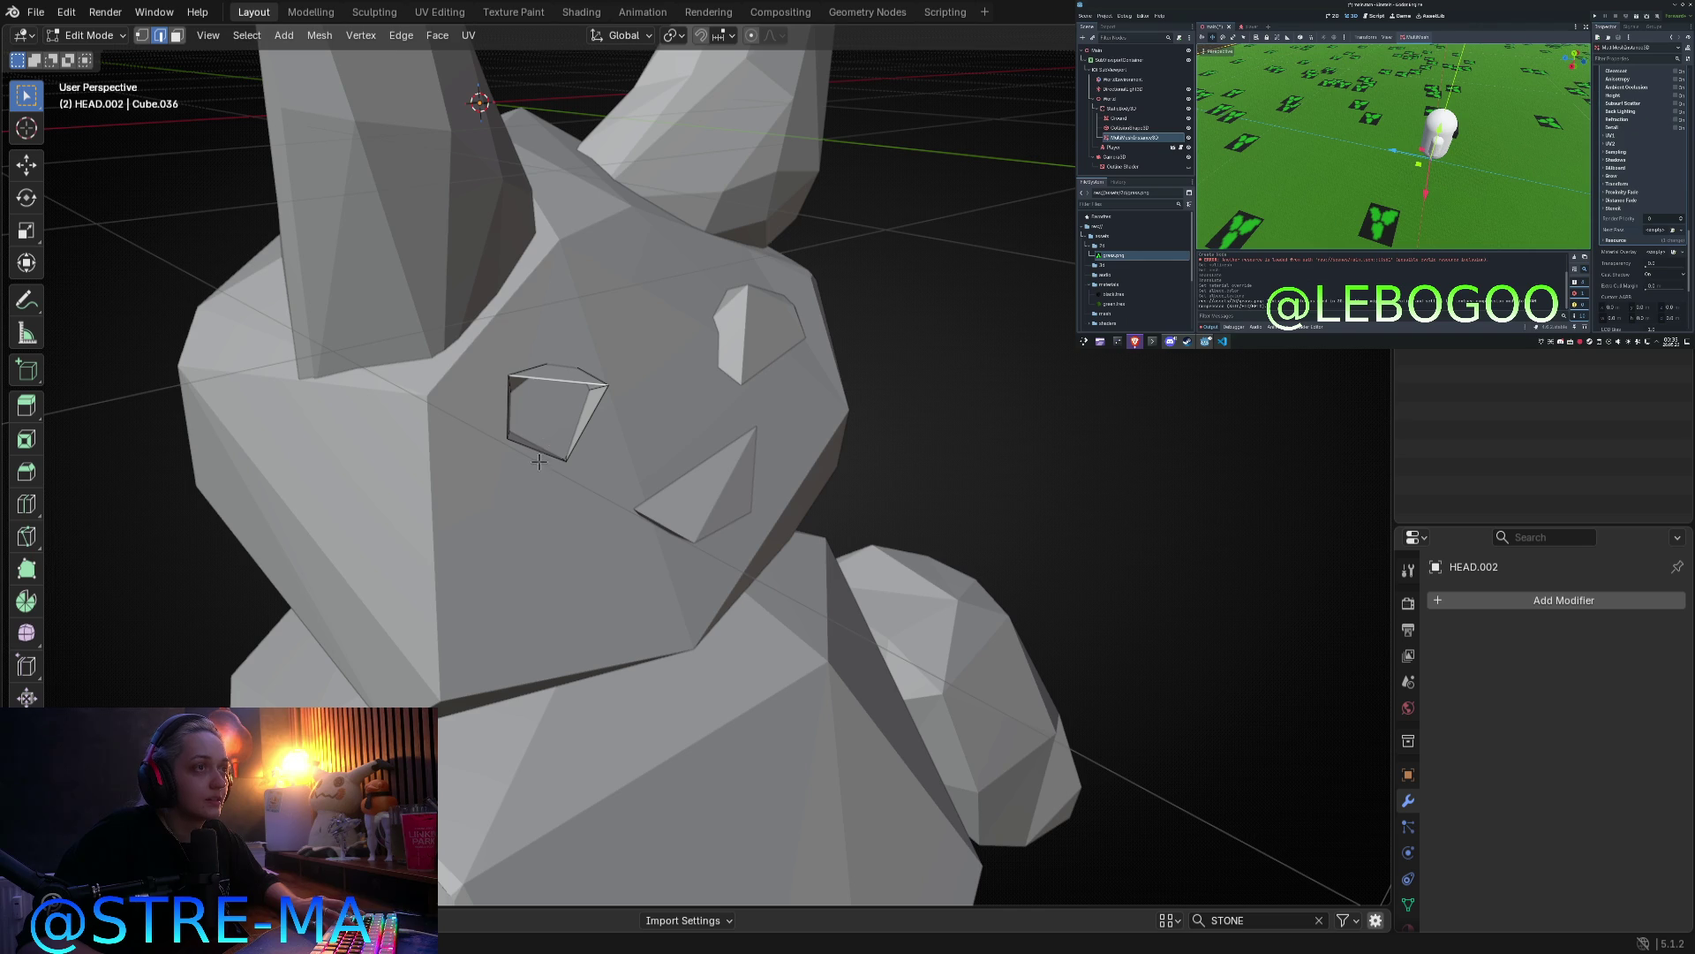
scroll(635, 504, "down", 8)
key("Tab")
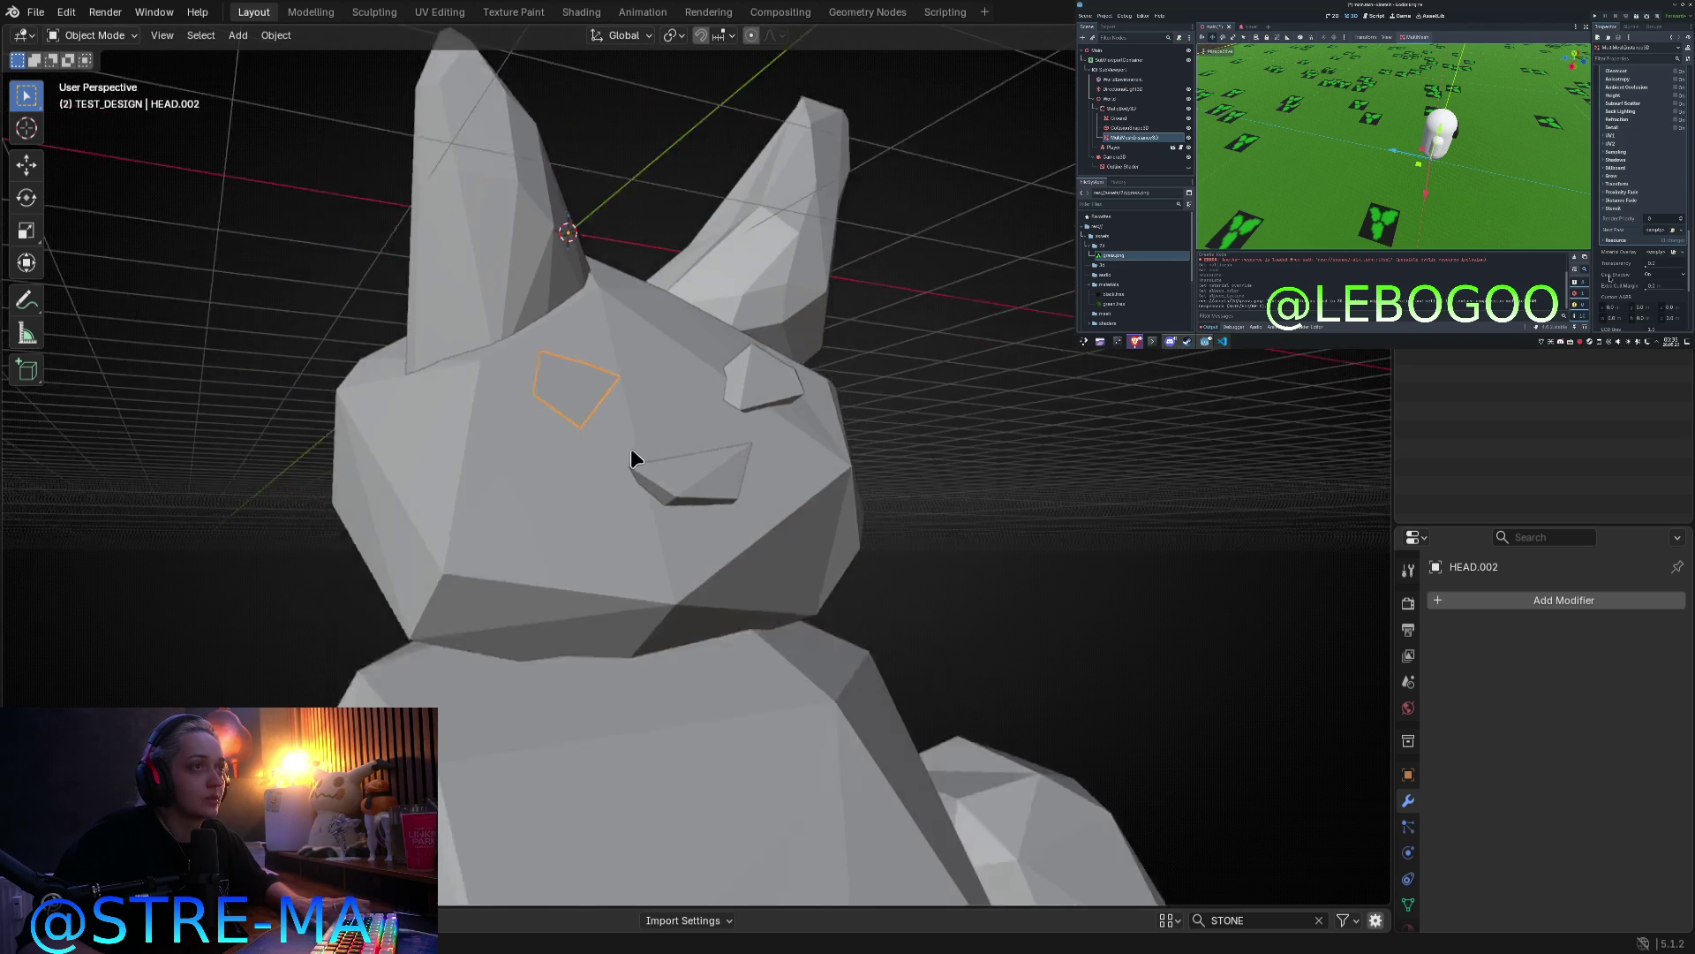
scroll(798, 521, "up", 3)
key("Tab")
Step: Move and rotate the mouth piece into a new position below the eyes
key("Tab")
left_click(696, 485)
key("Tab")
mouse_move(763, 519)
middle_mouse_down()
mouse_move(606, 503)
mouse_move(934, 462)
mouse_move(783, 468)
mouse_move(803, 492)
middle_mouse_up()
key("g")
left_click(628, 526)
key("r")
left_click(945, 503)
key("r")
left_click(950, 485)
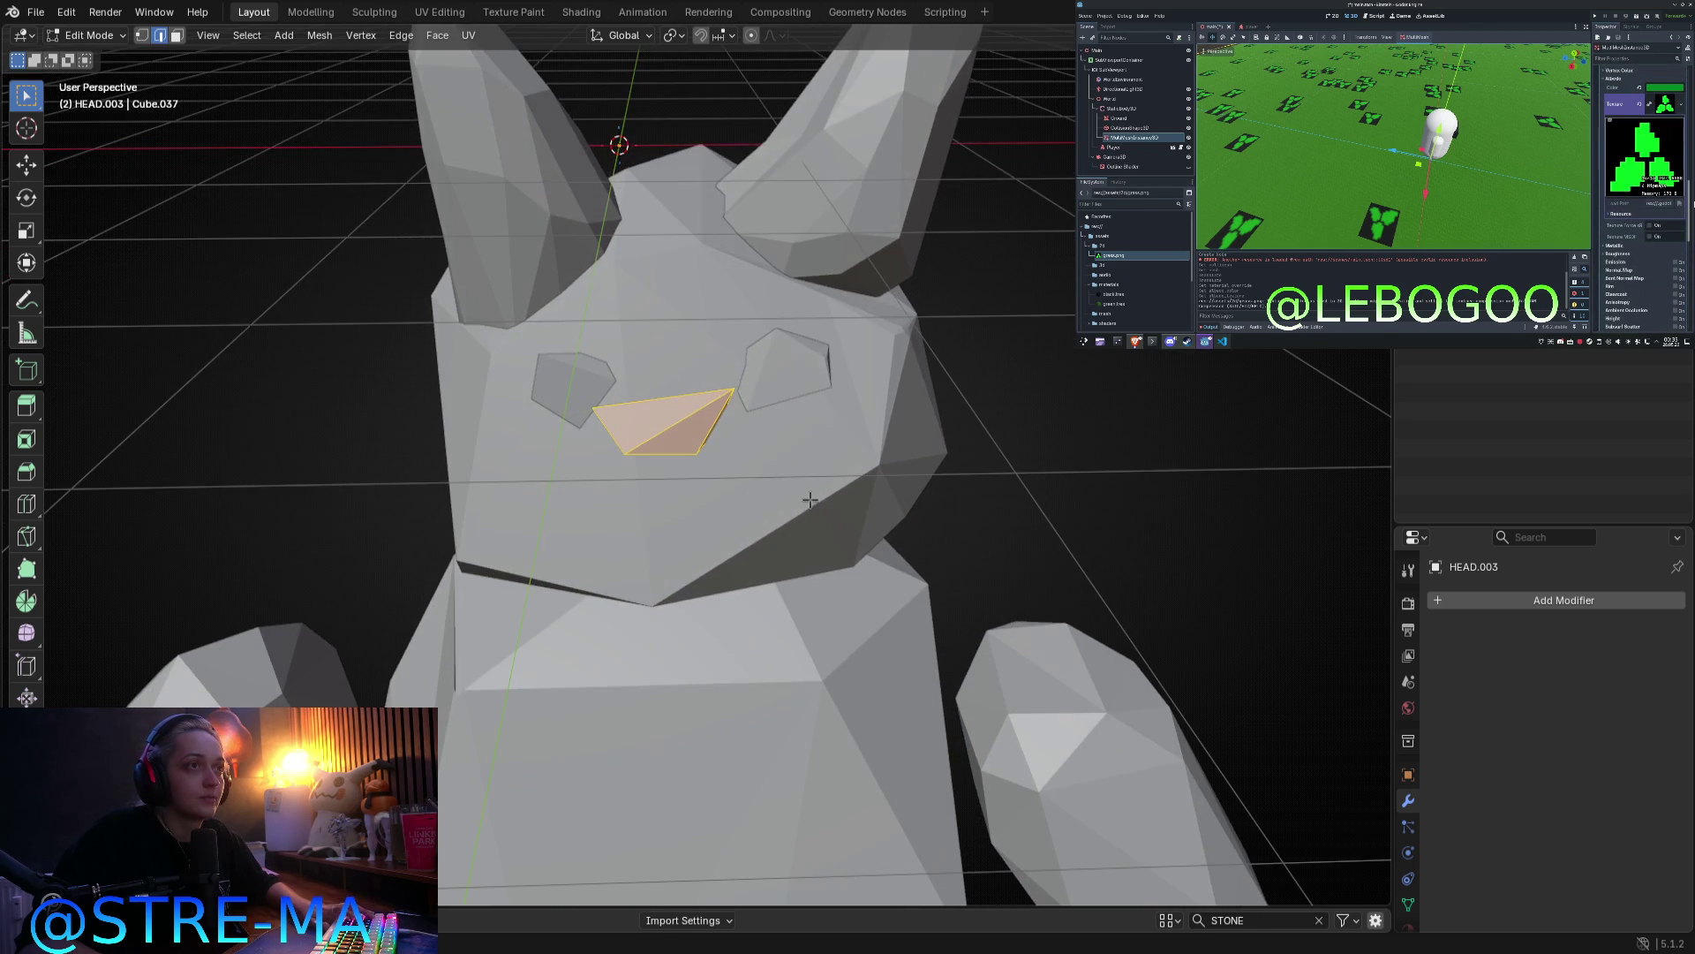
key("Tab")
Step: Shift the left eye piece further left on the face
left_click(574, 359)
key("Tab")
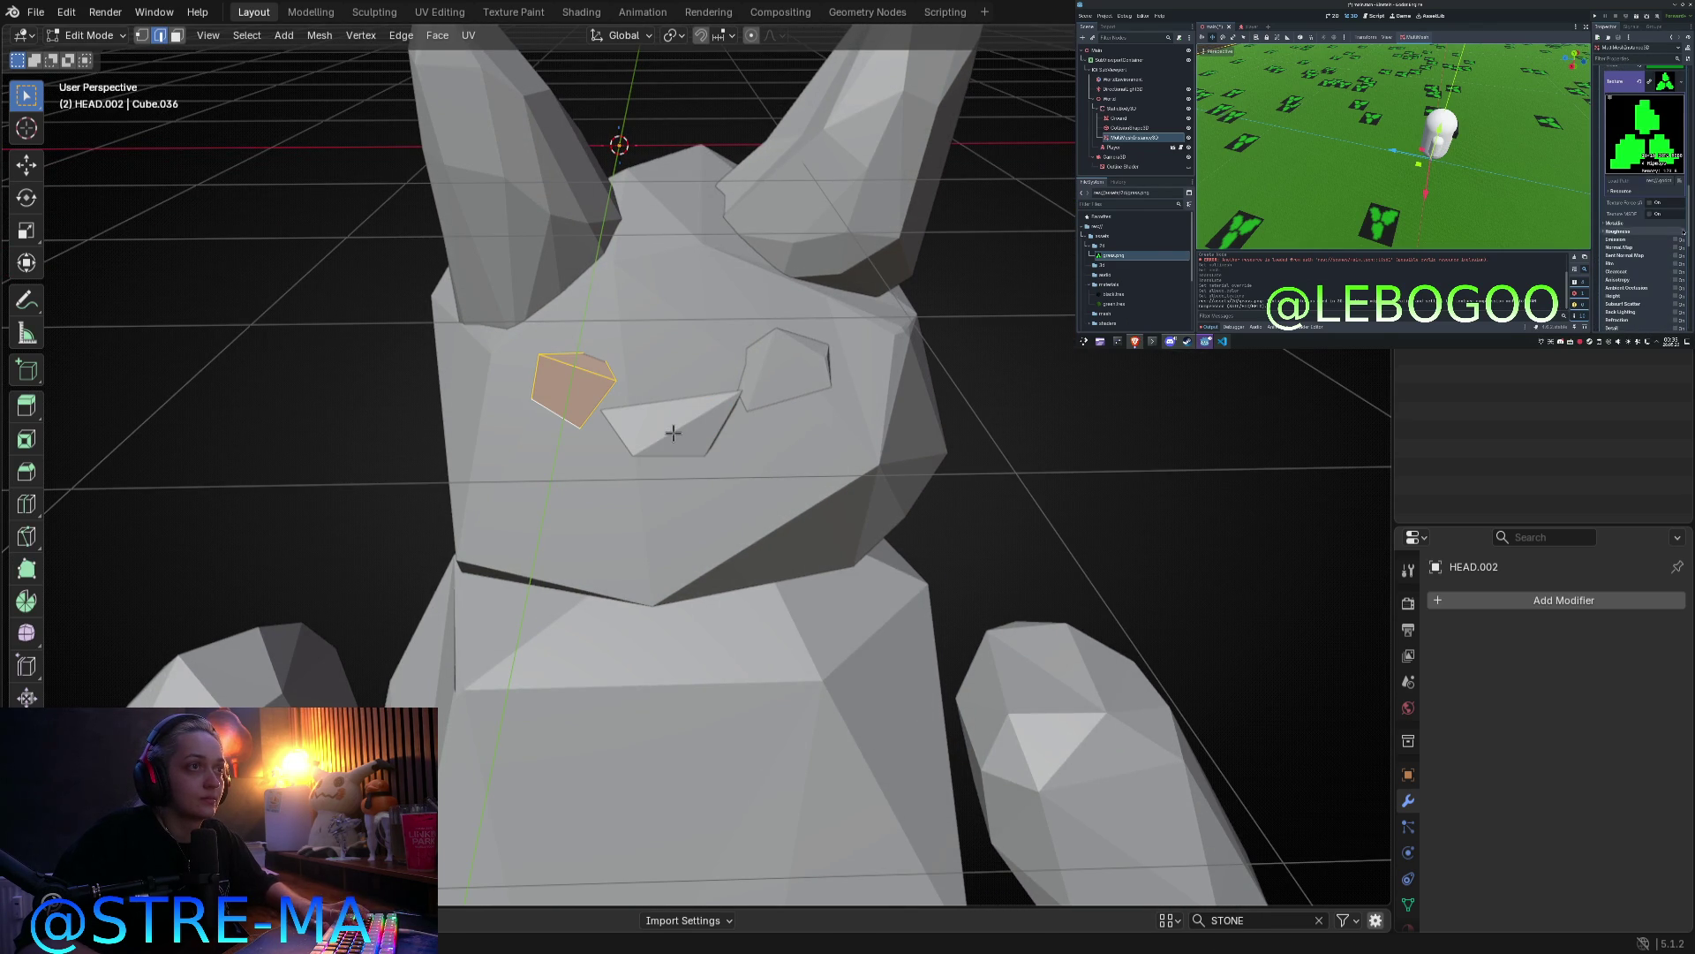
key("g")
left_click(640, 433)
key("Tab")
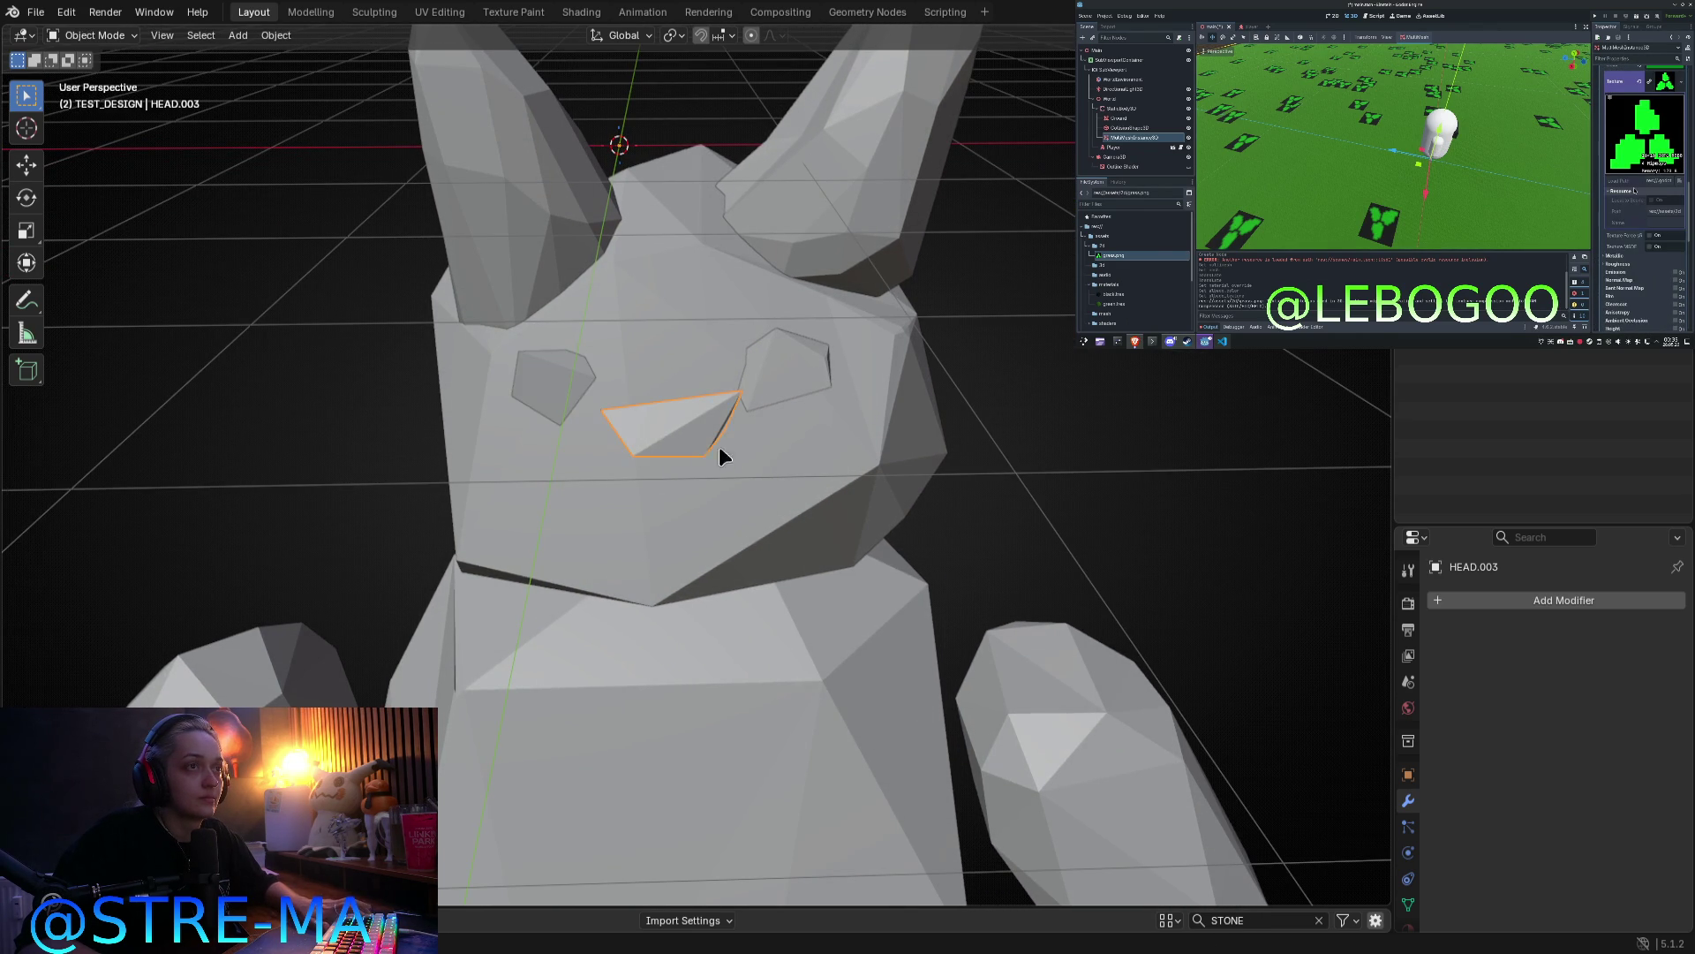
Step: Nudge the mouth face again and view the head in profile
key("Tab")
key("g")
left_click(792, 464)
key("Tab")
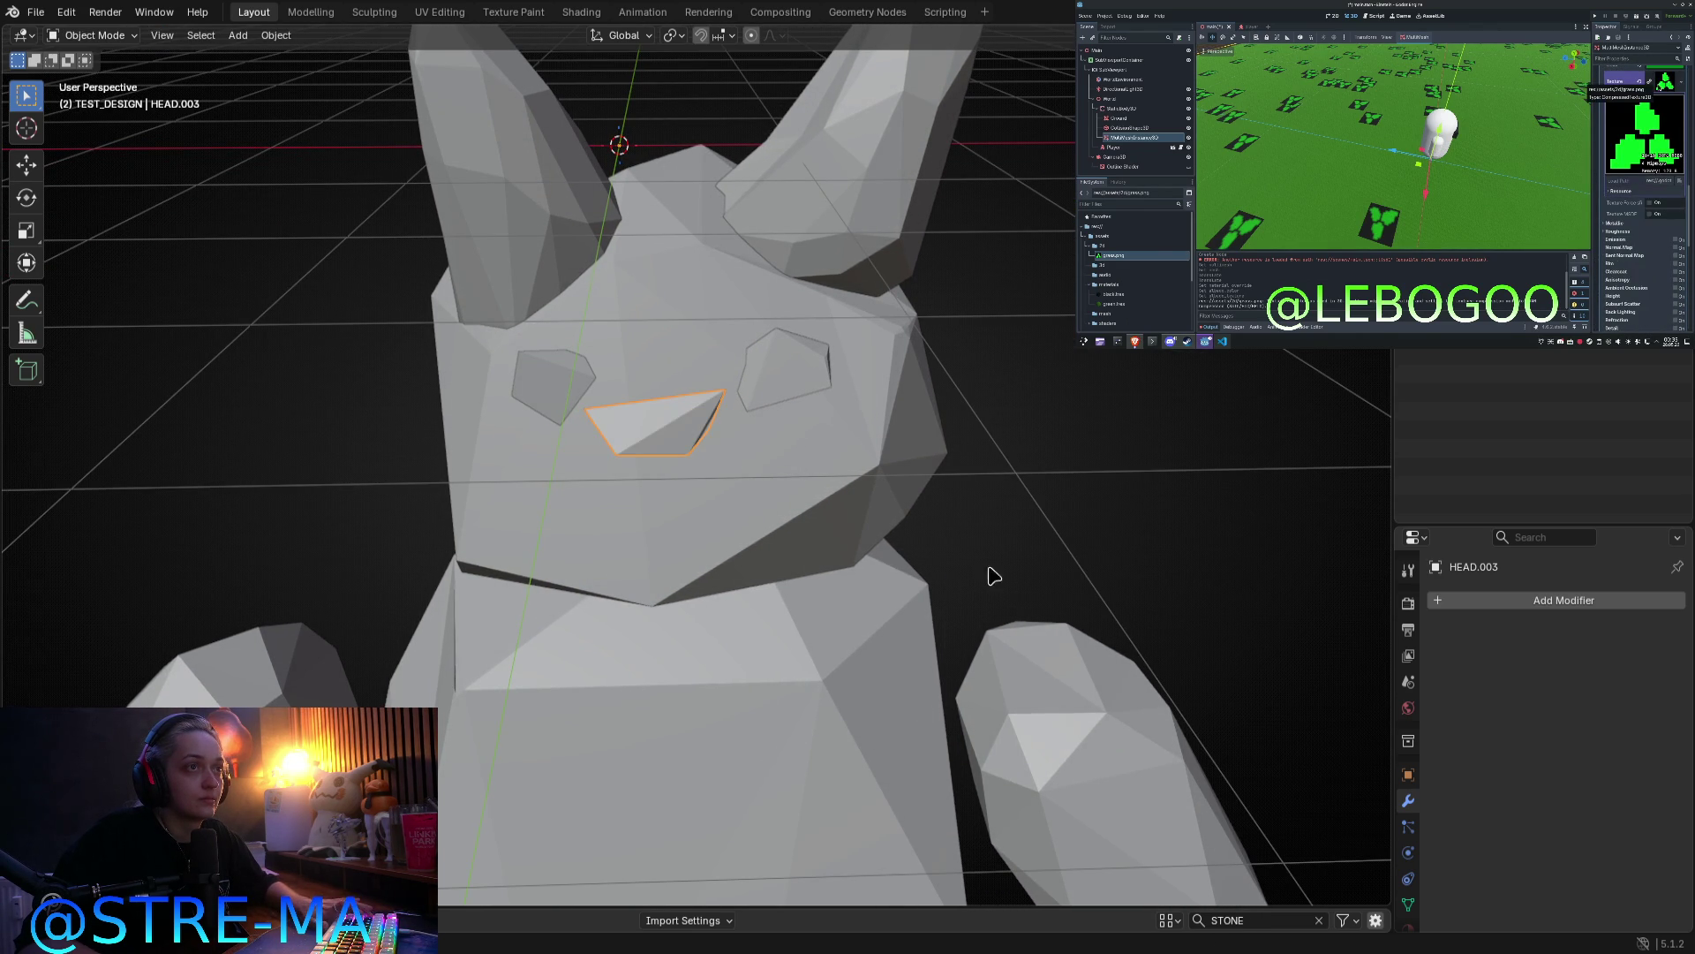
scroll(1073, 419, "down", 4)
mouse_move(1079, 415)
middle_mouse_down()
mouse_move(1177, 405)
mouse_move(1030, 408)
mouse_move(1071, 404)
mouse_move(813, 485)
mouse_move(719, 427)
mouse_move(568, 398)
middle_mouse_up()
Step: Reposition the mouth piece once more and inspect the right eye piece's geometry
left_click(719, 428)
key("Tab")
key("g")
left_click(771, 486)
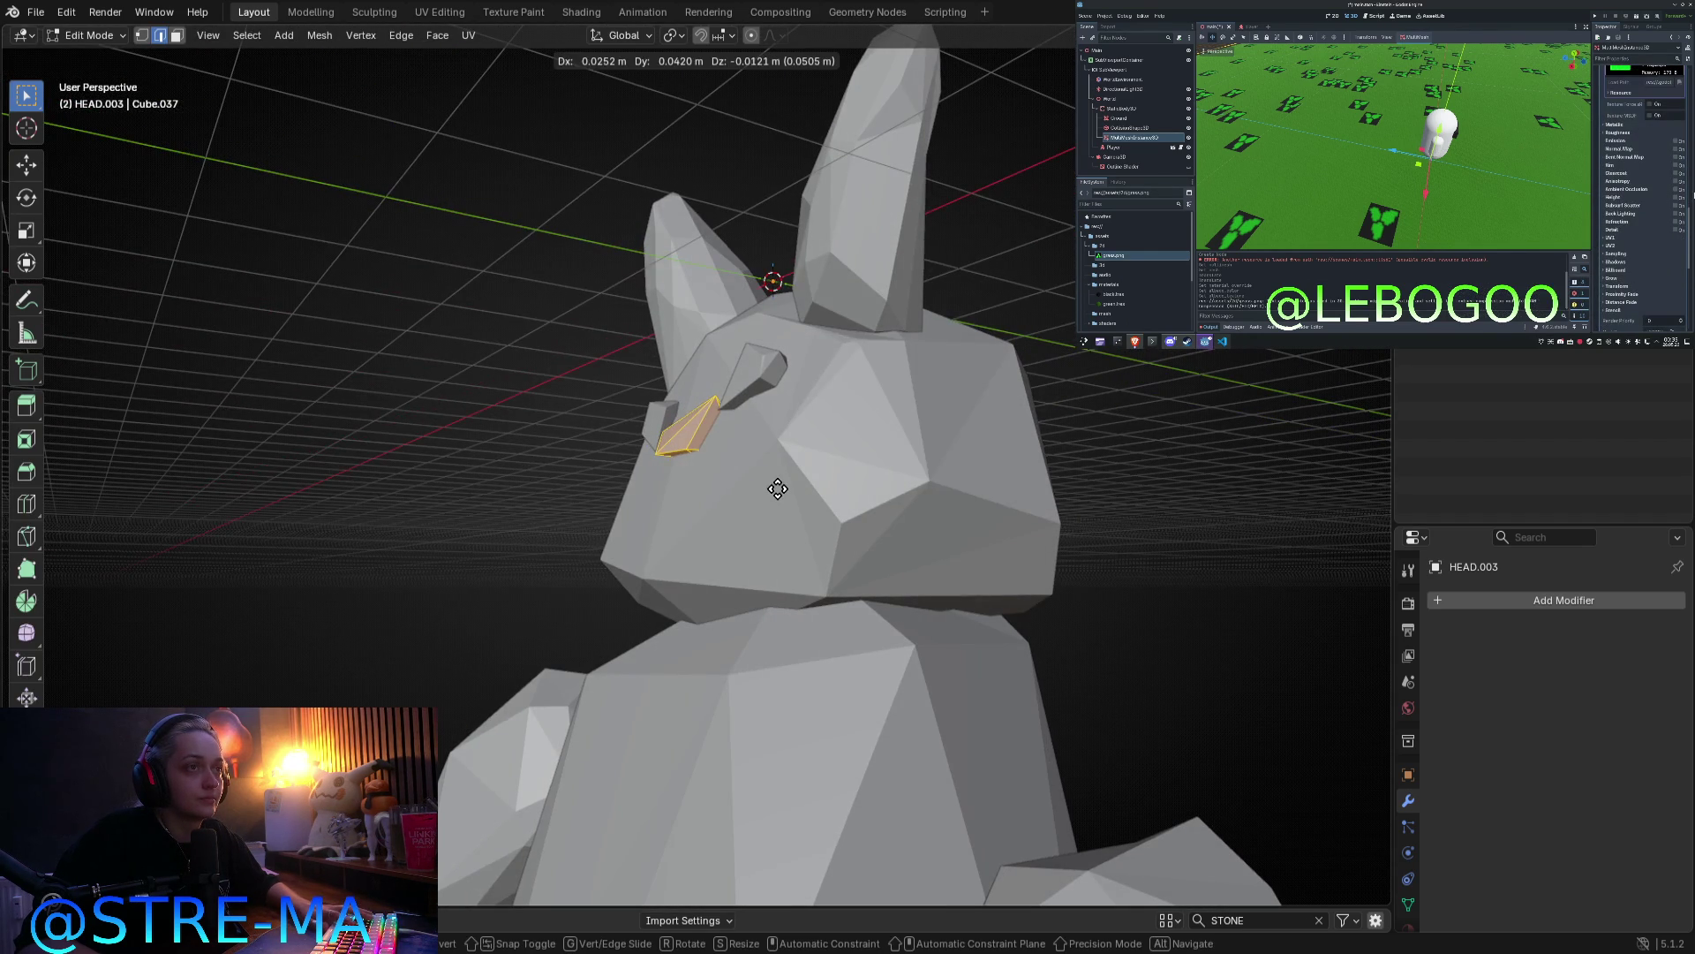
key("Tab")
left_click(764, 361)
mouse_move(765, 360)
middle_mouse_down()
mouse_move(729, 447)
mouse_move(900, 408)
mouse_move(750, 662)
mouse_move(757, 575)
mouse_move(784, 563)
middle_mouse_up()
key("Tab")
key("Tab")
scroll(775, 444, "down", 3)
key("Tab")
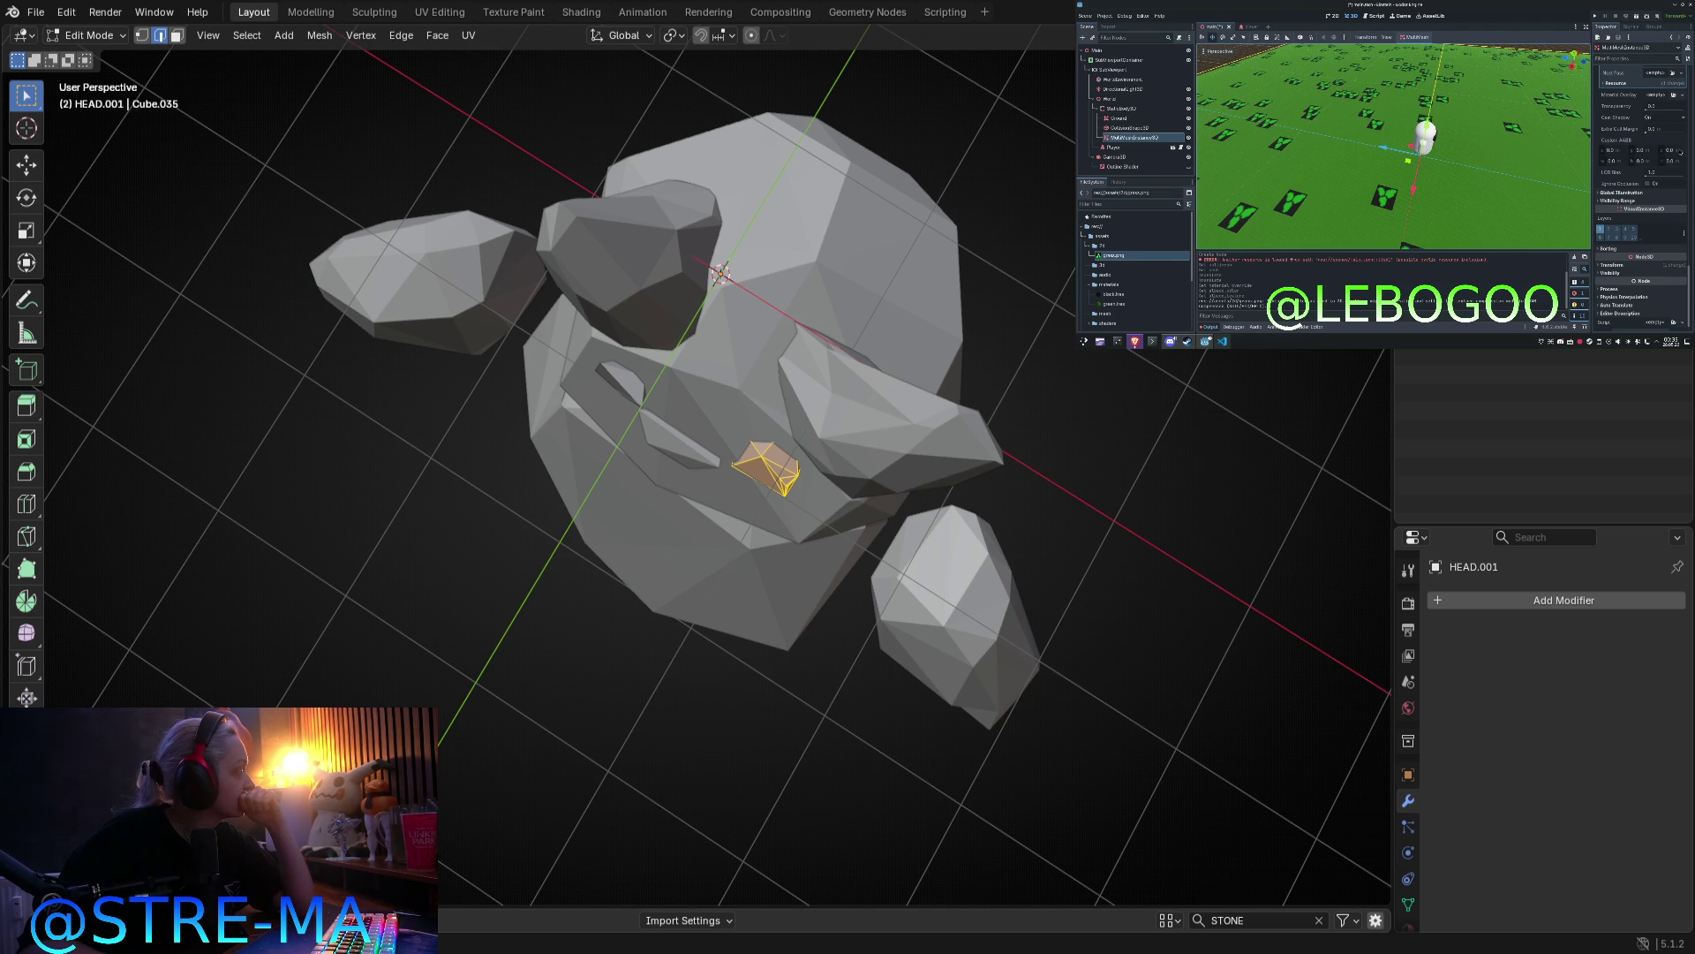
left_click(1671, 147)
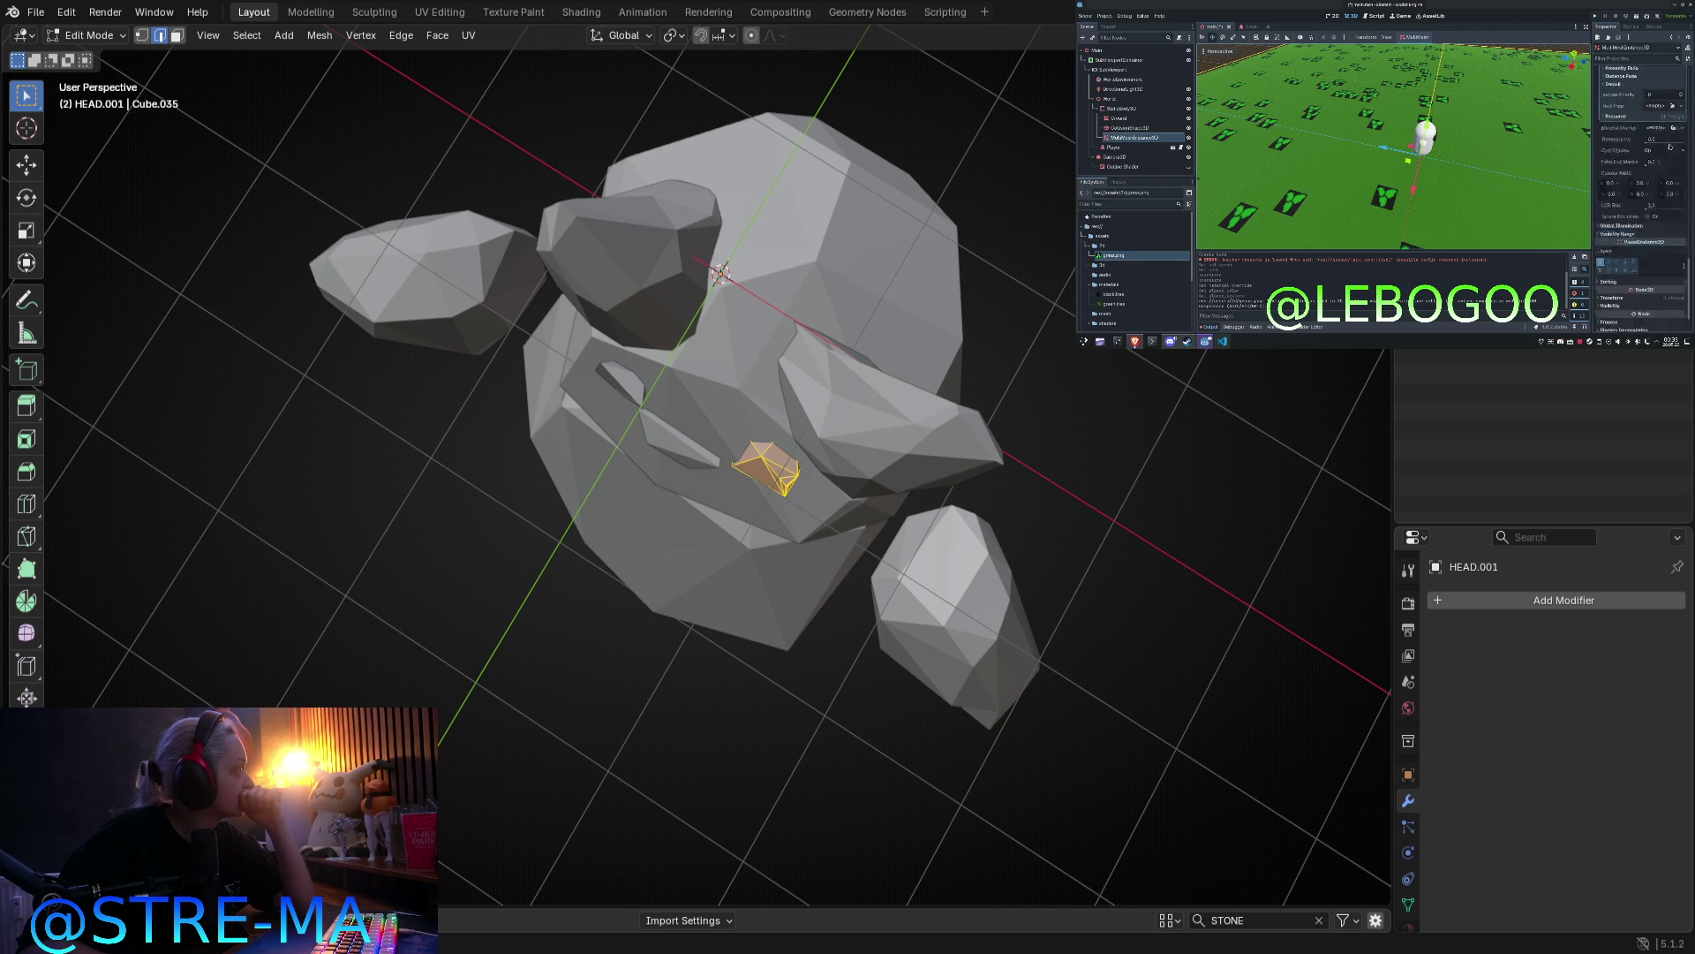
scroll(1670, 144, "up", 5)
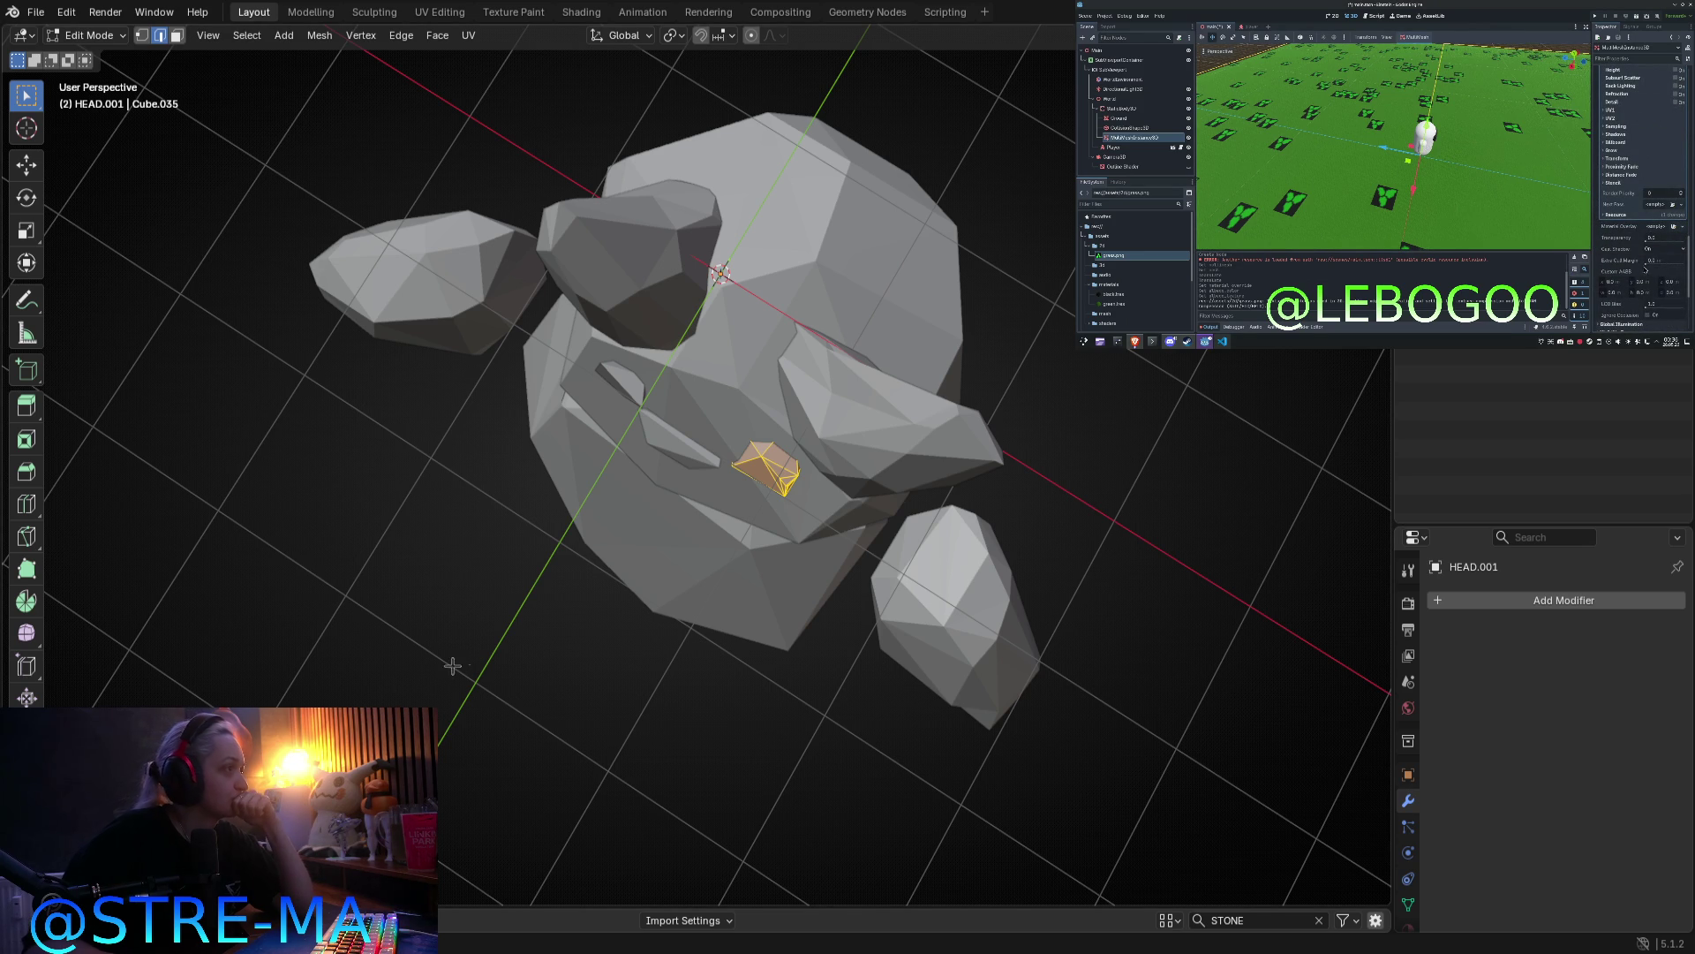
mouse_move(582, 596)
middle_mouse_down()
mouse_move(853, 346)
mouse_move(934, 294)
mouse_move(976, 314)
mouse_move(745, 644)
middle_mouse_up()
scroll(853, 346, "up", 5)
Step: Replace the thin sliver faces of the right eye piece with one filled face
scroll(785, 650, "up", 5)
middle_click_drag(859, 670, 814, 627)
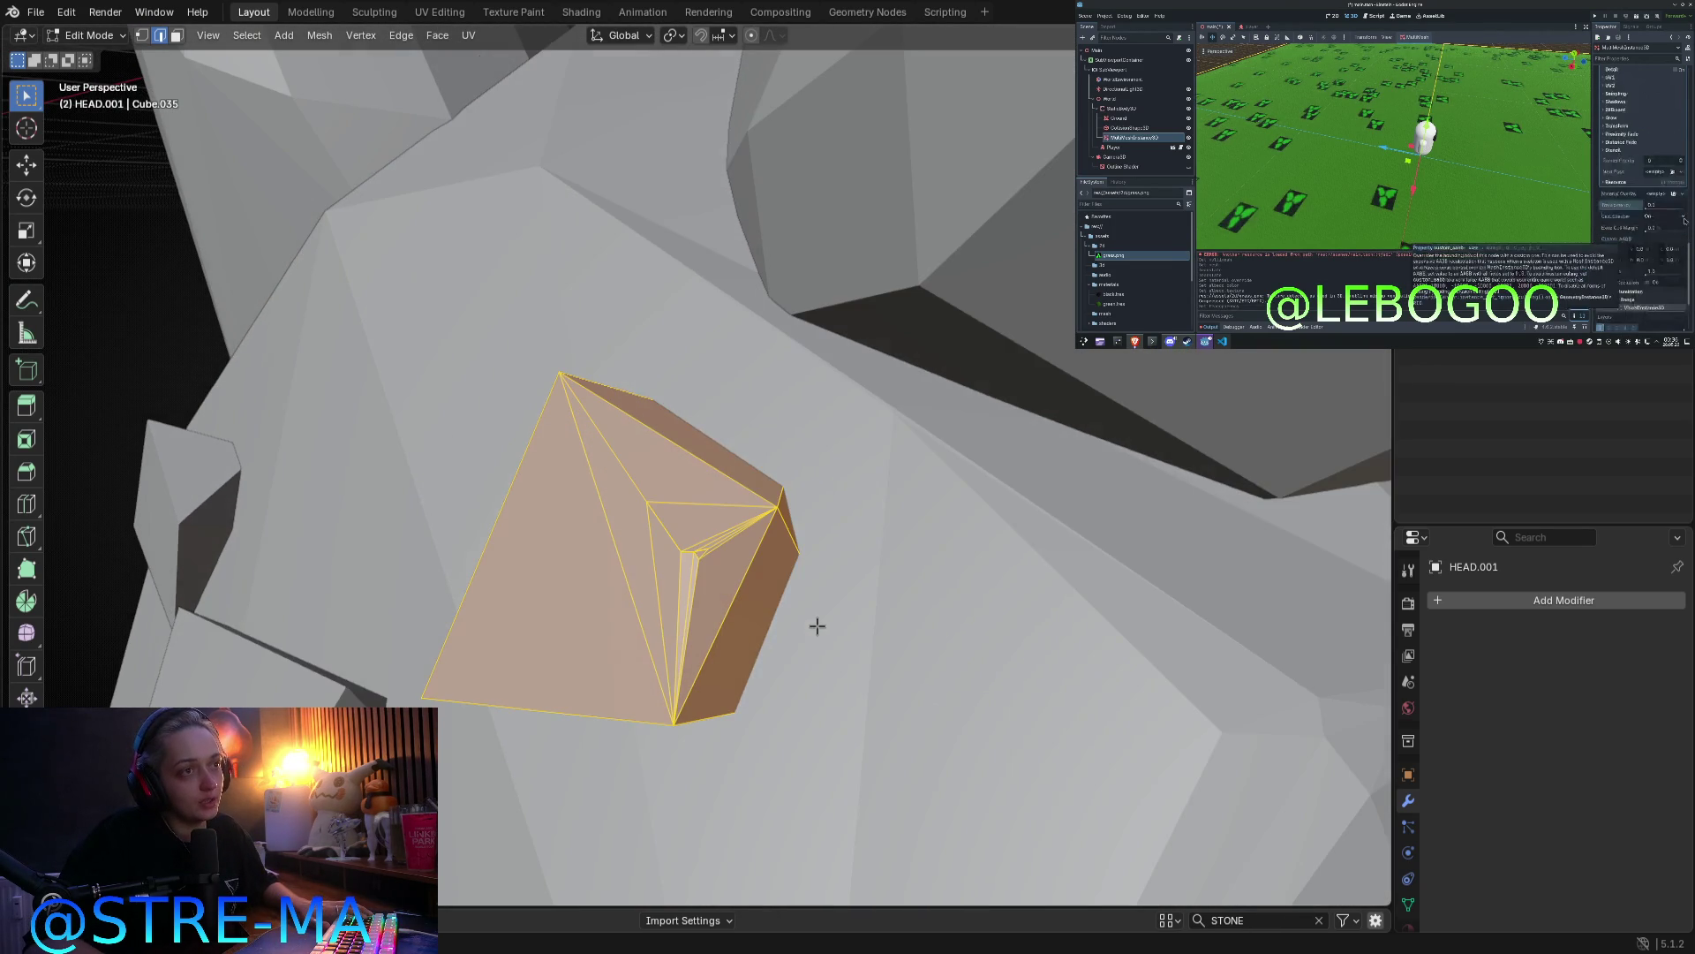
key("3")
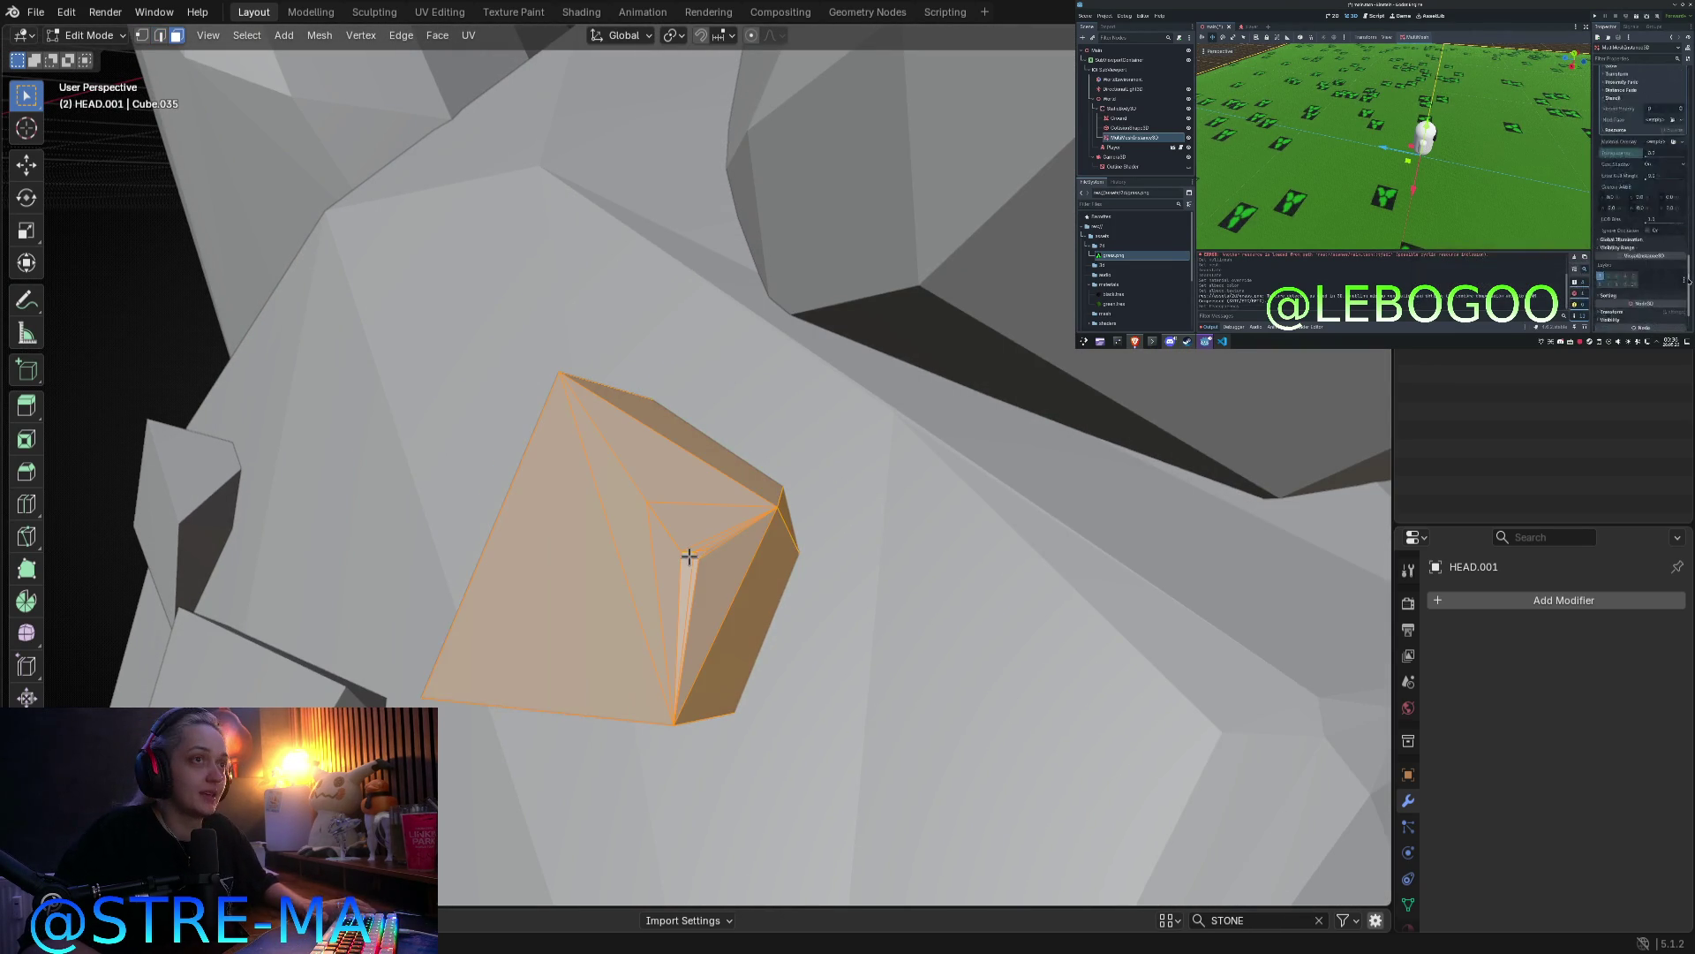
left_click(695, 552)
left_click_drag(698, 552, 690, 553)
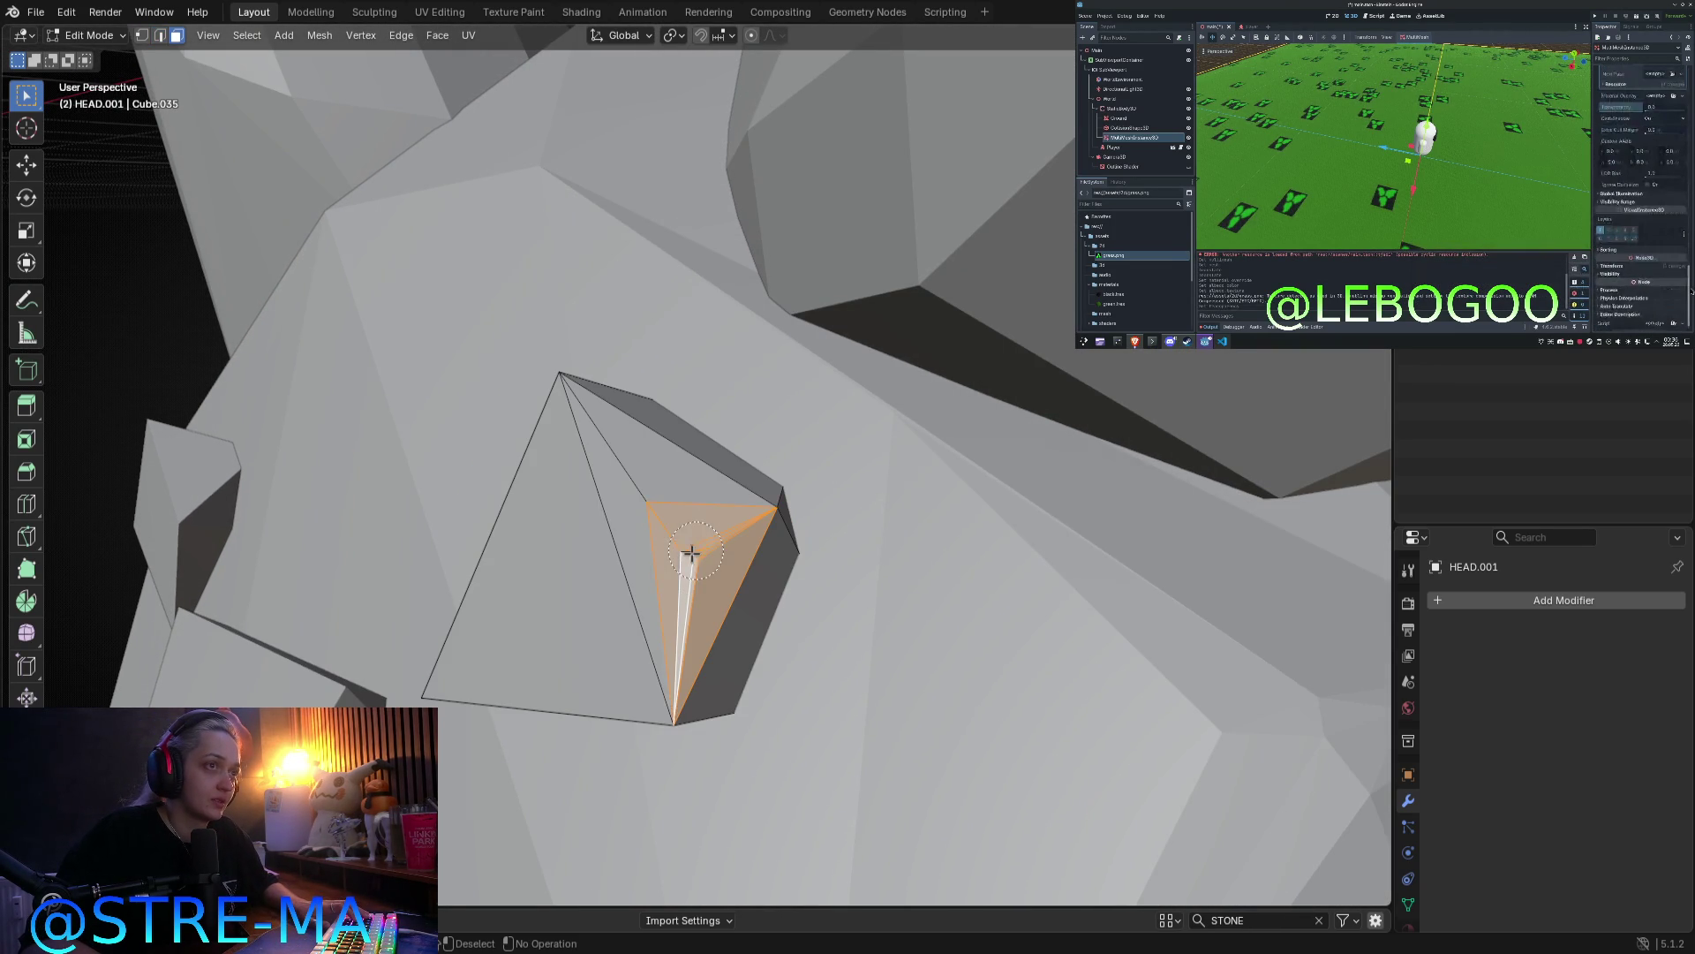
key("x")
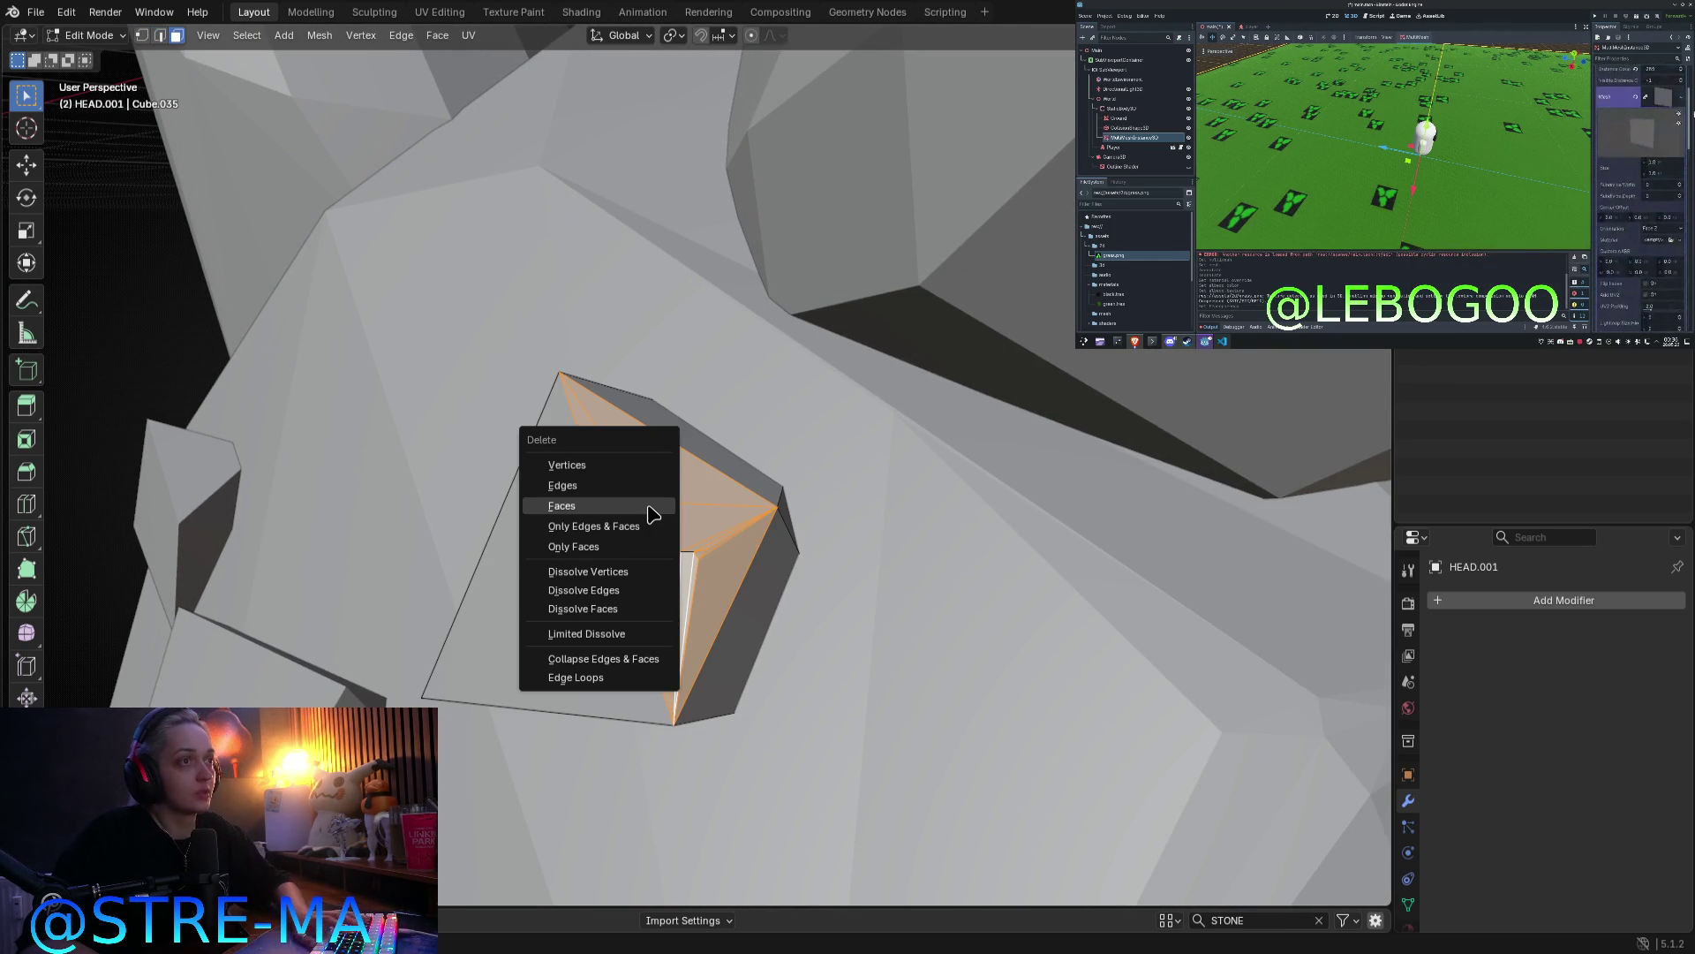
left_click(649, 505)
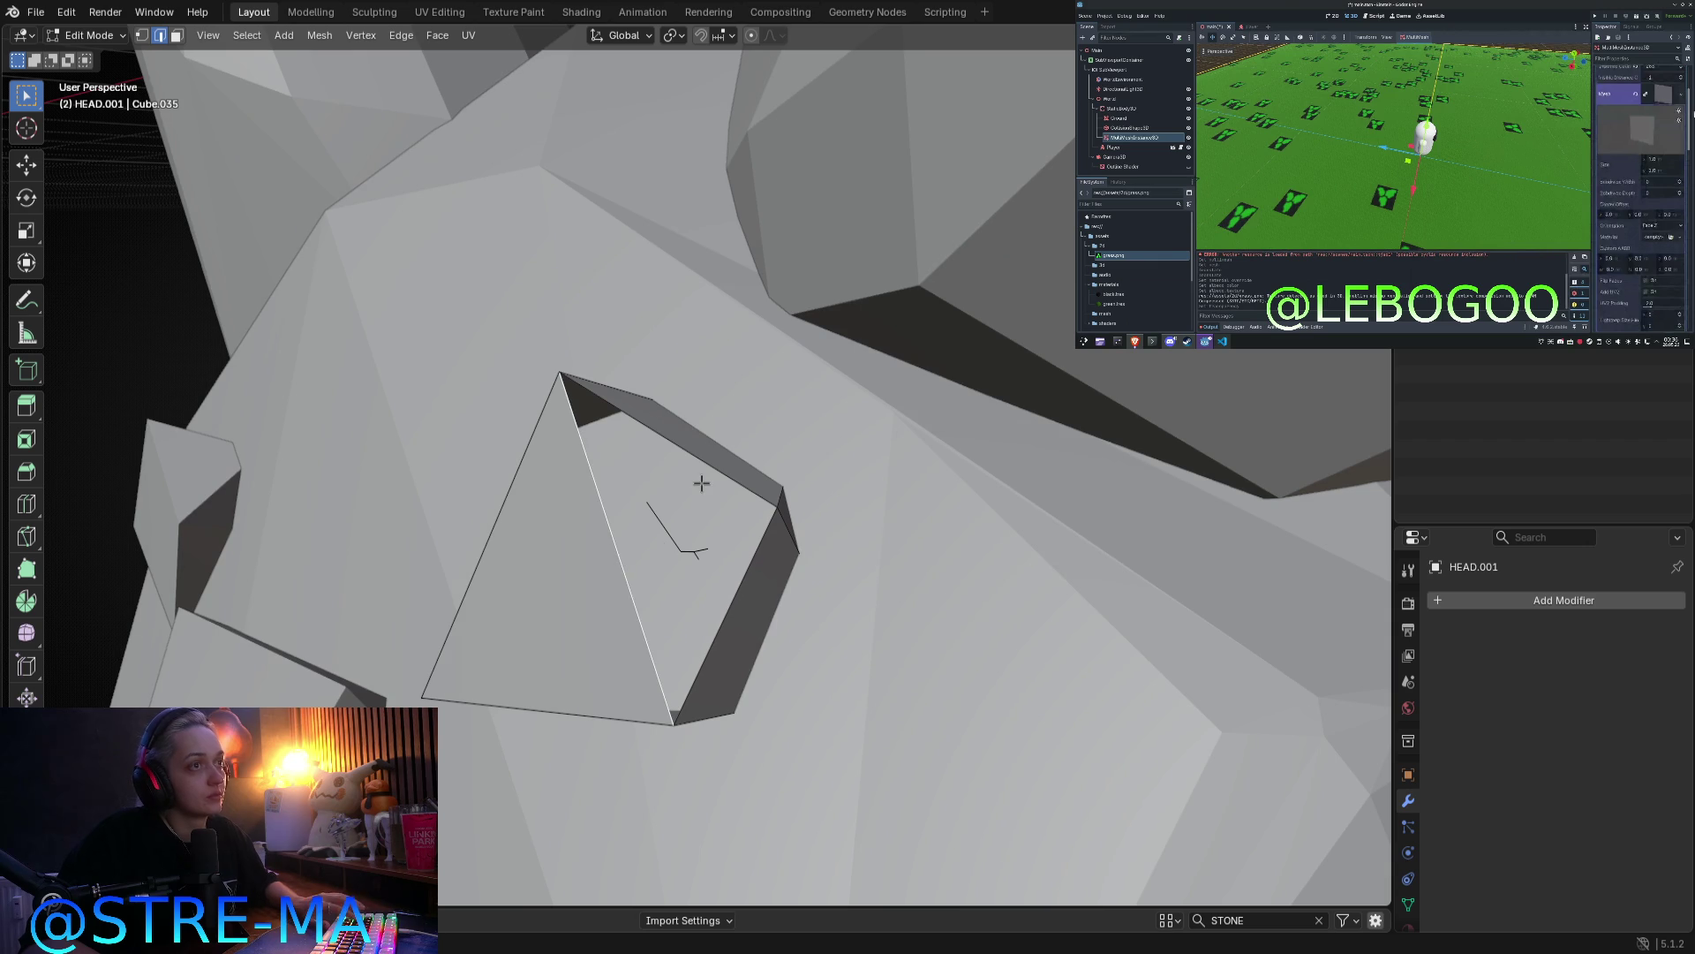
left_click(717, 505)
key("f")
Step: Delete the stray corner vertex from the eye piece and return to Object Mode
key("Tab")
mouse_move(757, 651)
middle_mouse_down()
mouse_move(798, 595)
mouse_move(874, 579)
mouse_move(888, 616)
middle_mouse_up()
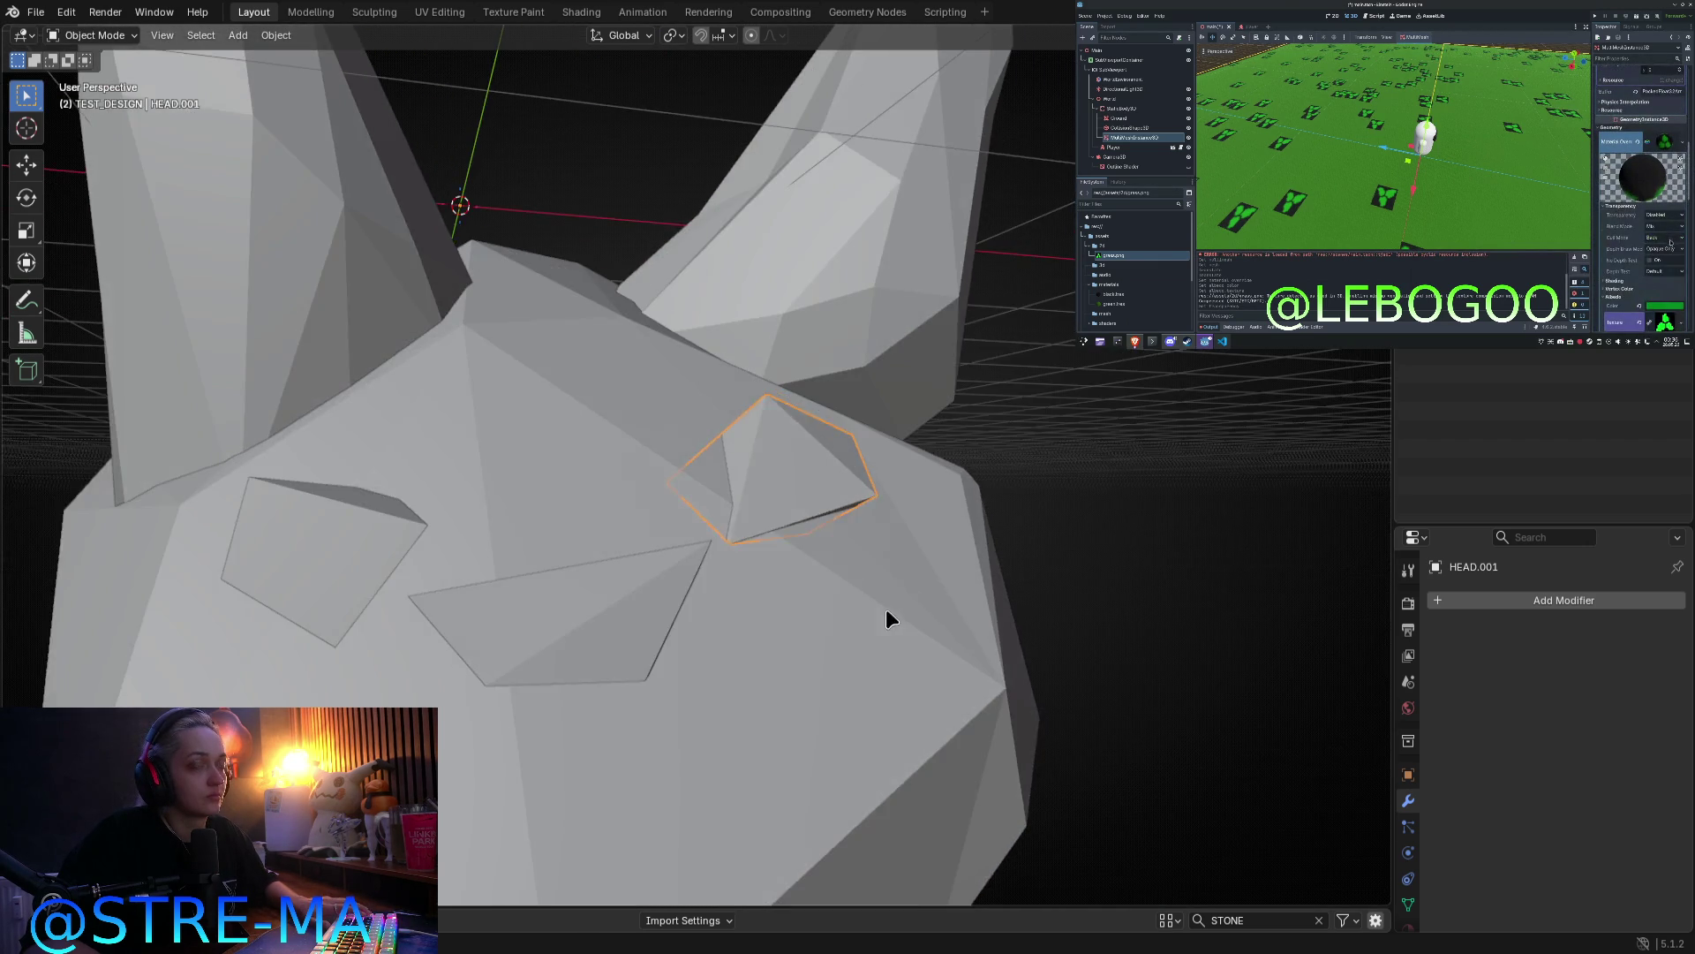
key("Tab")
scroll(809, 559, "up", 4)
left_click(793, 578)
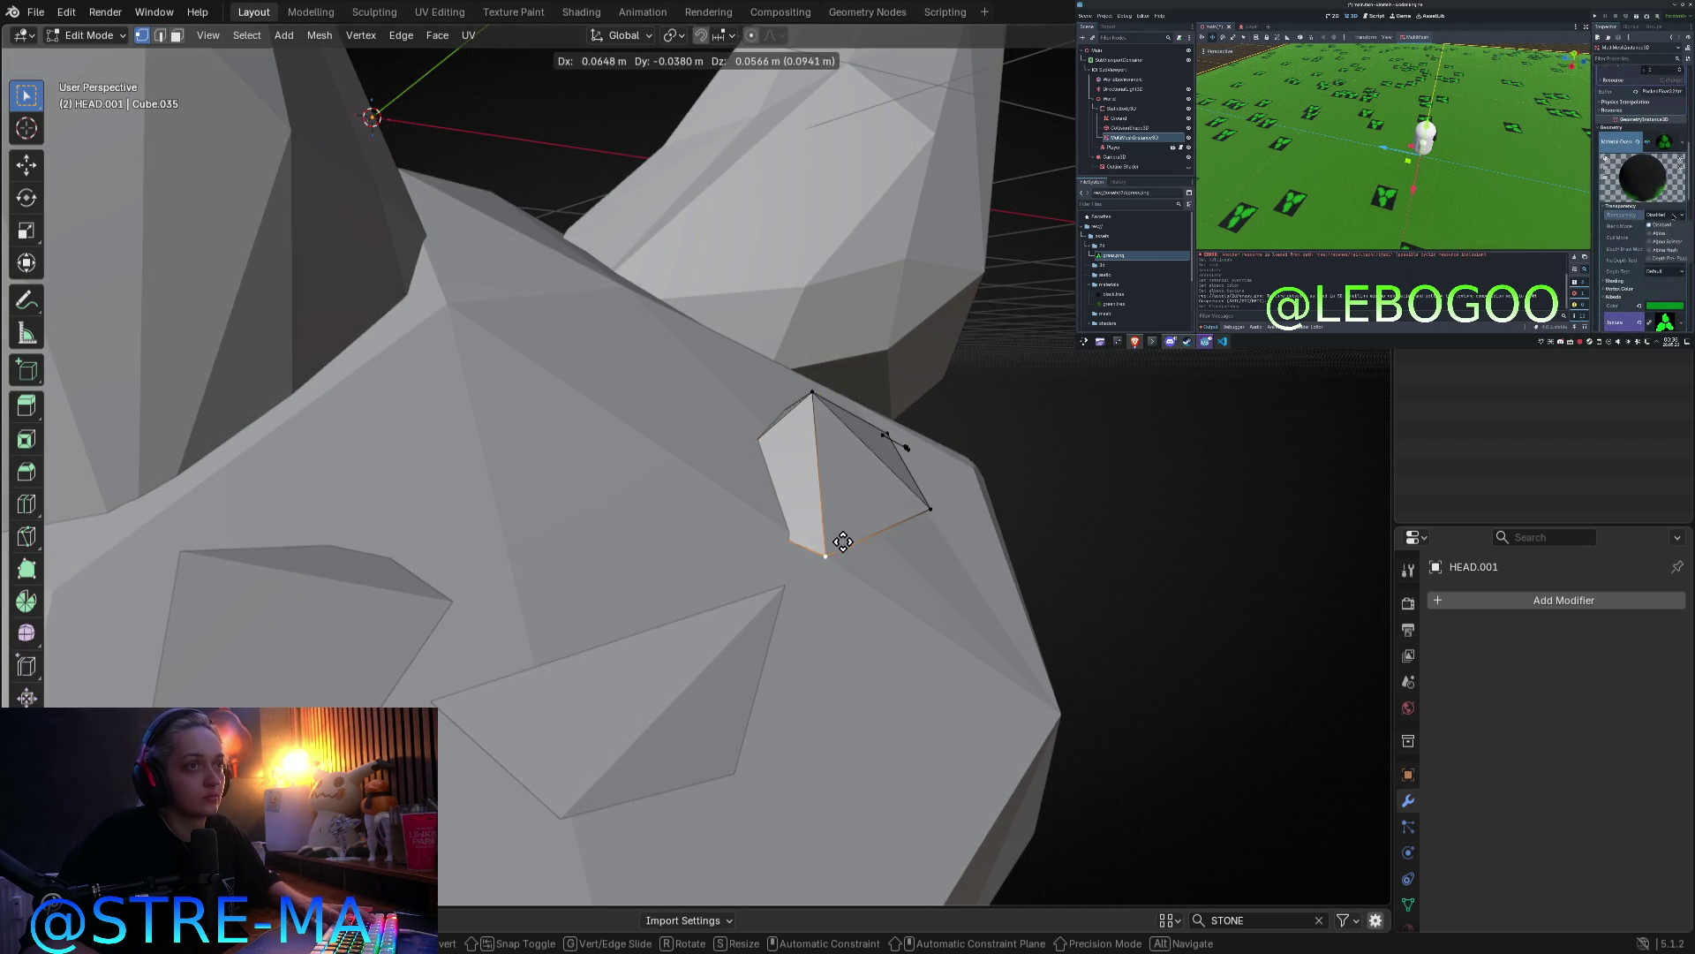
middle_click_drag(840, 536, 886, 483)
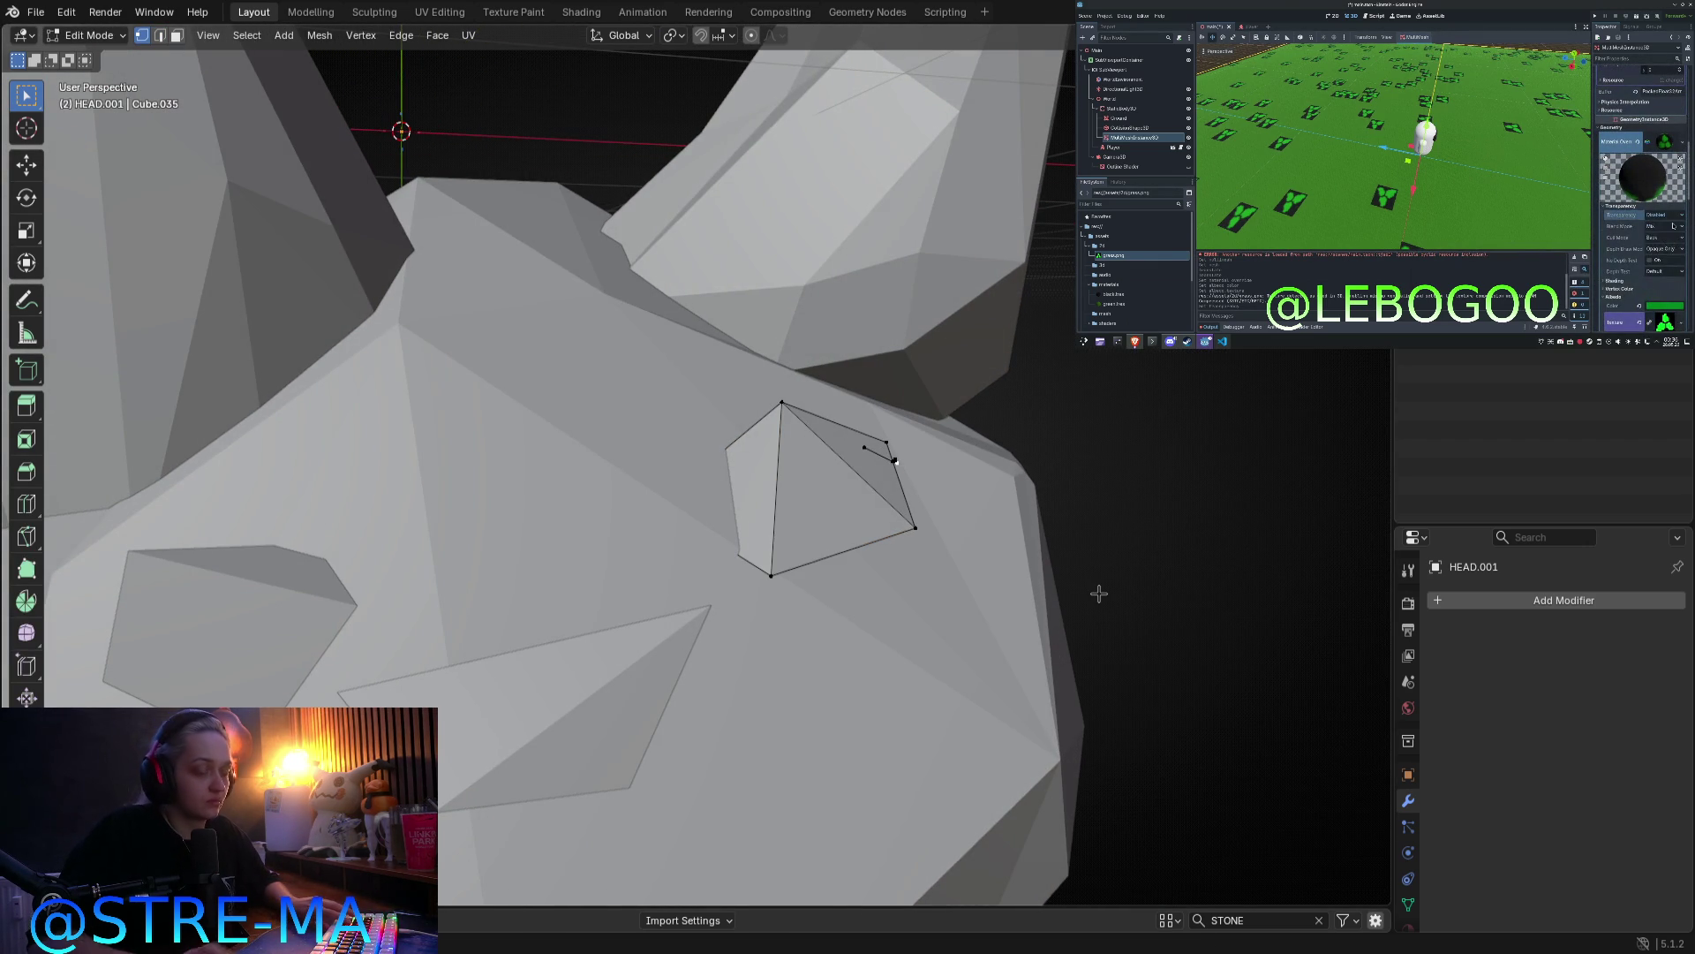
key("x")
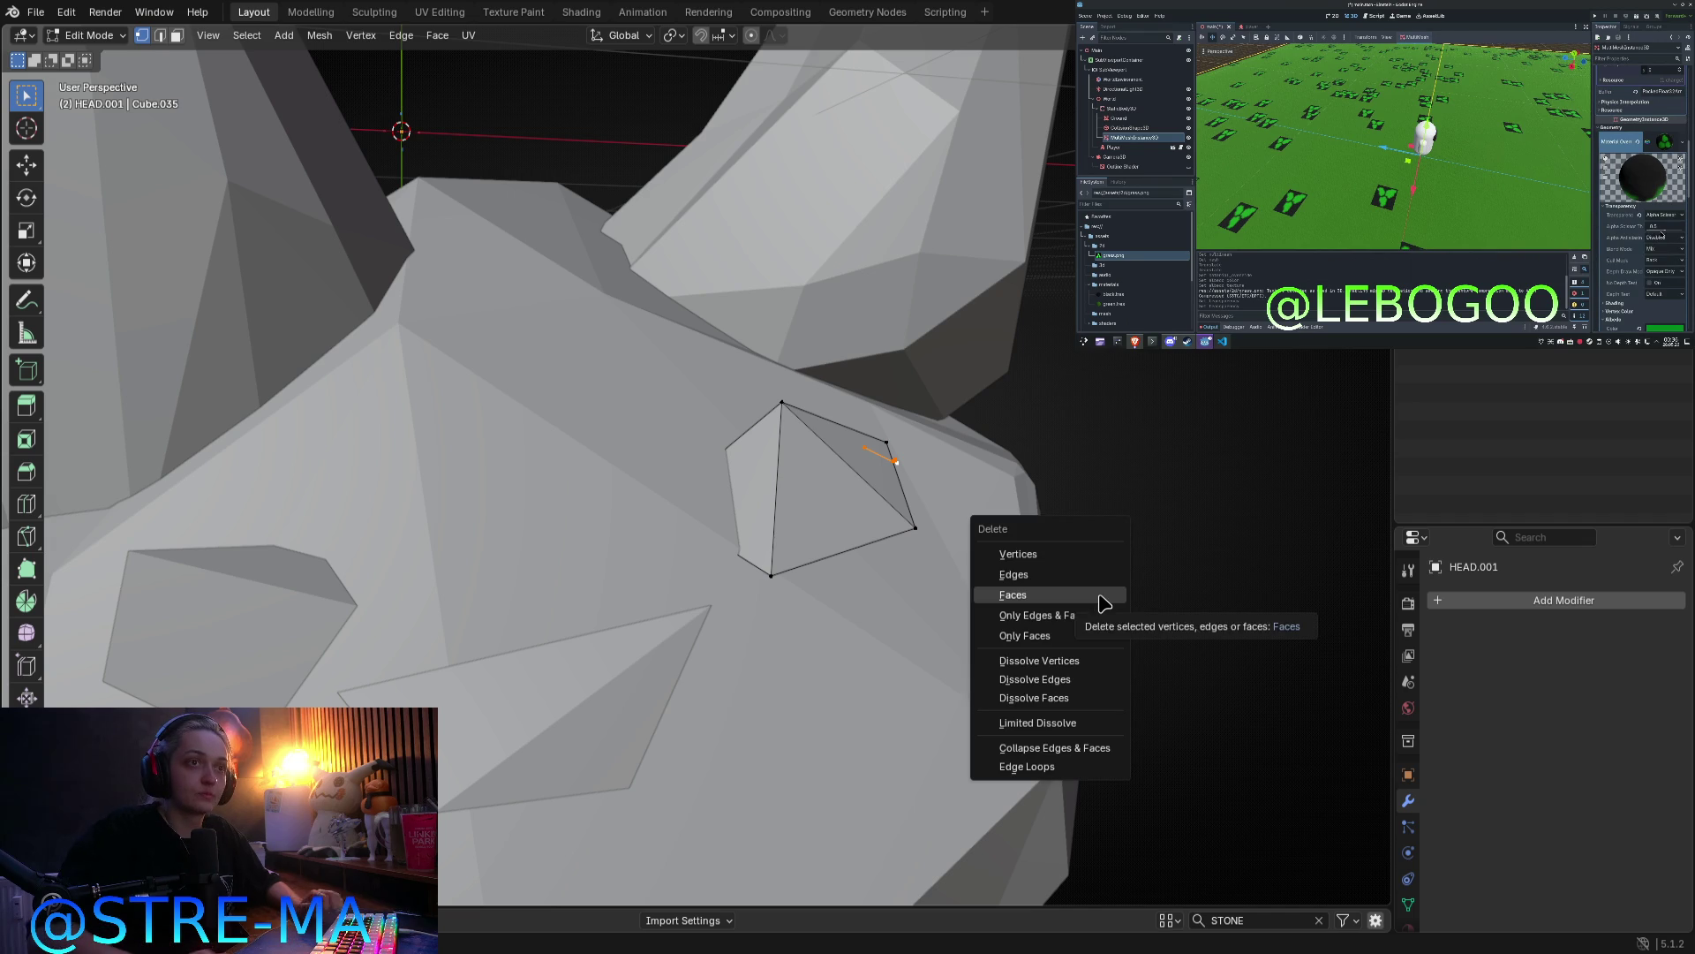
left_click(1086, 560)
scroll(962, 558, "down", 5)
key("Tab")
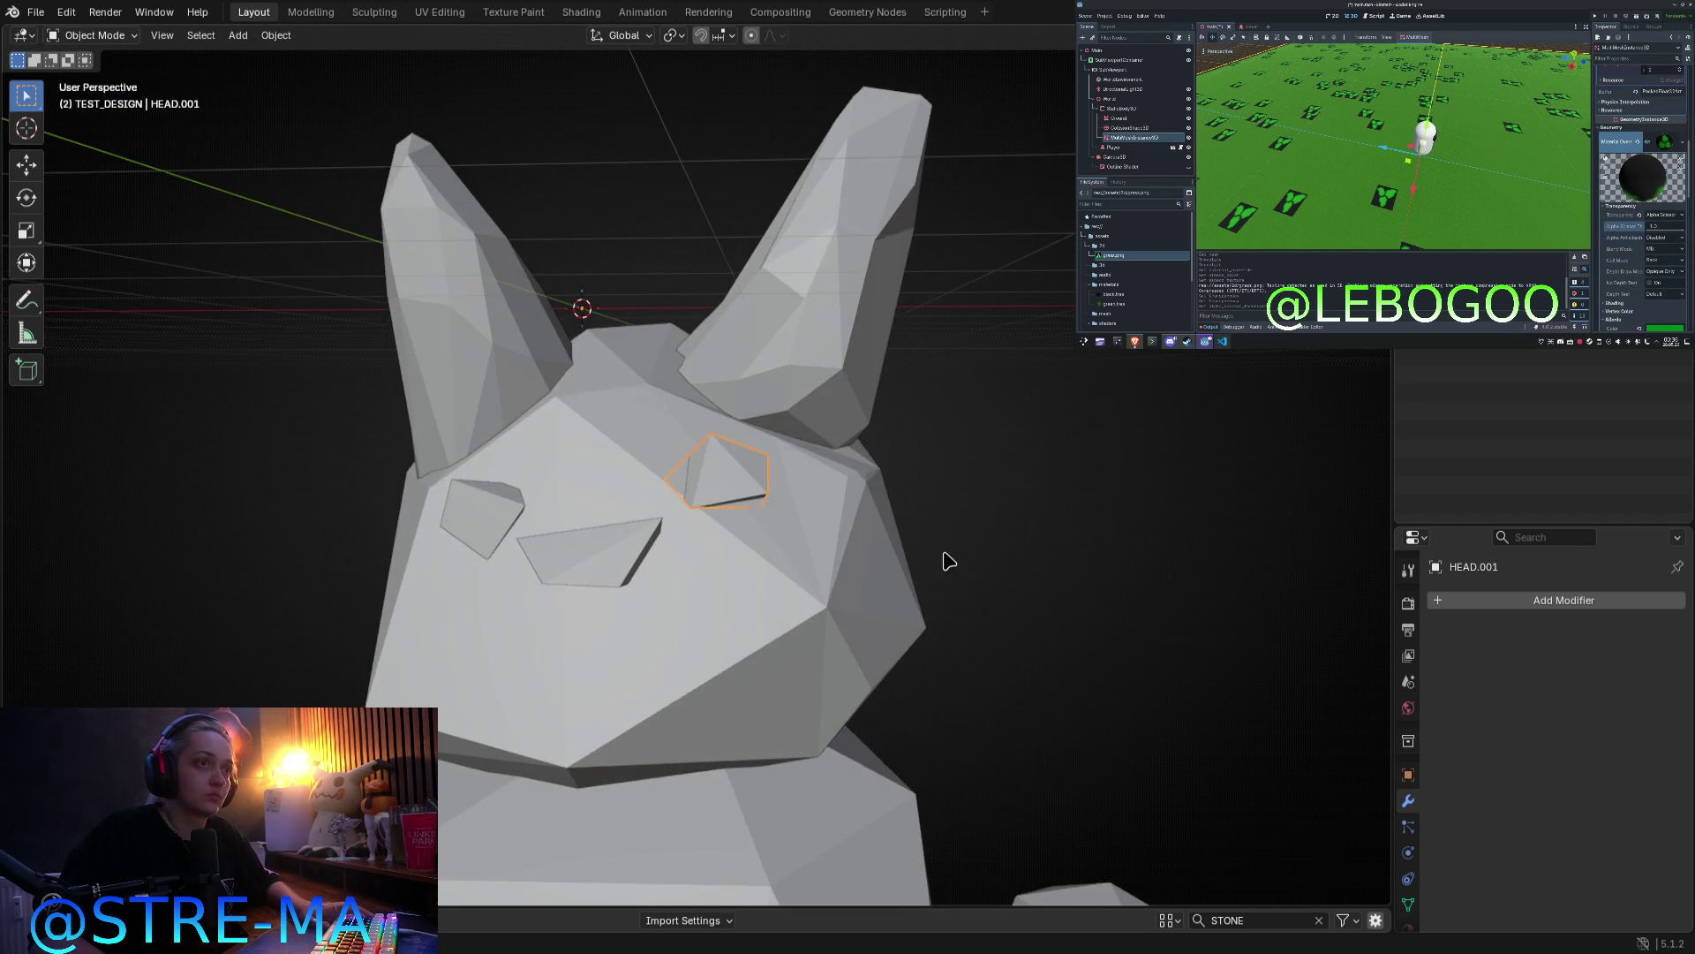
middle_click_drag(948, 561, 976, 526)
scroll(886, 579, "down", 4)
scroll(887, 585, "up", 2)
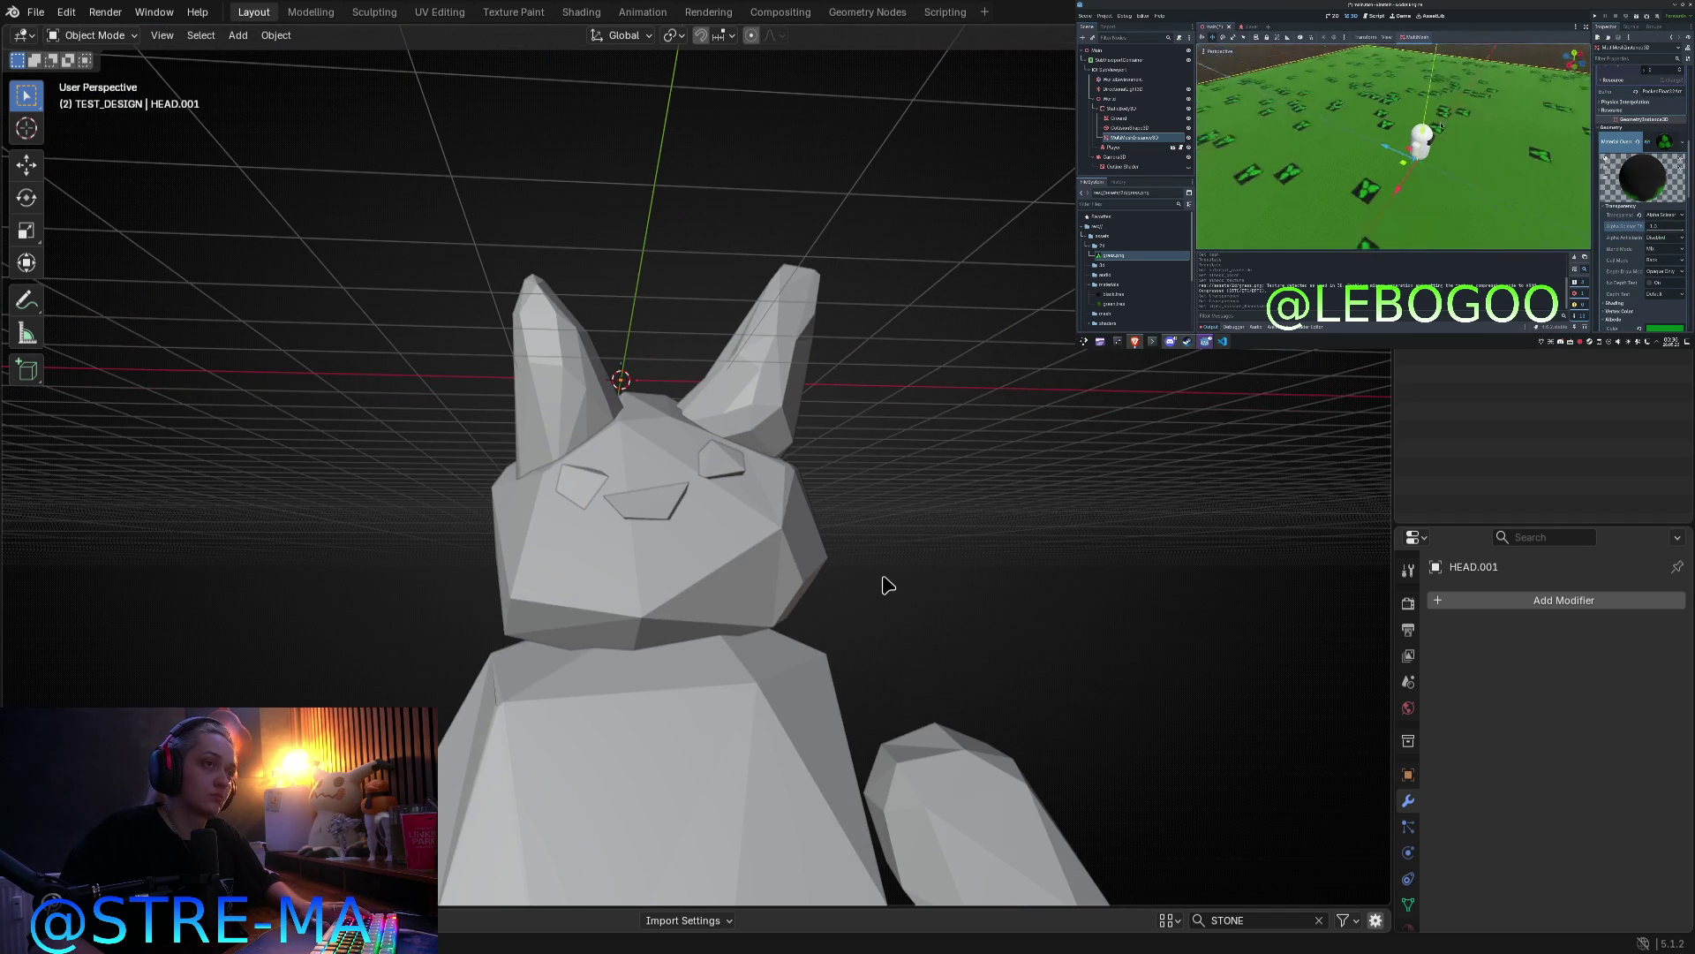
Step: Move both eye faces together to a new position on the head
left_click(671, 508)
key("Tab")
key("Tab")
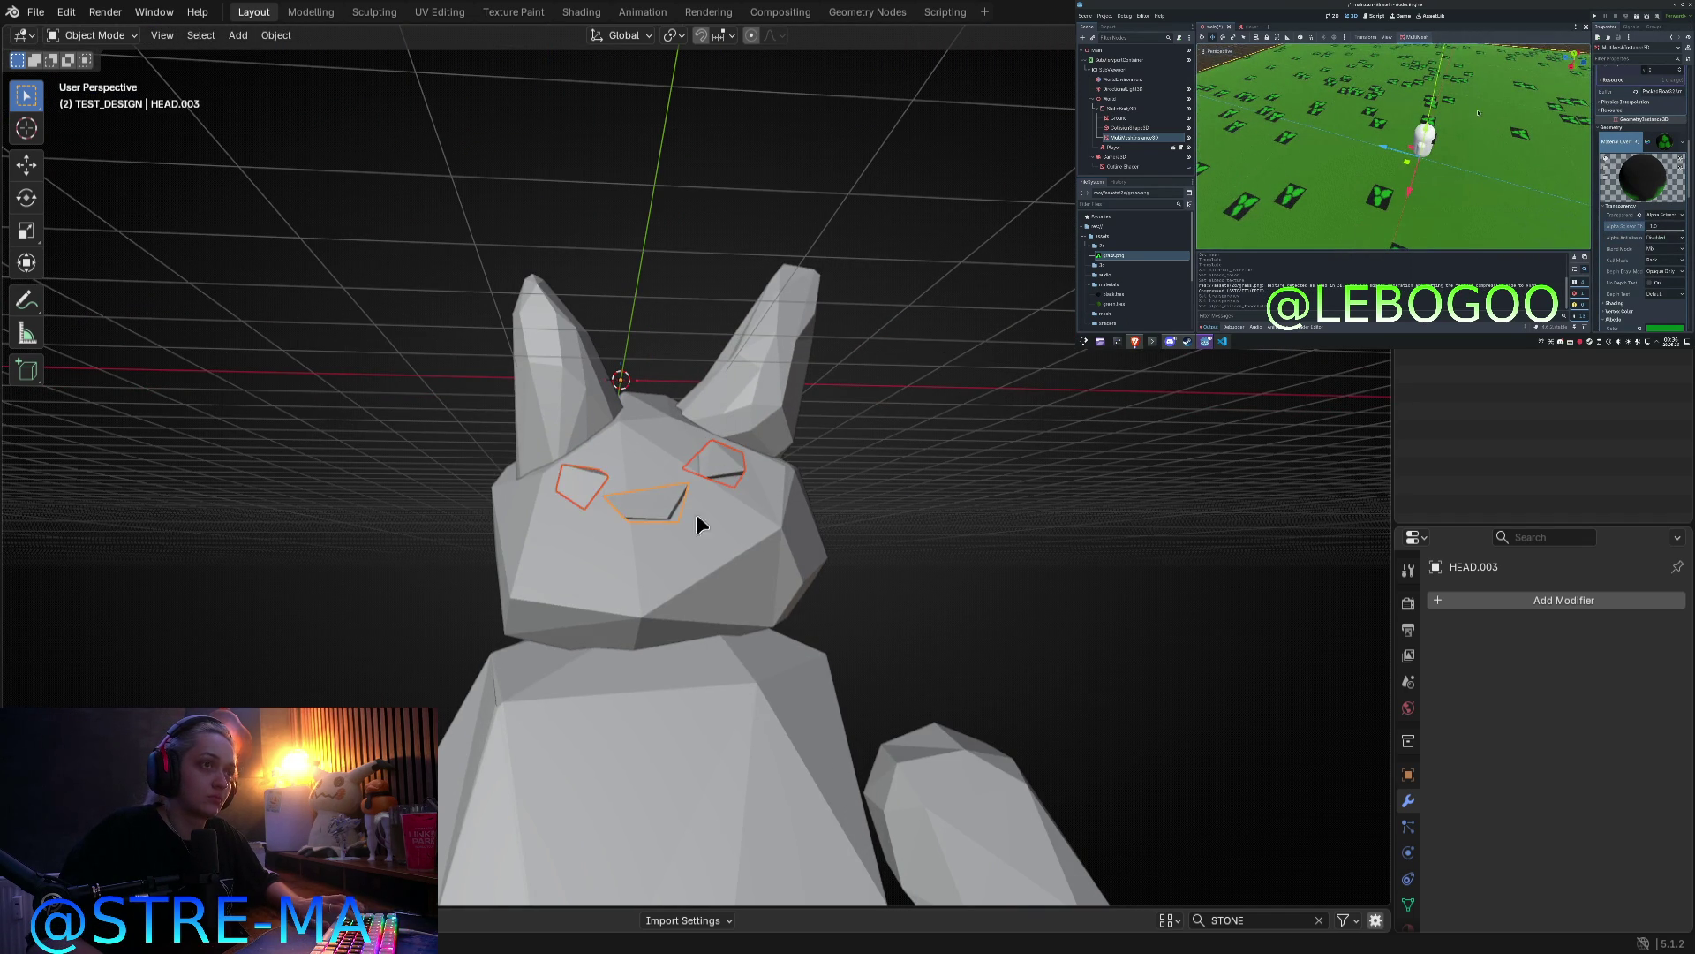
key("Tab")
middle_click_drag(697, 515, 583, 629)
key("a")
mouse_move(667, 597)
middle_mouse_down()
mouse_move(674, 565)
mouse_move(645, 577)
middle_mouse_up()
key("g")
key("z")
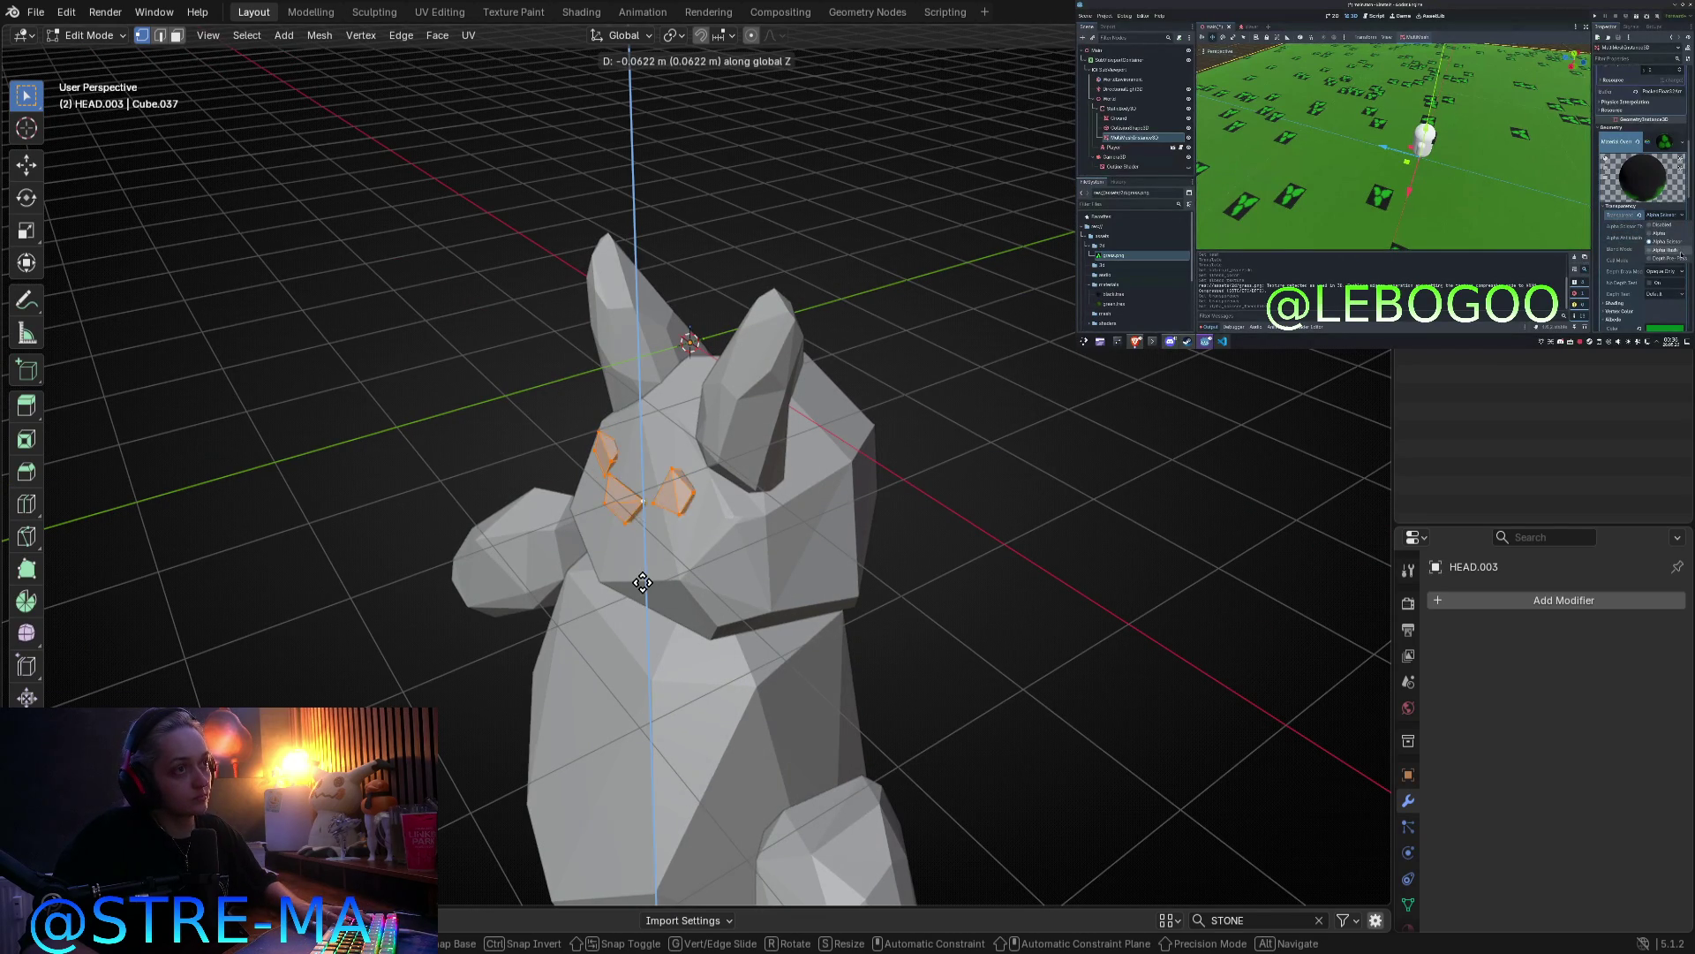
key("z")
key("z")
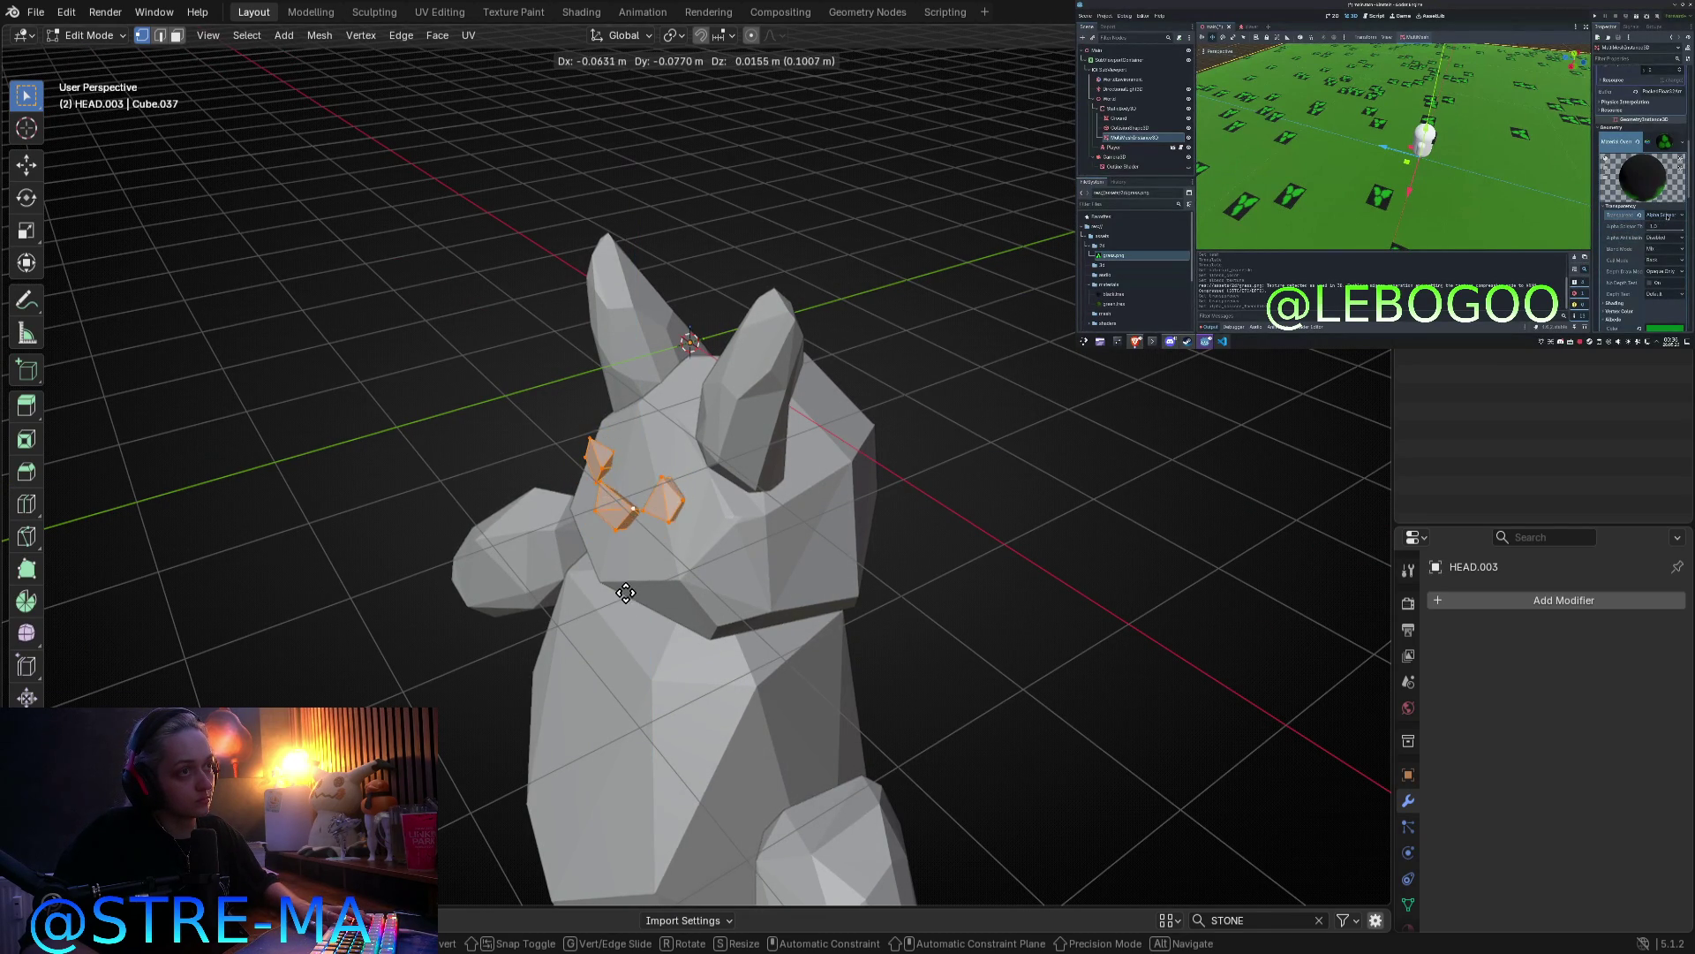
left_click(631, 599)
mouse_move(630, 600)
middle_mouse_down()
mouse_move(965, 526)
mouse_move(764, 558)
middle_mouse_up()
key("Tab")
Step: Rotate the face of the left eye piece HEAD.002 slightly
left_click(622, 528)
key("Tab")
middle_click_drag(673, 504, 795, 548)
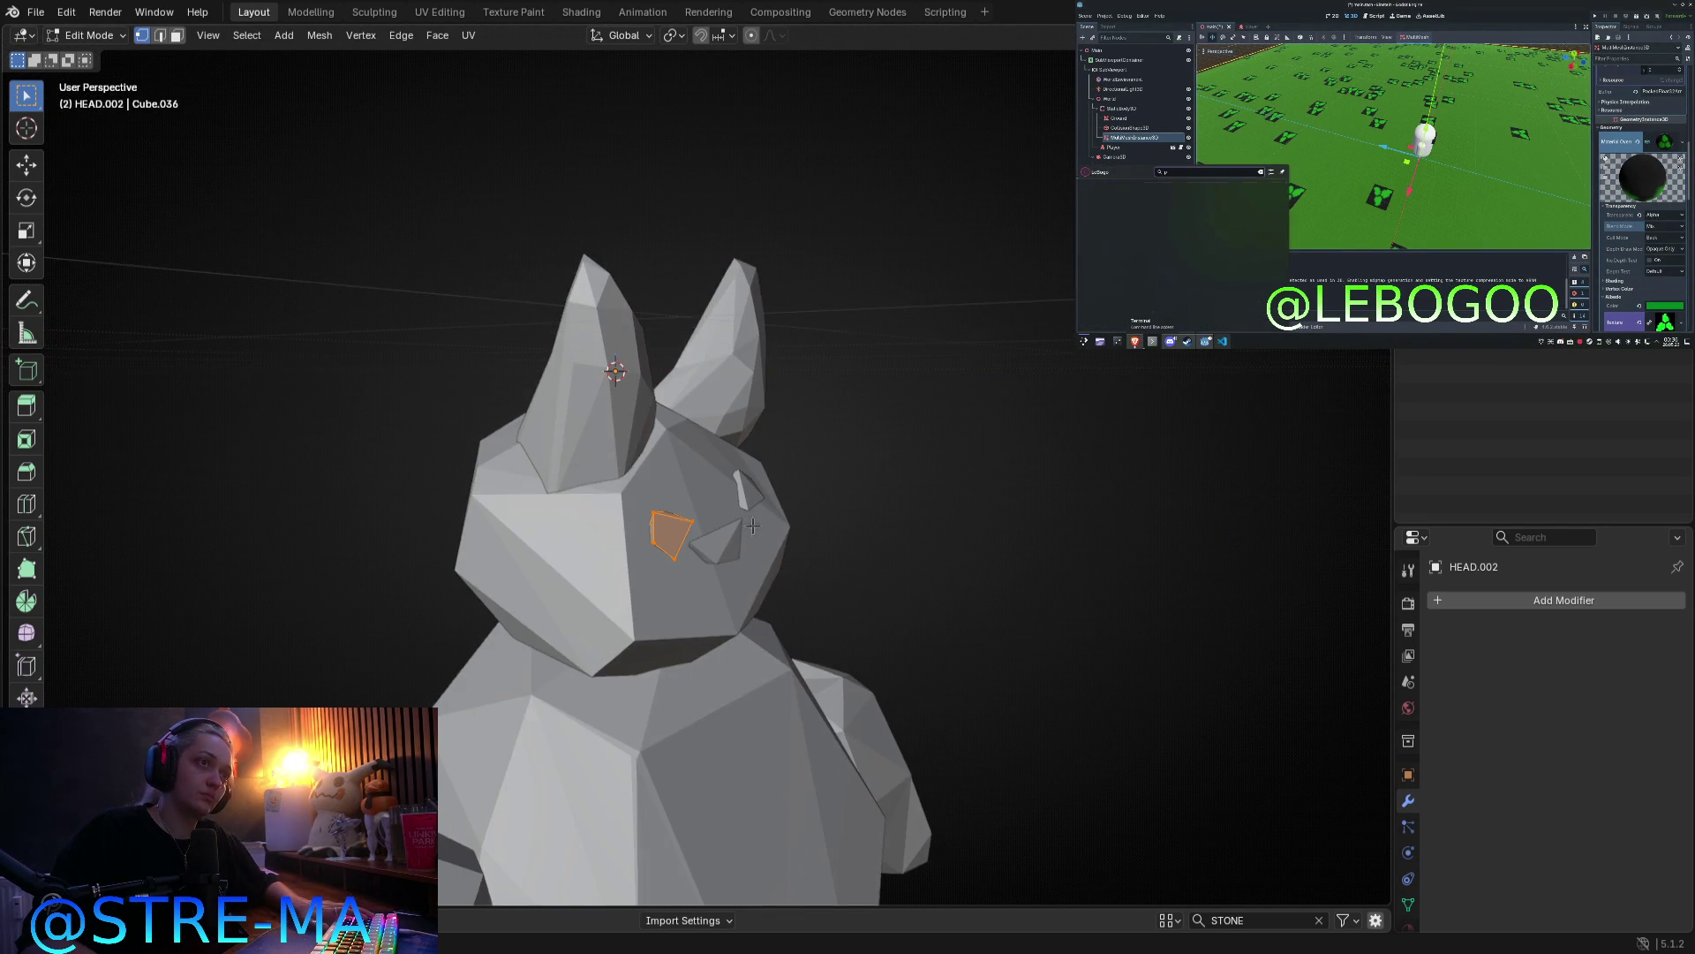
key("r")
left_click(836, 535)
key("Tab")
mouse_move(836, 537)
middle_mouse_down()
mouse_move(711, 539)
mouse_move(639, 581)
middle_mouse_up()
Step: Shift the other eye piece HEAD.001 to a new spot, checking from the front
left_click(699, 505)
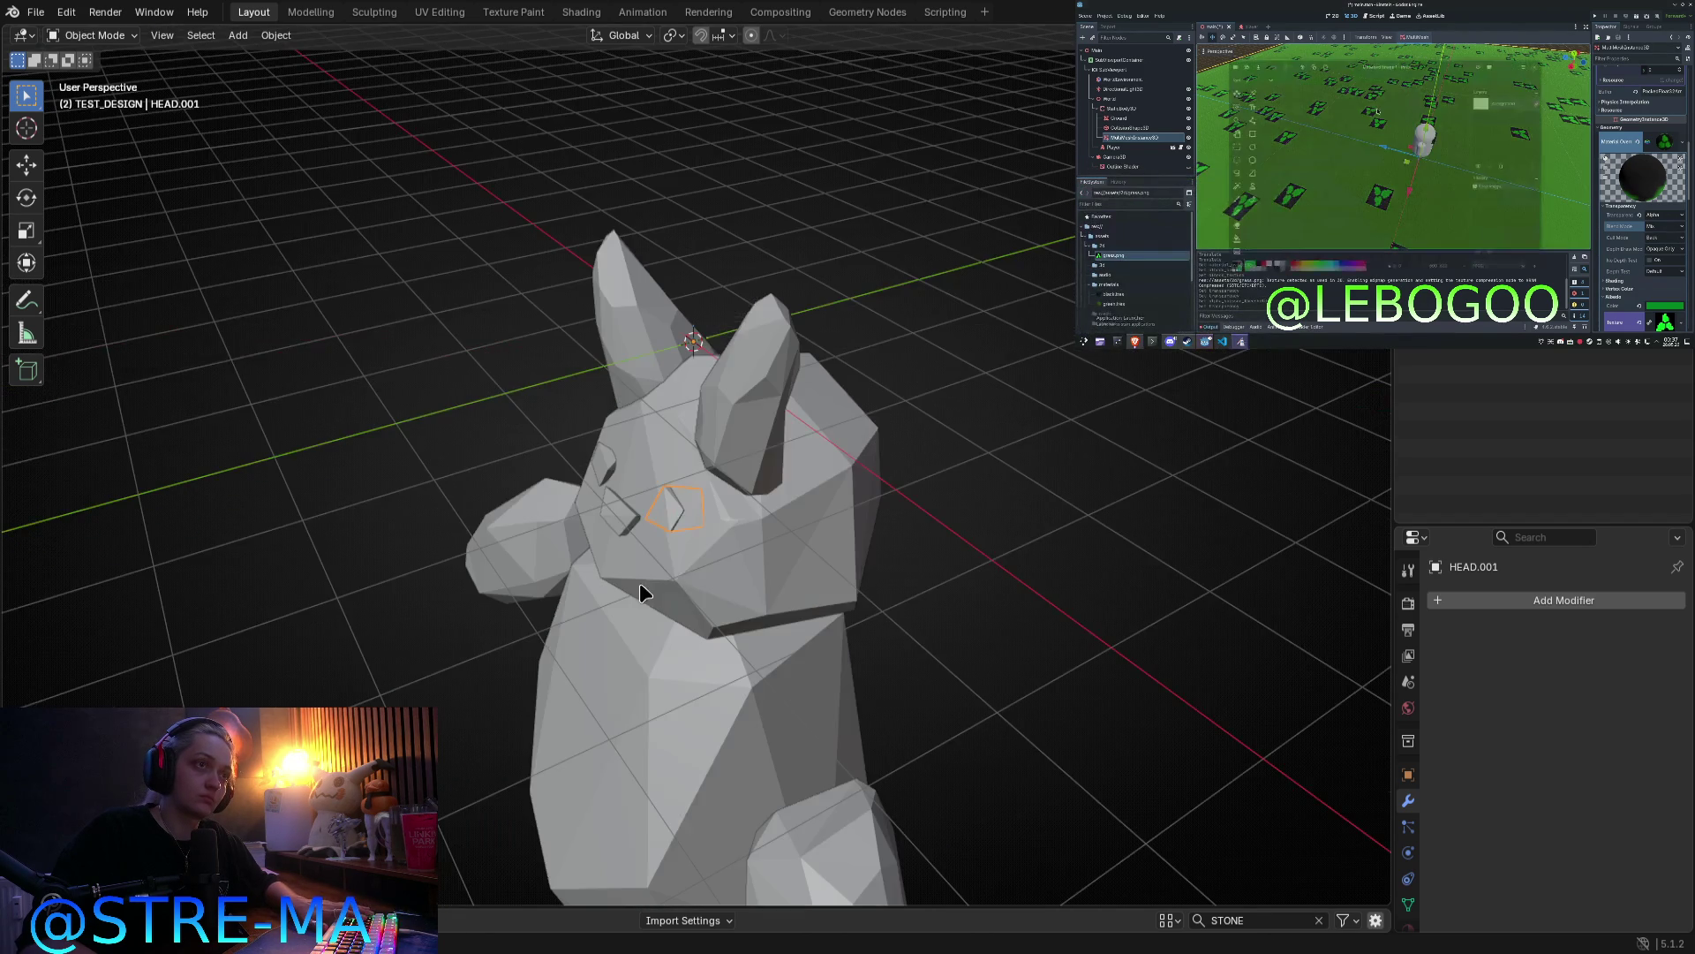
key("Tab")
key("g")
left_click(702, 587)
key("Tab")
mouse_move(702, 587)
middle_mouse_down()
mouse_move(806, 553)
mouse_move(797, 607)
middle_mouse_up()
key("KP_1")
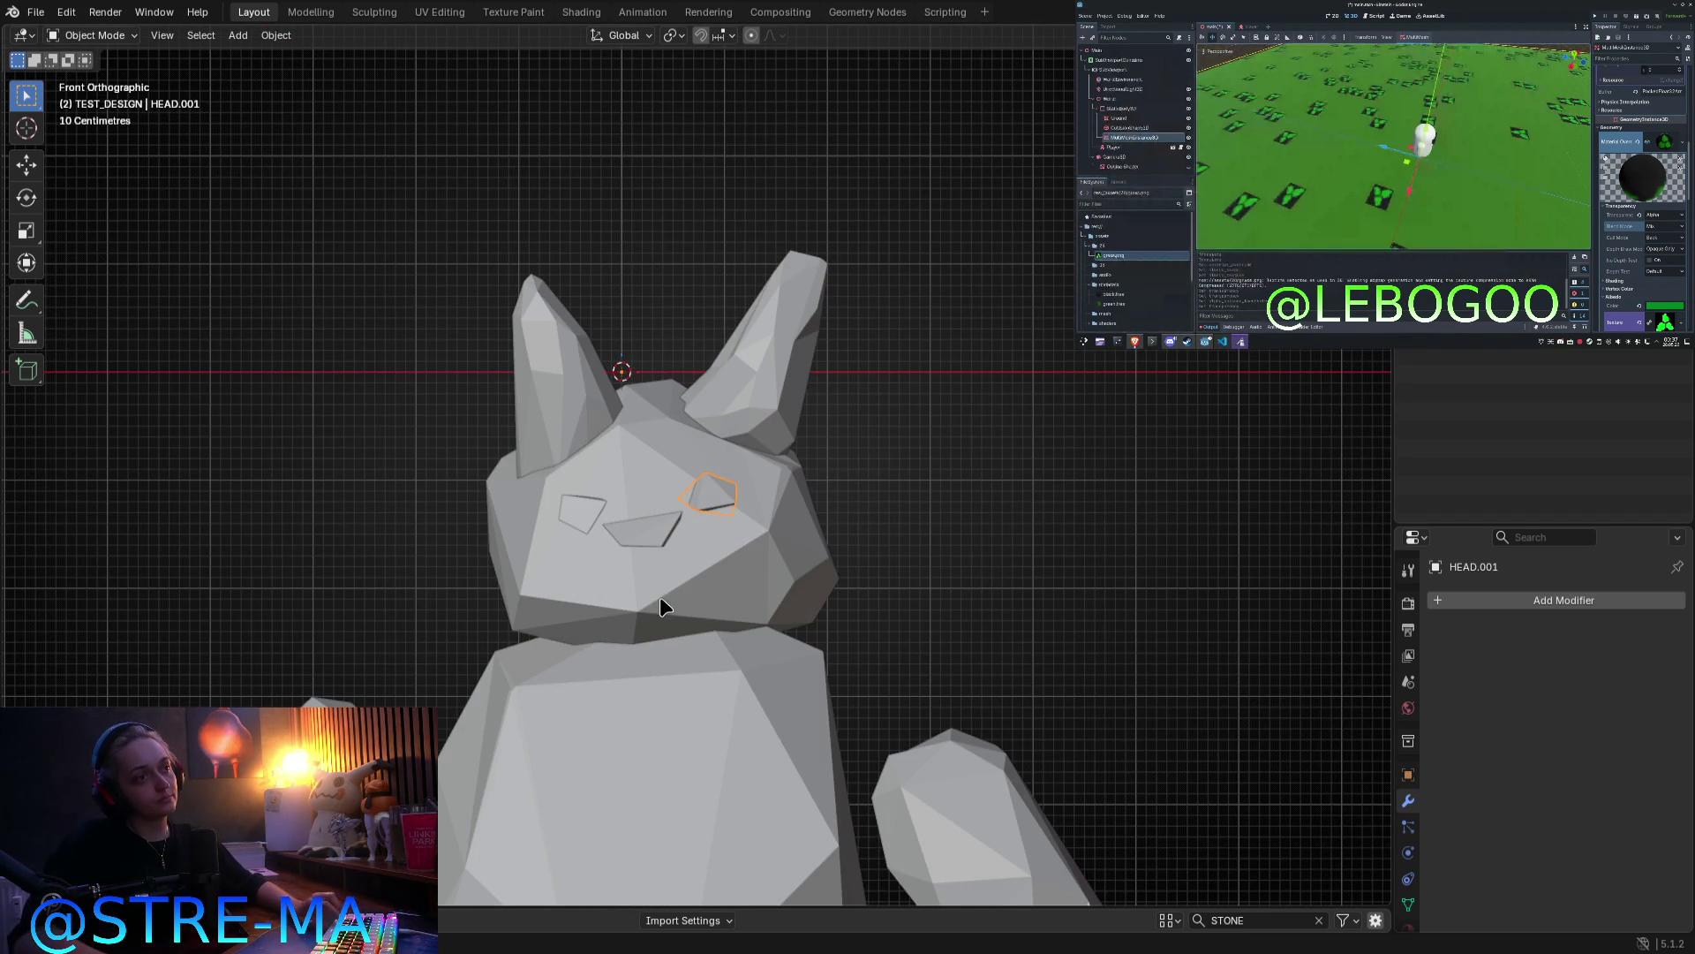
Step: In front view, nudge the left and right eye pieces into their final positions
left_click(641, 531)
key("Tab")
key("Tab")
left_click(581, 508)
key("Tab")
key("g")
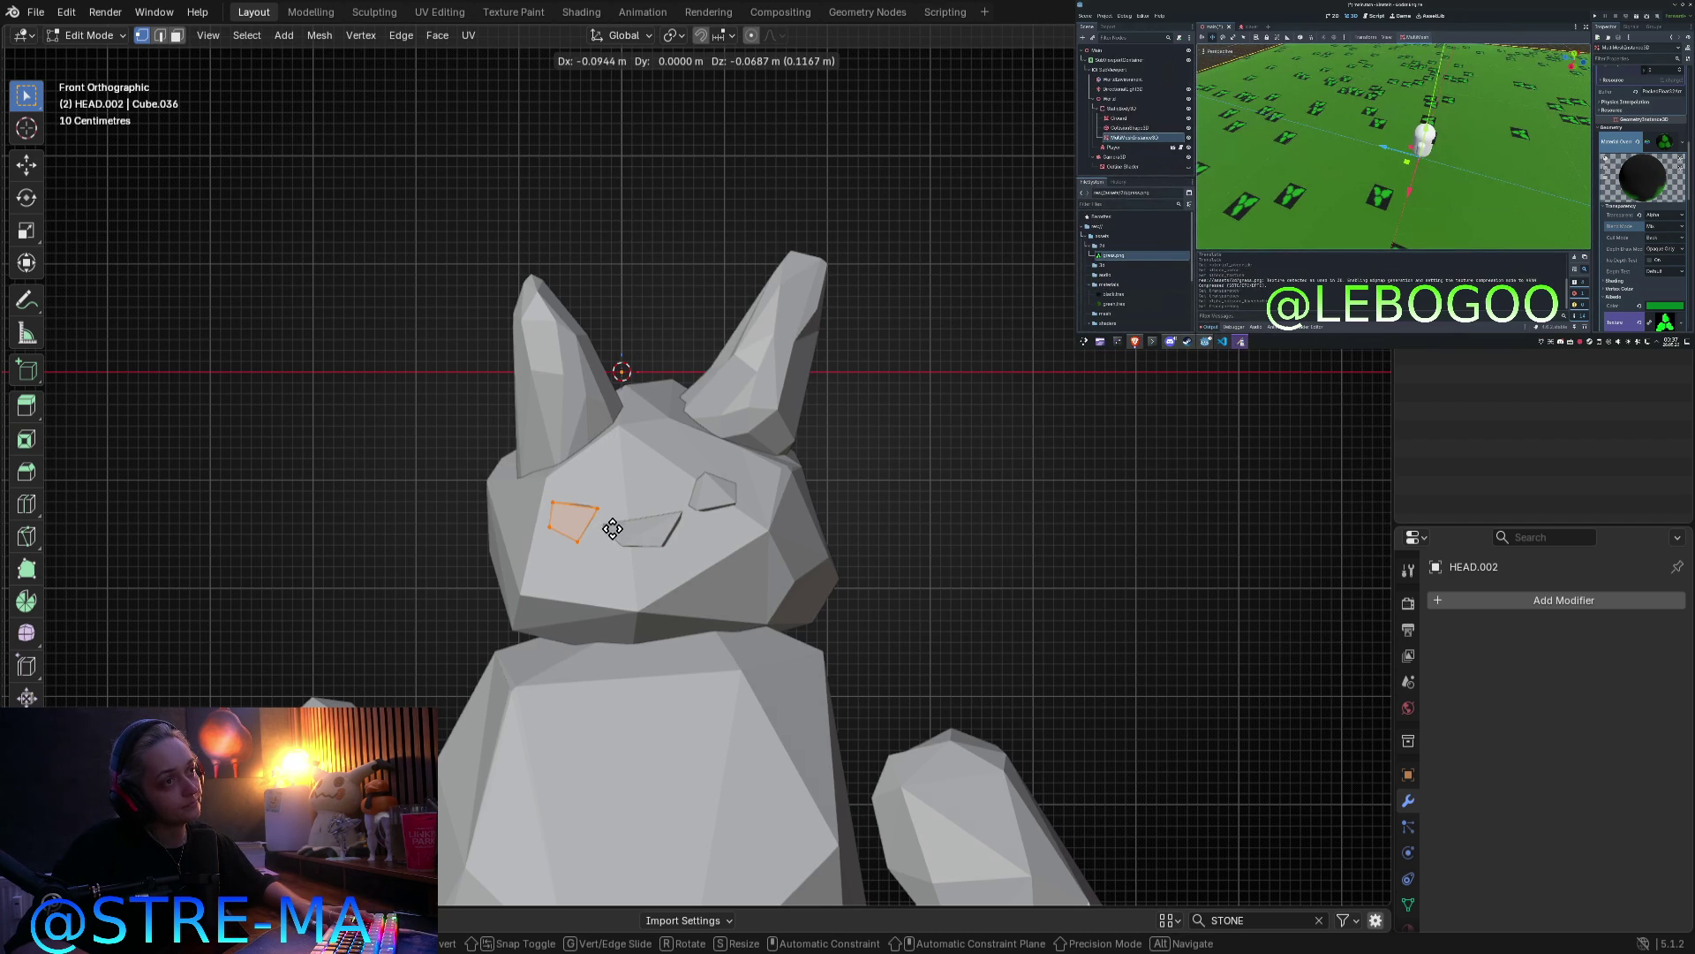
left_click(612, 528)
key("Tab")
left_click(711, 495)
key("Tab")
key("g")
left_click(766, 514)
key("Tab")
Step: Move the mouth piece into place and check the face in front orthographic view
left_click(632, 539)
key("Tab")
key("g")
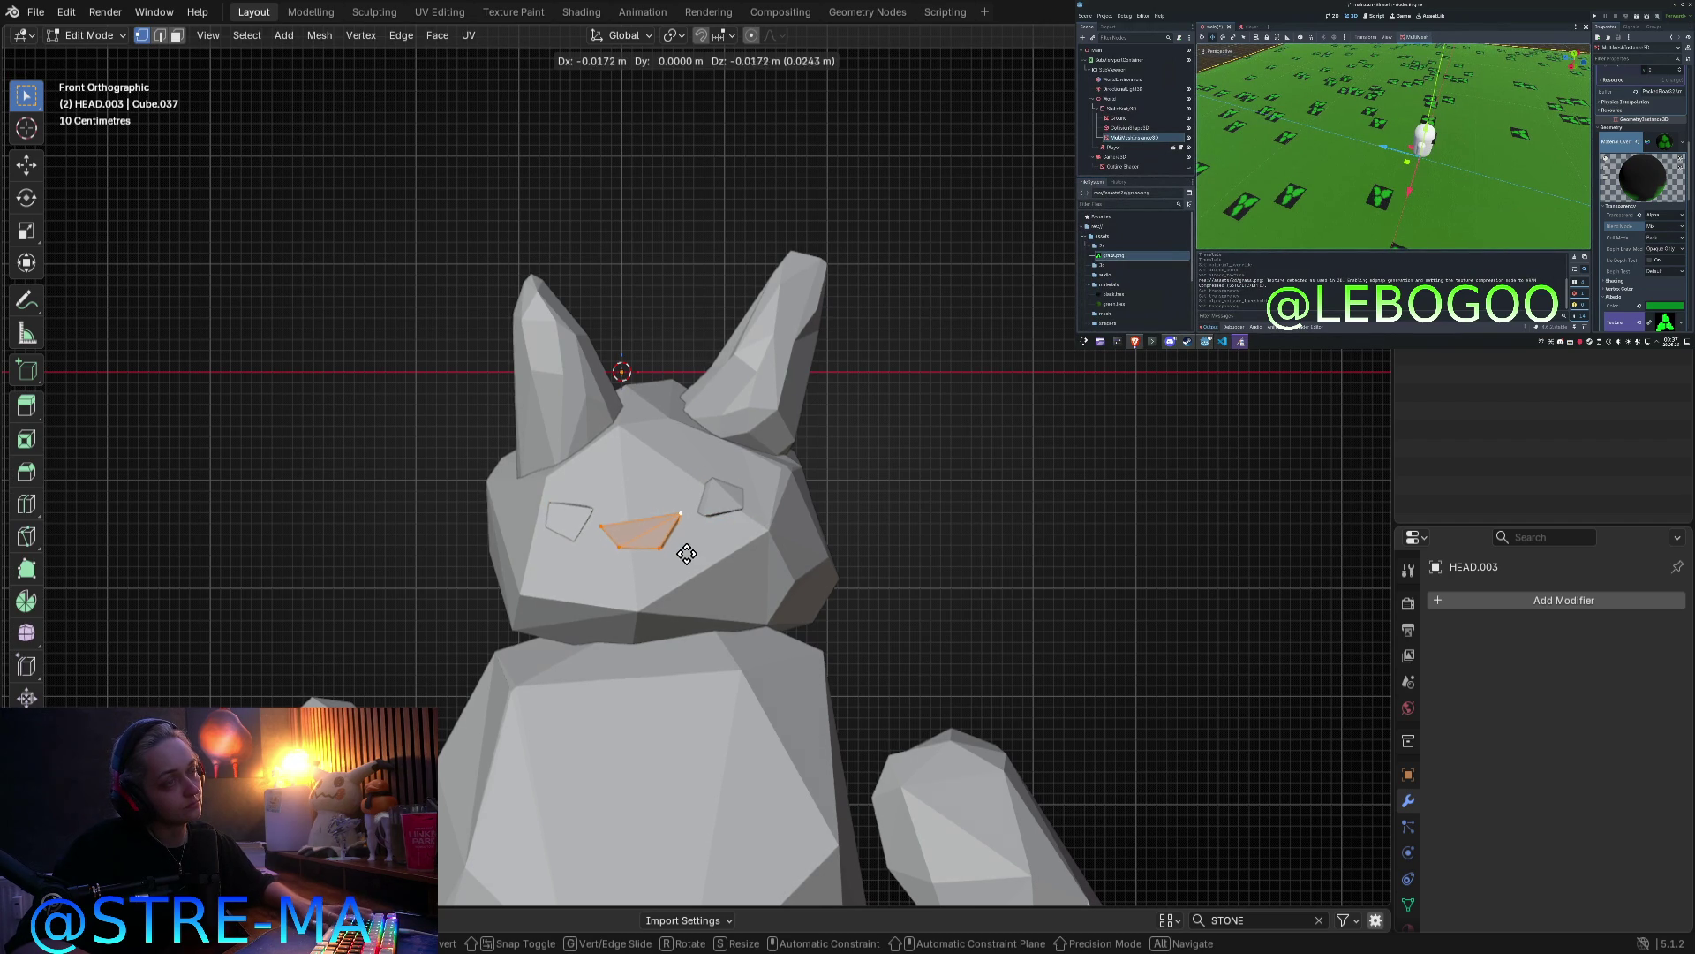
left_click(686, 545)
key("Tab")
mouse_move(931, 560)
middle_mouse_down()
mouse_move(901, 538)
mouse_move(822, 559)
mouse_move(851, 575)
middle_mouse_up()
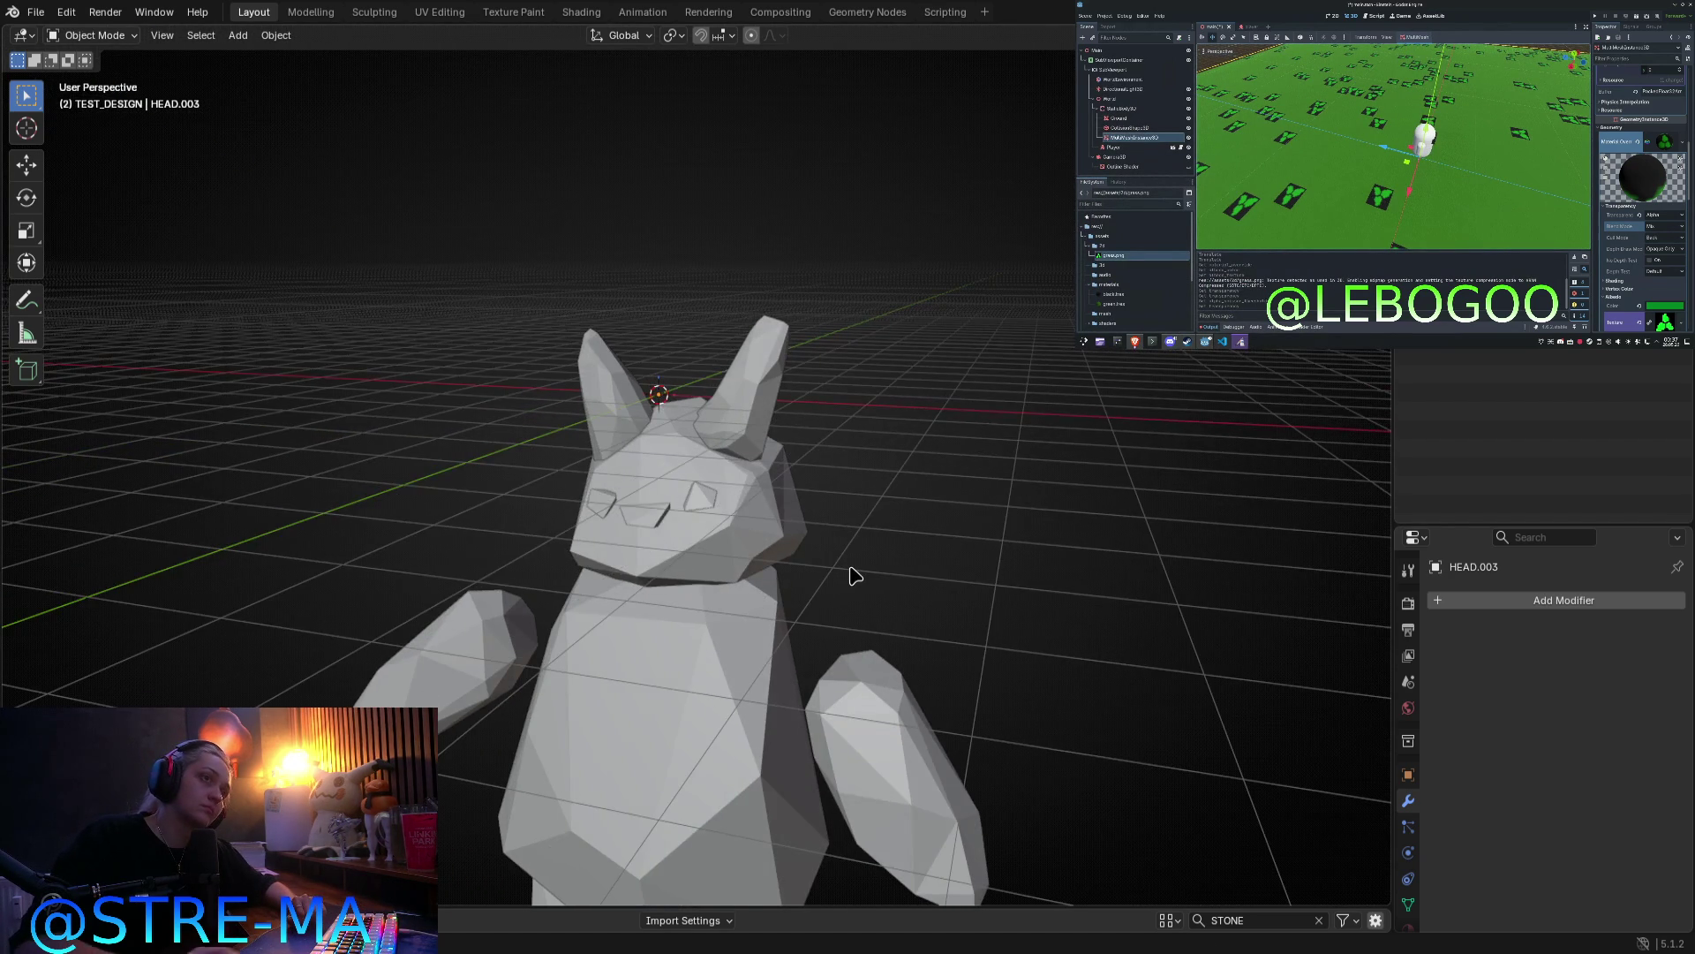
key("KP_1")
scroll(930, 609, "down", 4)
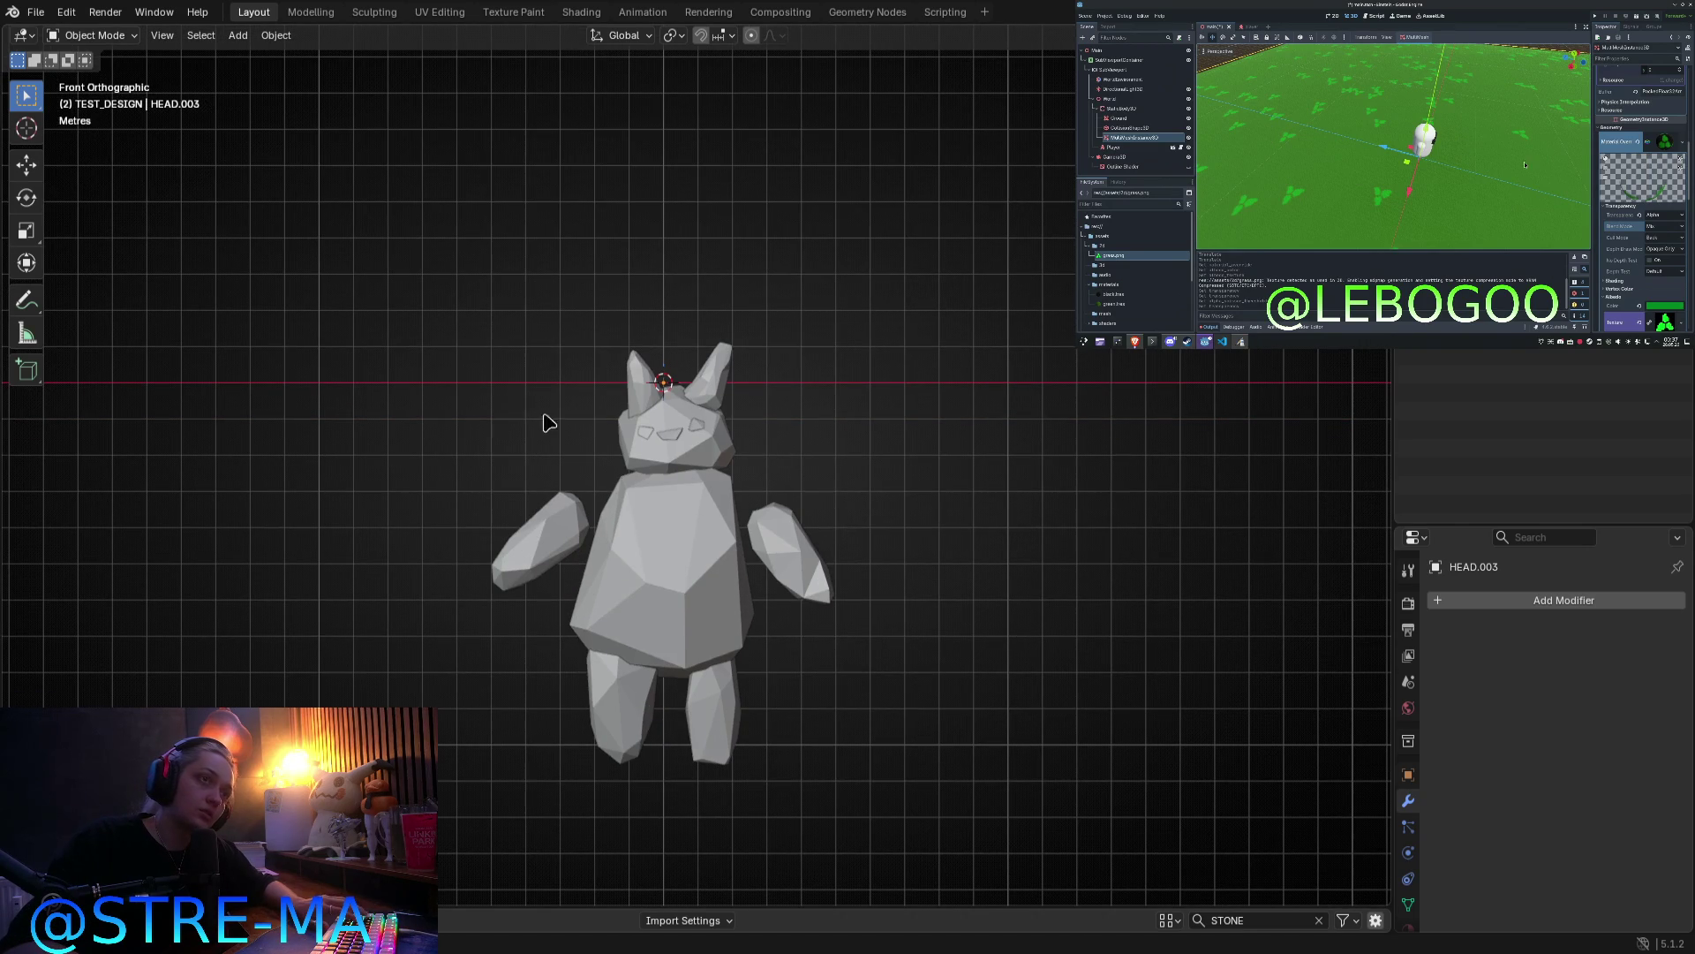
Step: Reposition LEG_L and drop LEG_R lower along the Z axis
left_click(615, 701)
key("Tab")
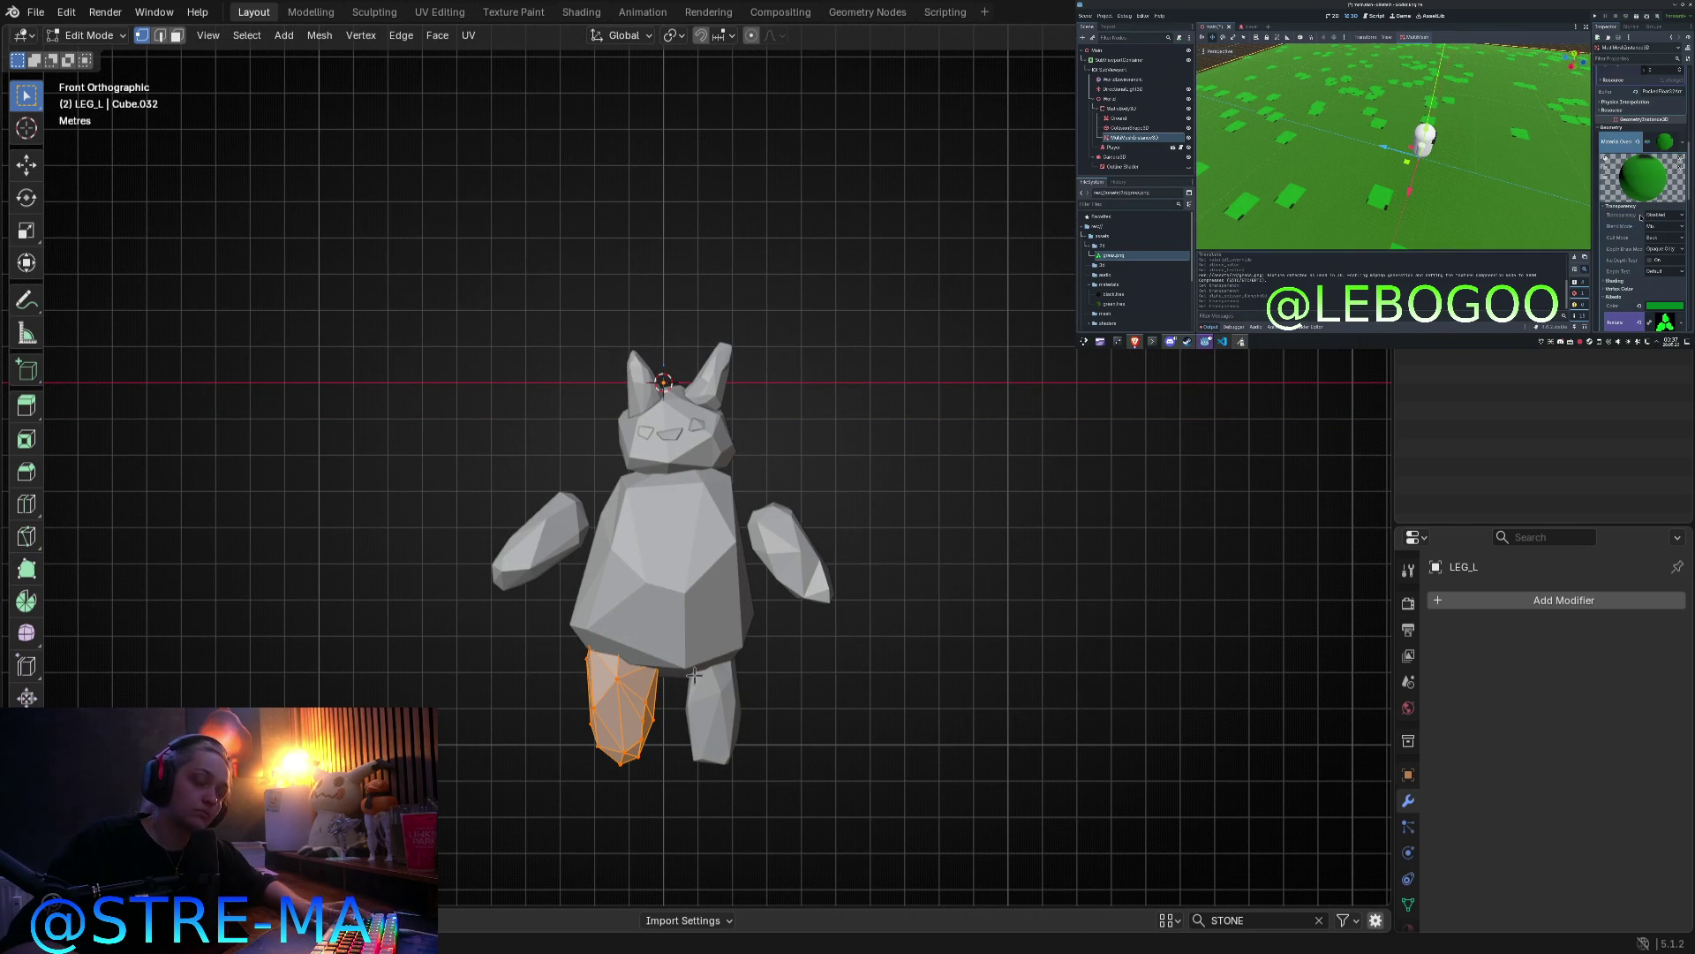
key("g")
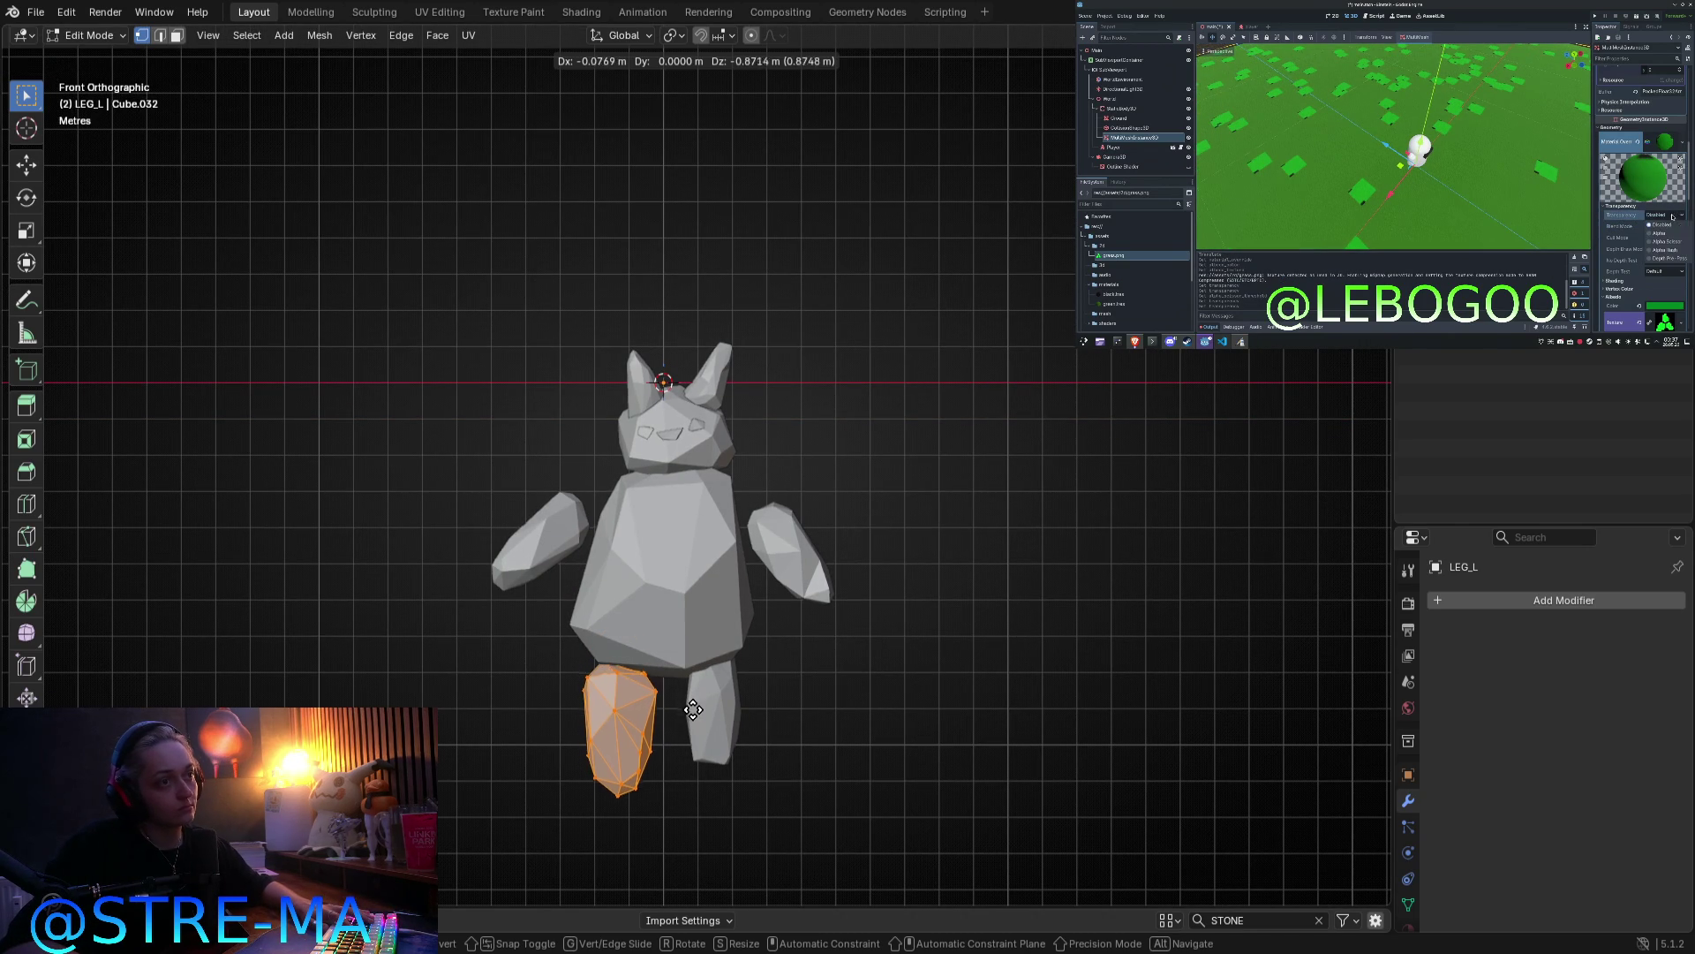
left_click(690, 718)
key("Tab")
left_click(724, 709)
key("Tab")
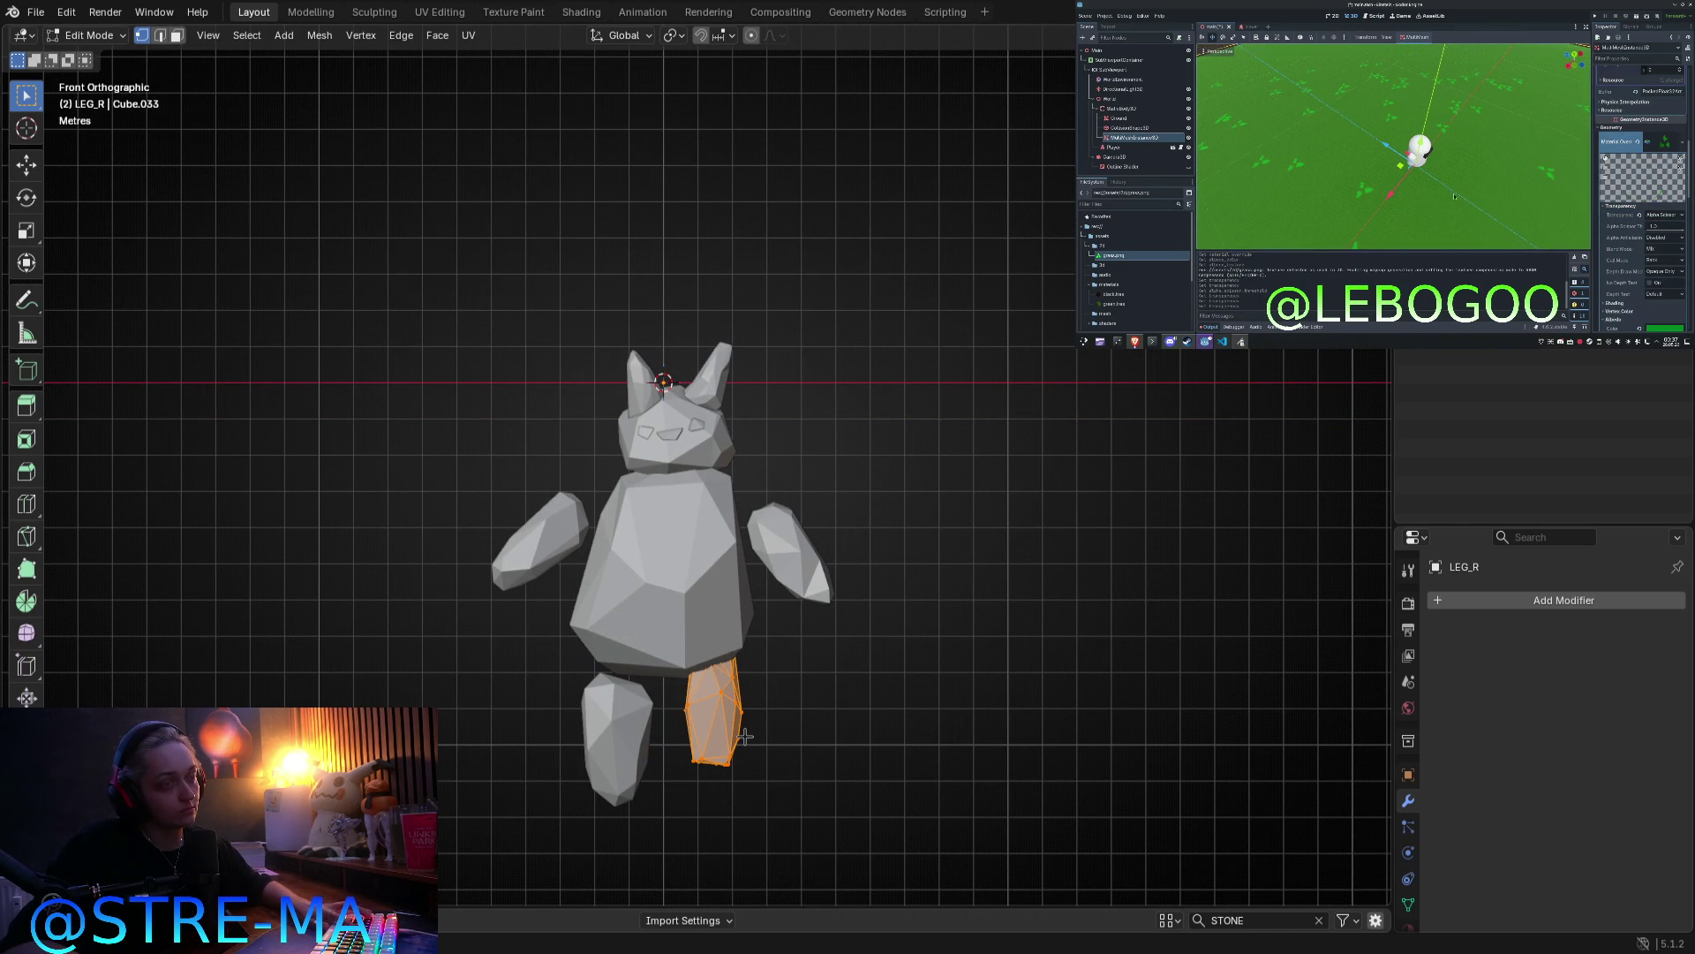
key("g")
key("z")
left_click(742, 784)
key("Tab")
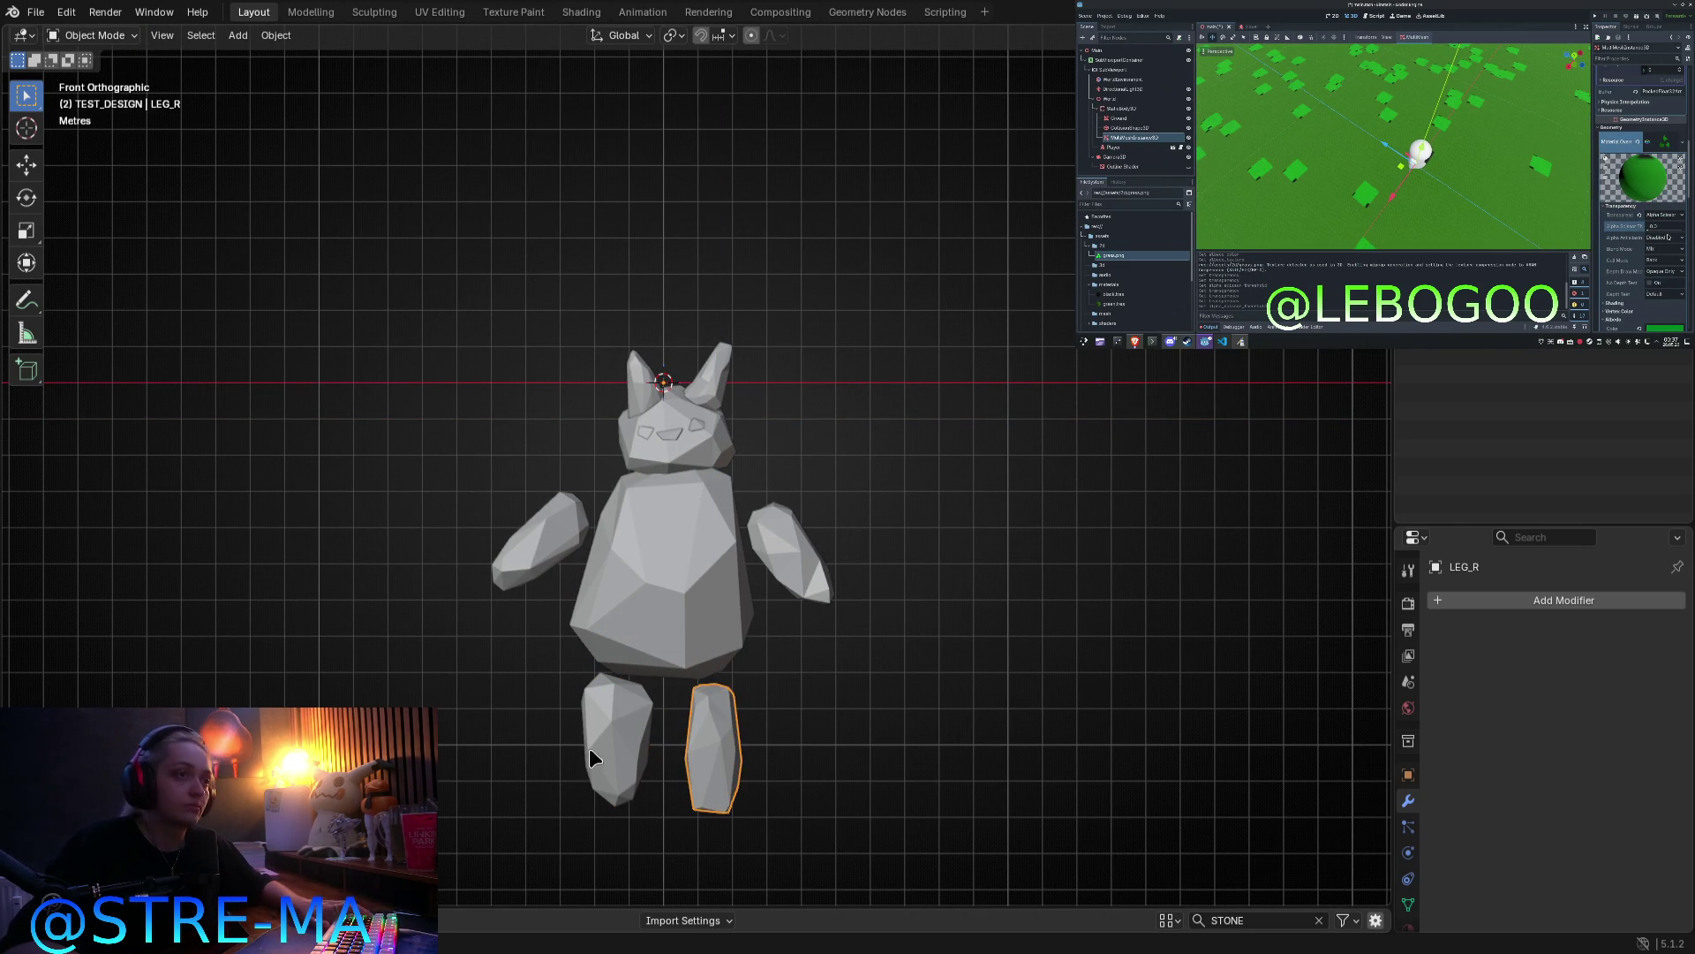
Step: Try a vertical scale on both legs, leaving them unchanged
left_click(707, 746, "shift")
key("Tab")
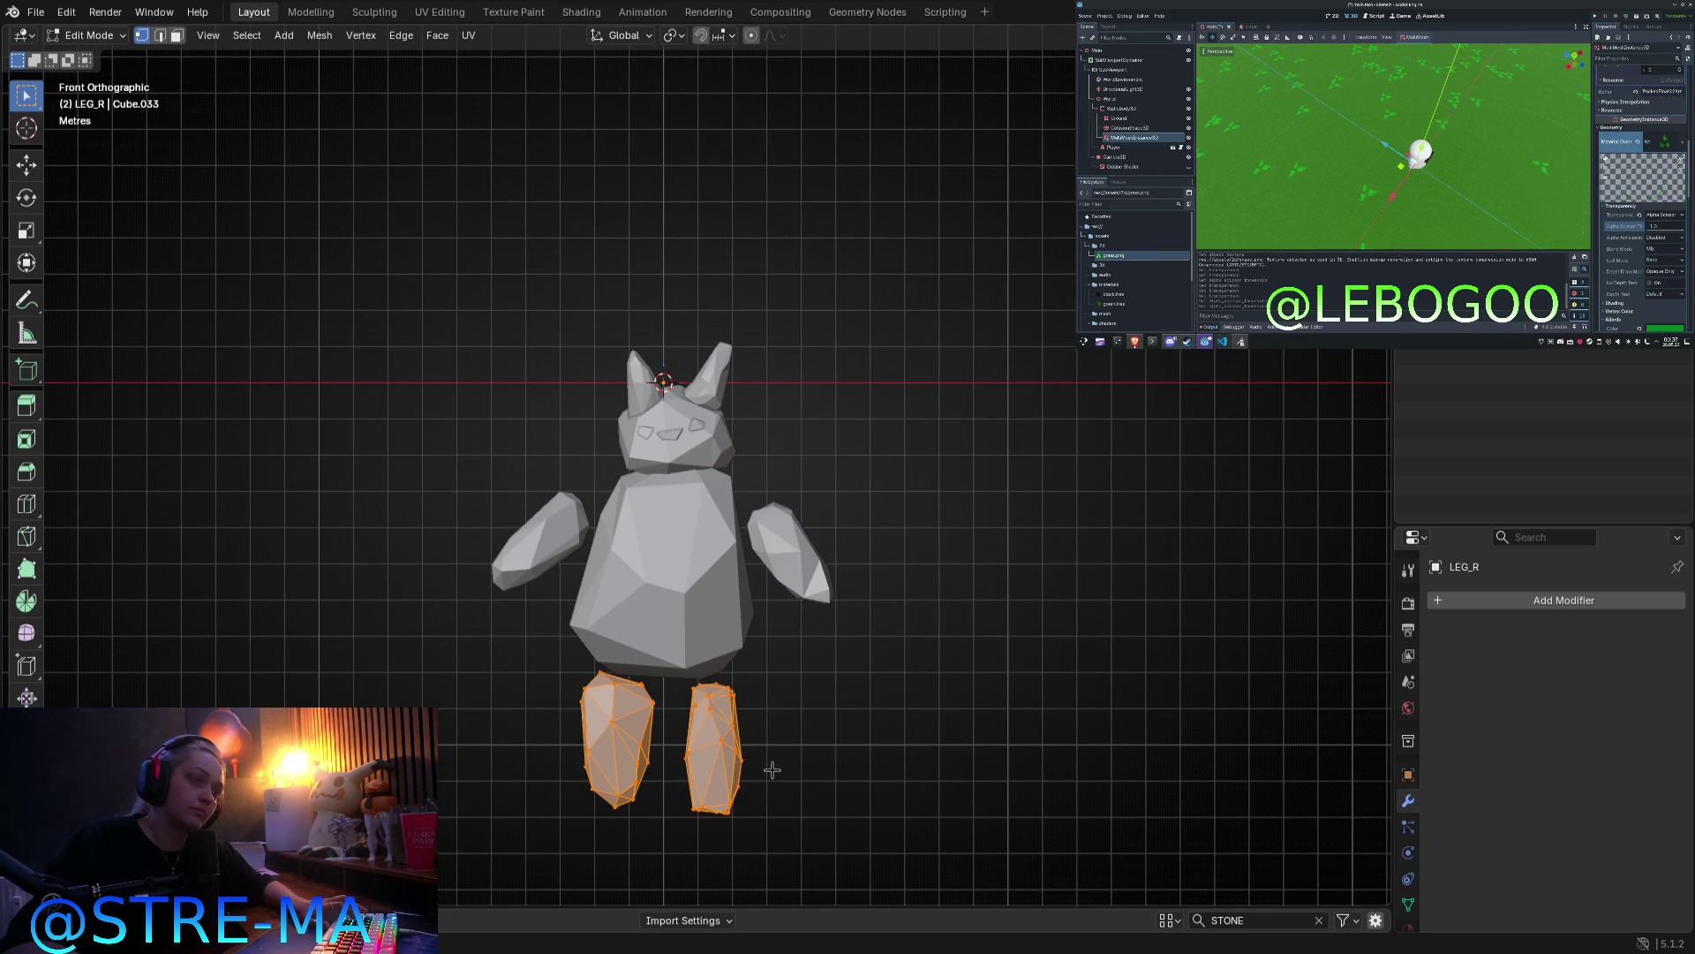
key("s")
key("z")
left_click(757, 754)
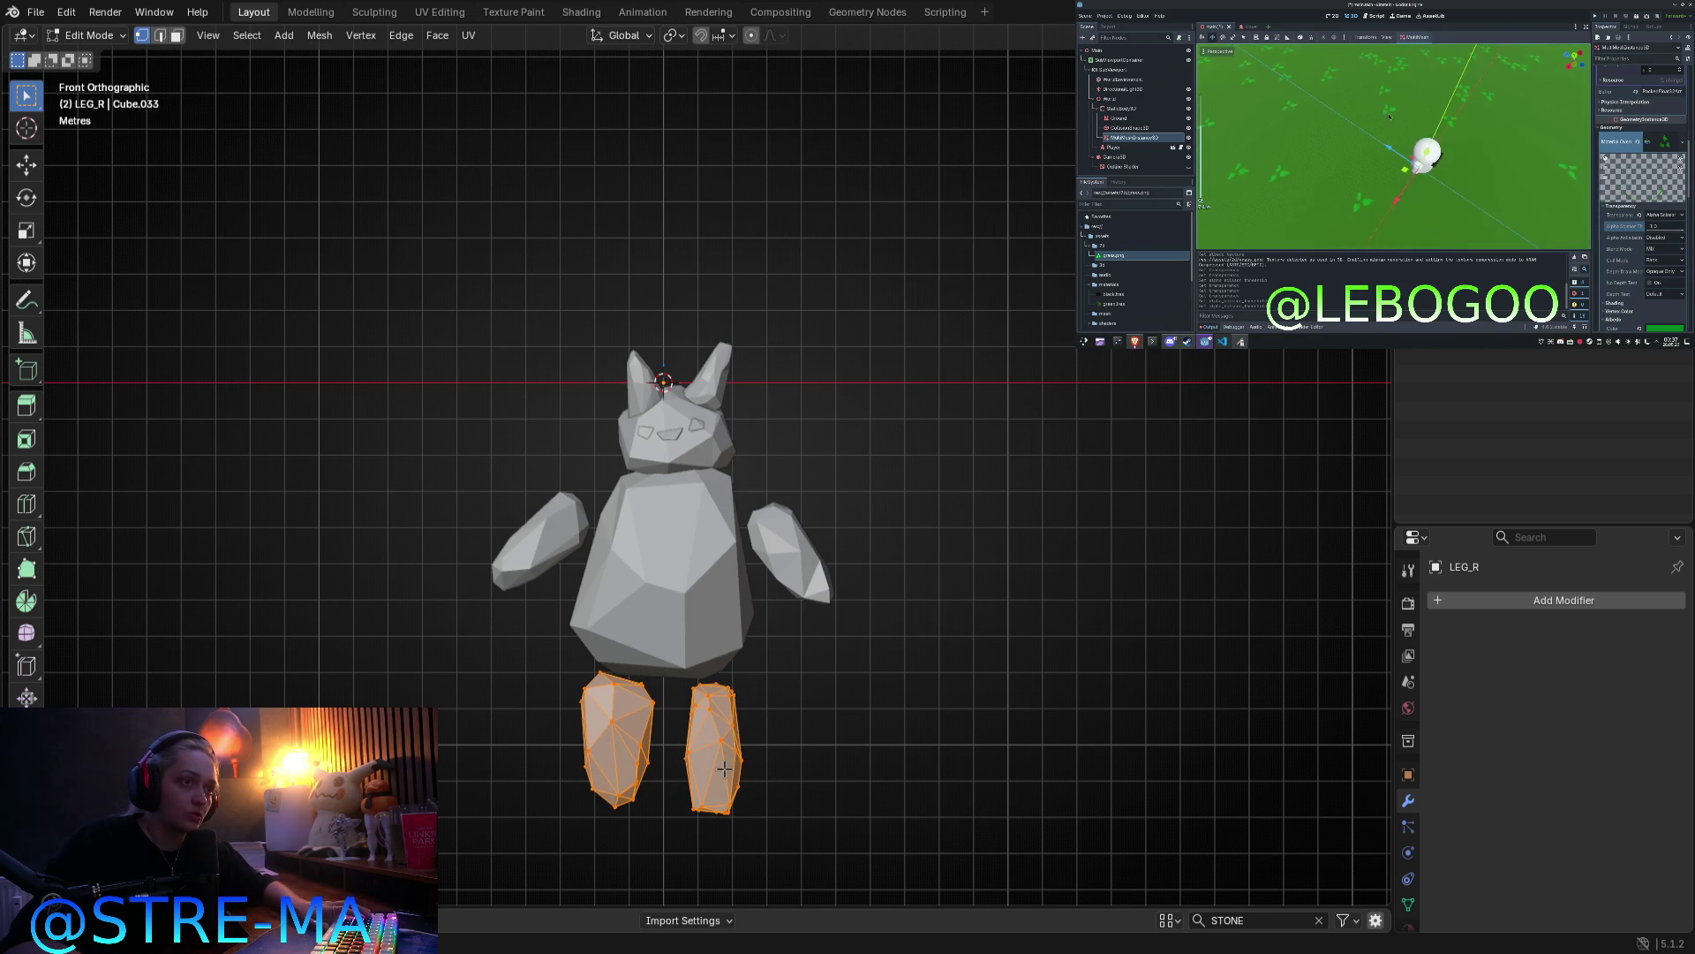
Step: Shrink the left leg to about half size and move it up under the body
left_click(629, 730)
key("ctrl+l")
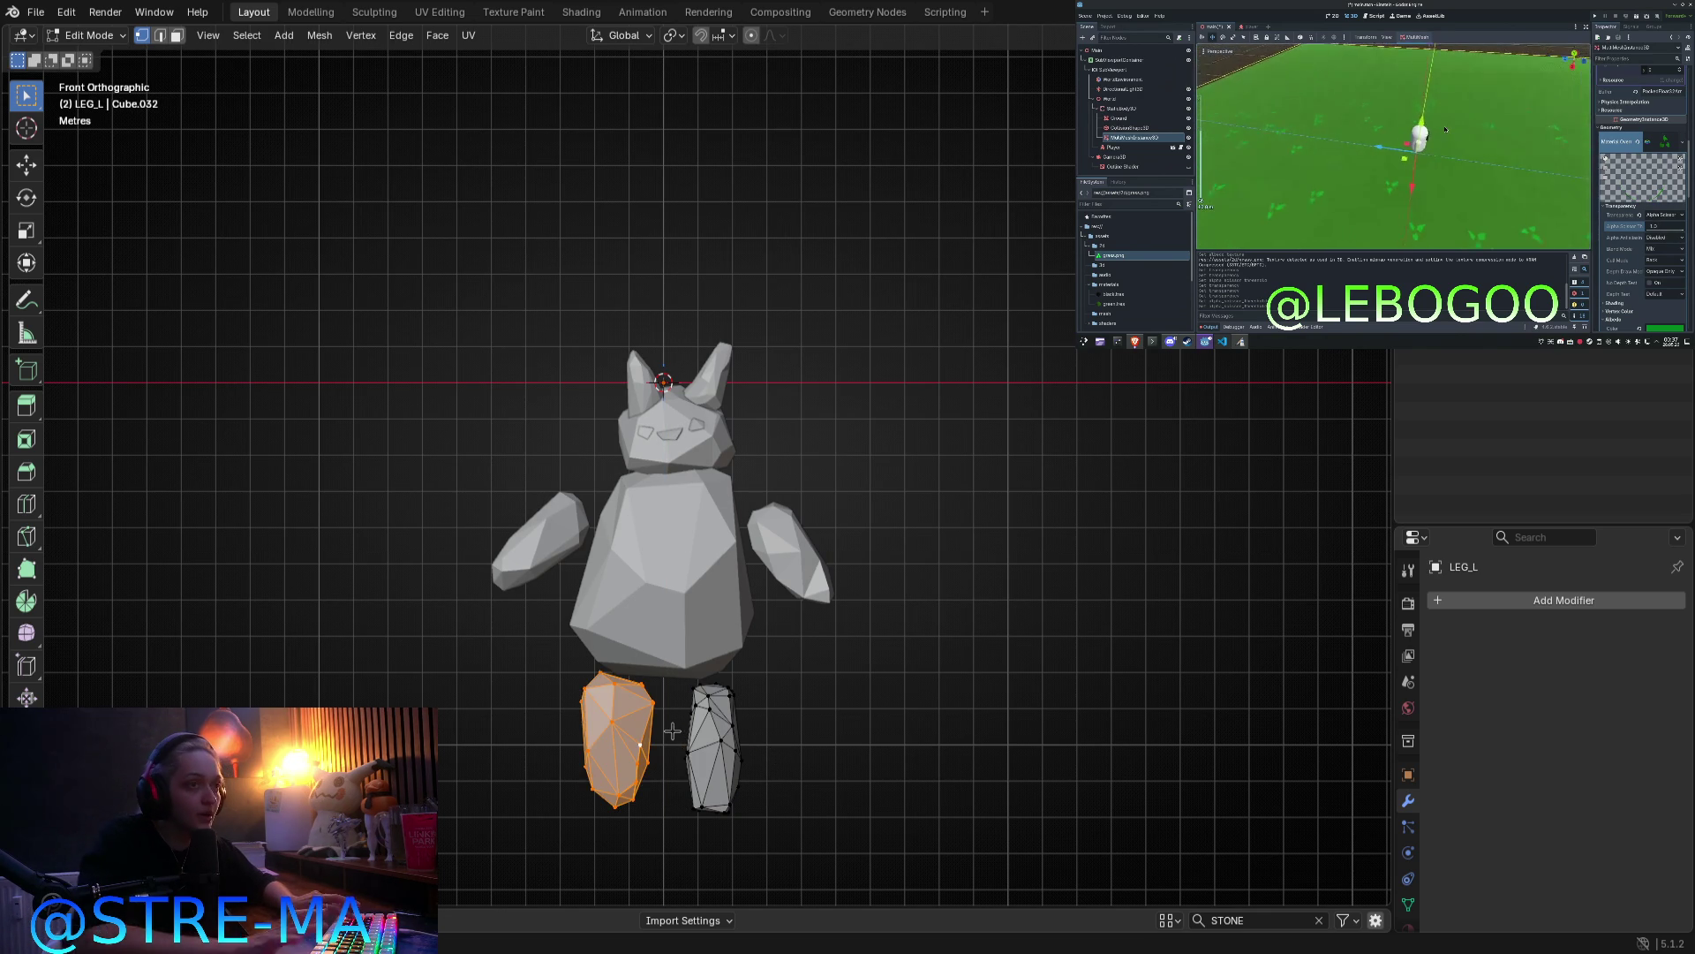
key("s")
key("g")
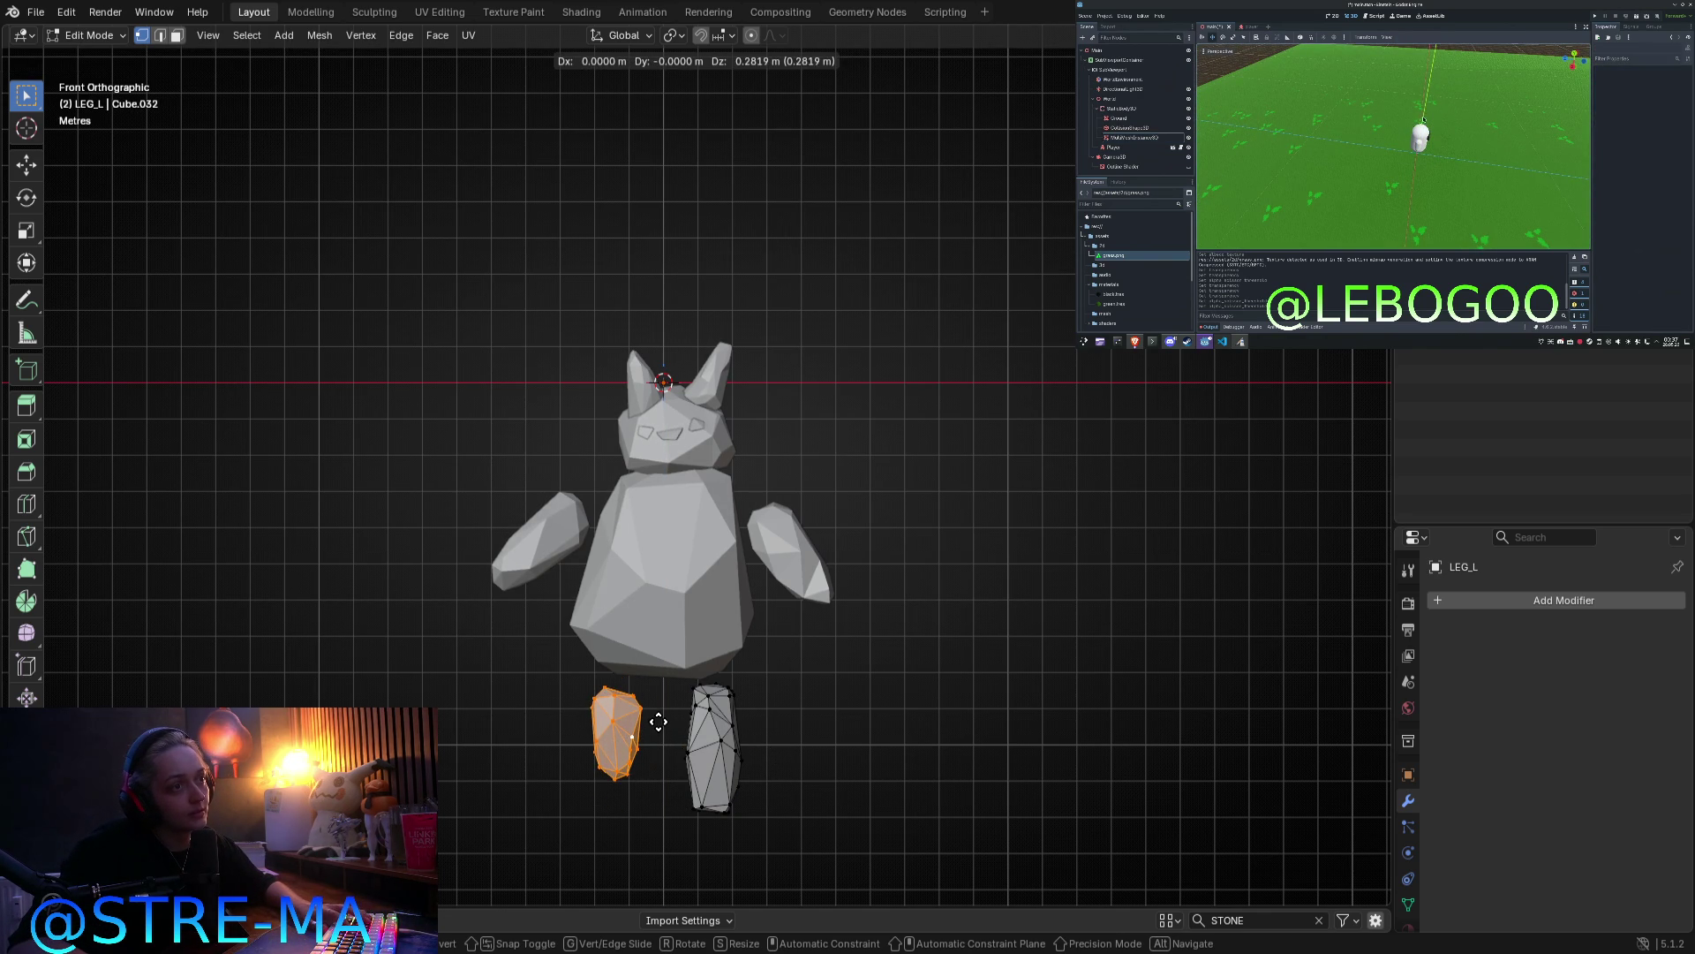
left_click(664, 711)
key("Tab")
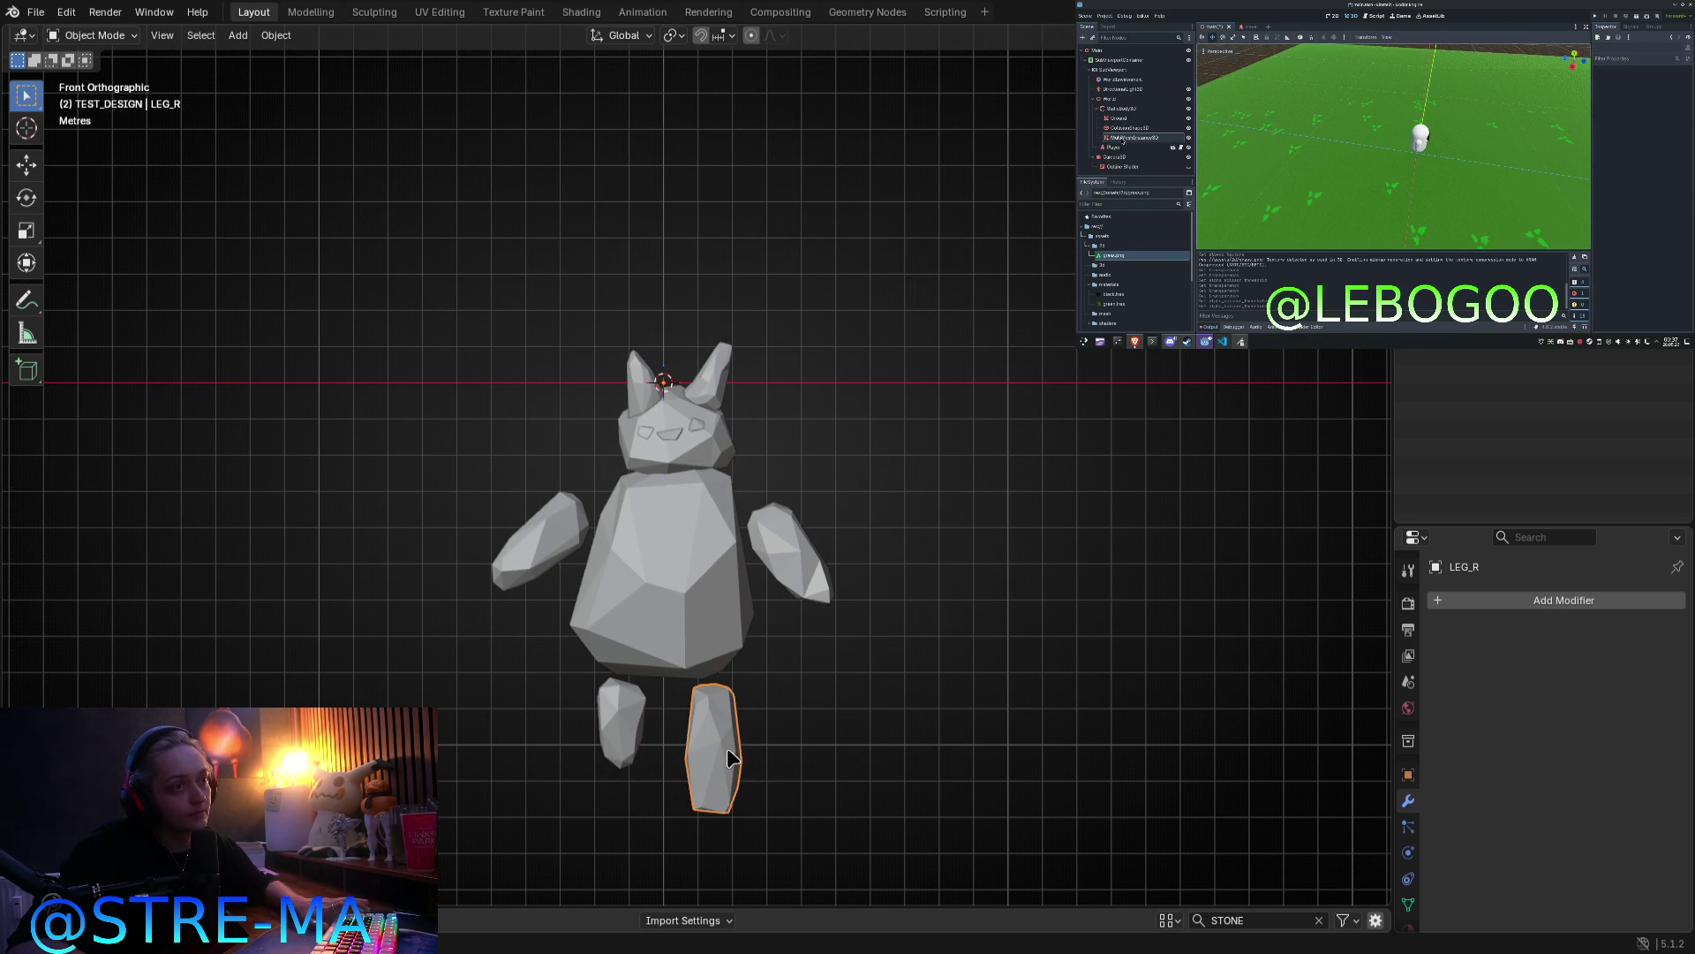
Step: Shrink the right leg to about half size and raise it under the body
key("Tab")
key("a")
key("s")
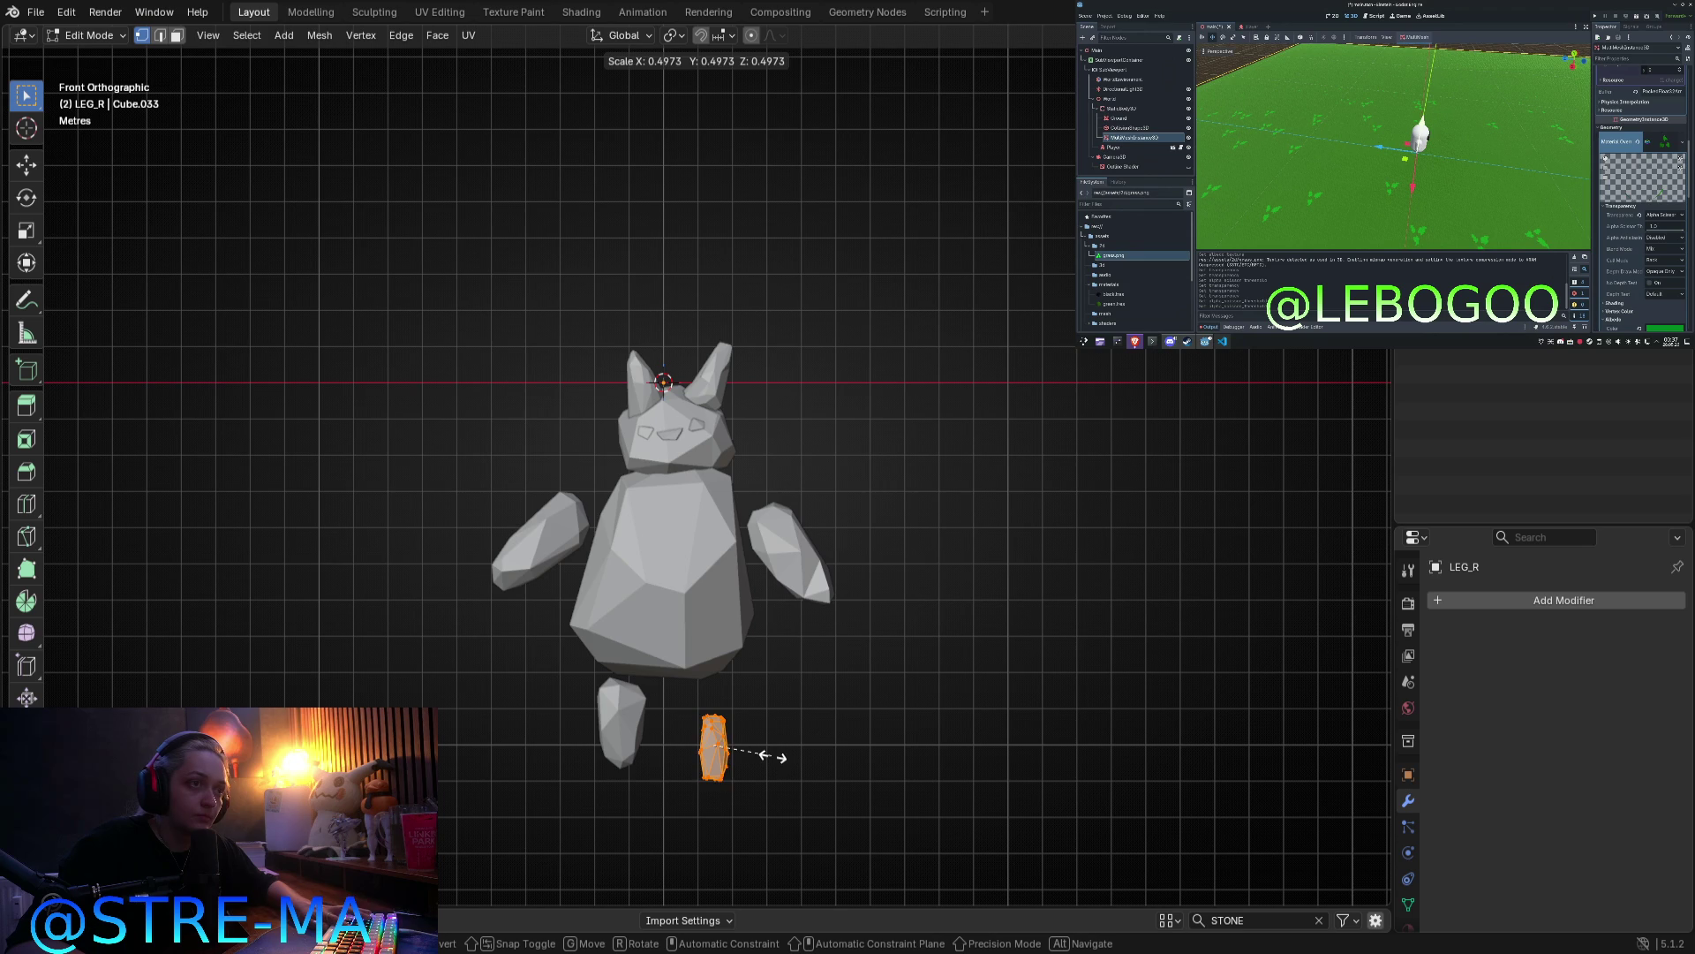
left_click(783, 760)
key("g")
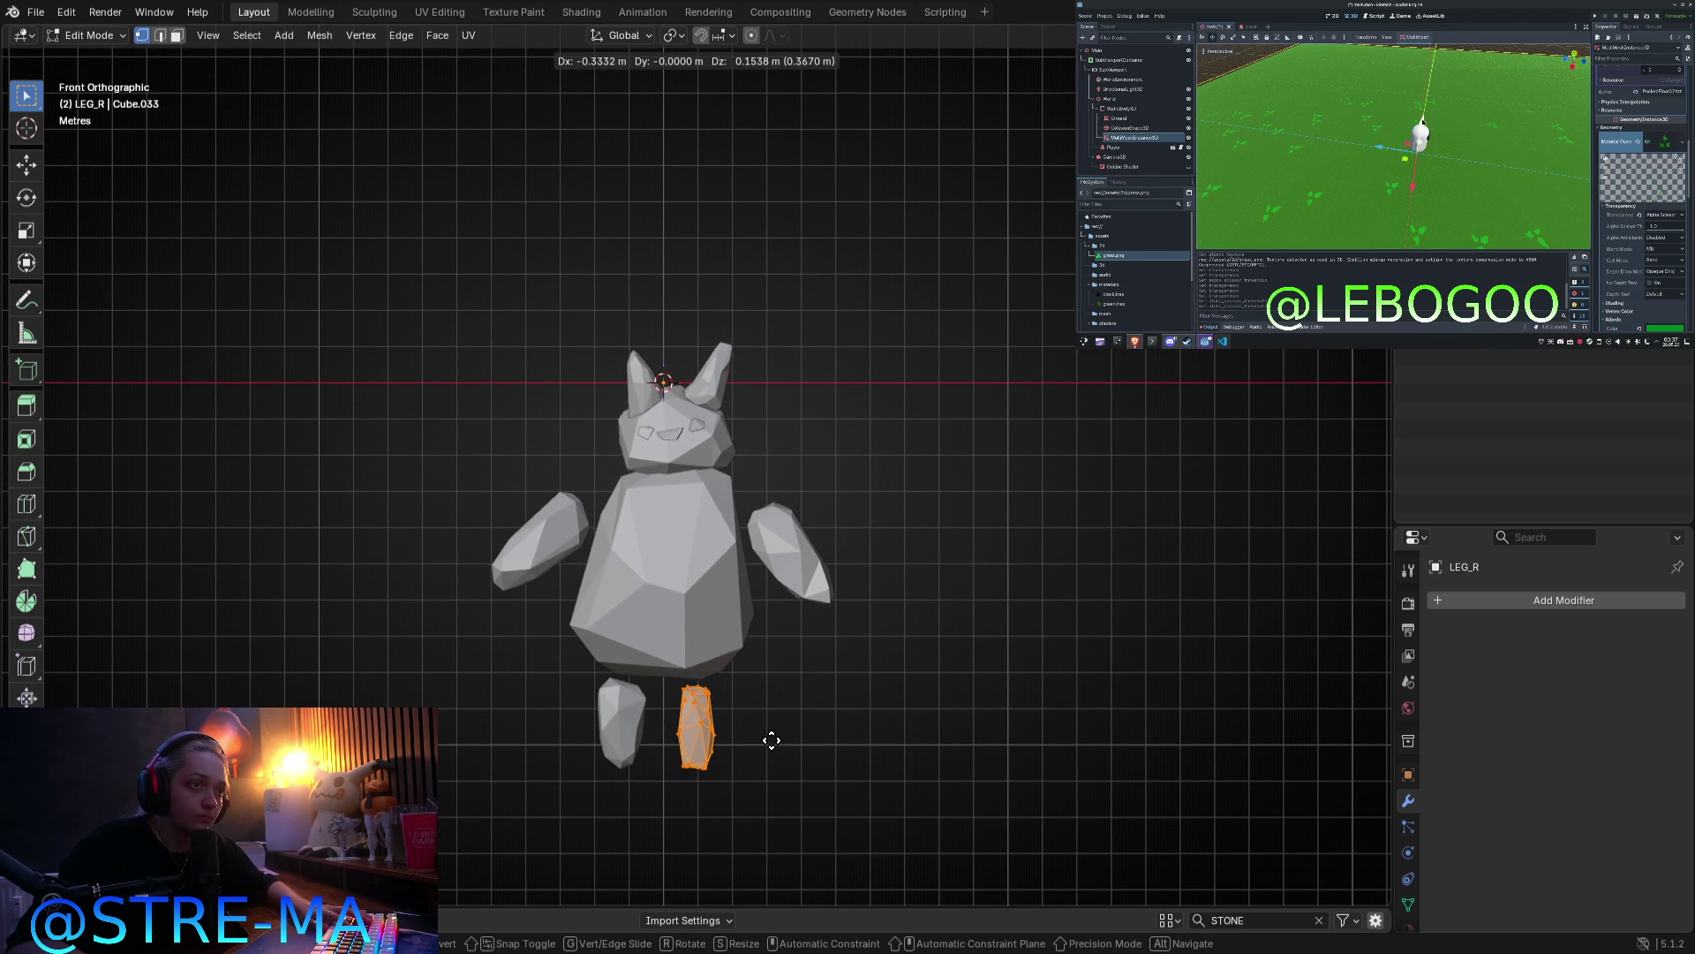
left_click(777, 746)
key("Tab")
mouse_move(825, 857)
middle_mouse_down()
mouse_move(783, 856)
mouse_move(637, 767)
mouse_move(752, 823)
middle_mouse_up()
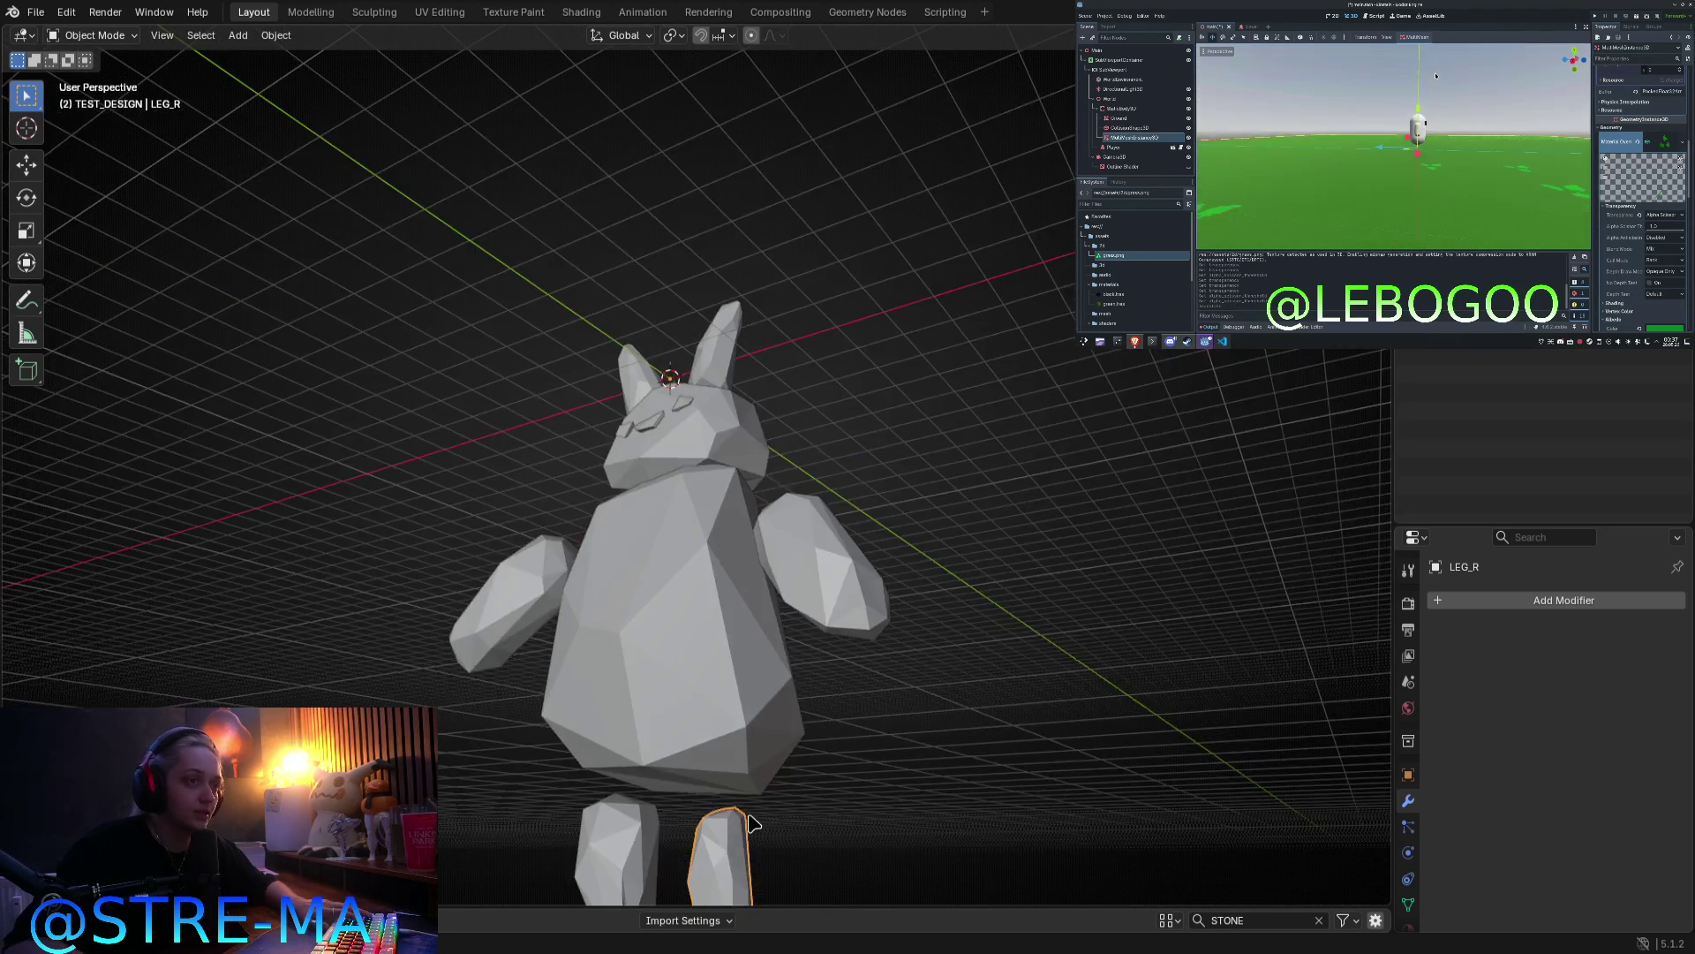
Step: In side view, try tilting the right leg about 10 degrees, then cancel to keep it upright
key("KP_1")
key("KP_3")
key("Tab")
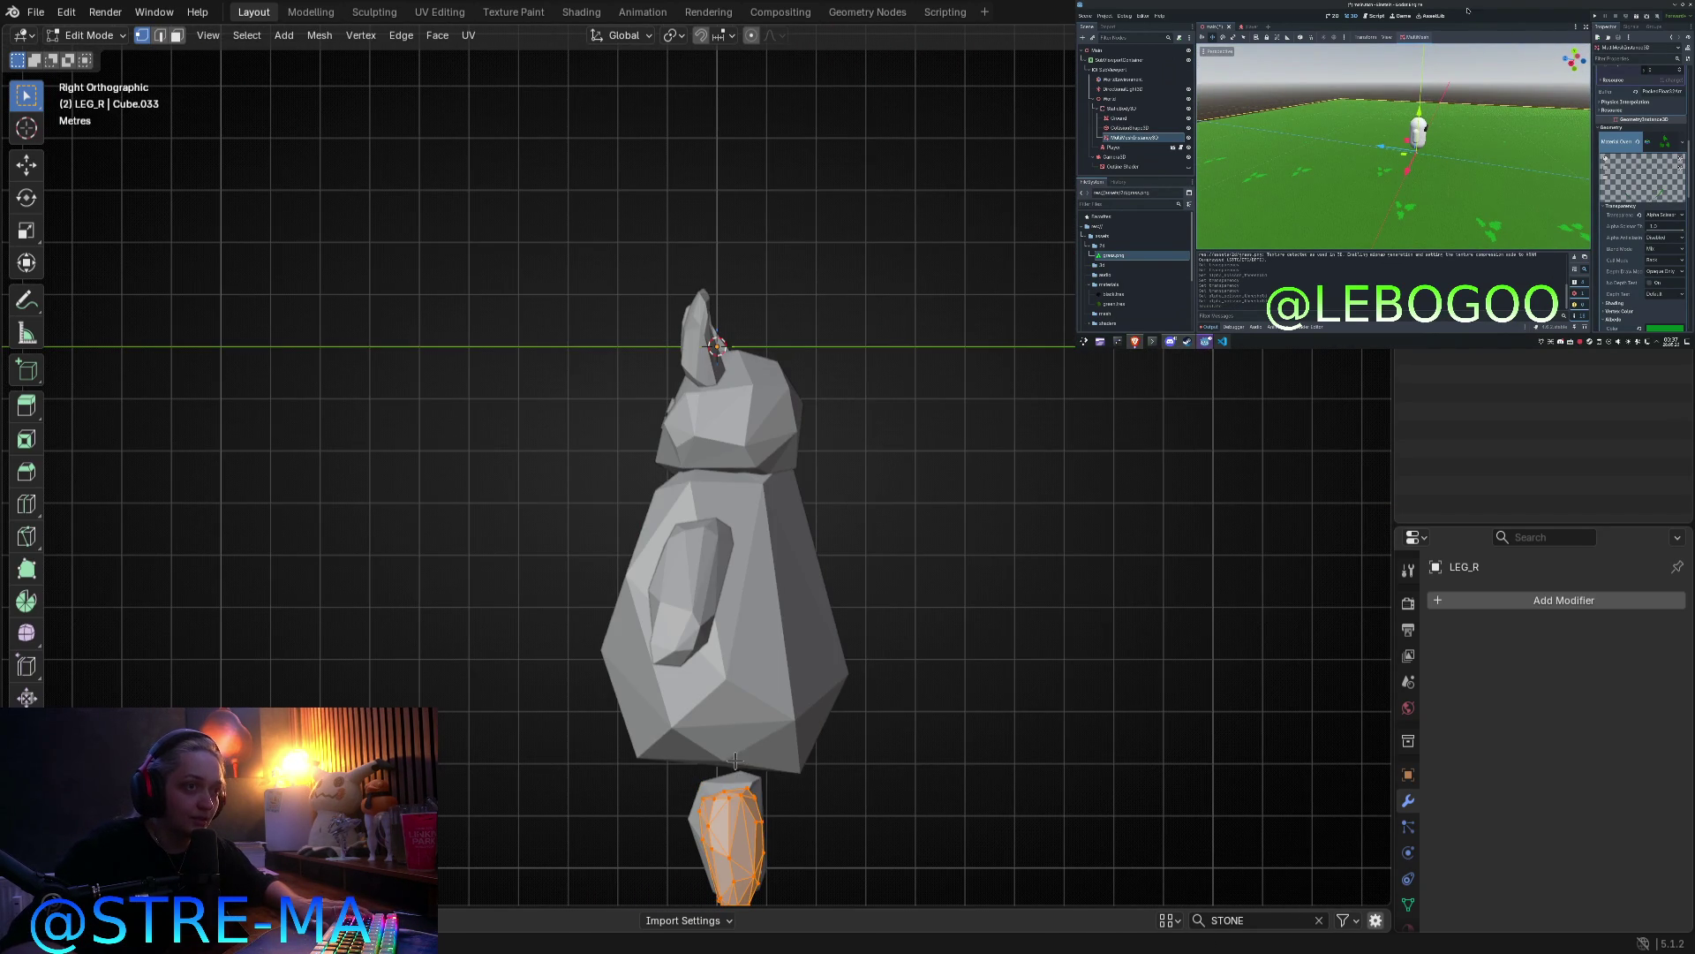
key("r")
key("Escape")
key("r")
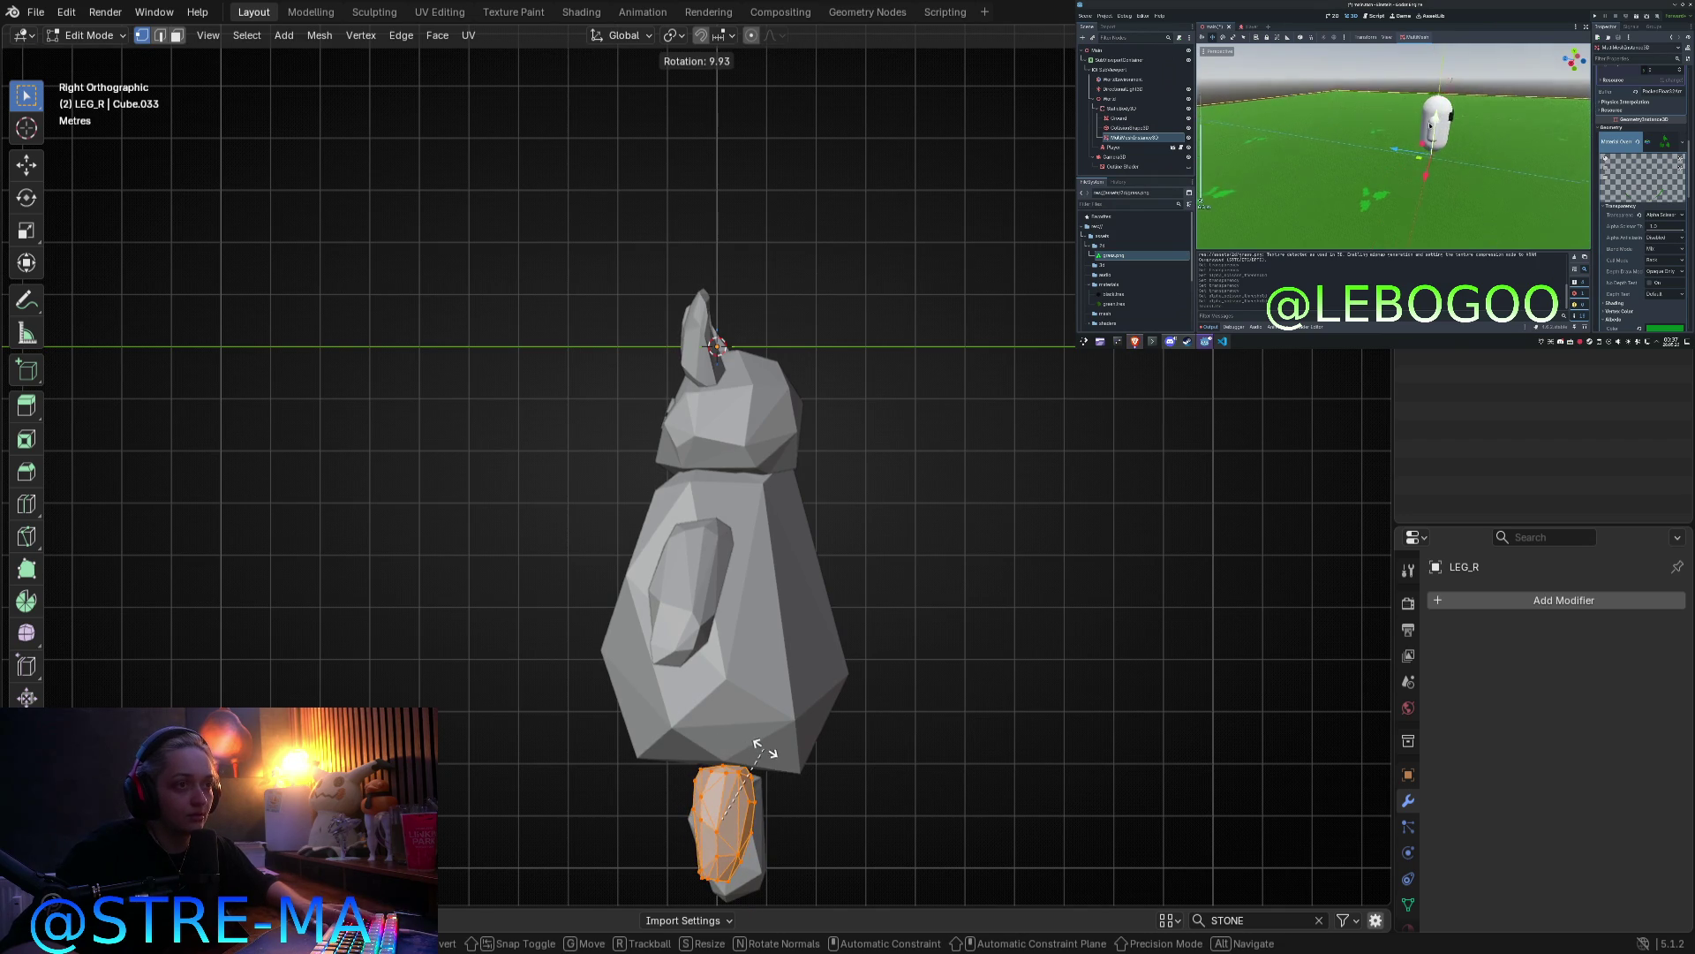
key("Escape")
key("r")
key("Escape")
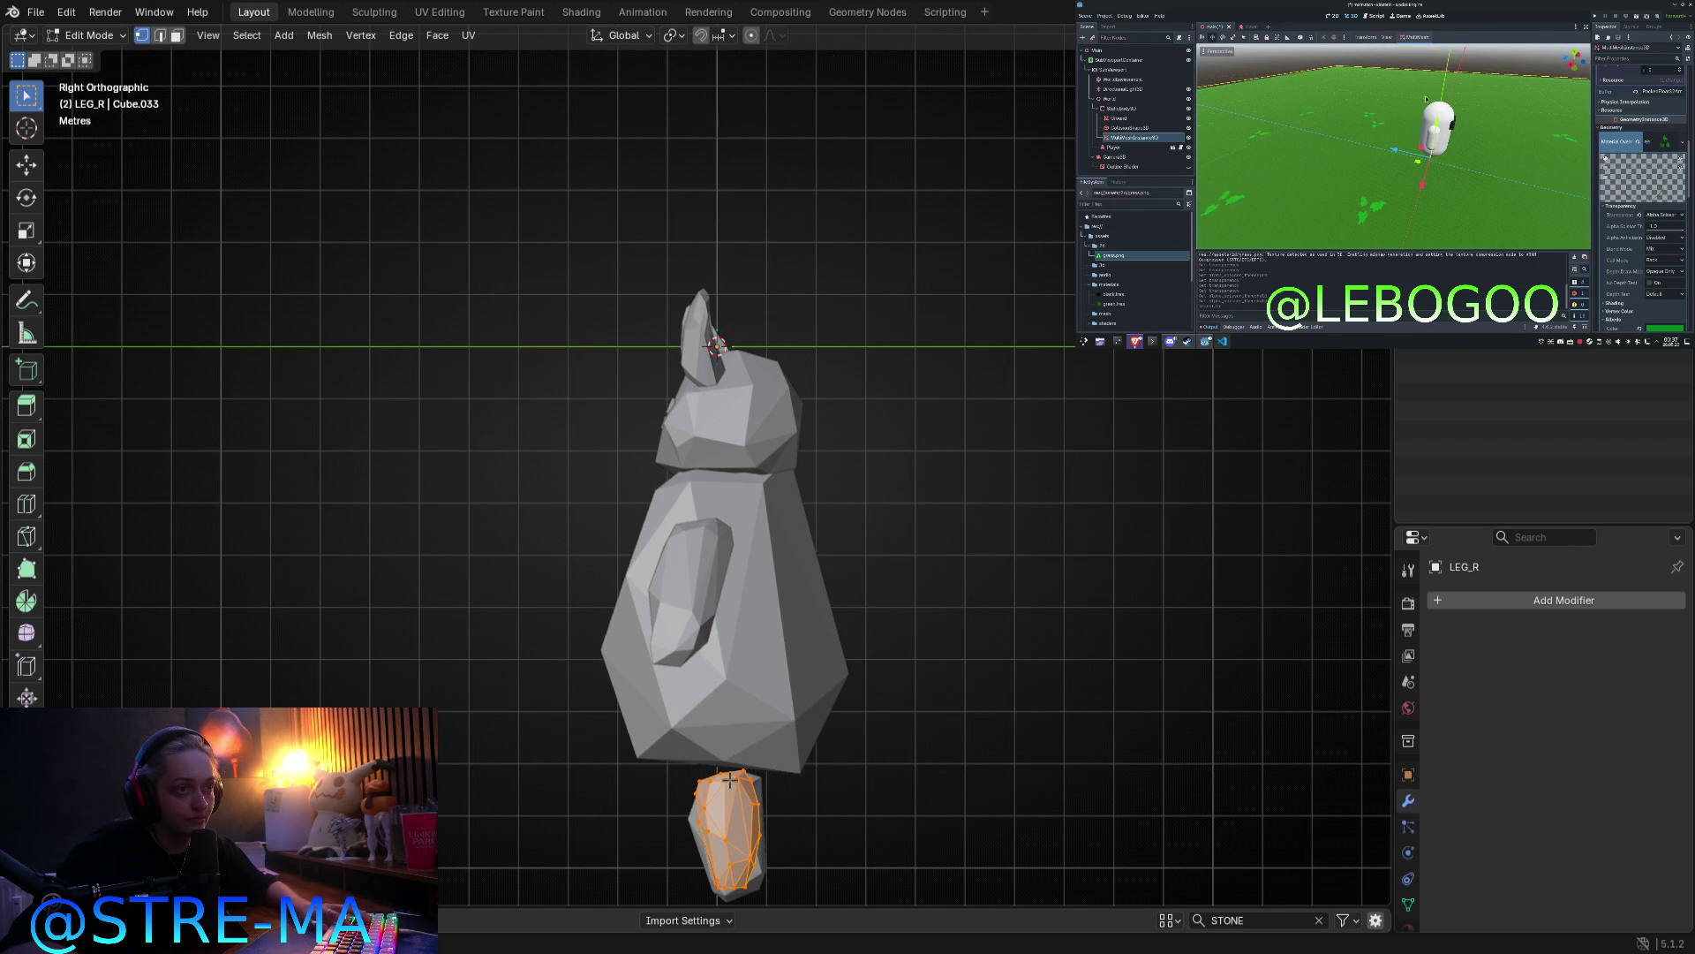
key("Tab")
Step: In front view, reposition the left leg beneath the body
key("KP_1")
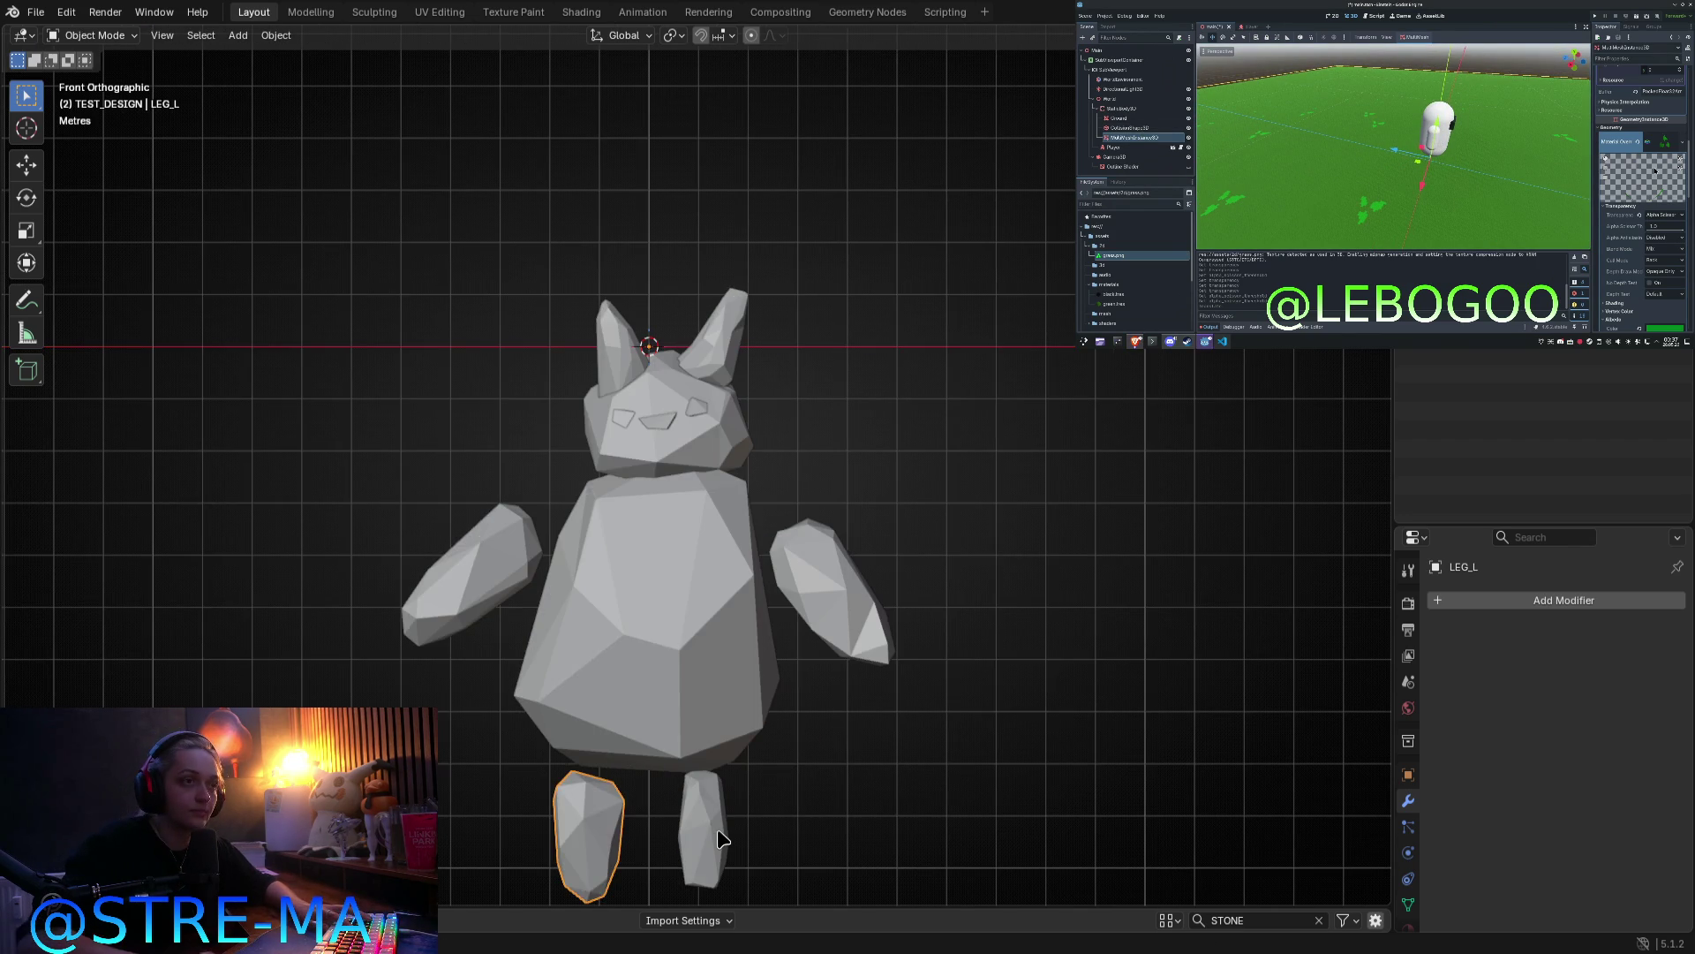
key("Tab")
key("g")
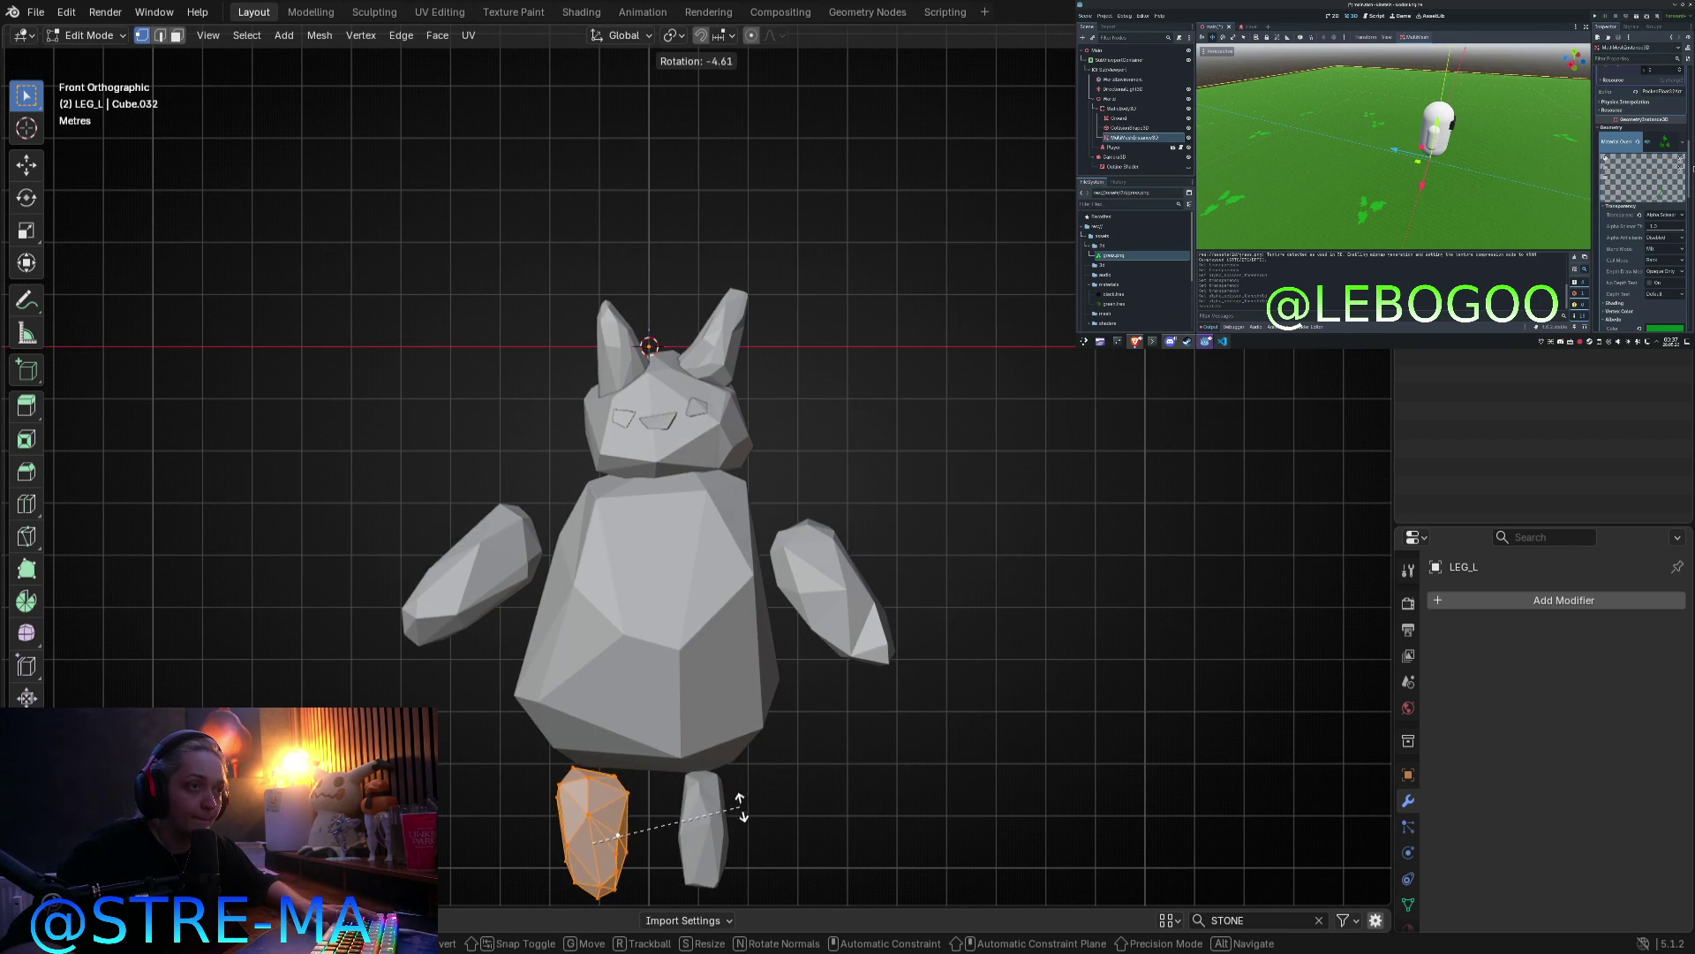
left_click(757, 794)
key("Tab")
scroll(757, 799, "down", 3)
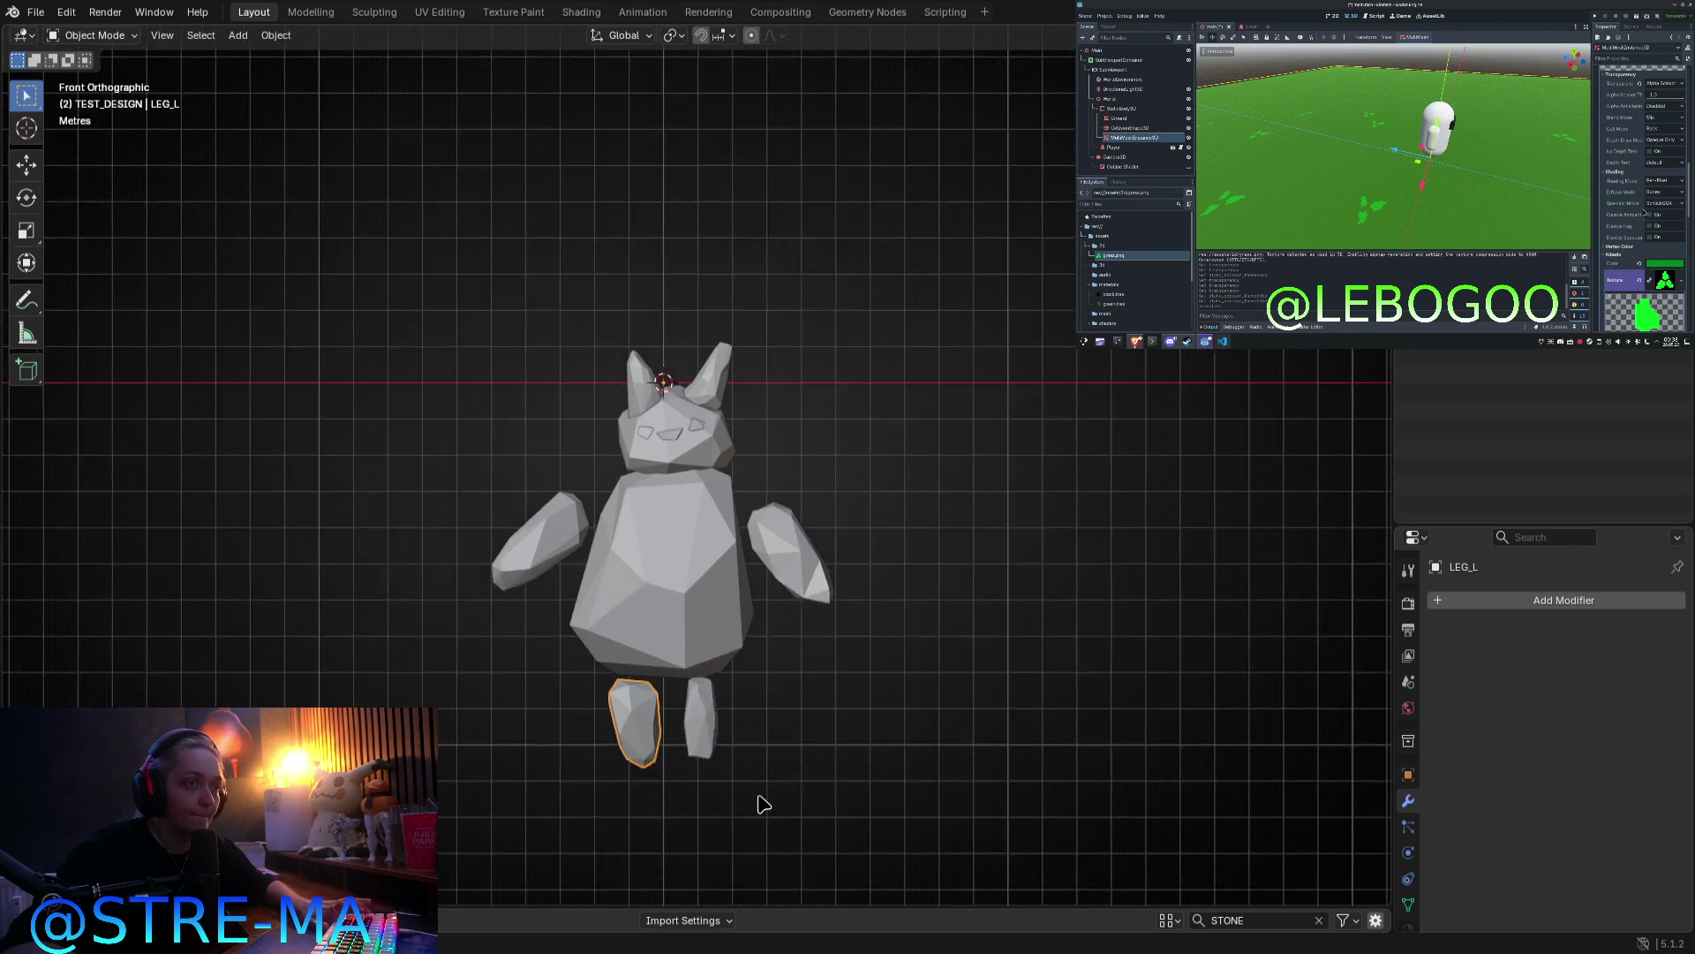
scroll(733, 759, "up", 4)
scroll(720, 636, "down", 3, "shift")
Step: Inspect the finished golem from several angles, then unhide the shoulder pieces
key("Tab")
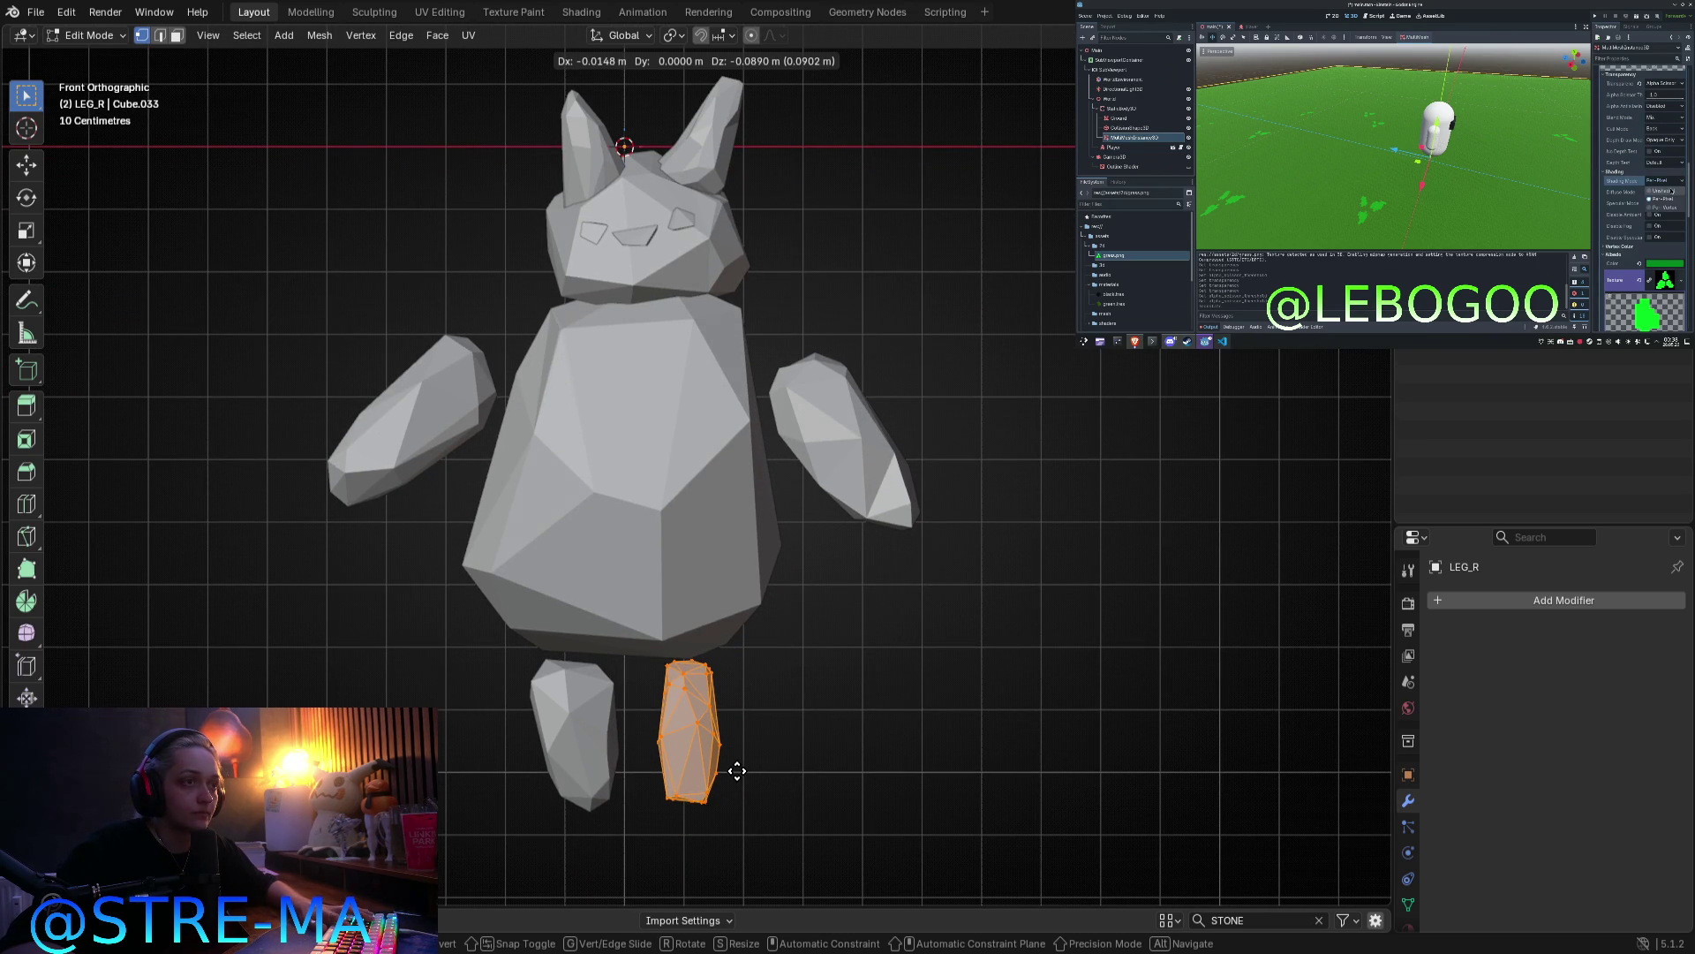
key("Tab")
mouse_move(848, 542)
middle_mouse_down()
mouse_move(765, 533)
mouse_move(829, 560)
middle_mouse_up()
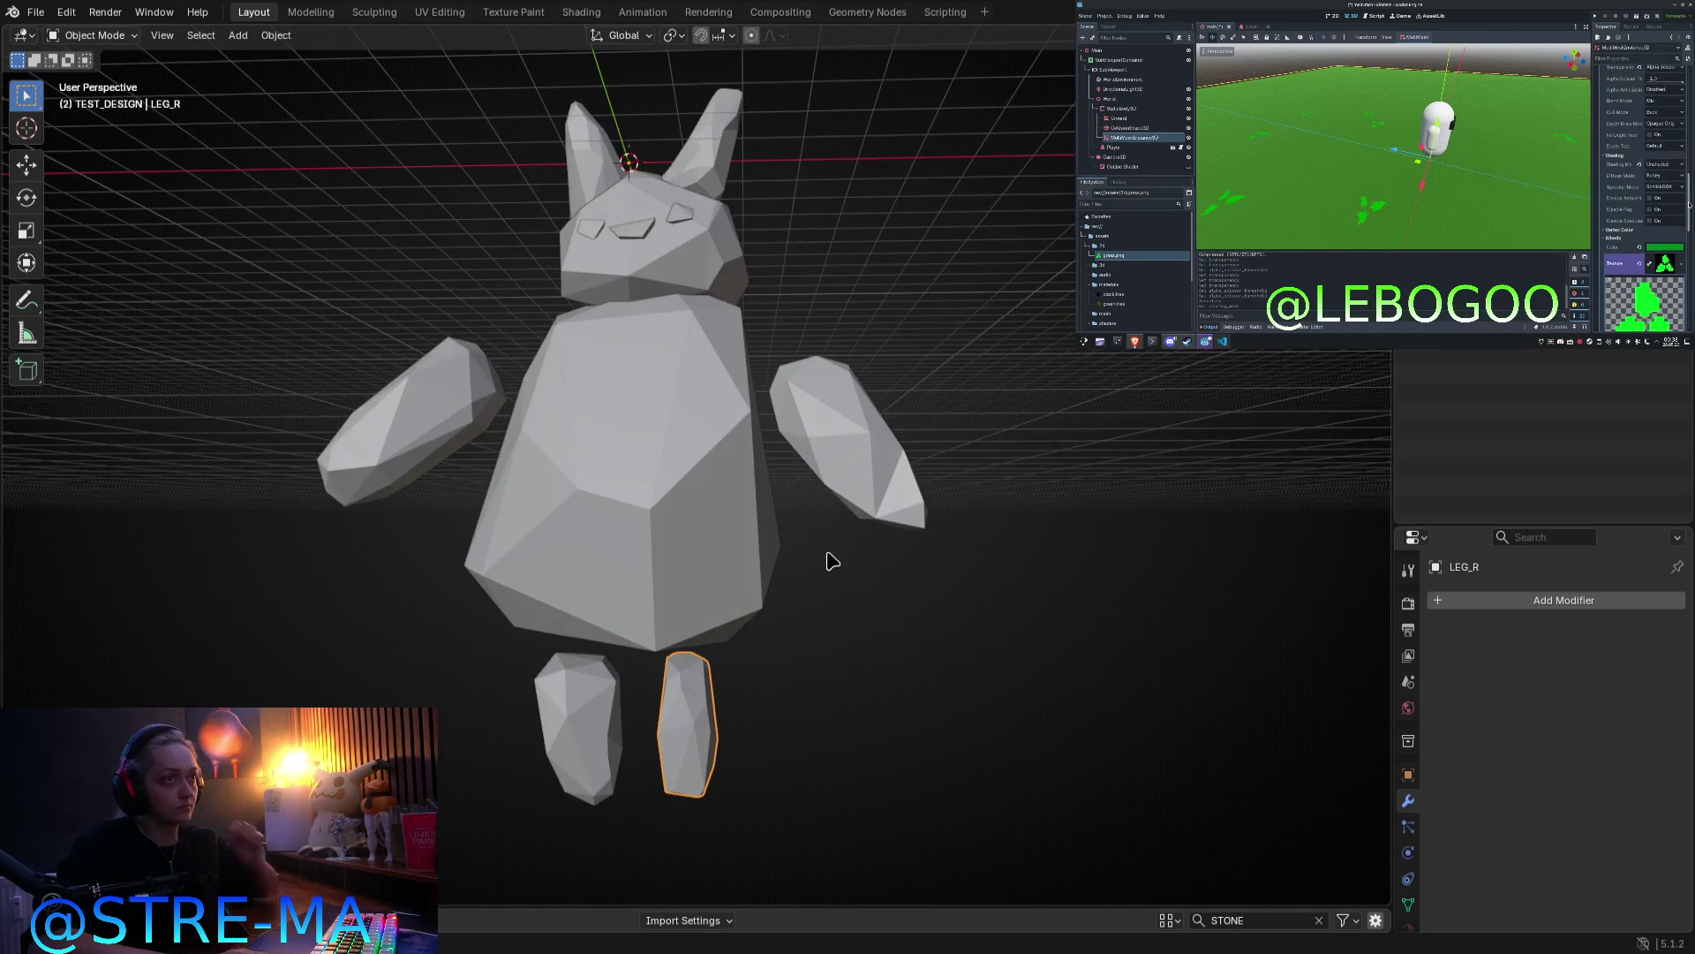
key("KP_1")
scroll(829, 559, "down", 3)
mouse_move(829, 559)
middle_mouse_down()
mouse_move(806, 580)
mouse_move(480, 598)
mouse_move(791, 585)
middle_mouse_up()
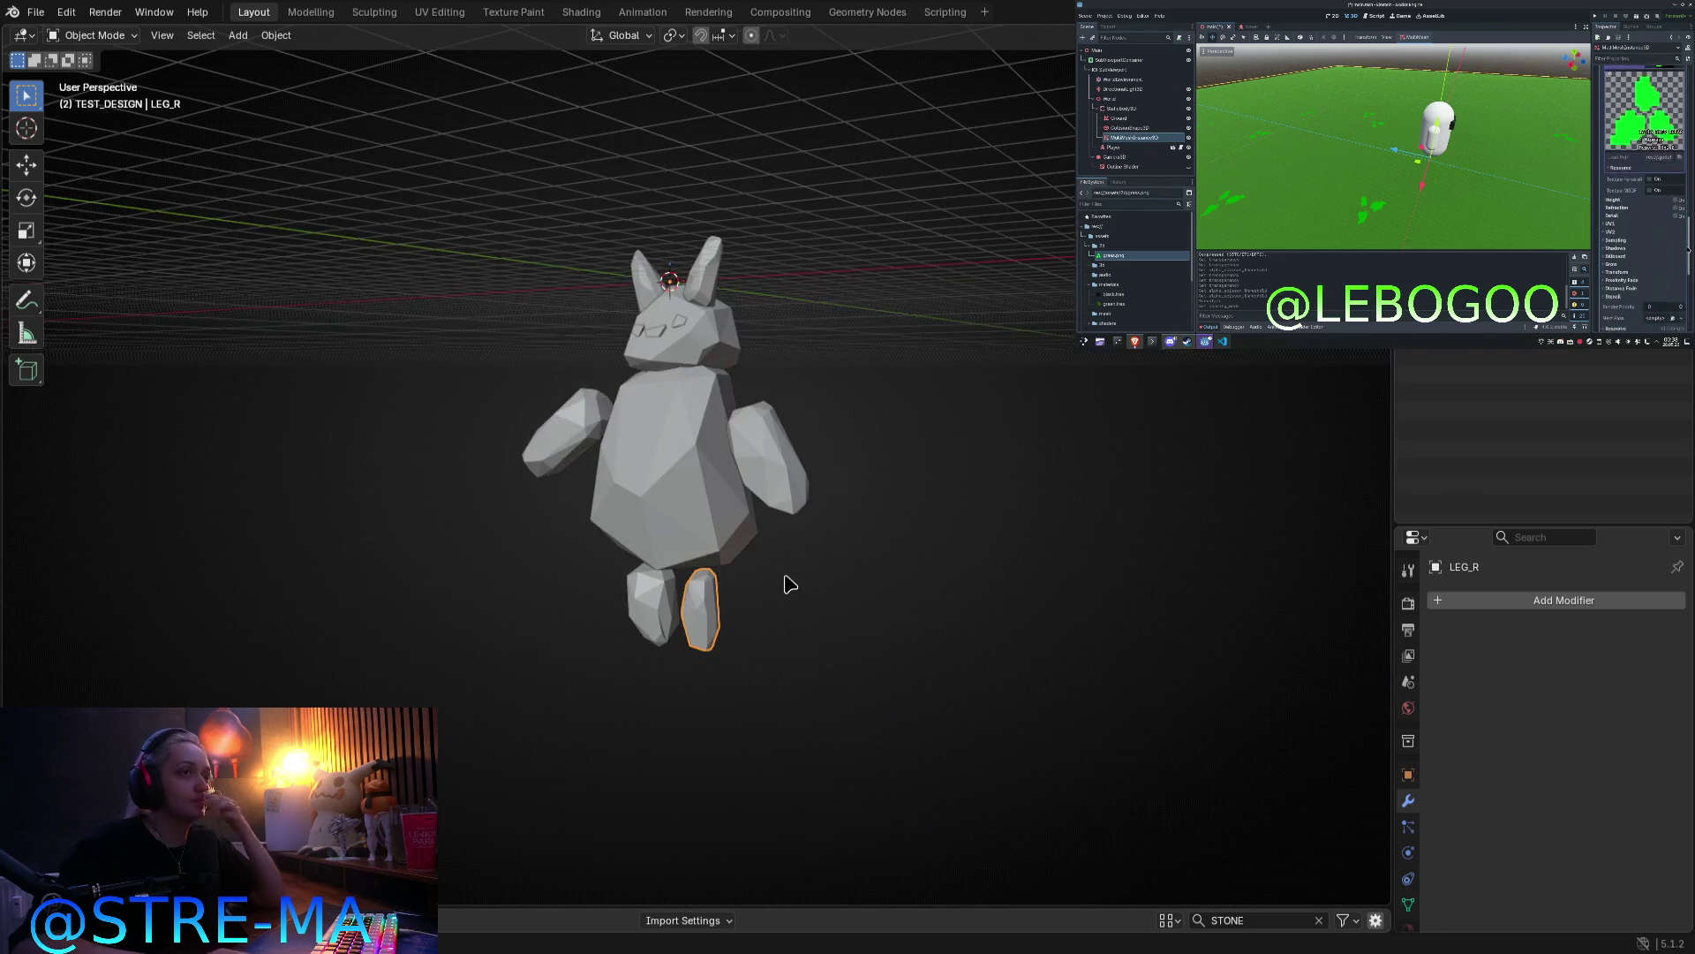
key("KP_1")
scroll(1003, 492, "up", 2)
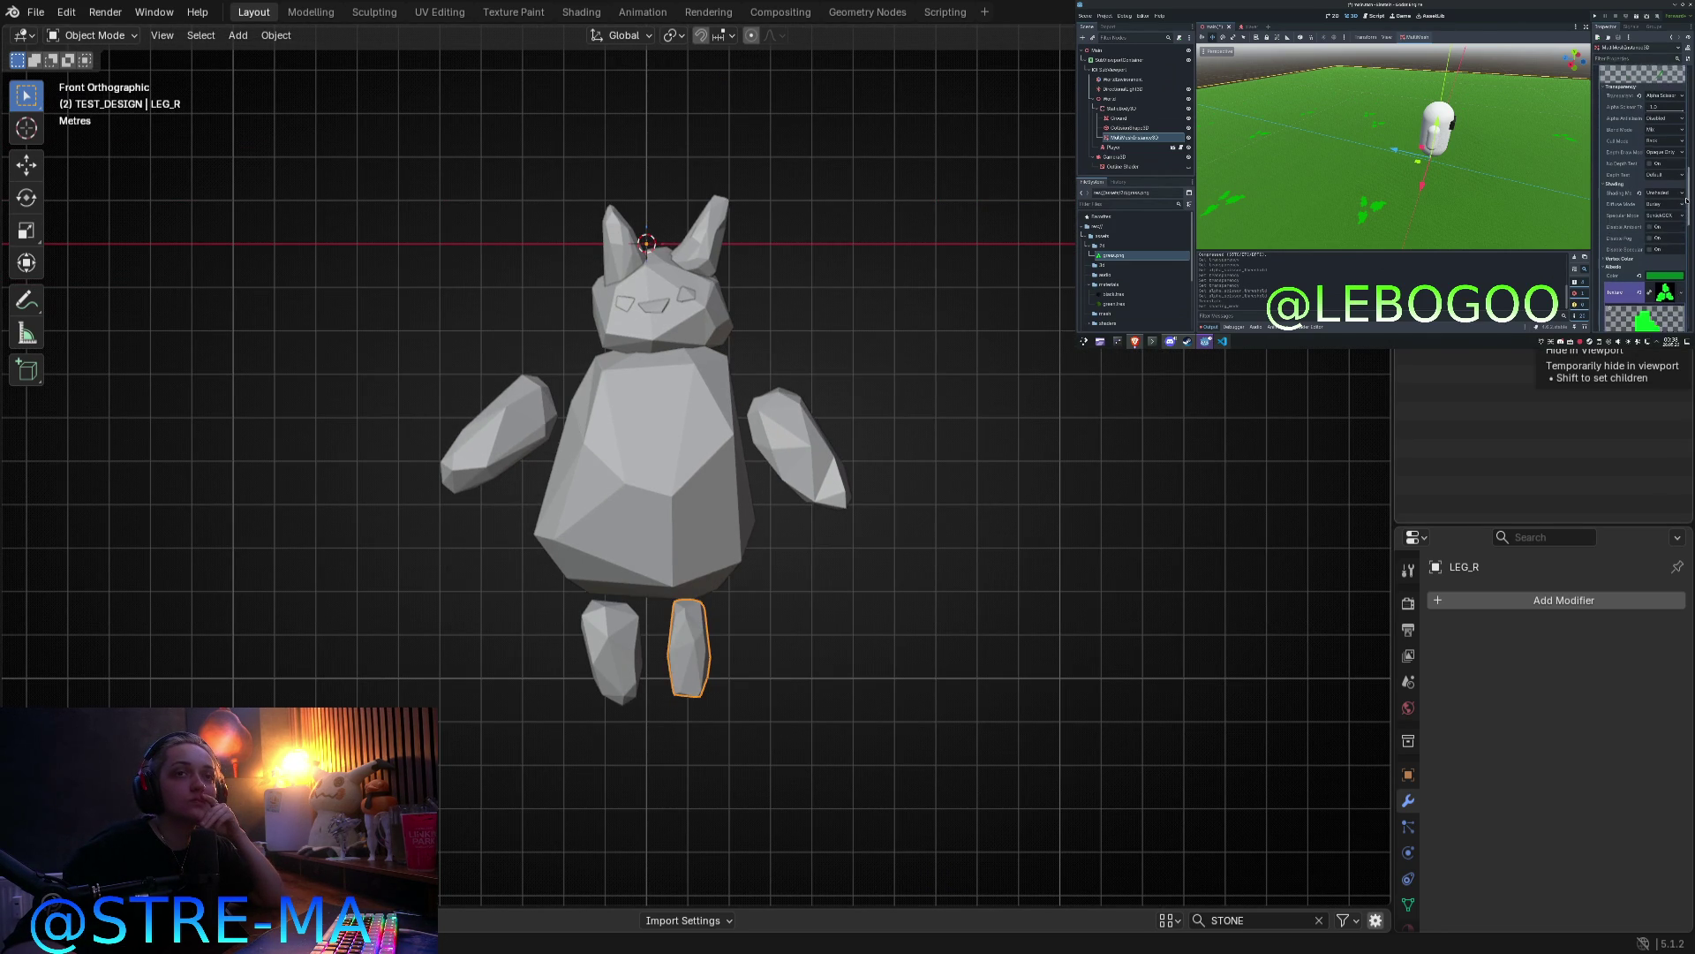
left_click(1664, 334)
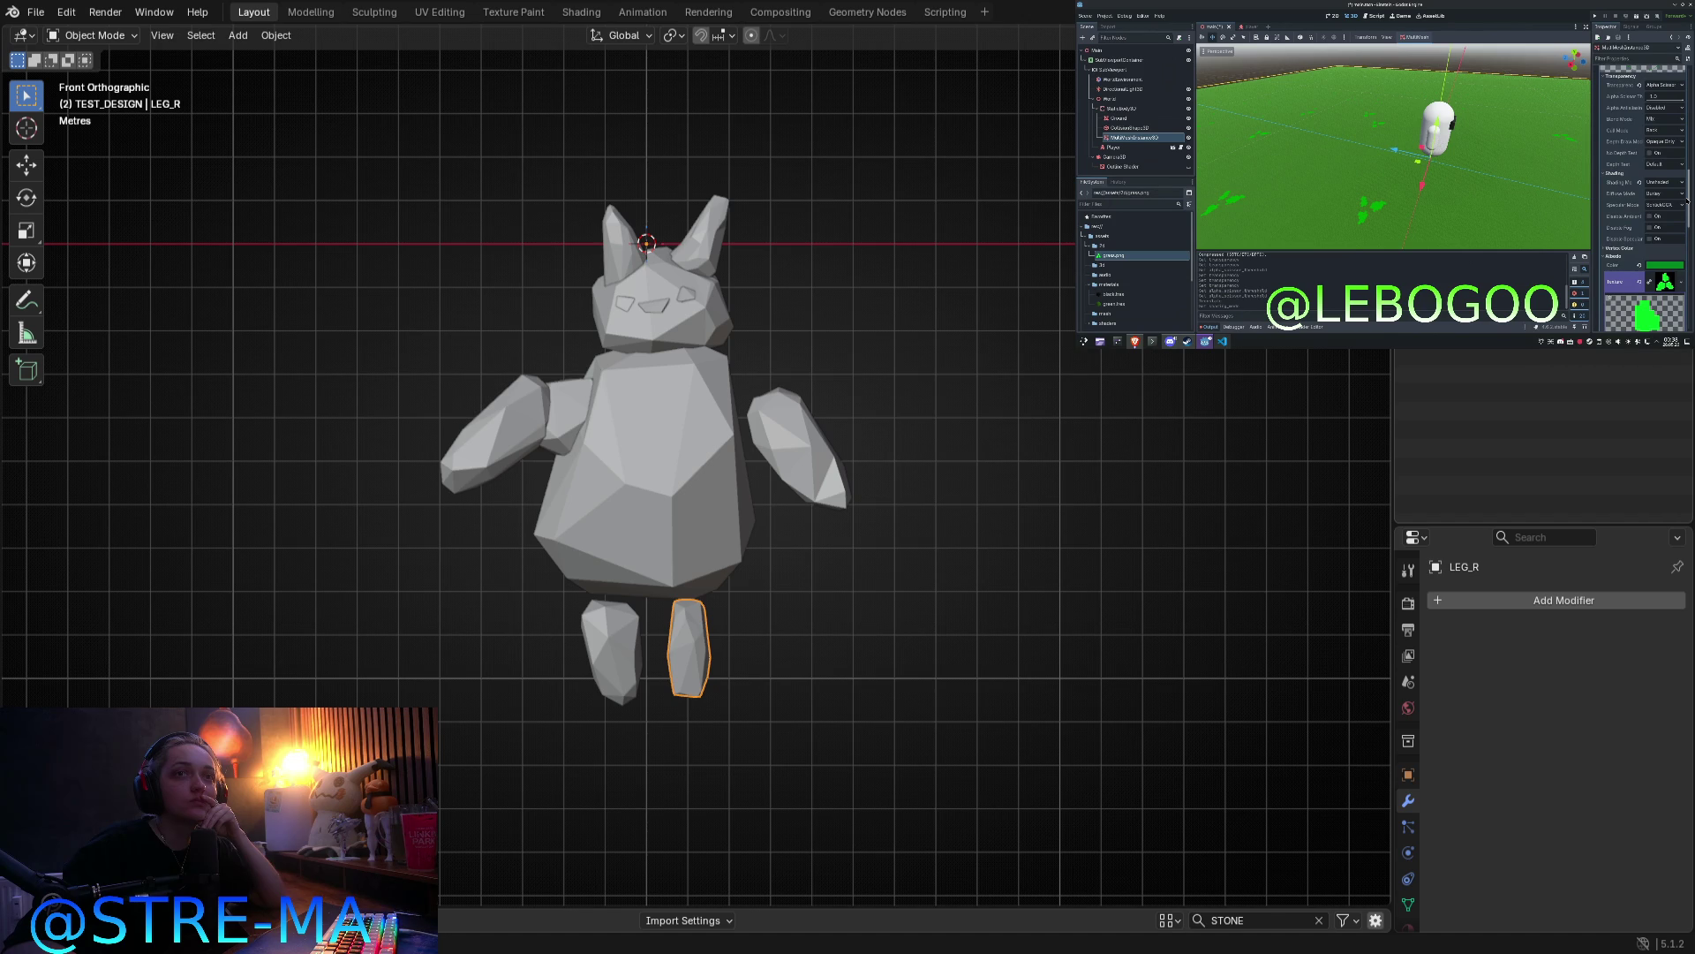
Step: Fit the left shoulder piece against the golem's body, adjusting its mesh and height
left_click(575, 407)
key("Tab")
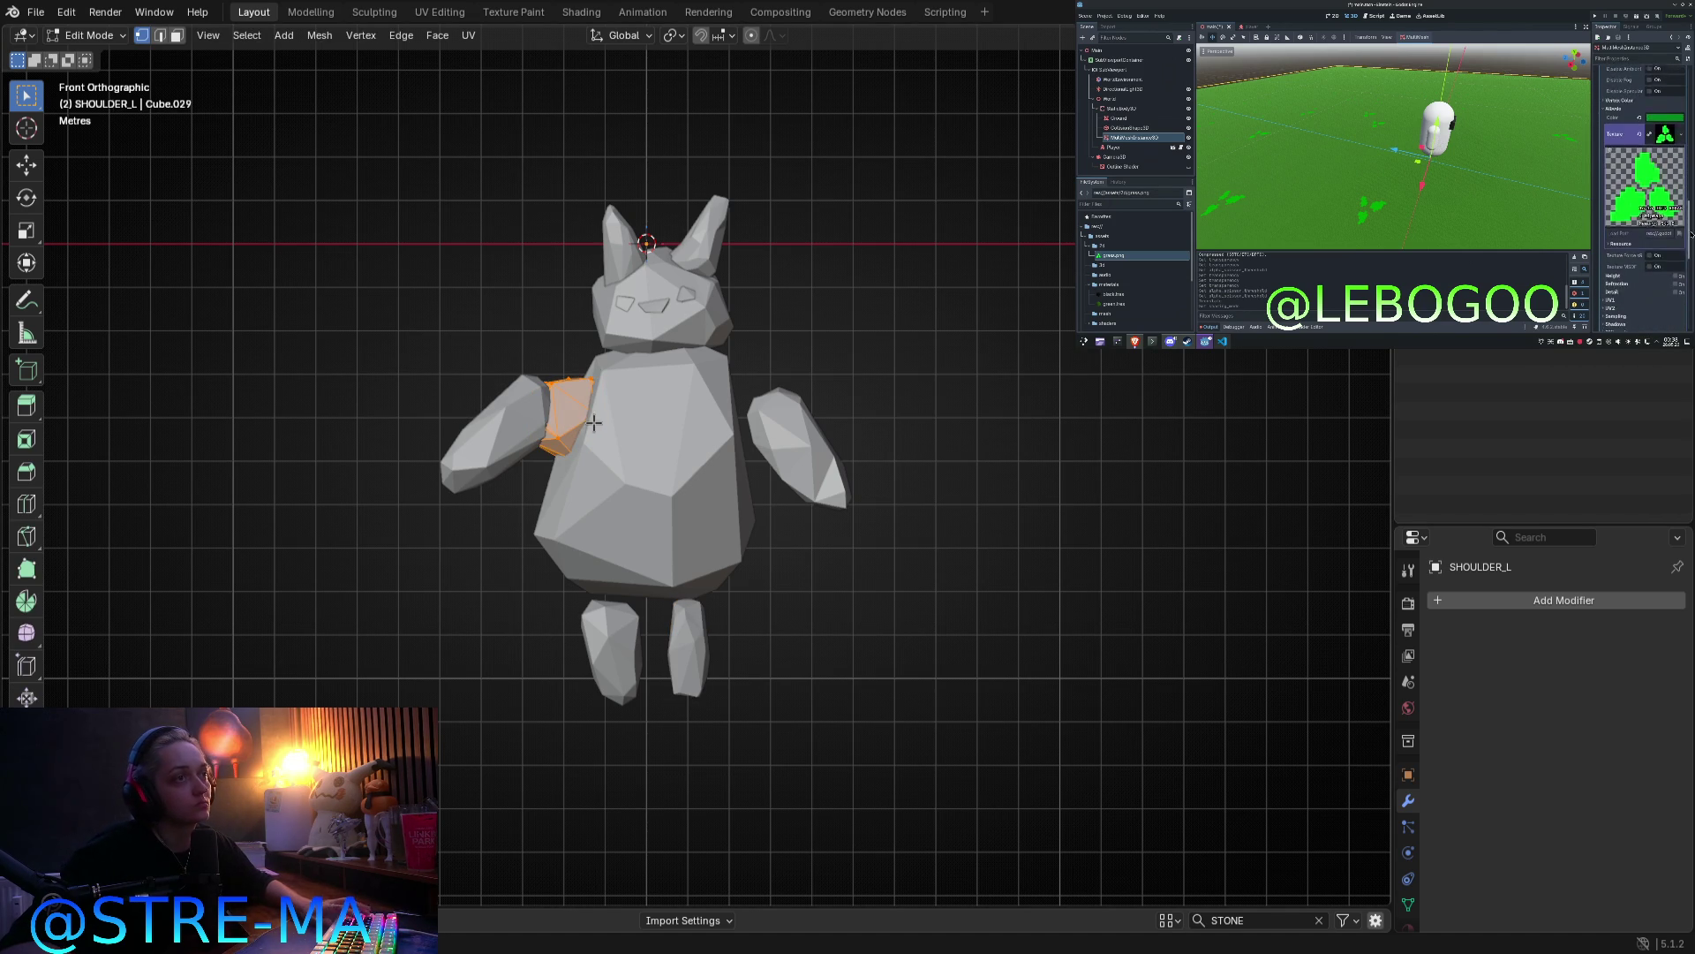
key("g")
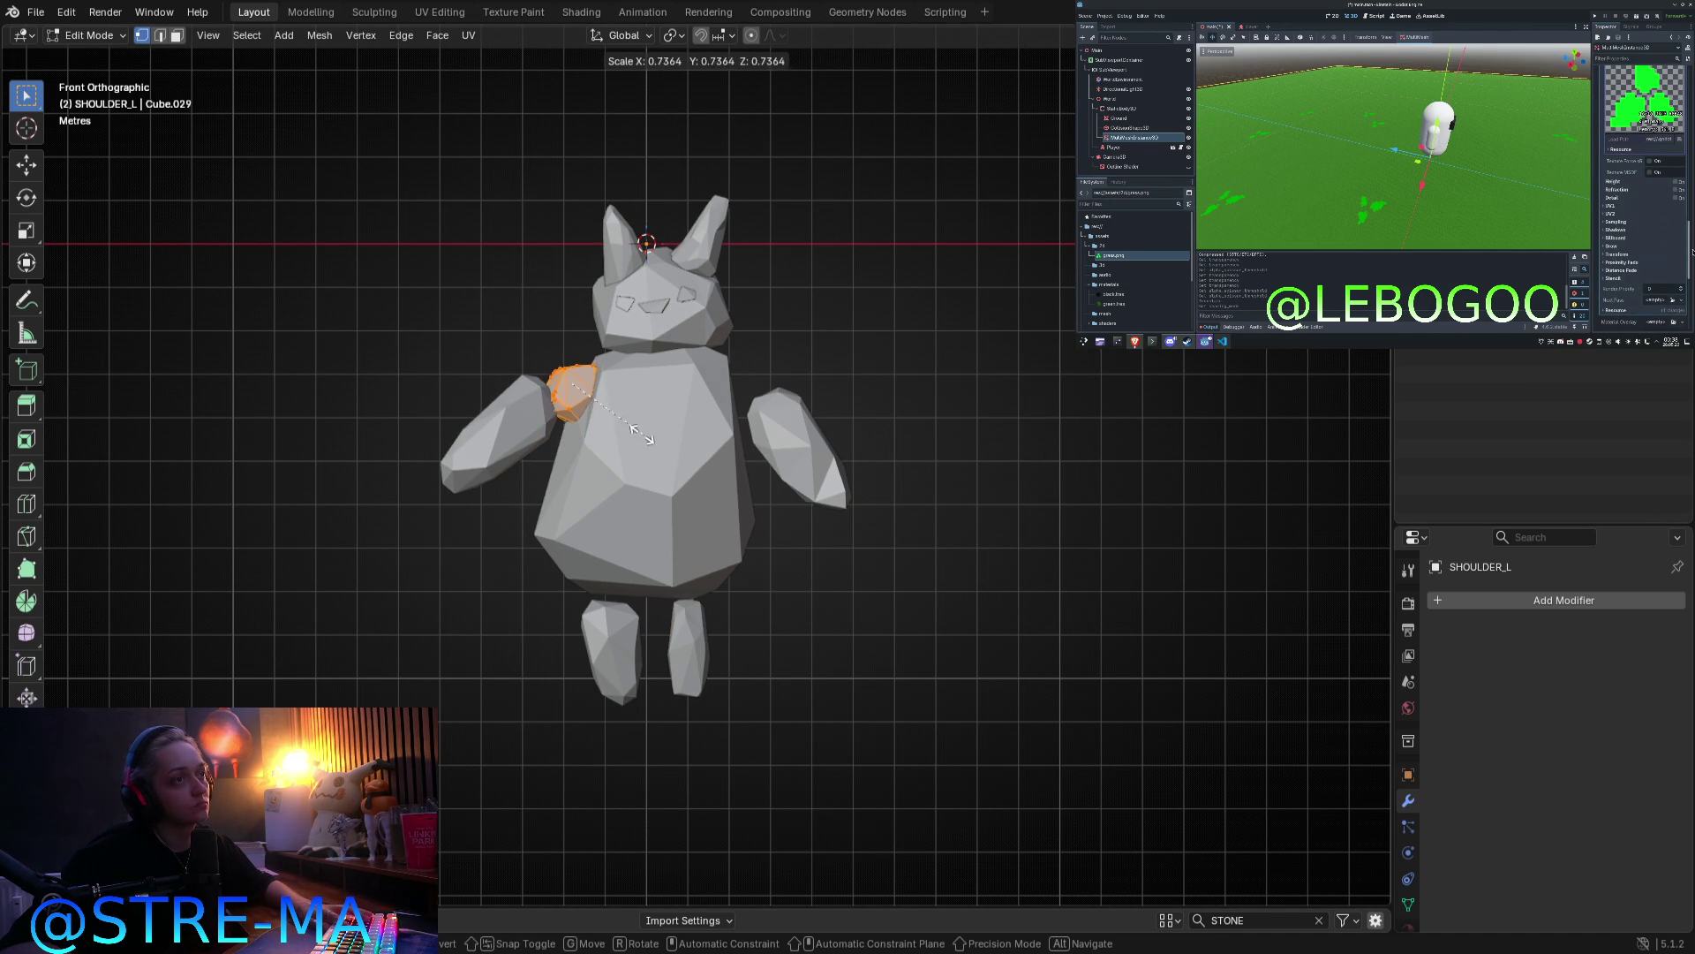
left_click(654, 425)
key("Tab")
key("Tab")
key("g")
key("z")
left_click(777, 399)
Step: Move the left arm down and slightly outward so it hangs from the shoulder
key("Tab")
left_click(472, 468)
key("Tab")
key("g")
left_click(658, 509)
key("Tab")
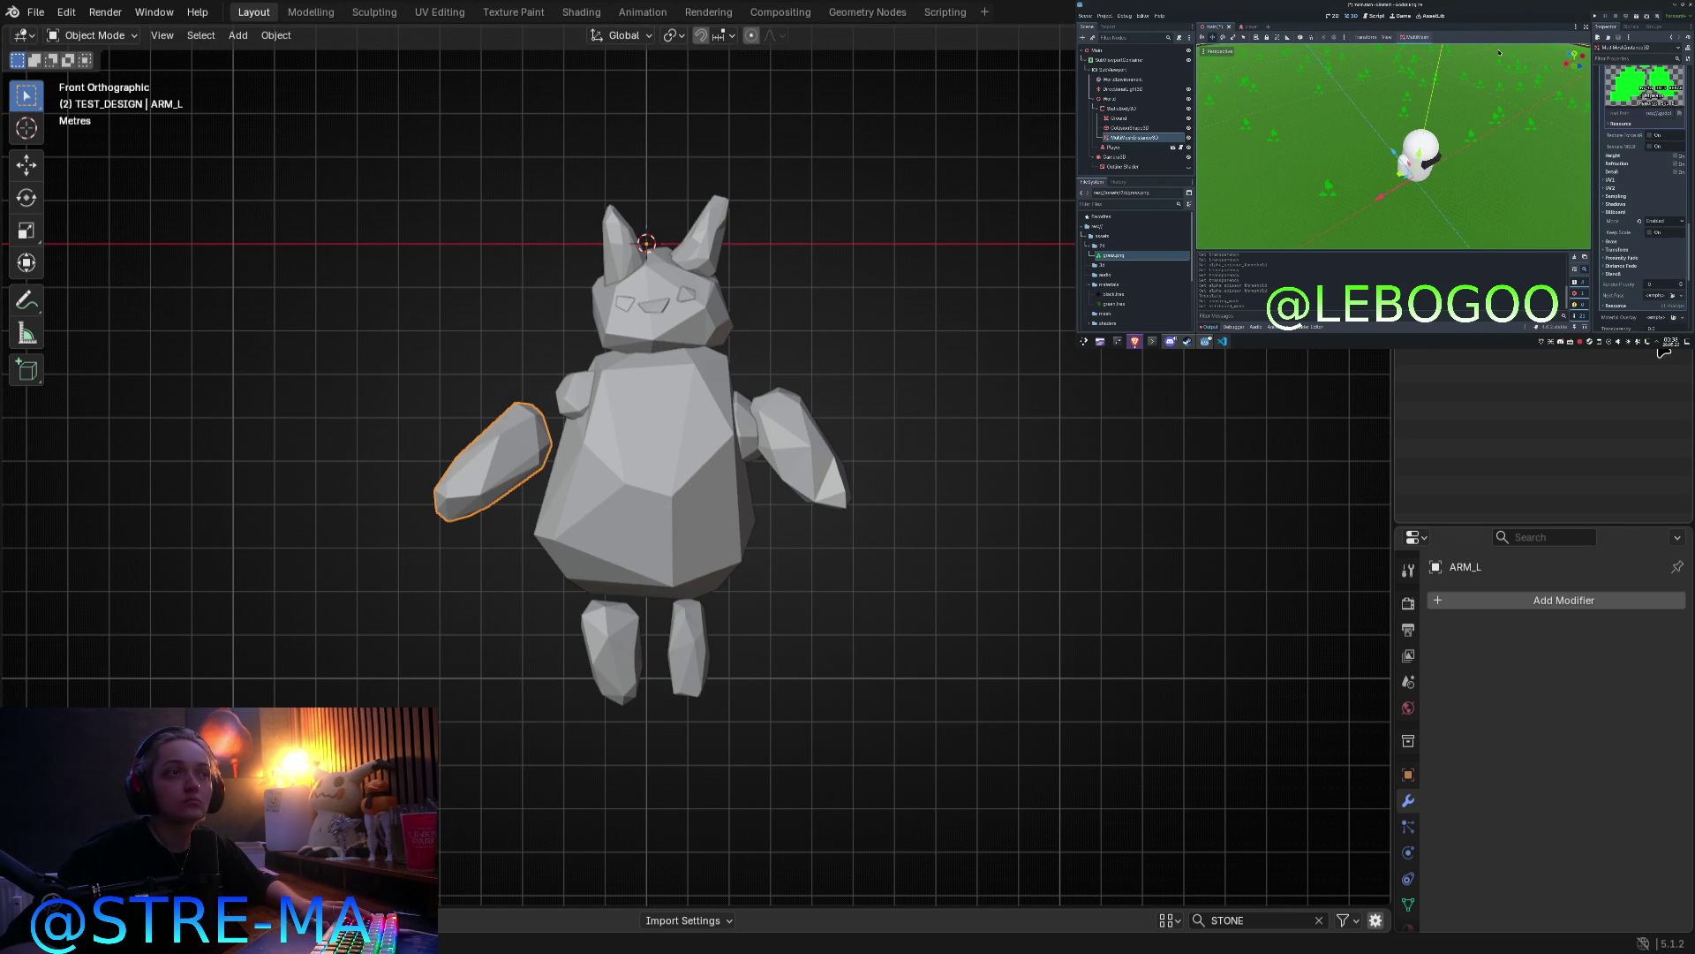
Step: Place the right shoulder piece against the golem's body
left_click(754, 429)
key("Tab")
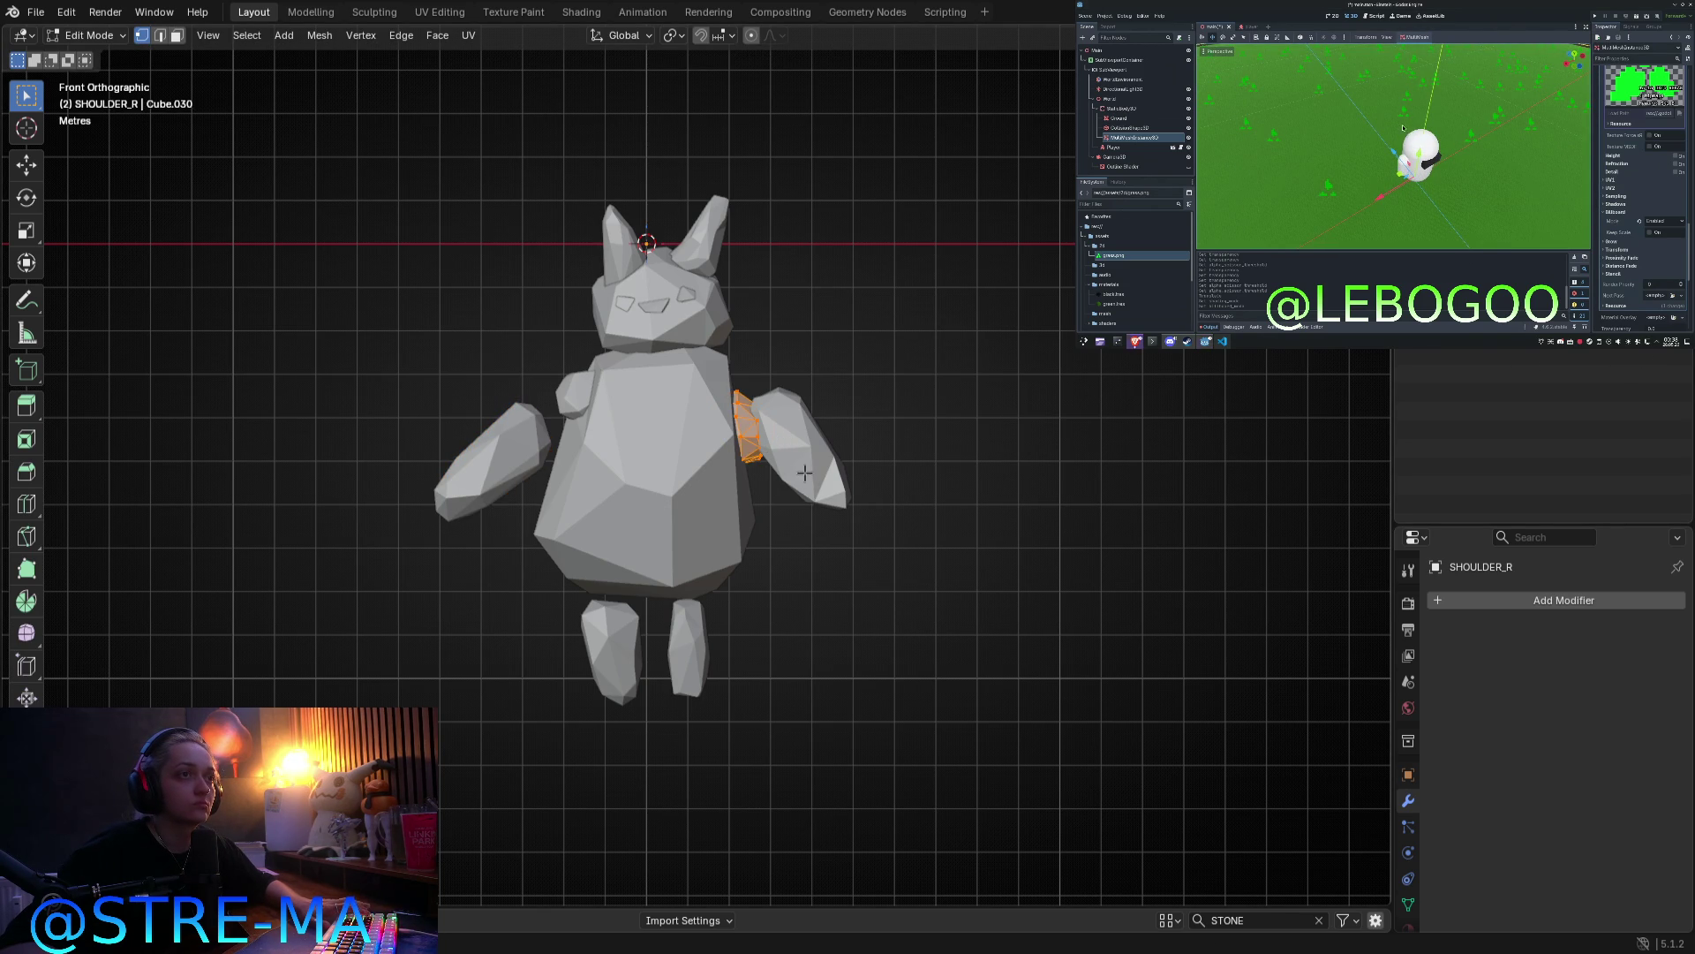
key("g")
left_click(809, 411)
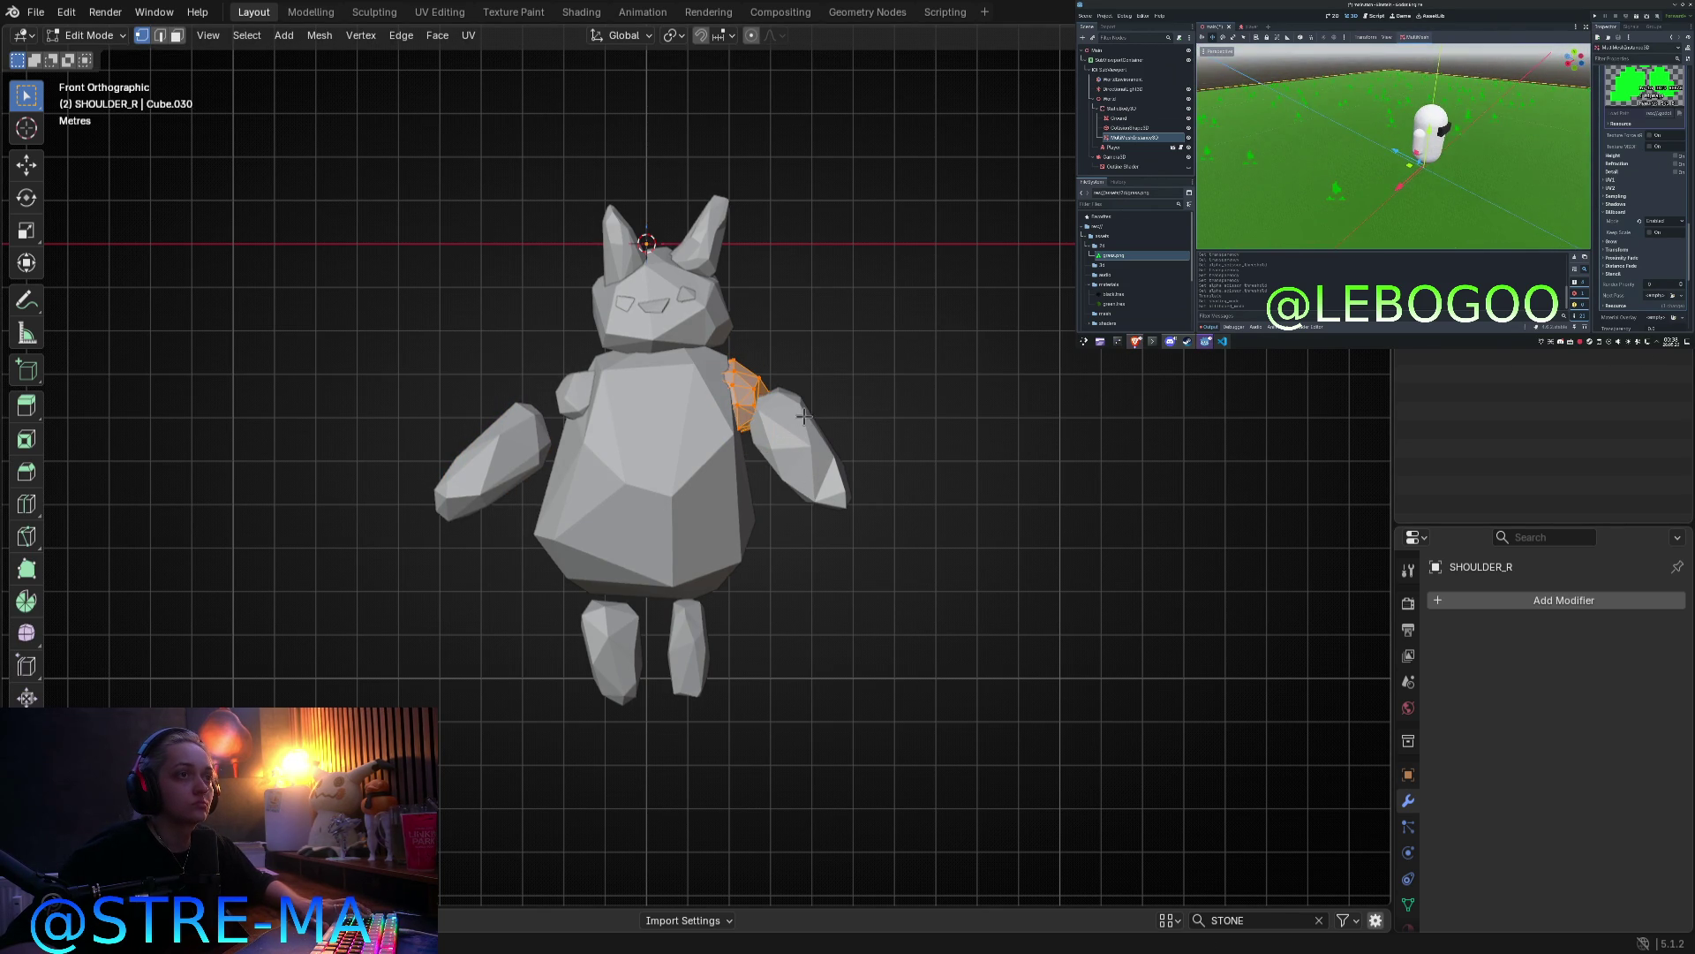
key("Tab")
Step: Move the right arm down and outward to match the left arm's pose
left_click(803, 441)
key("Tab")
key("g")
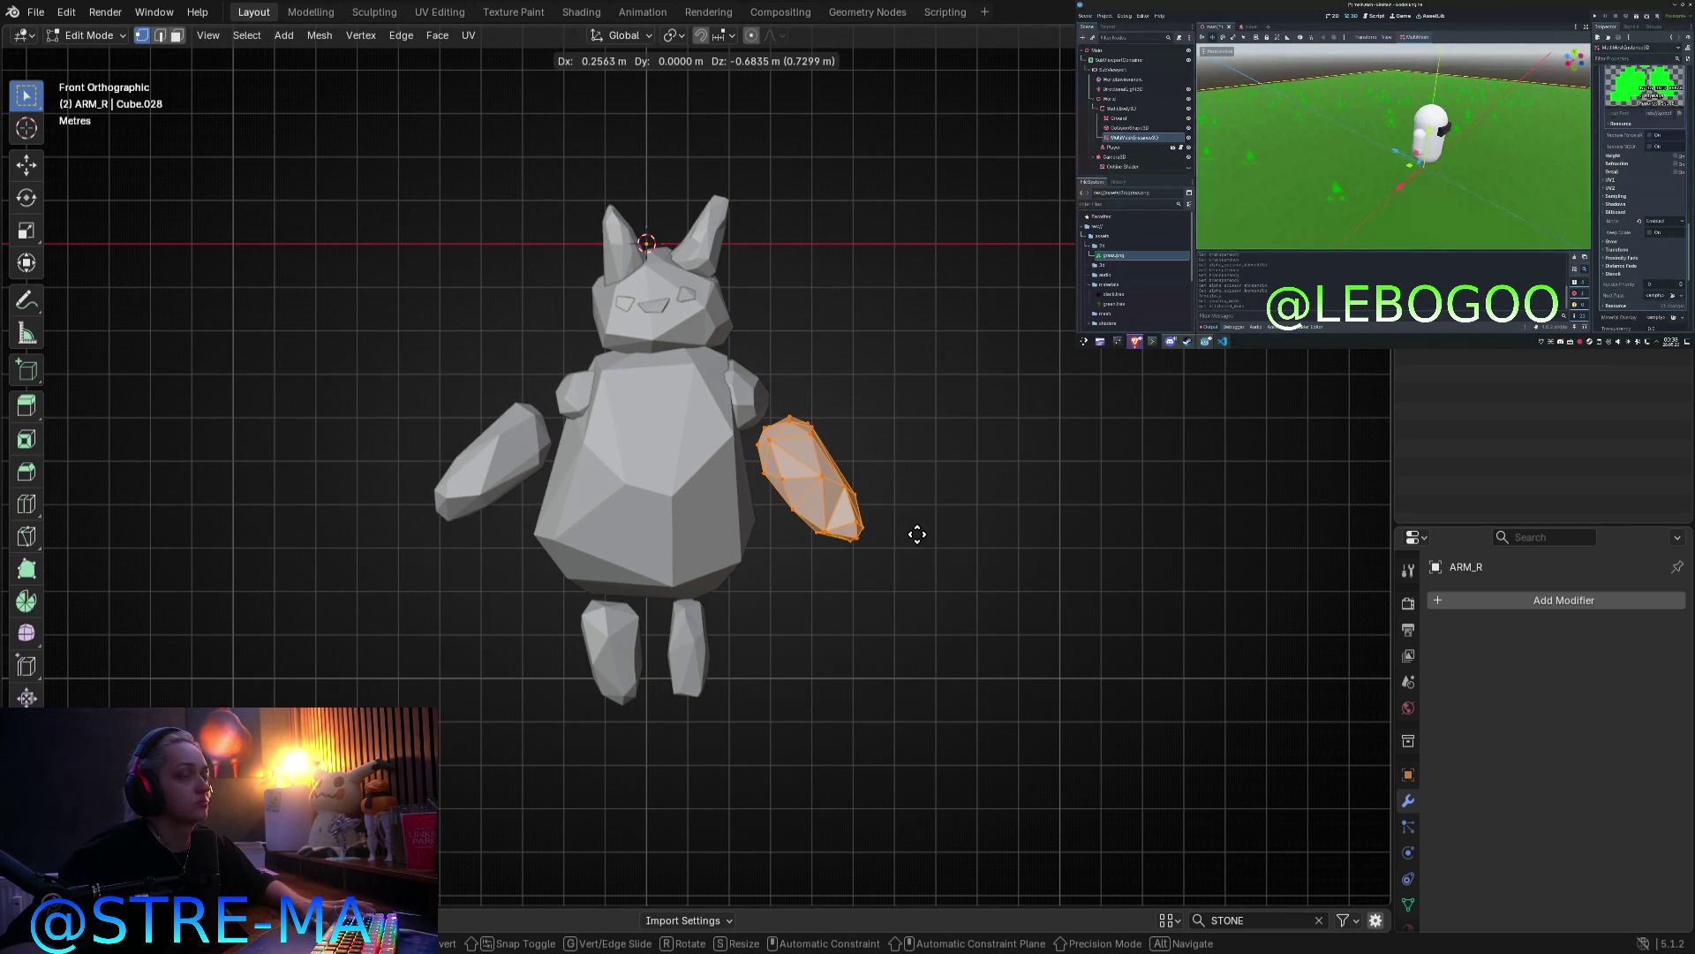
left_click(919, 548)
key("Tab")
Step: Check the arms from an angle, return to front view, and select then deselect everything
mouse_move(984, 579)
middle_mouse_down()
mouse_move(954, 451)
mouse_move(731, 452)
mouse_move(680, 478)
middle_mouse_up()
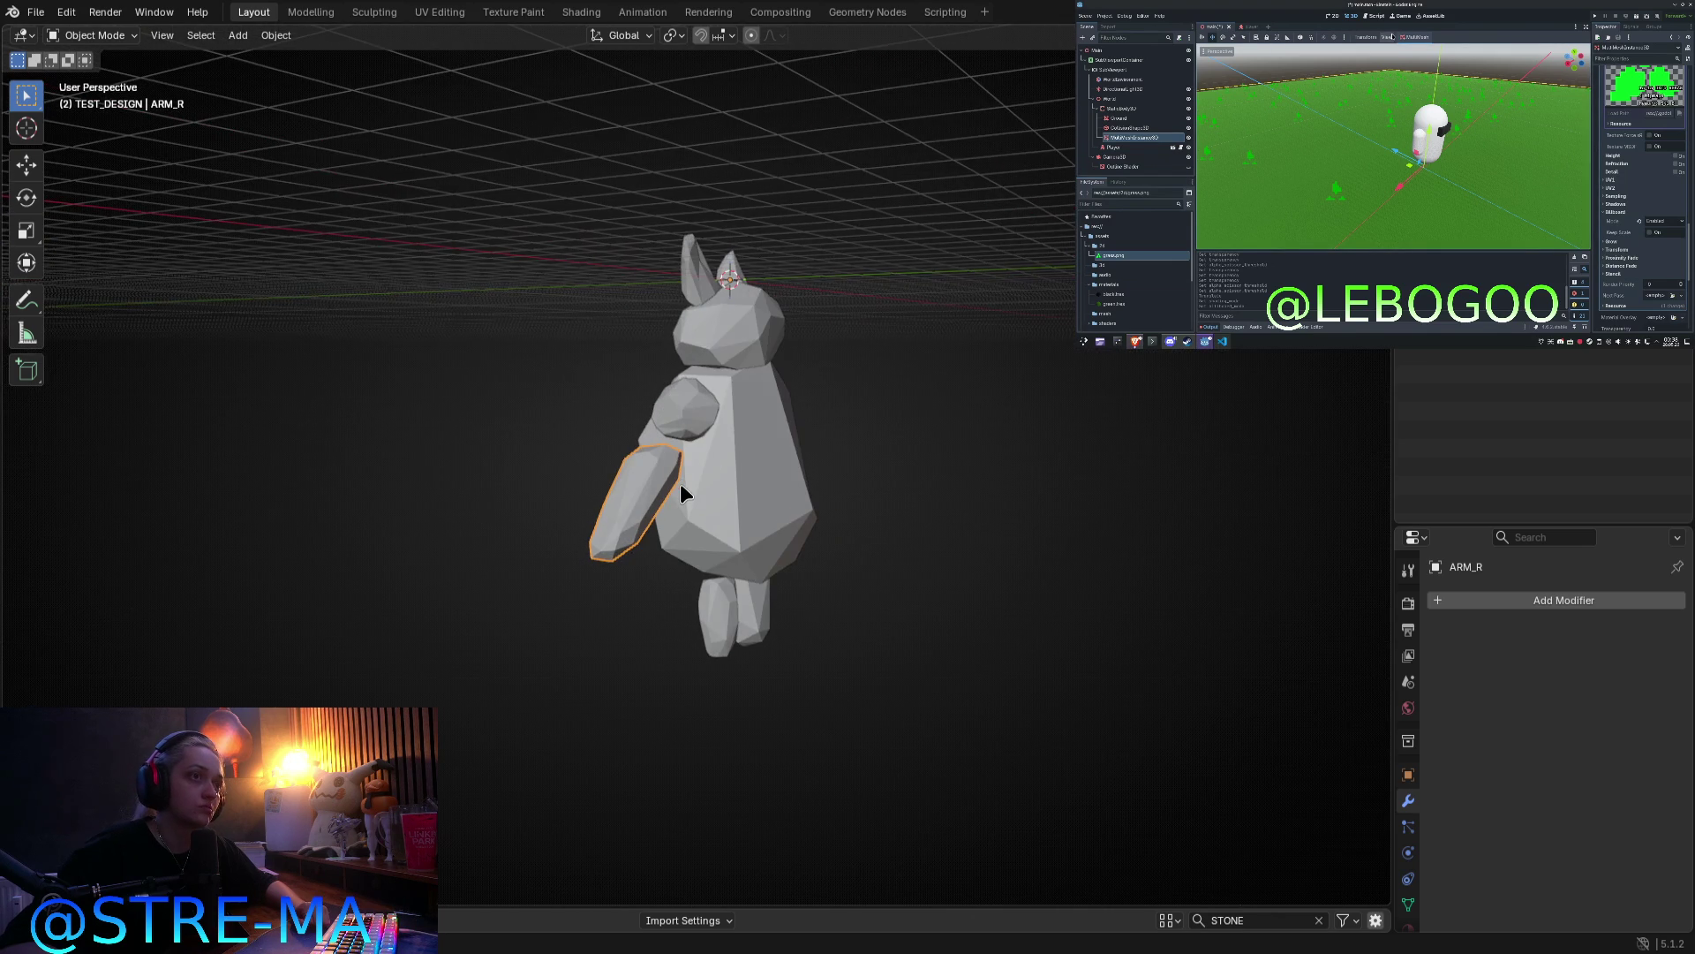
key("KP_1")
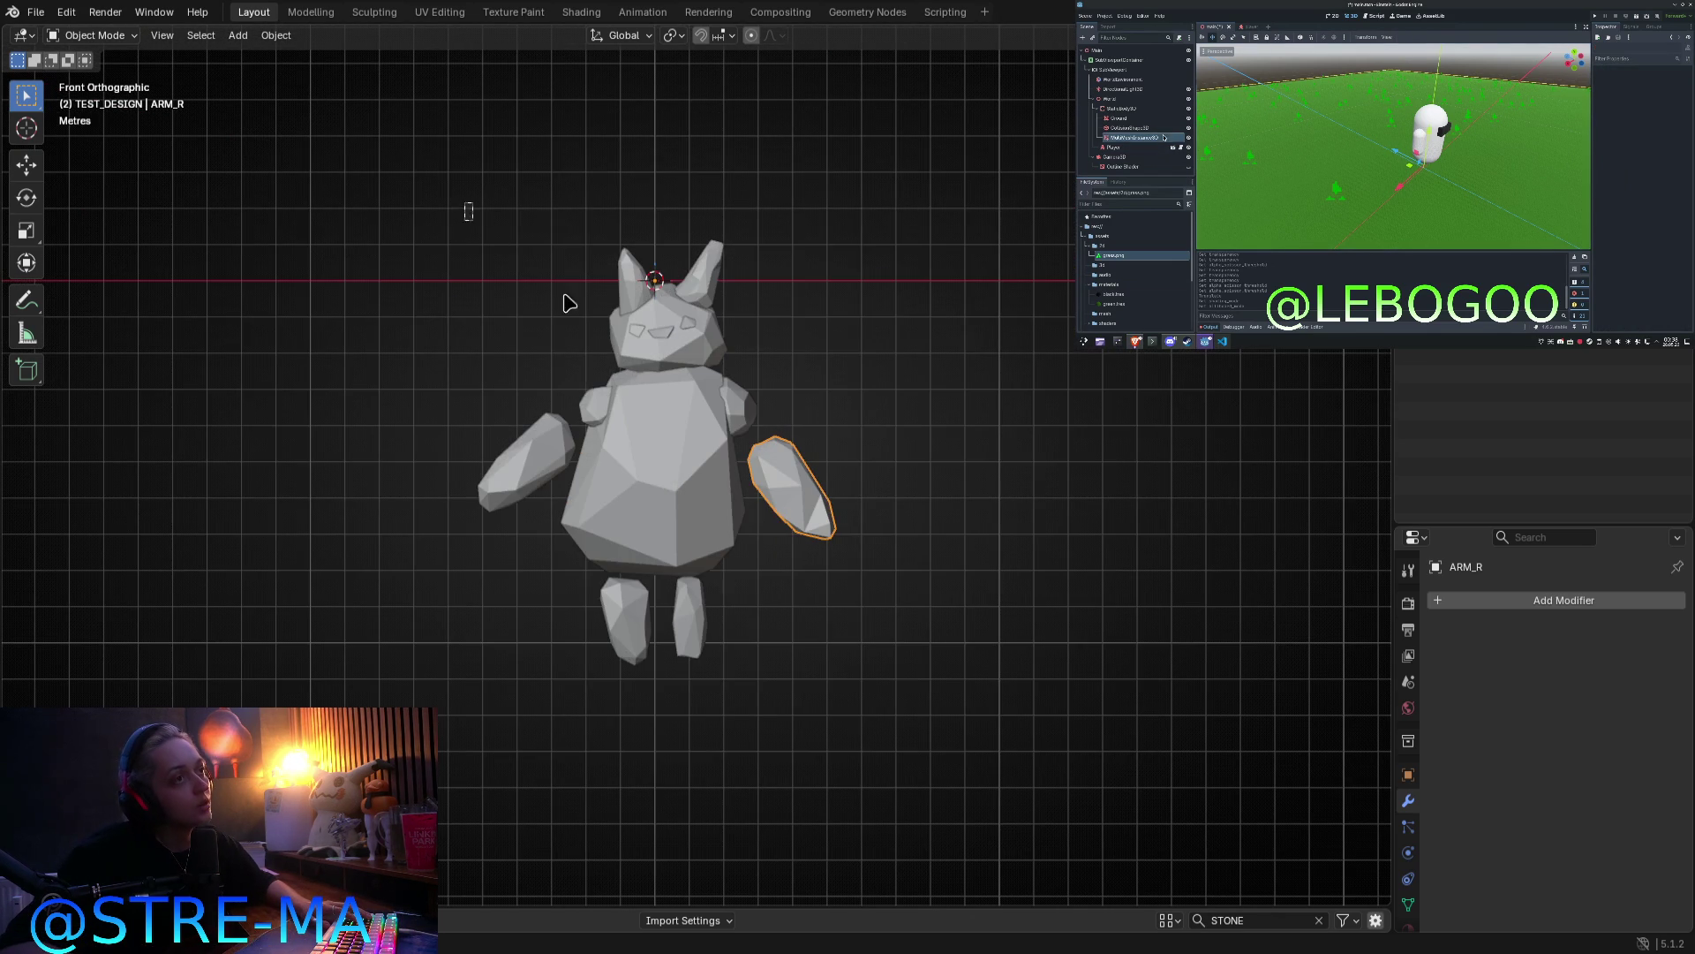
key("a")
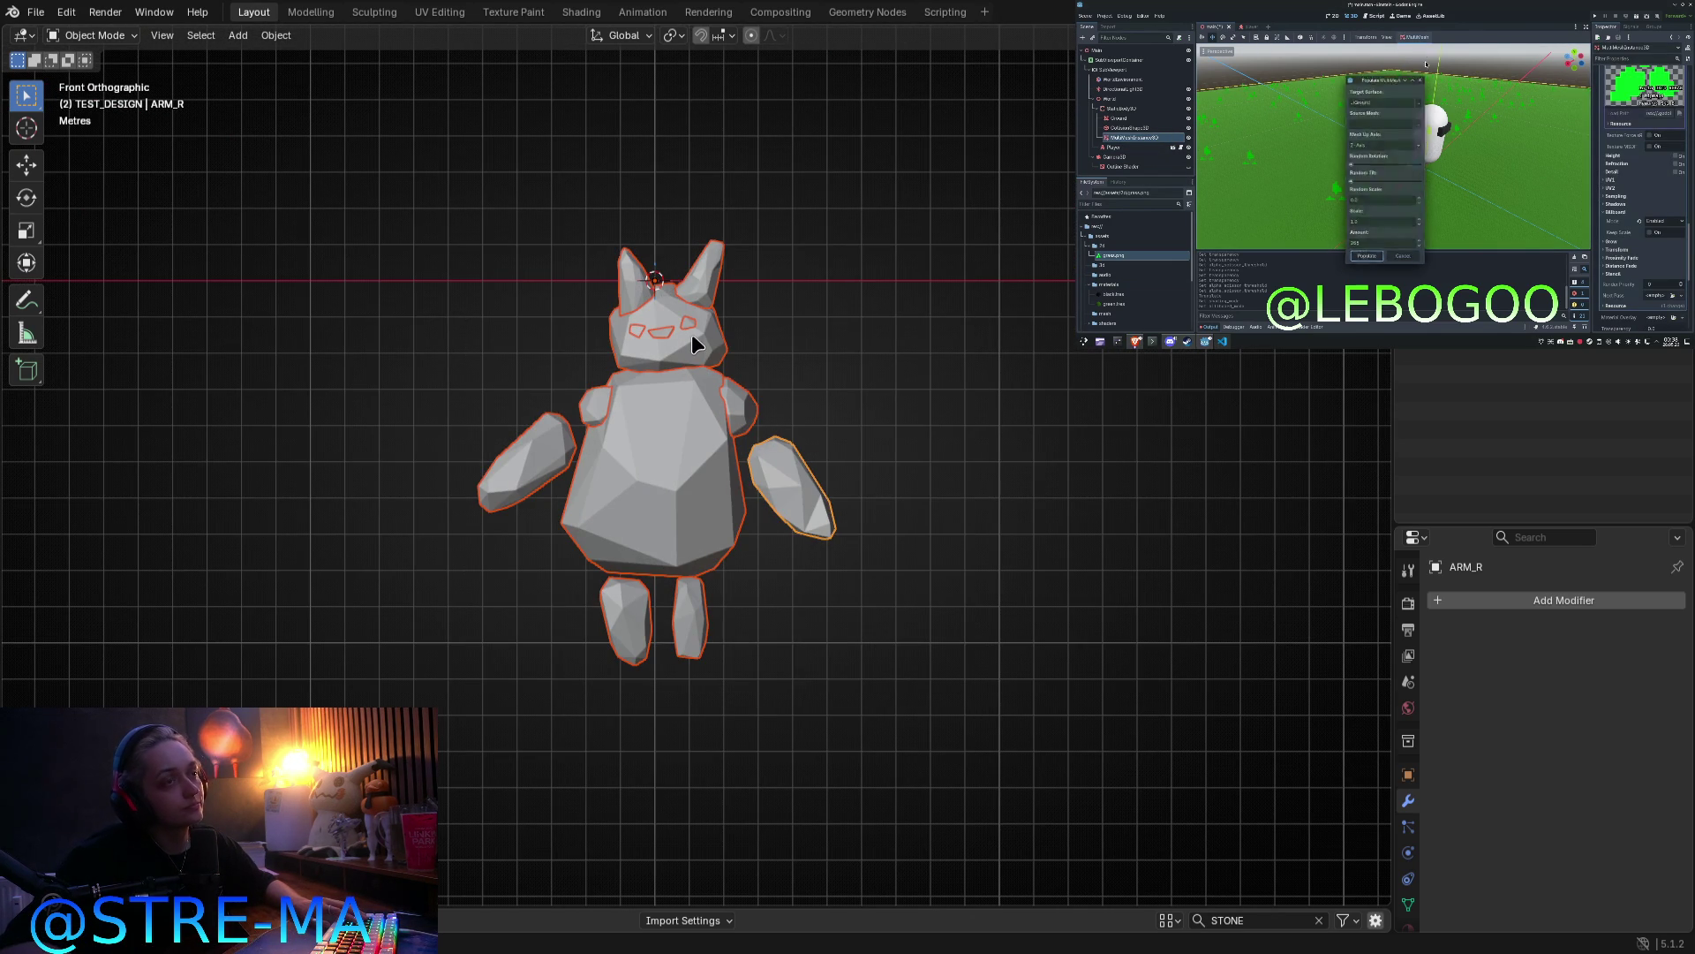
key("alt+a")
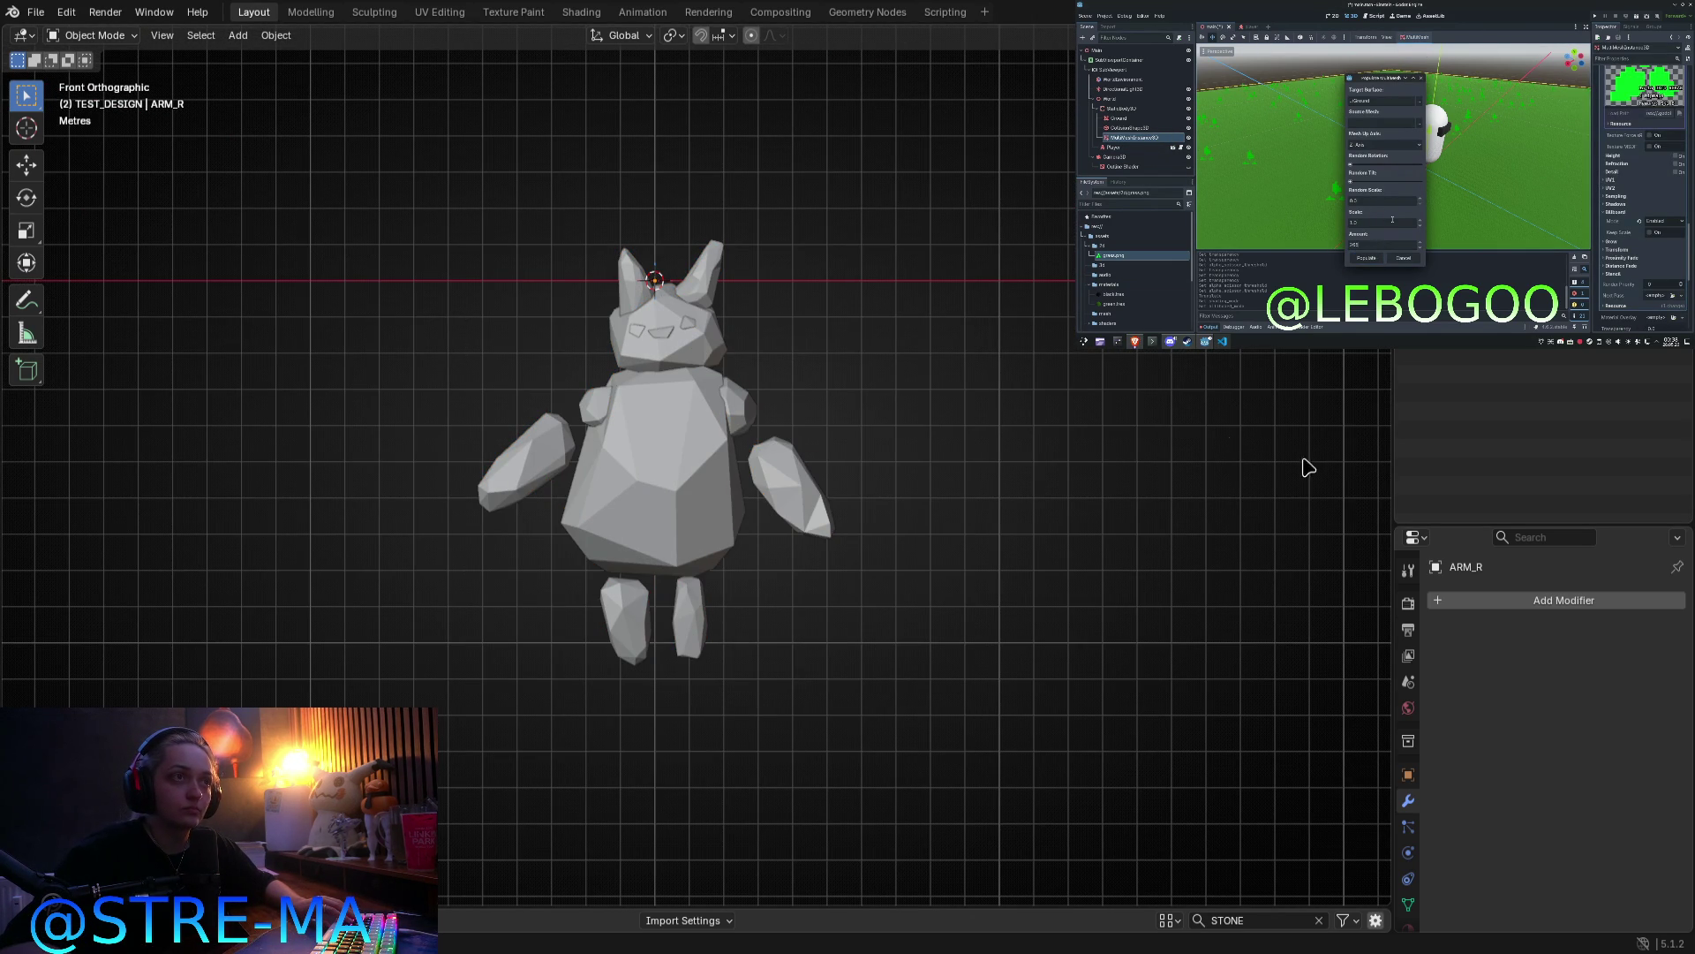
Step: Open the Add Modifier search and close it without adding a modifier
left_click(1581, 612)
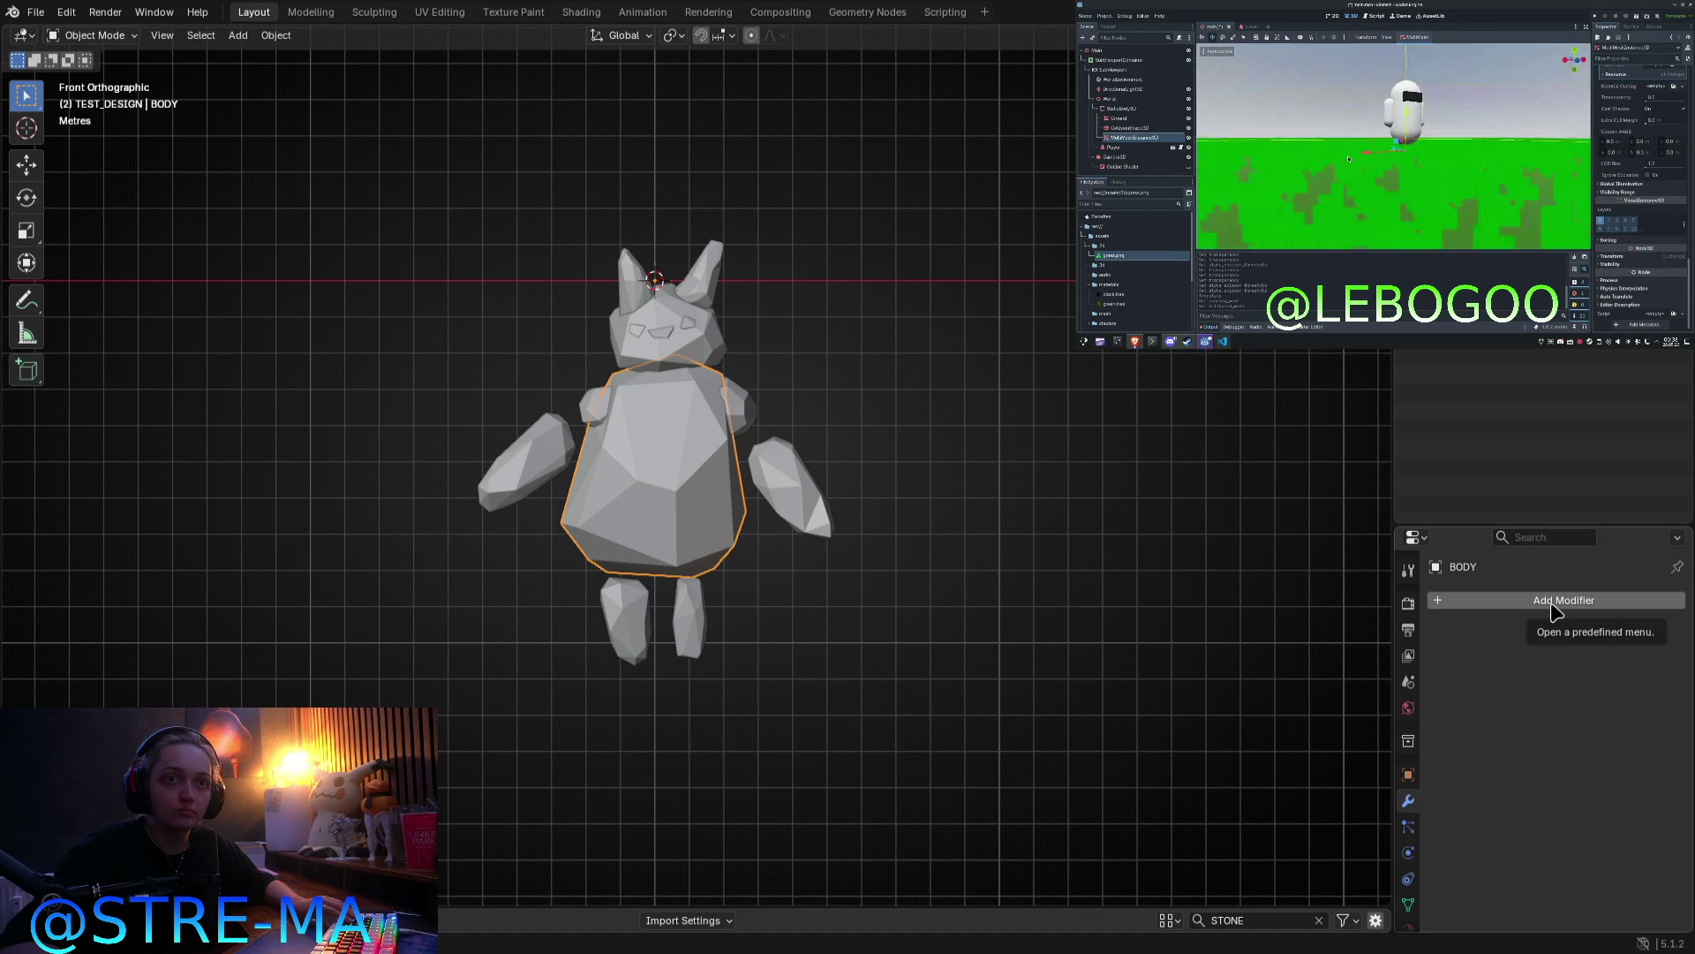
left_click(1551, 602)
left_click(1545, 597)
key("Escape")
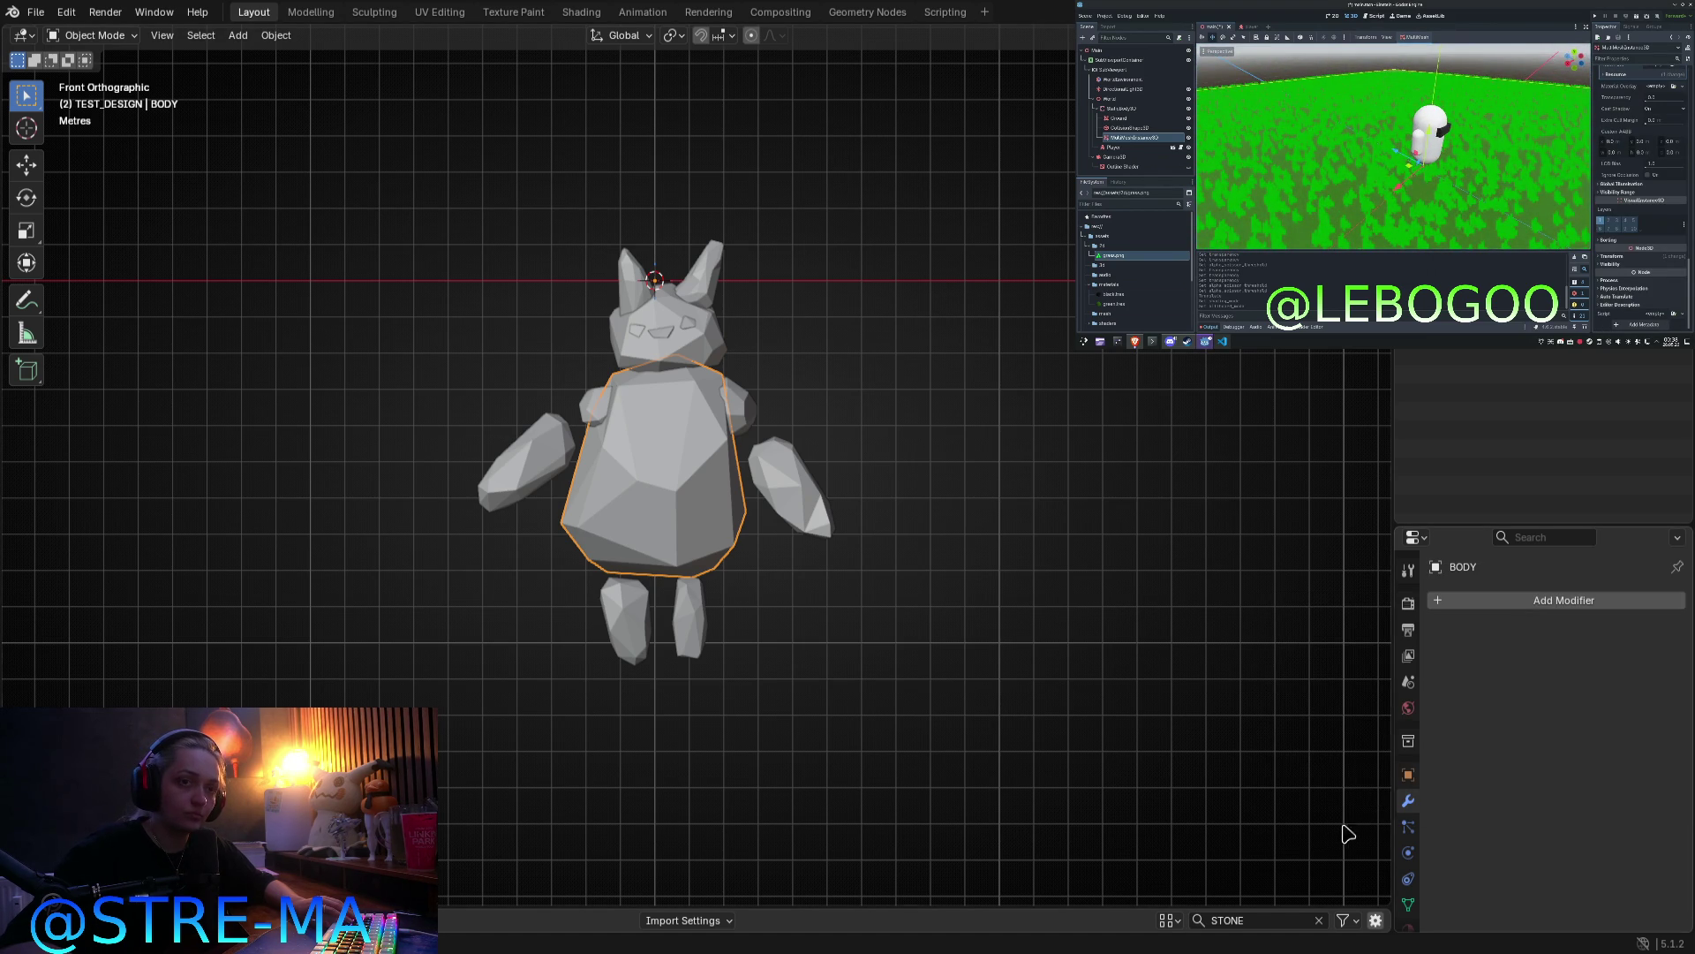
Step: Create a new material named EMISSION for the golem's body
scroll(1415, 685, "down", 2)
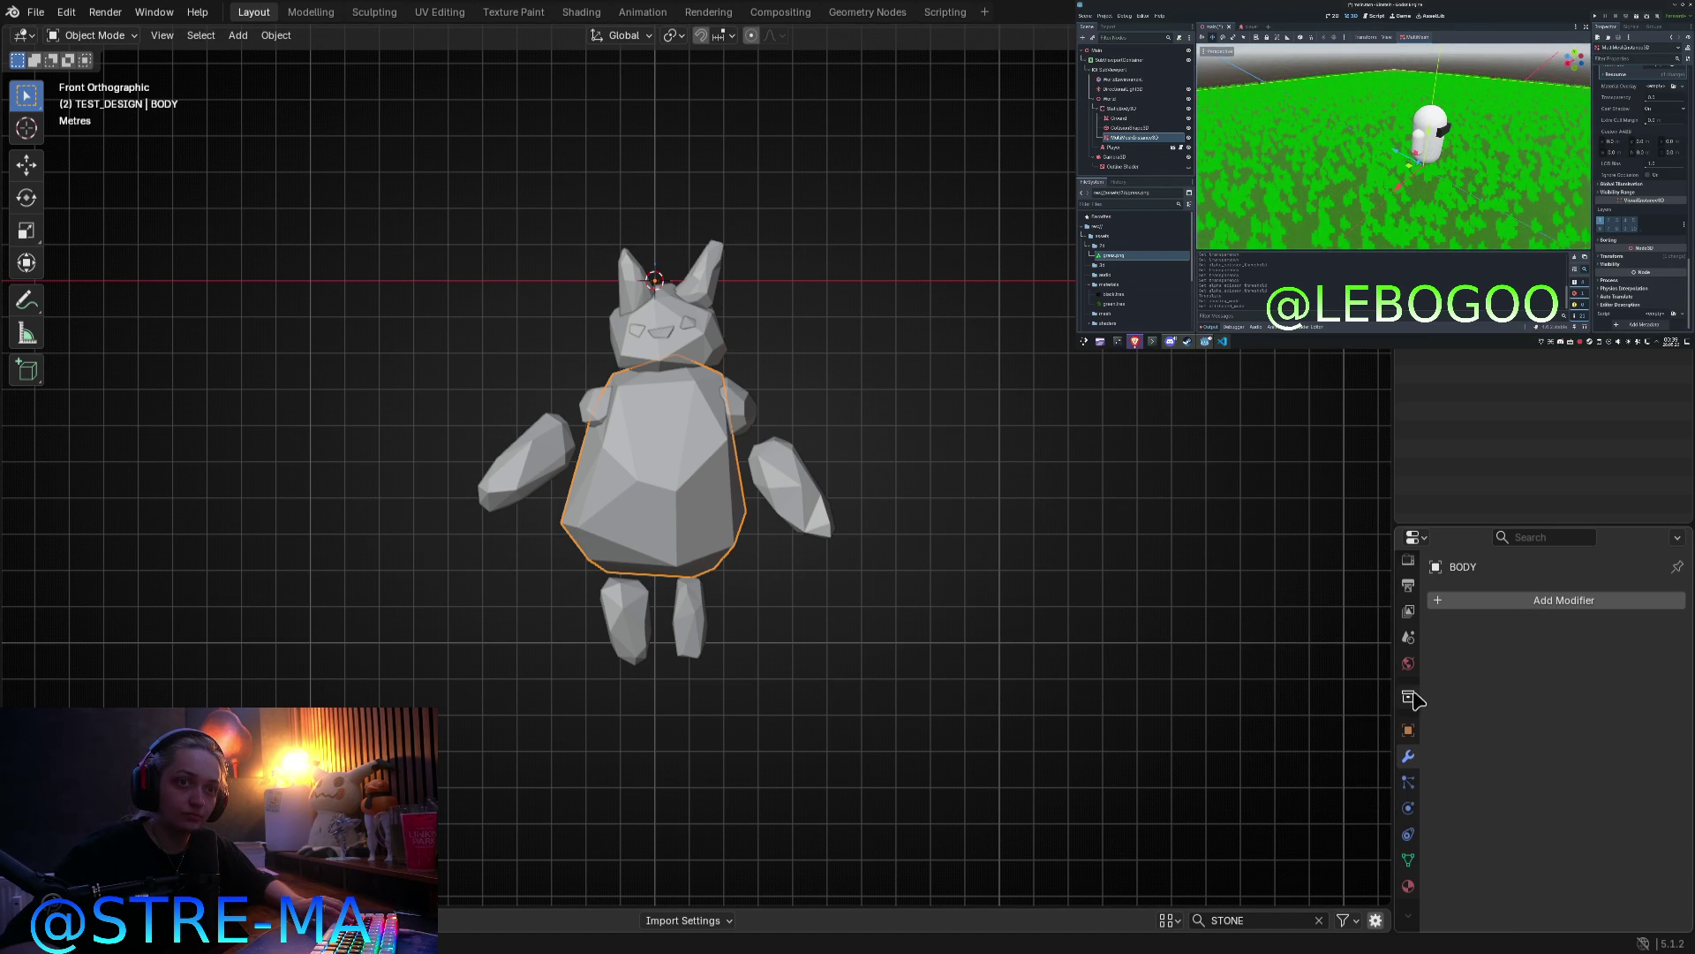
left_click(1410, 887)
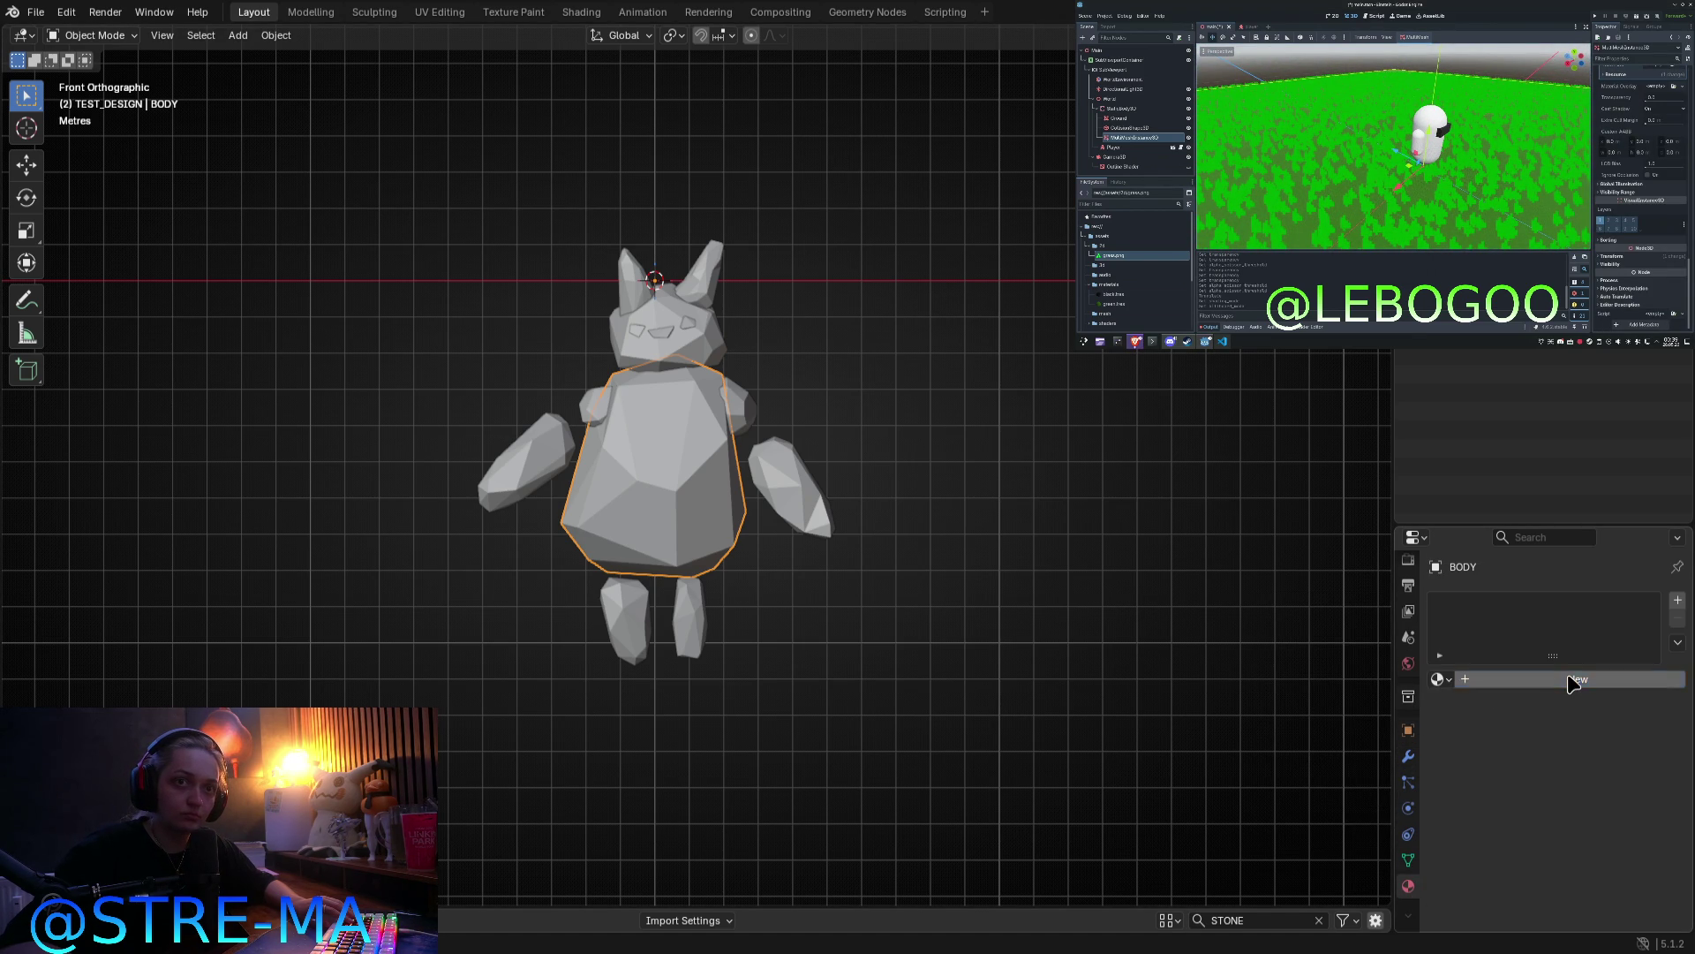
left_click(1541, 679)
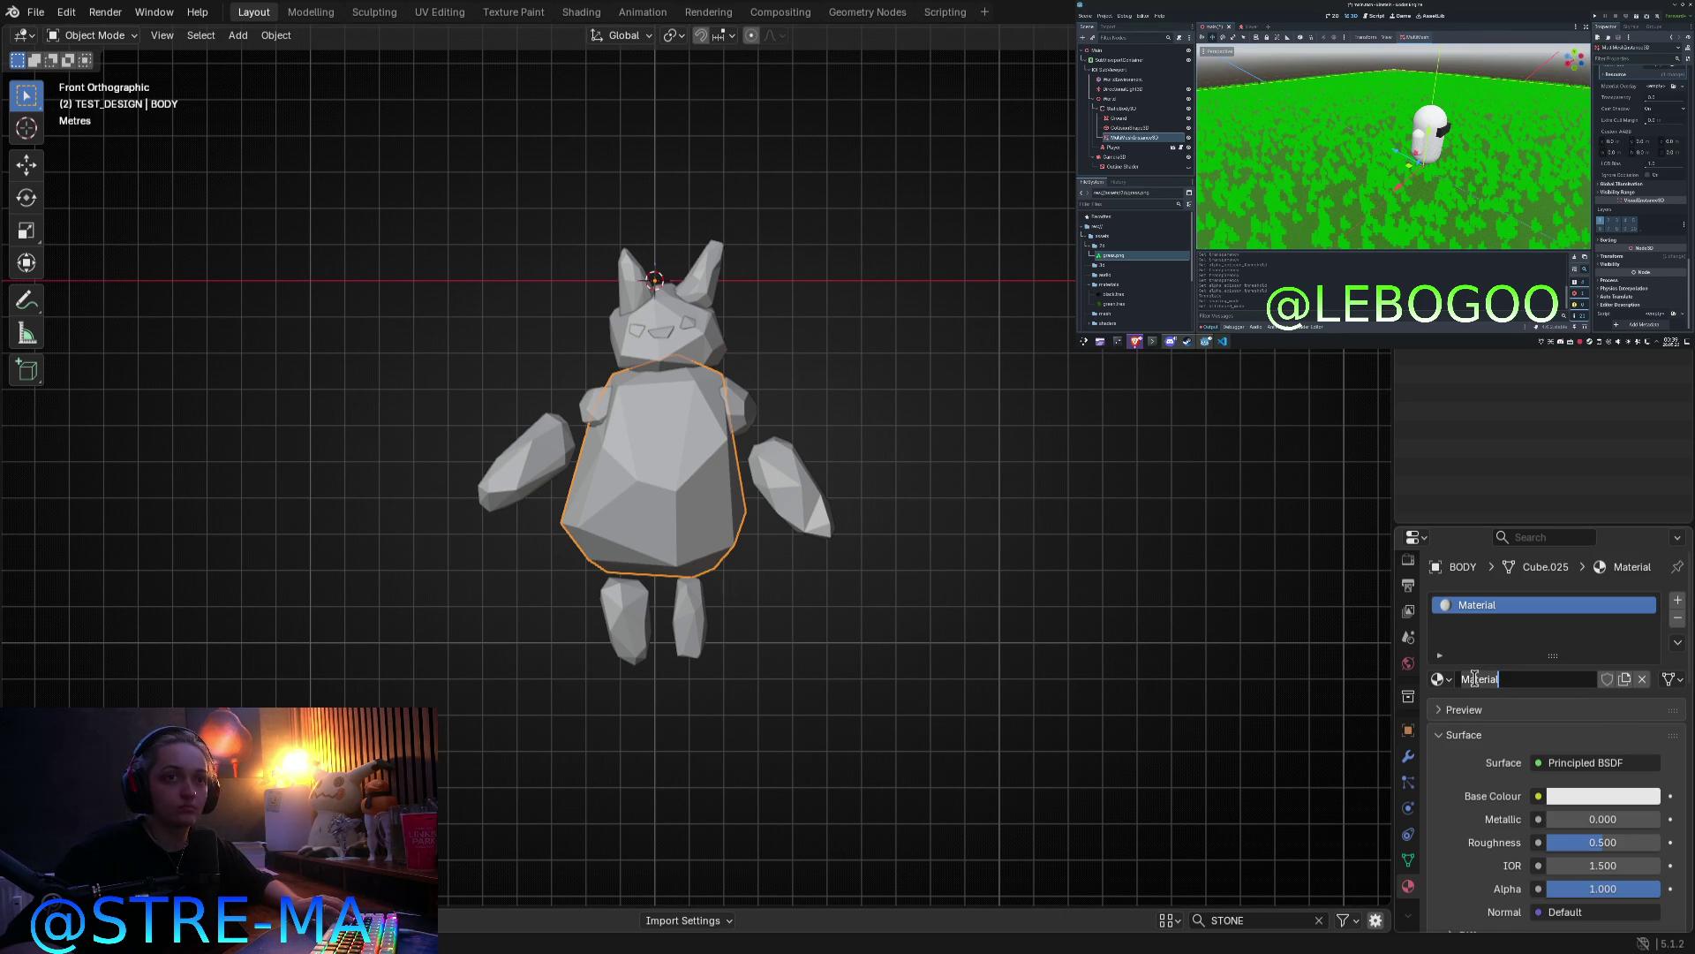
key("ctrl+BackSpace")
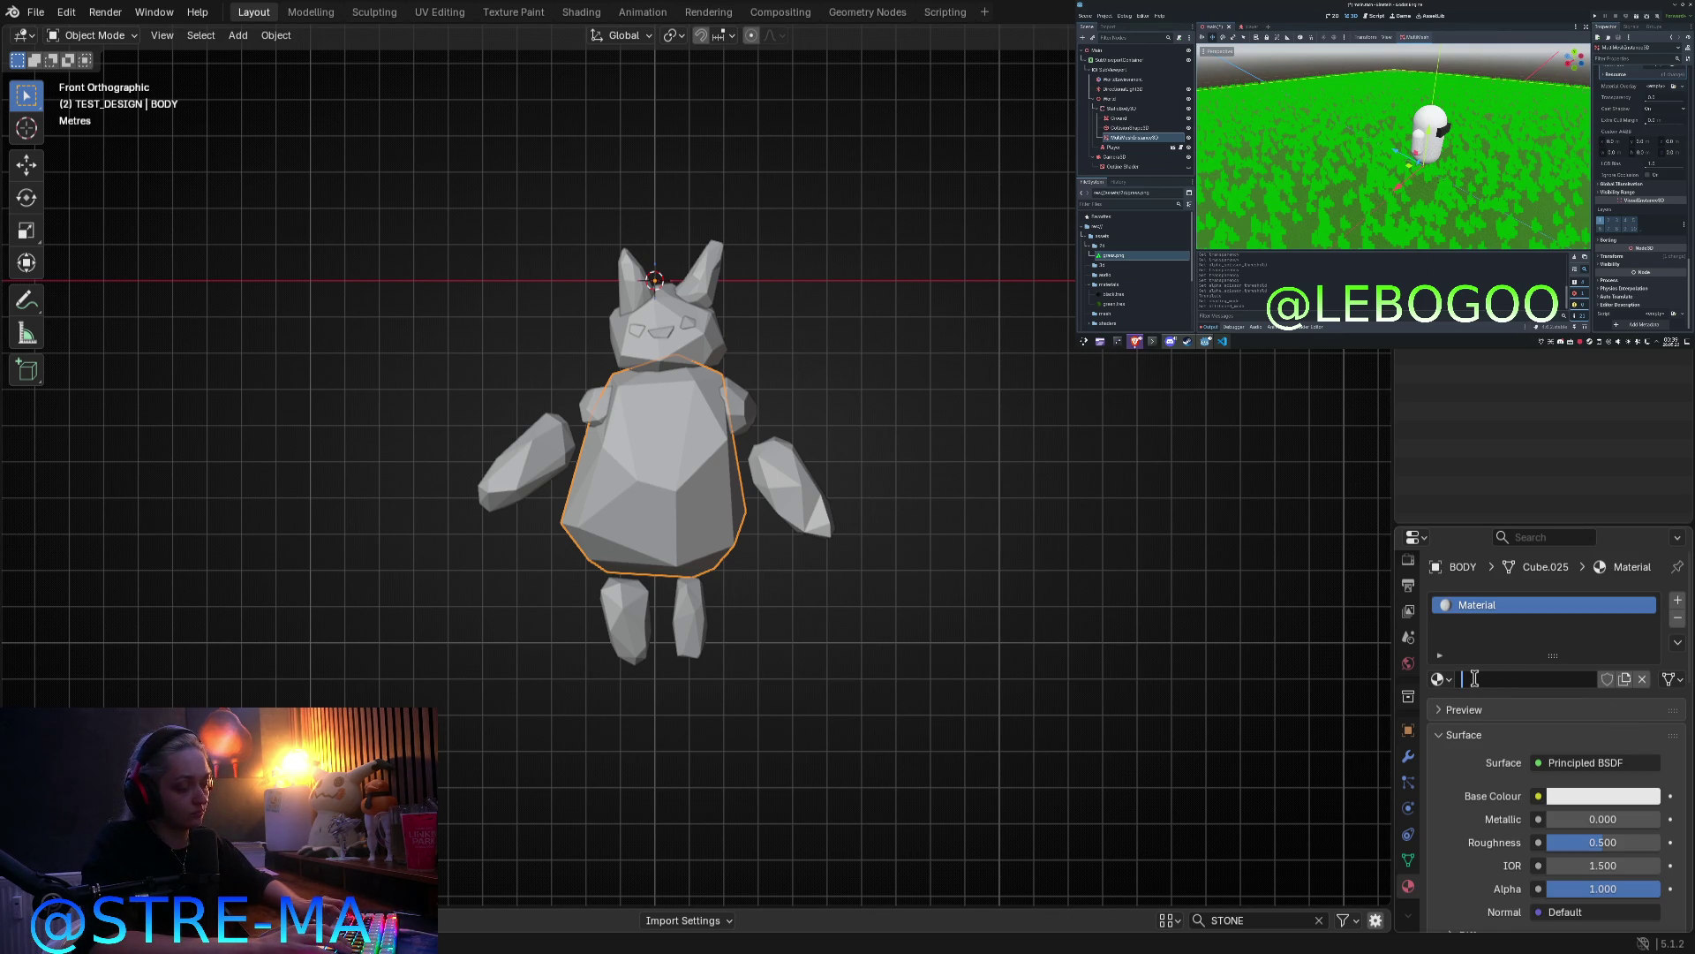
type("EMISSION")
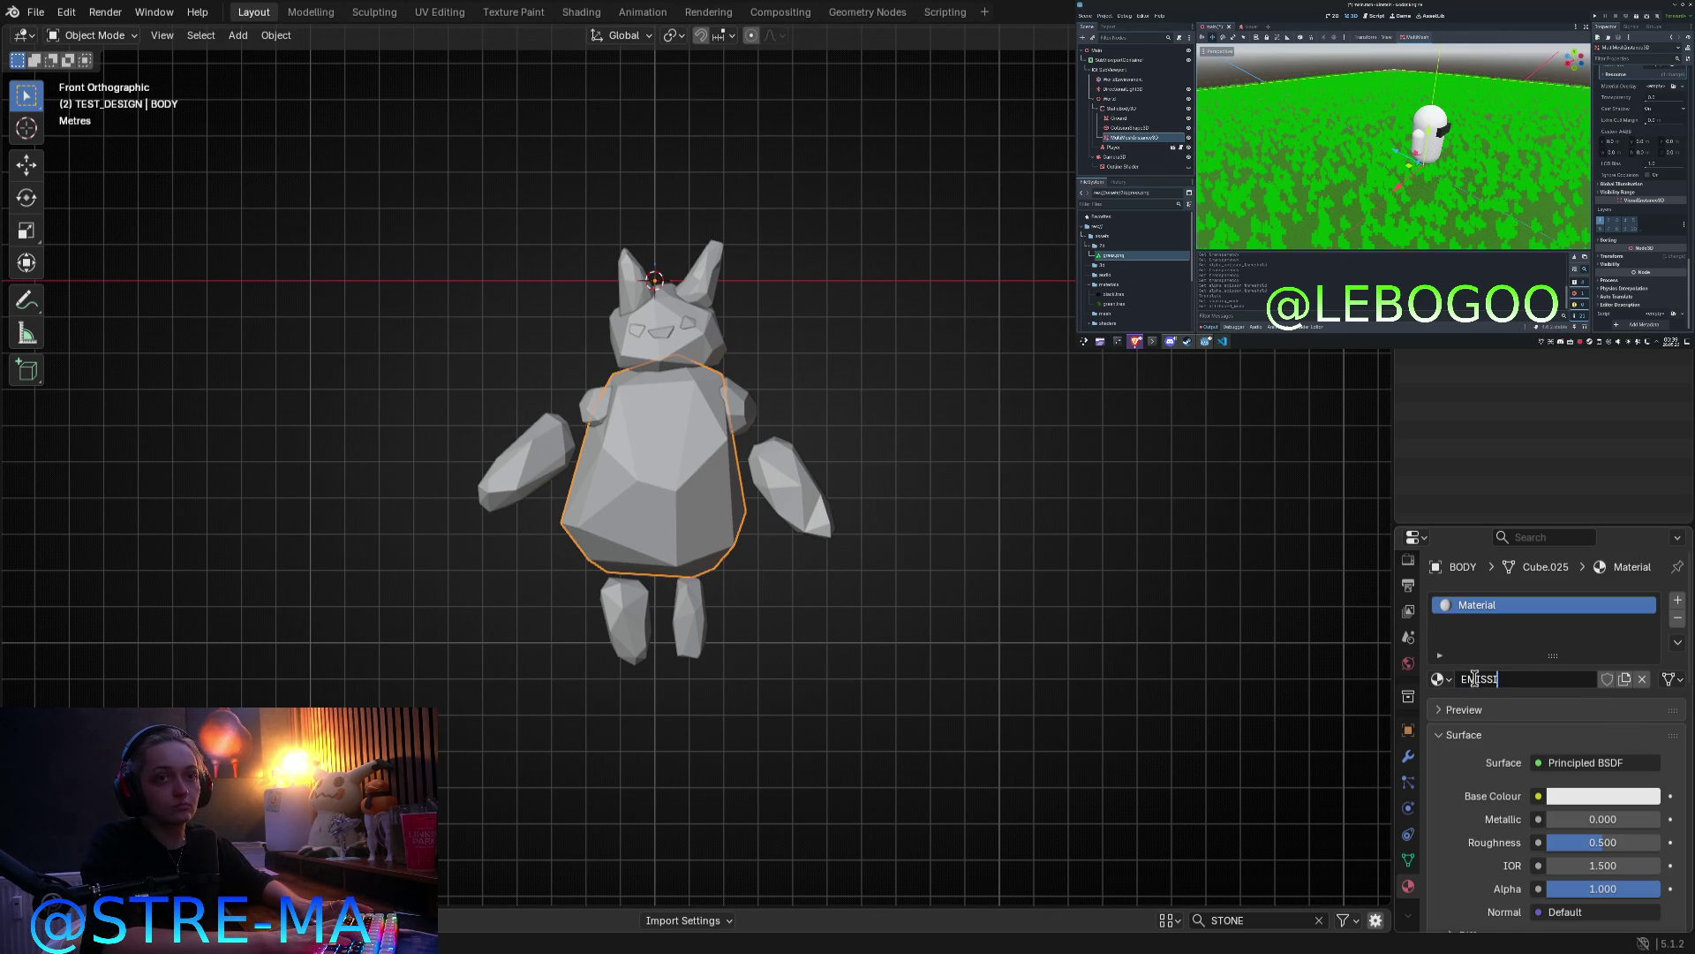
key("Return")
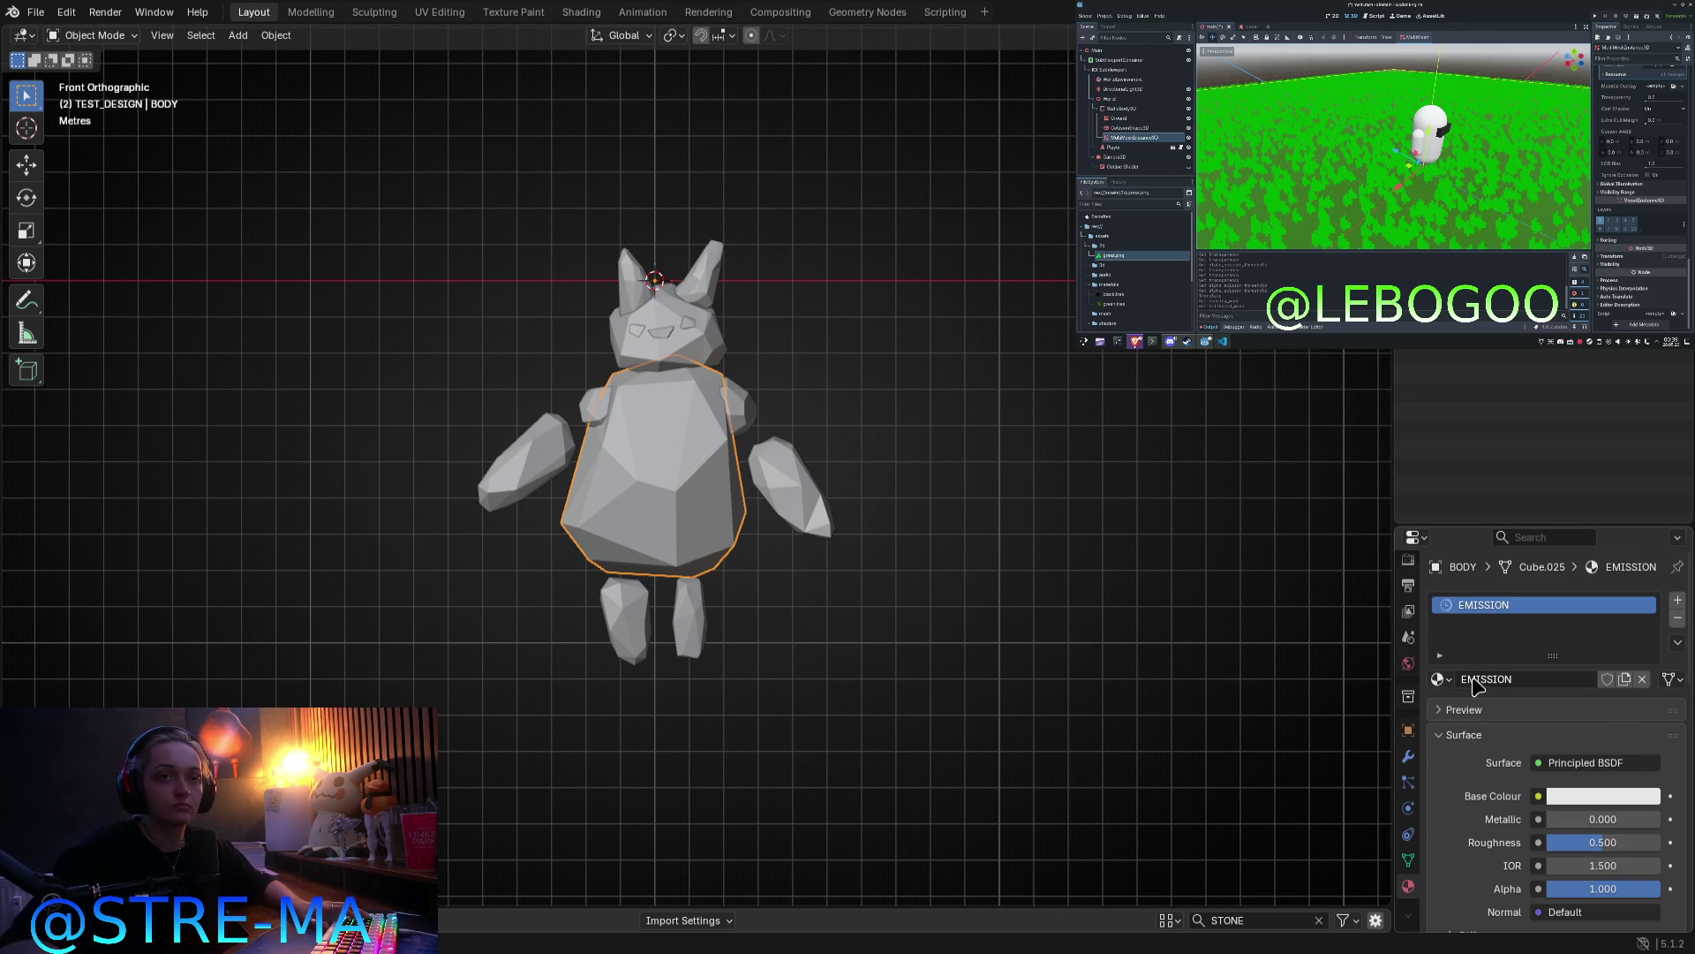
Step: Add a second material slot to the body with a new material named GOLEM_MATERIAL
left_click(1678, 601)
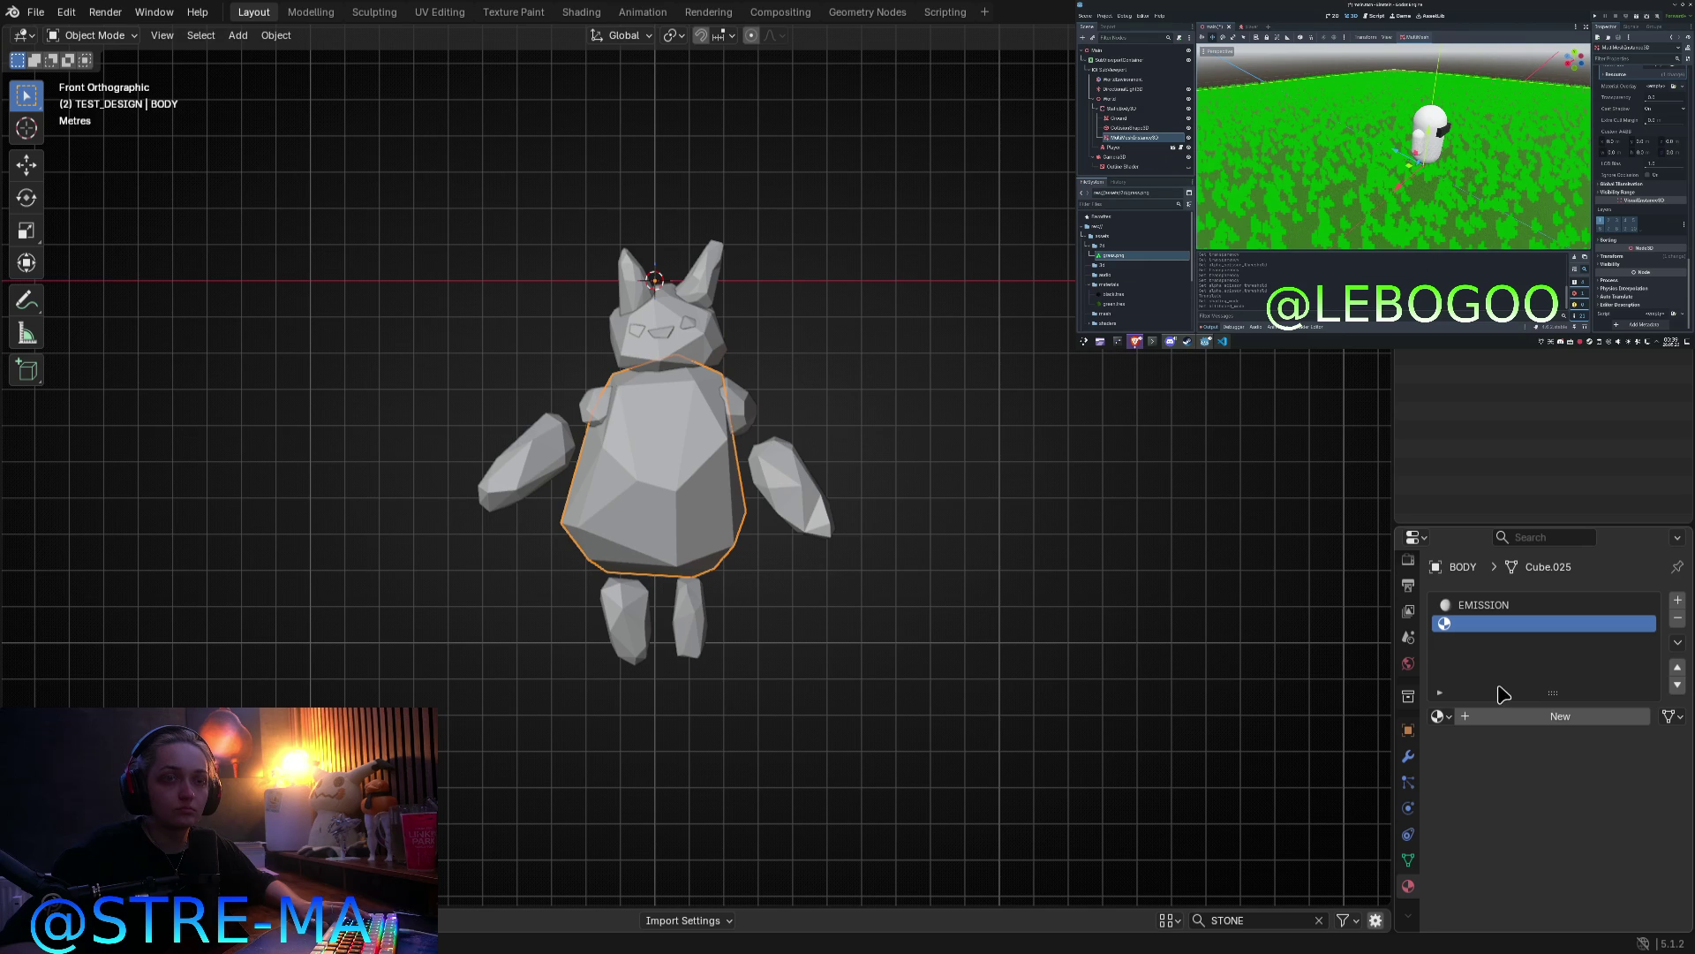
left_click(1518, 730)
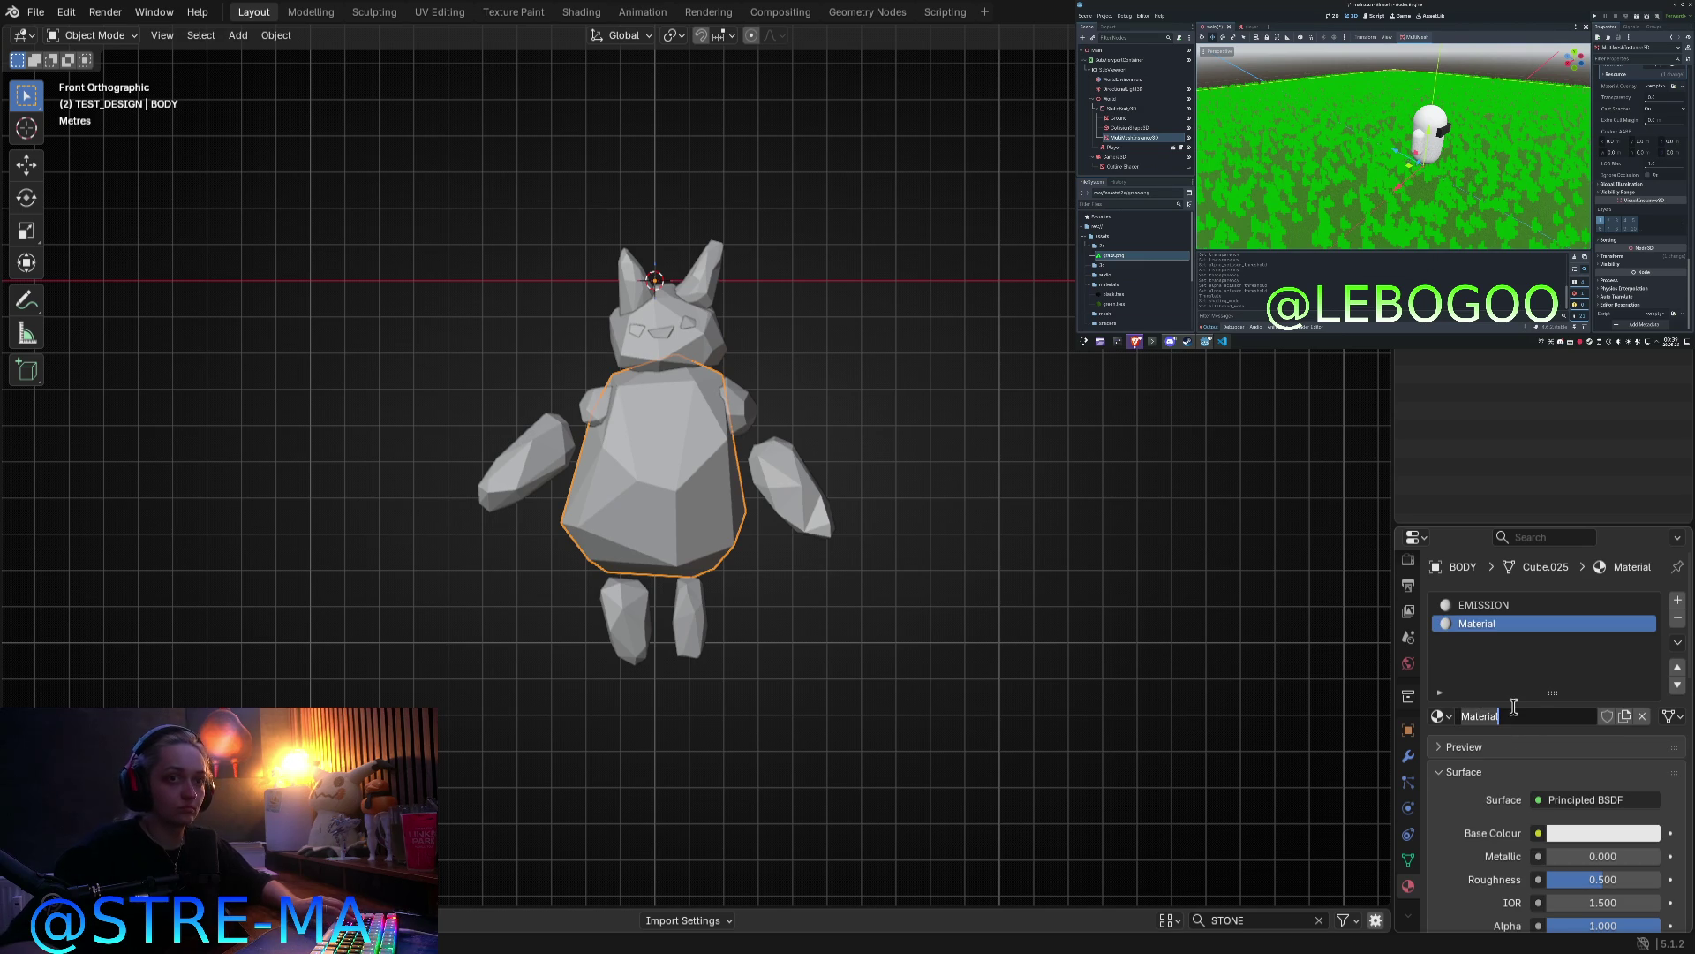
type("GOLEM MA")
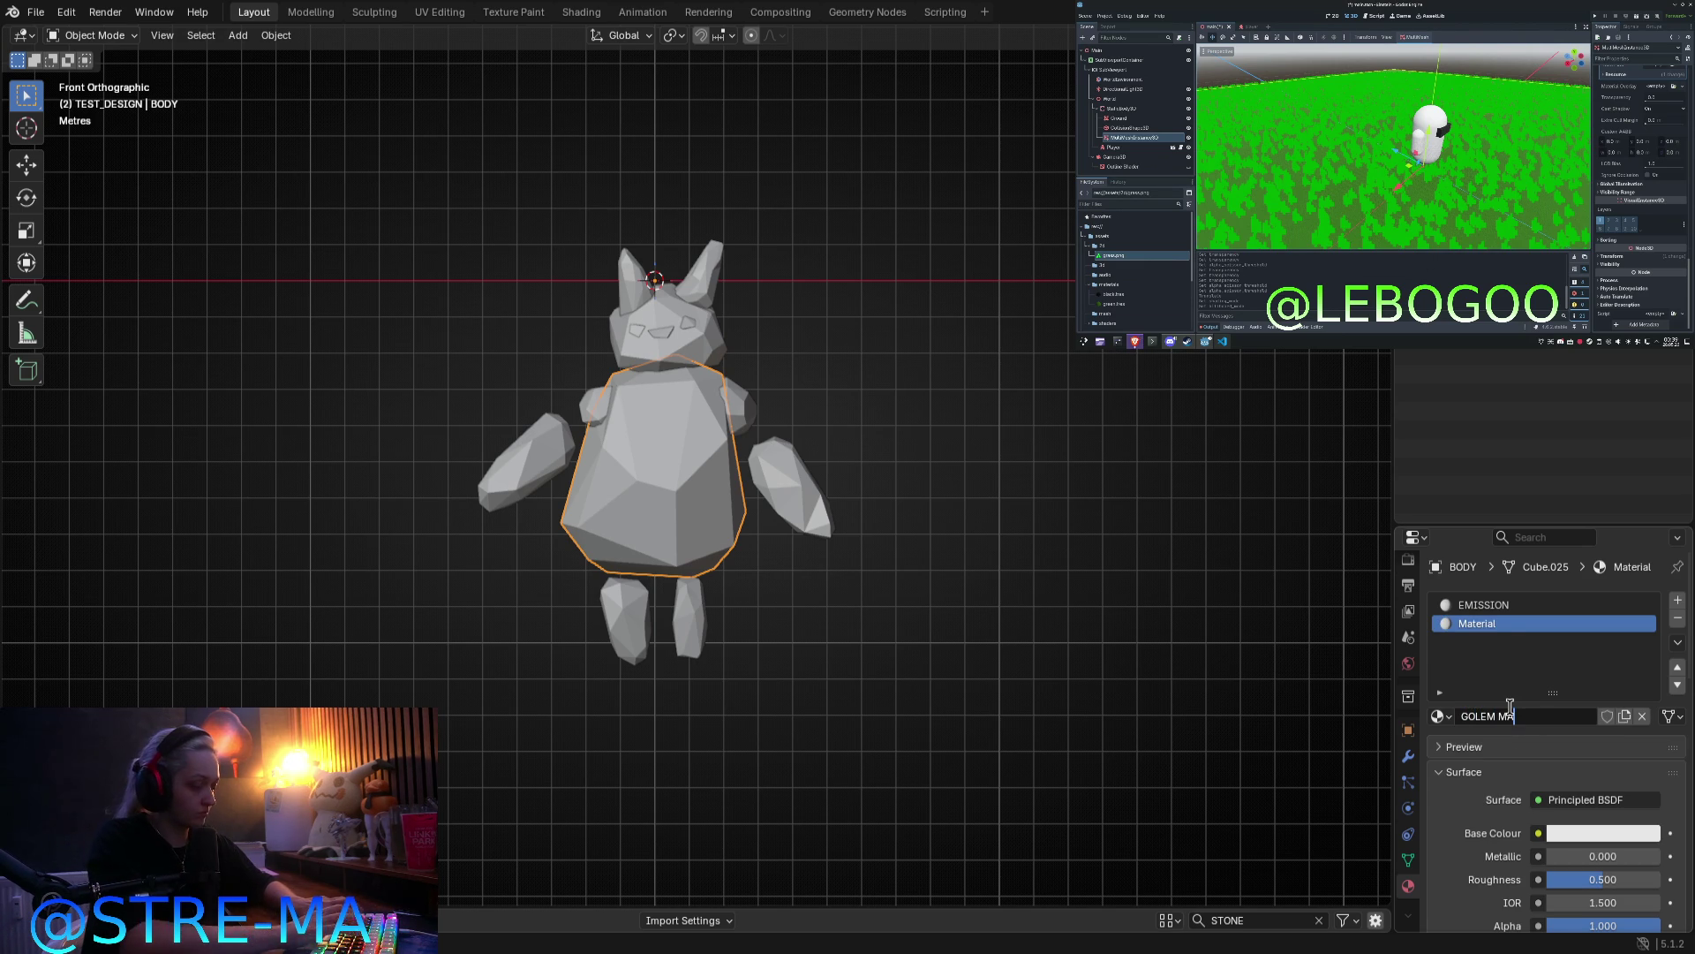
key("BackSpace")
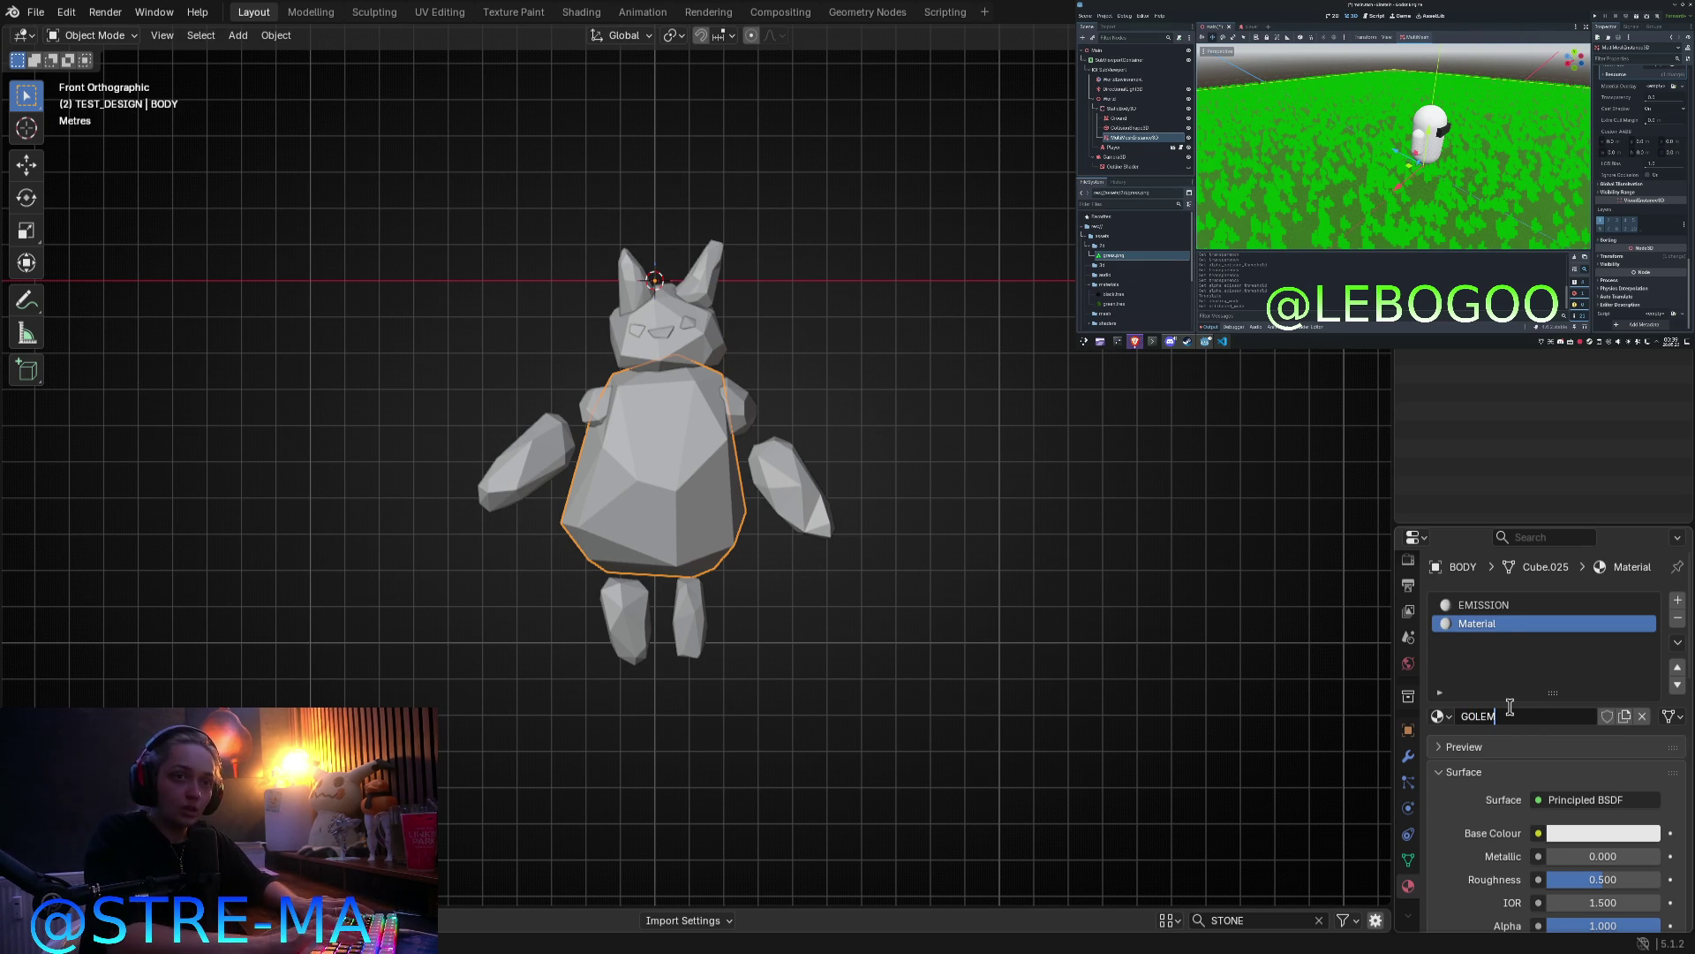
type("_MATERIAL")
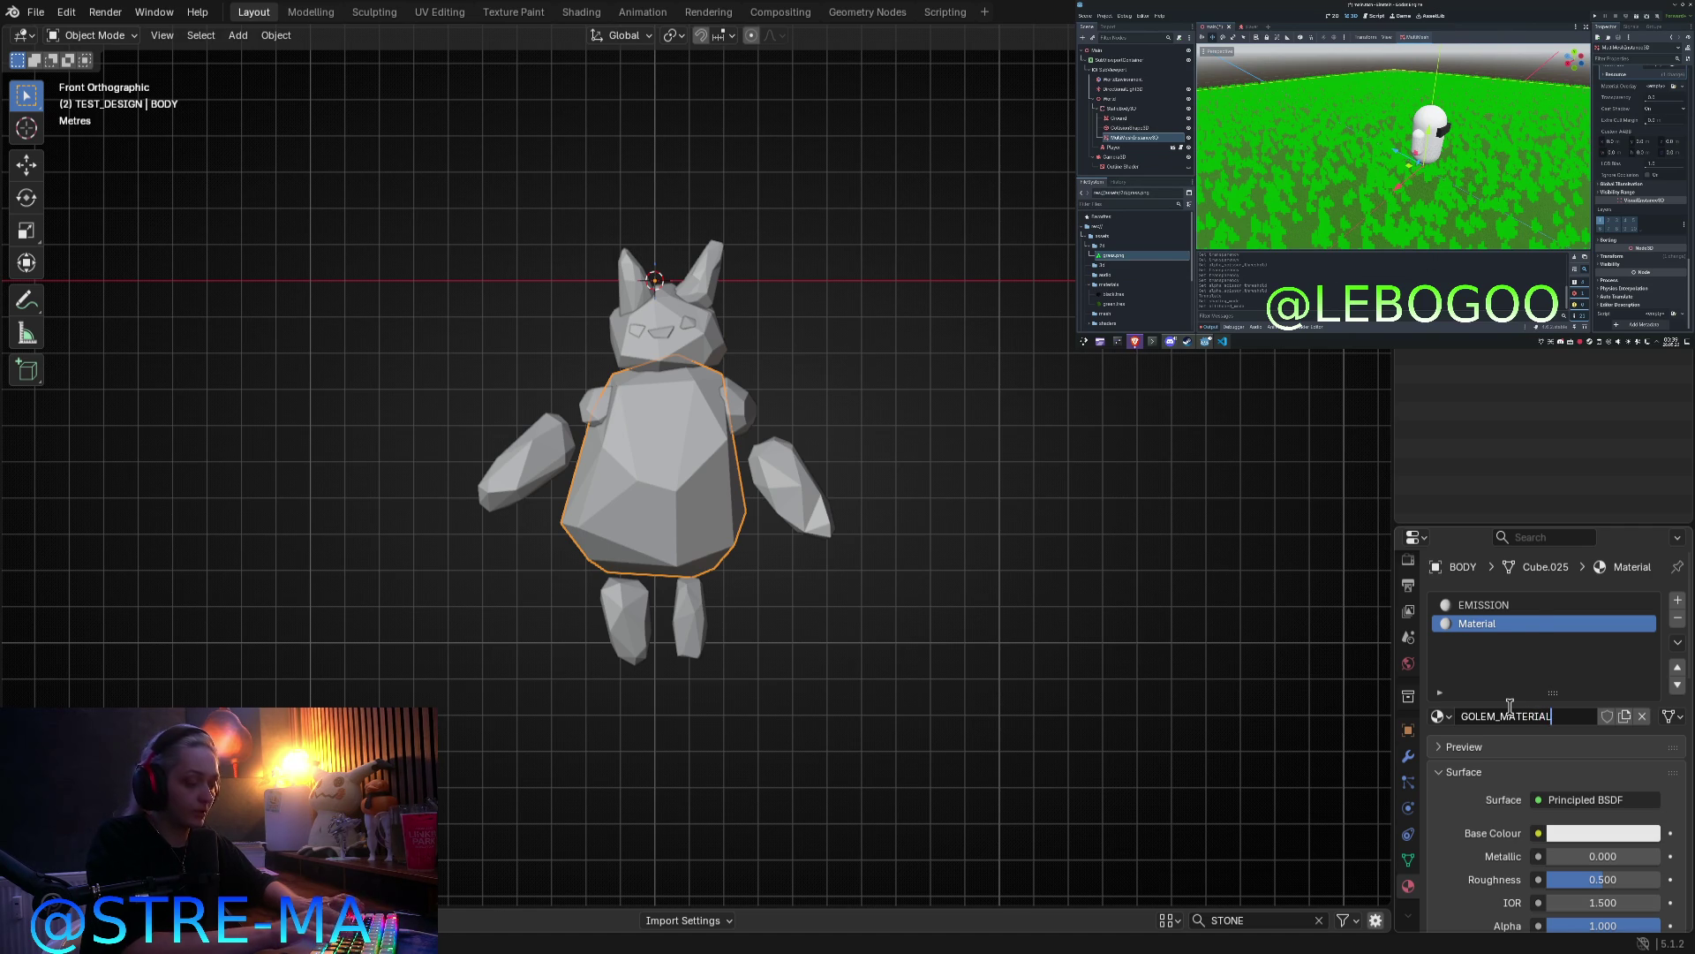
key("Return")
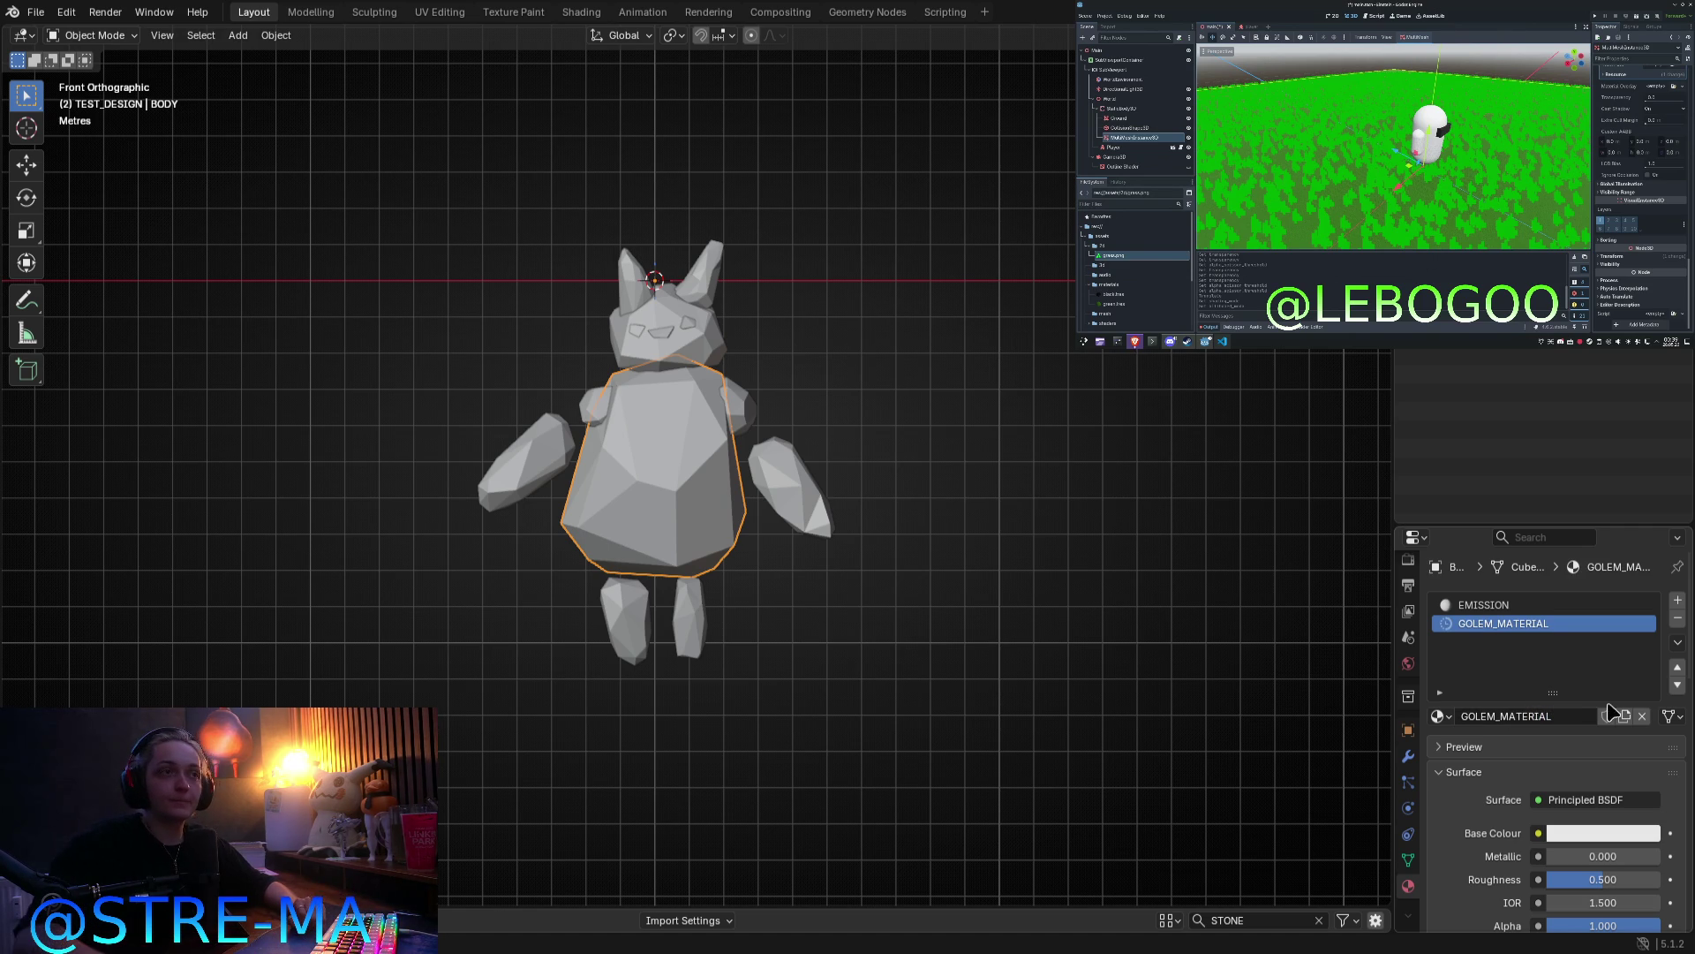
Step: Select the eye, head, then the body, and pick the body's EMISSION slot
left_click(689, 324)
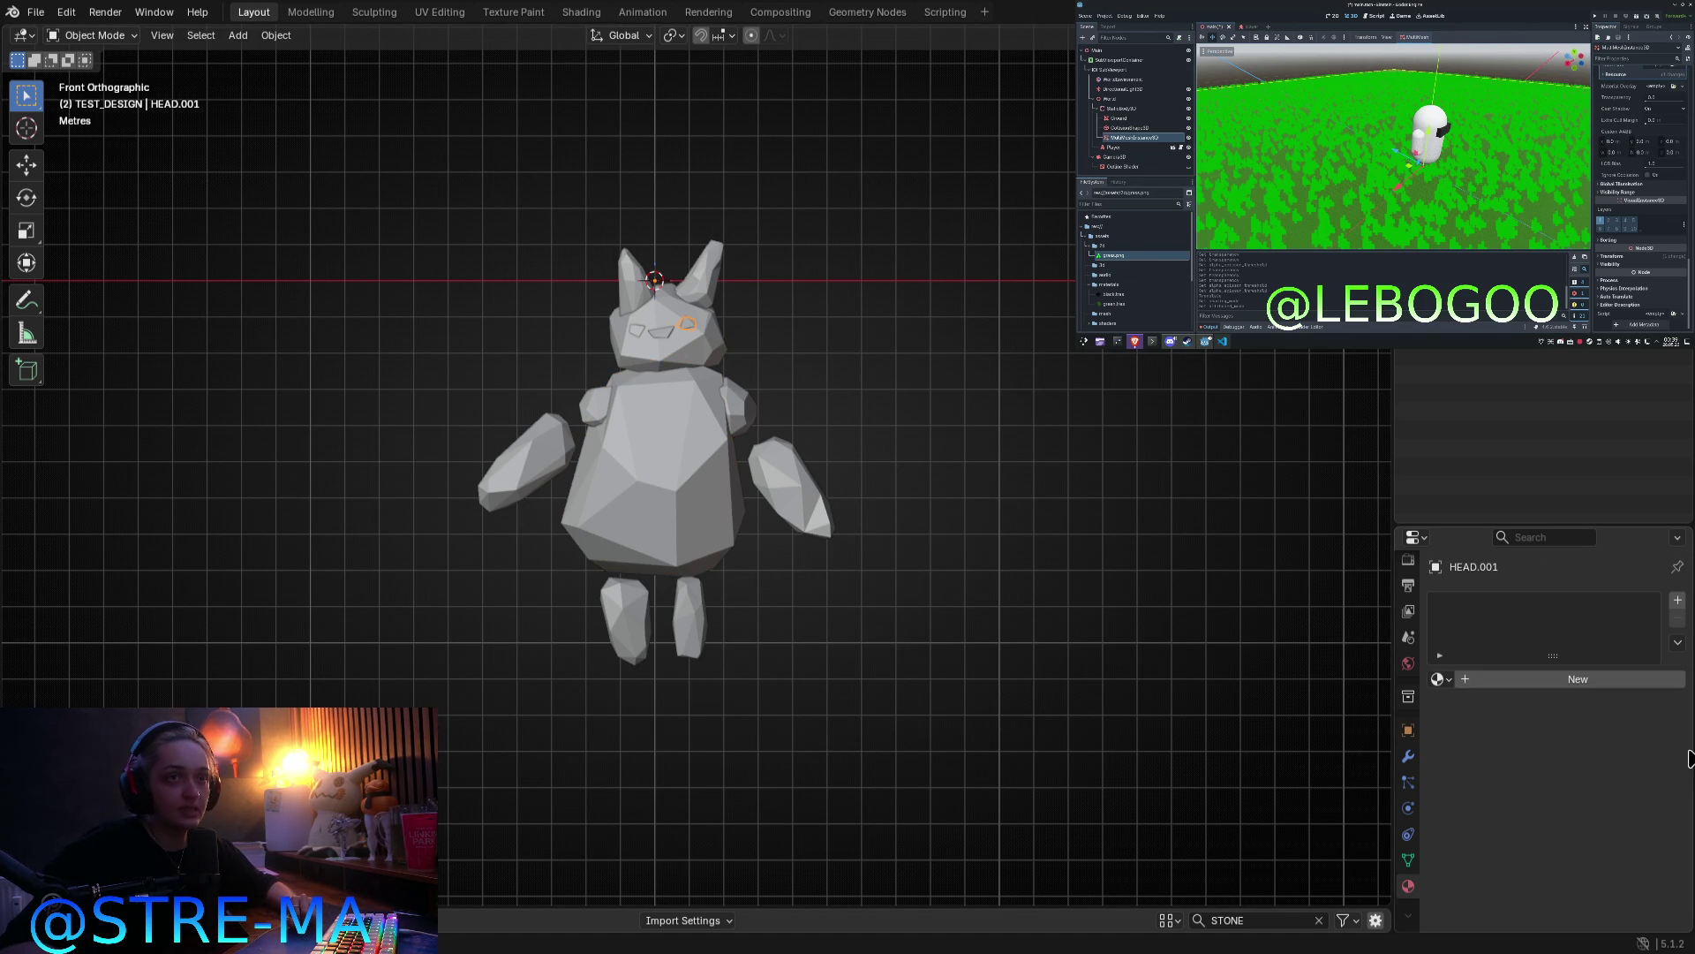
left_click(665, 352)
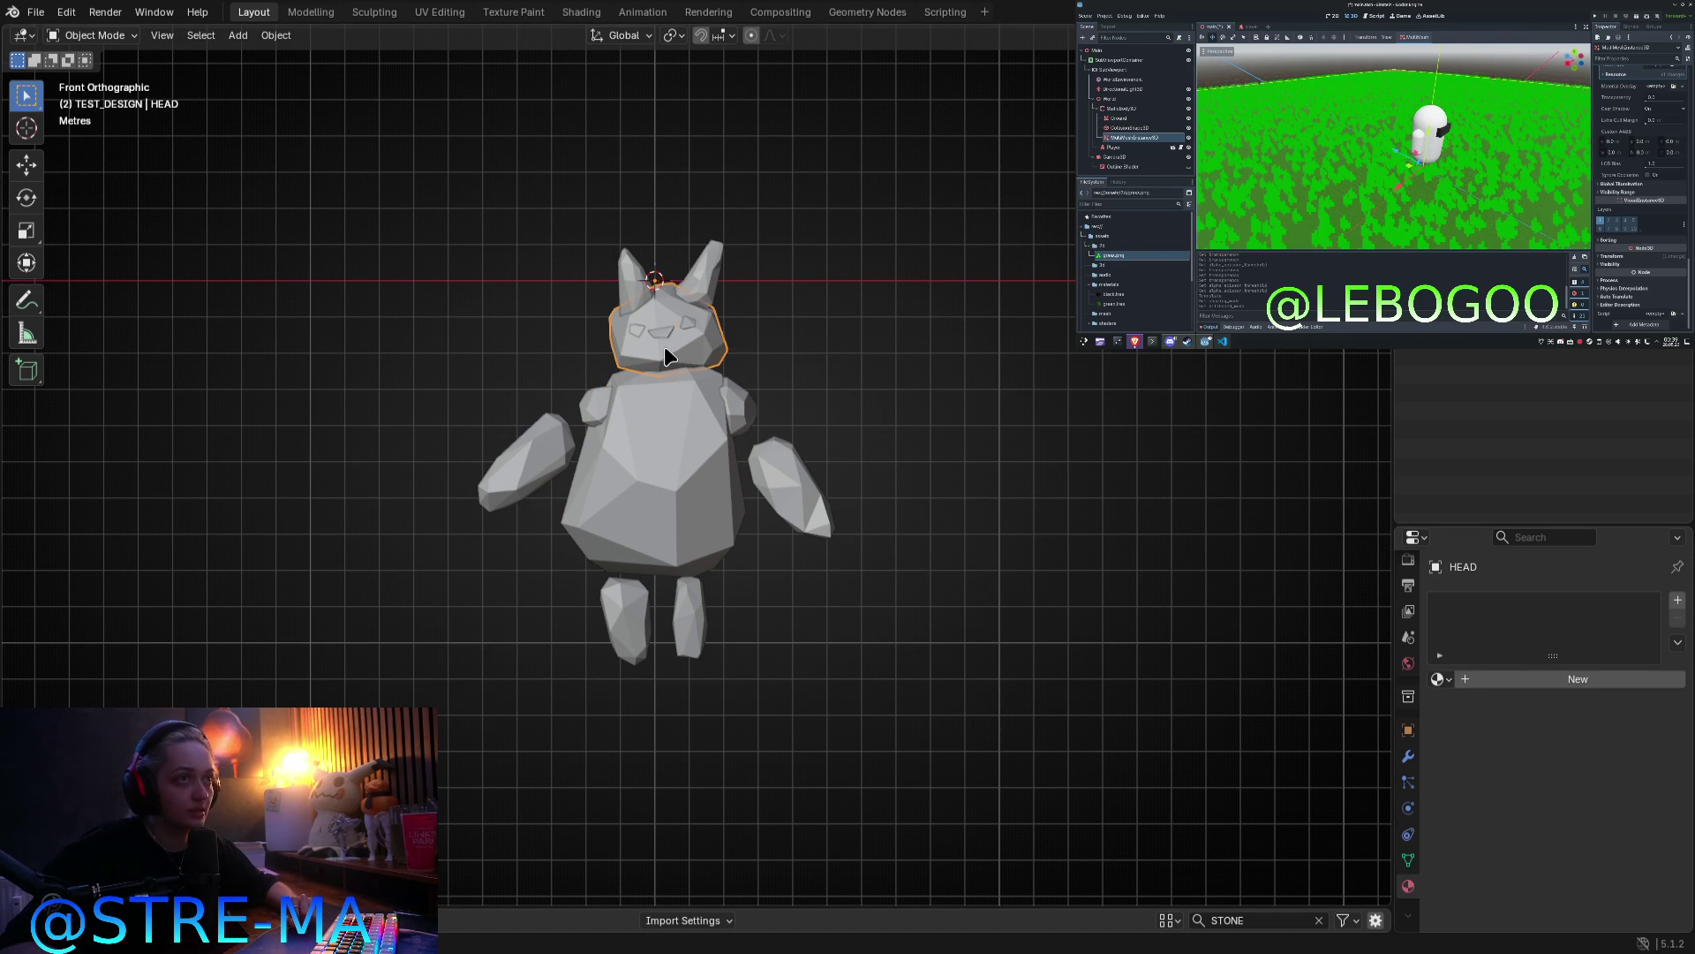
left_click(676, 449)
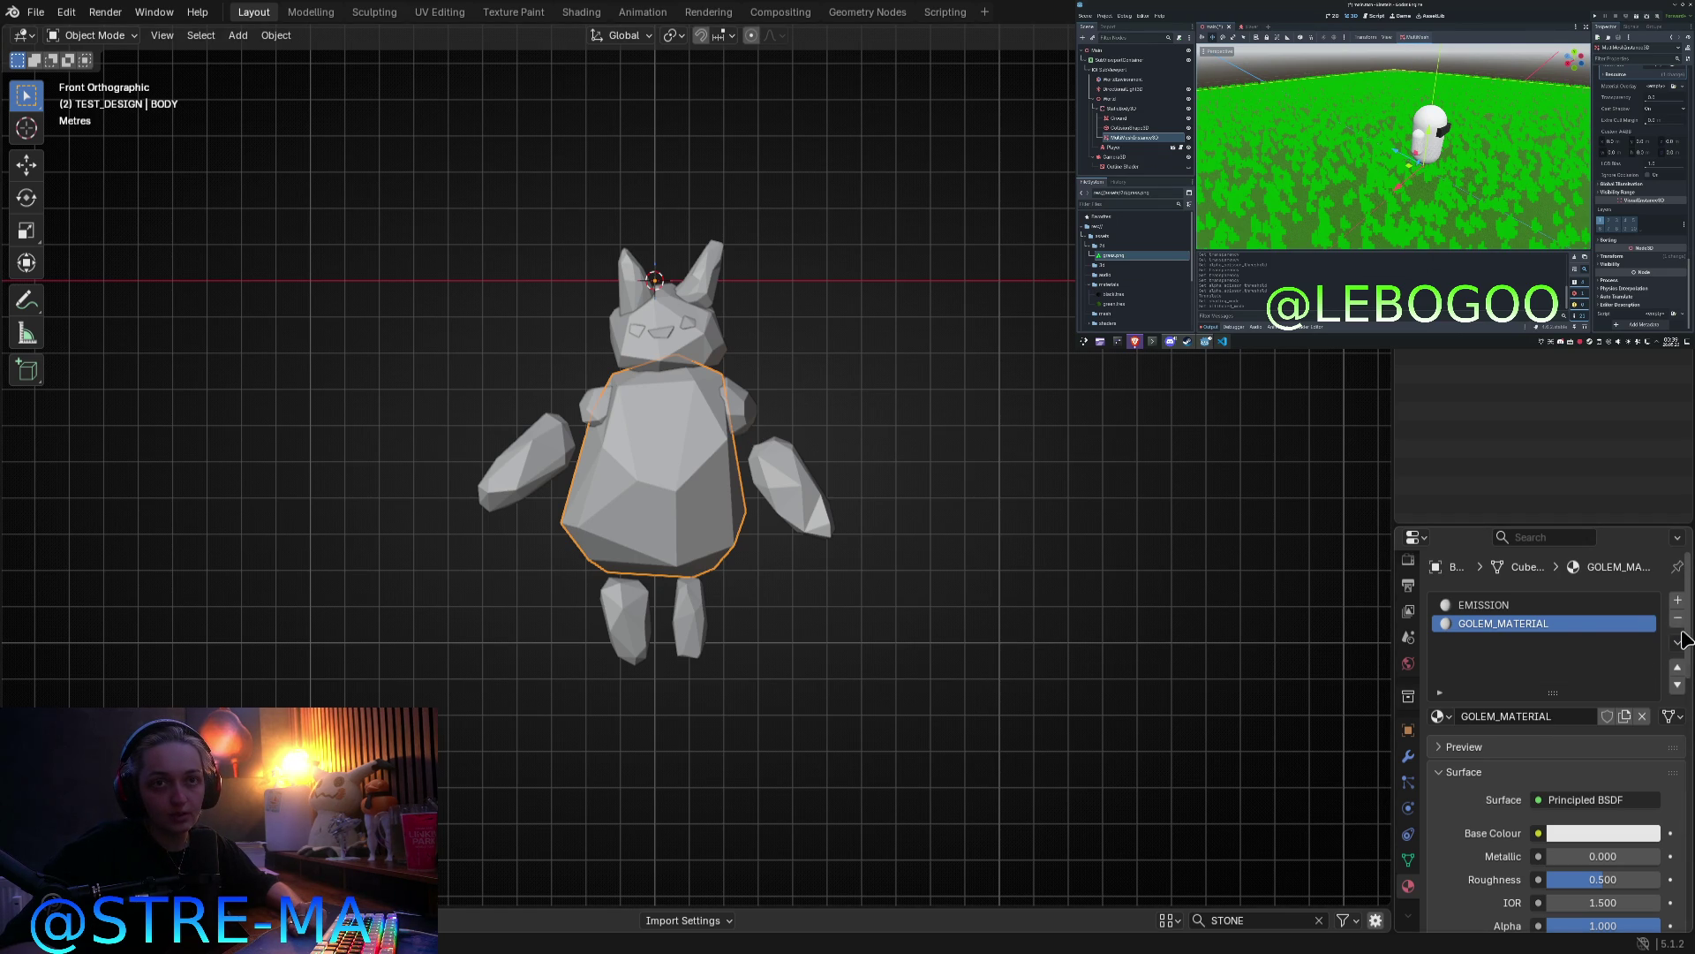
left_click(1658, 608)
Step: Delete the body's EMISSION slot leaving only GOLEM_MATERIAL, then select all golem parts
left_click(1676, 618)
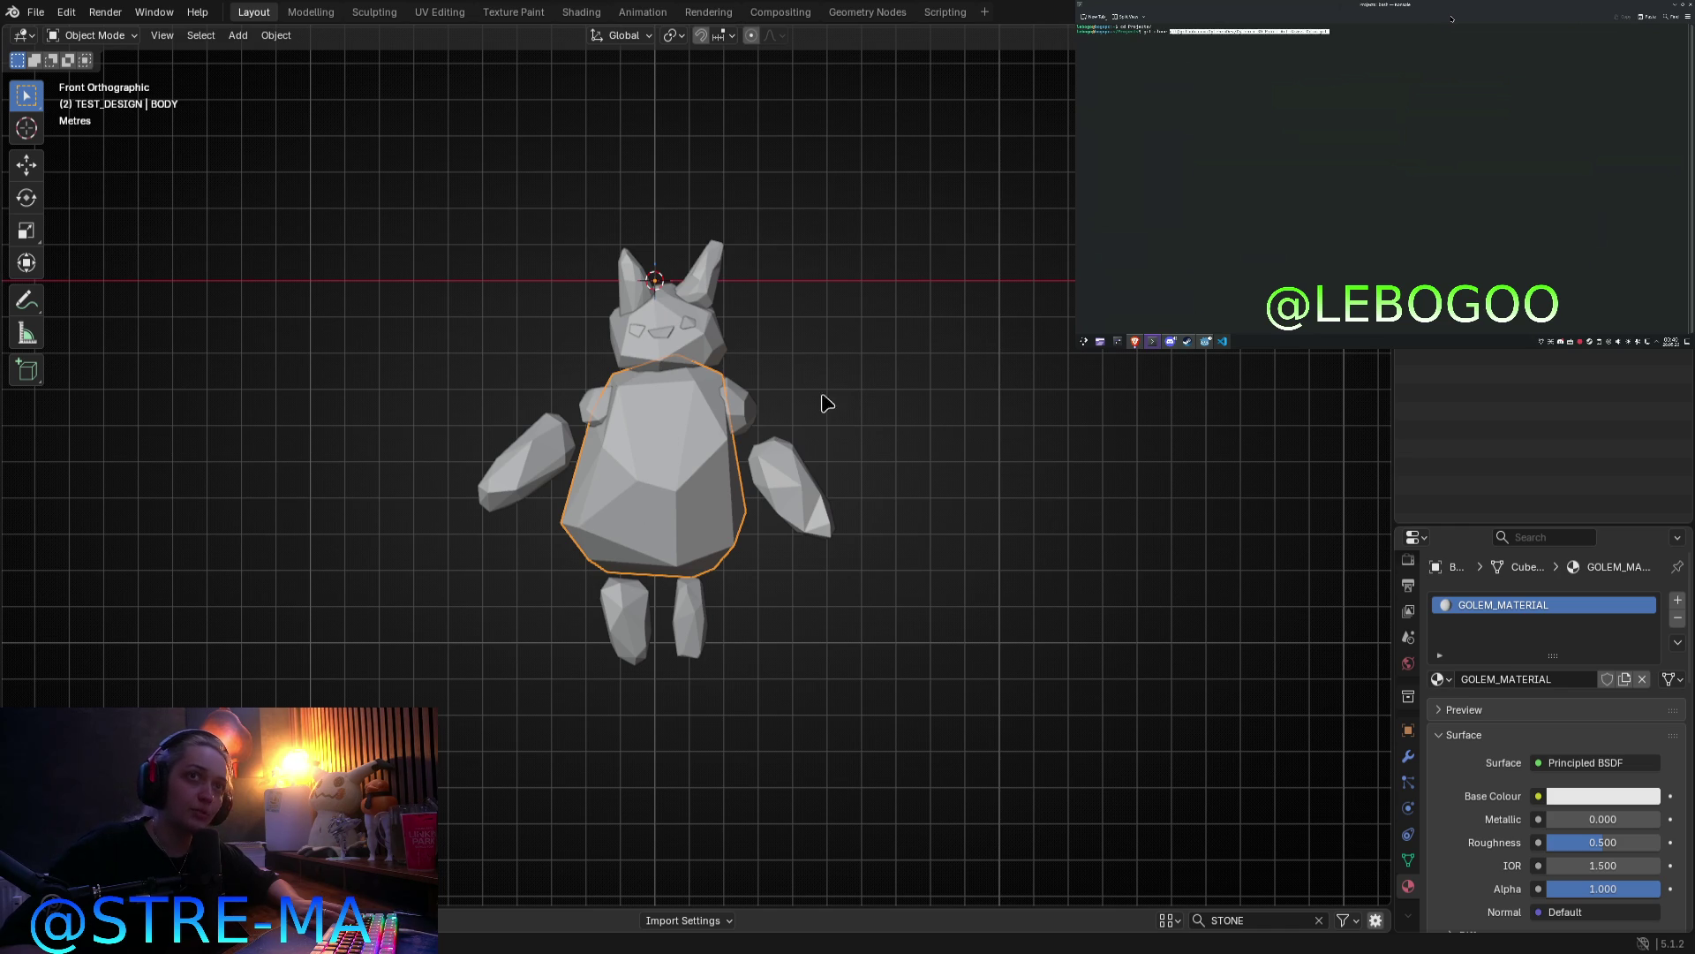
left_click(1522, 360)
key("a")
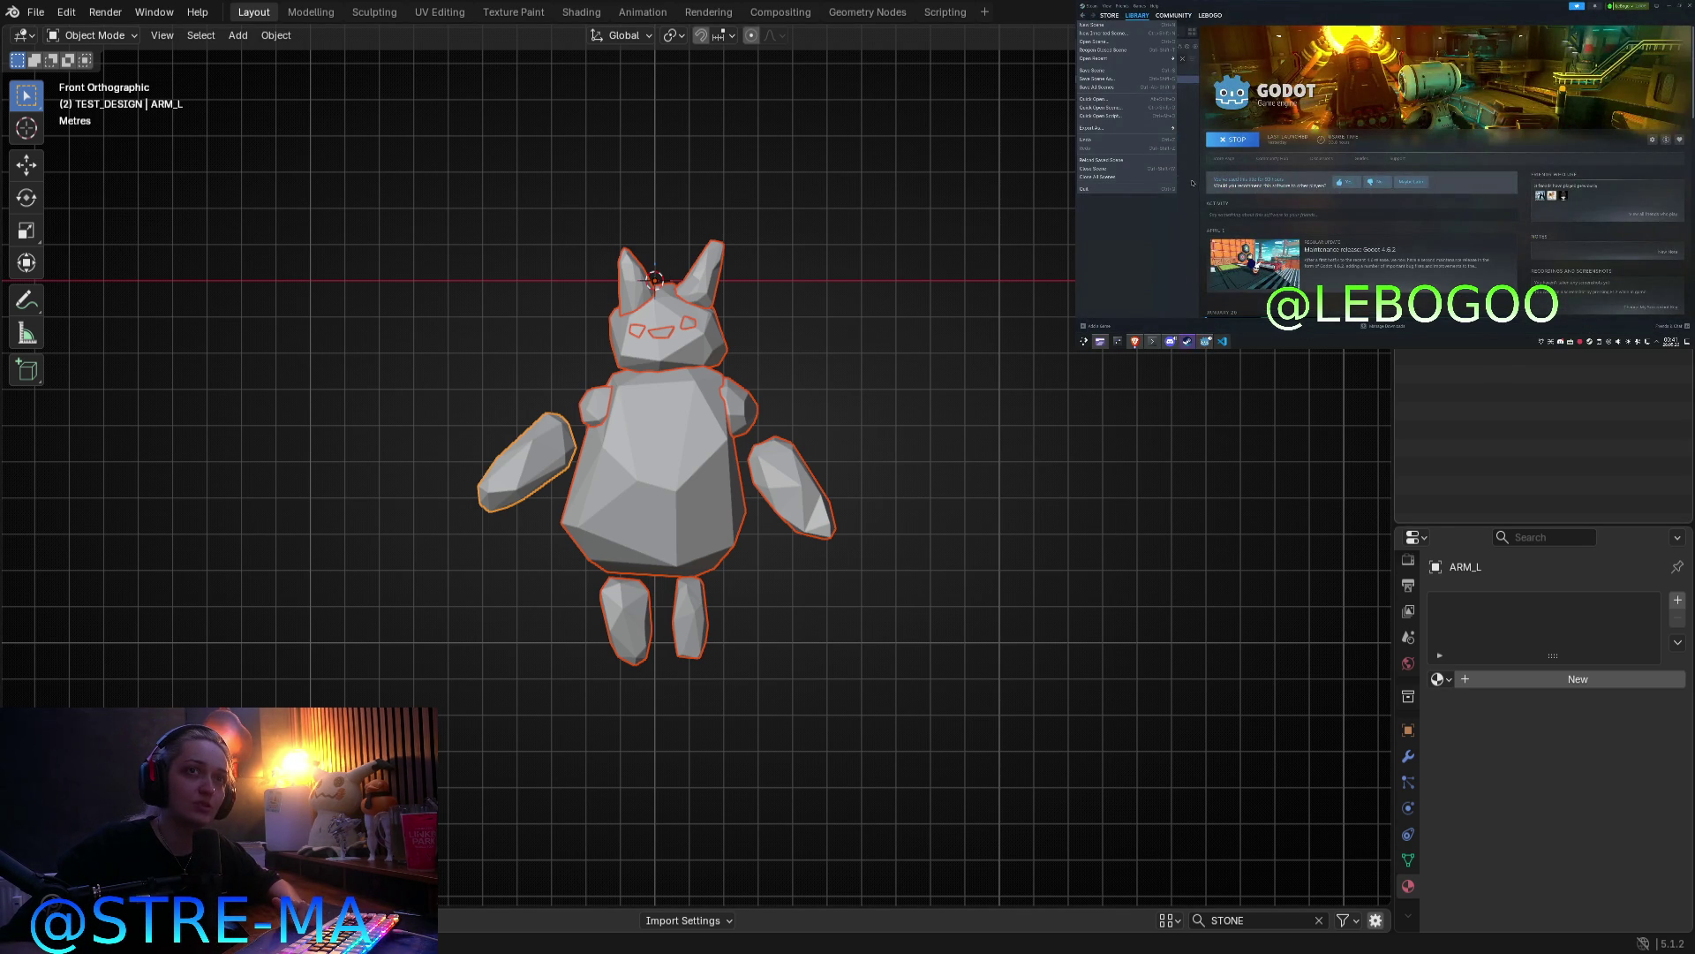
Step: Rename the two small eye pieces on the head EYE_L and EYE_R
left_click(687, 323)
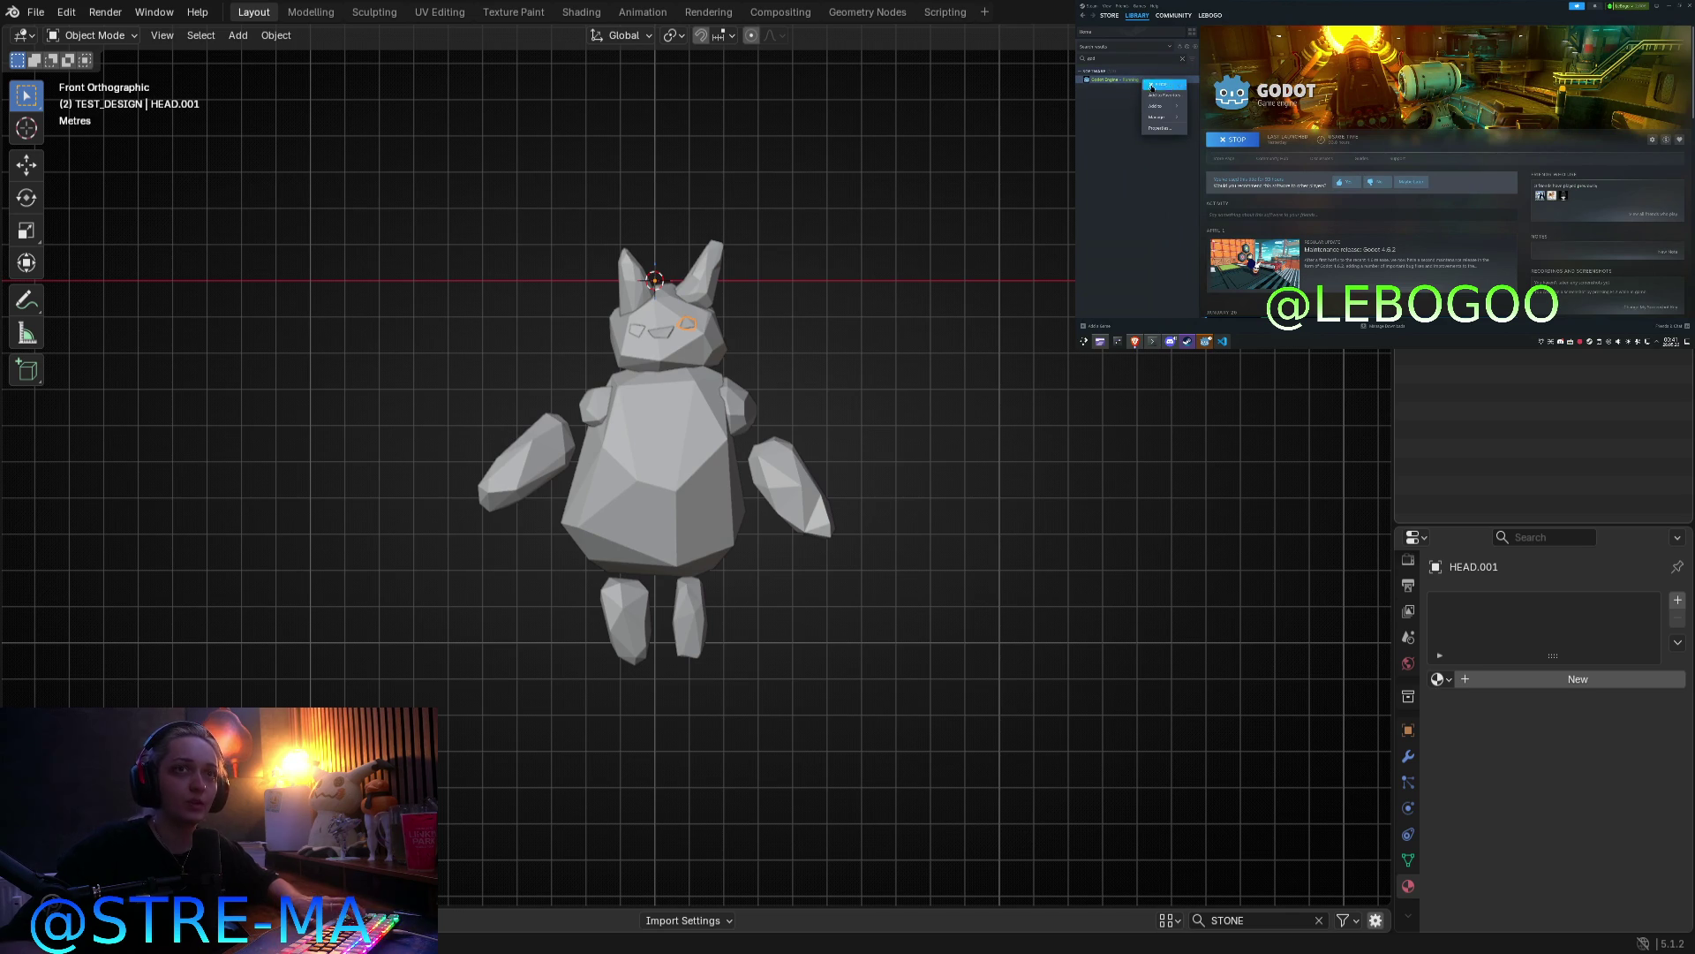
left_click(687, 323)
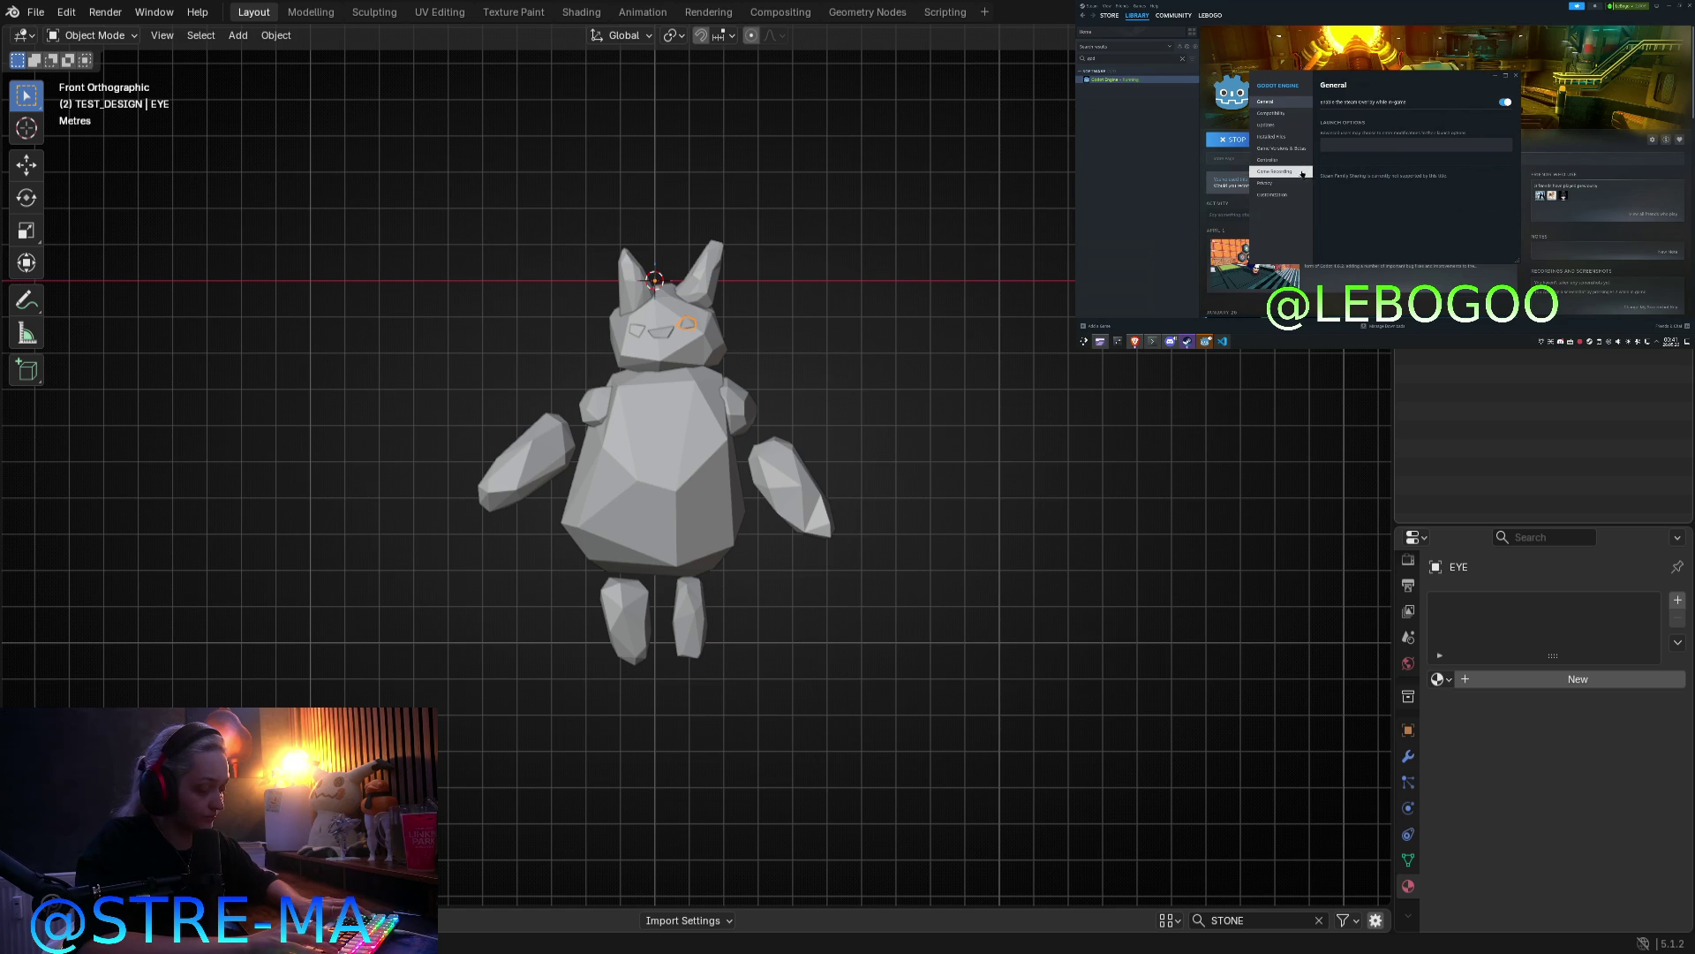
type("_L")
key("Return")
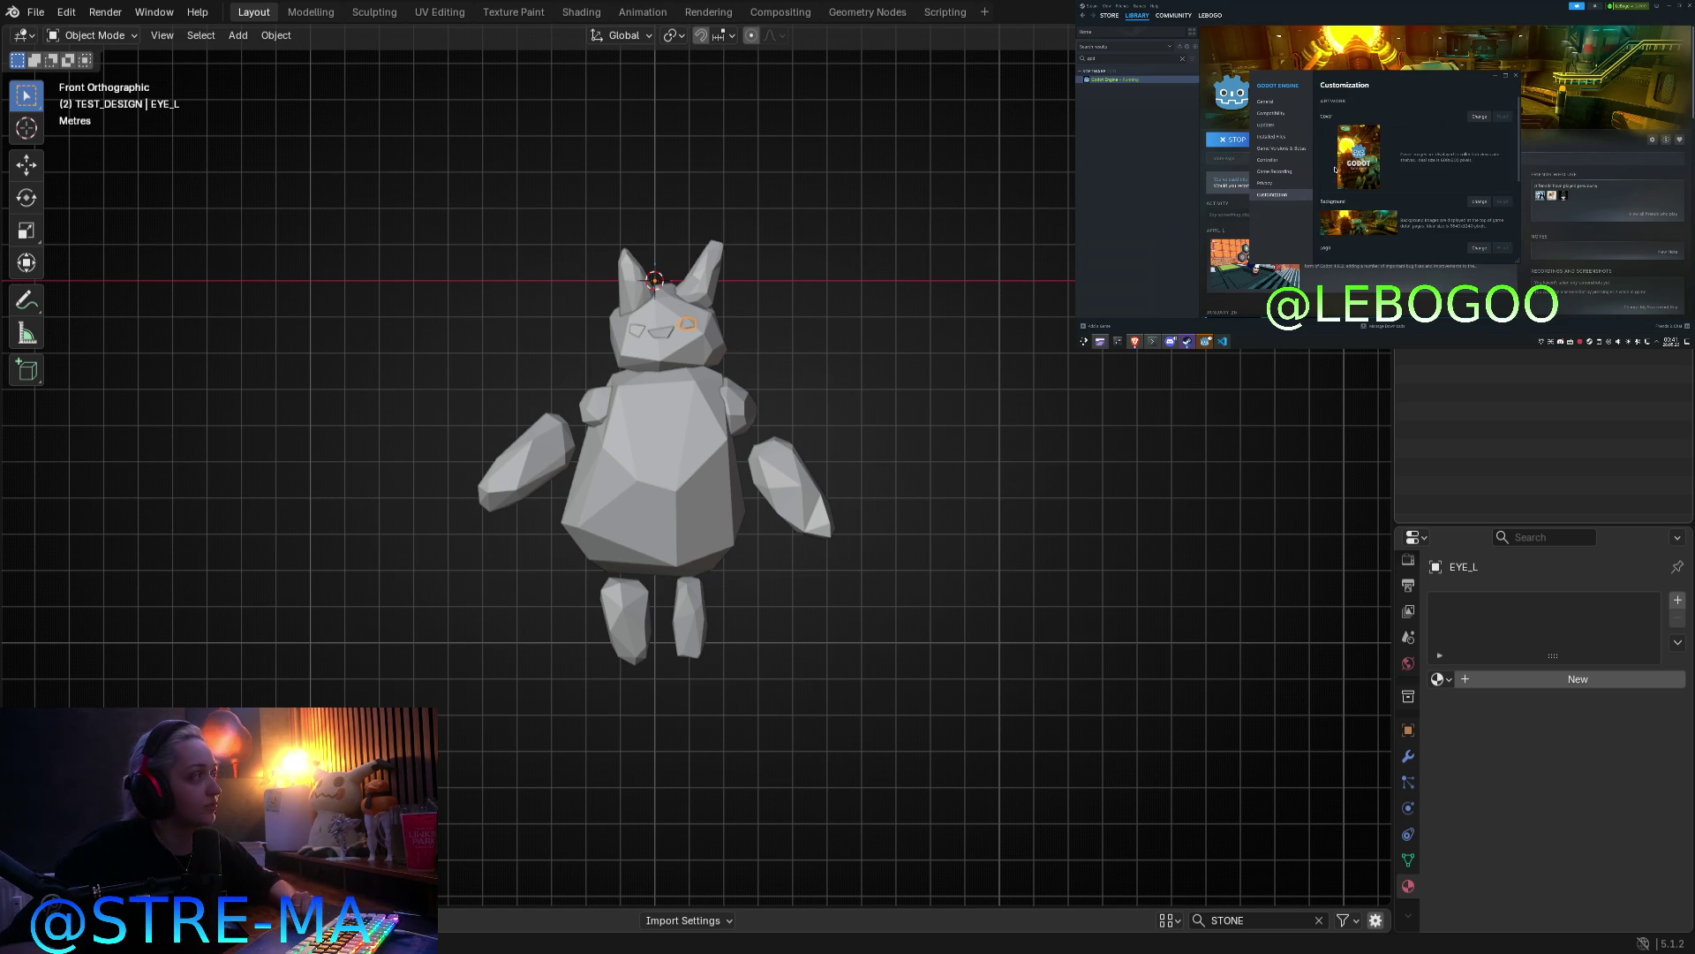
left_click(664, 335)
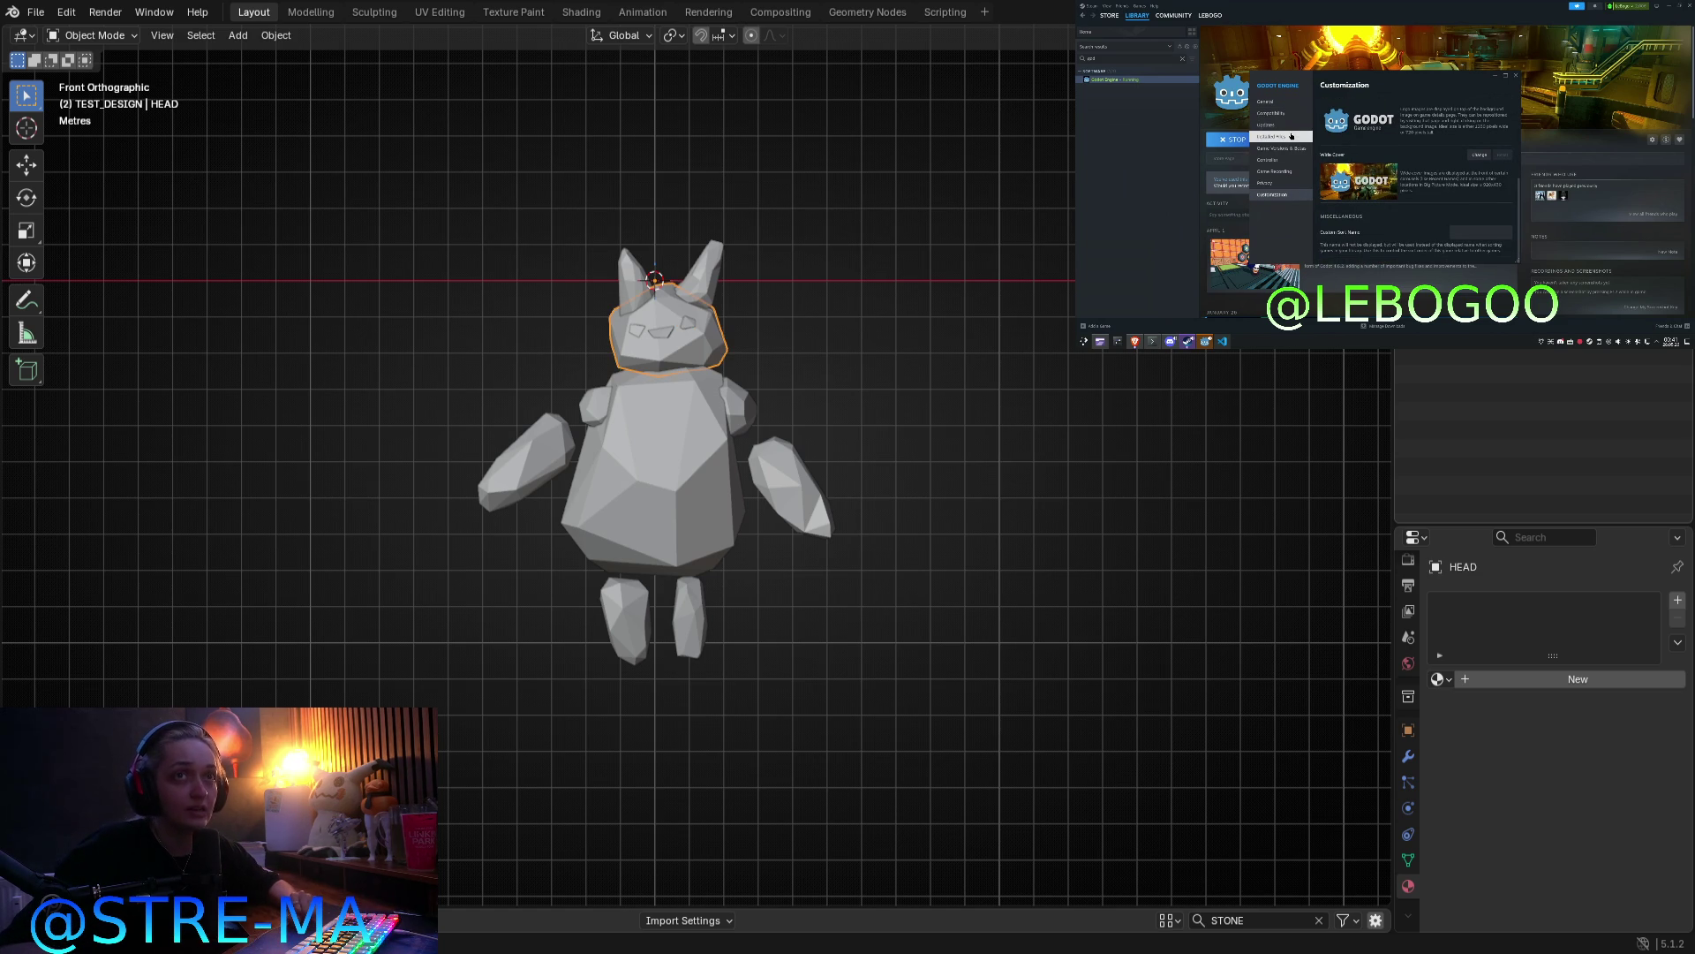
left_click(636, 331)
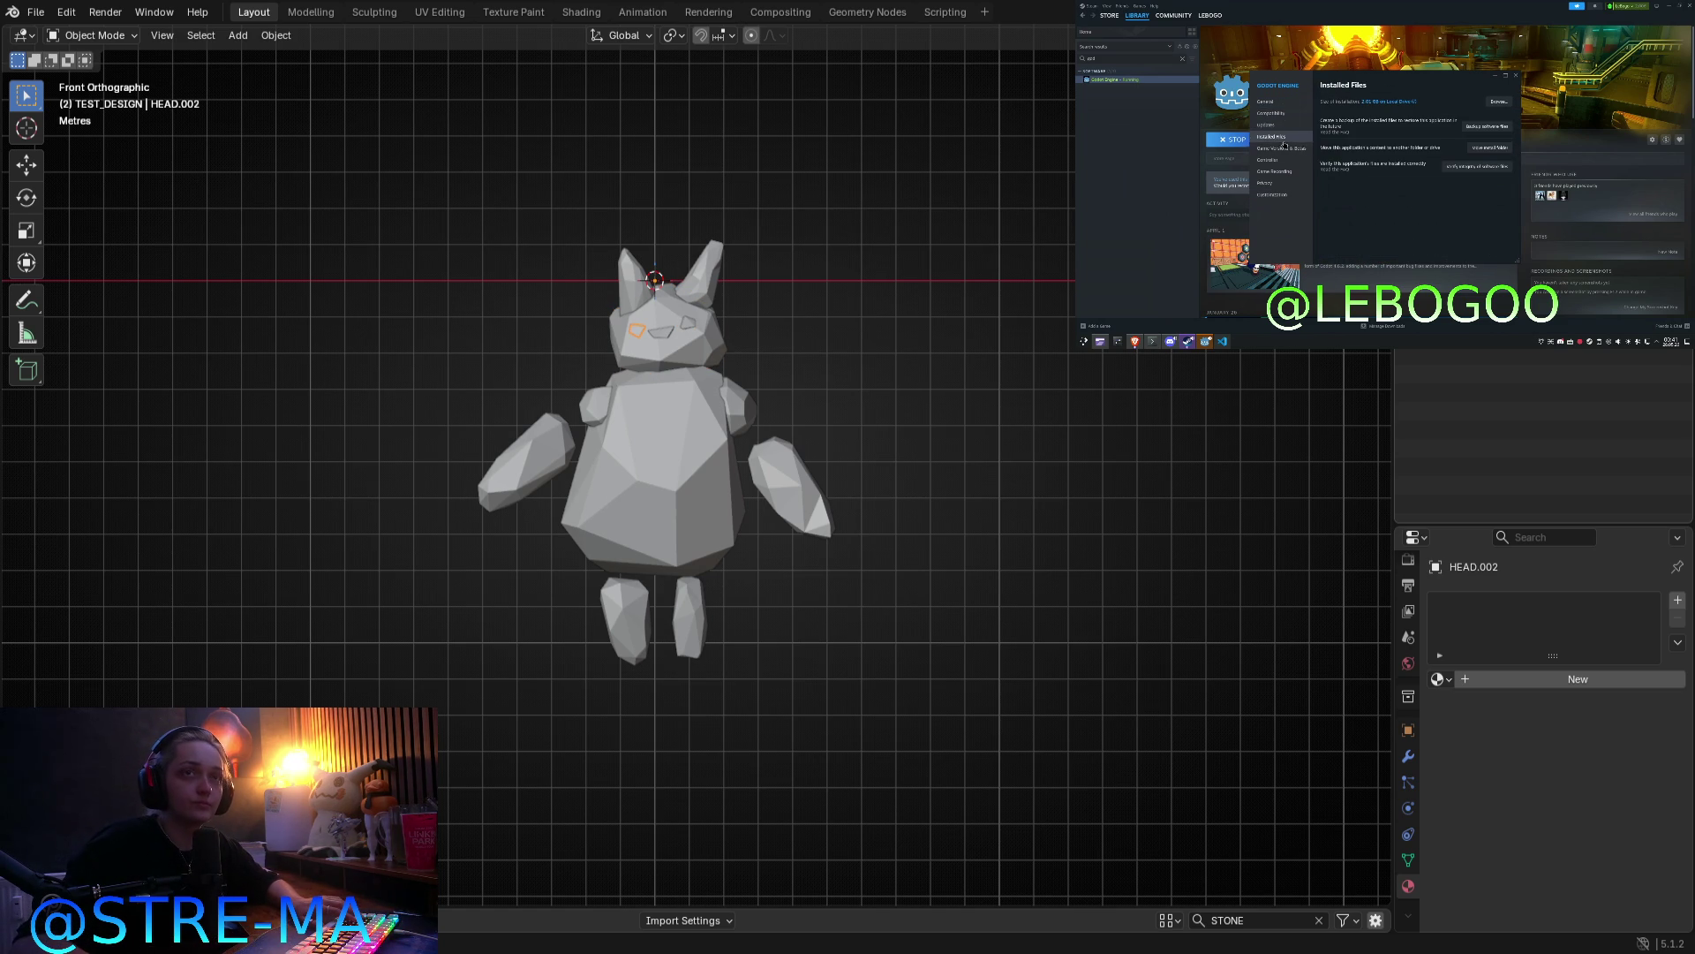
type("EYE")
key("Return")
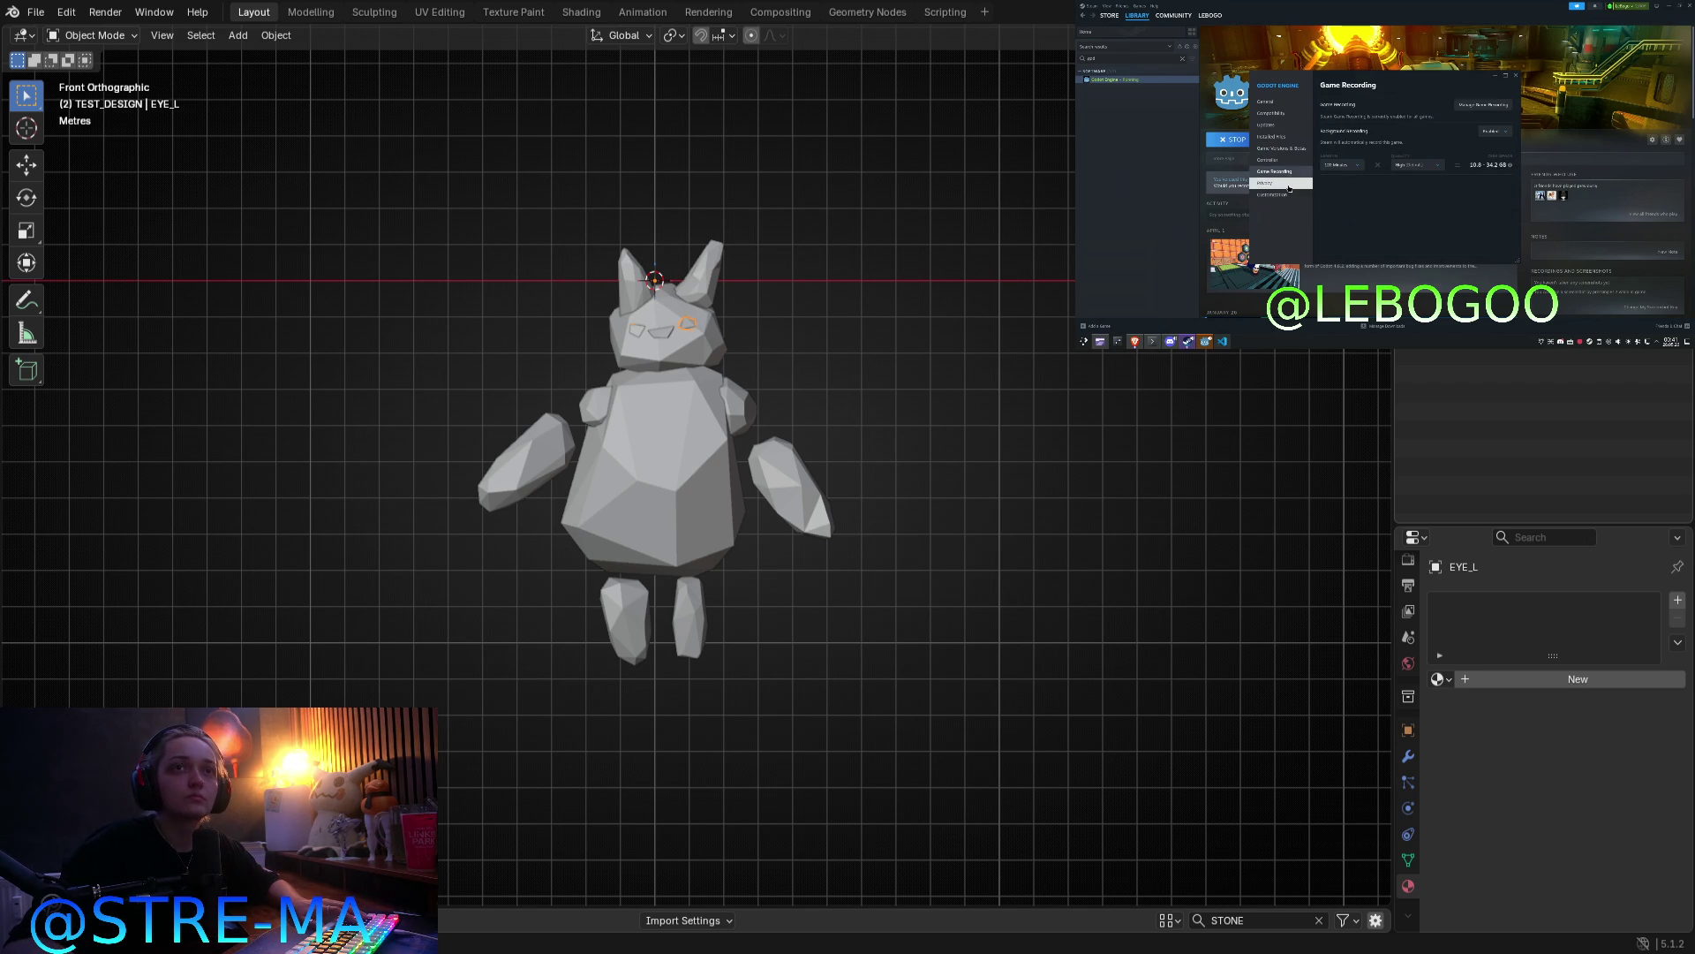
left_click(687, 323)
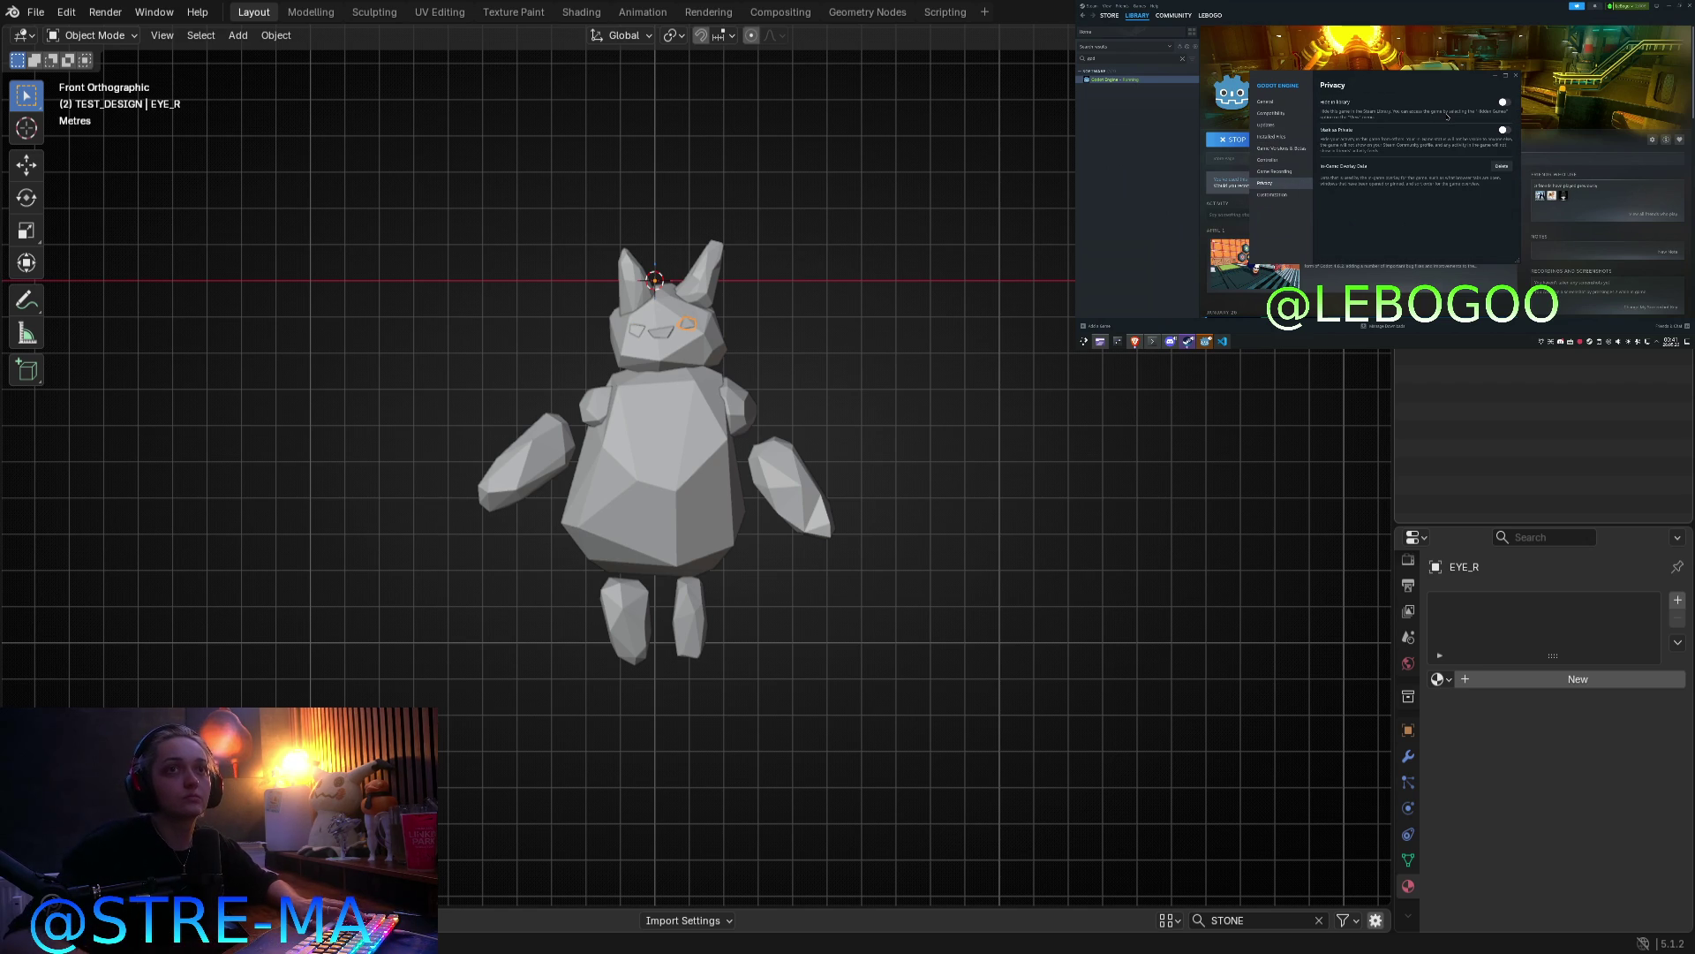
type("_L")
key("Return")
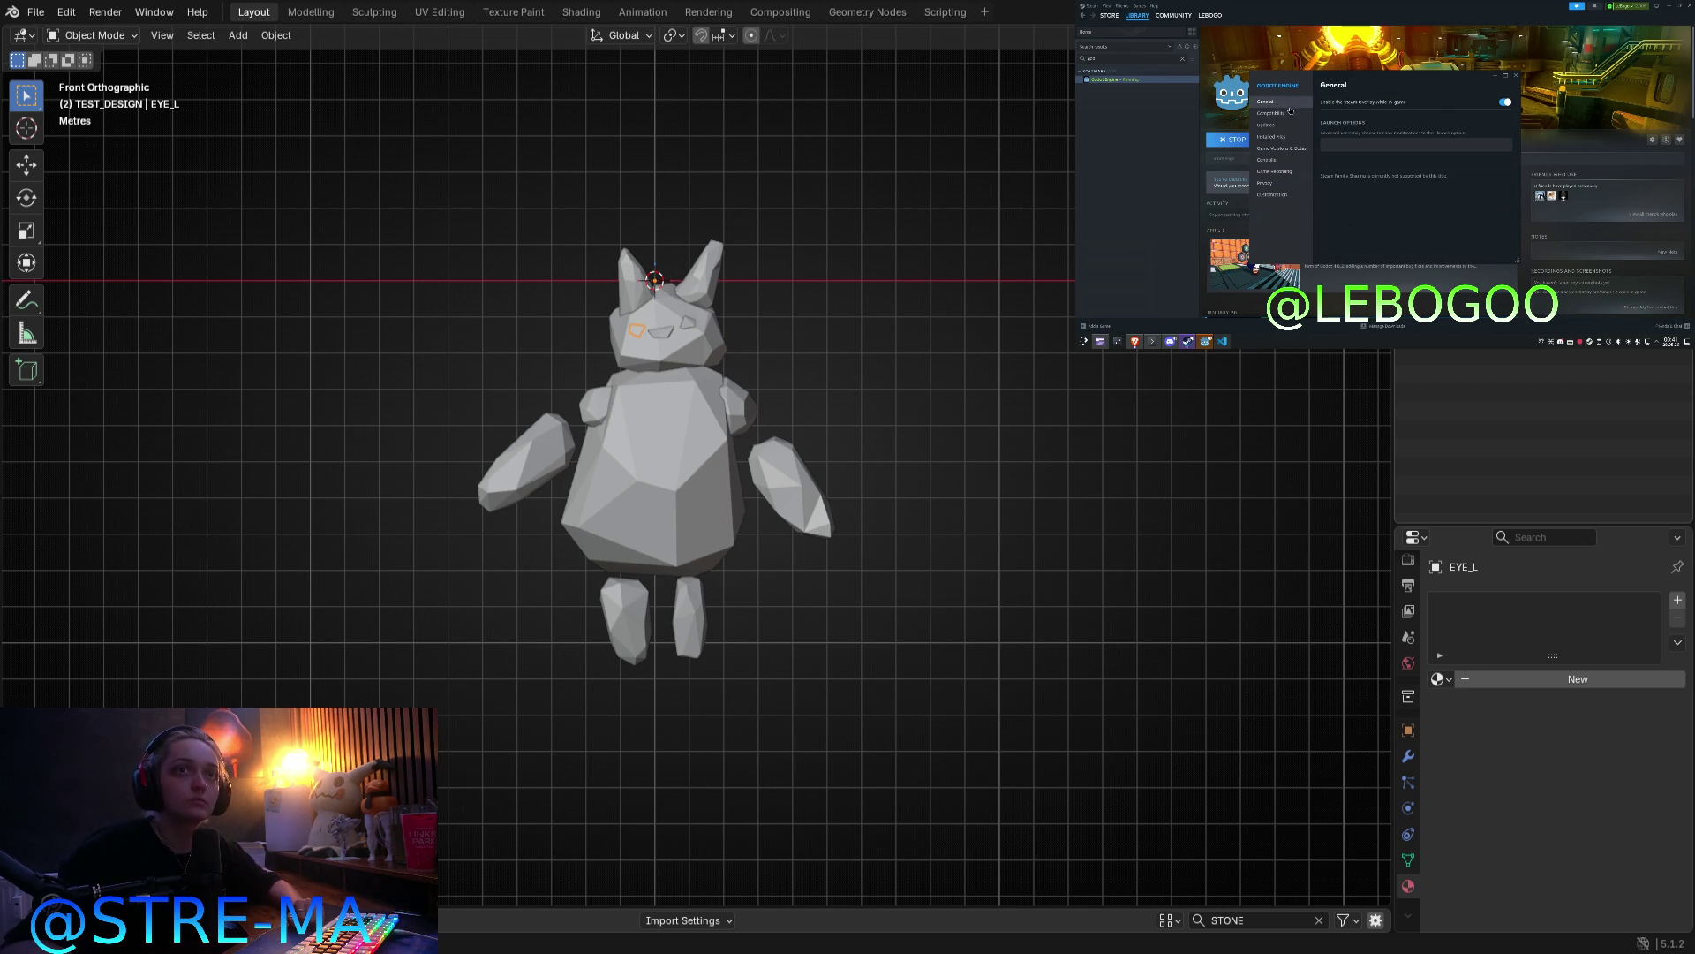
Step: Rename the mouth piece HEAD.003 to MOUTH with F2
left_click(661, 333)
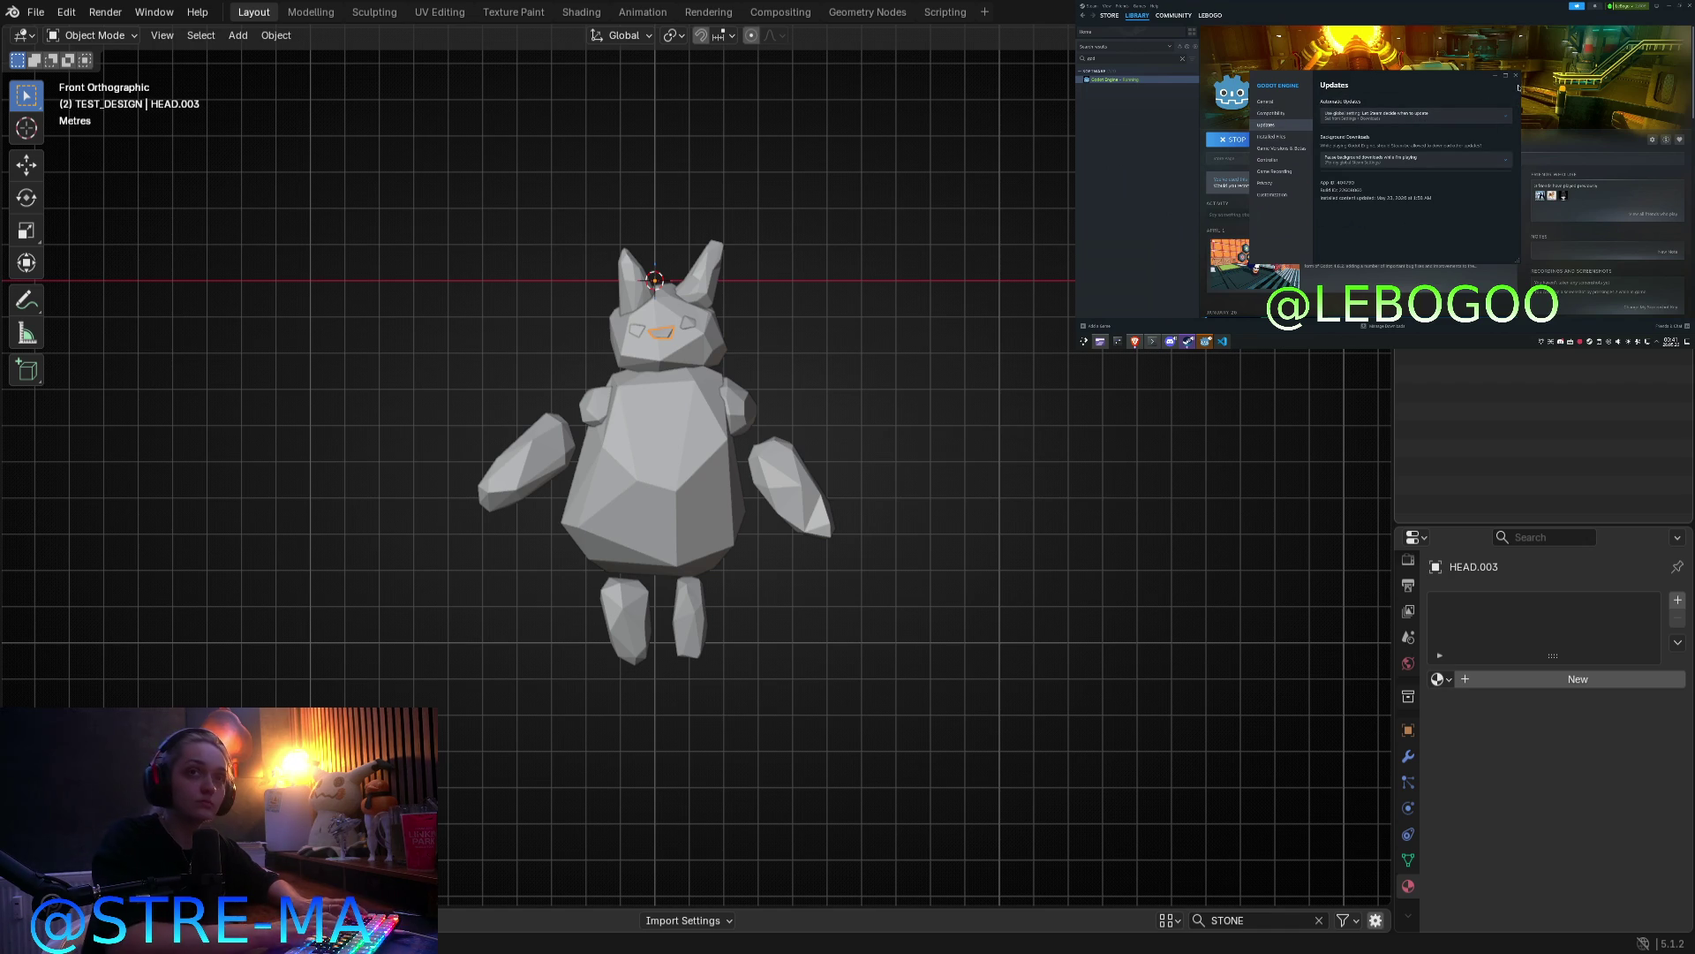
key("F2")
type("MOUTH")
key("Return")
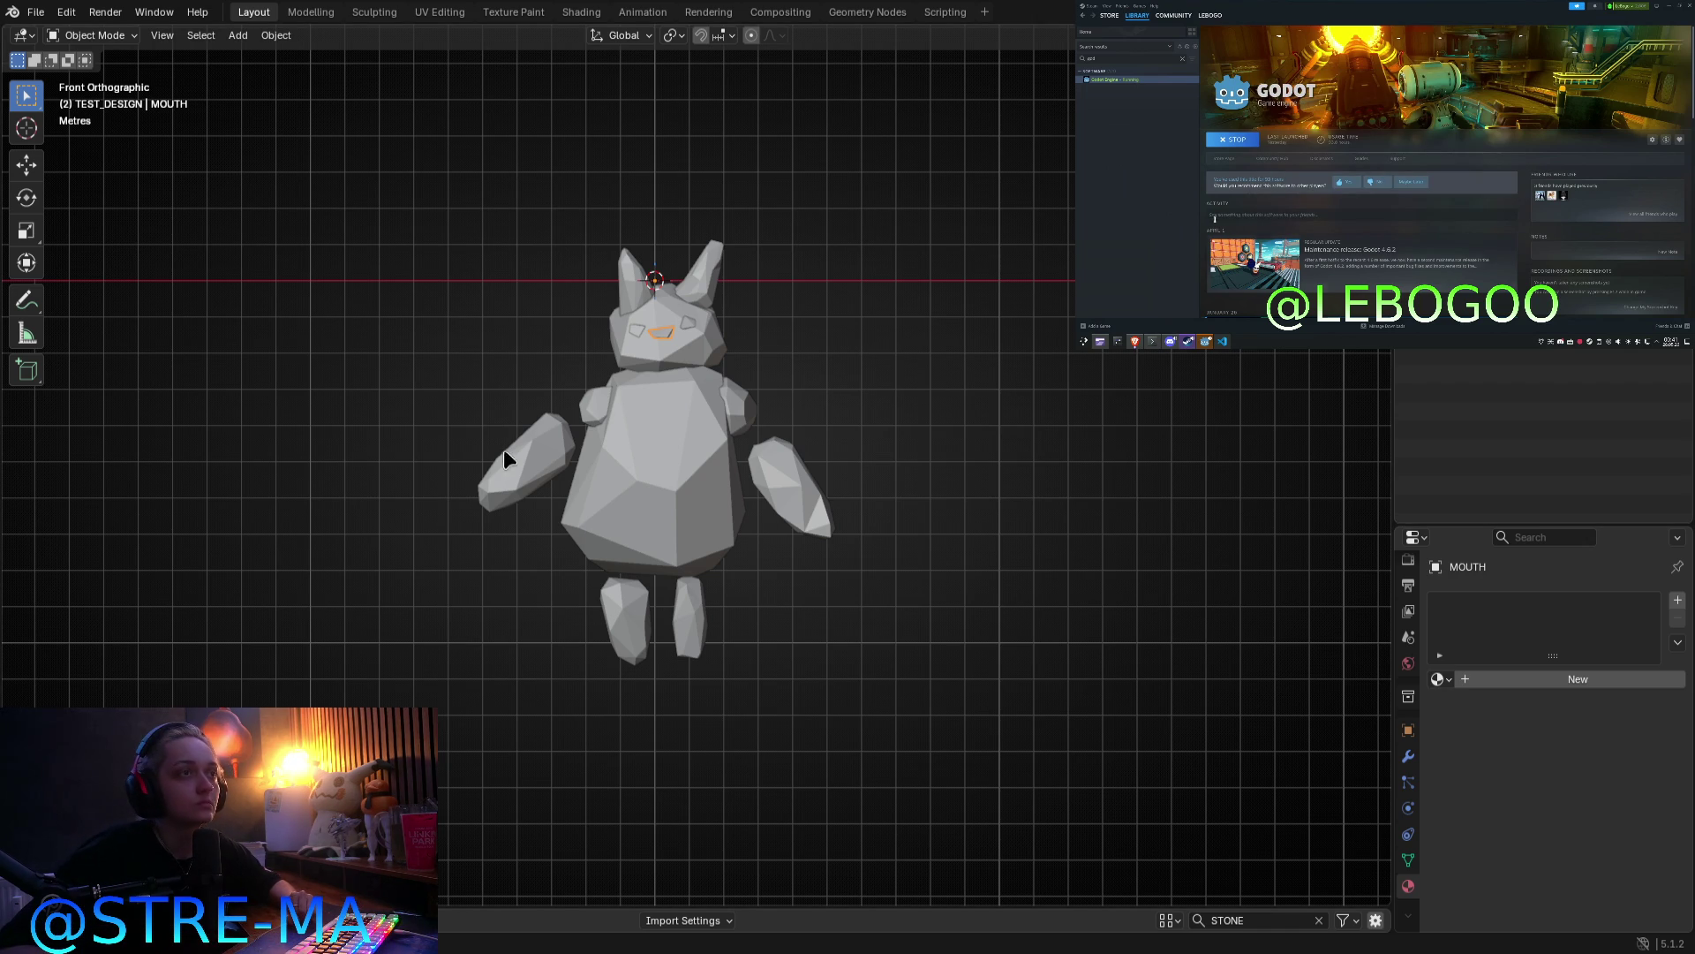
scroll(650, 367, "up", 2)
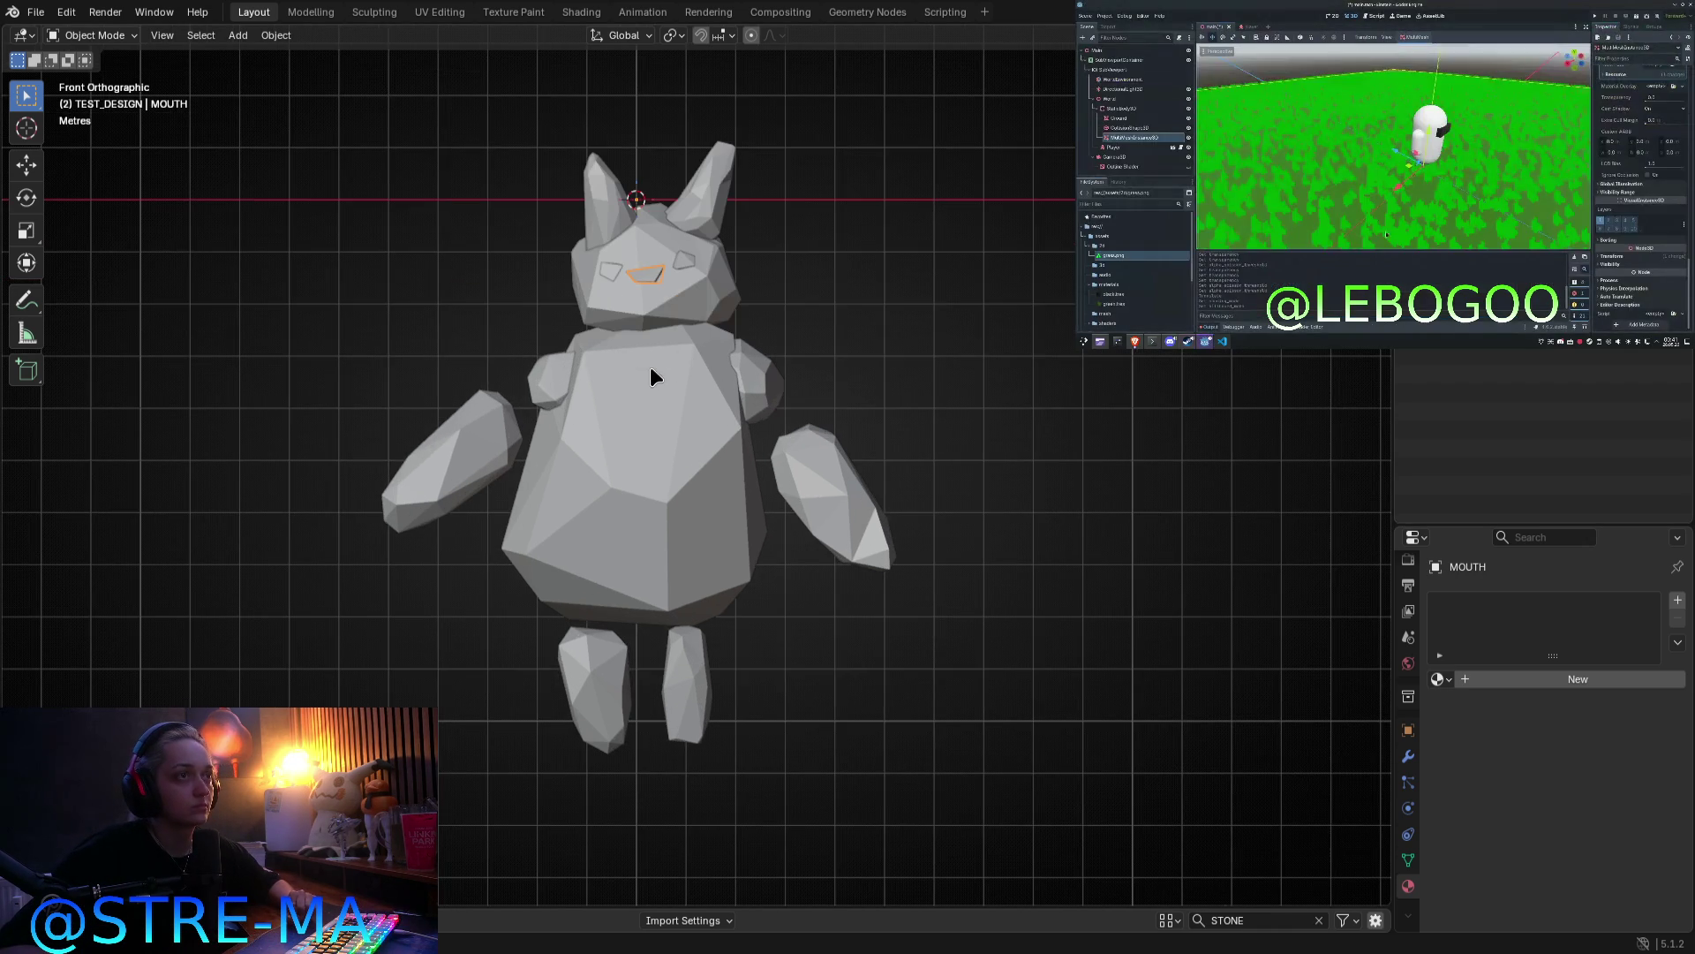
Step: Shift the body's GOLEM_MATERIAL base colour to a greyish tone
left_click(712, 447)
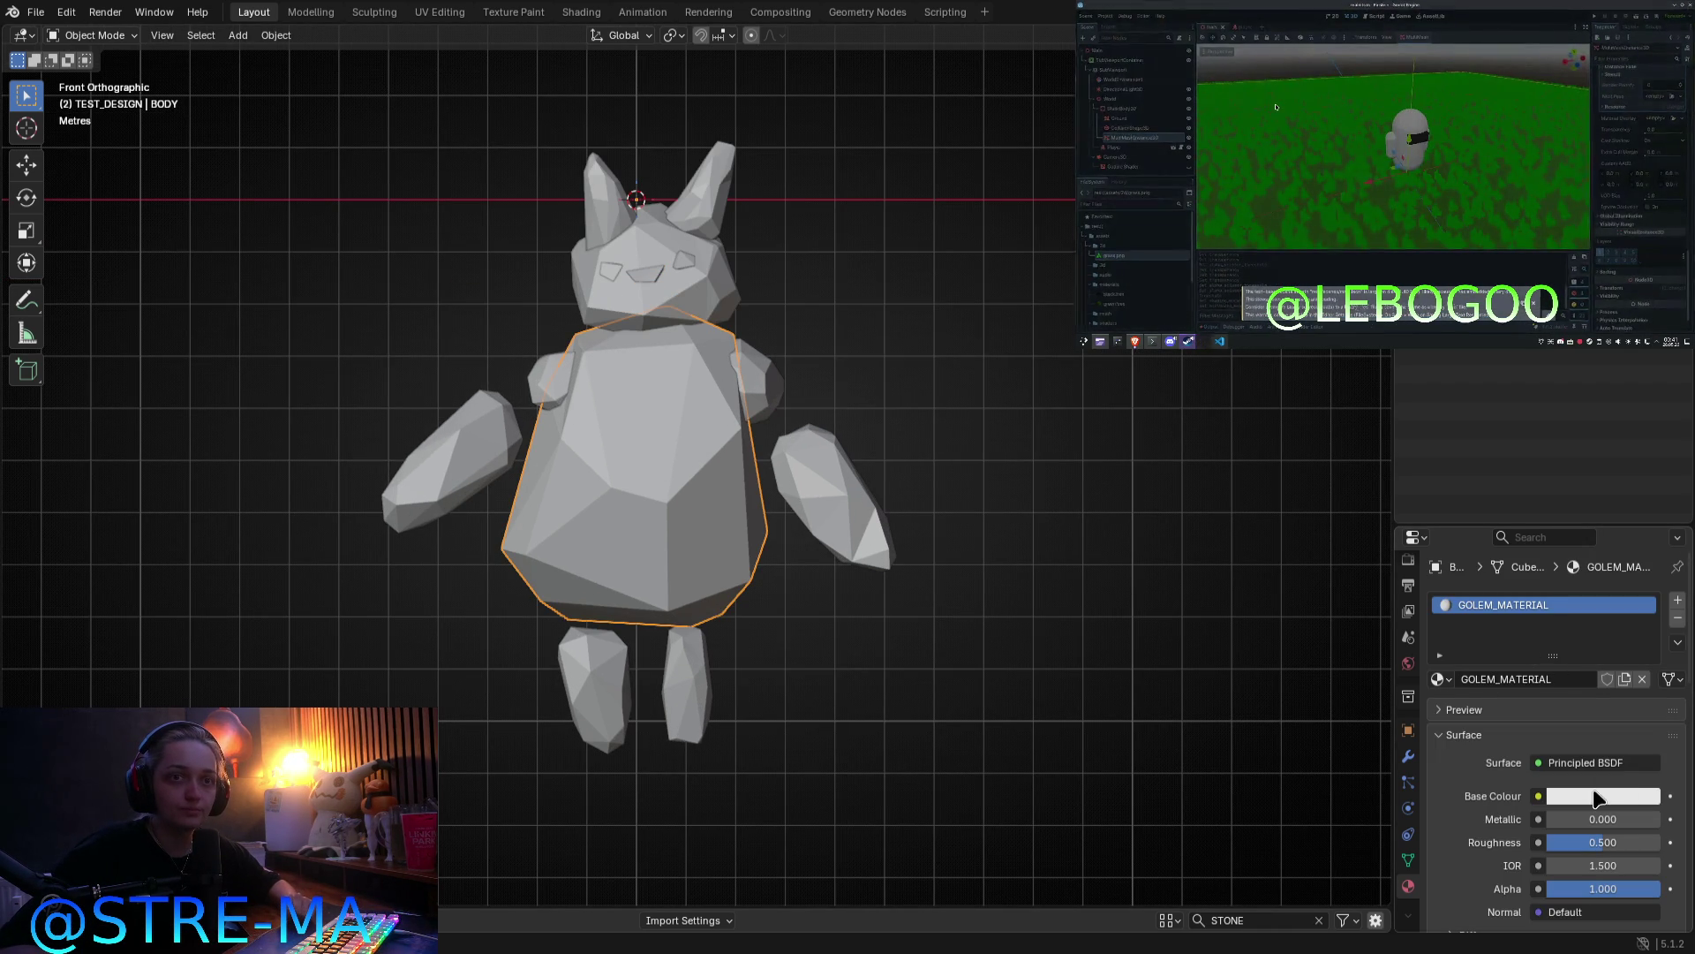
left_click(1625, 794)
left_click_drag(1594, 556, 1542, 566)
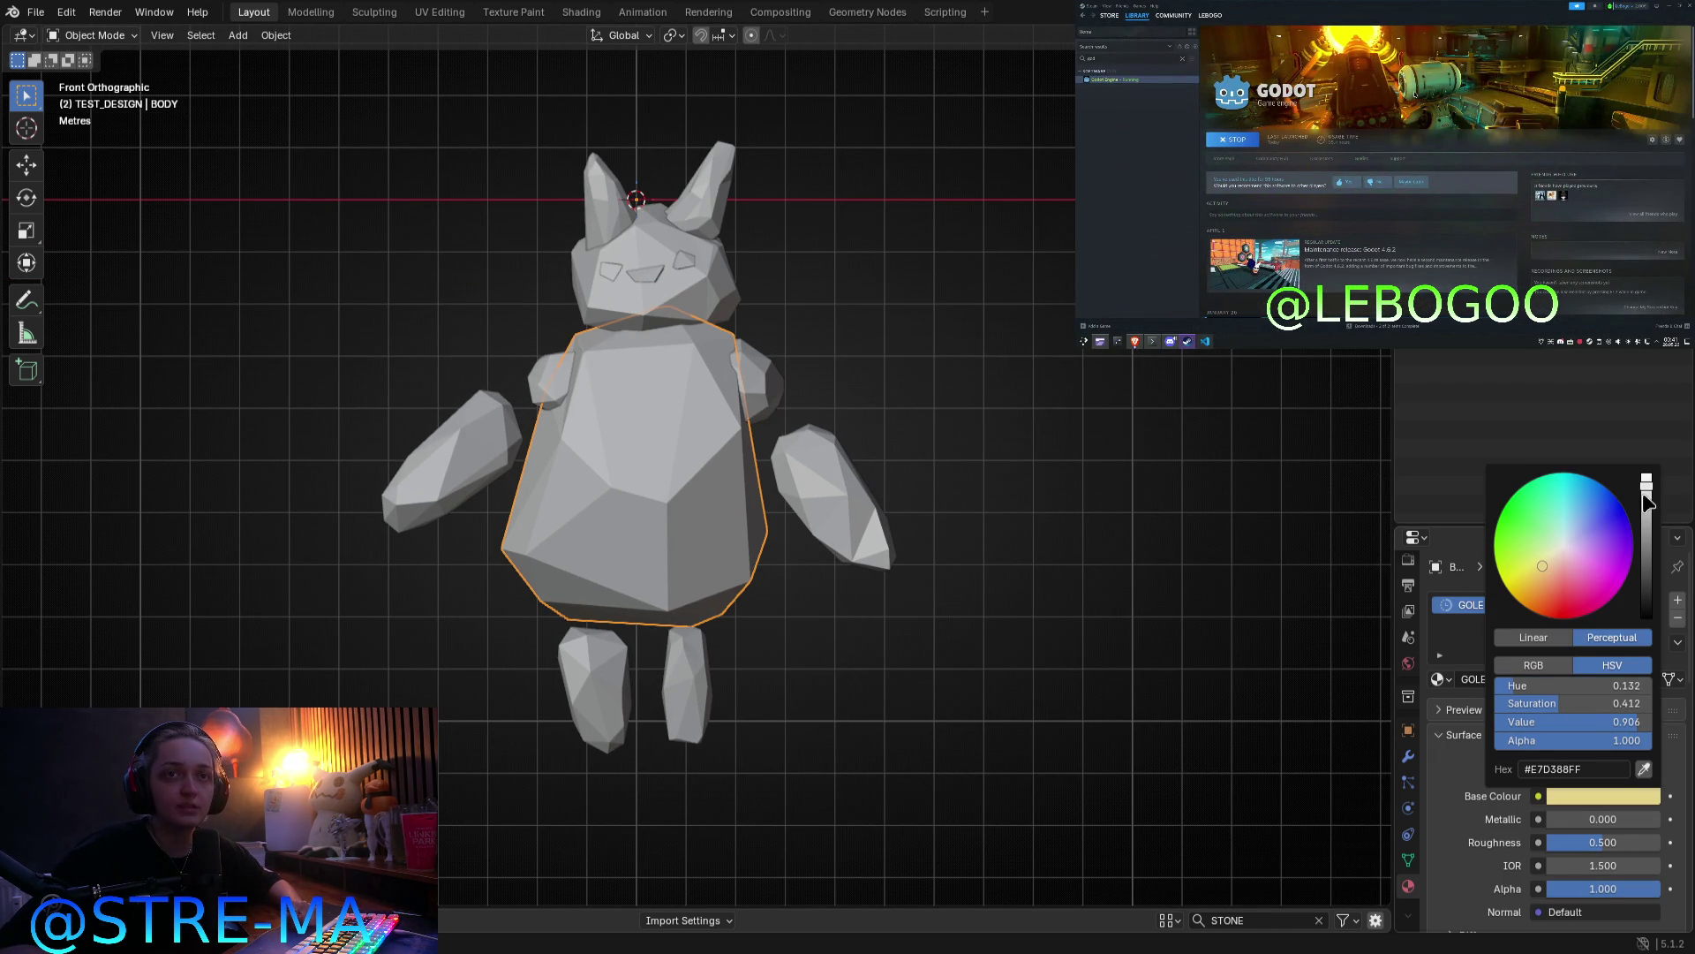
left_click_drag(1648, 511, 1647, 555)
mouse_move(1542, 566)
left_mouse_down()
mouse_move(1563, 543)
mouse_move(1646, 575)
left_mouse_up()
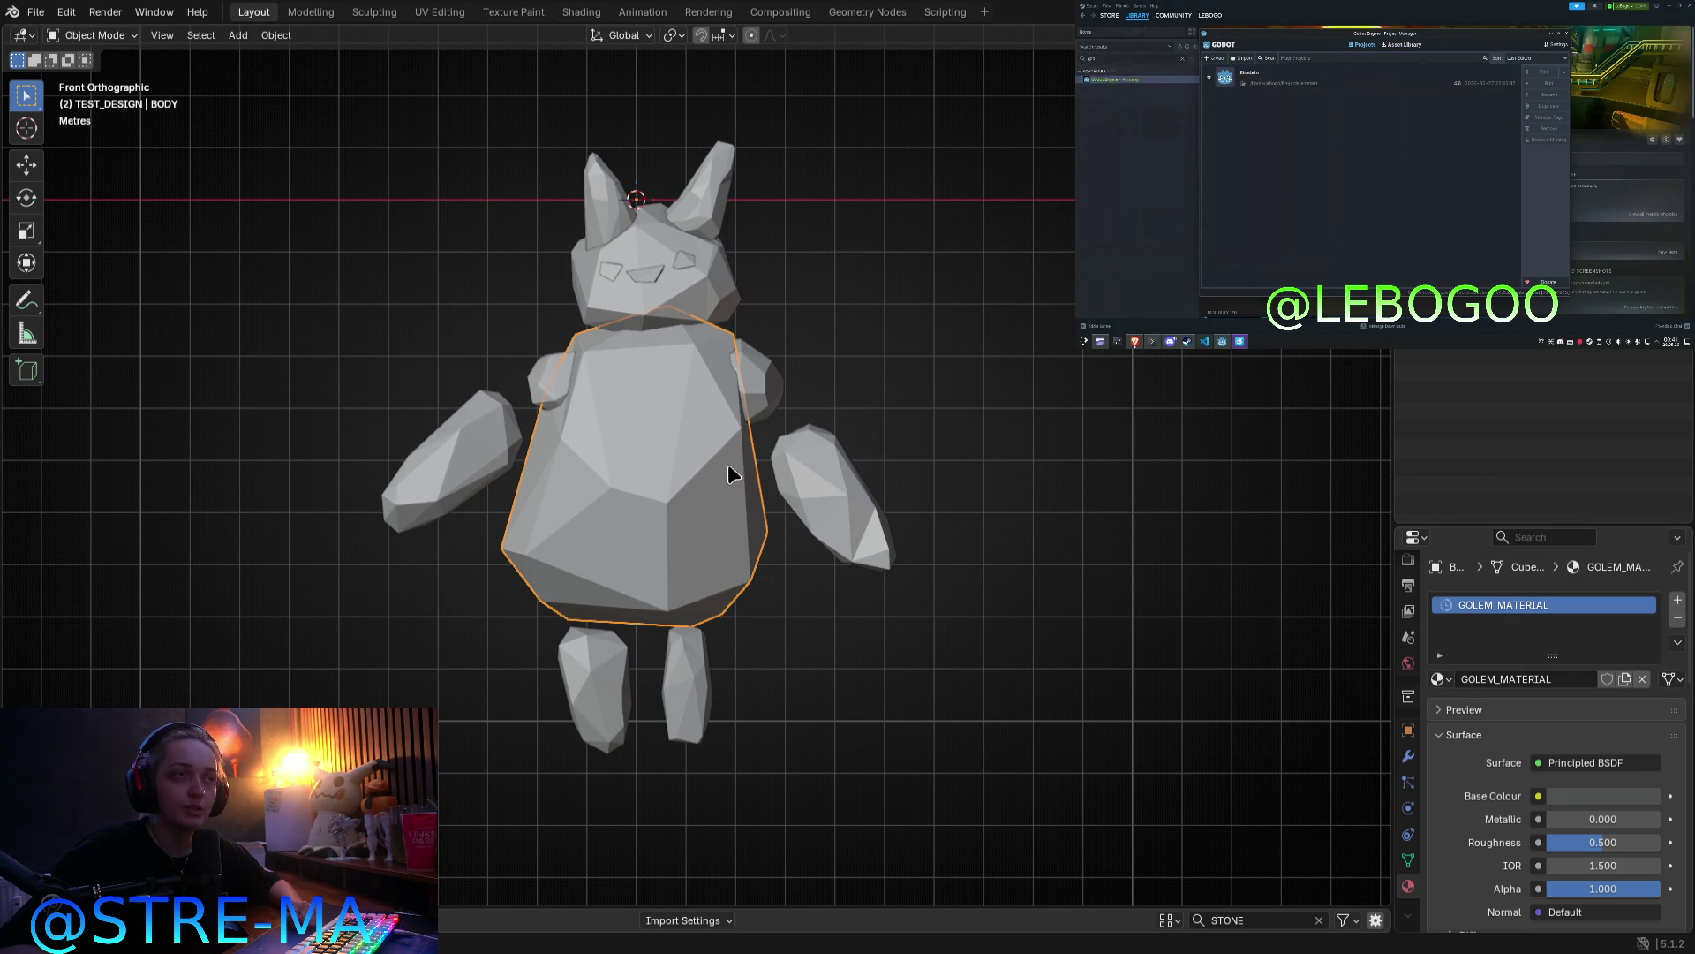
Step: Assign GOLEM_MATERIAL to the left shoulder and left arm, and EMISSION to the left leg
left_click(561, 385)
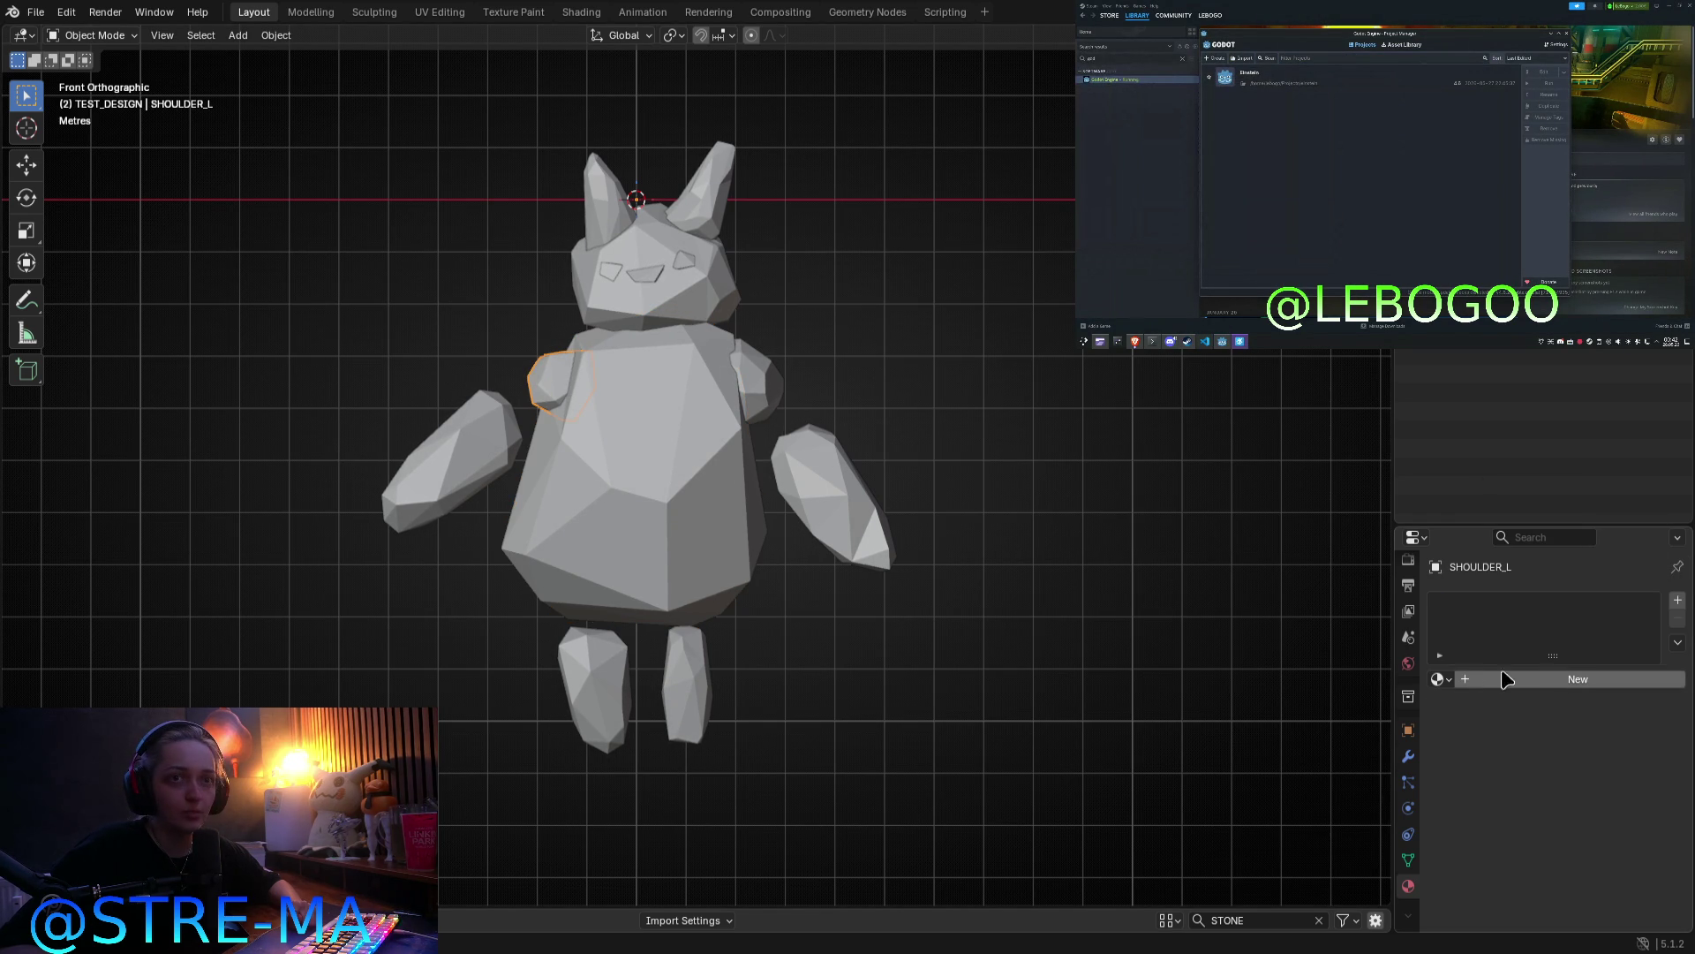
left_click(1440, 680)
left_click(1421, 717)
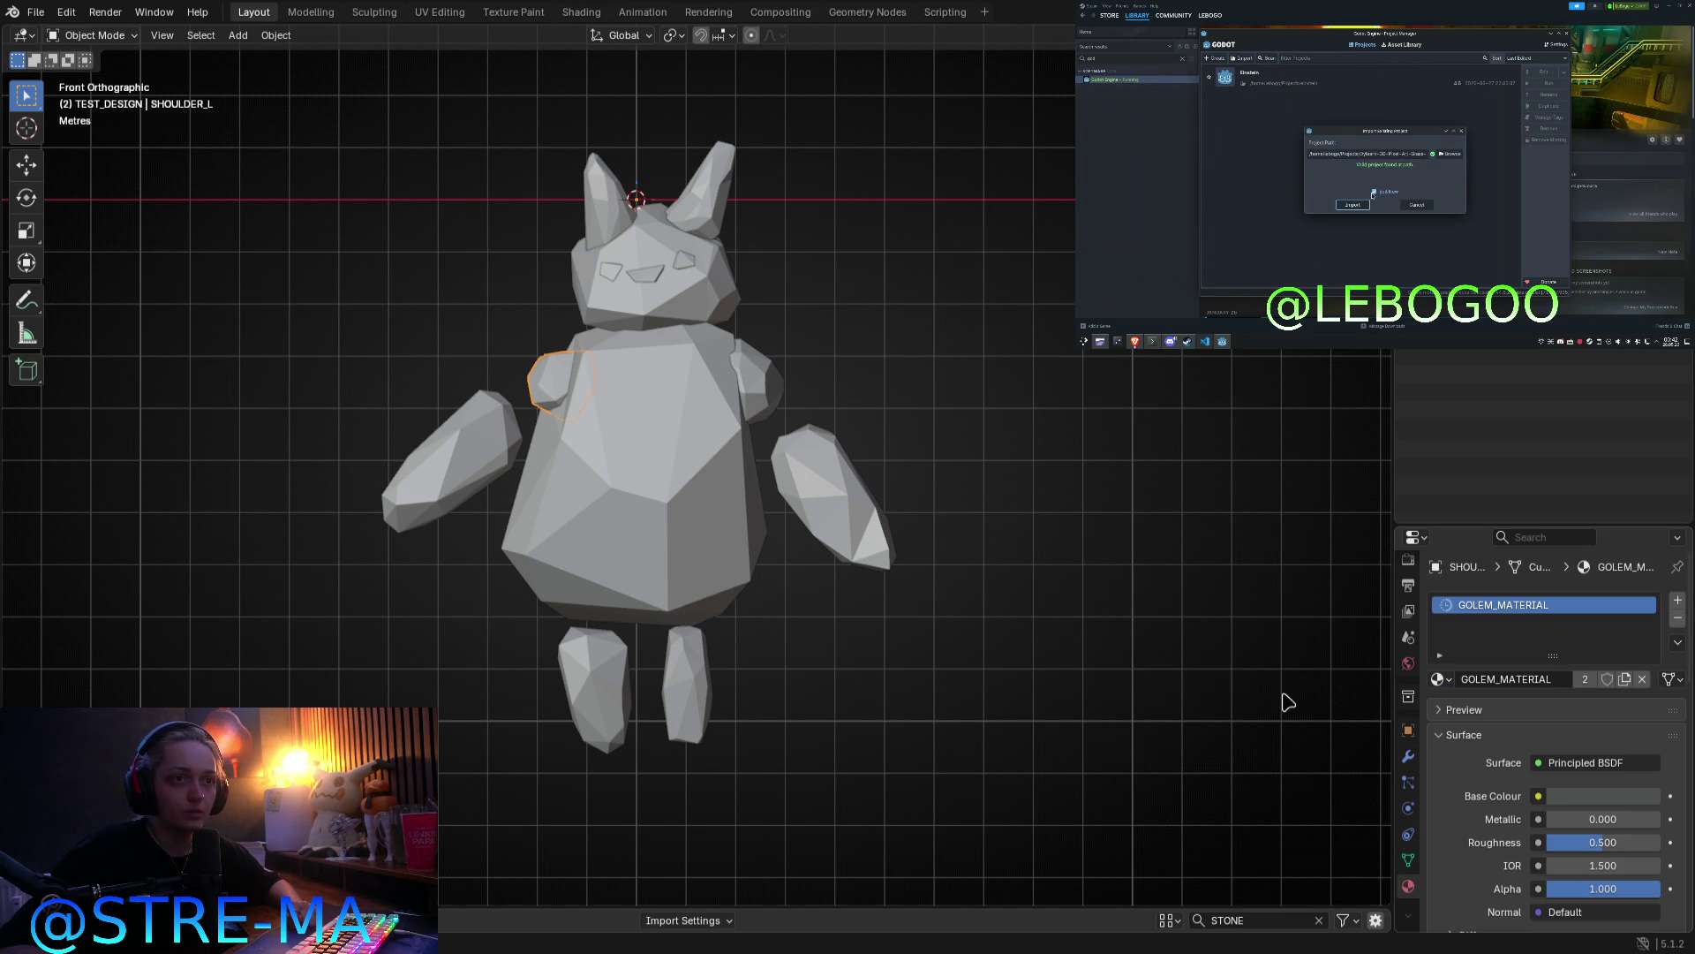
left_click(476, 502)
left_click(1440, 679)
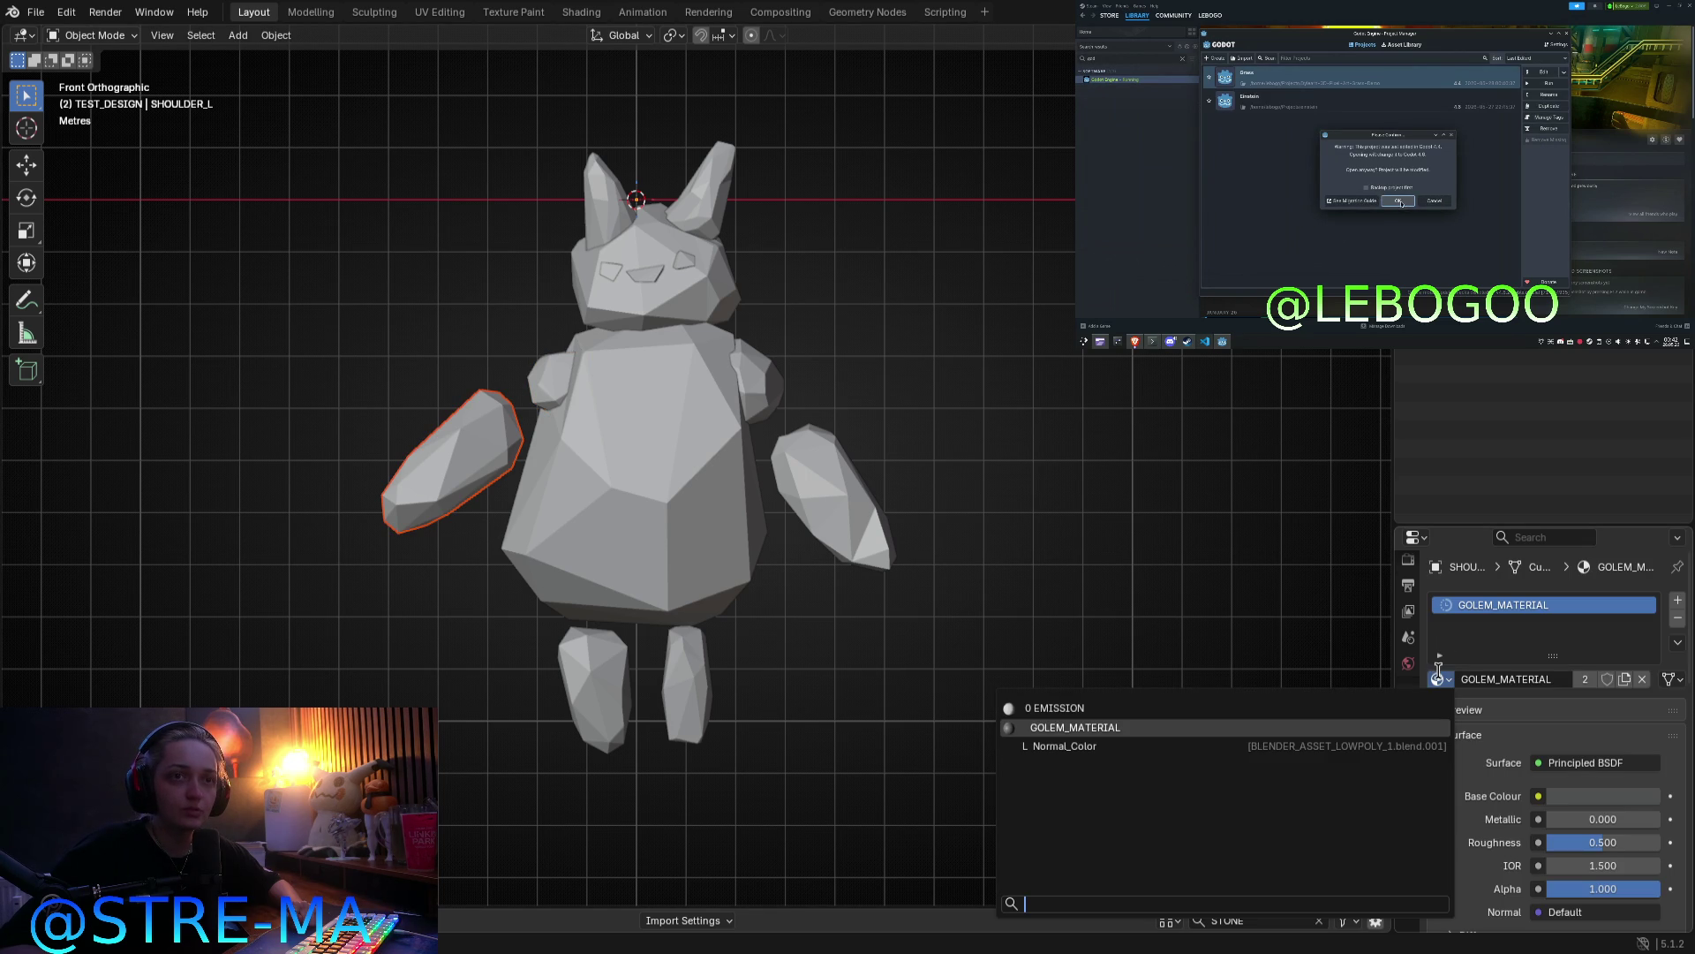
left_click(1363, 727)
left_click(614, 671)
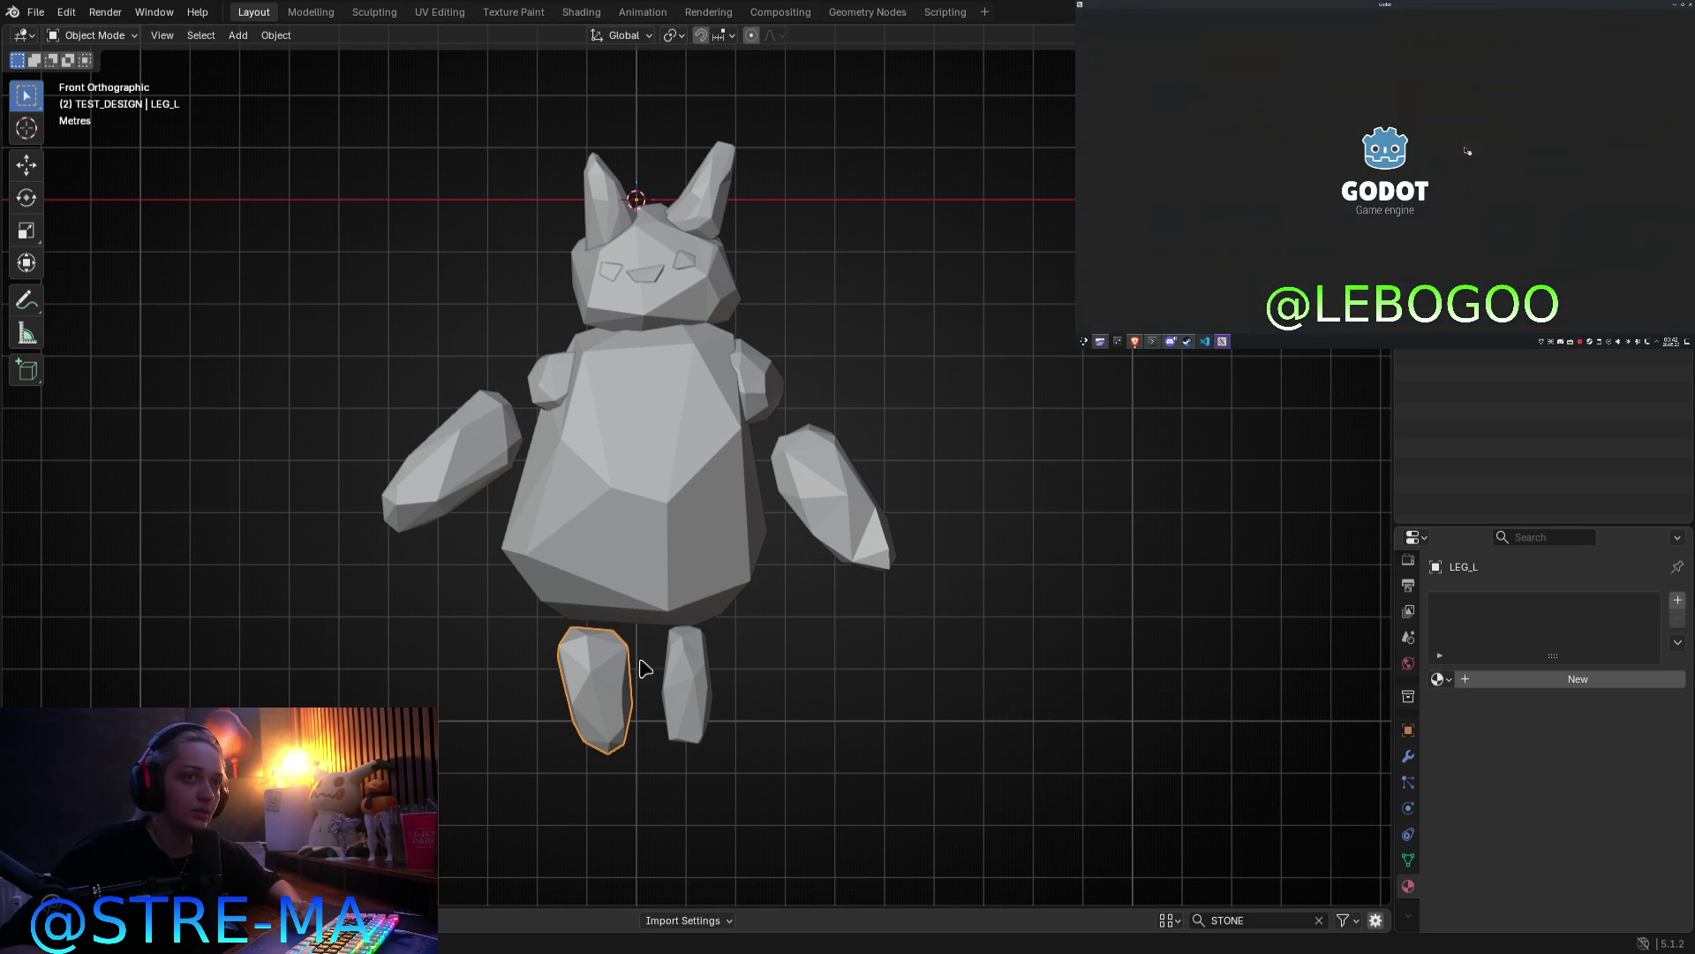
left_click(1439, 678)
left_click(1382, 720)
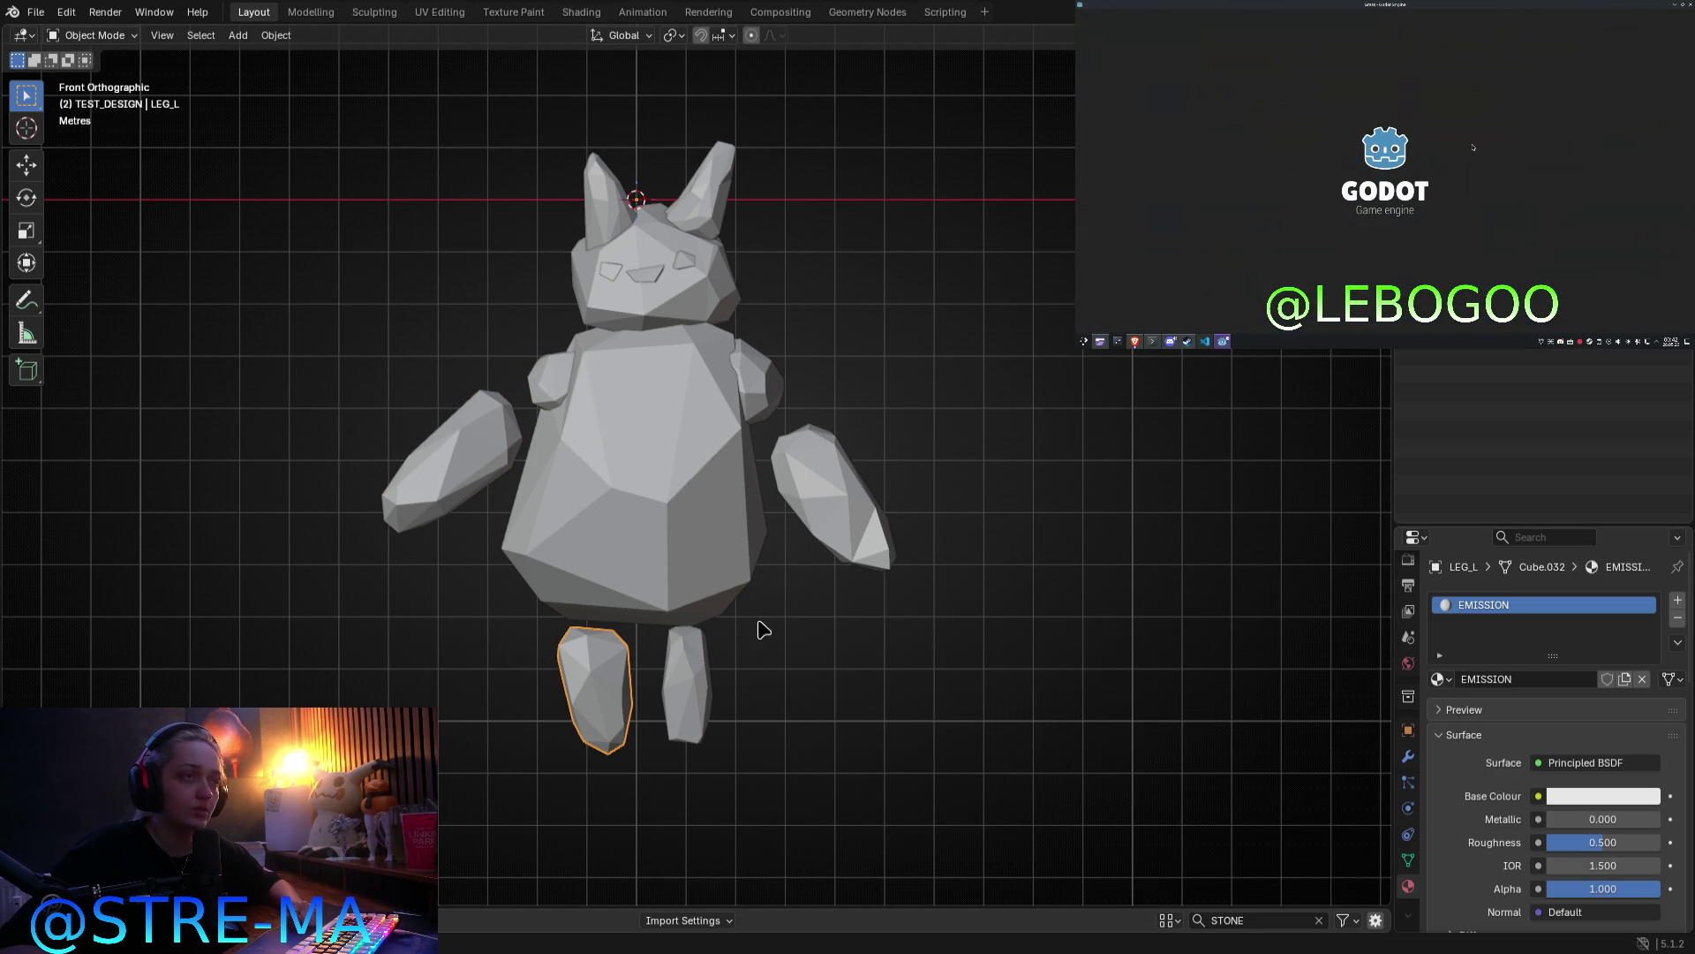
Step: Assign GOLEM_MATERIAL to the right leg, right arm and right shoulder
left_click(691, 658)
left_click(1440, 678)
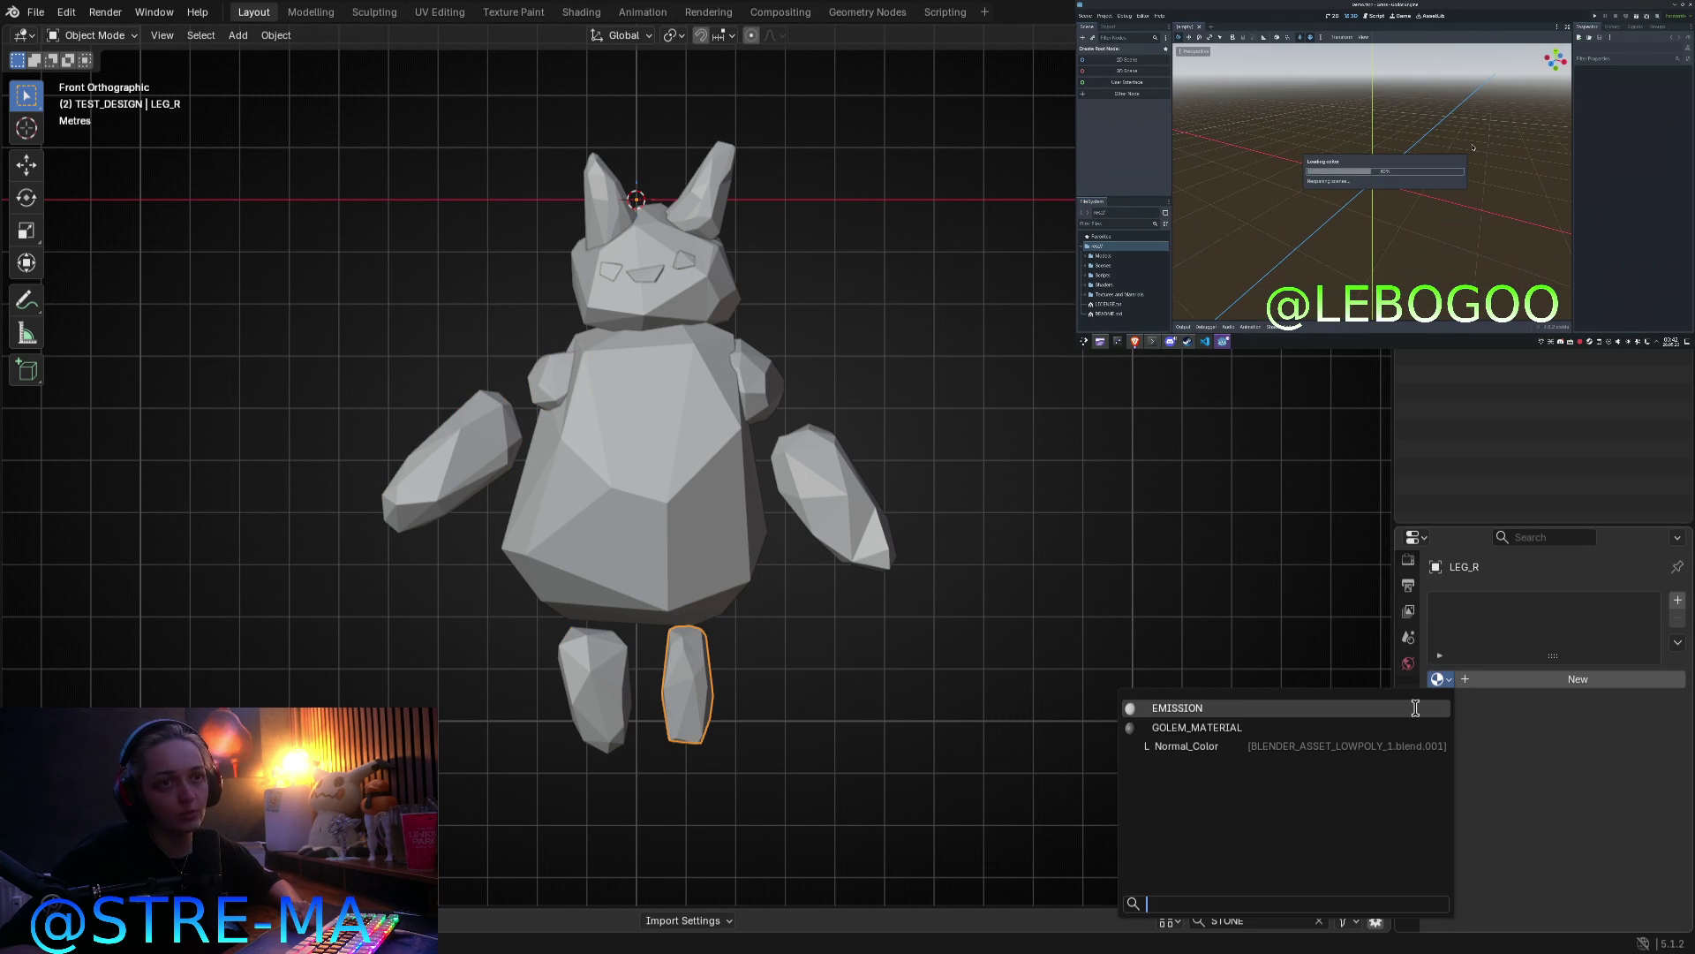
left_click(1379, 727)
left_click(847, 499)
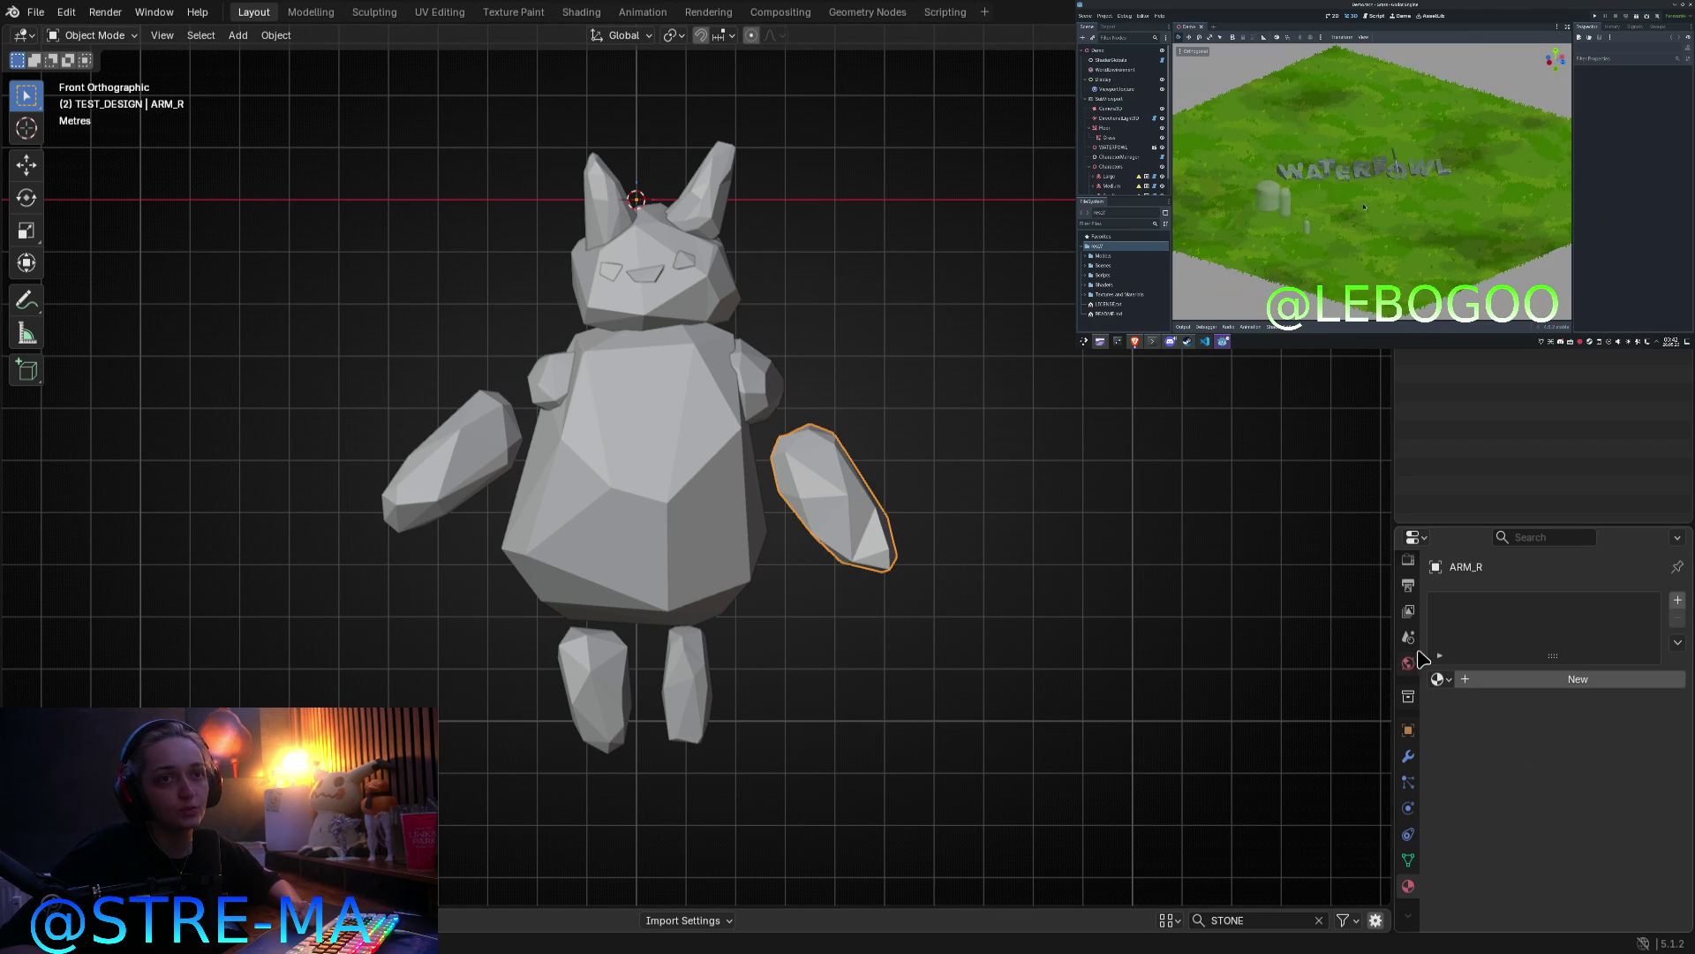
left_click(1451, 680)
left_click(1197, 727)
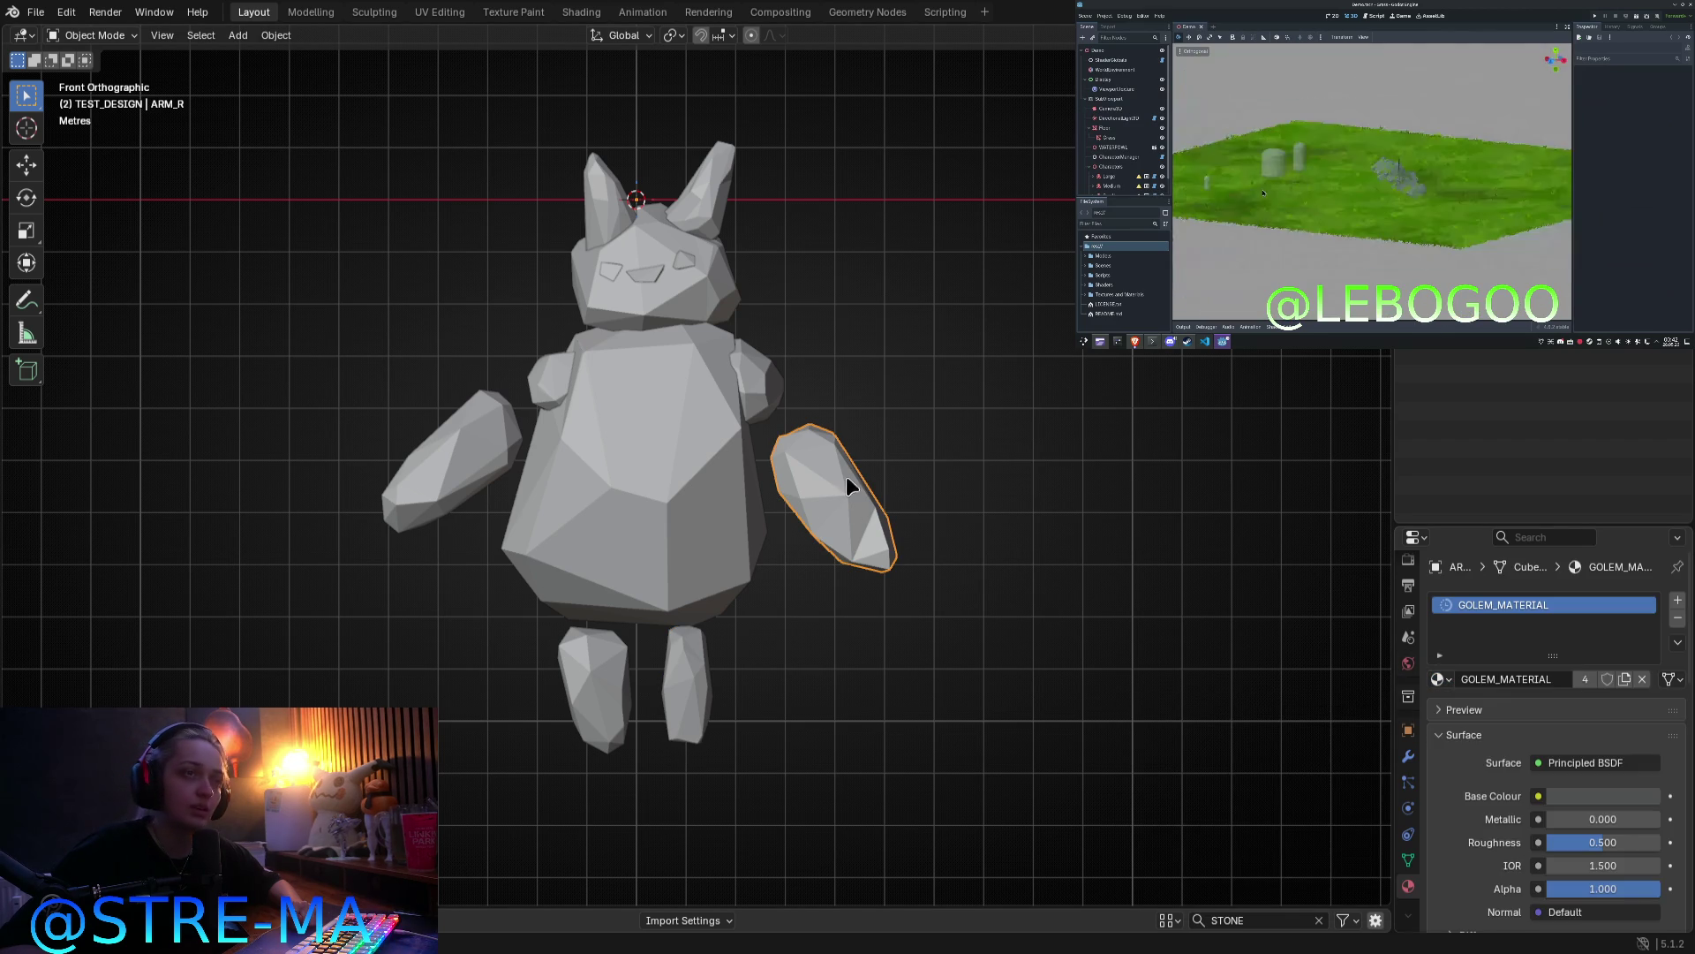
left_click(755, 388)
left_click(1439, 678)
left_click(1198, 727)
Step: Assign GOLEM_MATERIAL to the head, left arm and left leg, replacing the leg's EMISSION
left_click(574, 376)
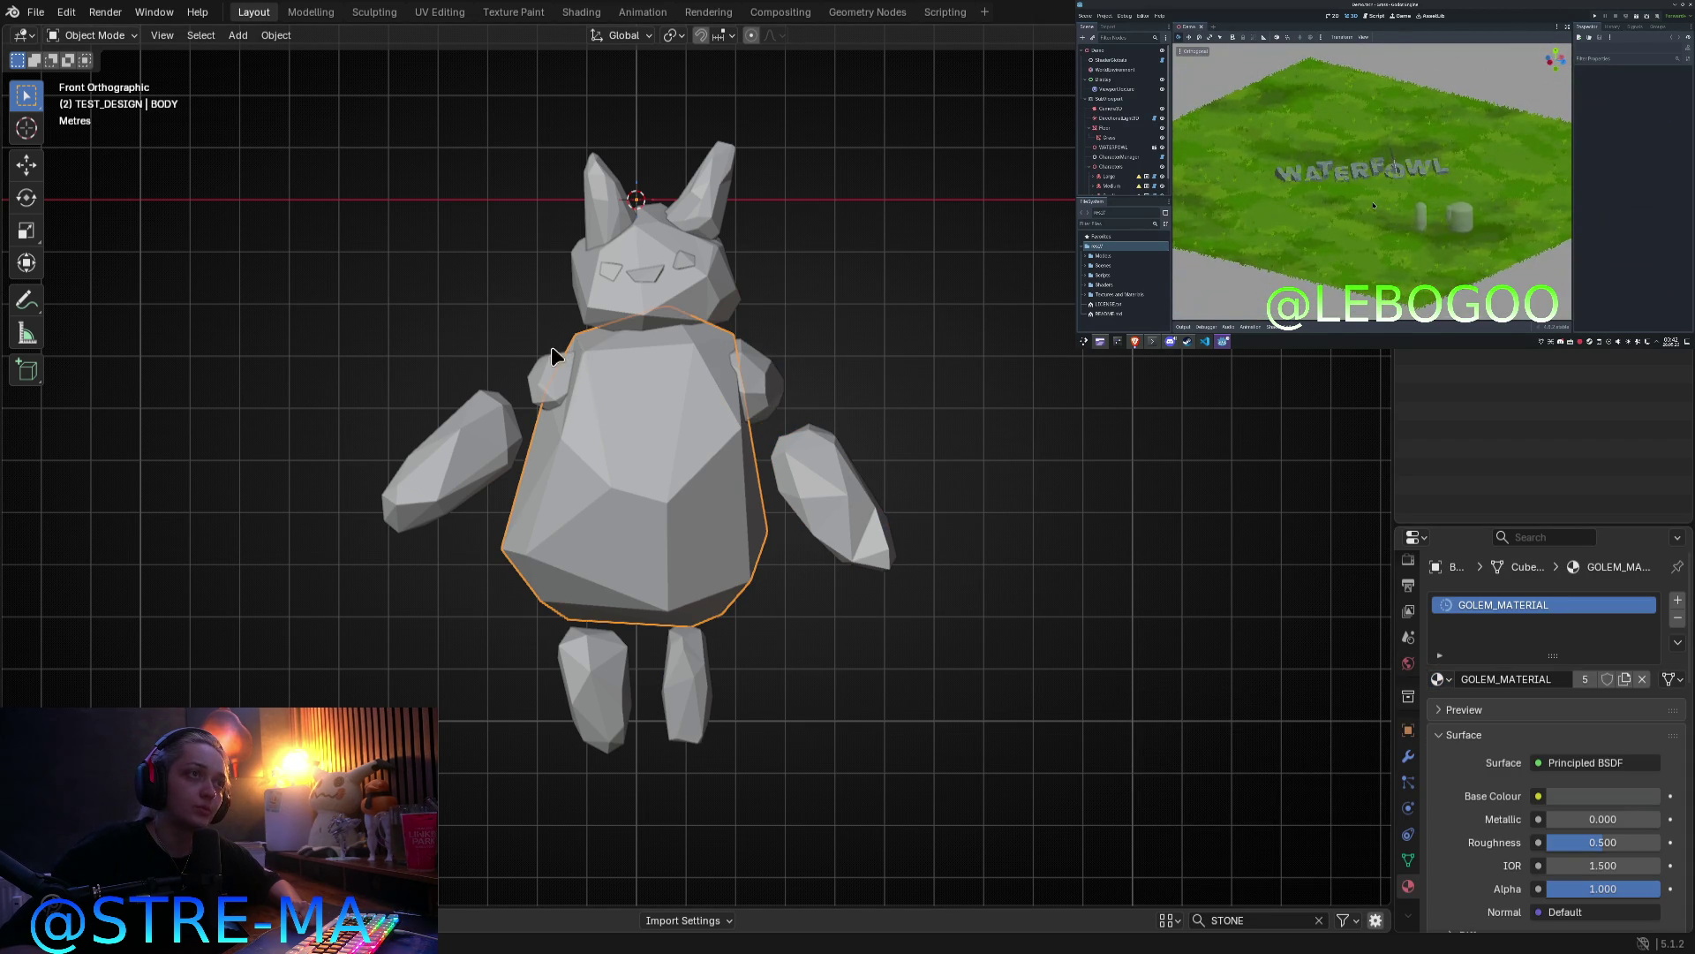
left_click(581, 309)
left_click(1439, 678)
left_click(1197, 727)
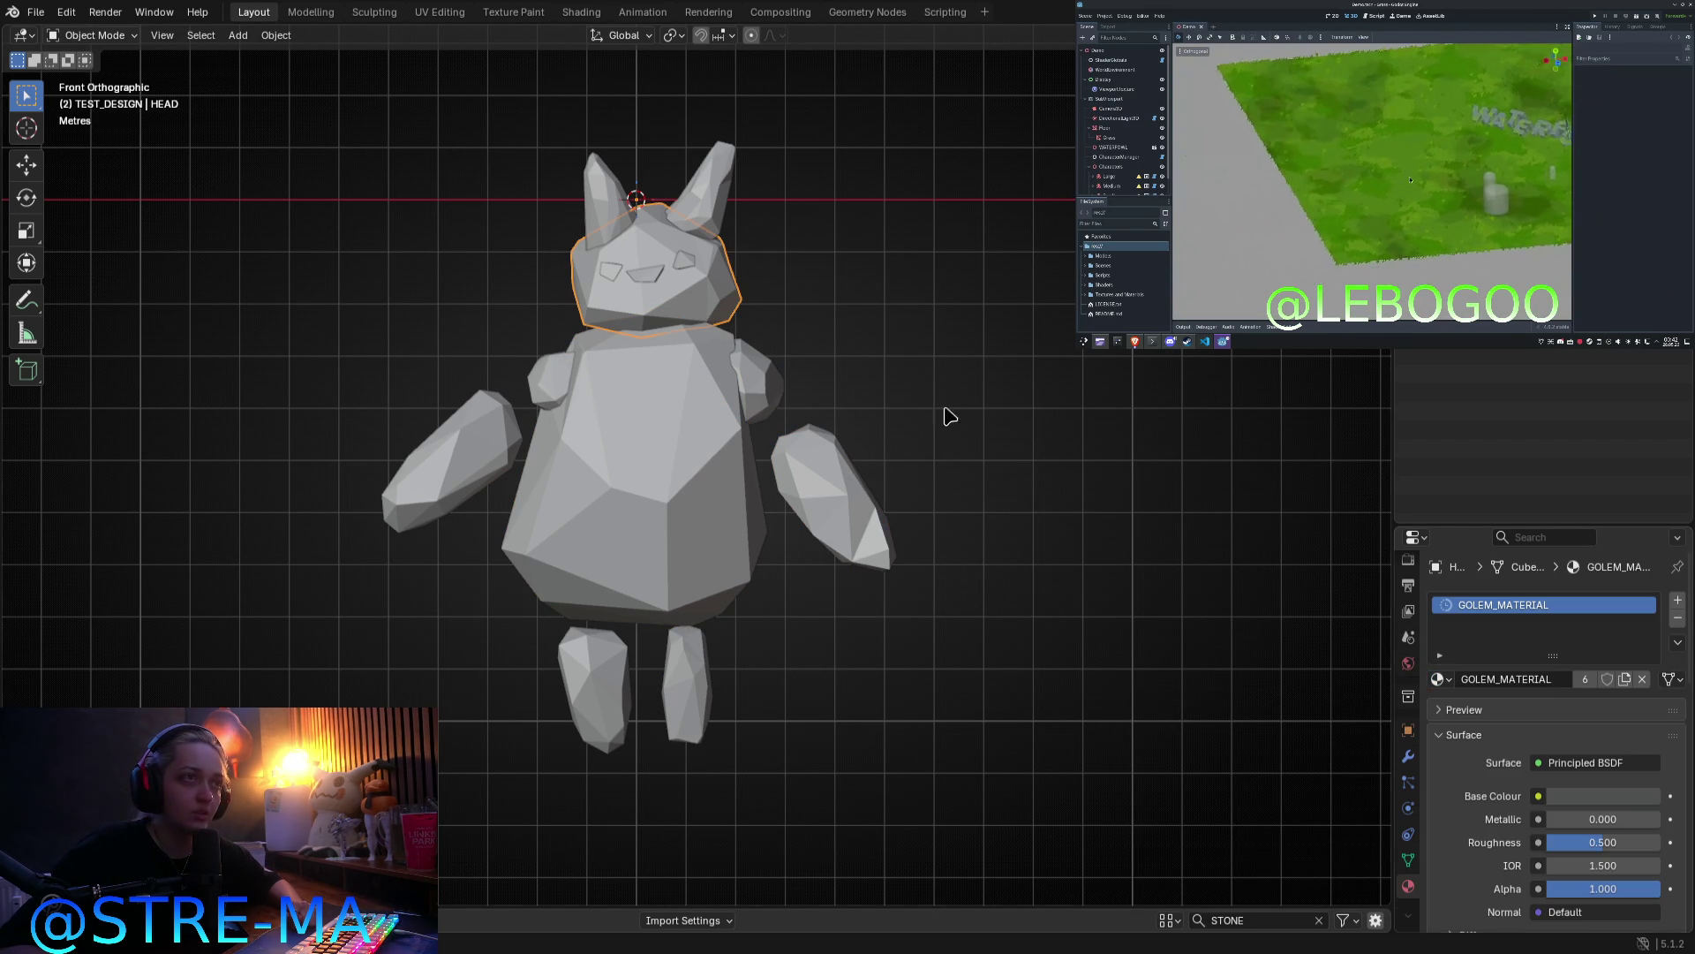
left_click(707, 192)
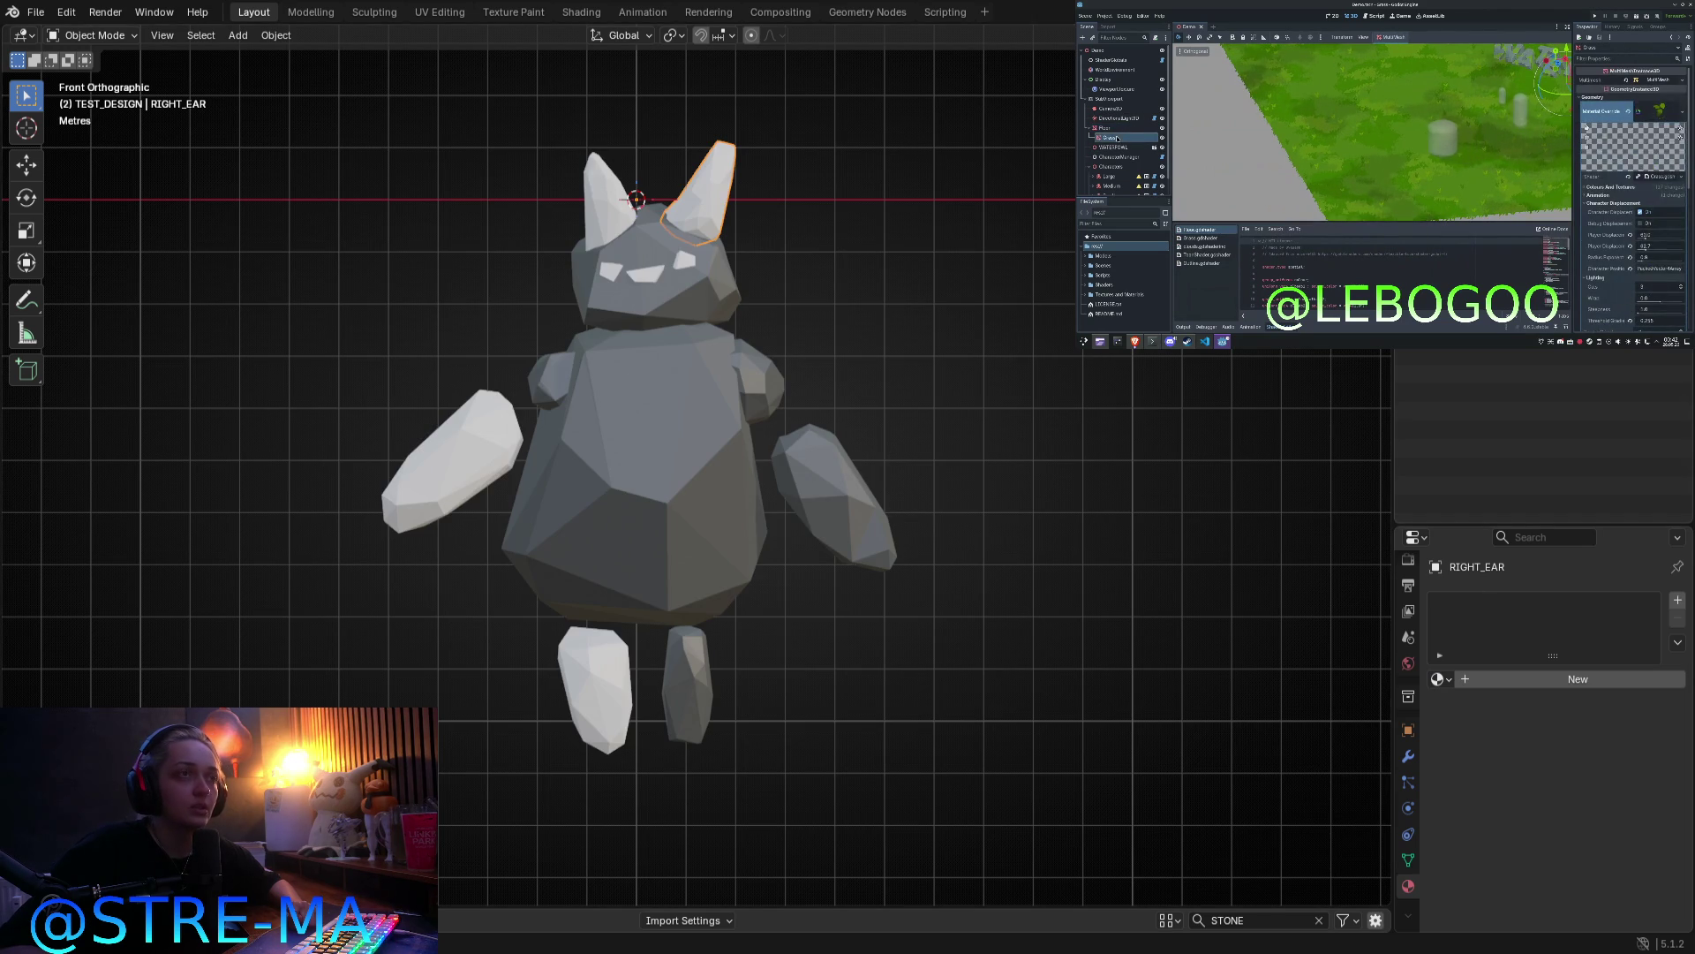
left_click(446, 455)
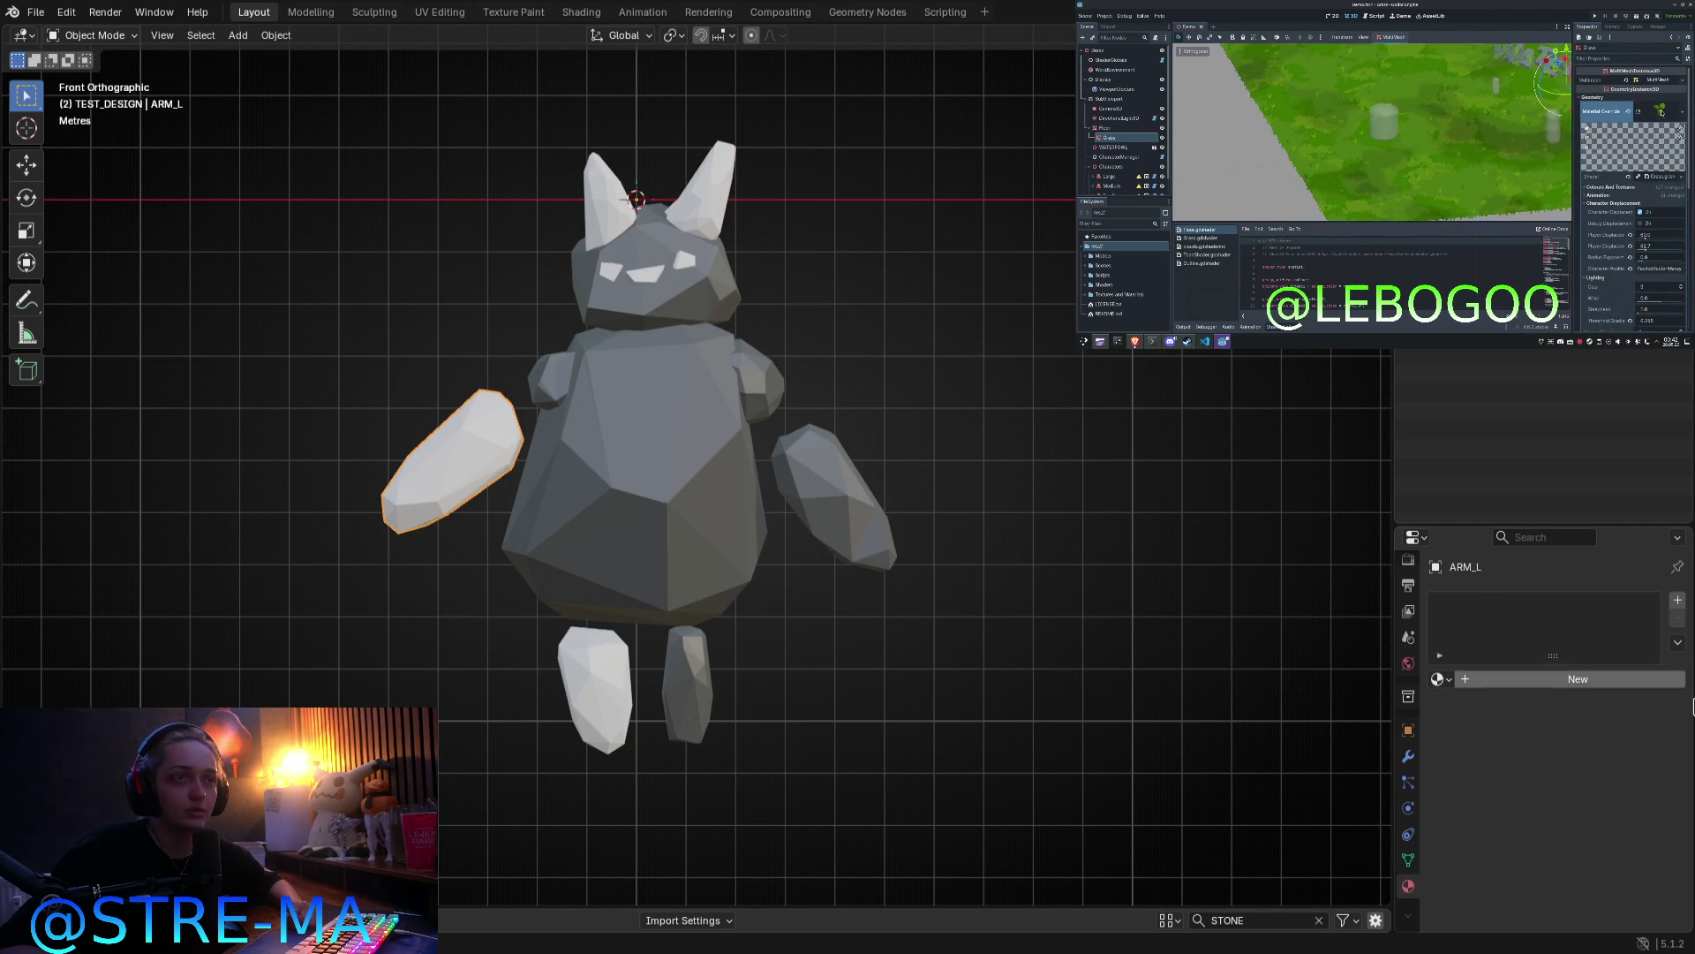
left_click(1438, 678)
left_click(1197, 726)
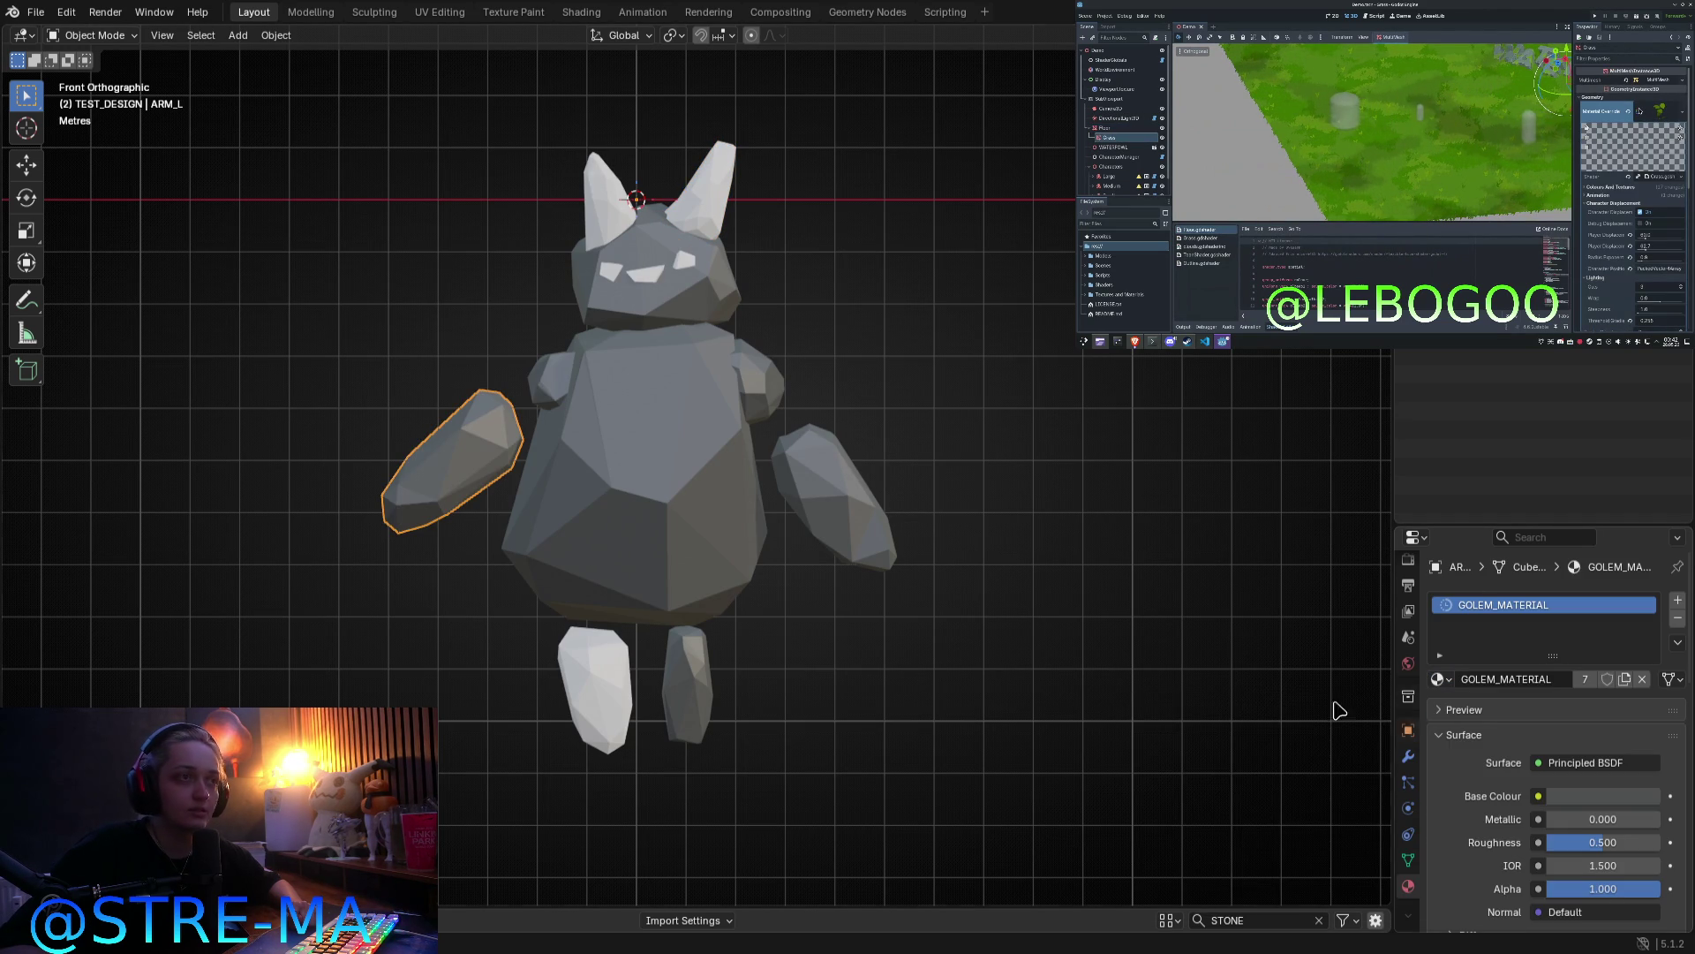
left_click(565, 664)
left_click(1437, 678)
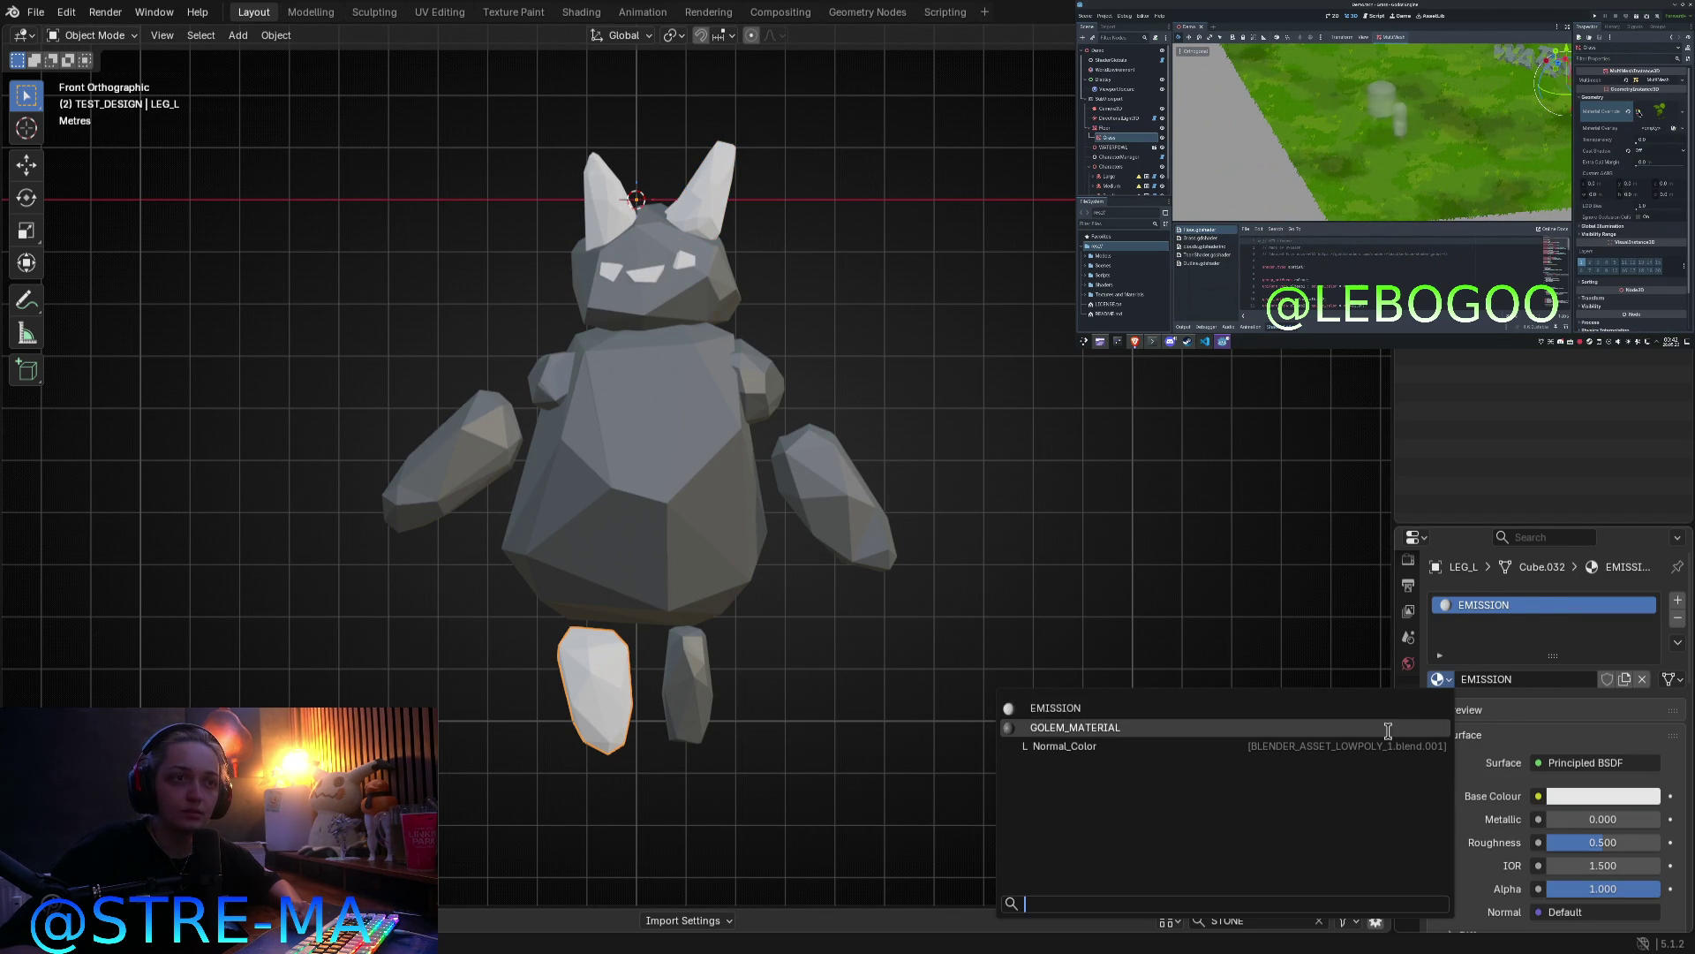
left_click(1183, 727)
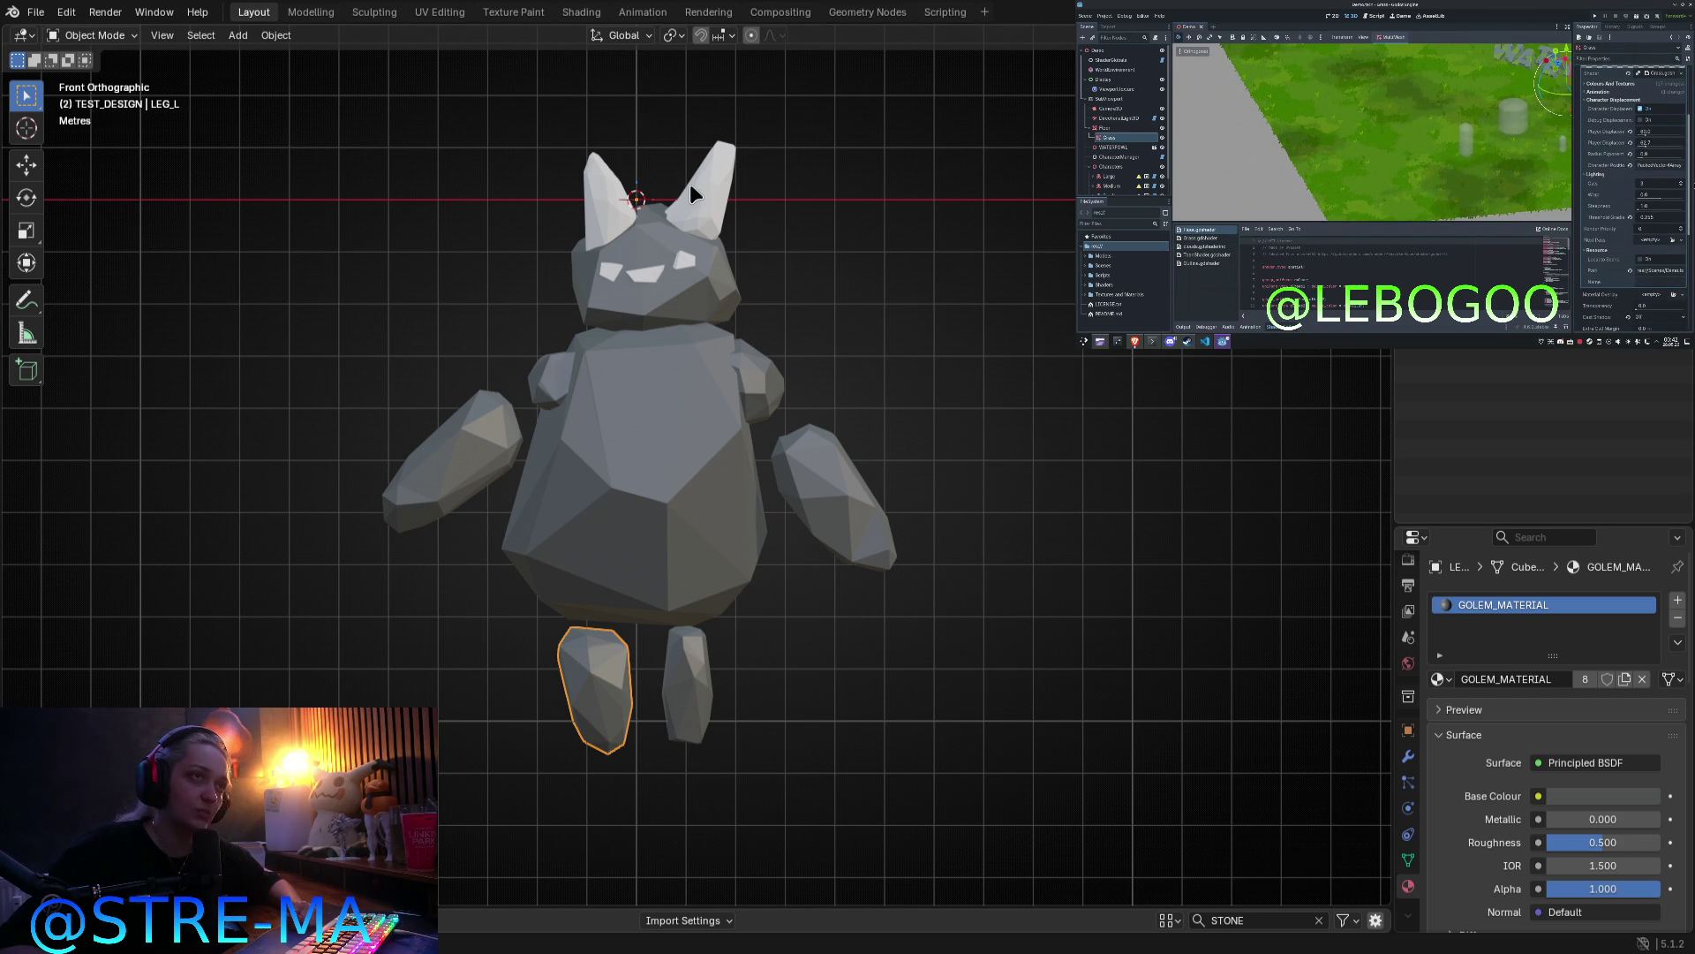
Step: Check both ears and the body, then browse existing materials for RIGHT_EAR
left_click(690, 184)
left_click(584, 222)
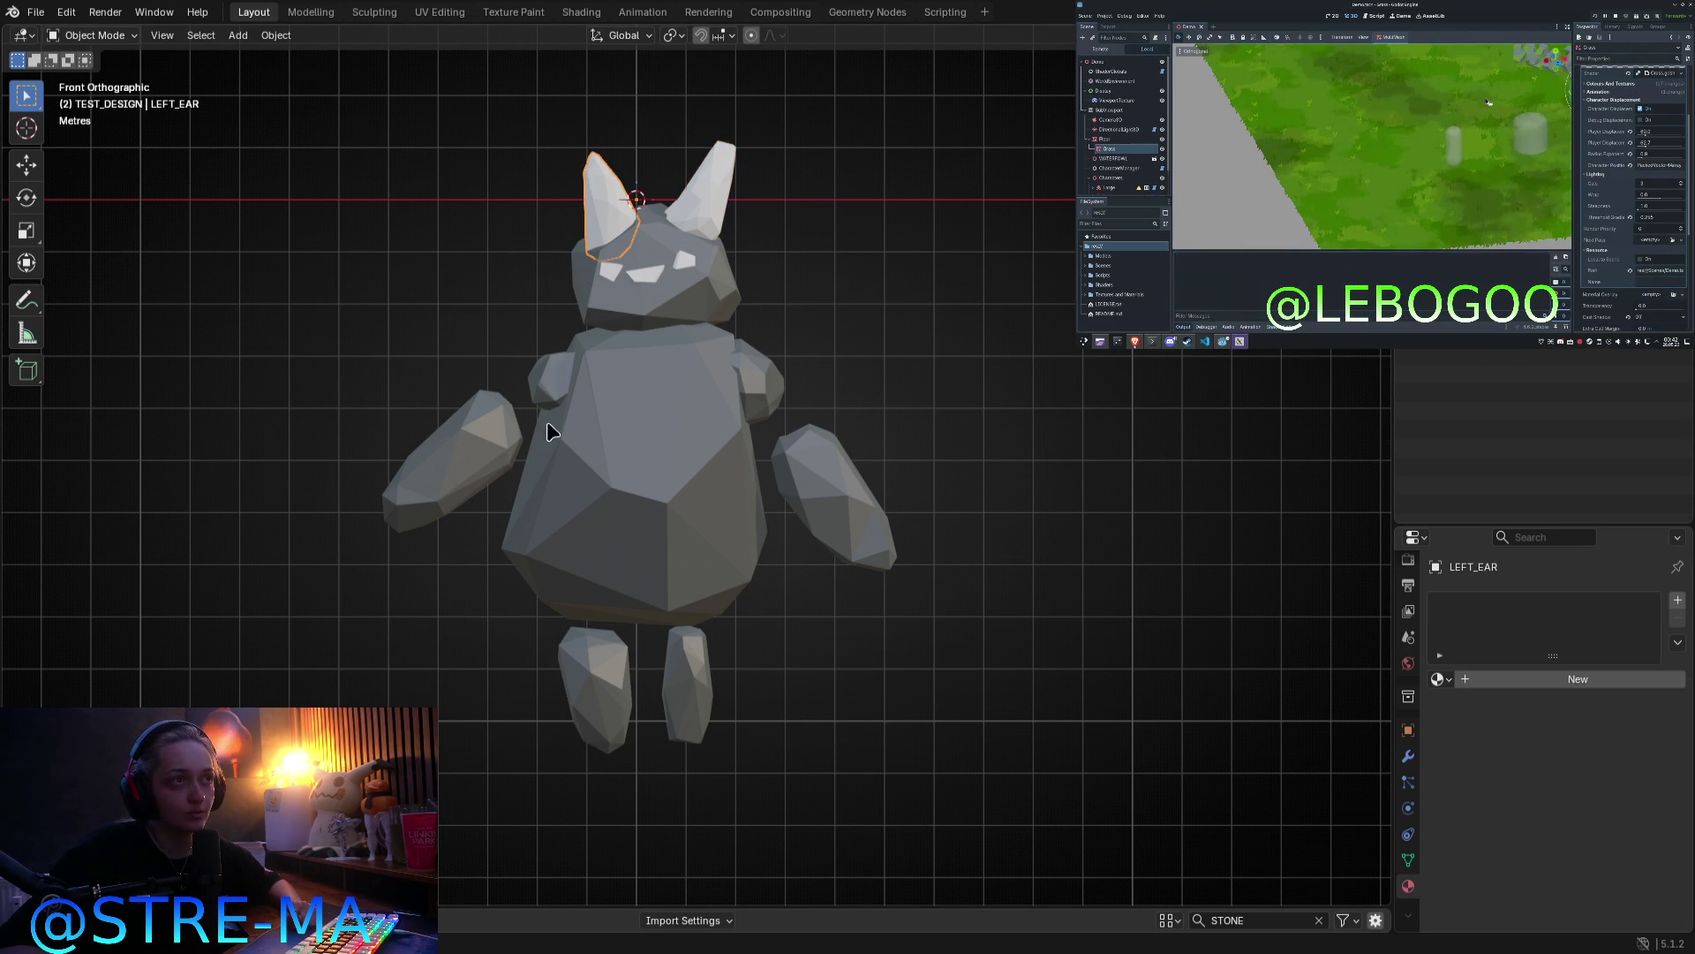
left_click(749, 529)
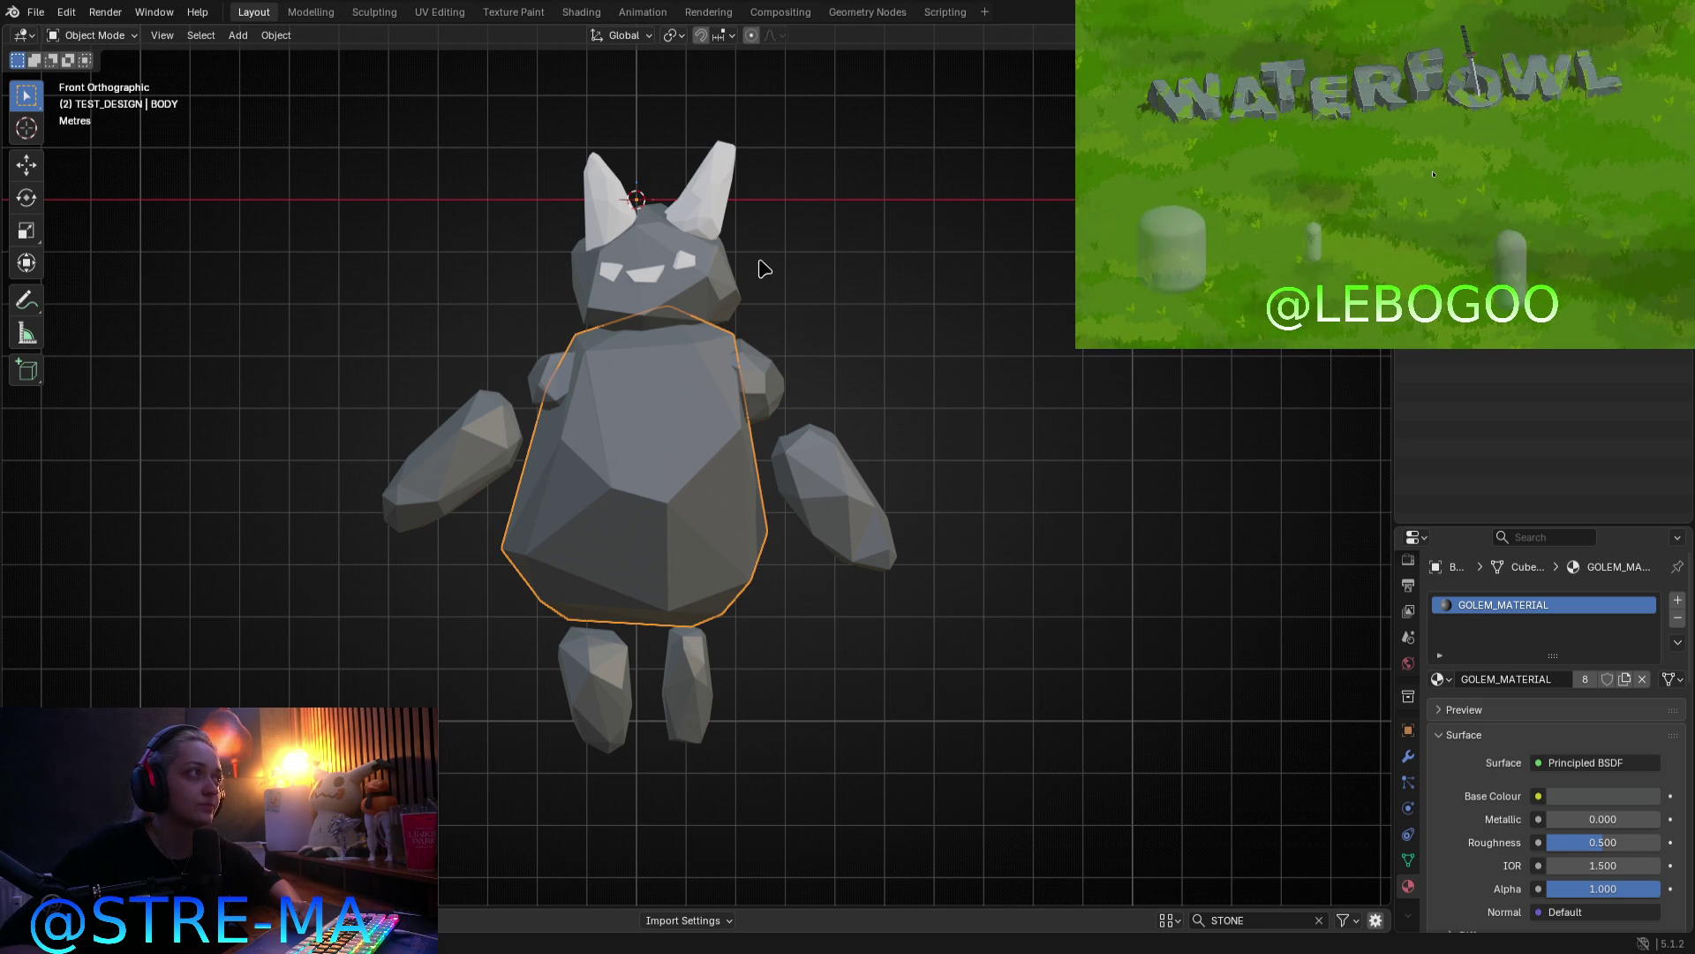
left_click(697, 199)
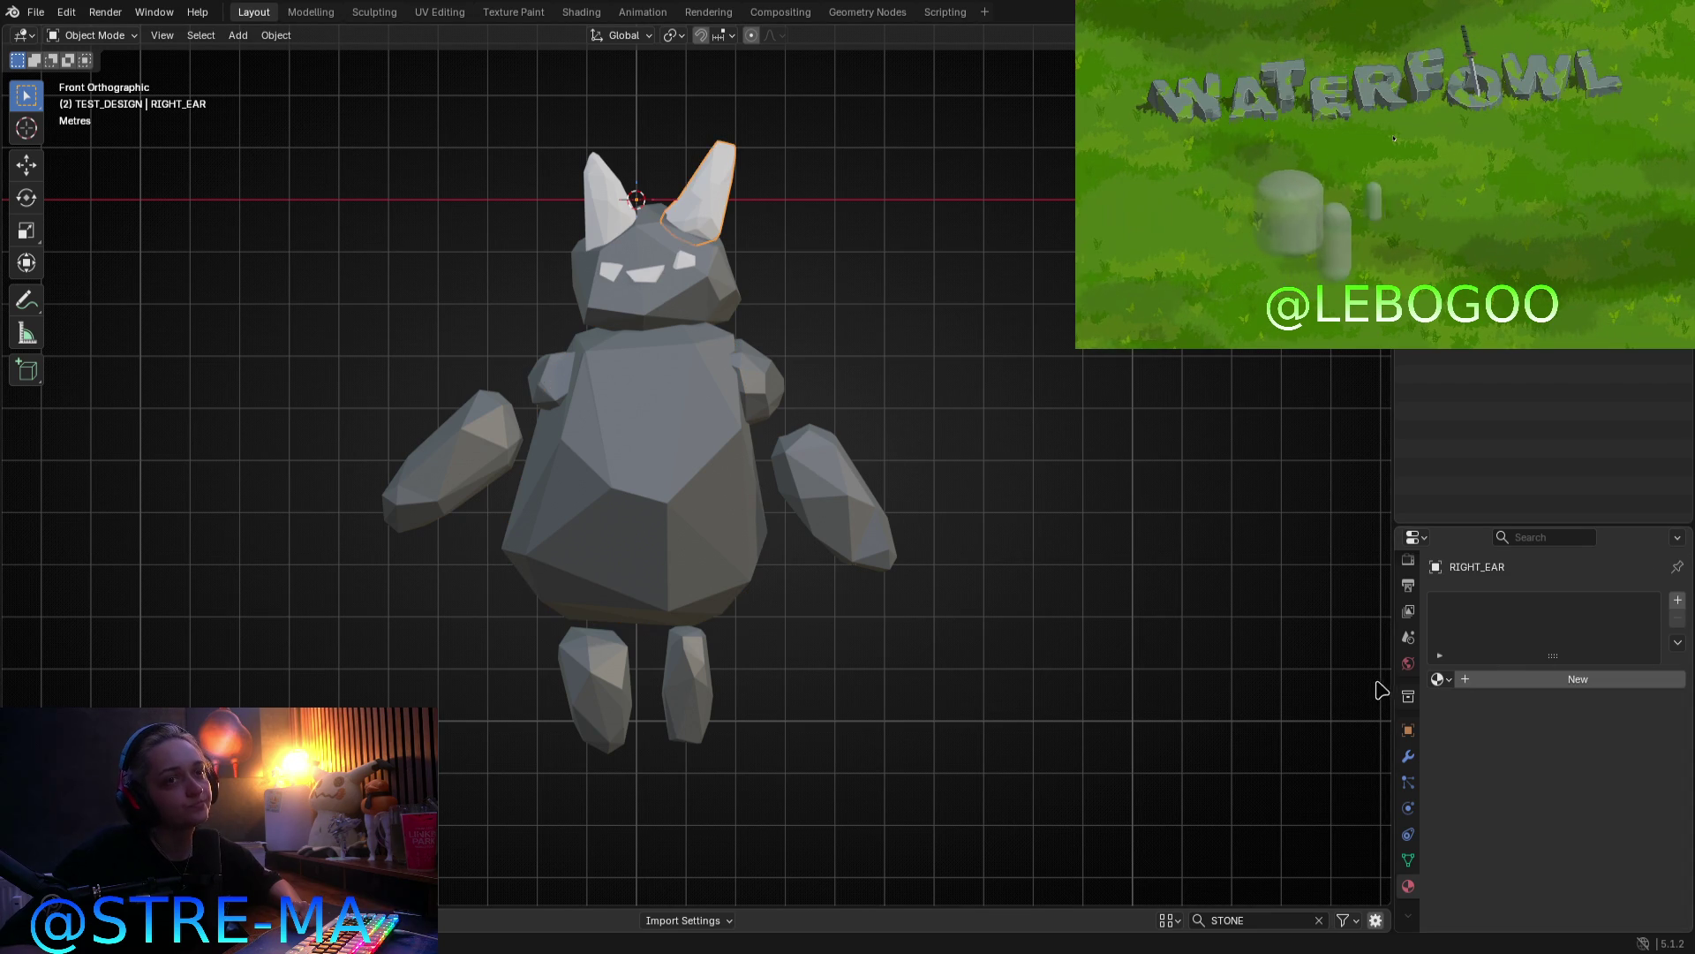
left_click(1439, 679)
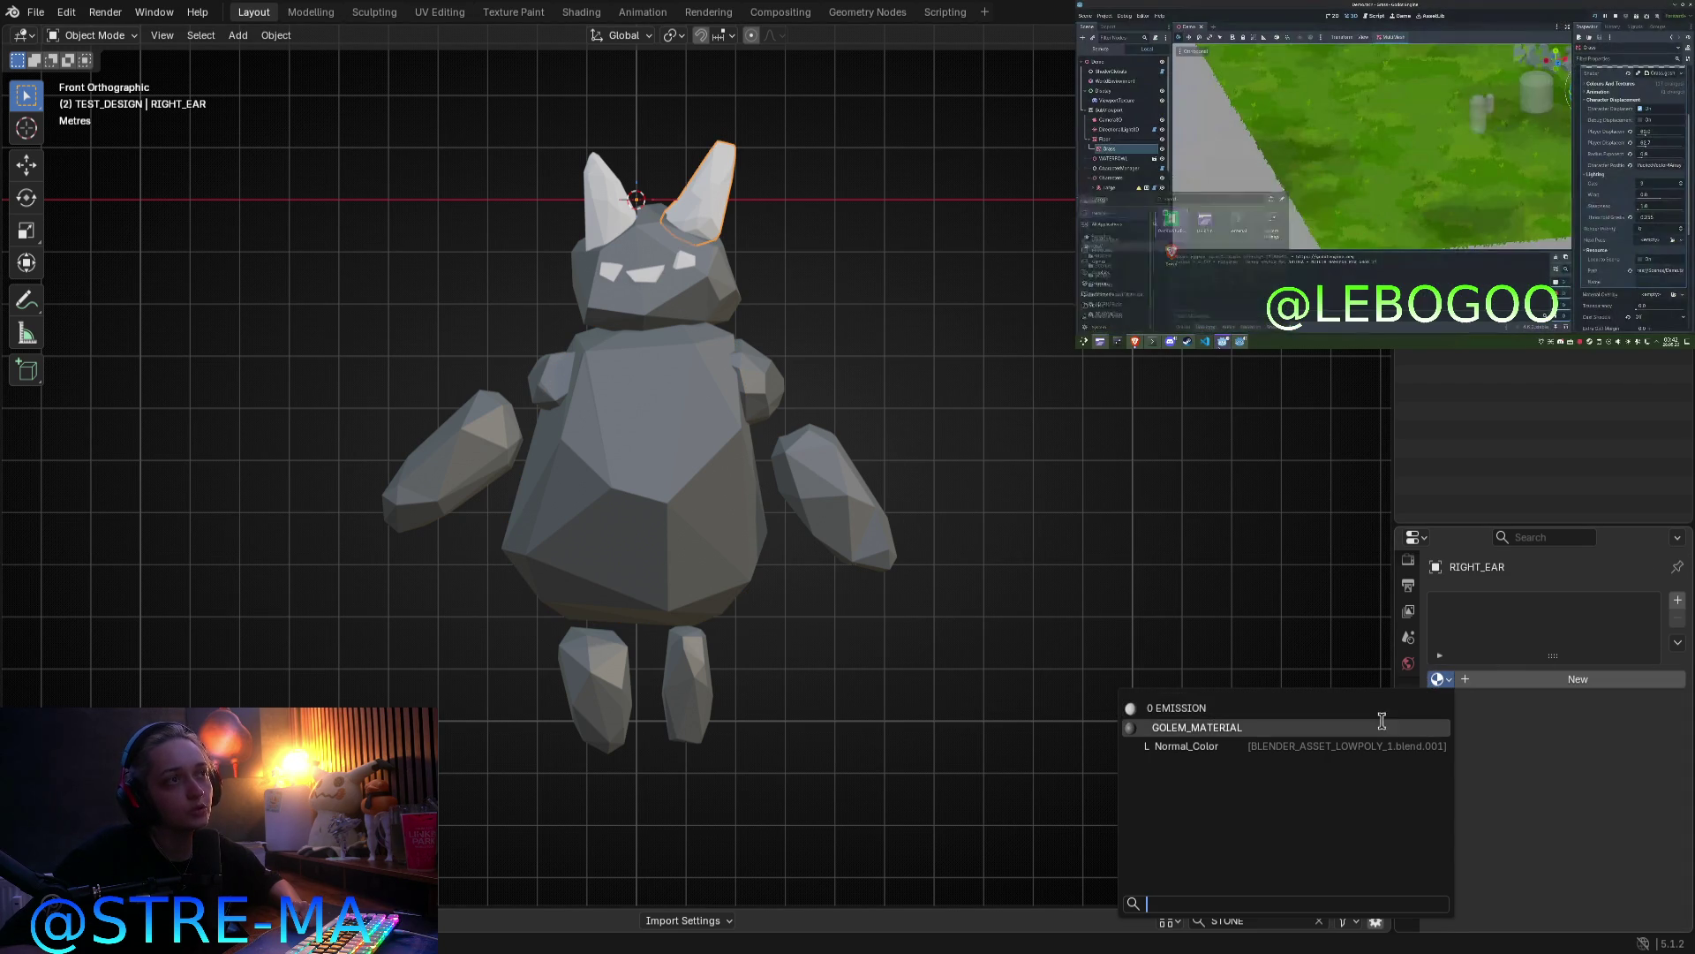
Step: Give the right ear the EMISSION material with an Emission surface glowing light cyan
left_click(796, 209)
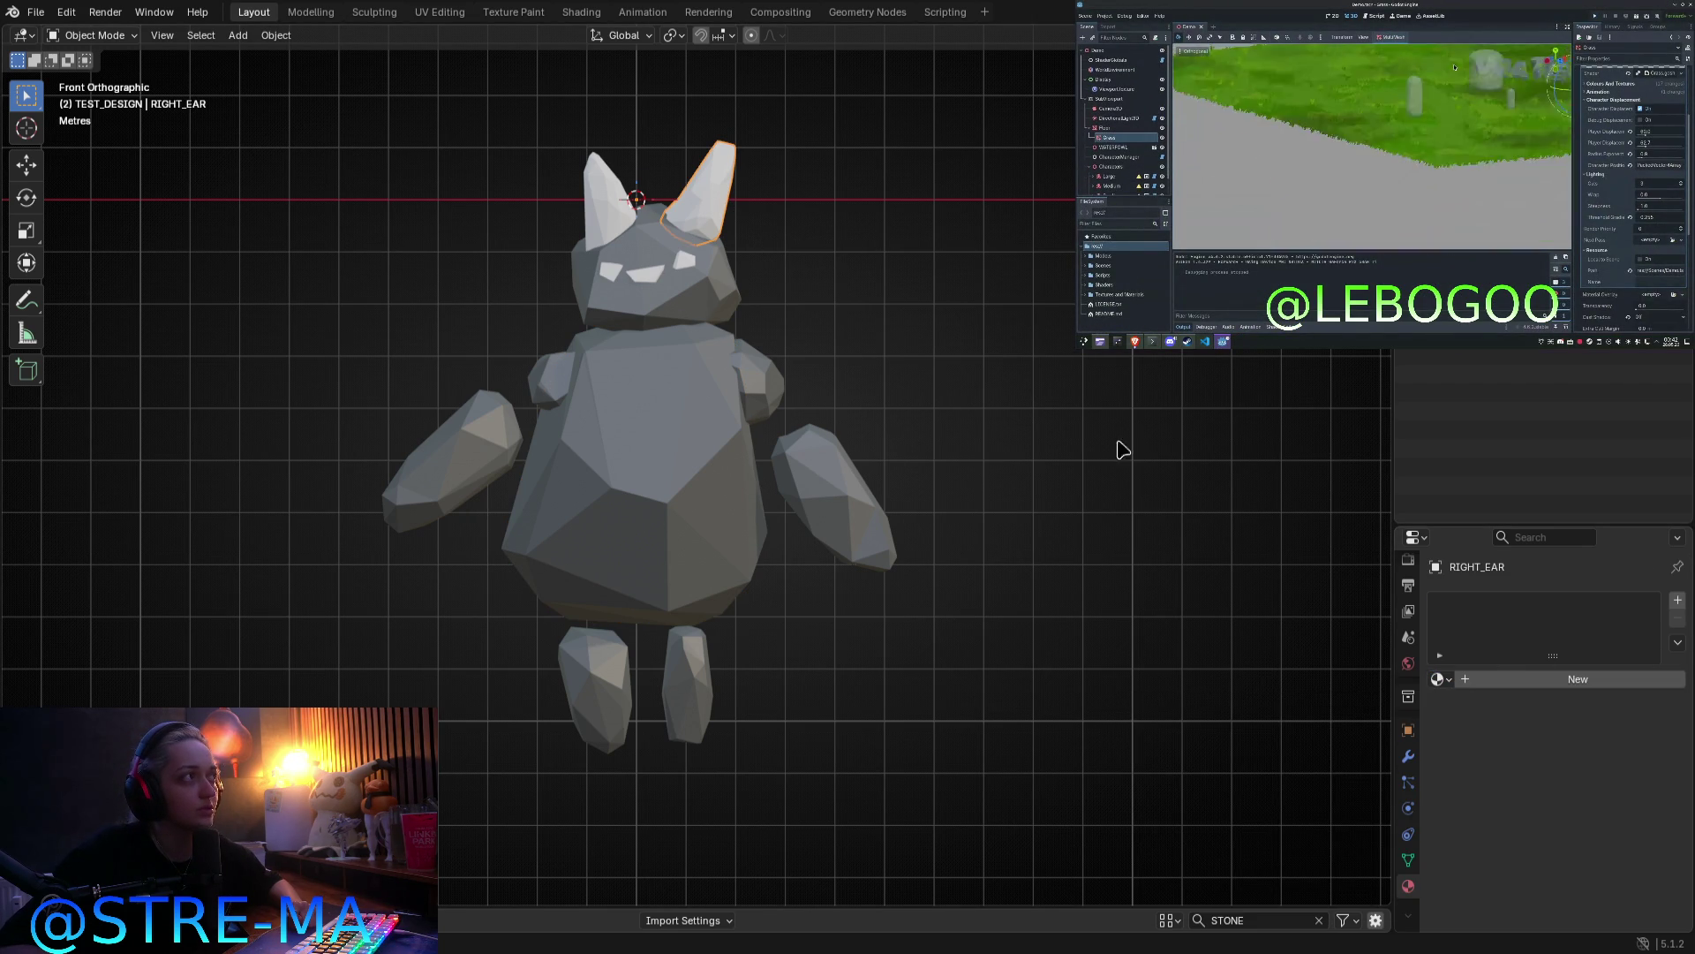
left_click(1438, 679)
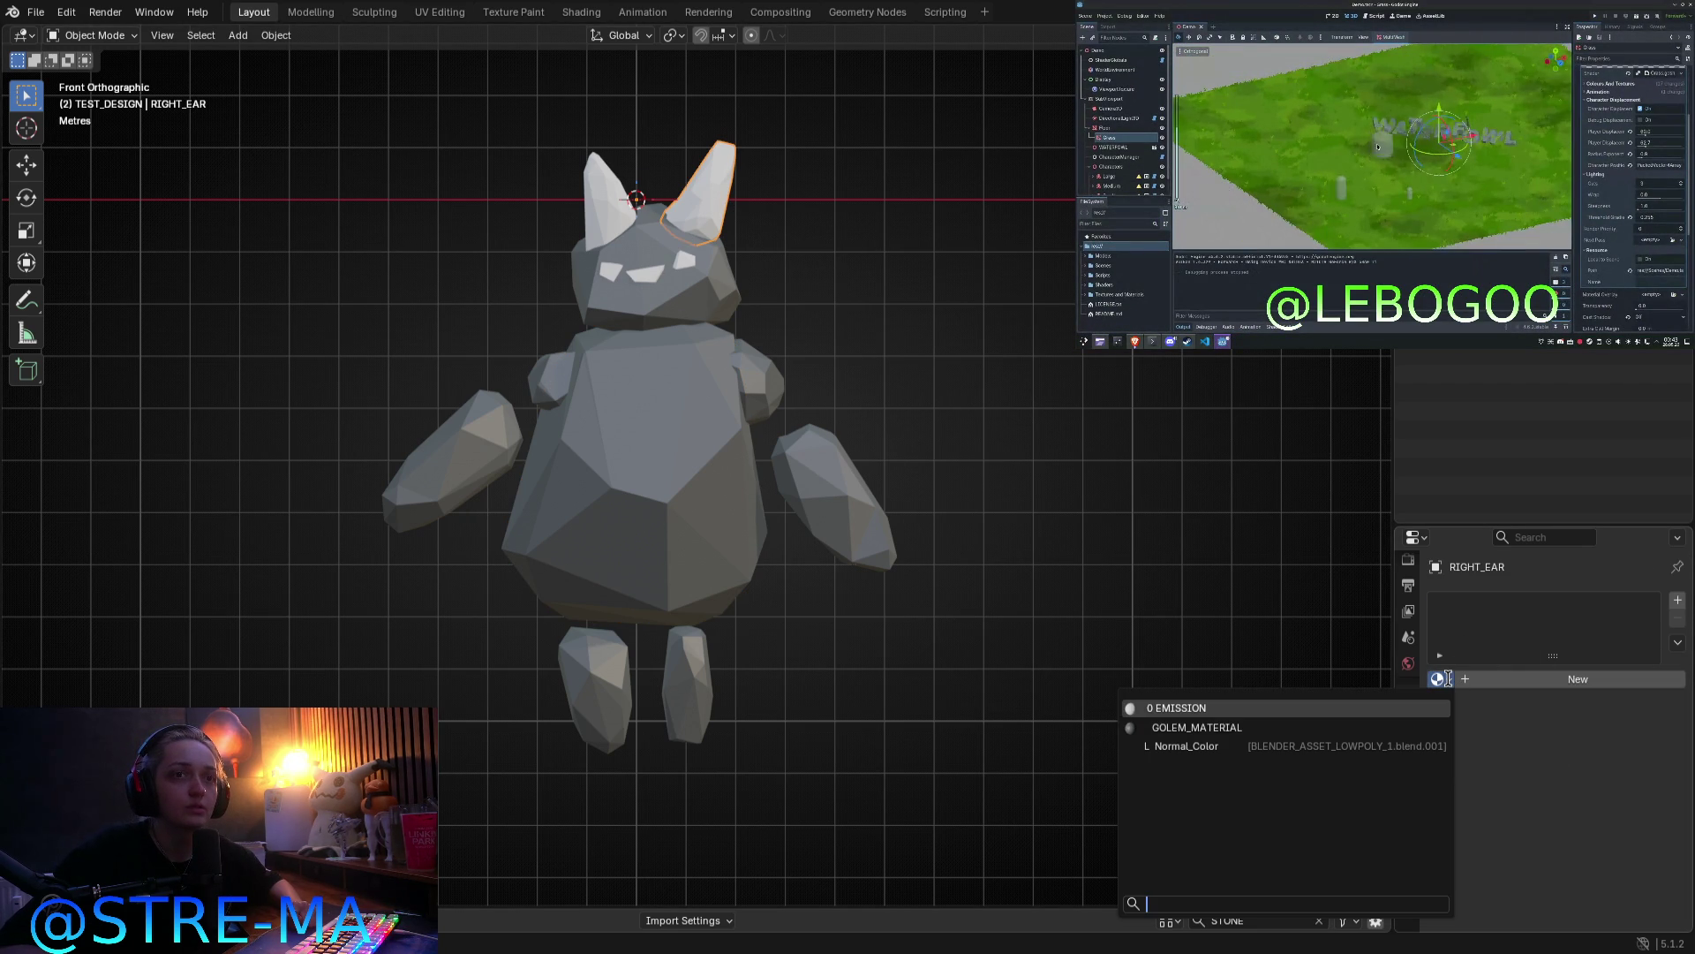
left_click(1183, 707)
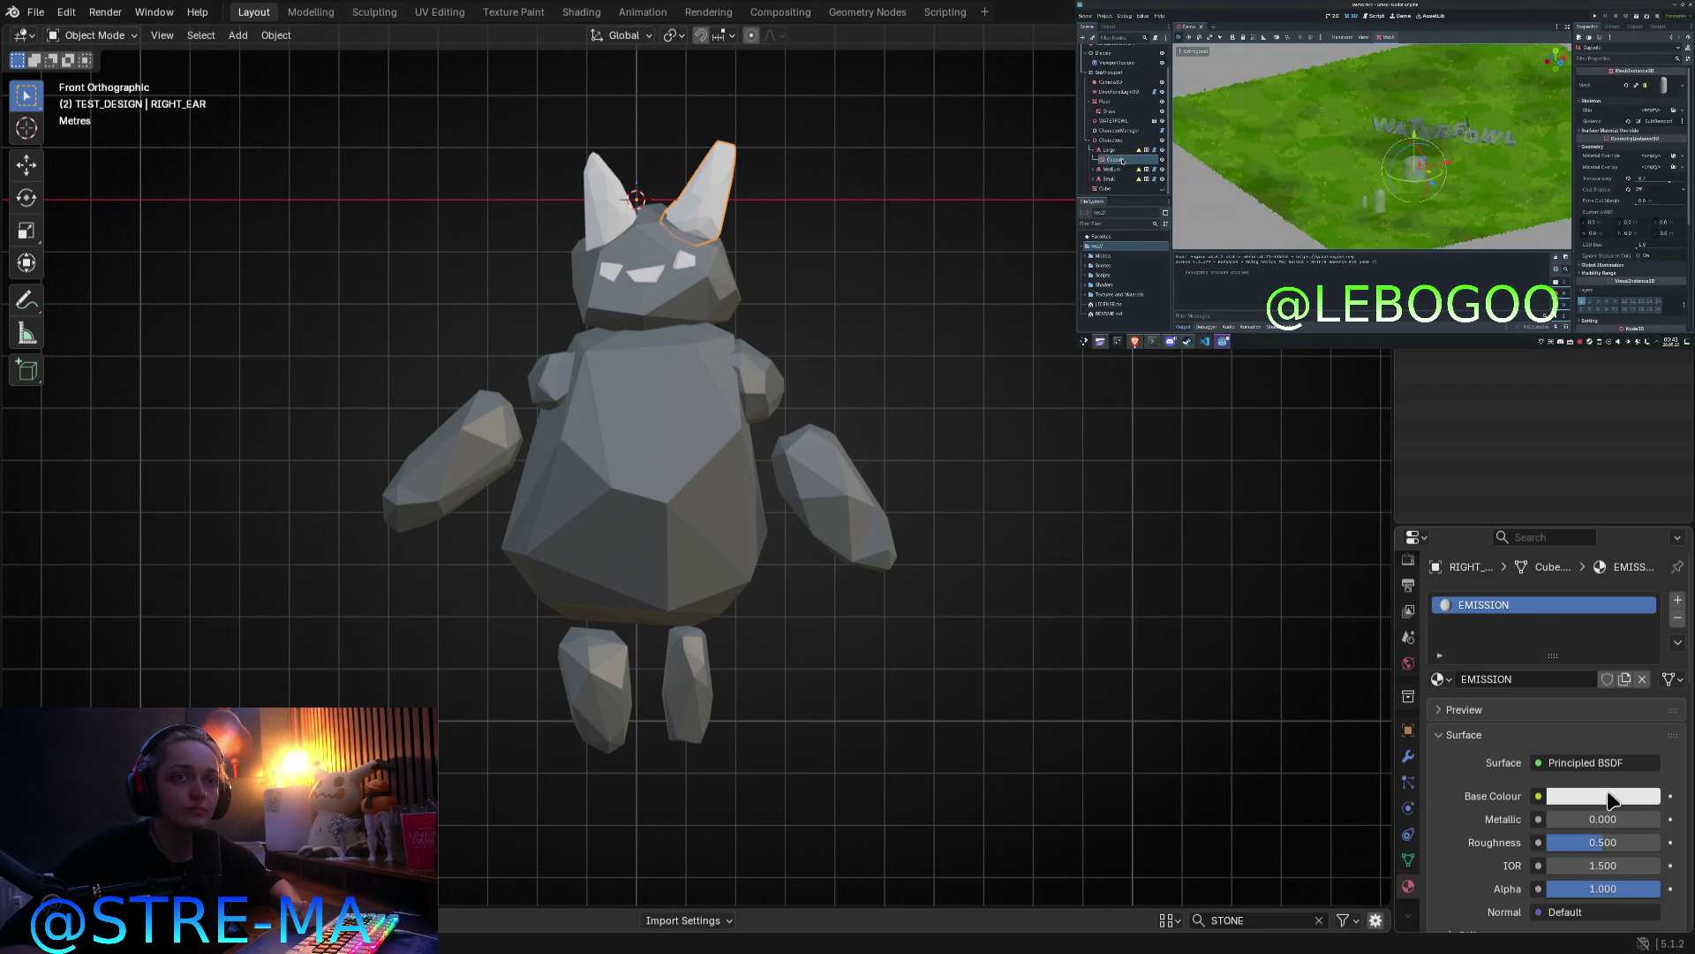
left_click(1618, 793)
left_click_drag(1546, 547, 1560, 472)
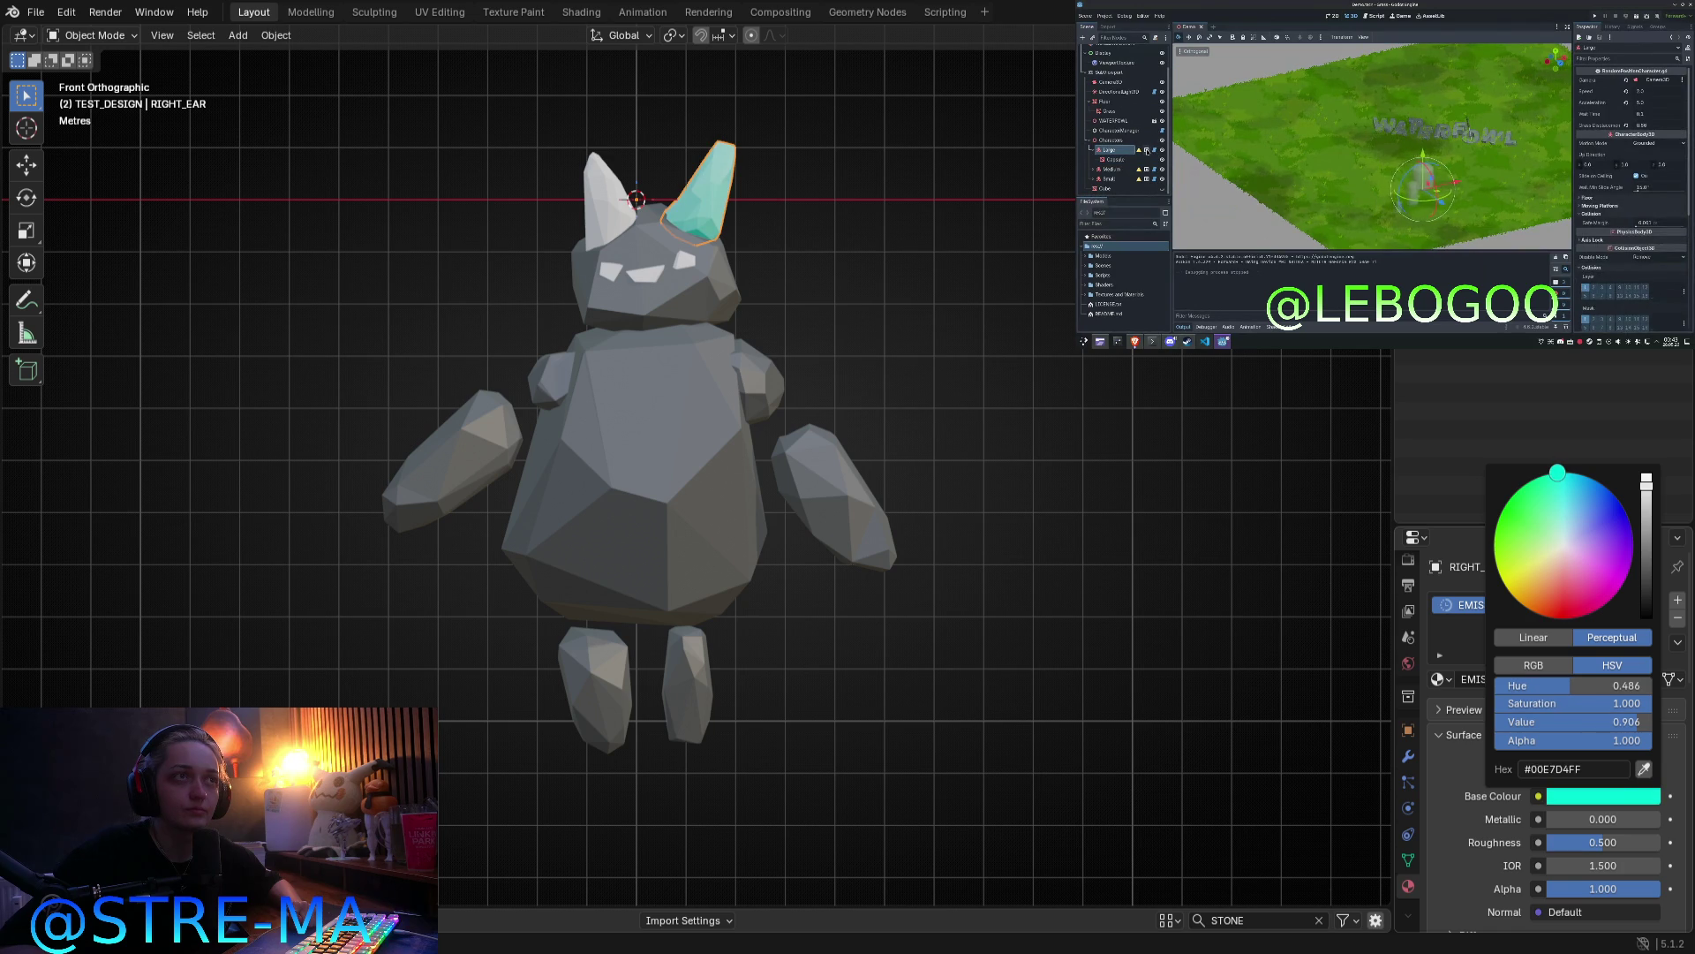
left_click(1584, 765)
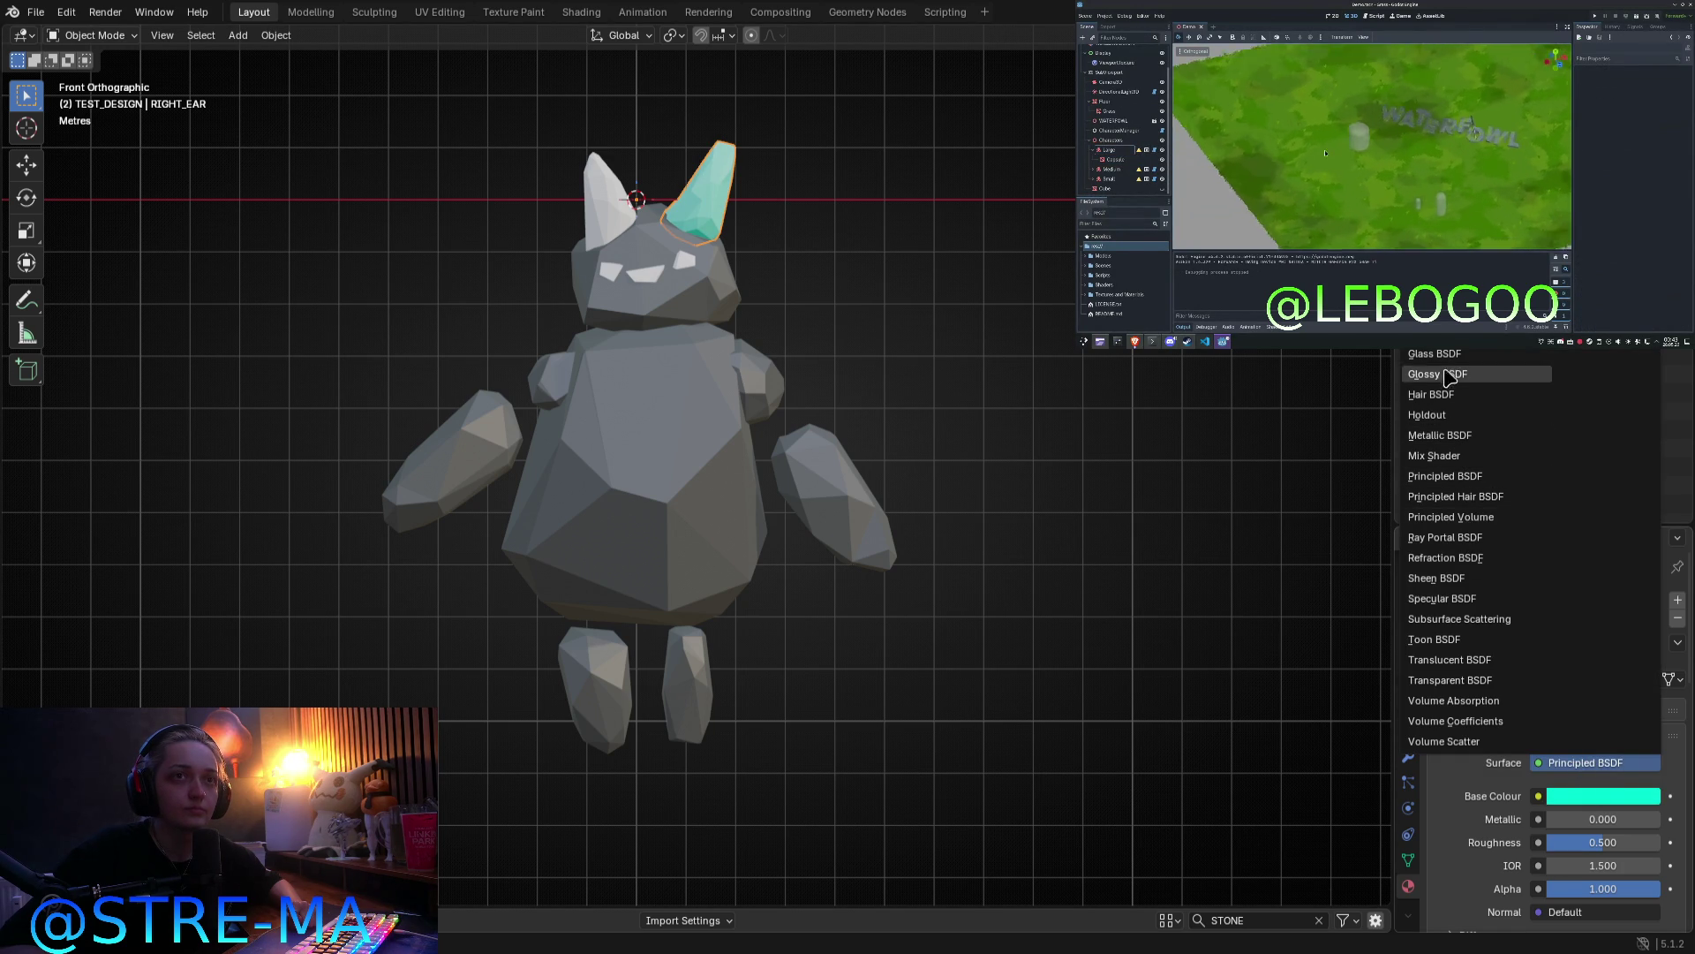
left_click(1435, 332)
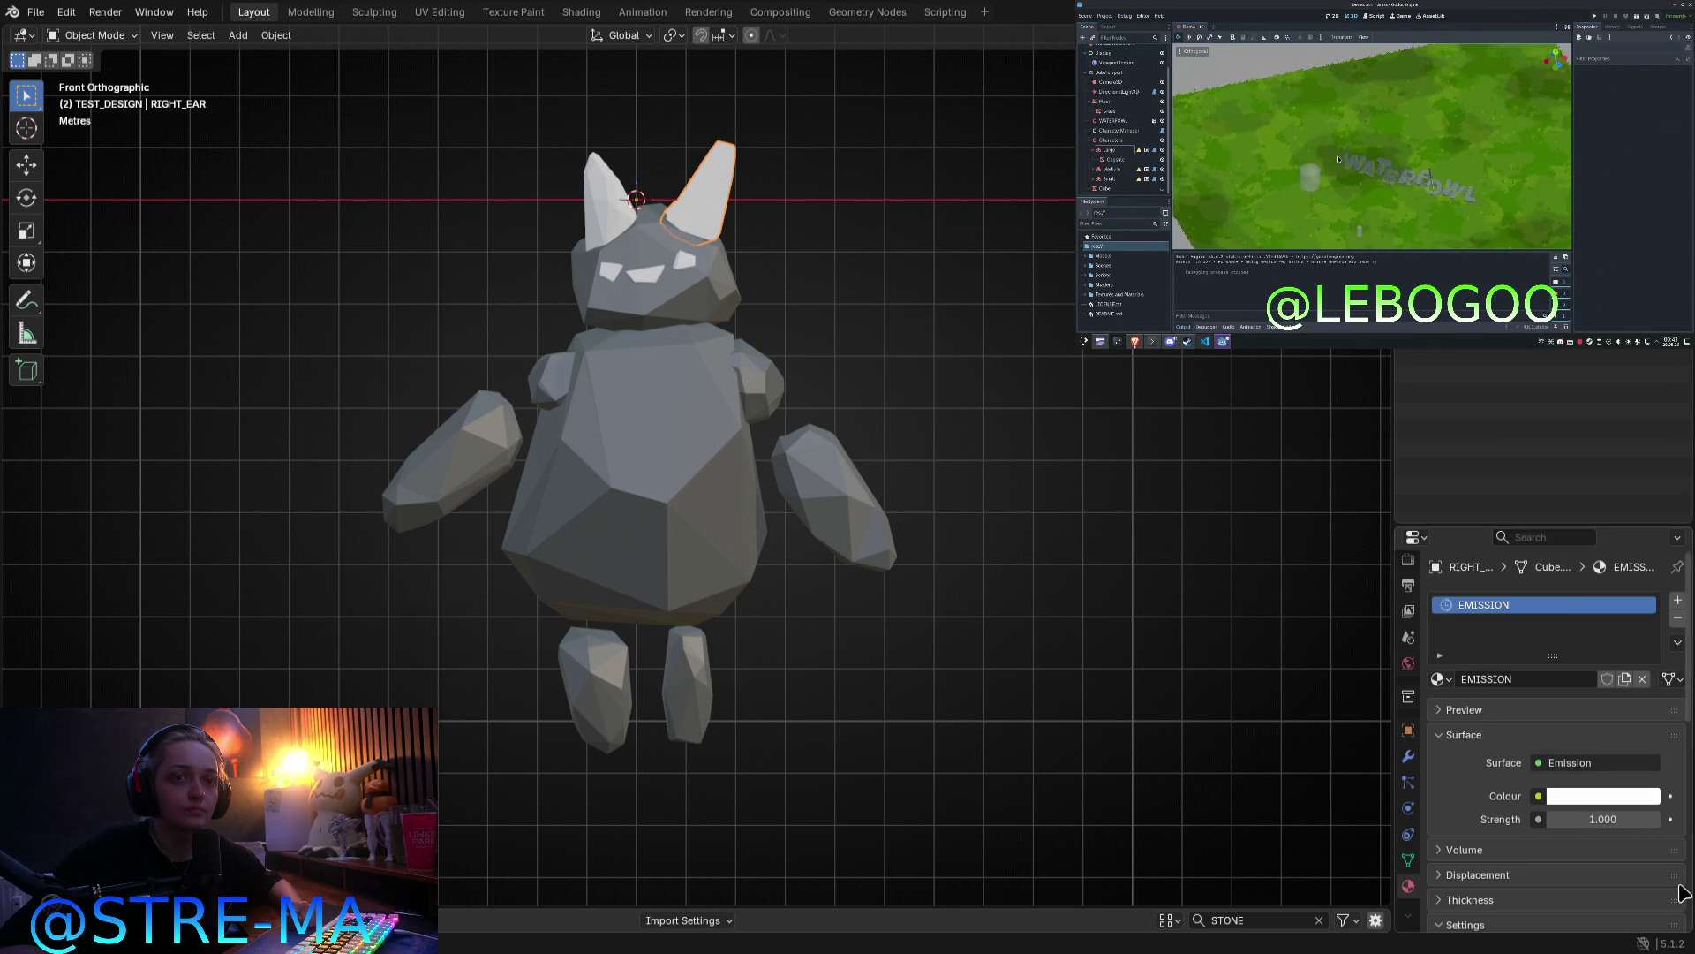
left_click(1618, 800)
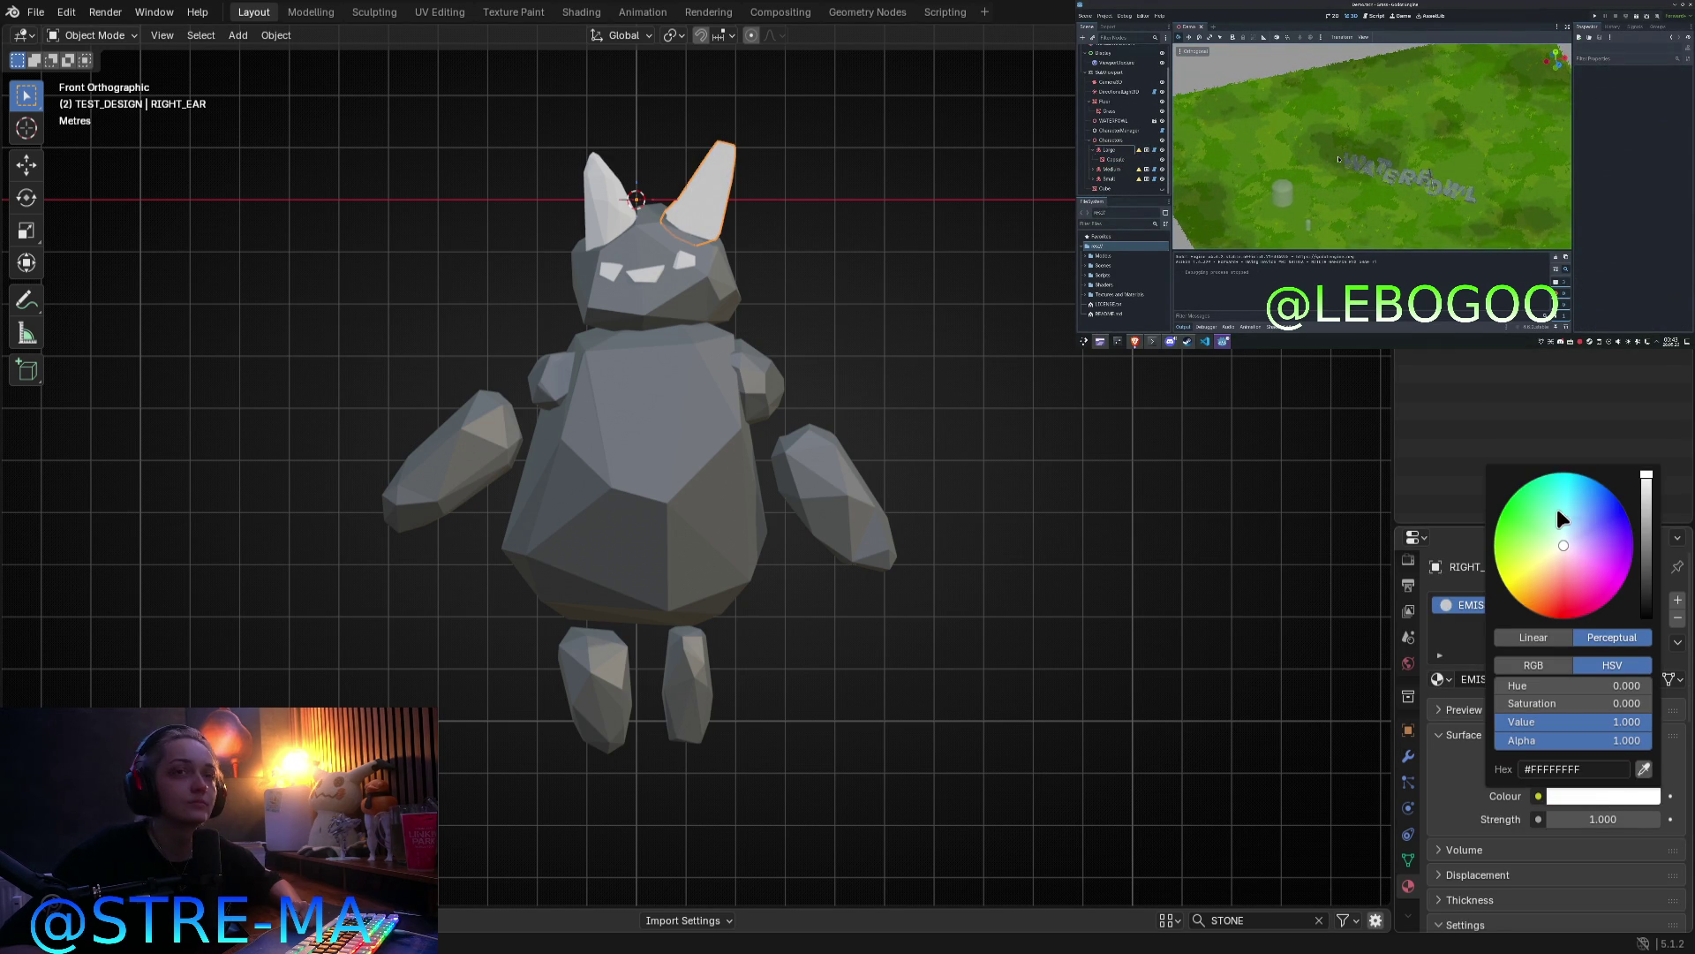
left_click(1564, 472)
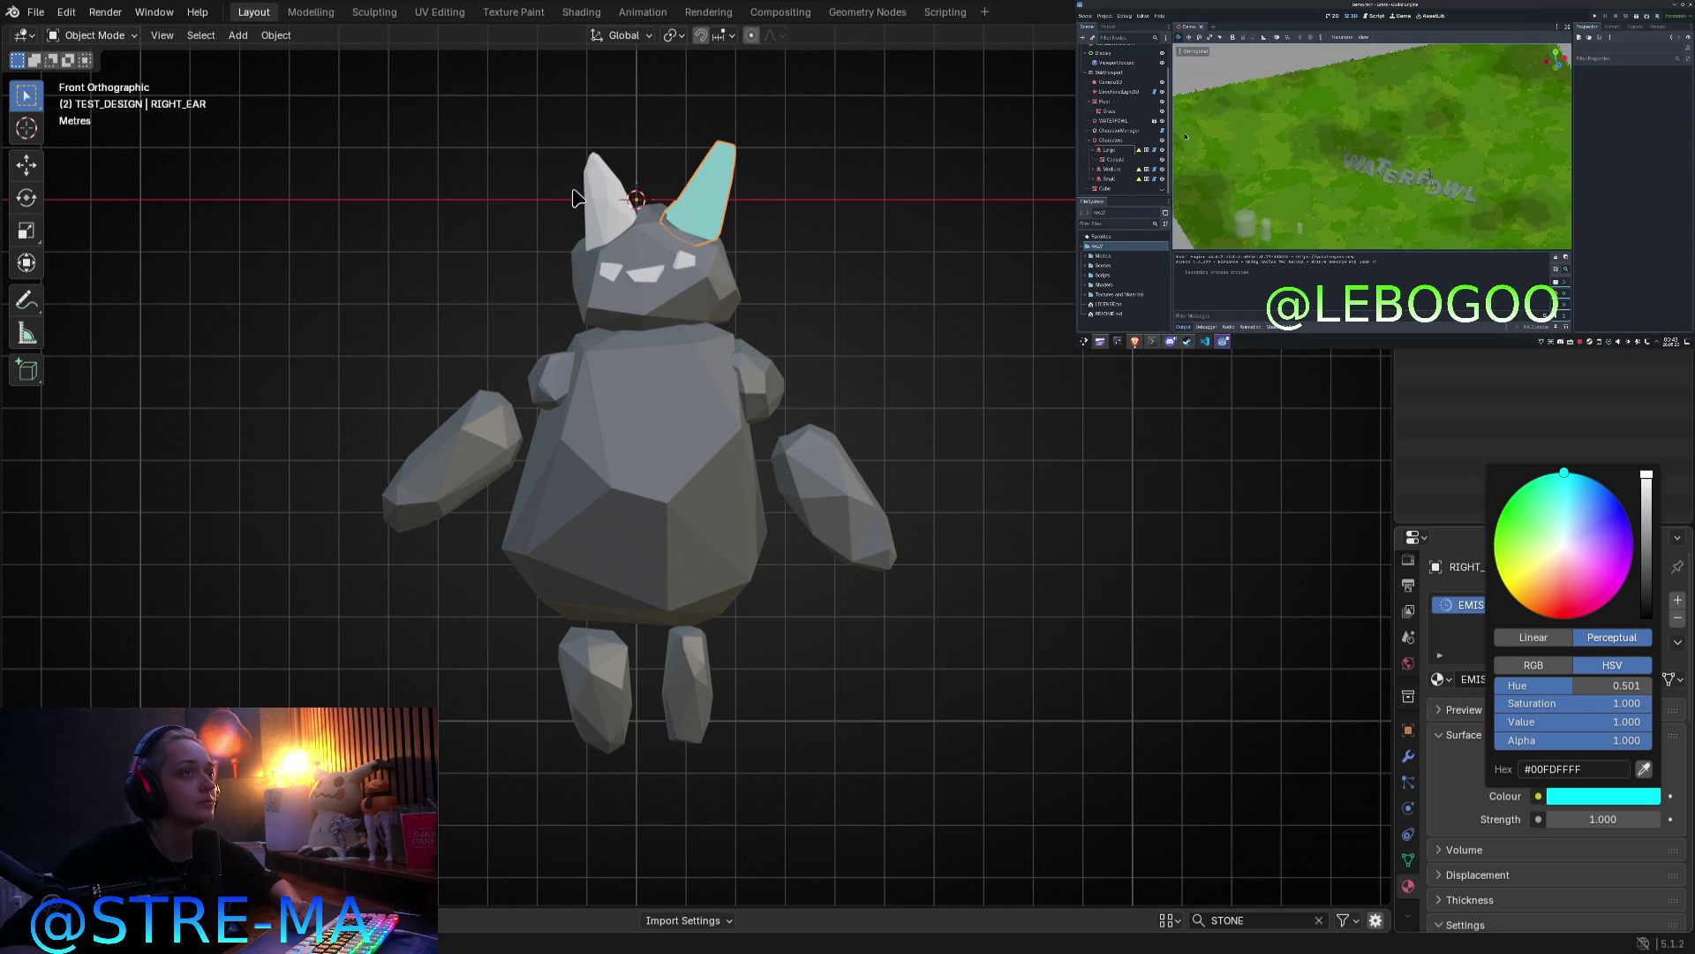
left_click_drag(1580, 481, 1579, 477)
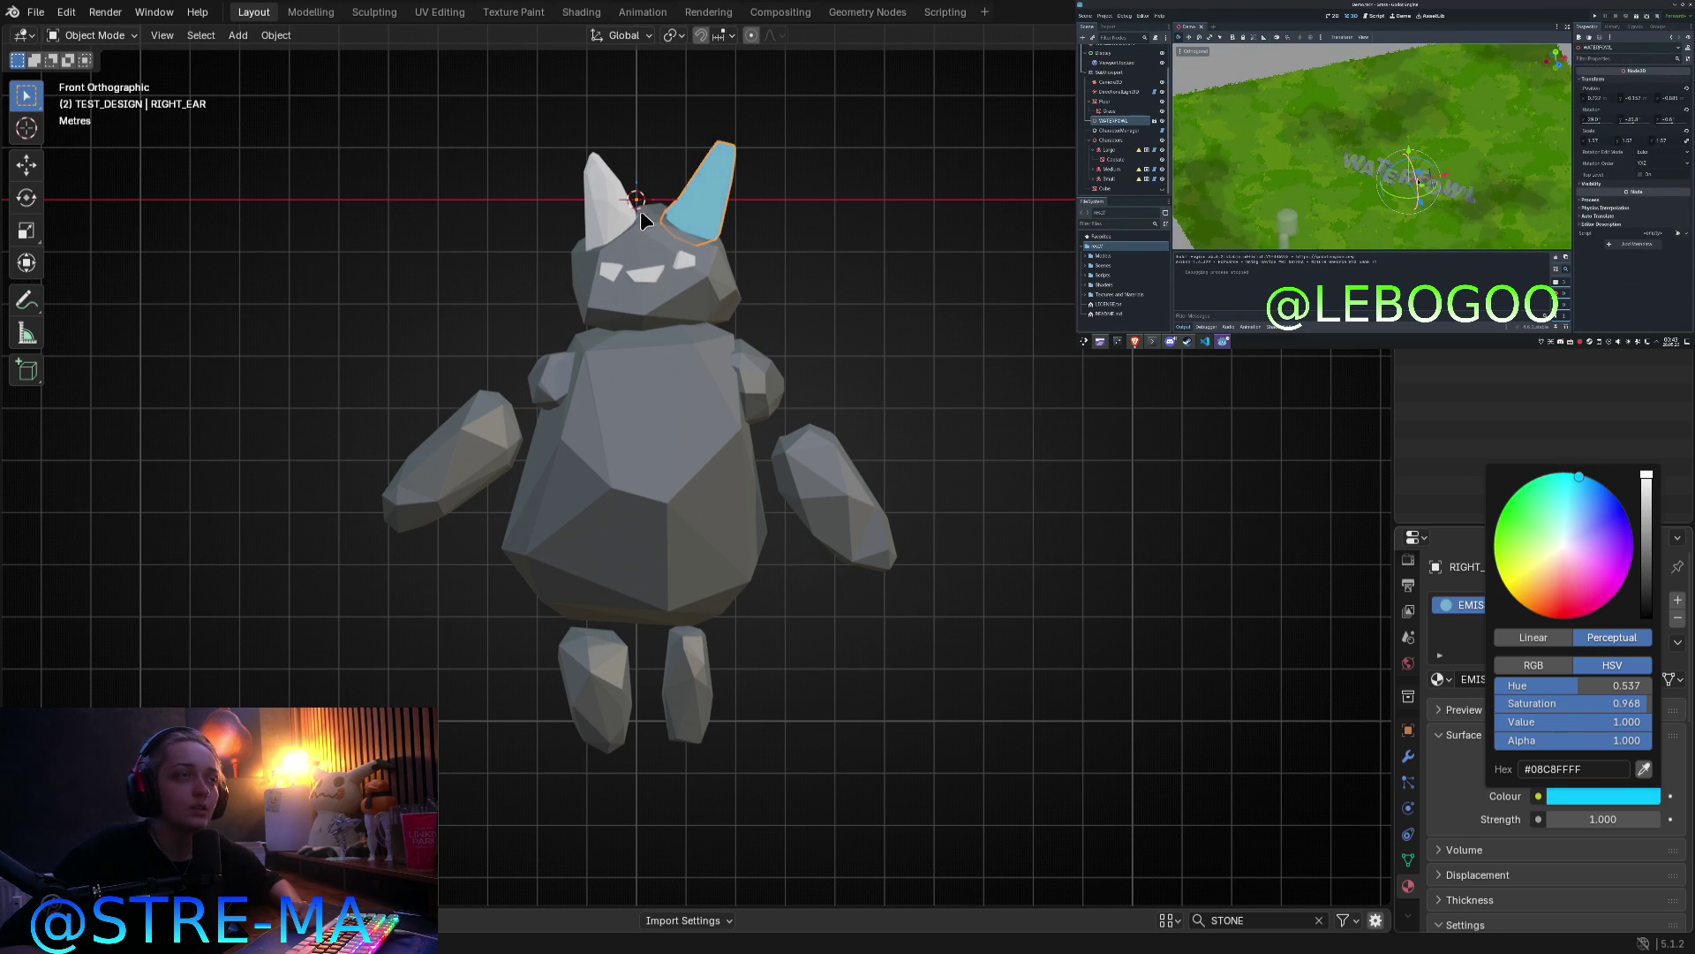
Step: Assign the same cyan EMISSION material to the left ear
left_click(607, 214)
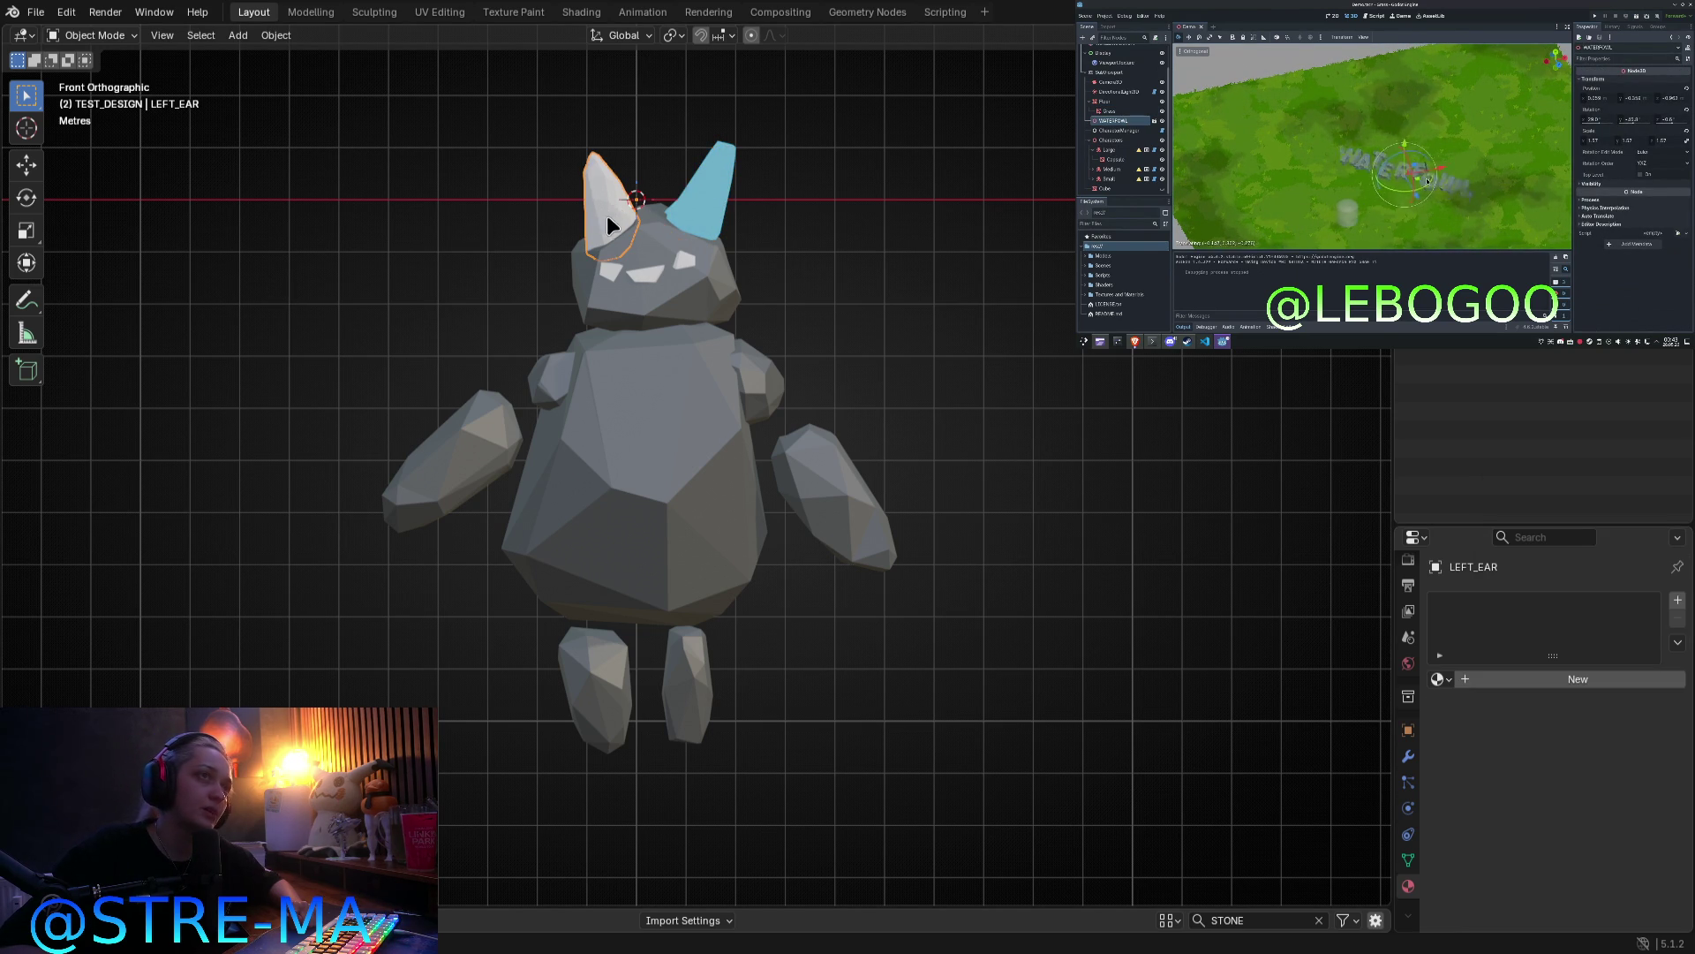
left_click(1436, 679)
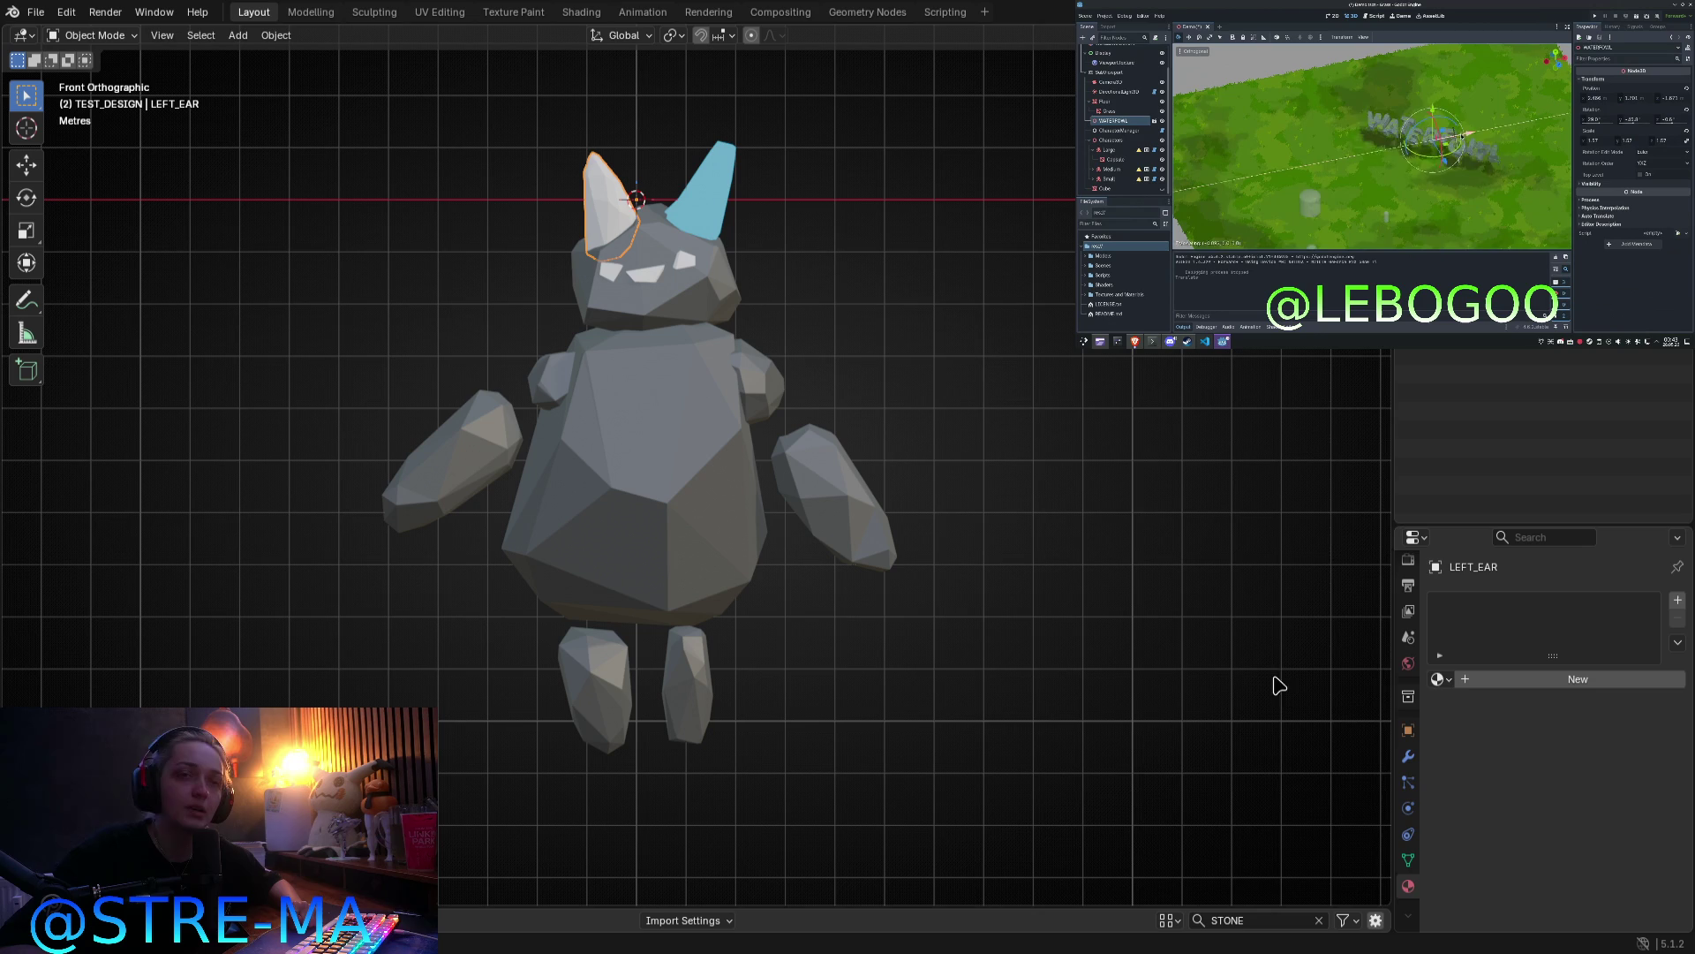
left_click(1436, 679)
left_click(1414, 709)
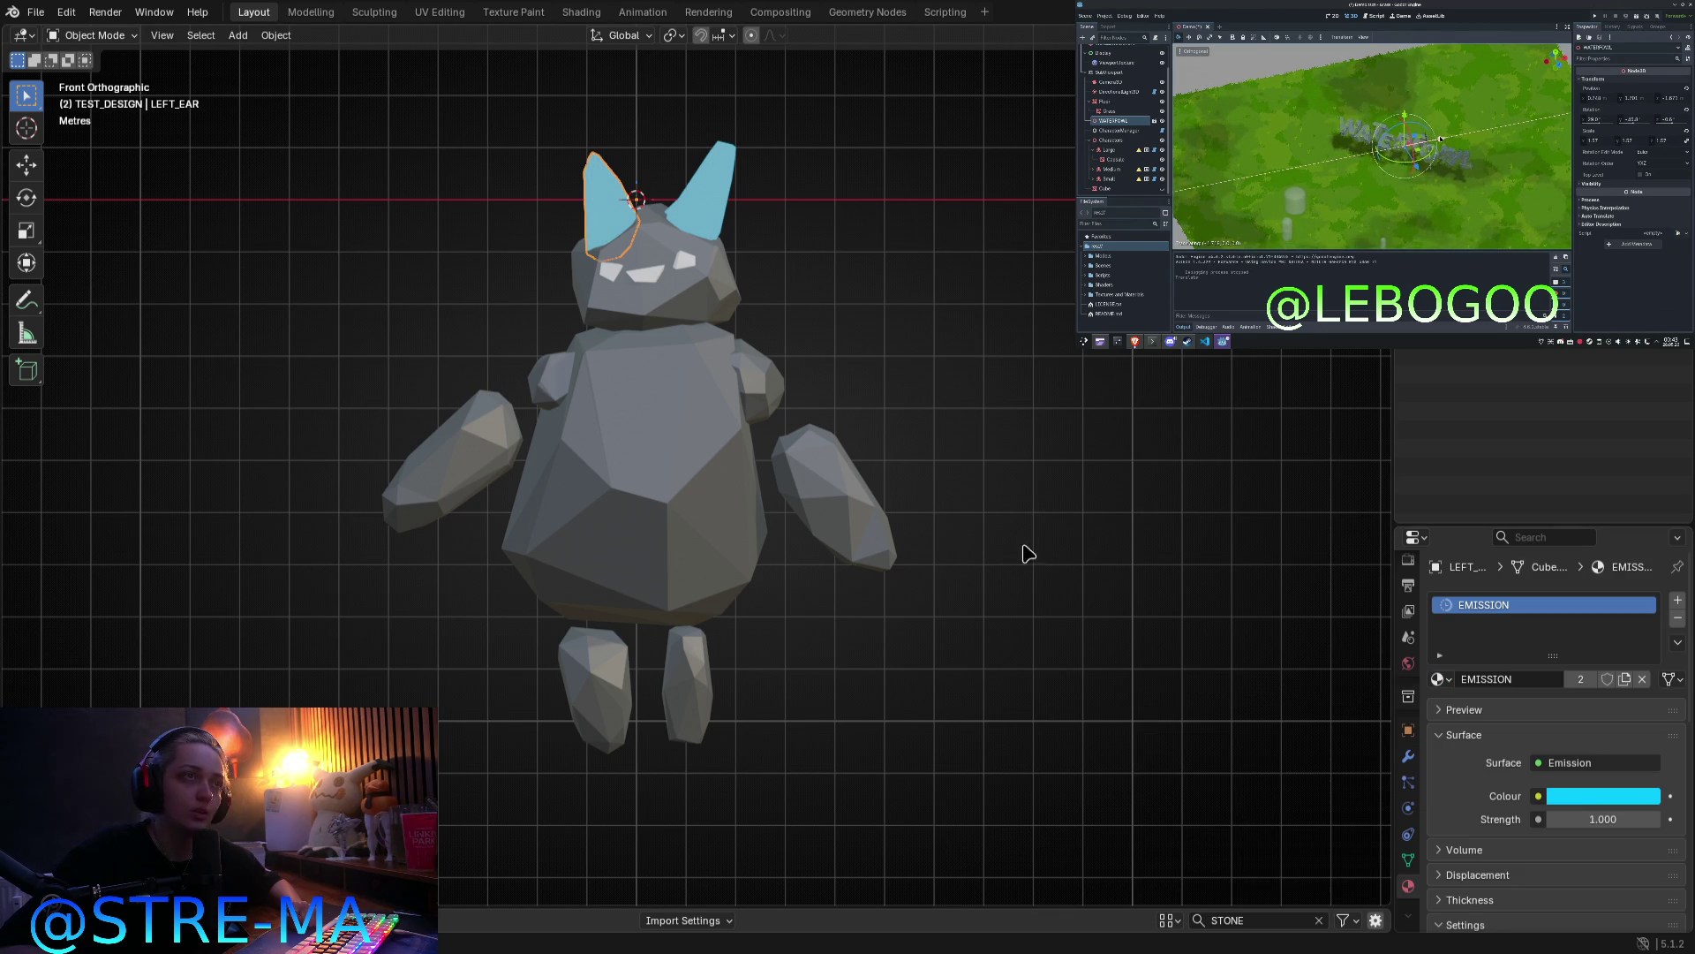
left_click(679, 261)
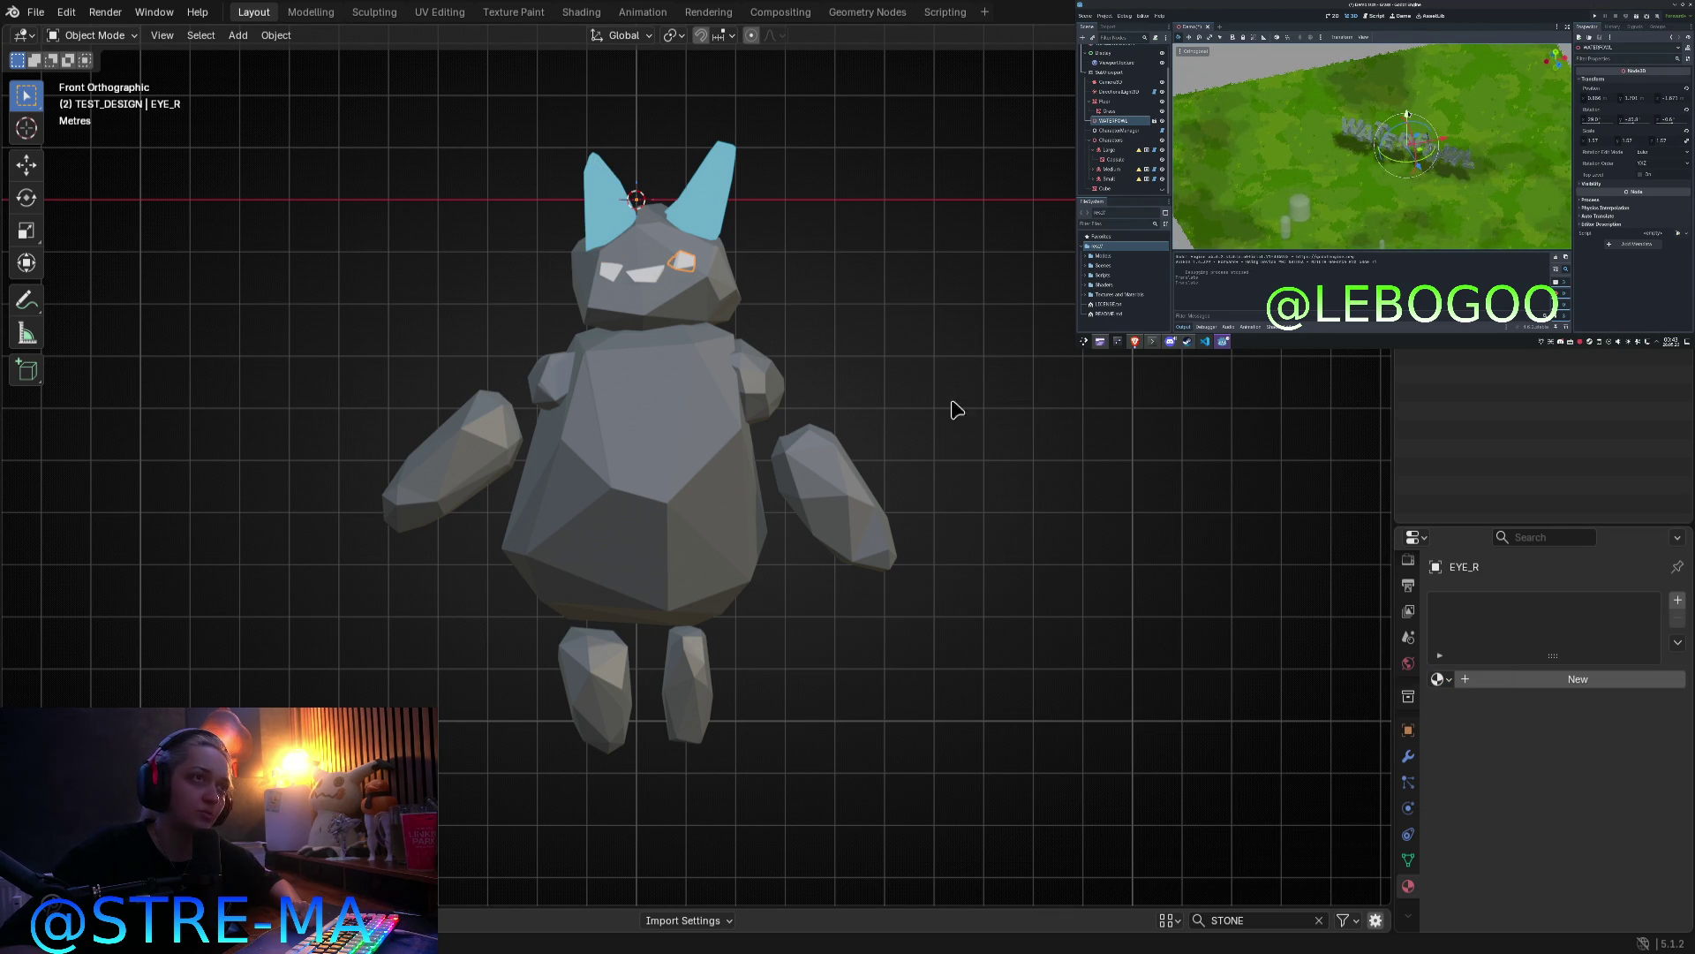
Step: Create a new black material named EYE for the right eye
left_click(1439, 680)
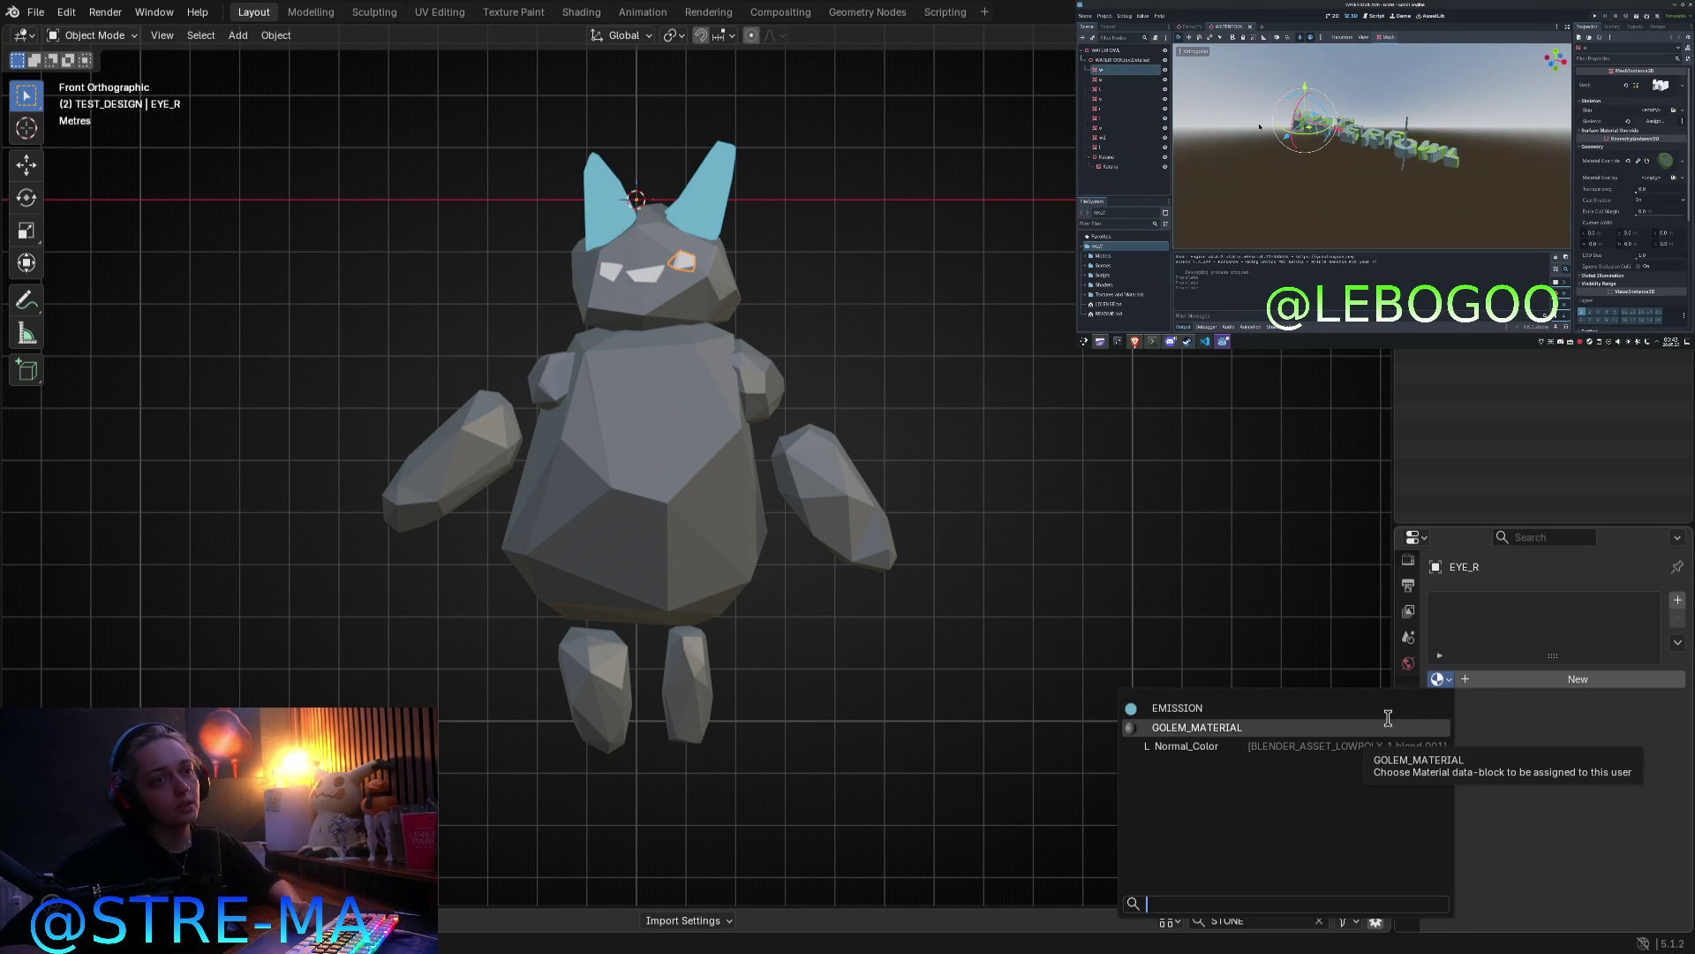
left_click(1533, 683)
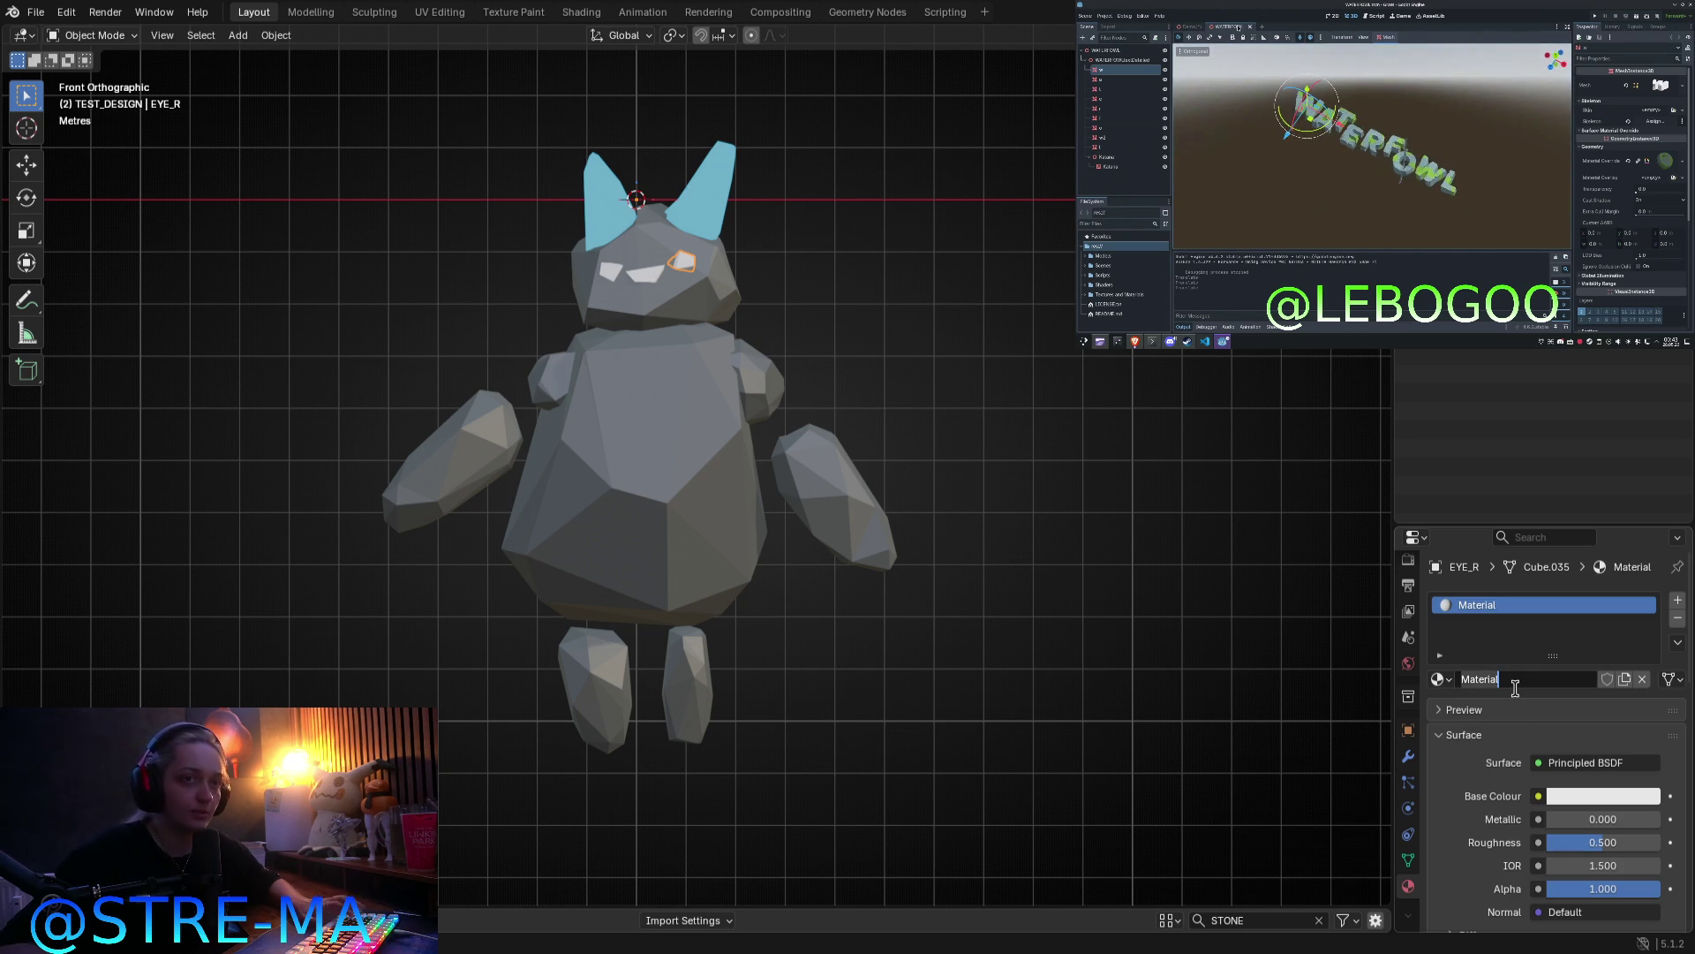
type("EYE")
key("Return")
left_click(1581, 797)
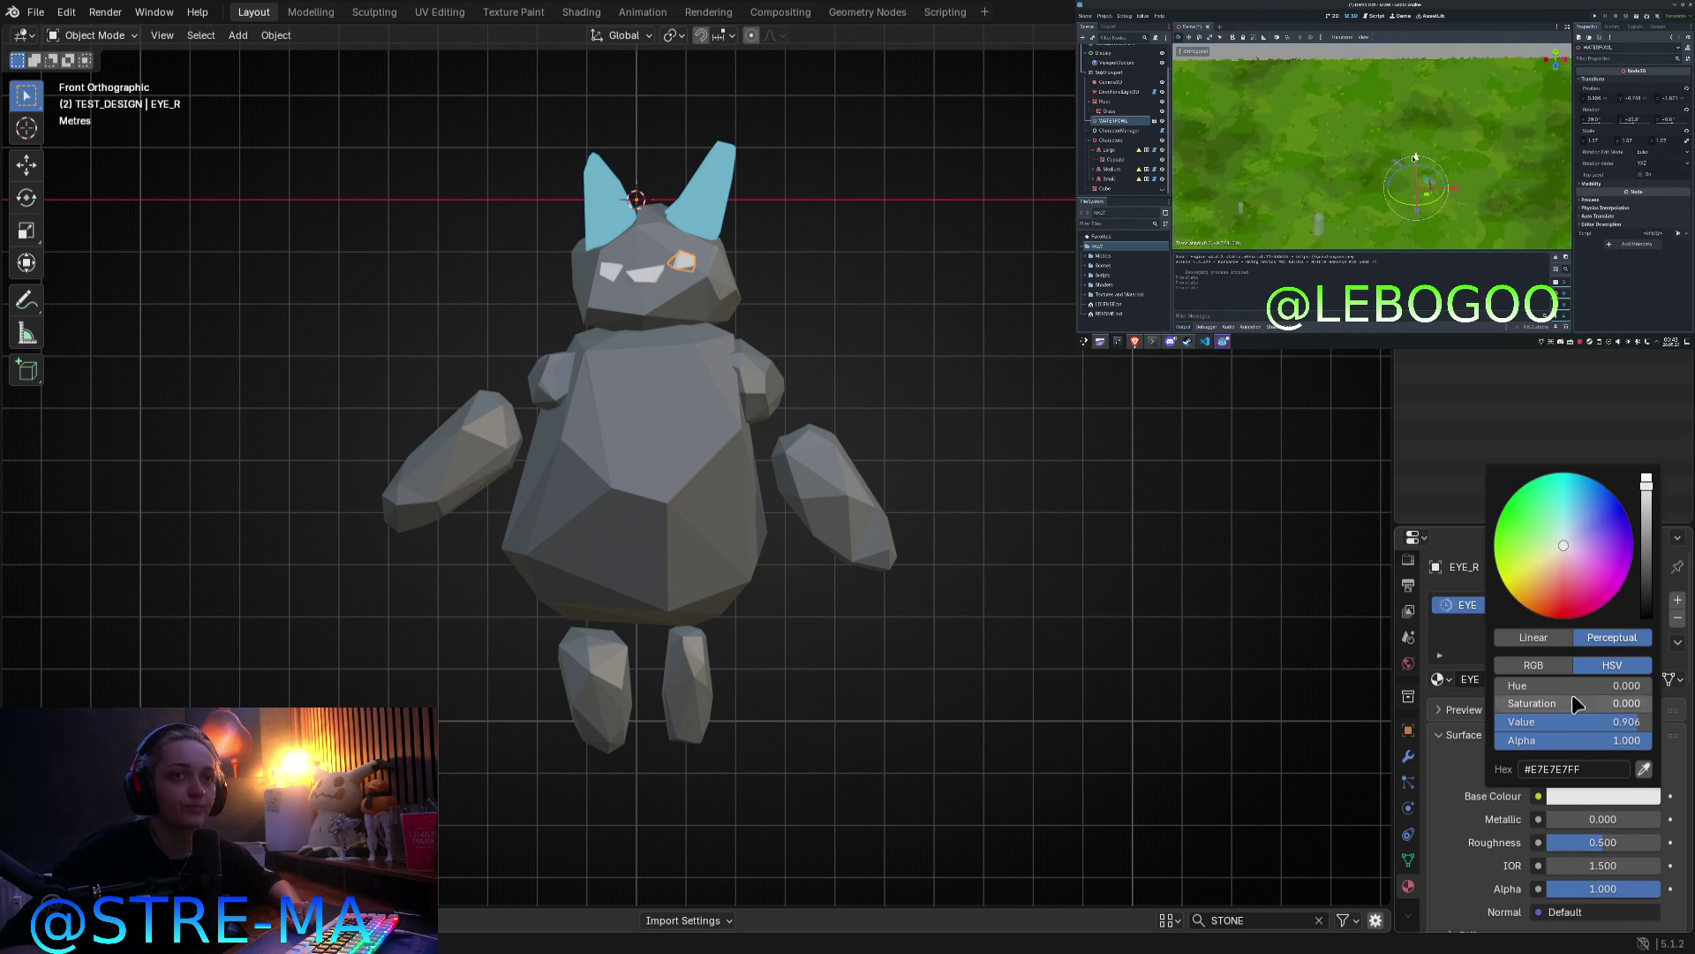
left_click_drag(1647, 553, 1647, 618)
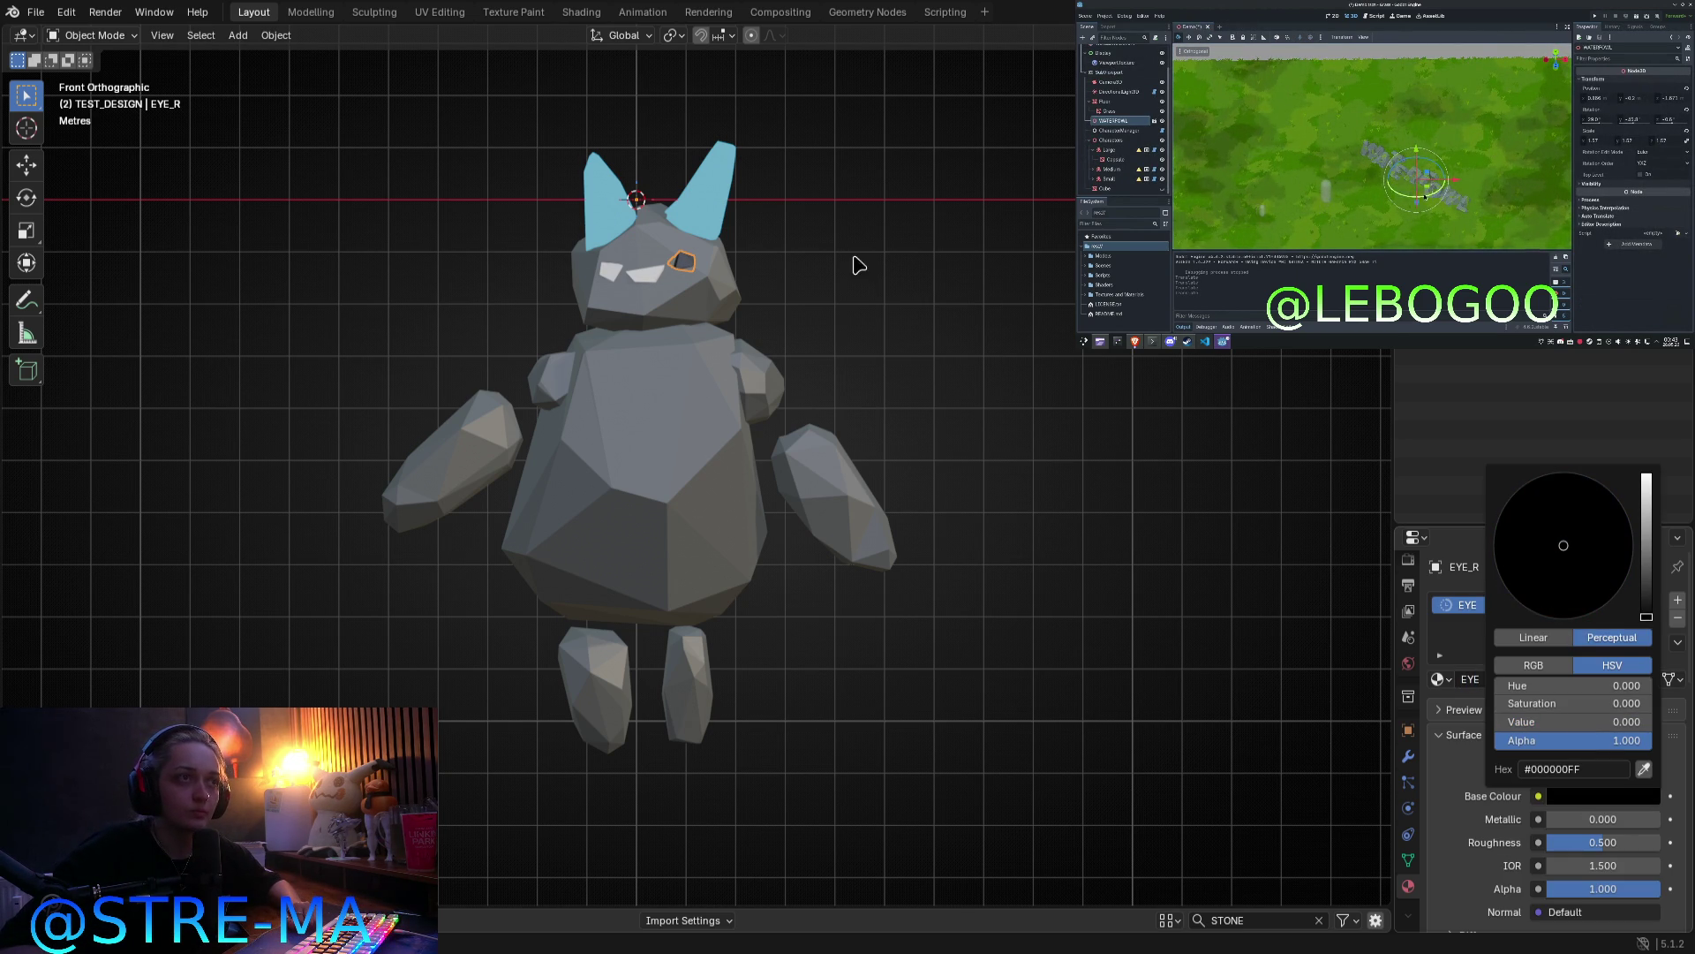
Step: Give the mouth the EYE material and the left eye GOLEM_MATERIAL
left_click(650, 278)
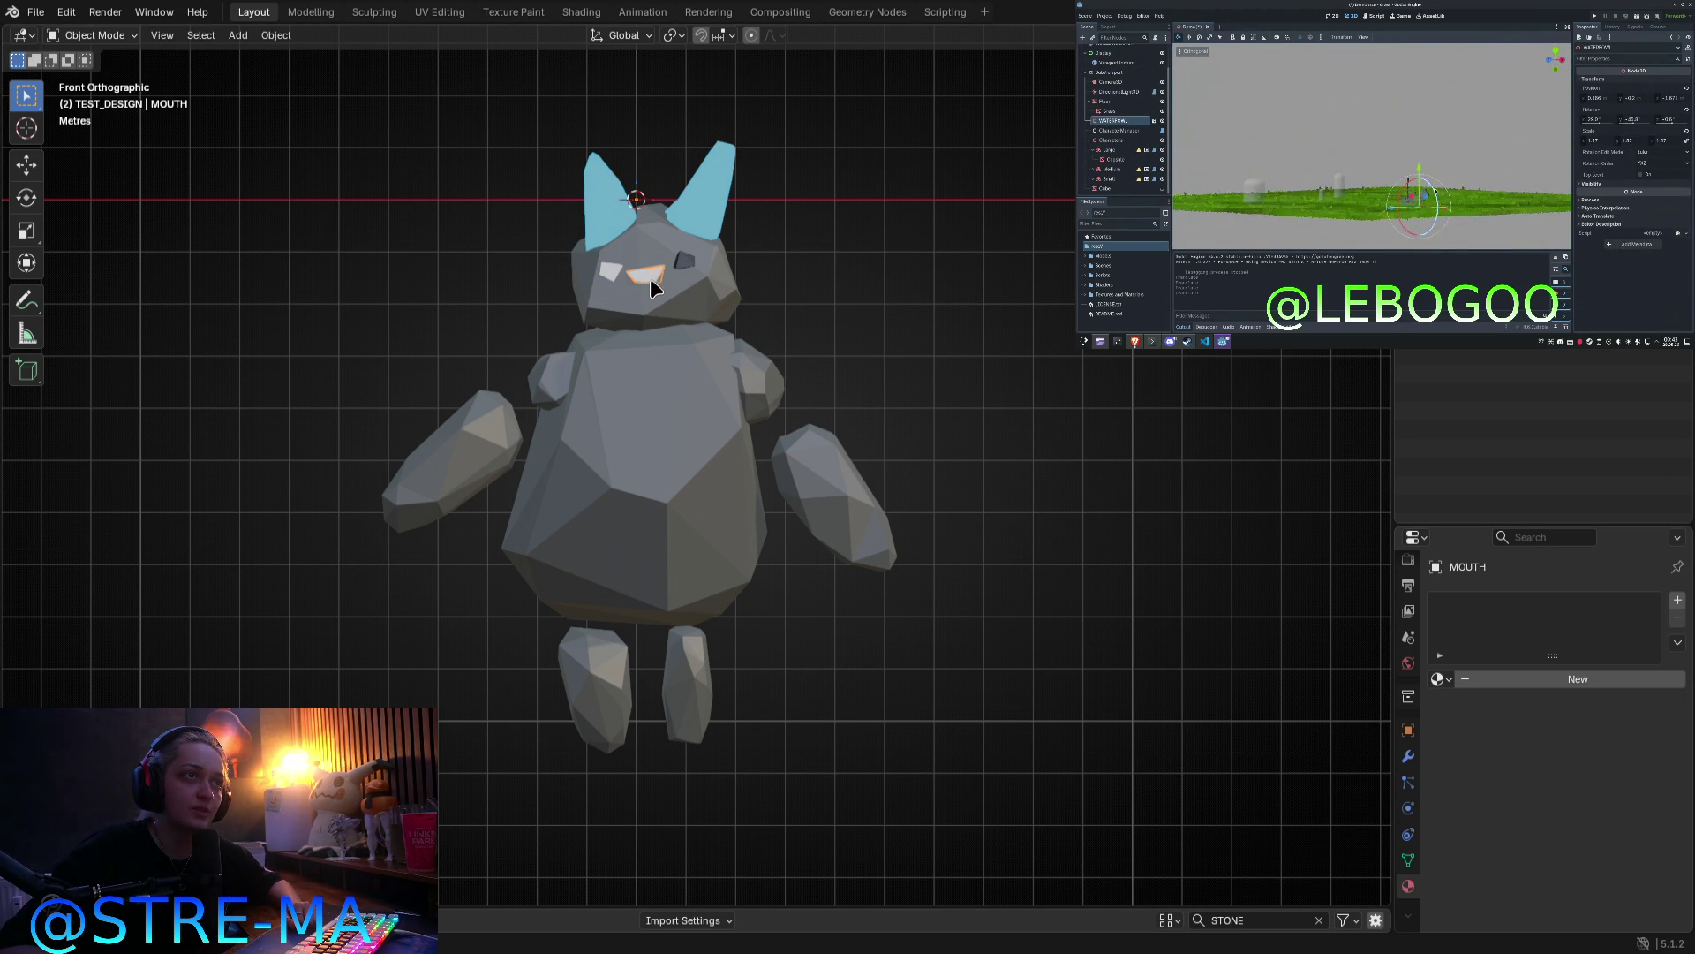
left_click(1438, 685)
left_click(1393, 719)
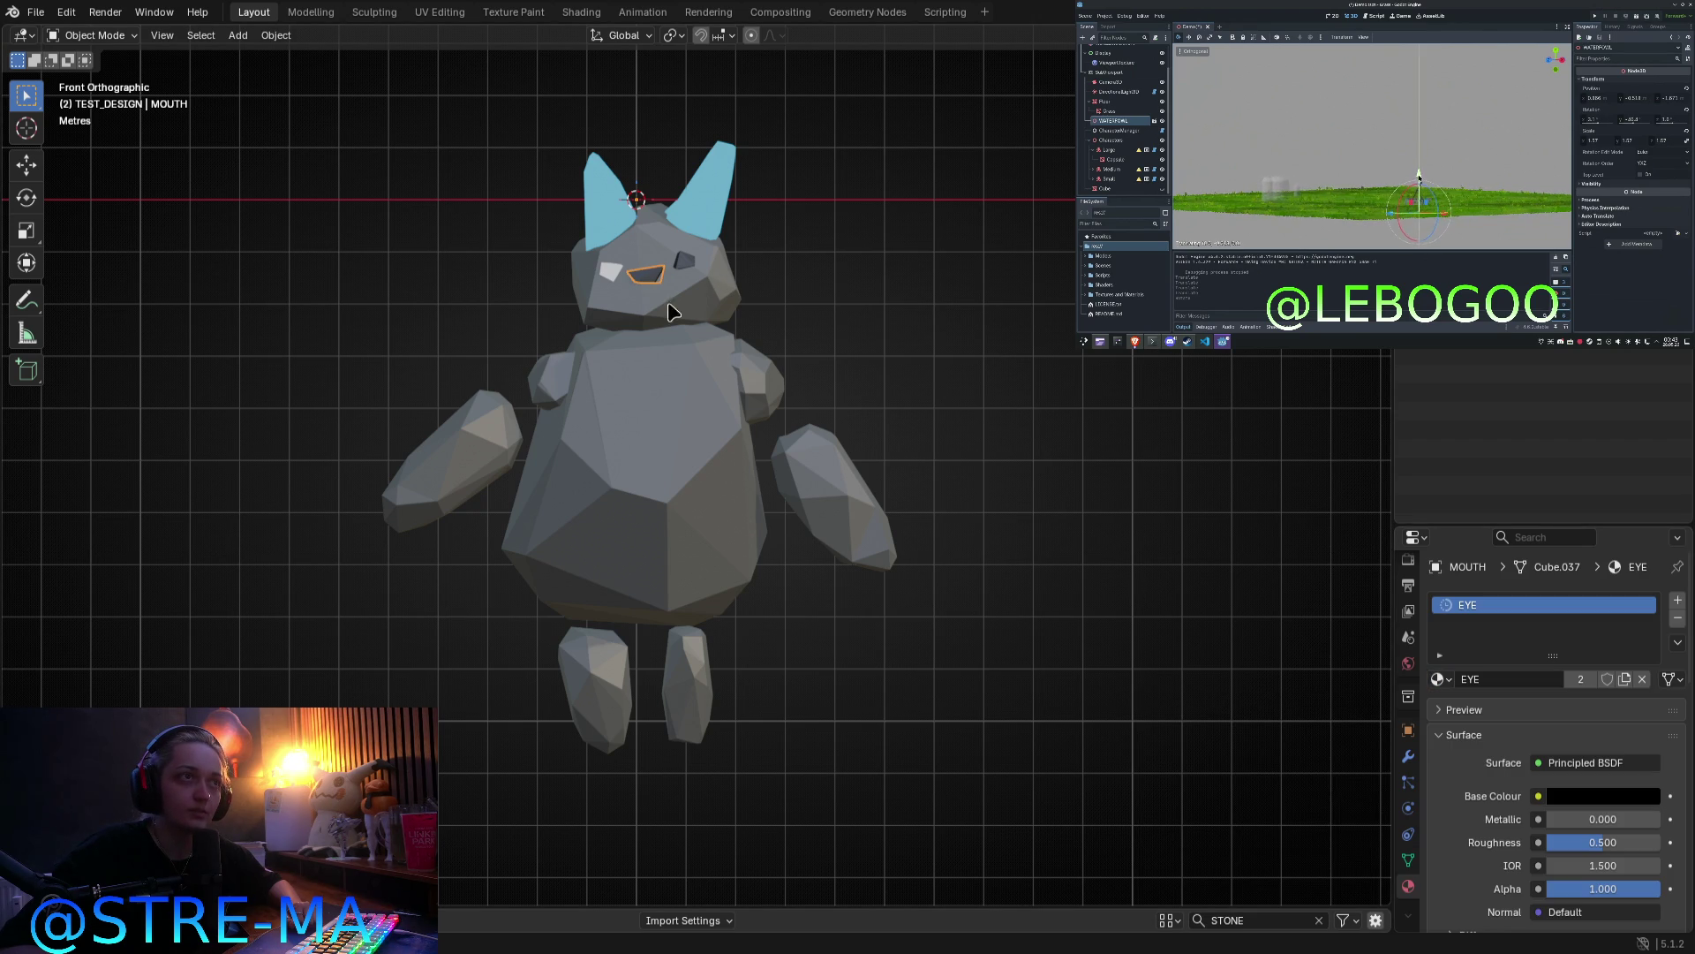
left_click(618, 272)
left_click(1438, 680)
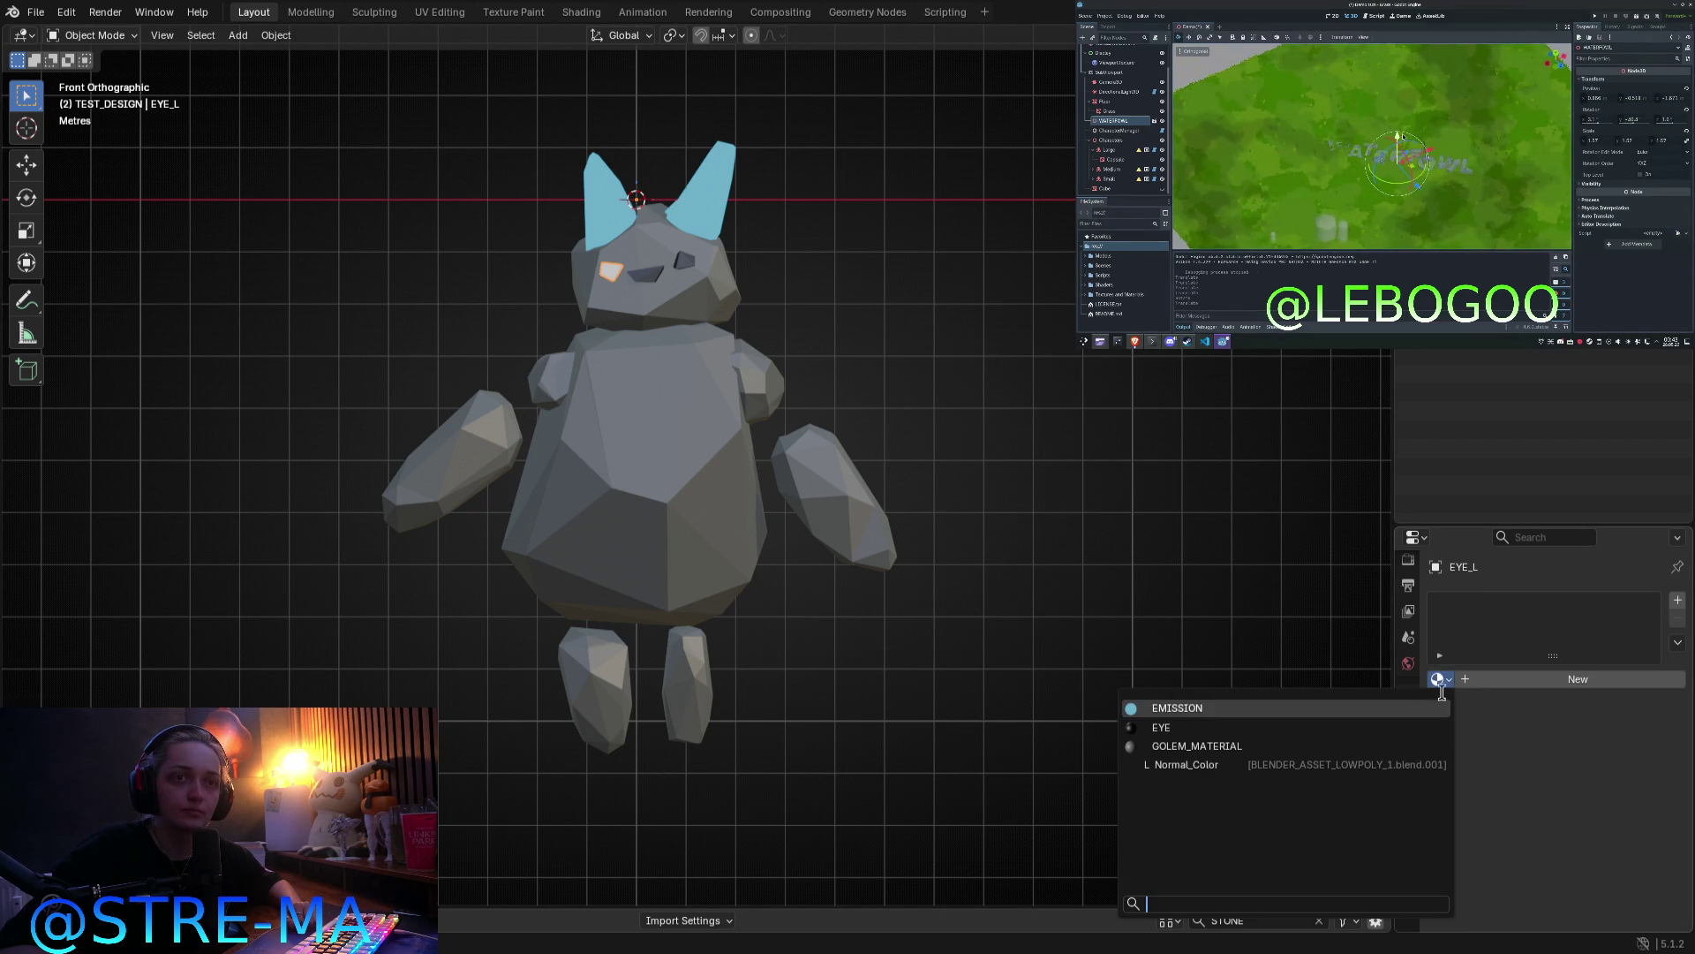
left_click(1393, 746)
mouse_move(748, 302)
middle_mouse_down()
mouse_move(731, 331)
mouse_move(969, 426)
middle_mouse_up()
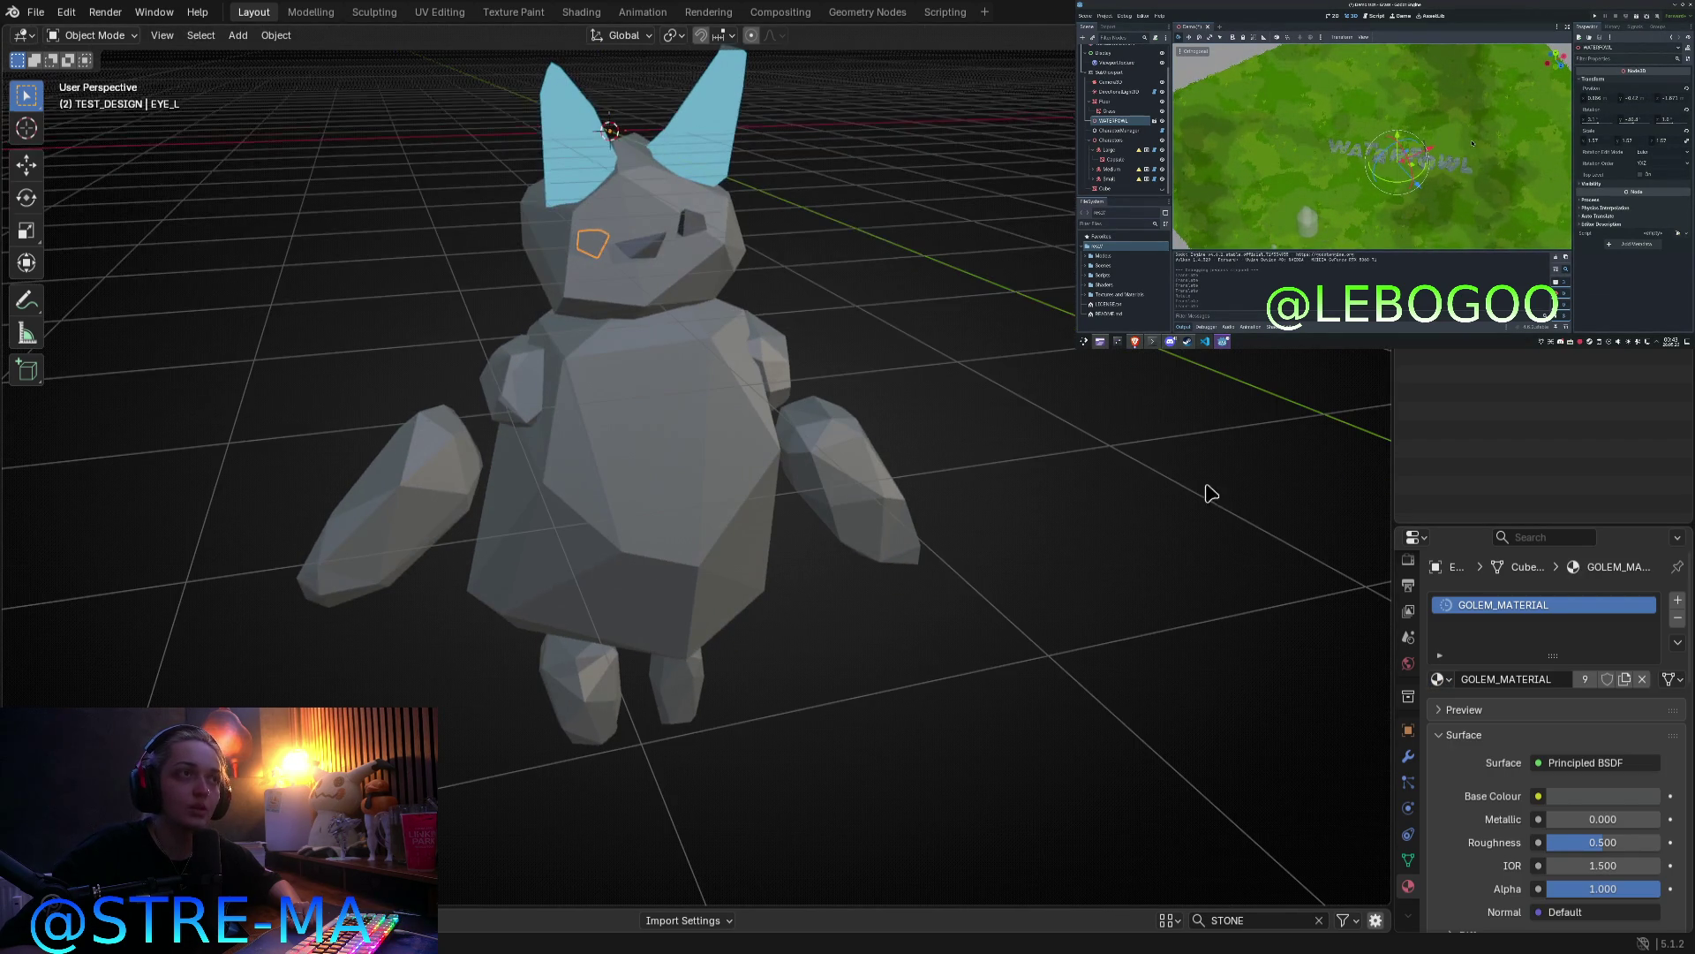
Step: Give the left eye EYE_L the dark EYE material
left_click(1438, 680)
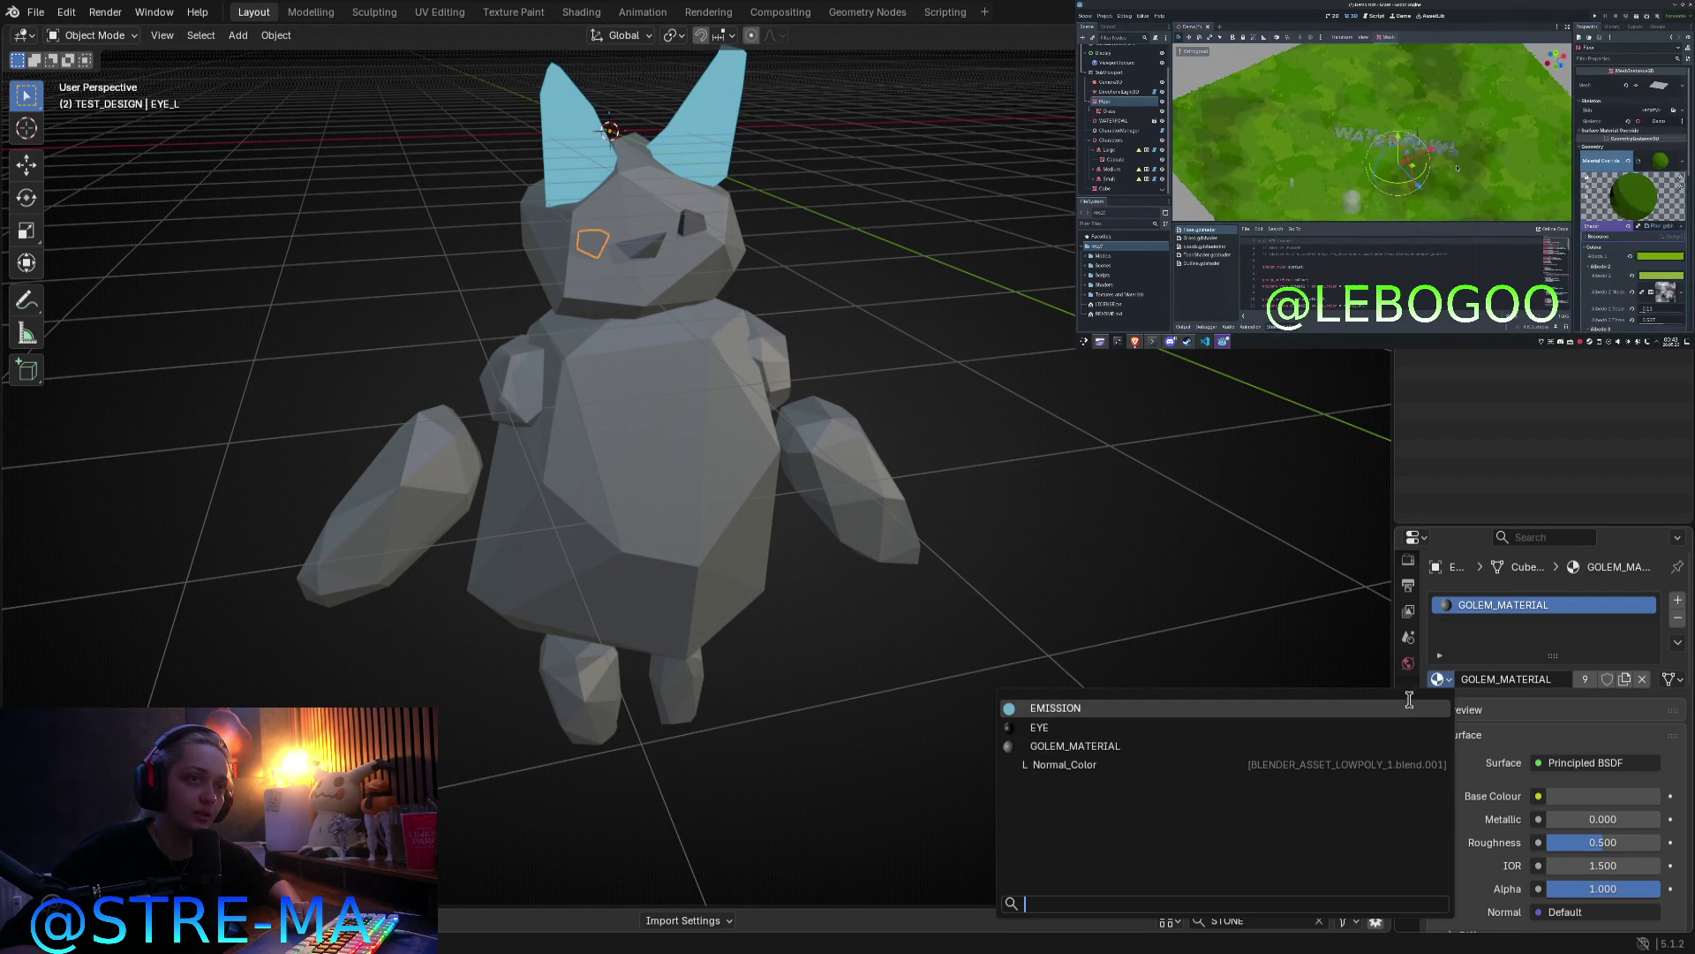
left_click(1368, 738)
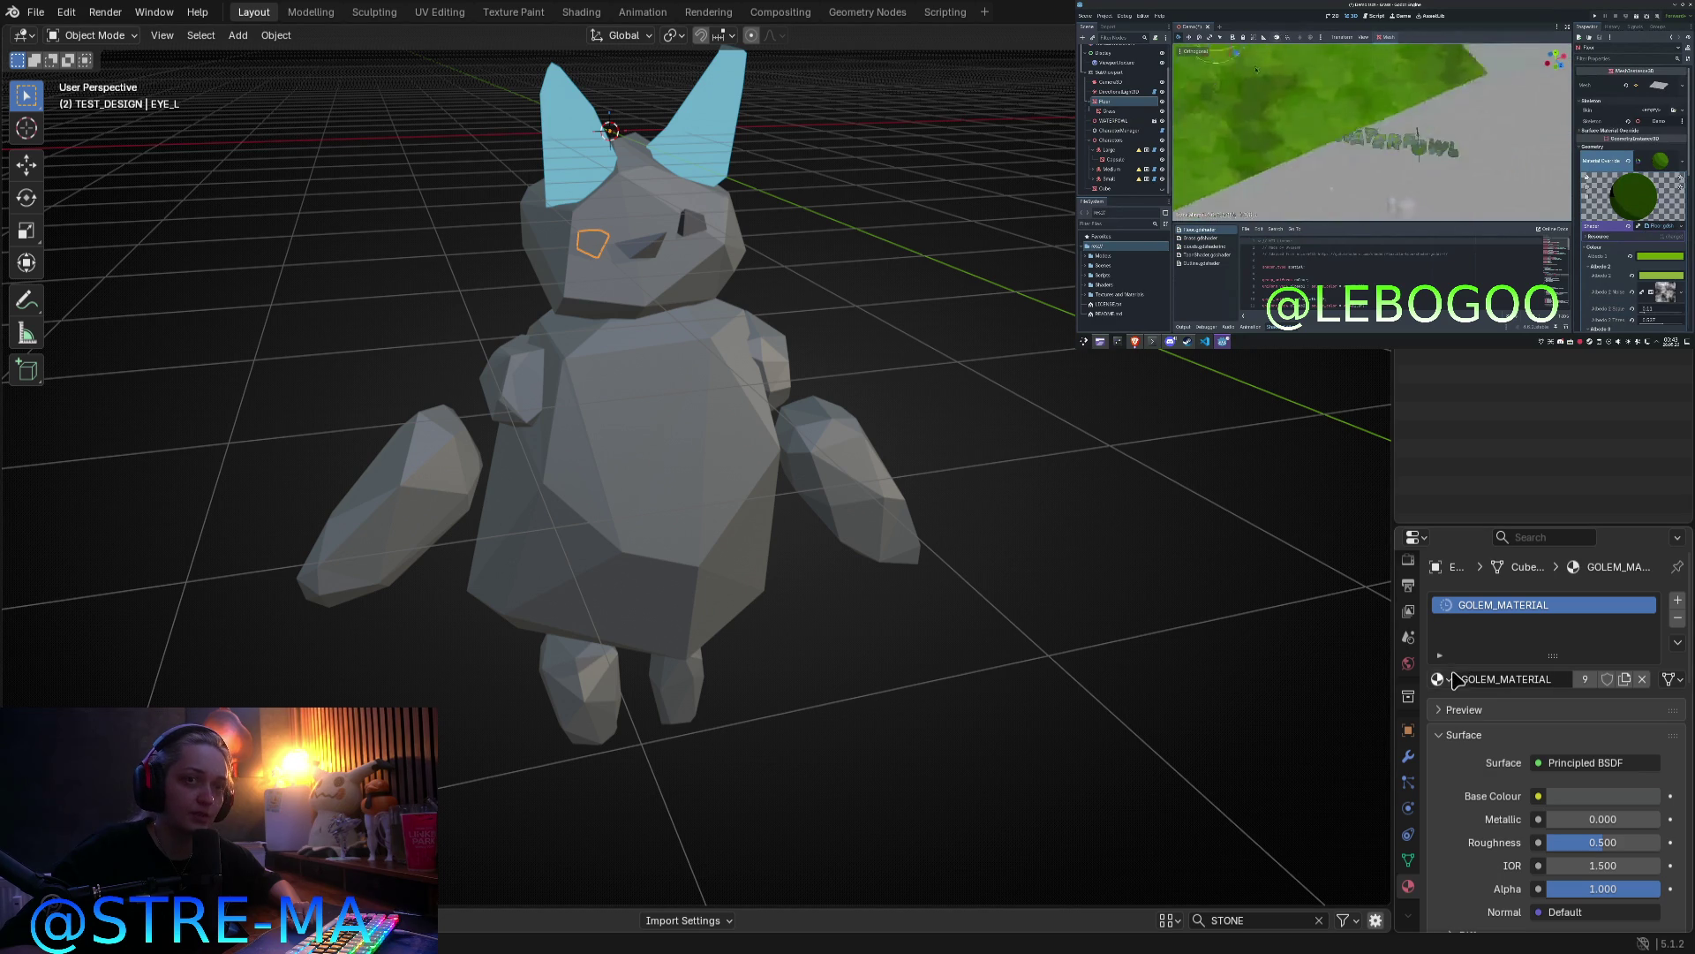
left_click(1438, 680)
left_click(1227, 726)
Step: Inspect the golem from the front orthographic view and from above
mouse_move(893, 359)
middle_mouse_down()
mouse_move(605, 374)
mouse_move(711, 253)
middle_mouse_up()
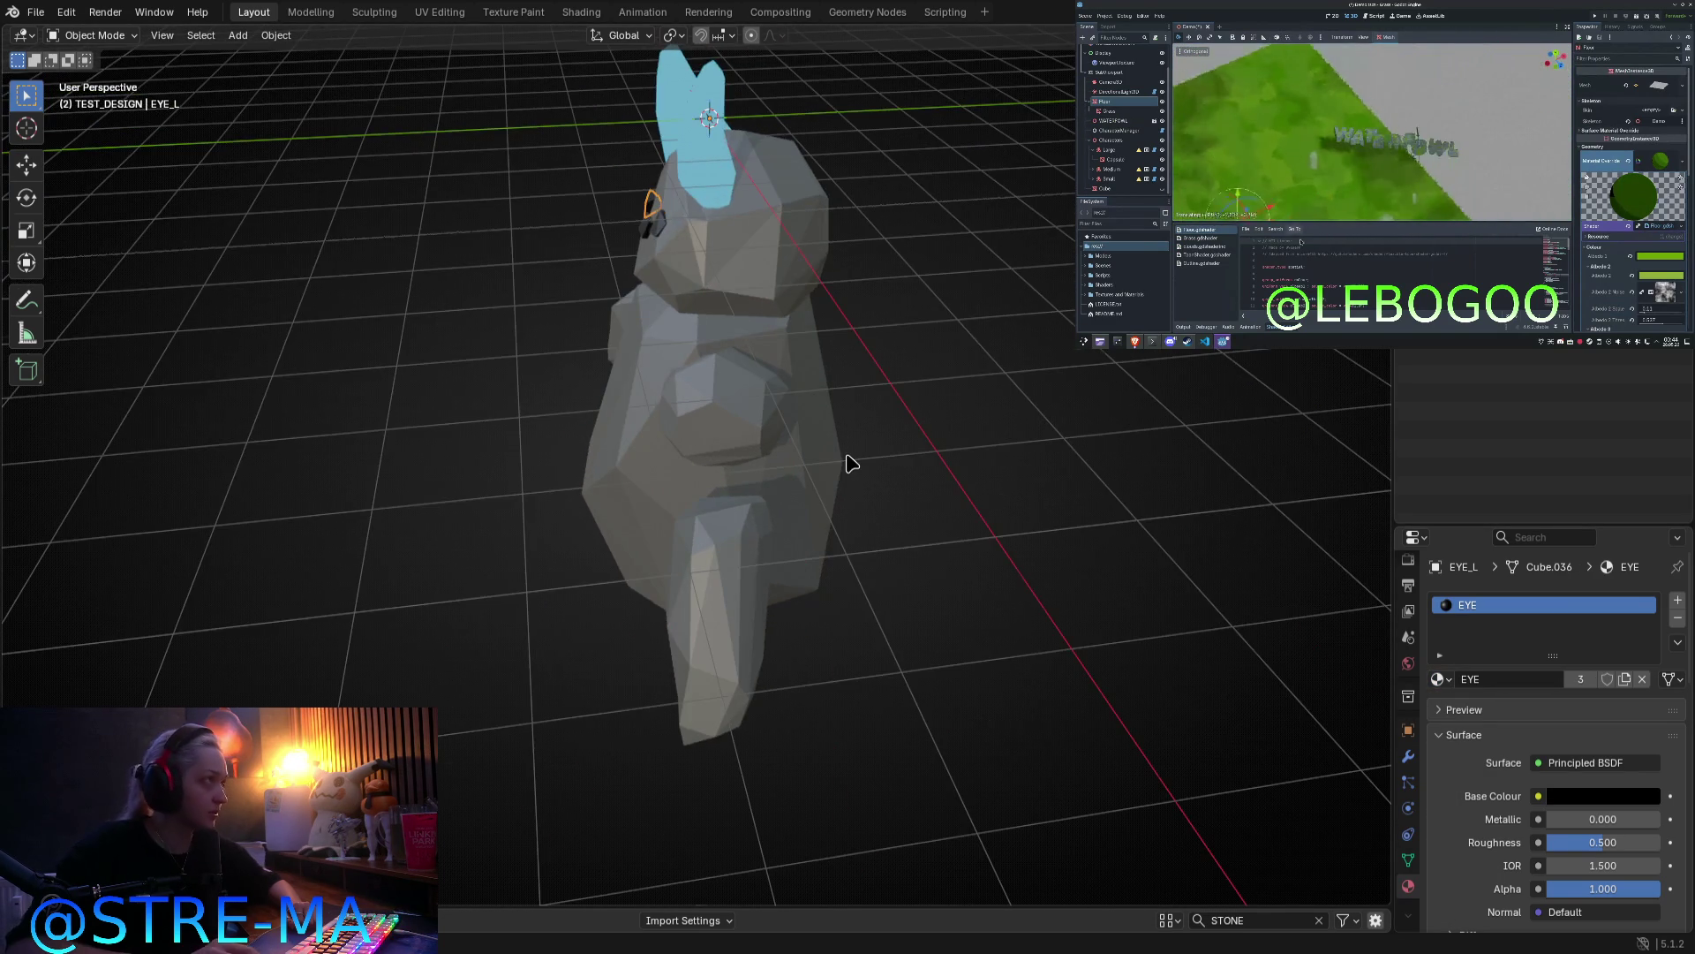
key("KP_1")
scroll(846, 452, "up", 1)
scroll(794, 371, "up", 2)
scroll(760, 371, "down", 4)
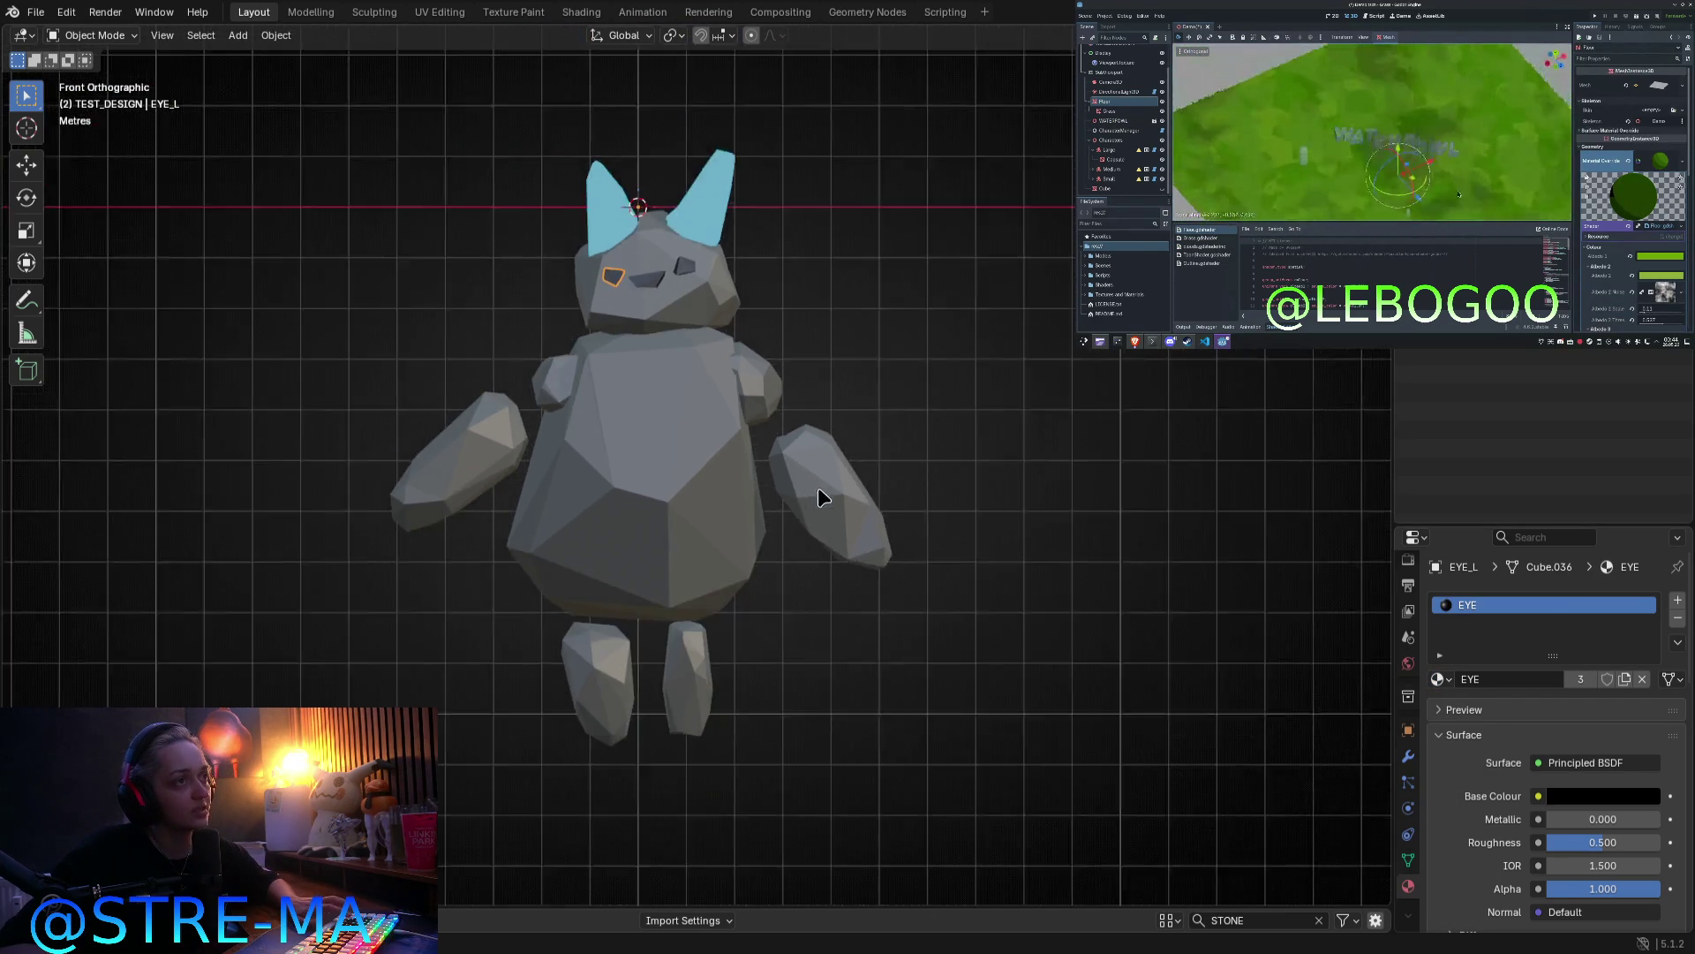
scroll(777, 380, "up", 3)
mouse_move(737, 388)
middle_mouse_down()
mouse_move(776, 559)
mouse_move(612, 594)
mouse_move(390, 579)
mouse_move(493, 684)
mouse_move(747, 430)
mouse_move(787, 307)
mouse_move(834, 412)
mouse_move(791, 350)
middle_mouse_up()
Step: Select the golem's right ear and enter Edit Mode on its mesh
left_click(792, 350)
mouse_move(818, 405)
middle_mouse_down()
mouse_move(939, 420)
mouse_move(1101, 617)
mouse_move(777, 405)
mouse_move(783, 367)
mouse_move(924, 393)
mouse_move(799, 477)
mouse_move(821, 397)
mouse_move(871, 348)
mouse_move(1088, 485)
middle_mouse_up()
scroll(785, 463, "up", 3)
key("Tab")
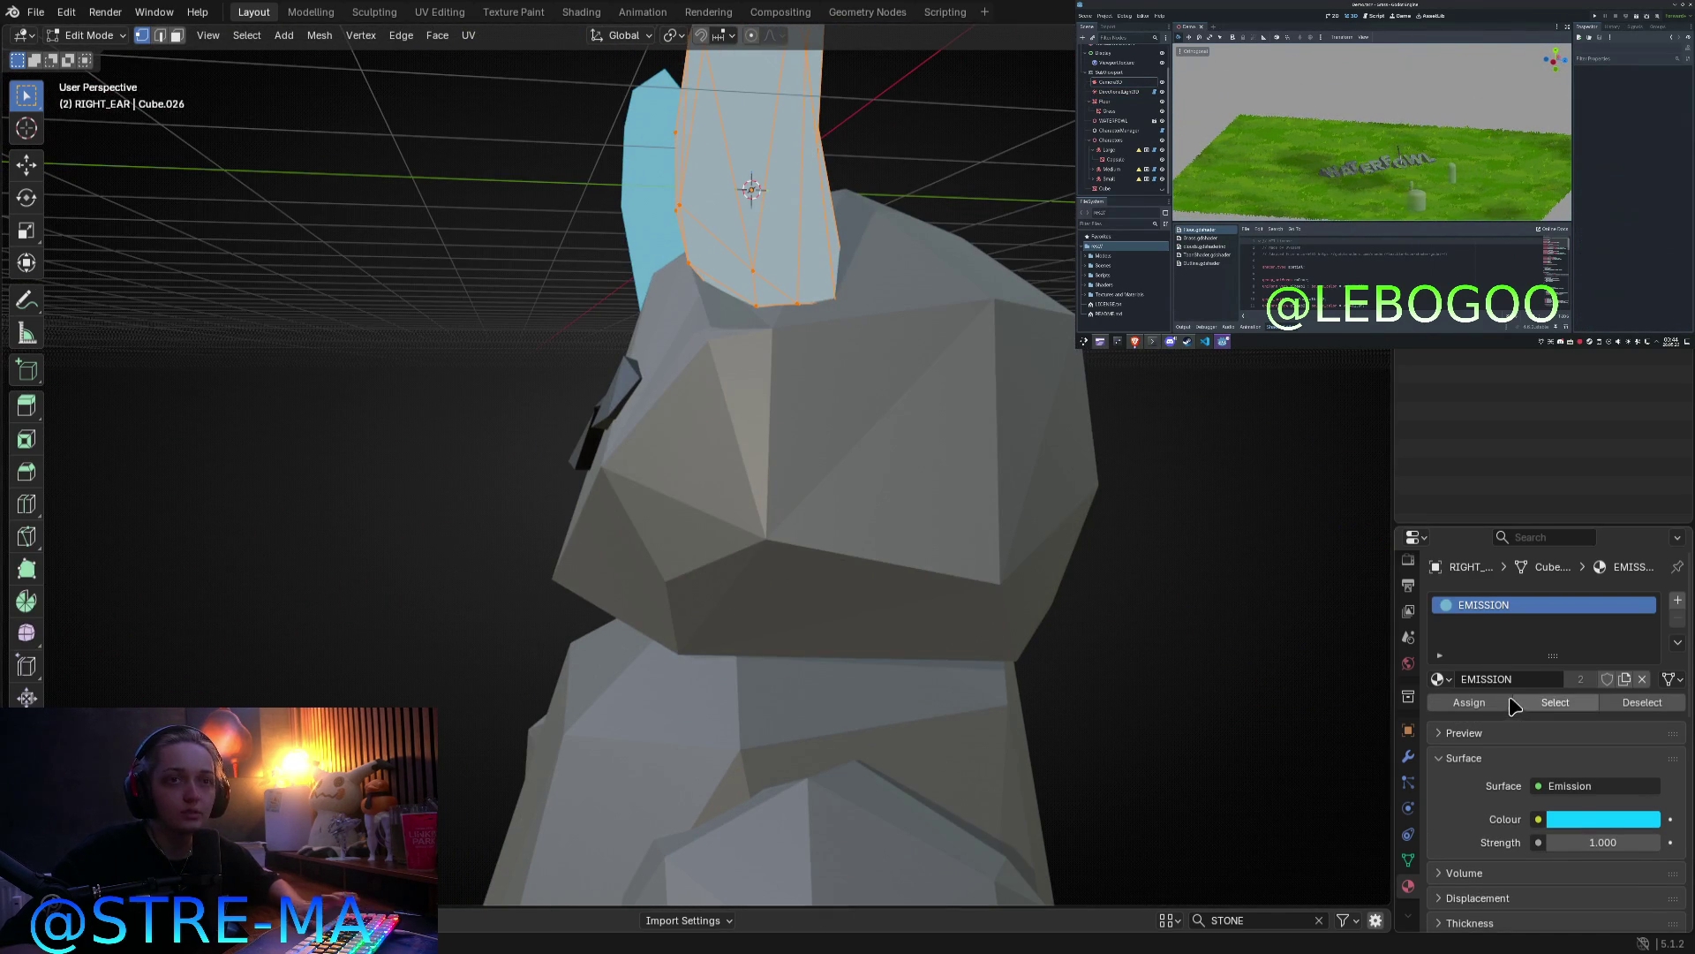
Step: Assign the cyan EMISSION material to all the right ear's faces and leave Edit Mode
left_click(1509, 702)
key("Tab")
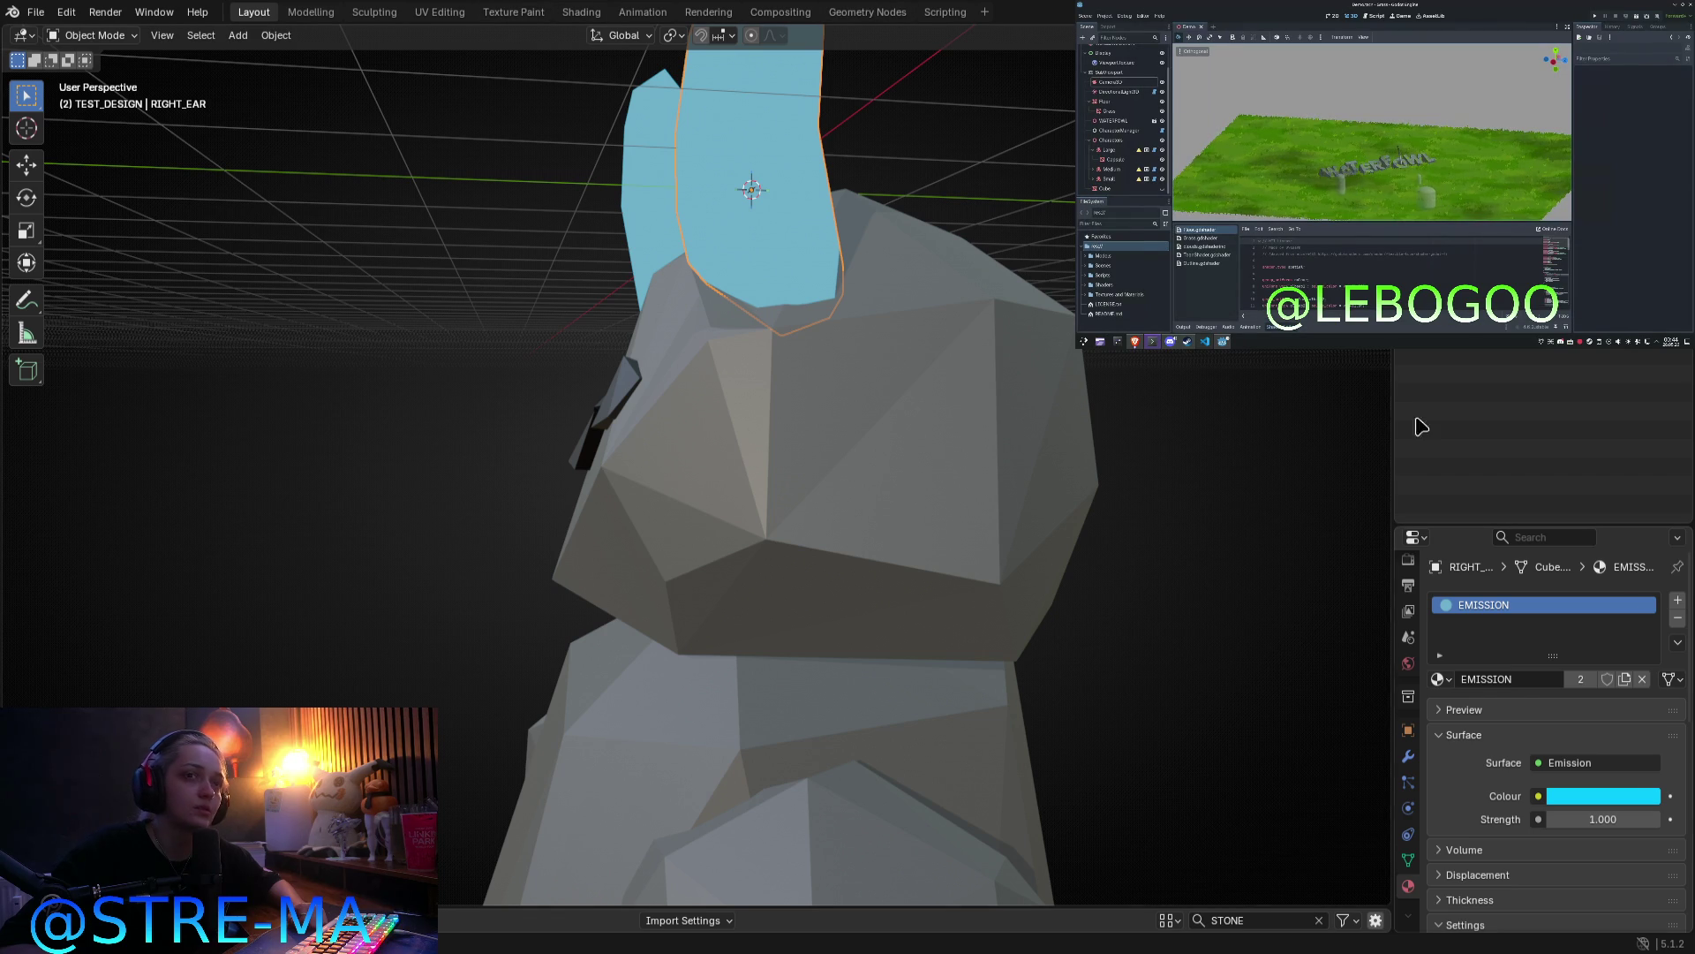
scroll(1590, 786, "down", 4)
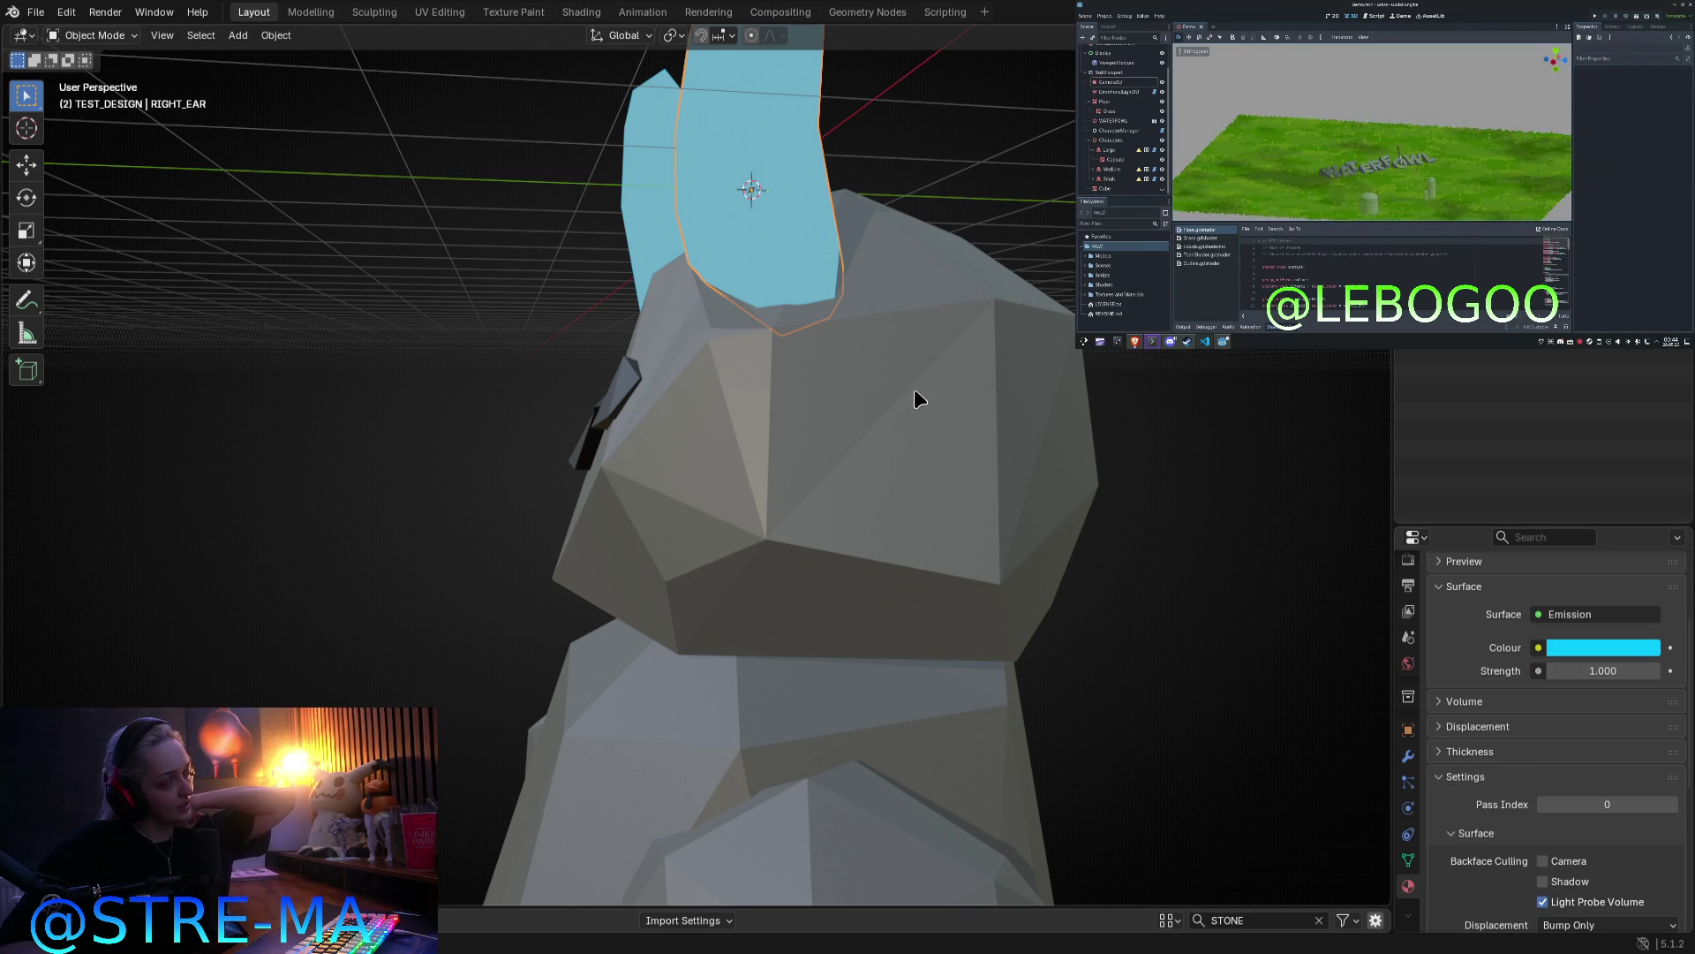
scroll(913, 390, "down", 5)
Step: Return to the front orthographic view and select the left leg LEG_L
middle_click_drag(510, 434, 715, 442)
scroll(717, 443, "up", 1)
key("KP_1")
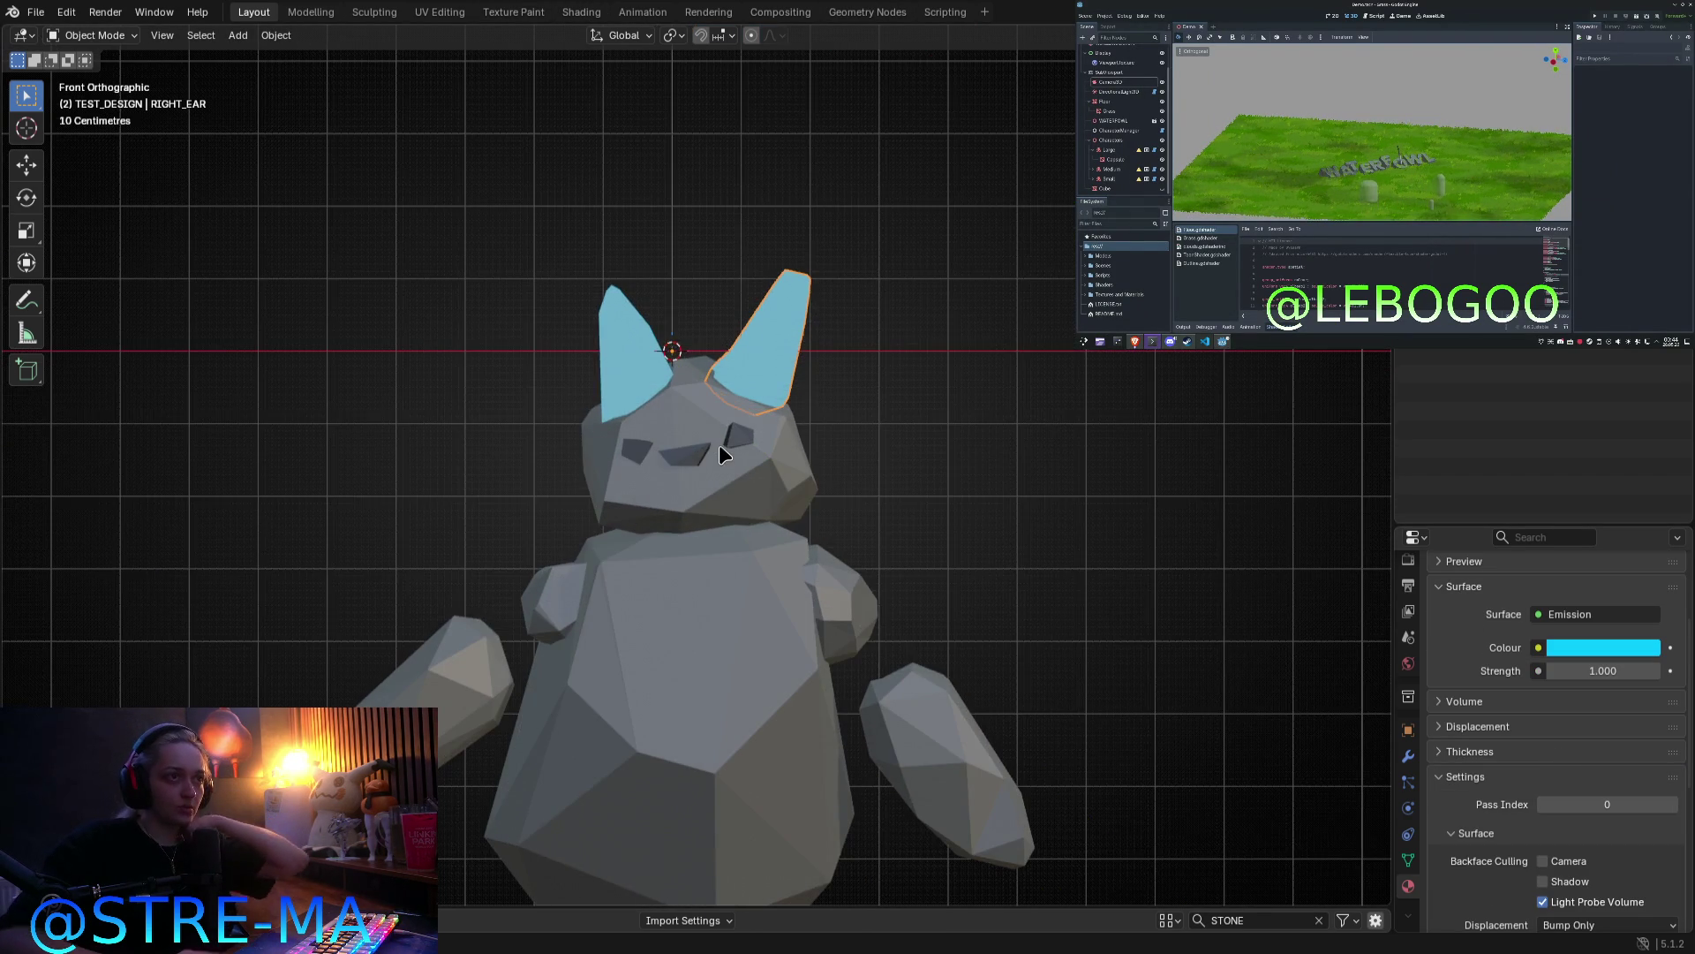
scroll(718, 446, "down", 3)
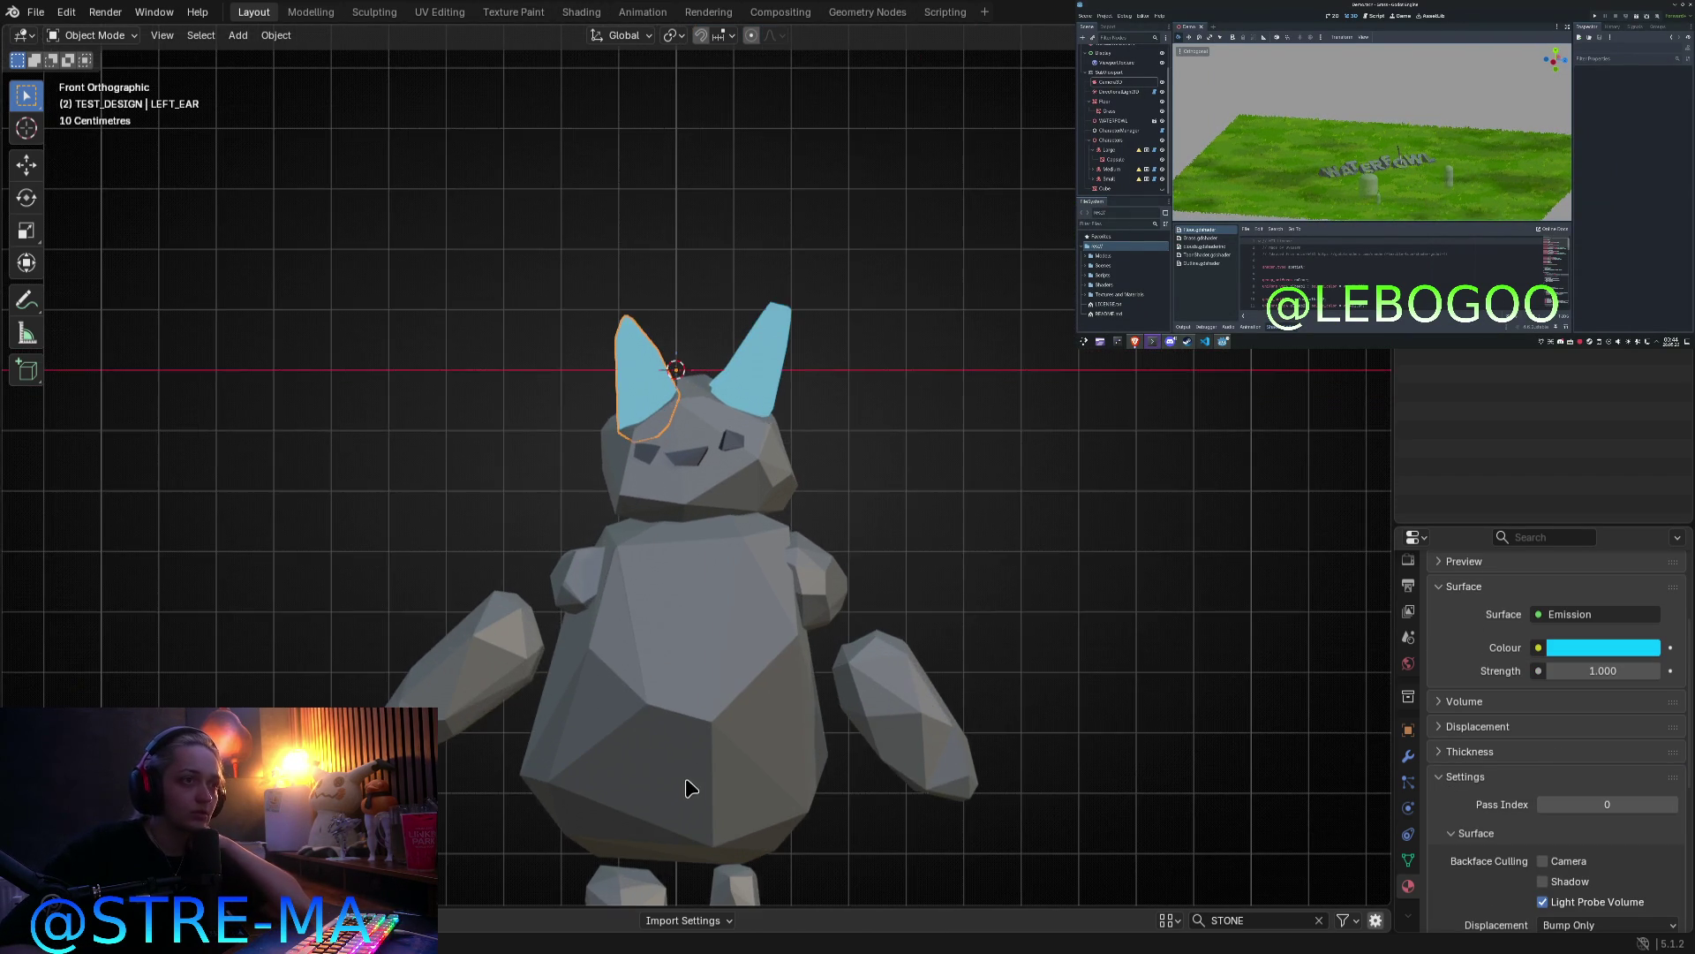
left_click(646, 805)
Step: Try moving the left leg in Edit Mode, cancel the move, and exit
key("Tab")
key("g")
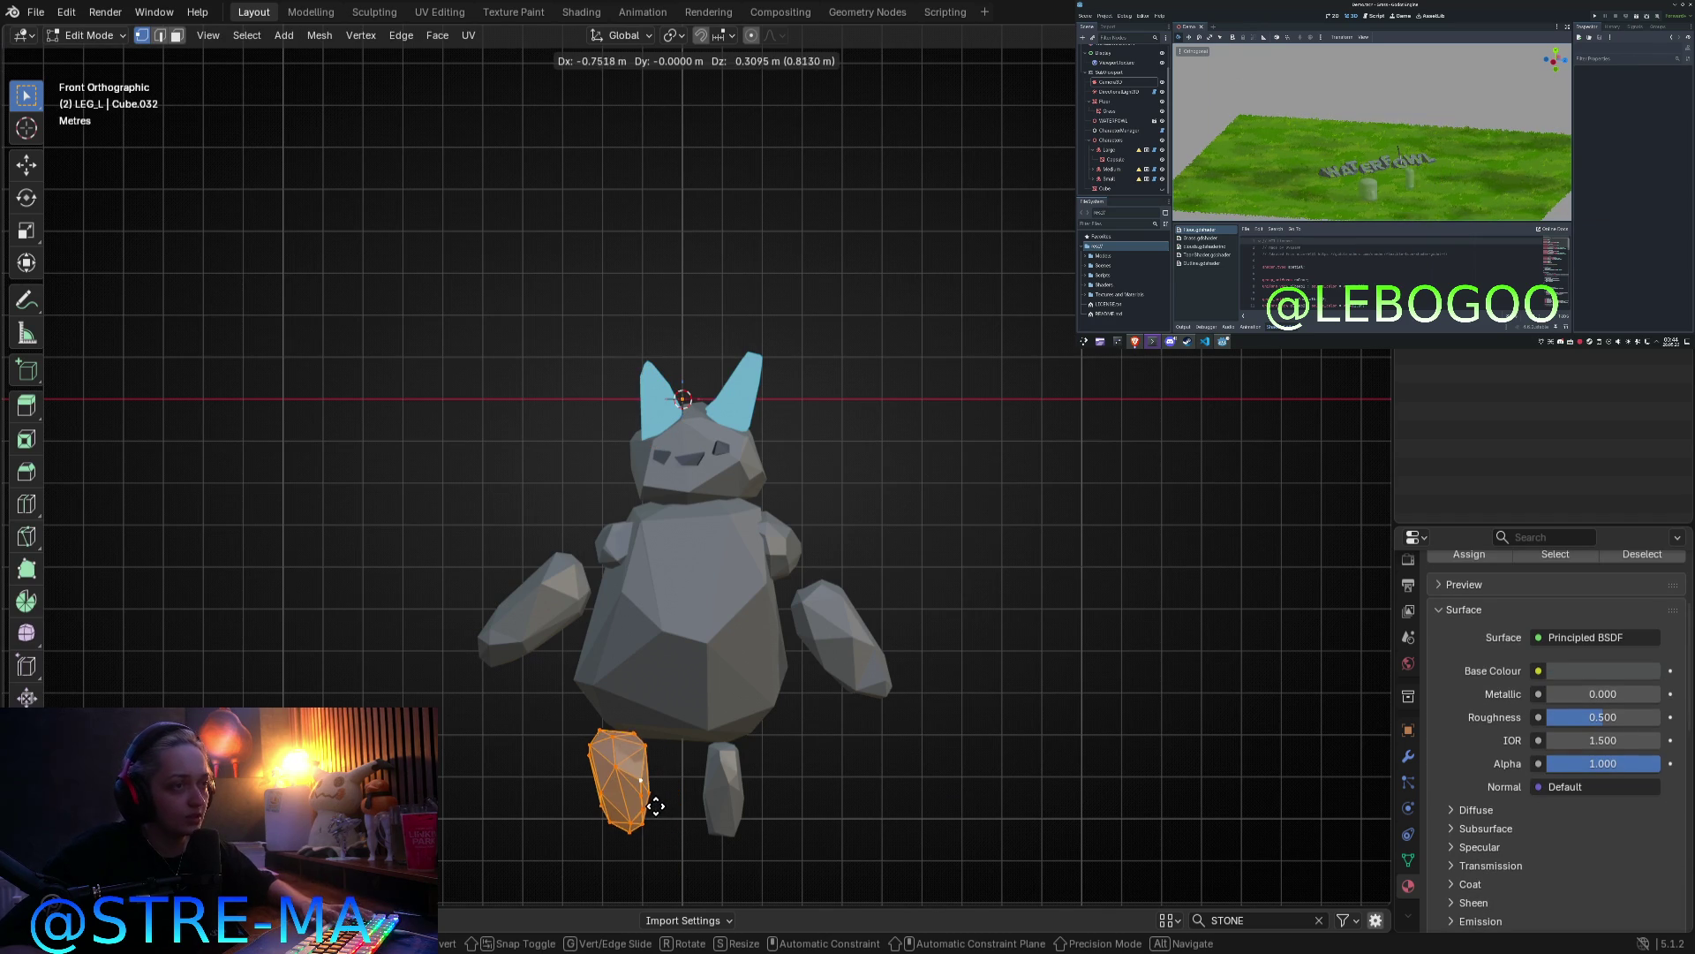
key("Escape")
key("Tab")
Step: Edit the body in wireframe with proportional editing on, moving one lower vertex
left_click(615, 713)
key("Tab")
key("g")
key("Escape")
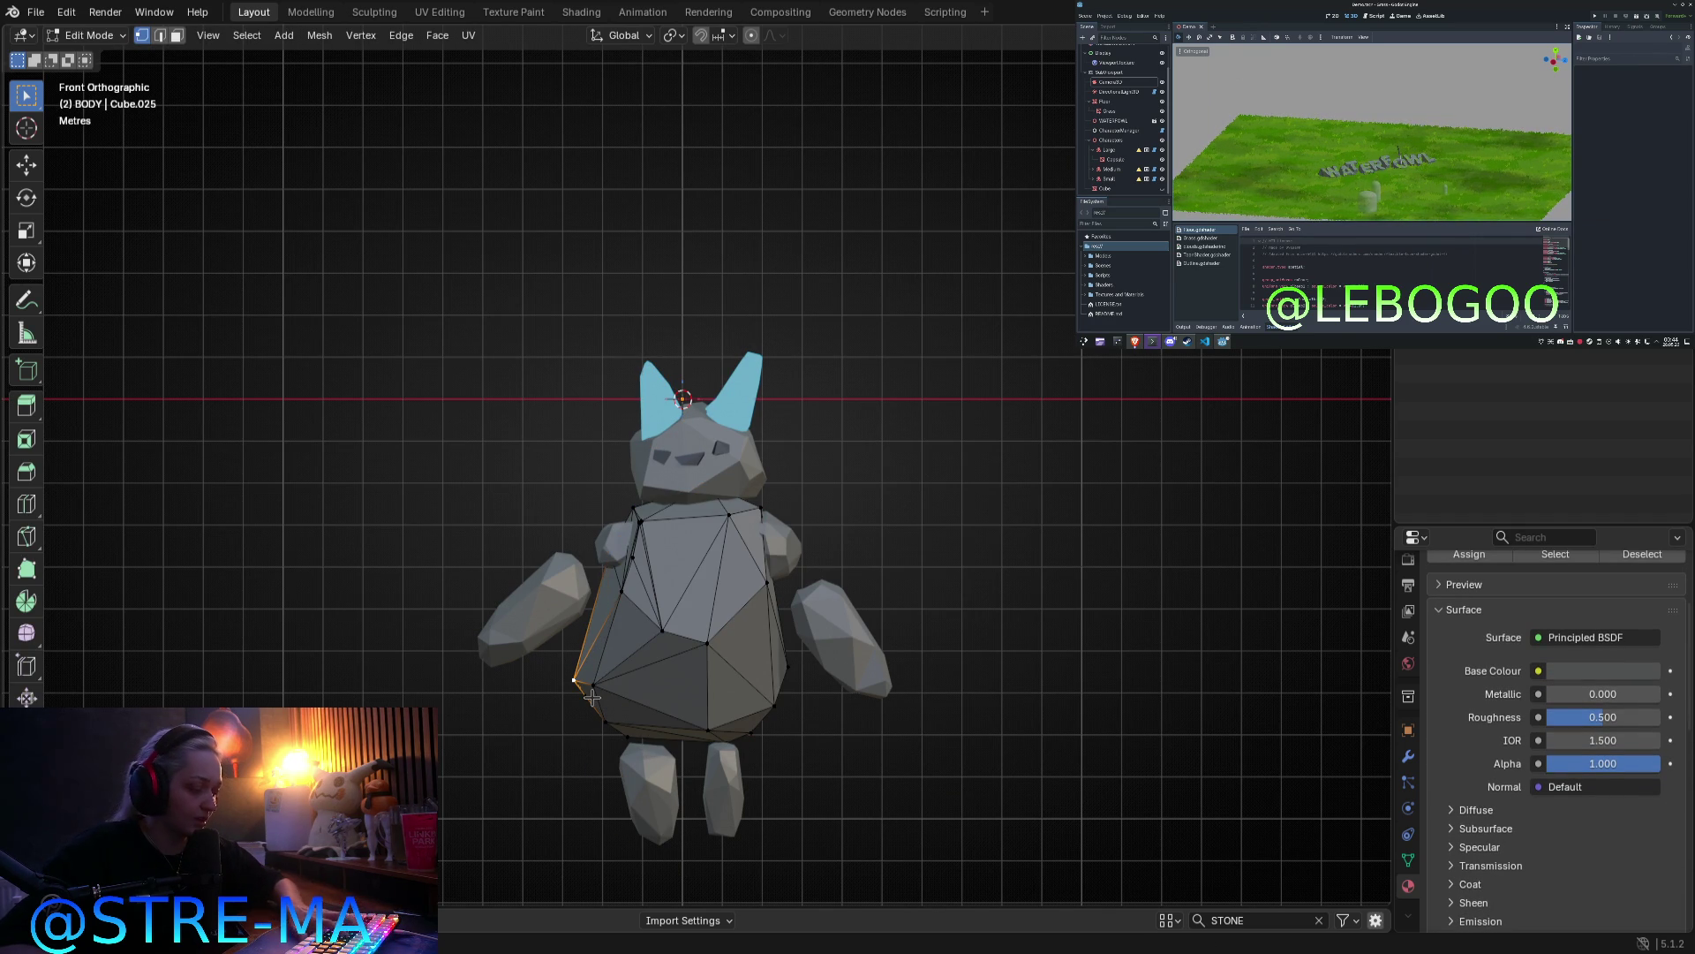
key("z")
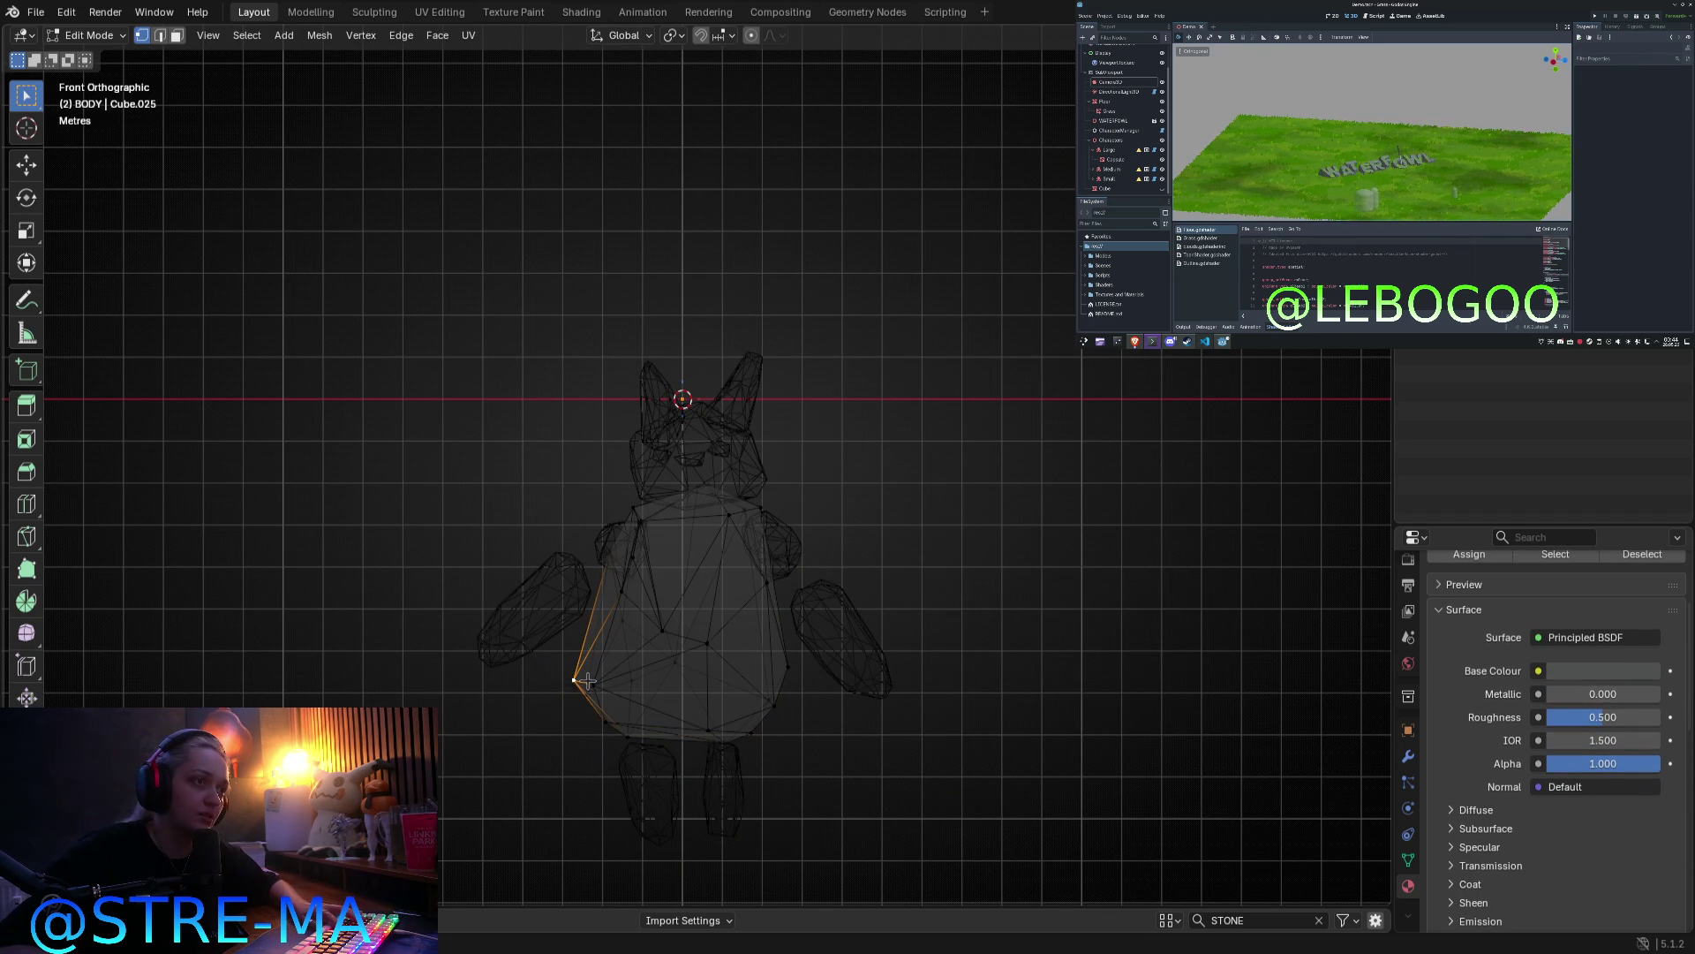
key("o")
key("g")
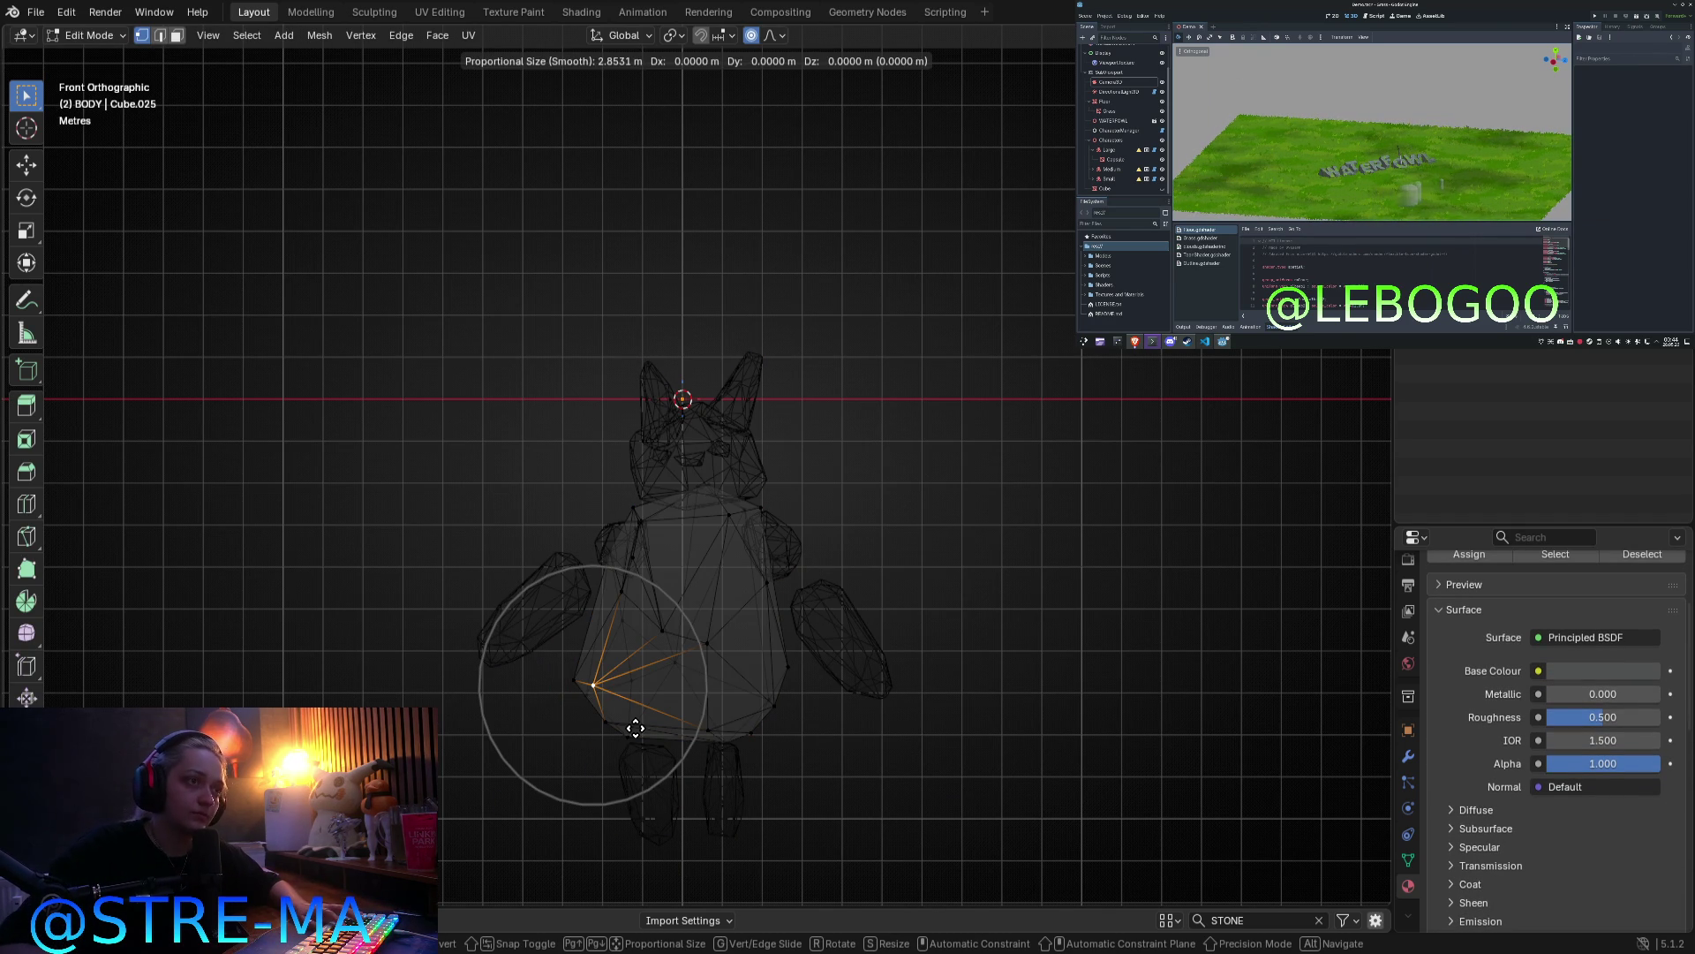
left_click(668, 726)
Step: Reposition three more lower-body vertices with proportional falloff
key("g")
right_click(617, 729)
left_click(588, 682)
key("g")
left_click(587, 680)
left_click(628, 730)
key("g")
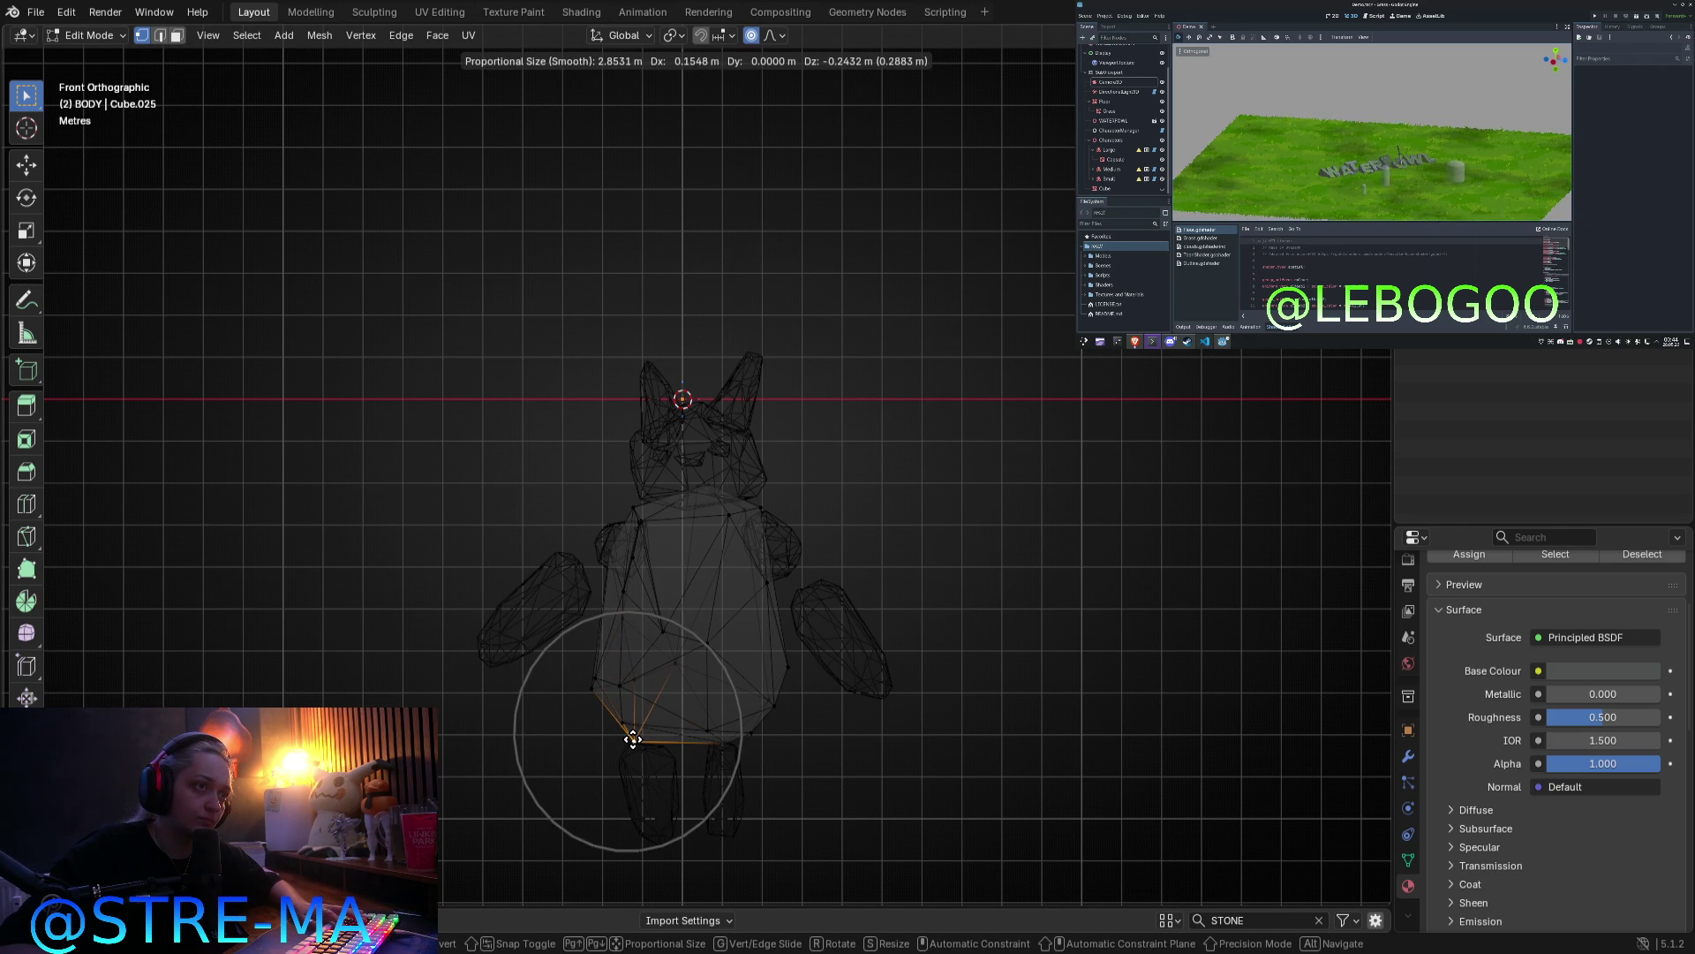
left_click(633, 738)
left_click(759, 733)
key("g")
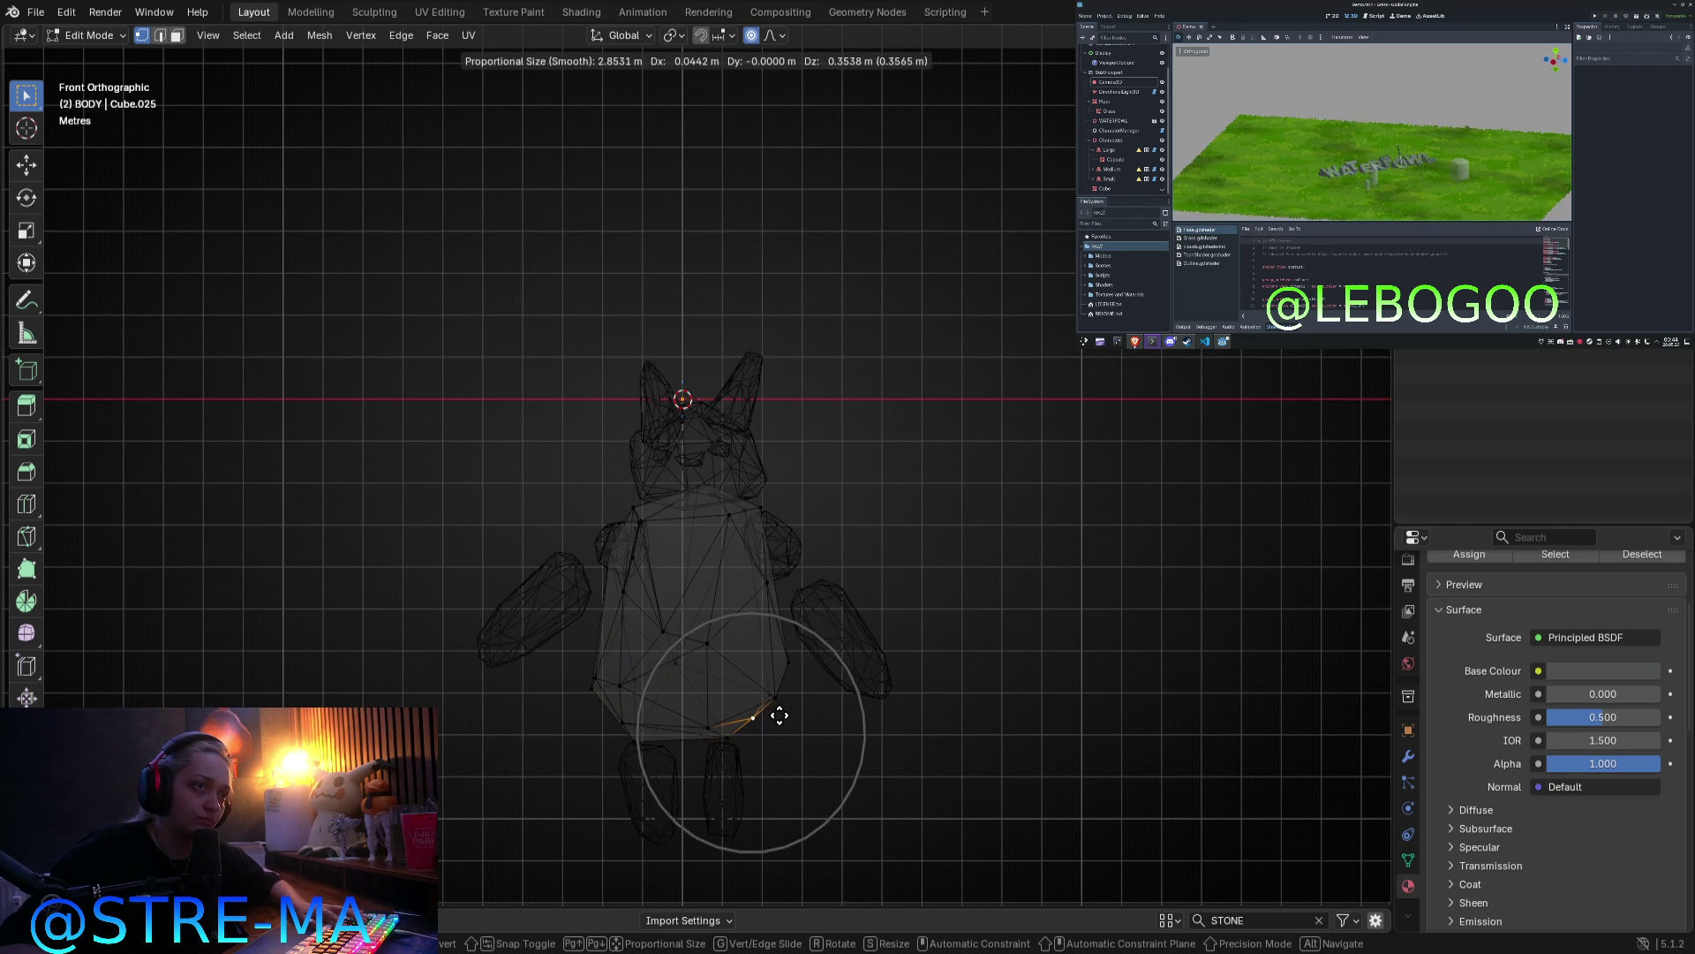
left_click(779, 715)
Step: Leave the body's Edit Mode and select the right, then left leg, toggling Edit Mode on it
key("Tab")
left_click(739, 783)
left_click(664, 792)
key("Tab")
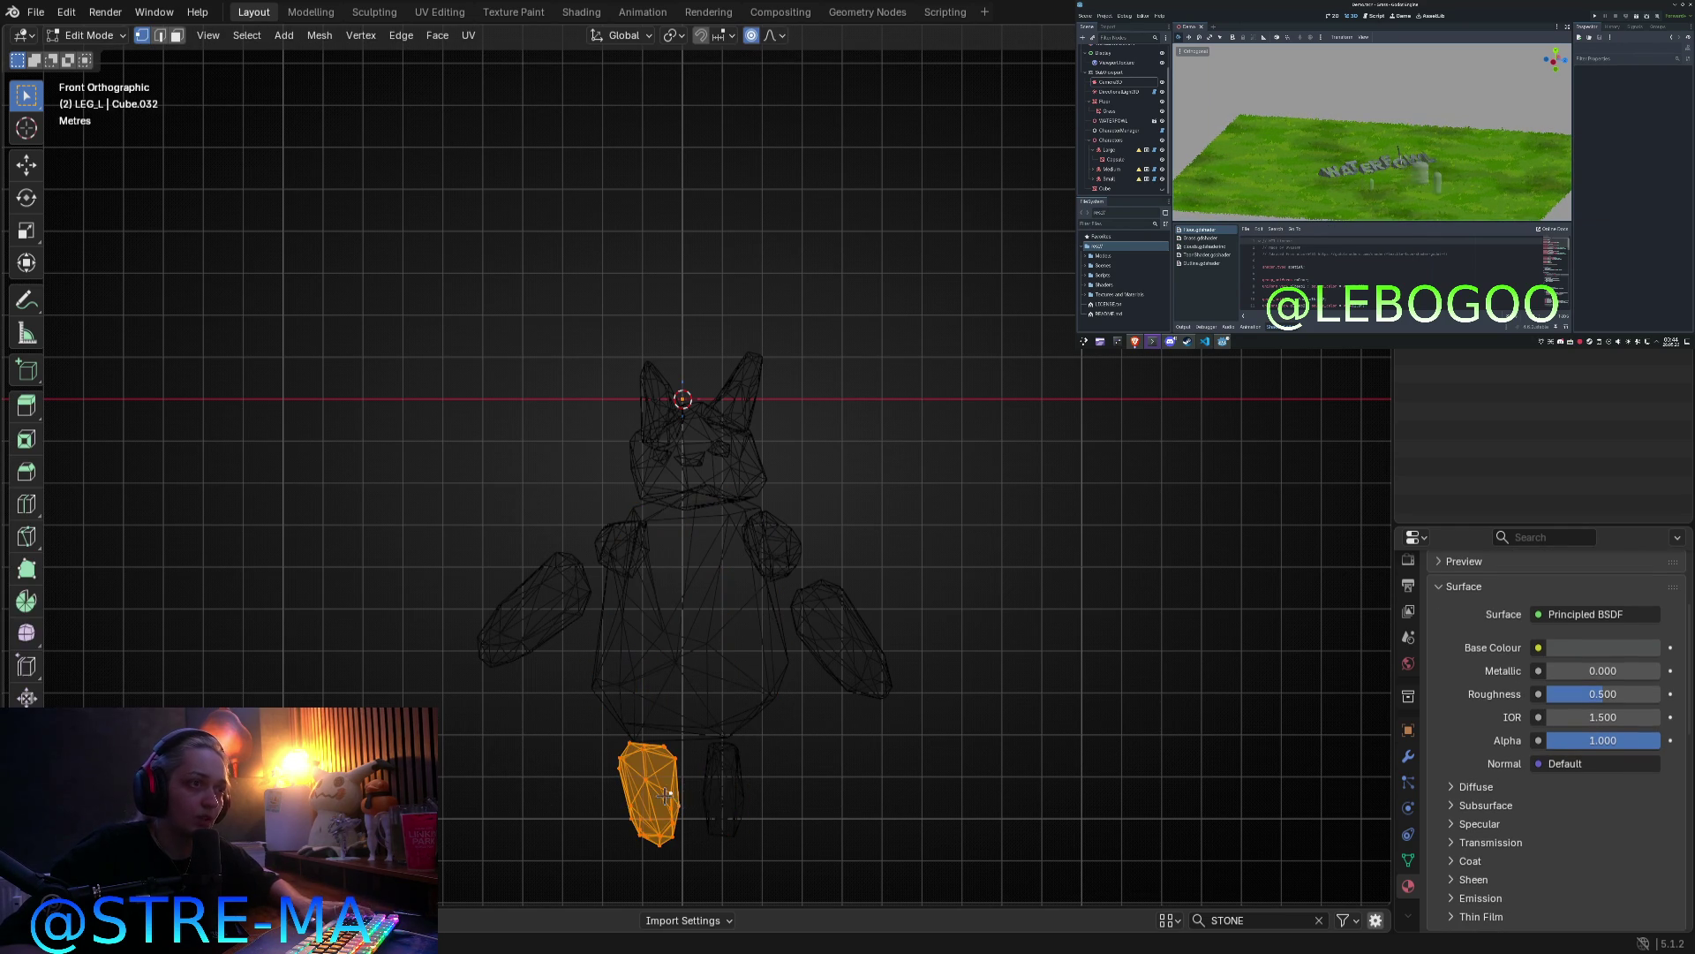
key("Tab")
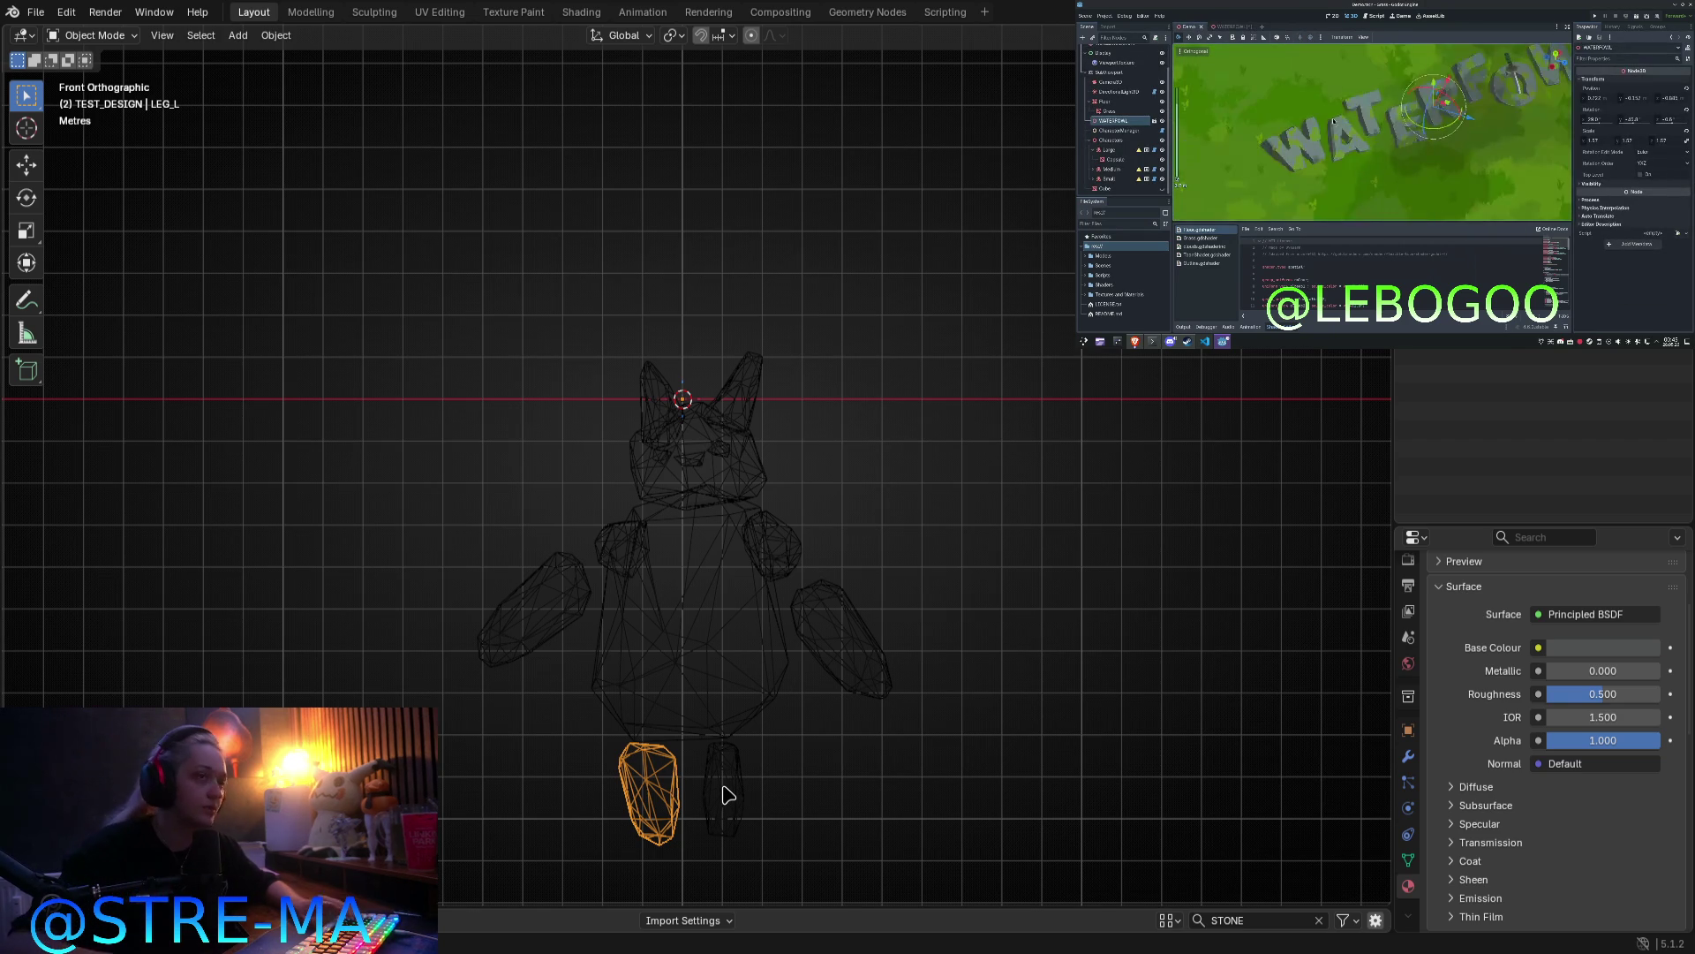
Step: Select the right arm, restore solid shading, and orbit to a perspective view
left_click(839, 640)
mouse_move(939, 784)
middle_mouse_down("shift")
mouse_move(886, 613)
mouse_move(825, 616)
middle_mouse_up("shift")
key("shift+z")
scroll(963, 664, "up", 3)
mouse_move(912, 670)
middle_mouse_down()
mouse_move(813, 632)
mouse_move(573, 271)
mouse_move(529, 256)
middle_mouse_up()
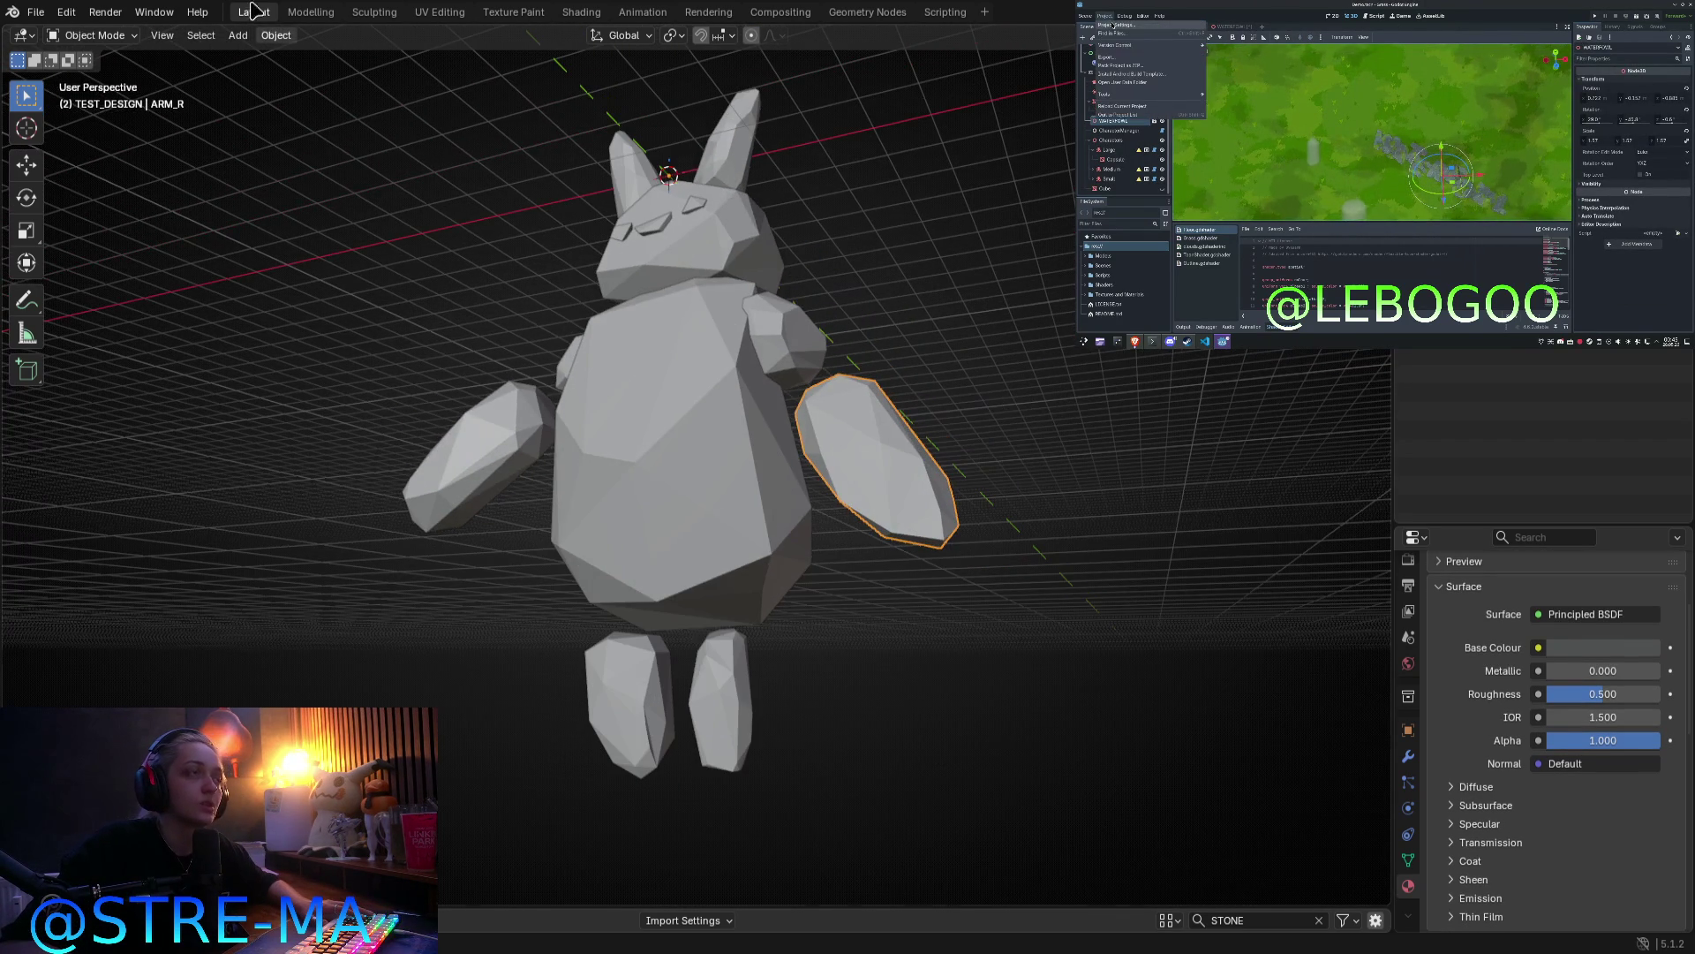
Step: Browse the File menu's export options and close it without exporting
left_click(35, 12)
mouse_move(132, 295)
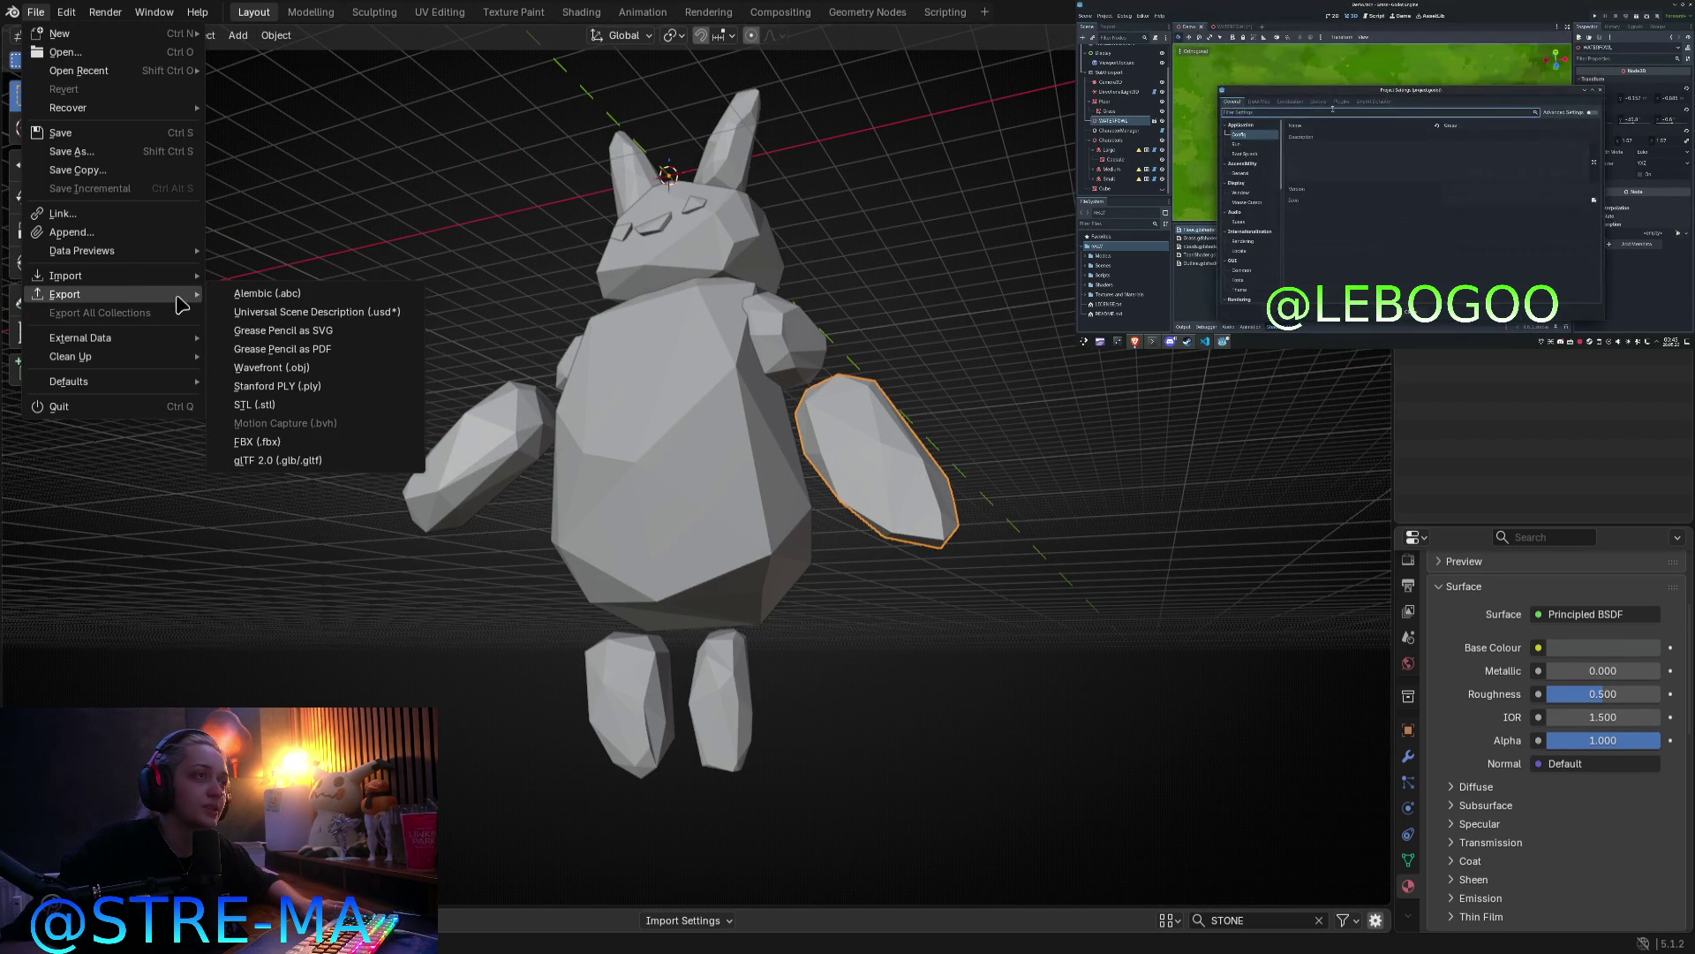
left_click(378, 489)
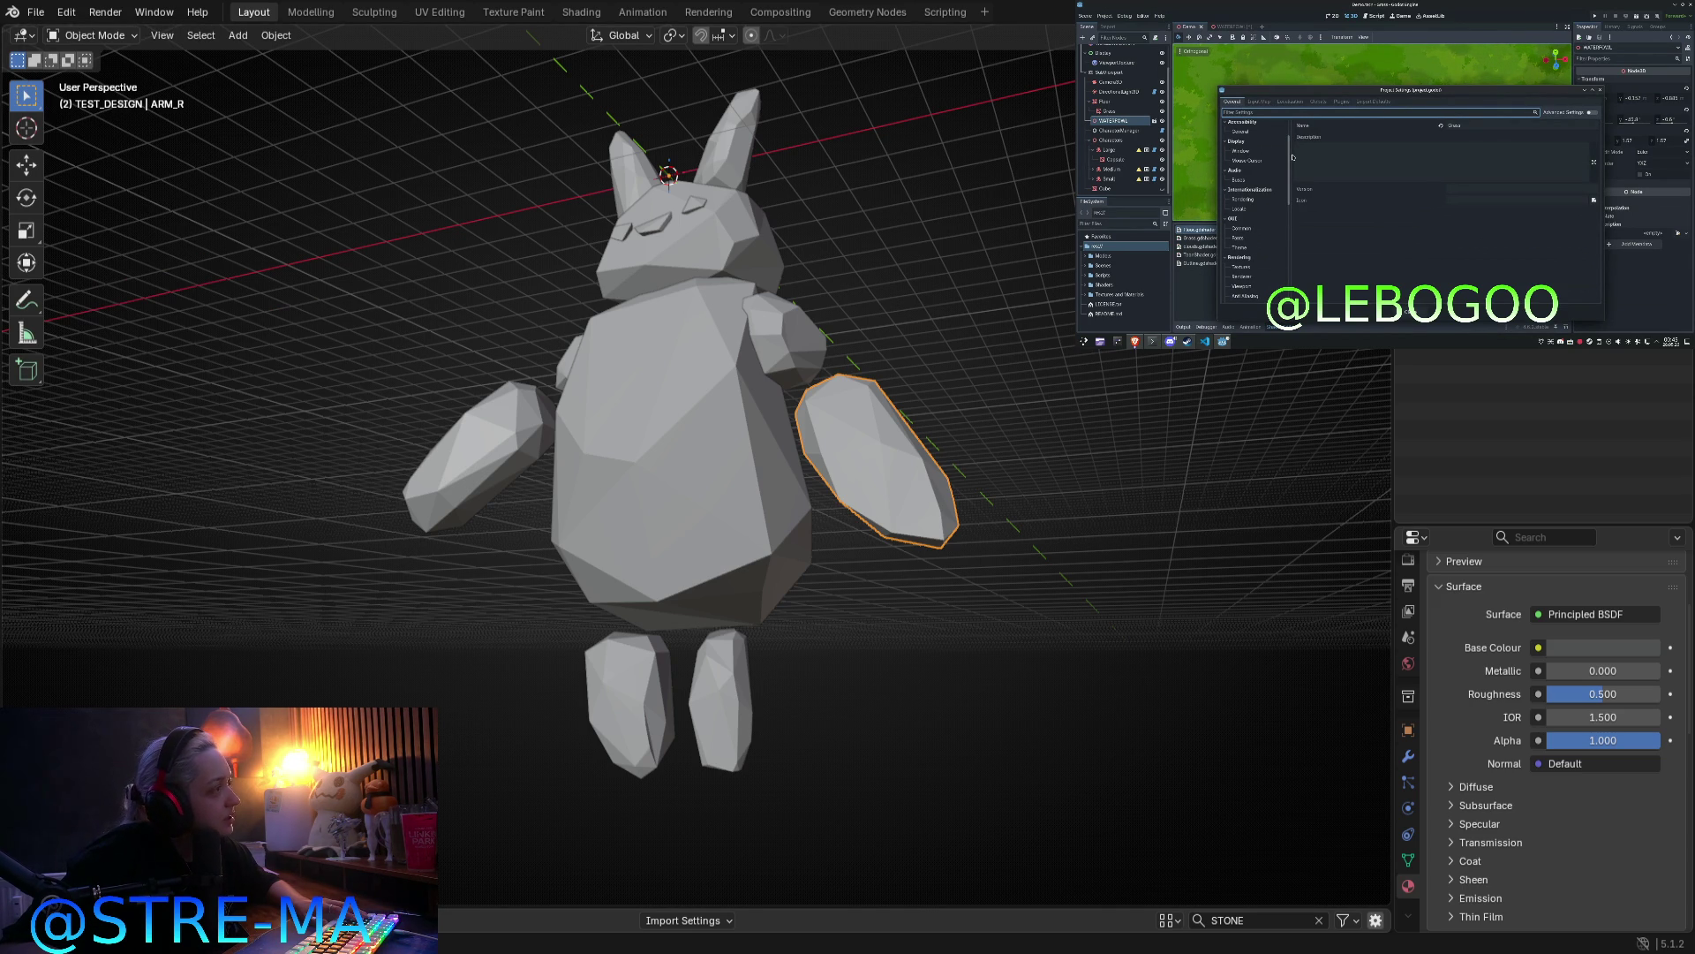
left_click_drag(320, 174, 1206, 863)
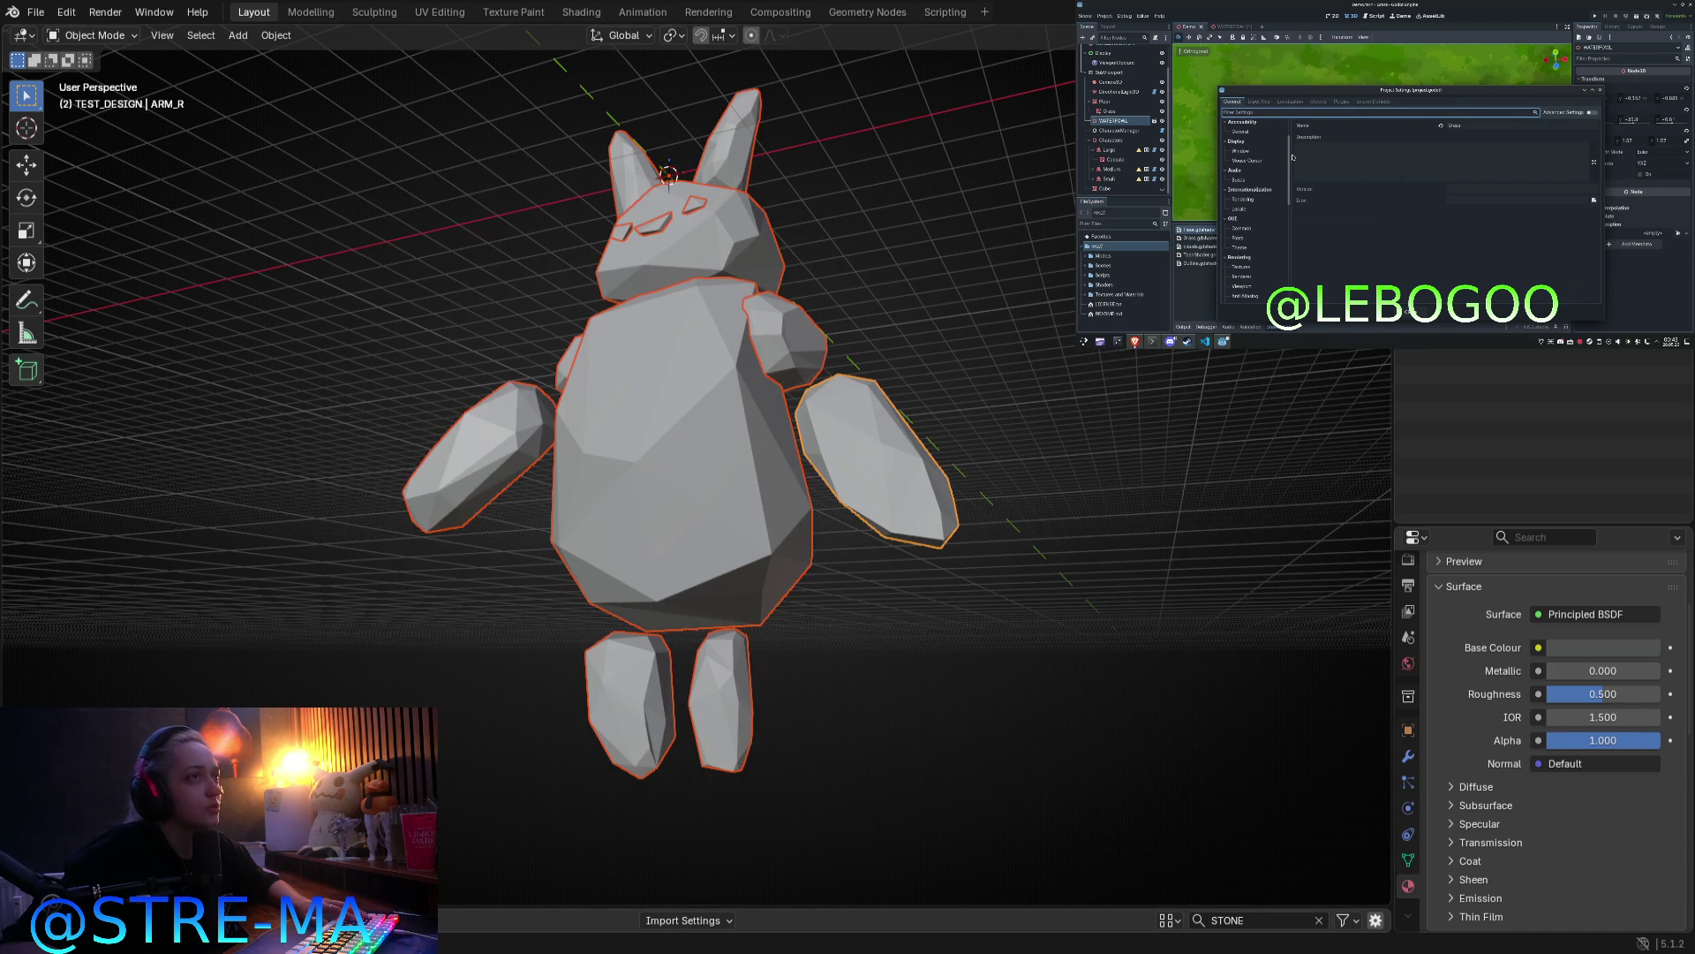
left_click(1274, 151)
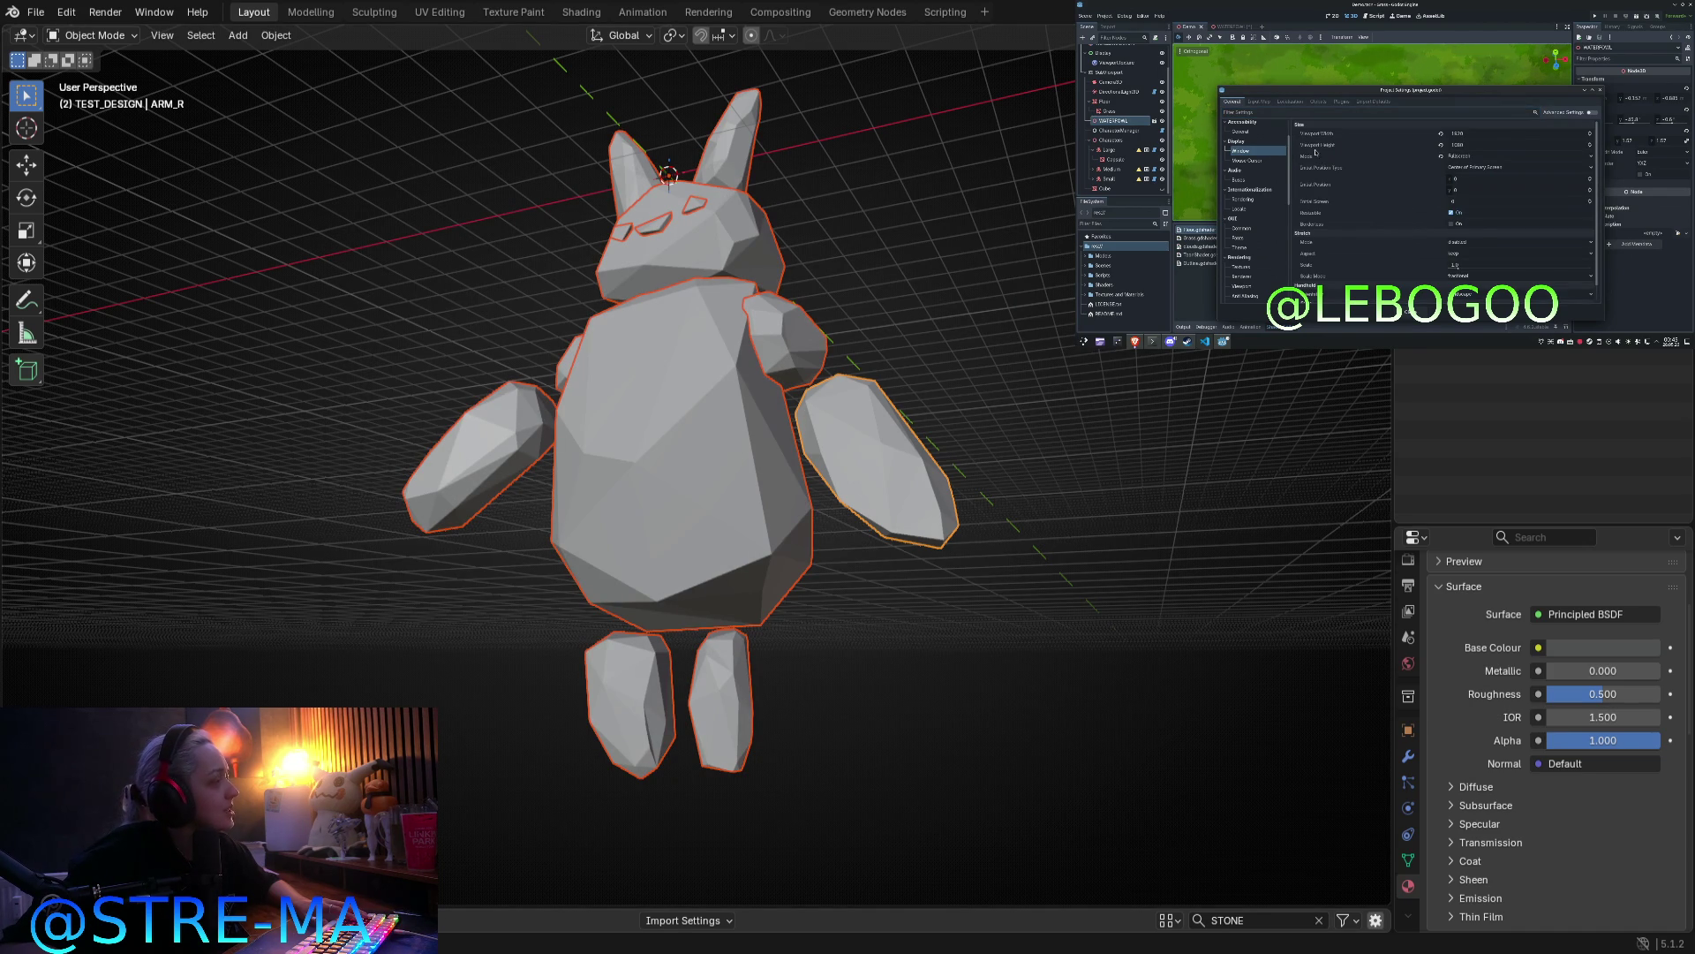
left_click(1442, 133)
left_click(1442, 145)
left_click(1442, 156)
left_click(1406, 307)
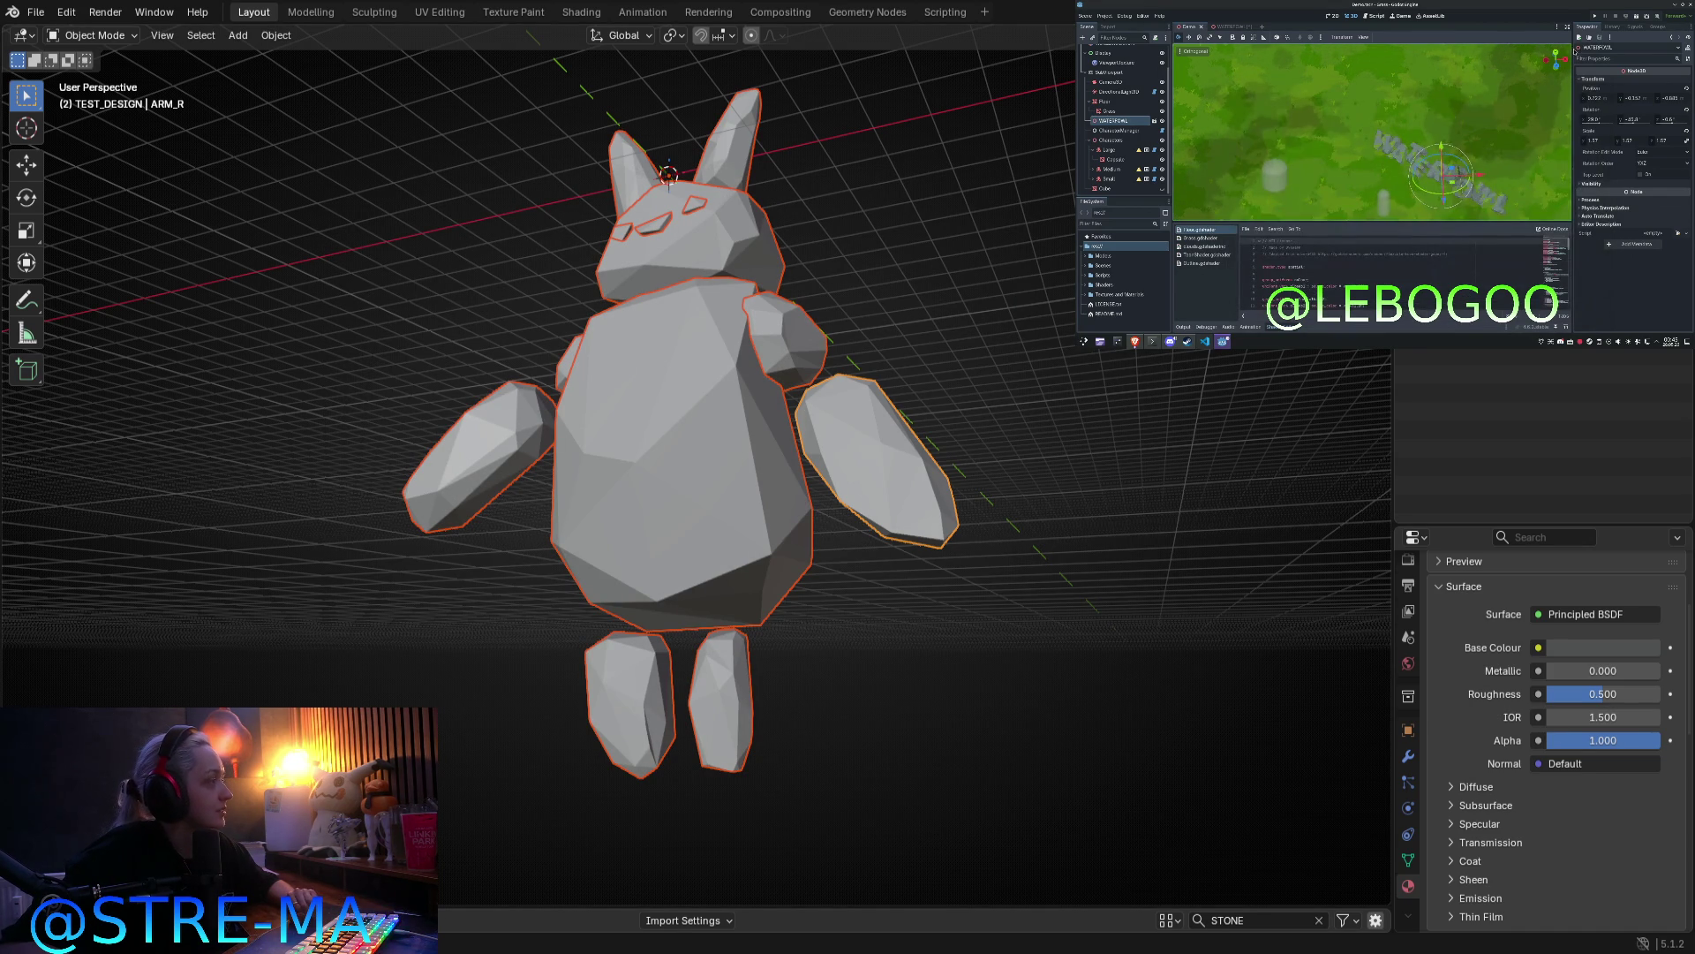
key("F5")
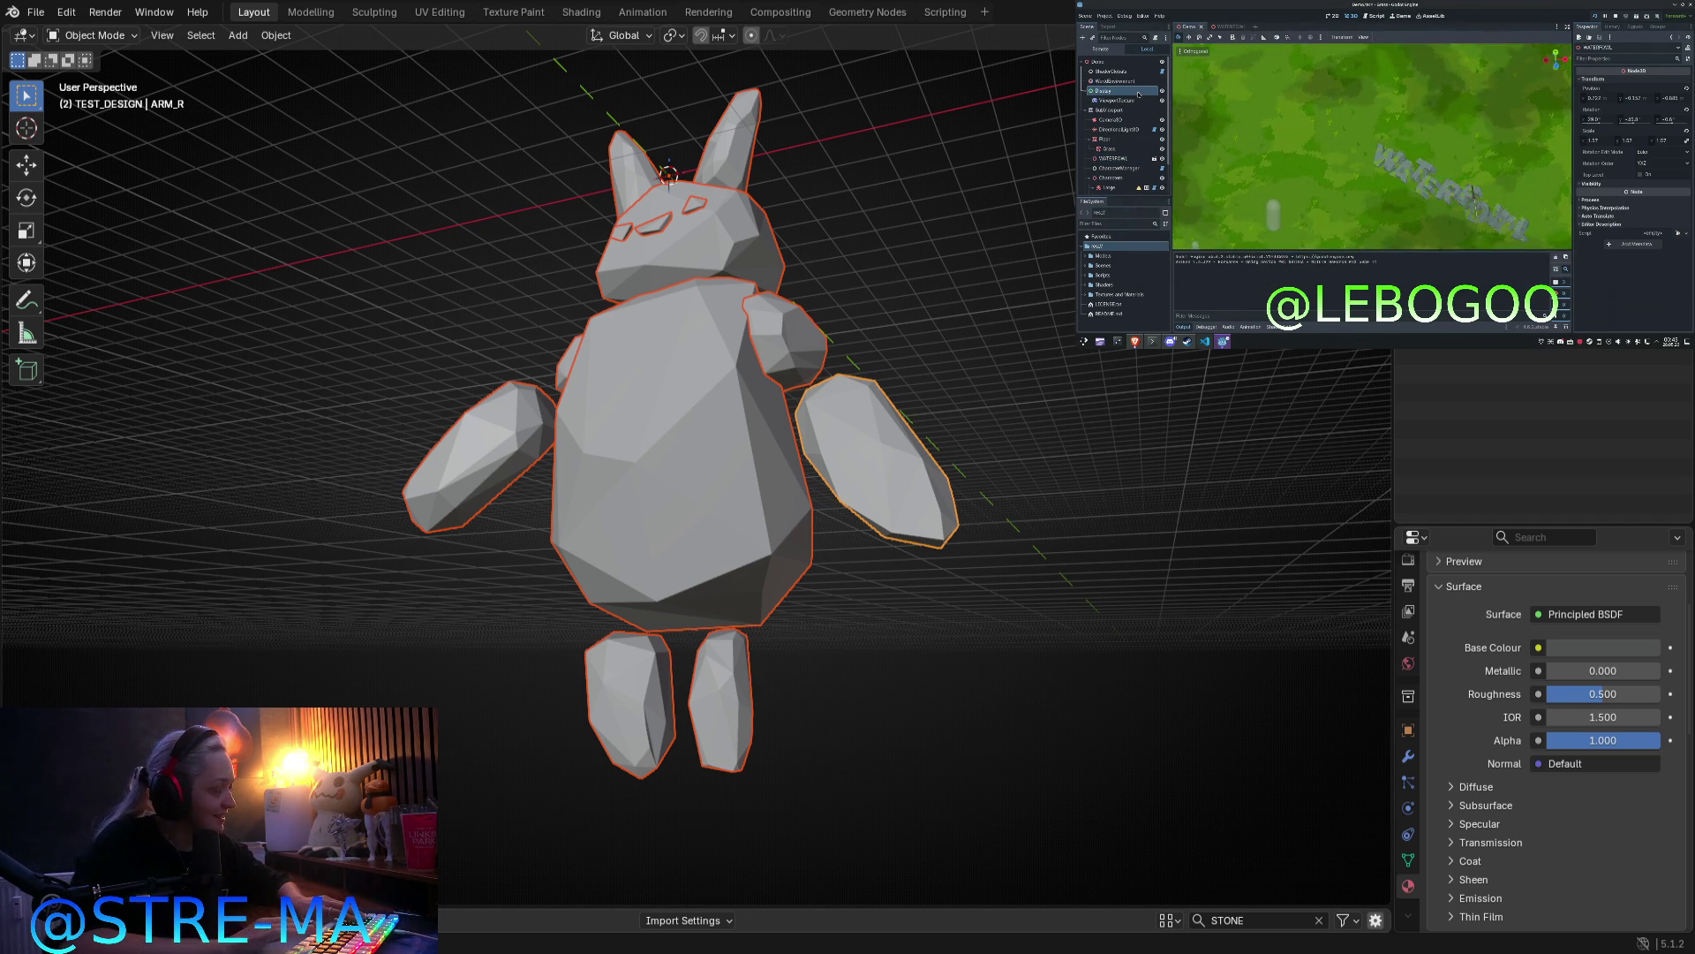
left_click(1138, 94)
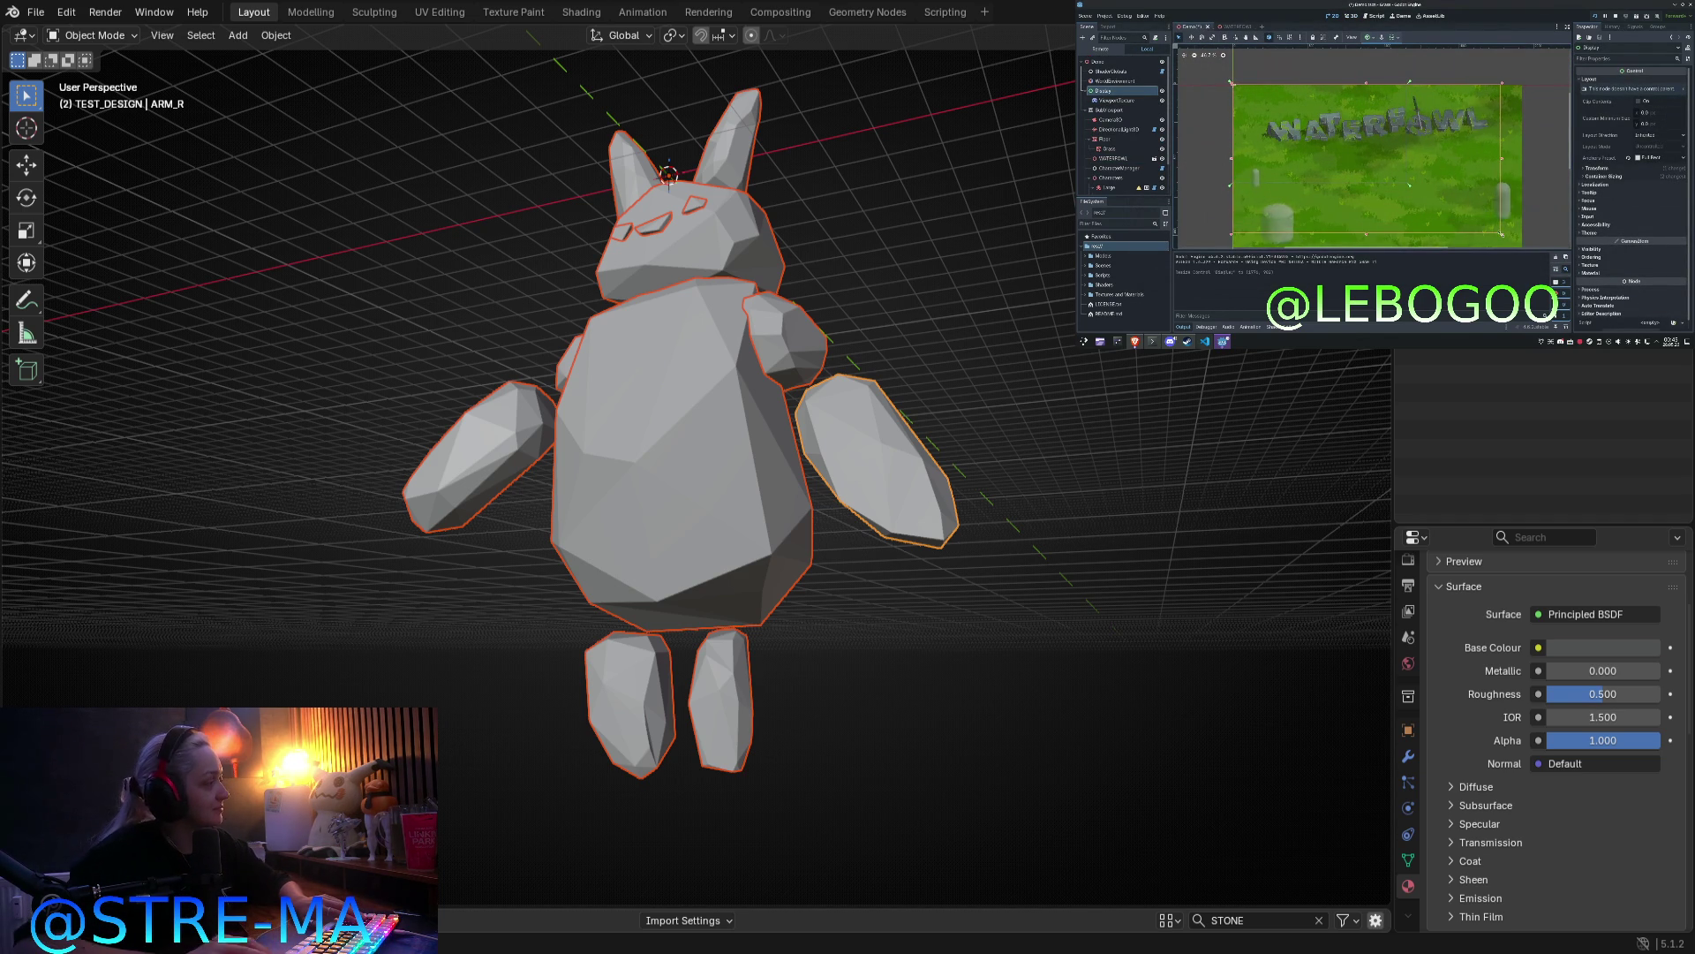
left_click(1135, 100)
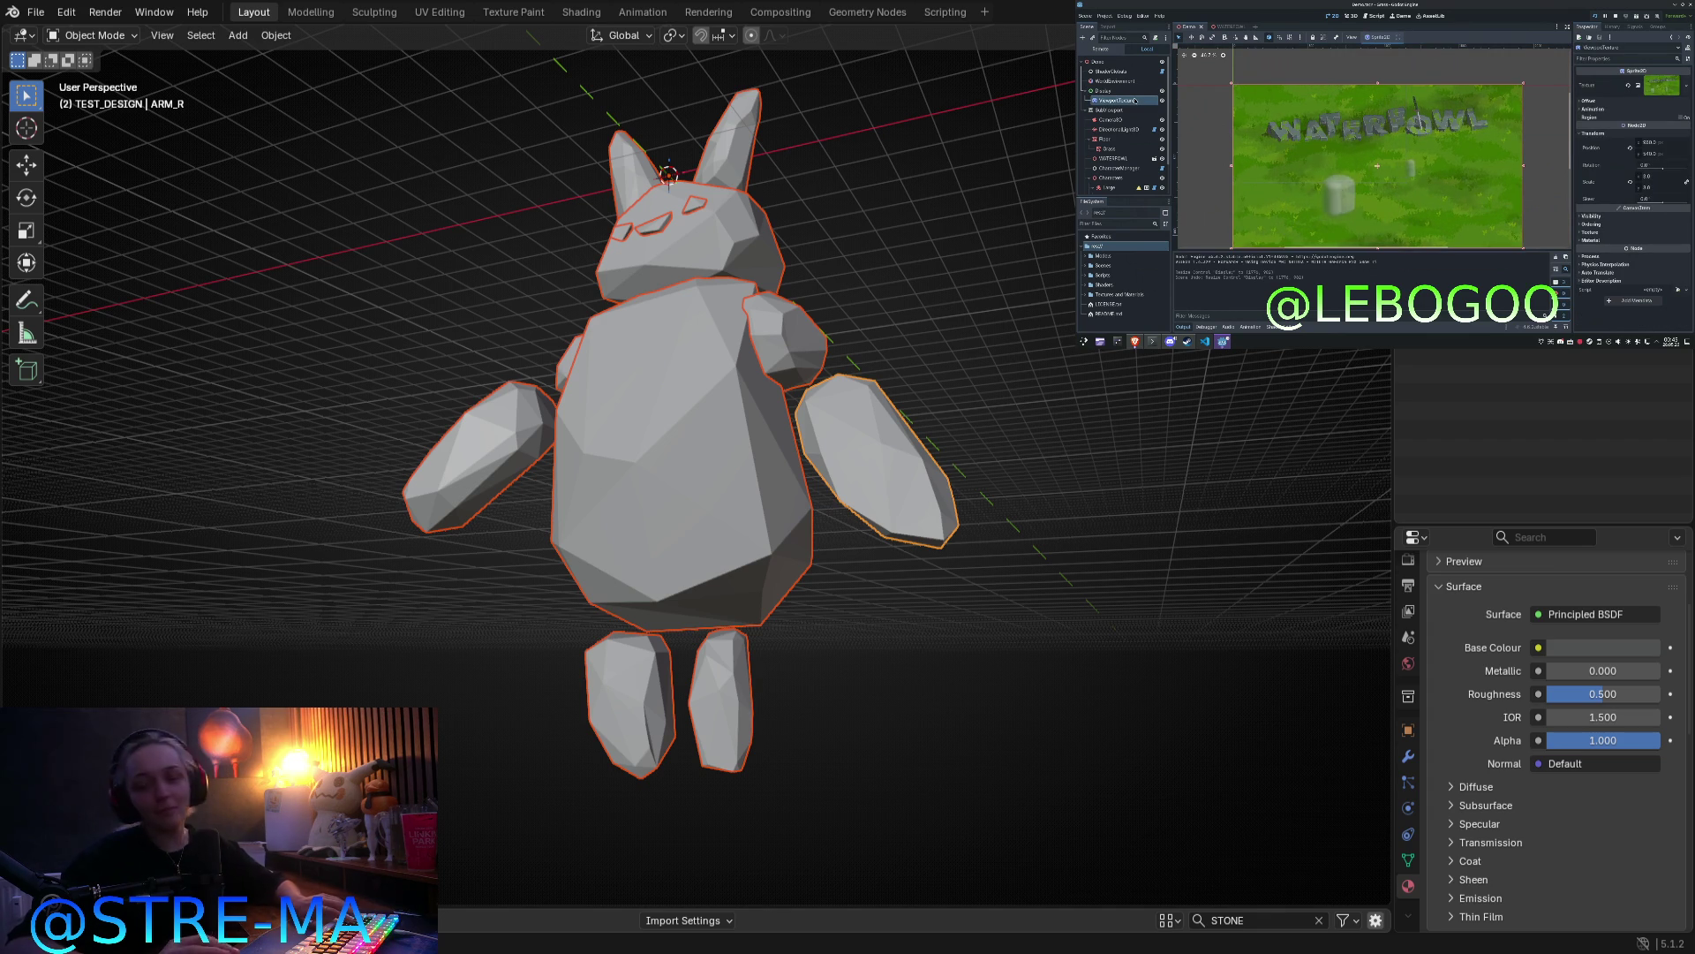
left_click(1673, 93)
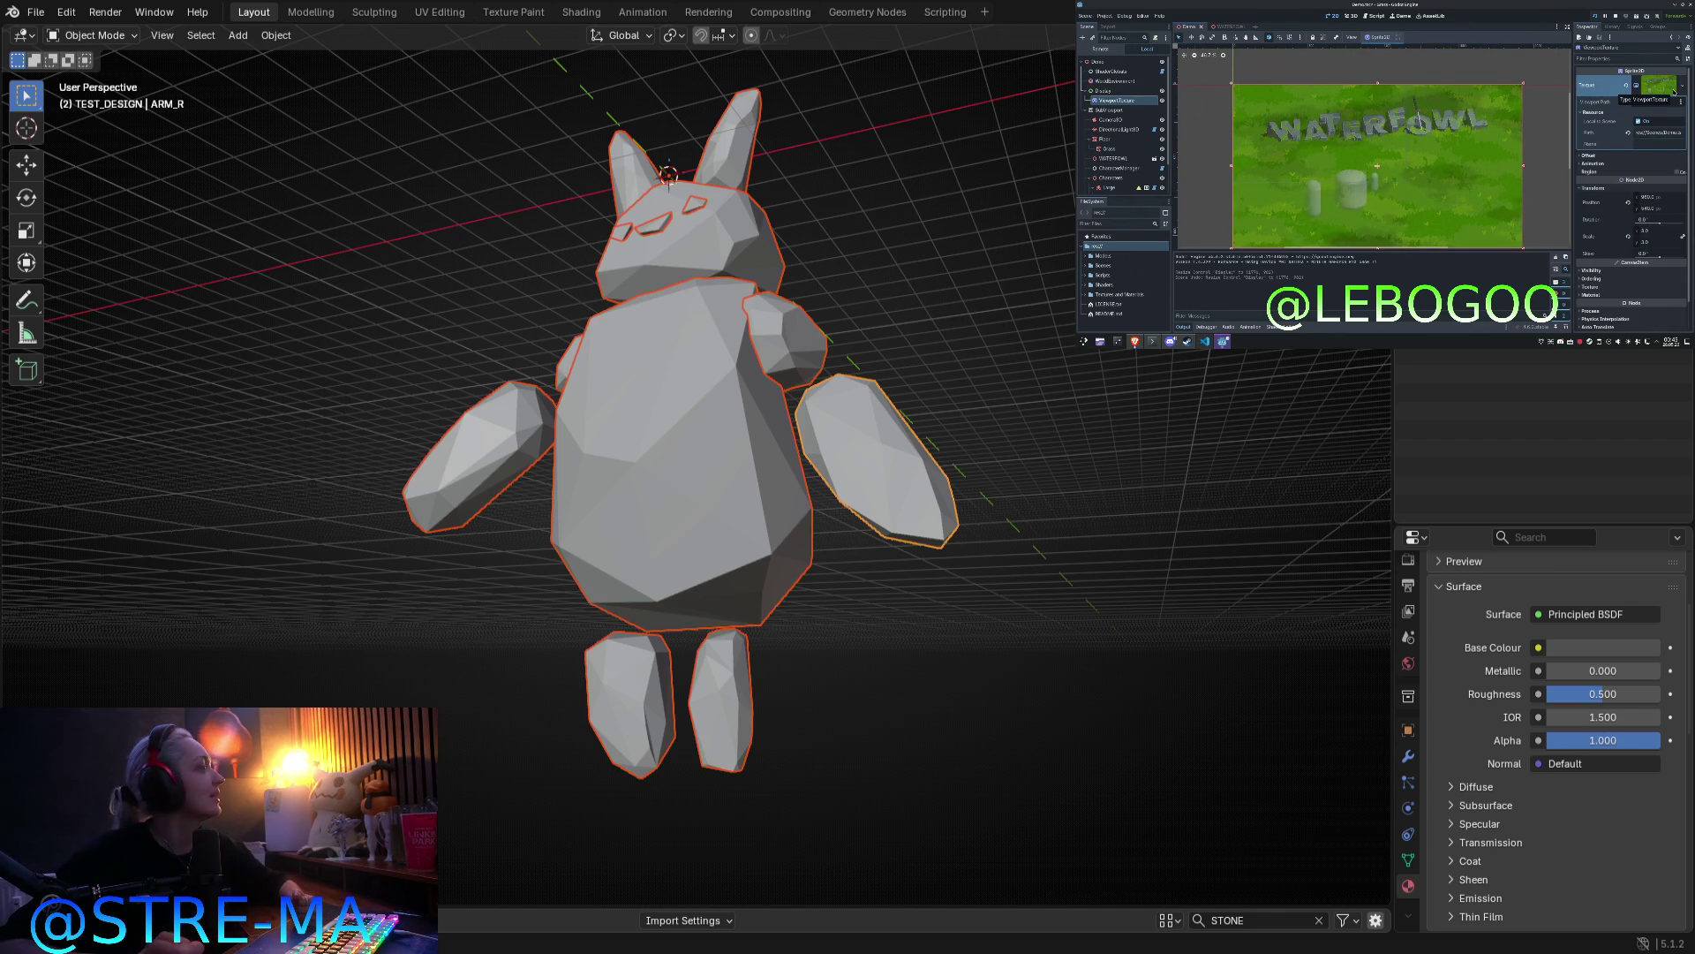
left_click(1673, 93)
scroll(1457, 197, "up", 3)
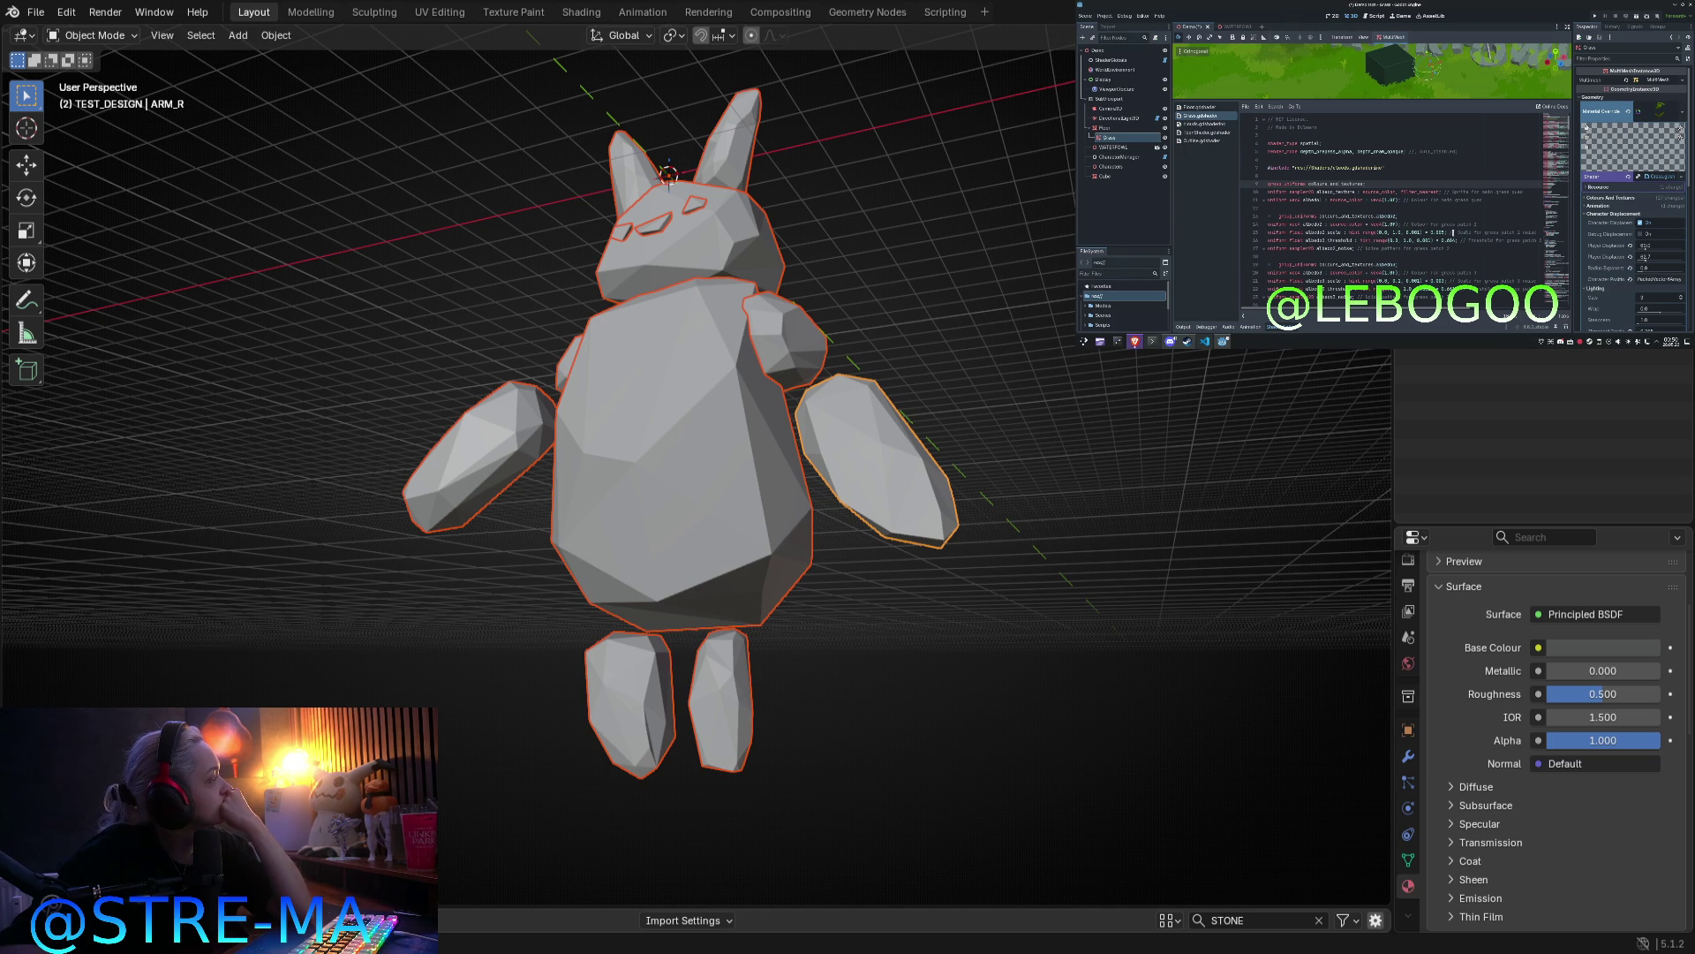
Step: Open toonShading.gdshader in Godot's shader editor and orbit Blender's view of the golem
left_click(1211, 133)
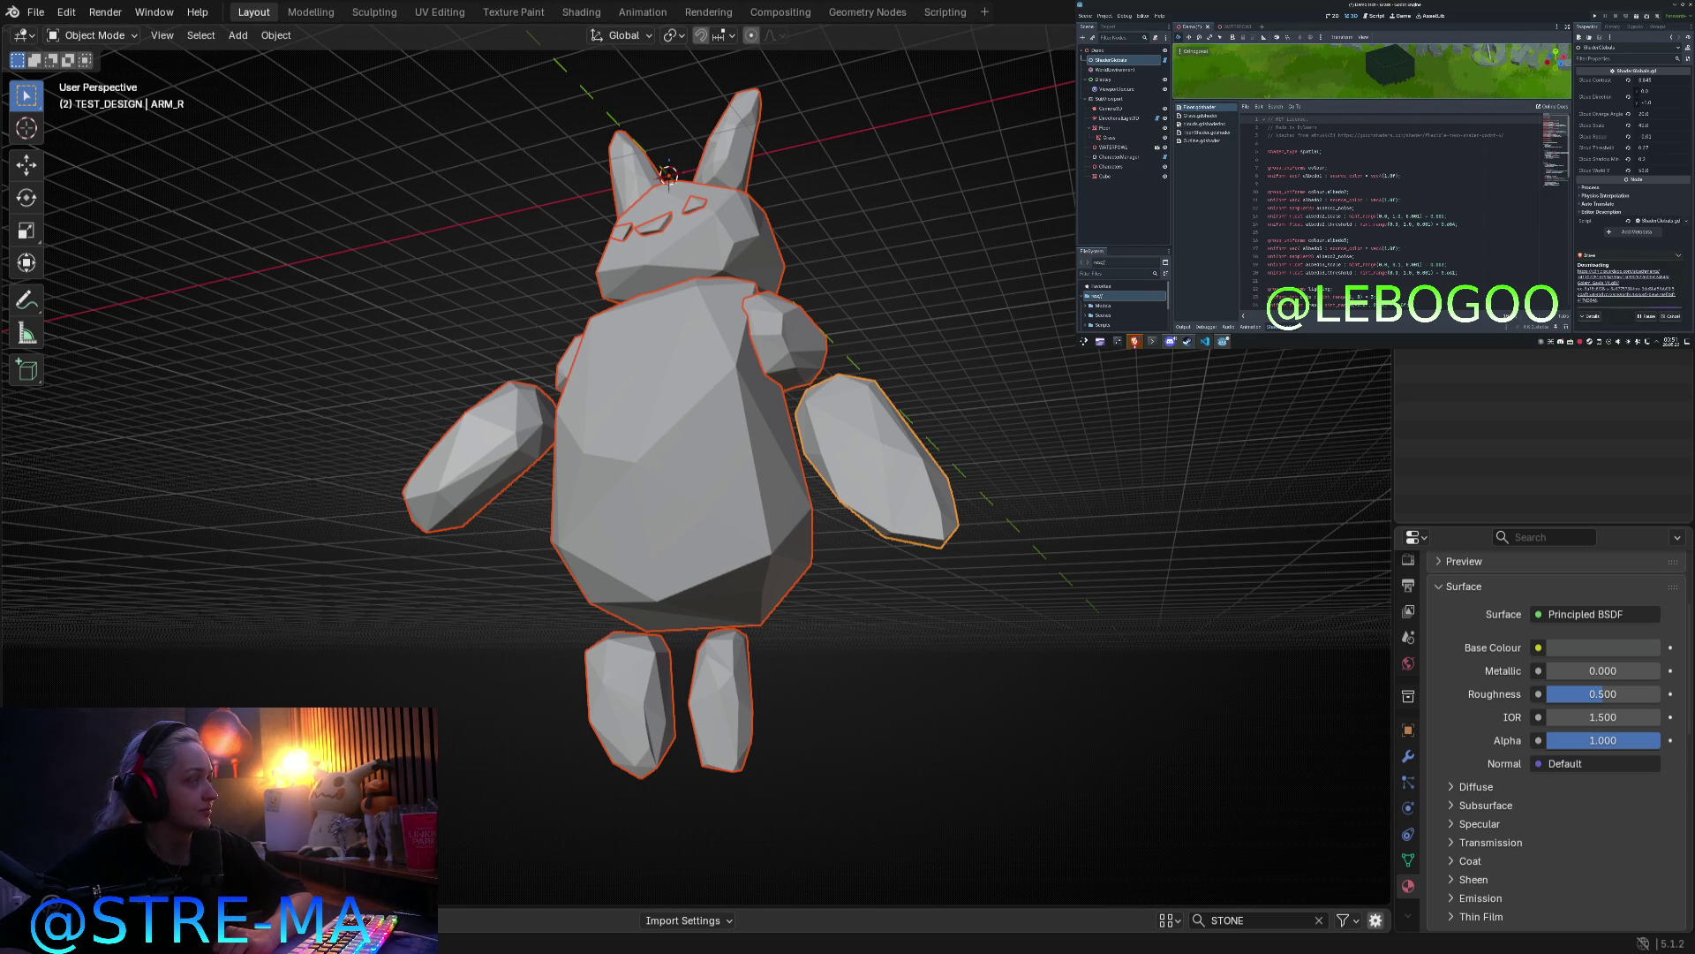
middle_click_drag(480, 479, 586, 500)
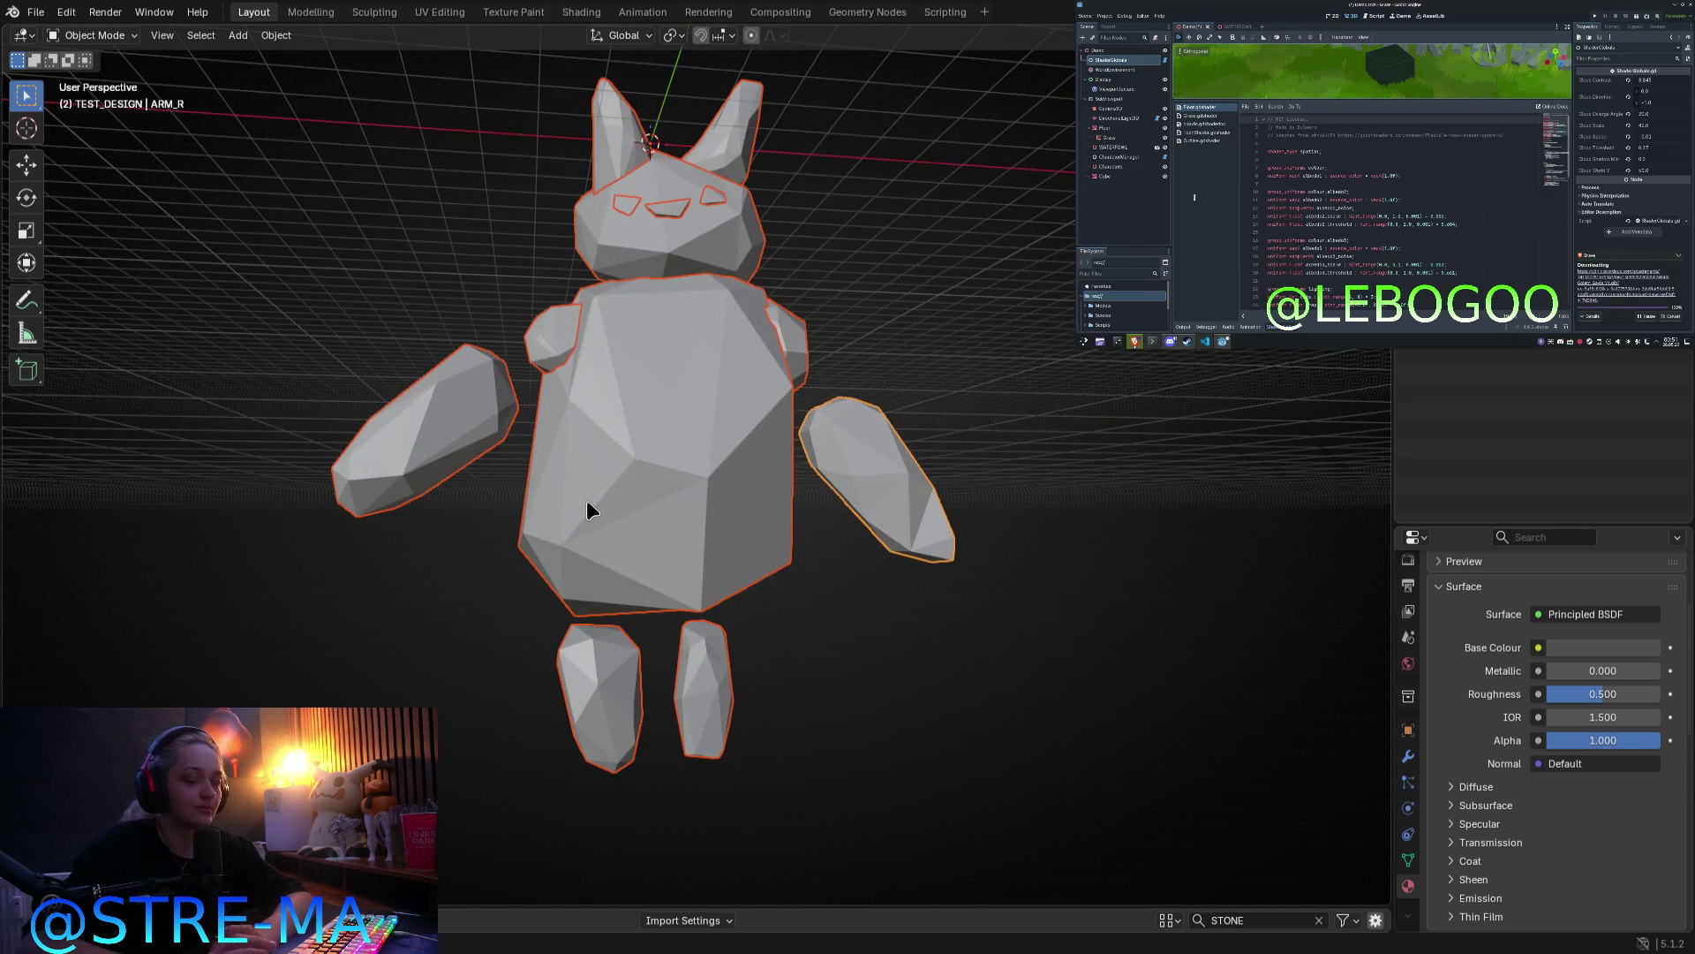
Step: View the golem from the front, deselect its parts, and hide the model
key("KP_1")
left_click(930, 394)
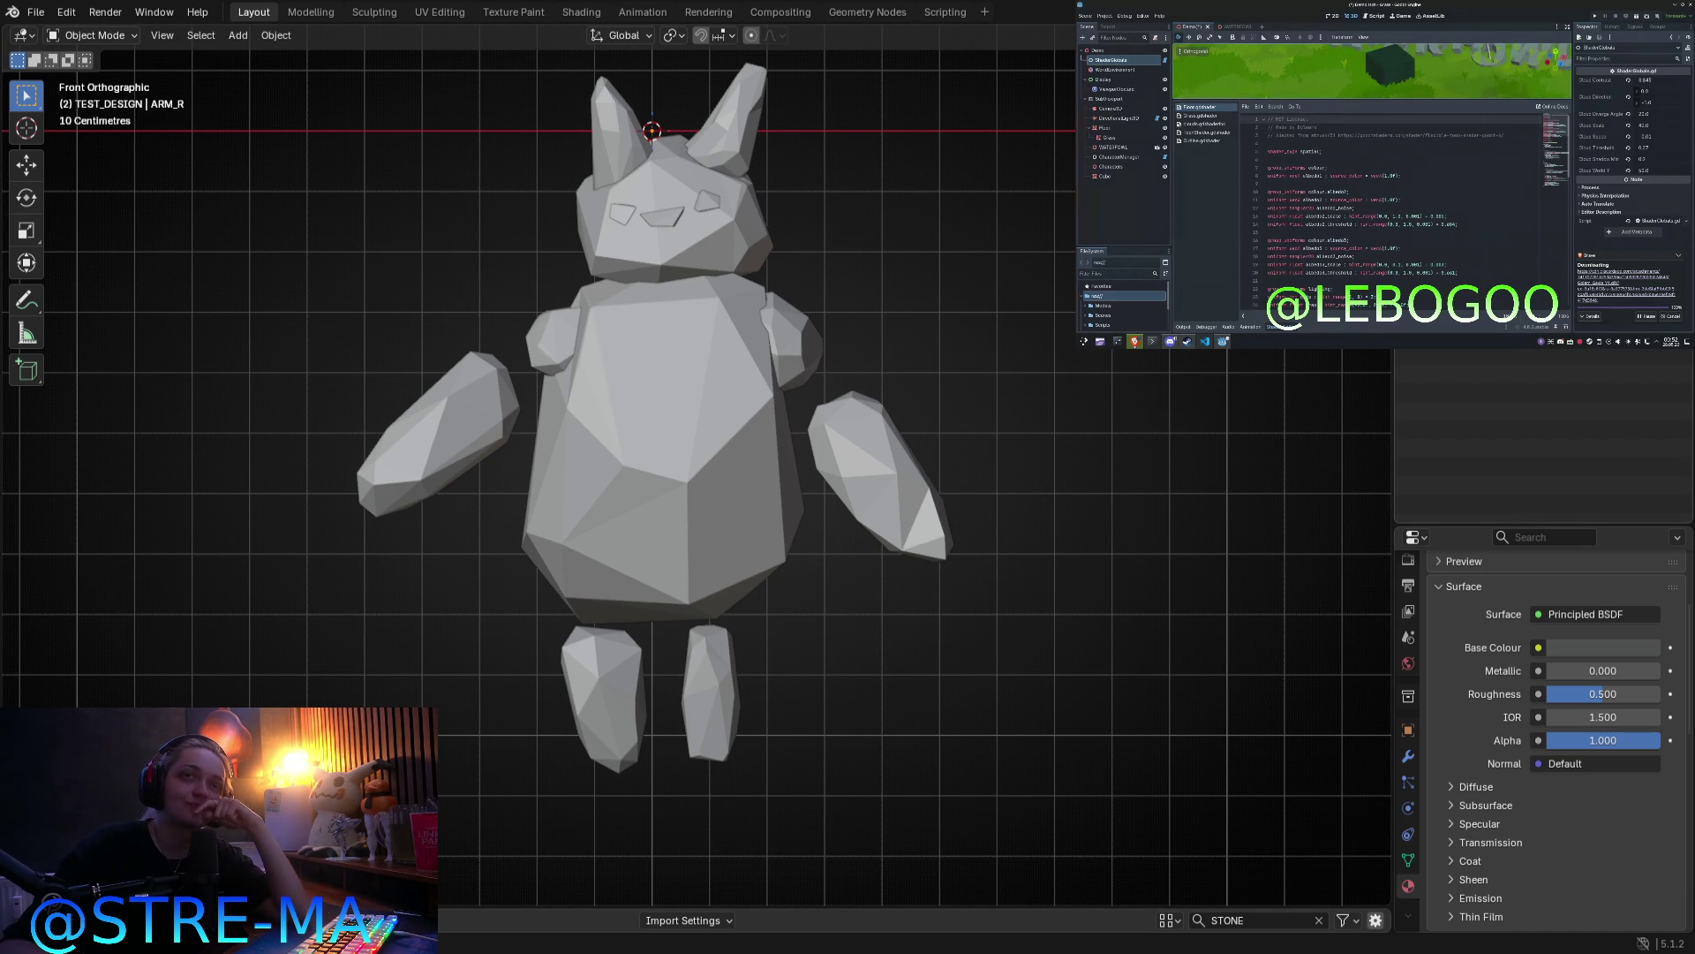
key("shift+h")
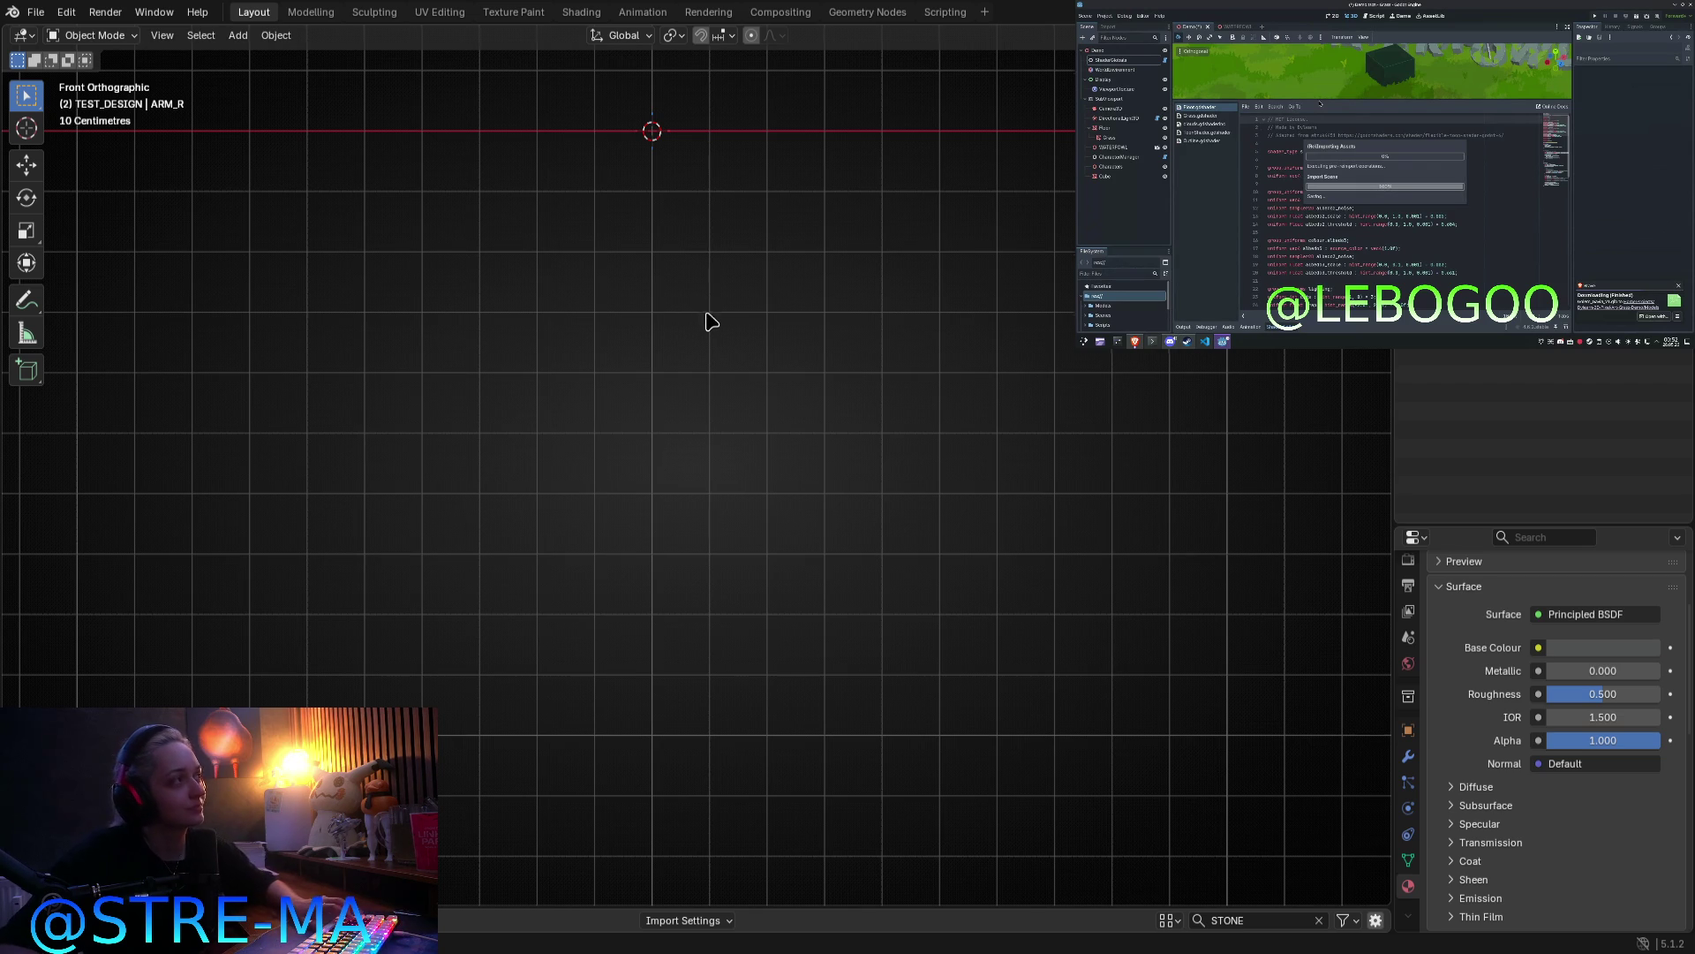
Step: Drop Golem_Gavia_V1.glb under Characters, focus on it, and raise it above the grass
middle_click_drag(707, 318, 719, 666, "shift")
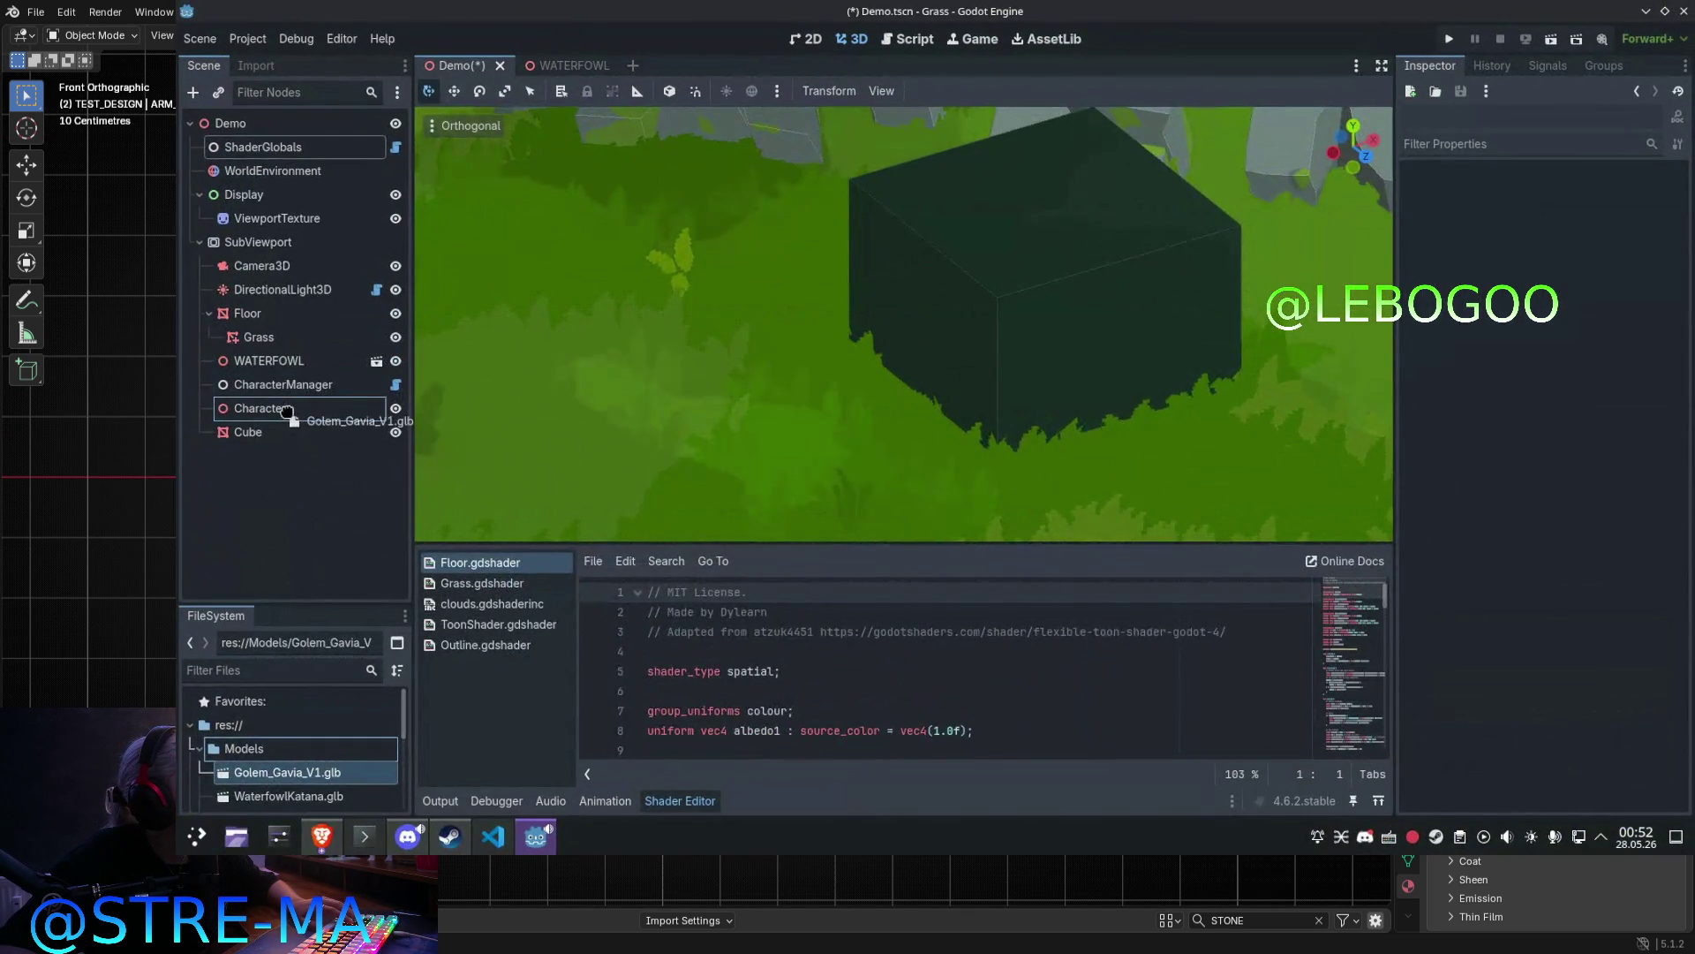
left_click_drag(287, 411, 265, 408)
key("f")
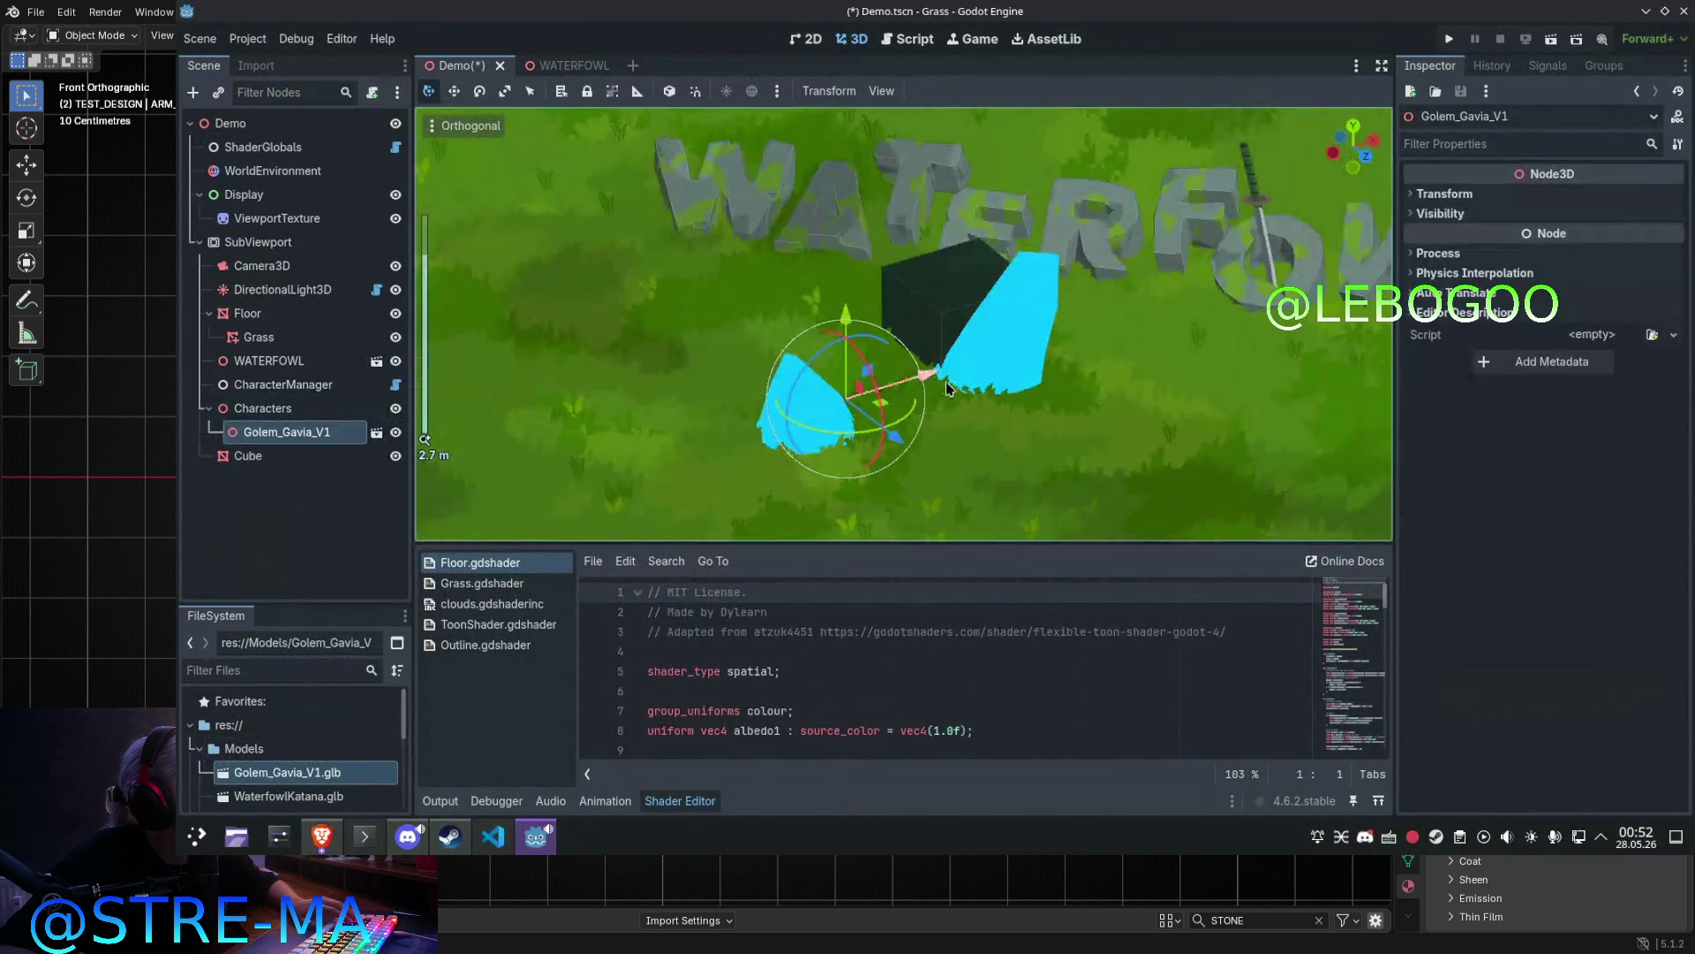
scroll(927, 311, "down", 10)
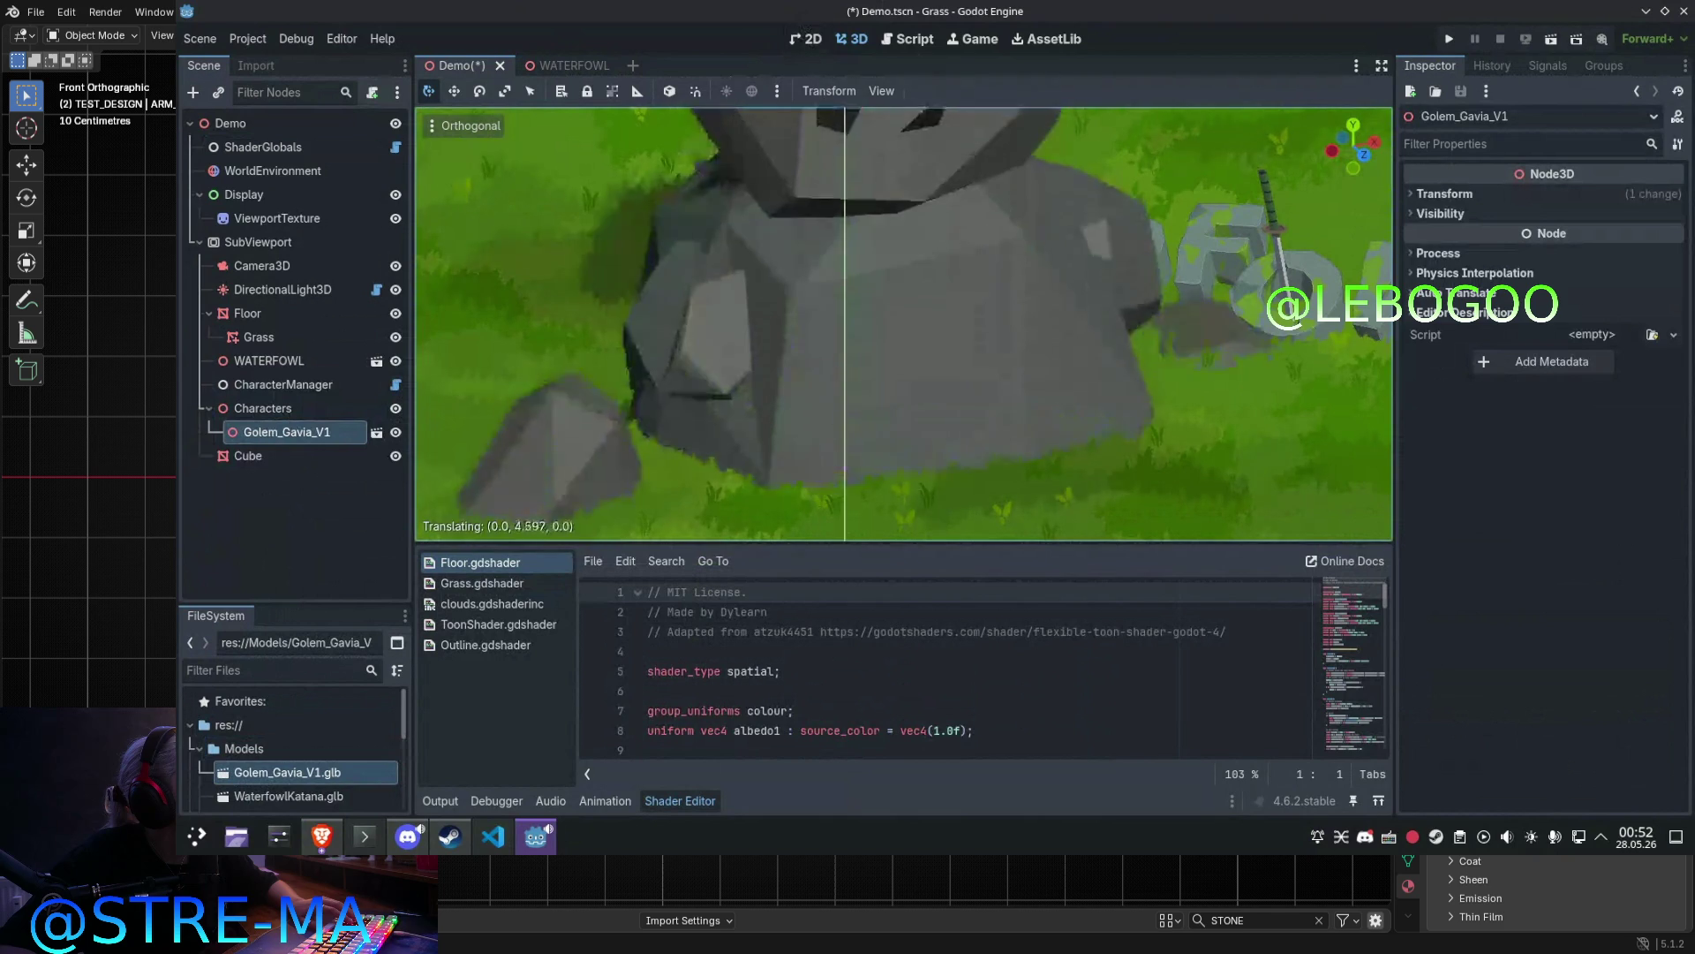
left_click_drag(903, 187, 924, 19)
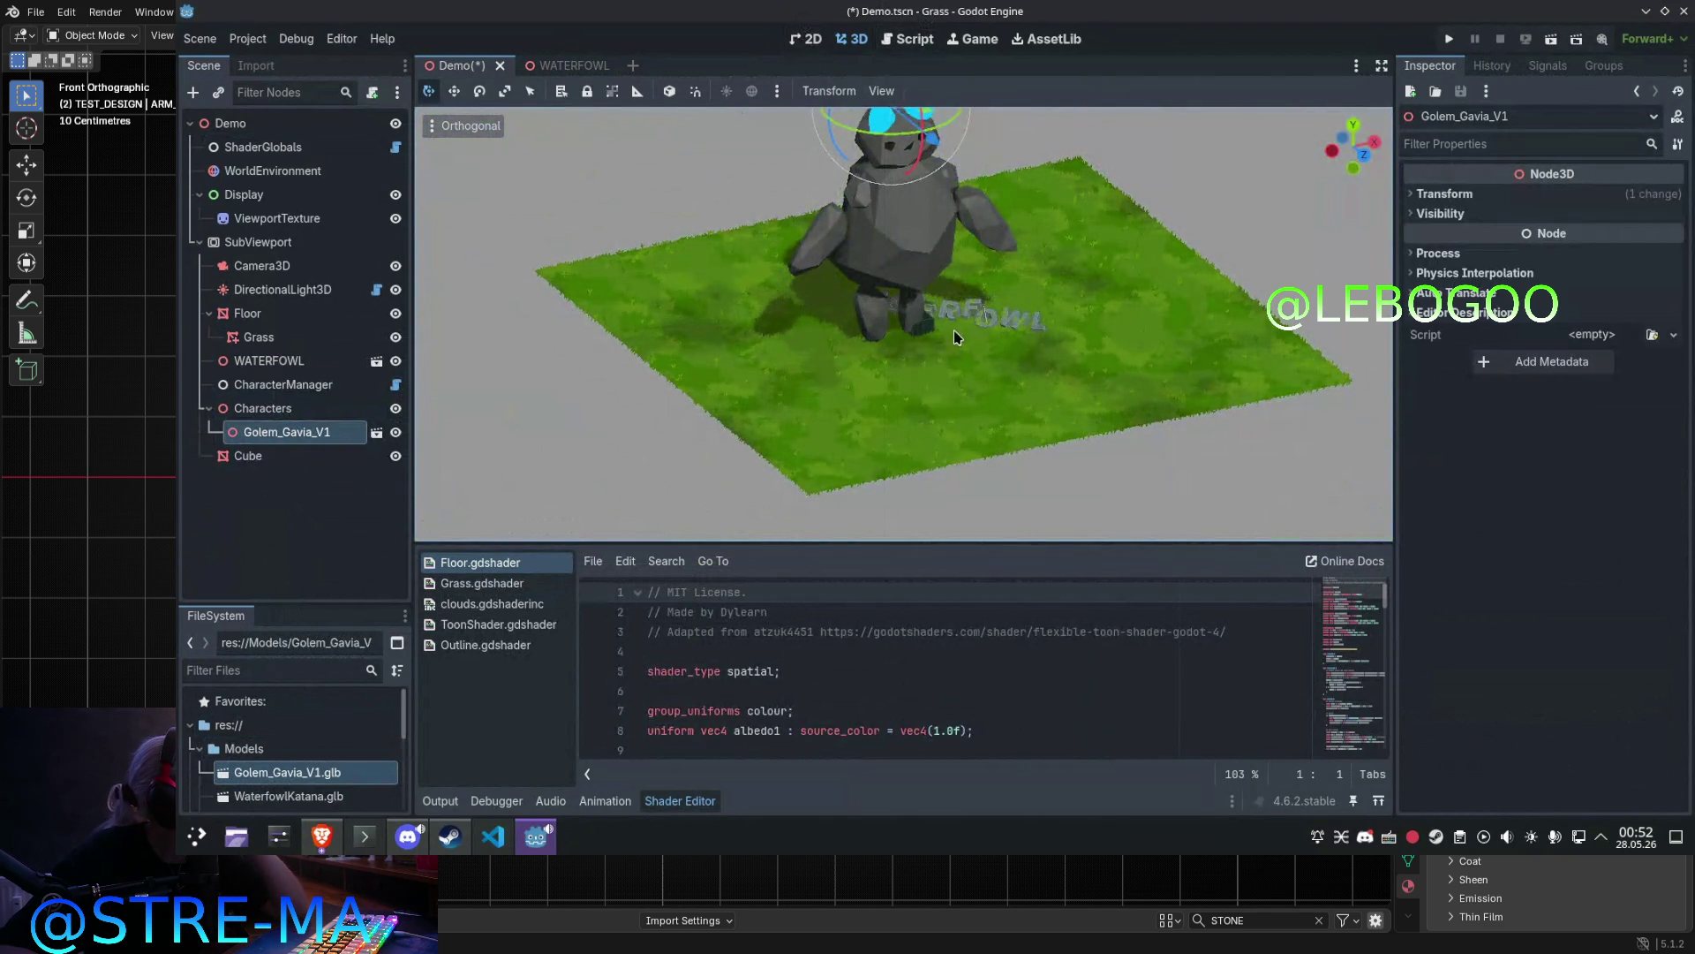
scroll(956, 330, "up", 4)
scroll(1034, 338, "down", 5)
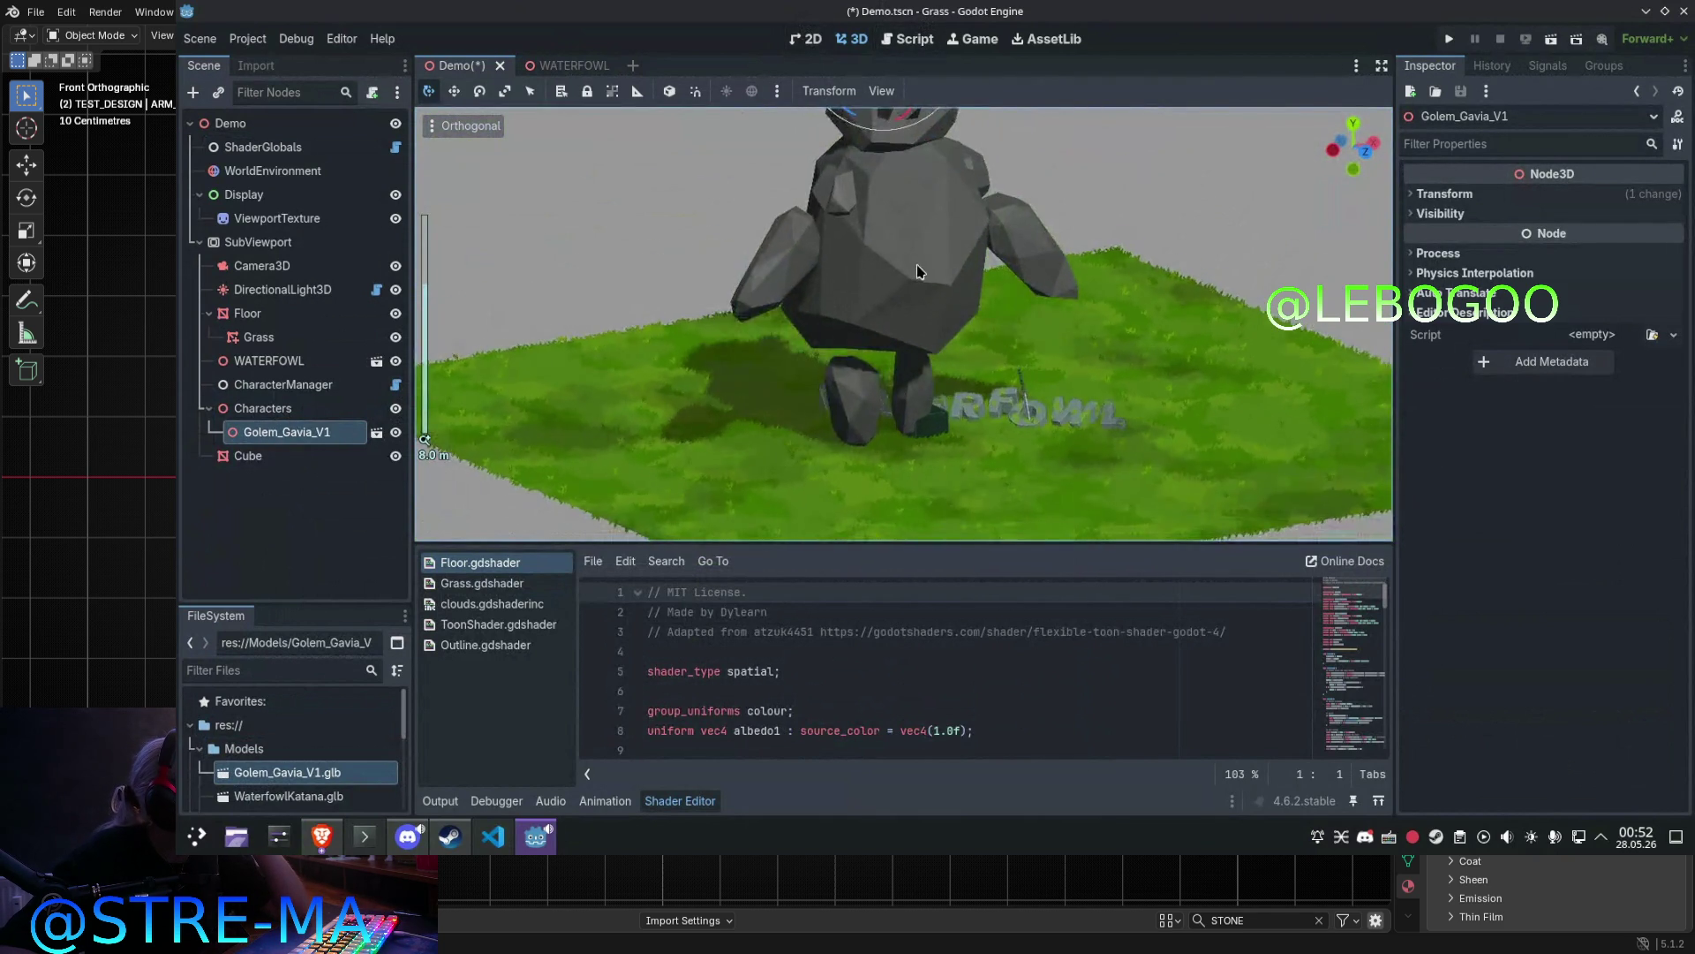
scroll(908, 219, "up", 4)
scroll(907, 219, "down", 5)
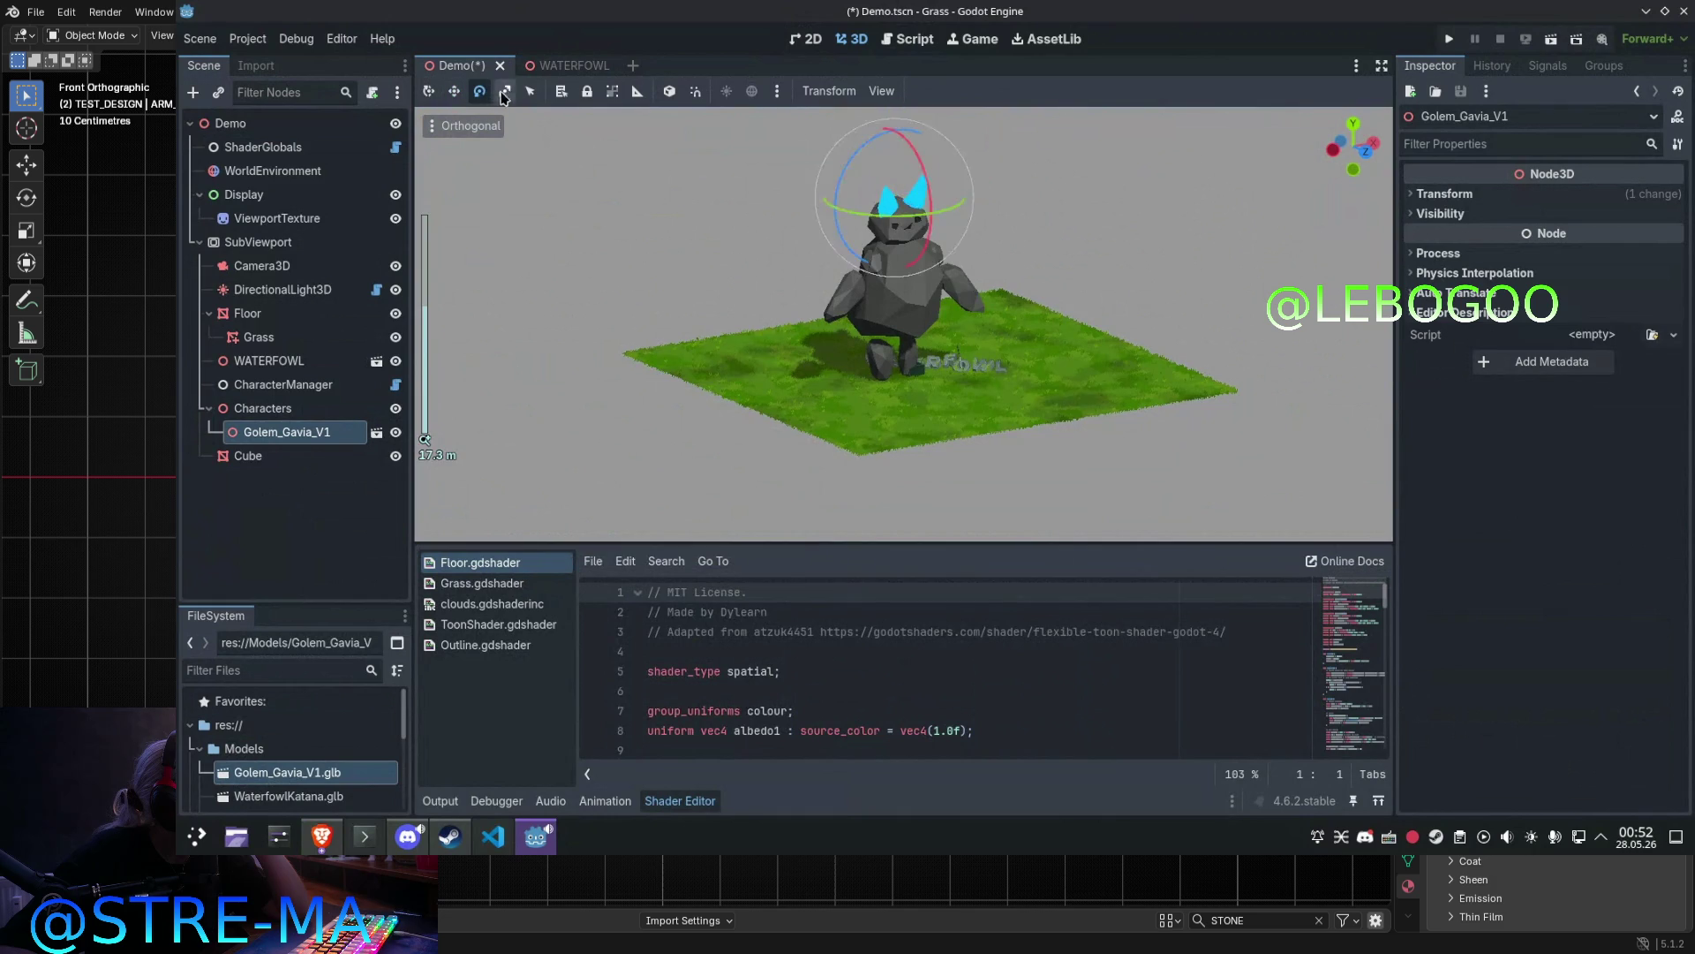
Step: Shrink the golem uniformly to 0.22 scale in its Transform properties
mouse_move(957, 187)
left_mouse_down()
mouse_move(941, 182)
mouse_move(991, 207)
left_mouse_up()
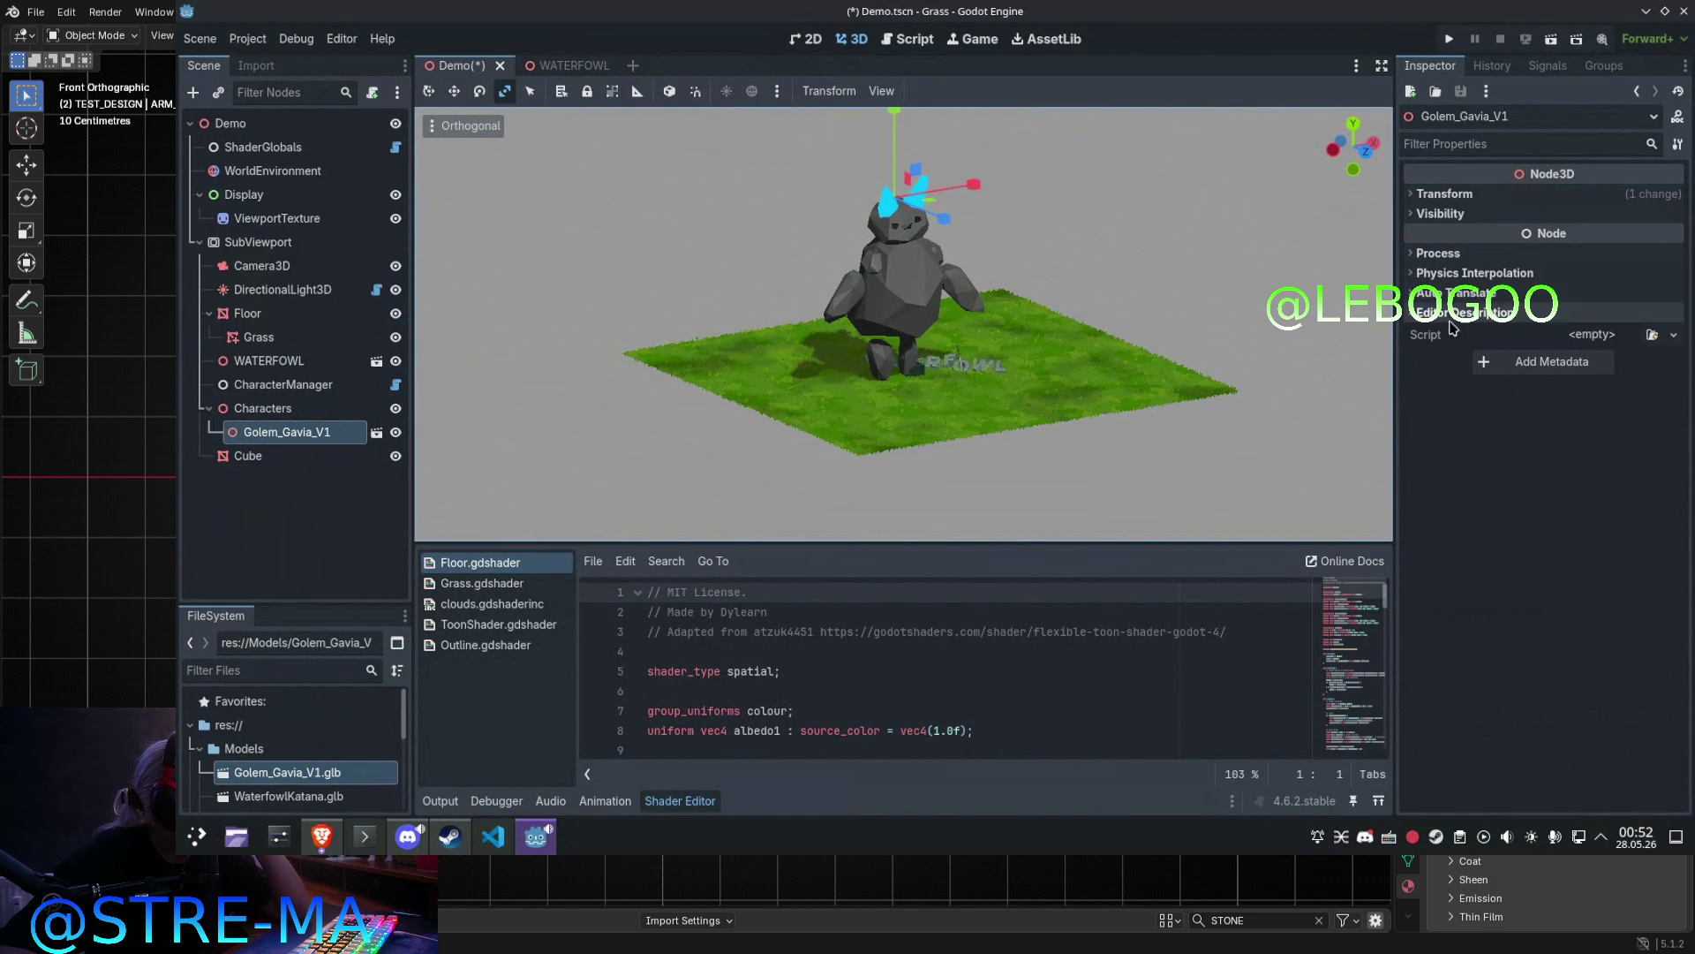
scroll(923, 199, "up", 2)
scroll(894, 285, "up", 2)
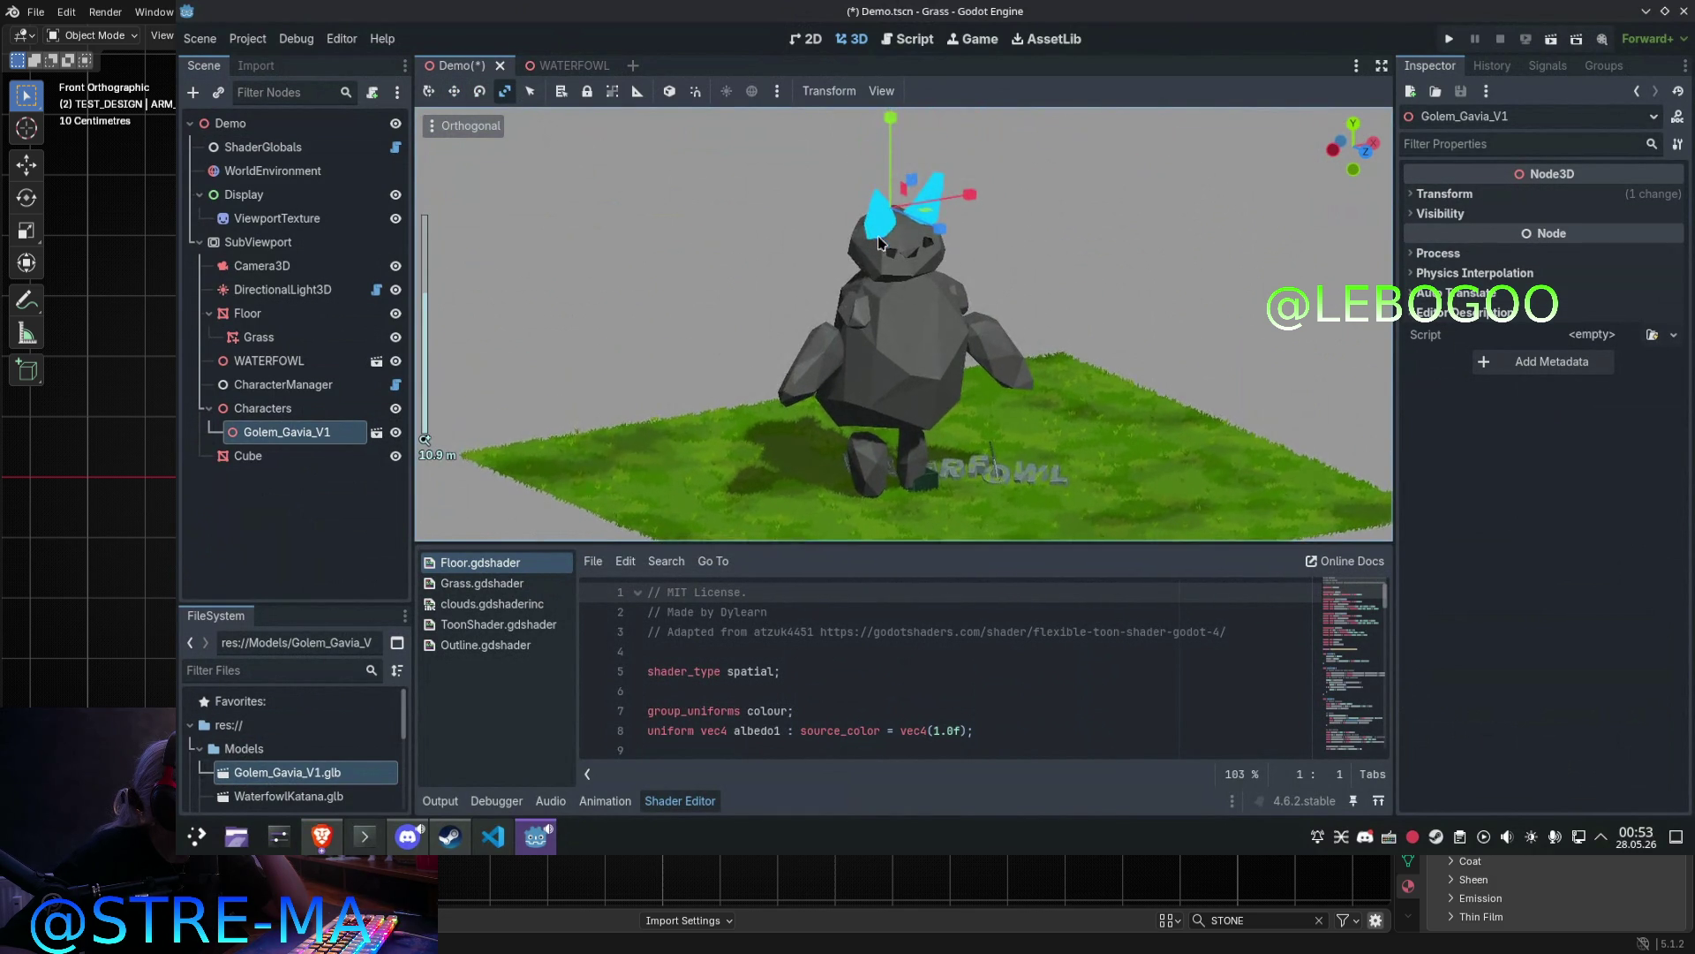
mouse_move(912, 205)
middle_mouse_down()
mouse_move(833, 213)
mouse_move(1035, 285)
mouse_move(1213, 304)
middle_mouse_up()
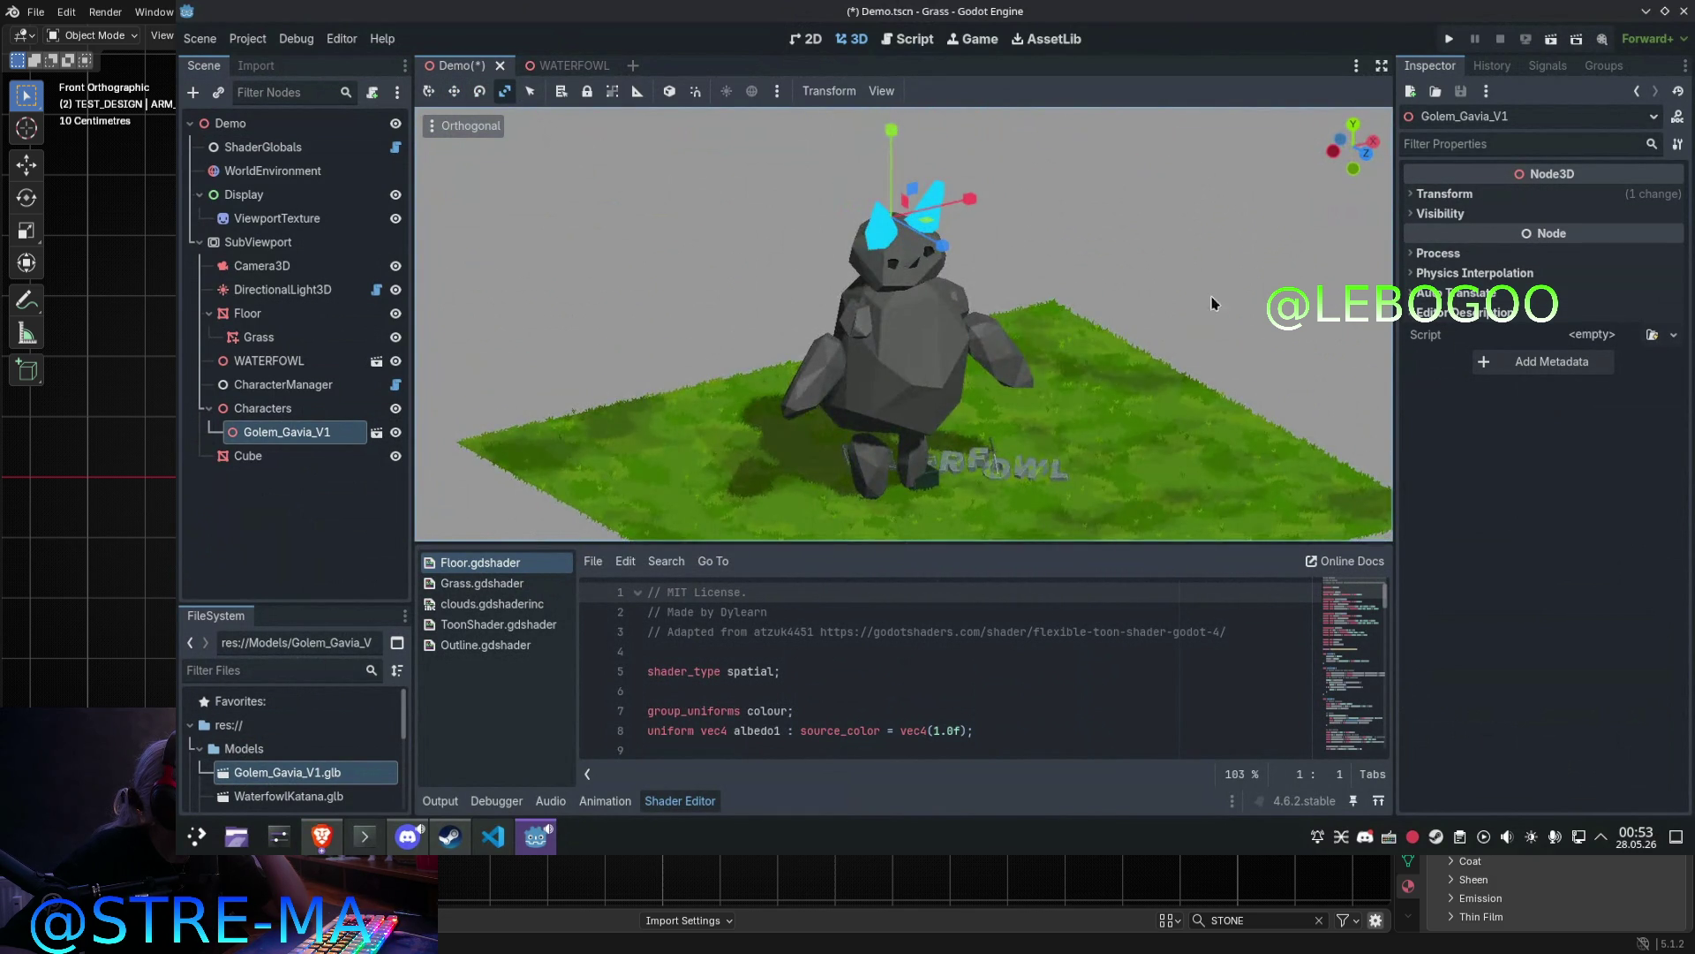
left_click(1448, 194)
left_click_drag(1473, 353, 1439, 353)
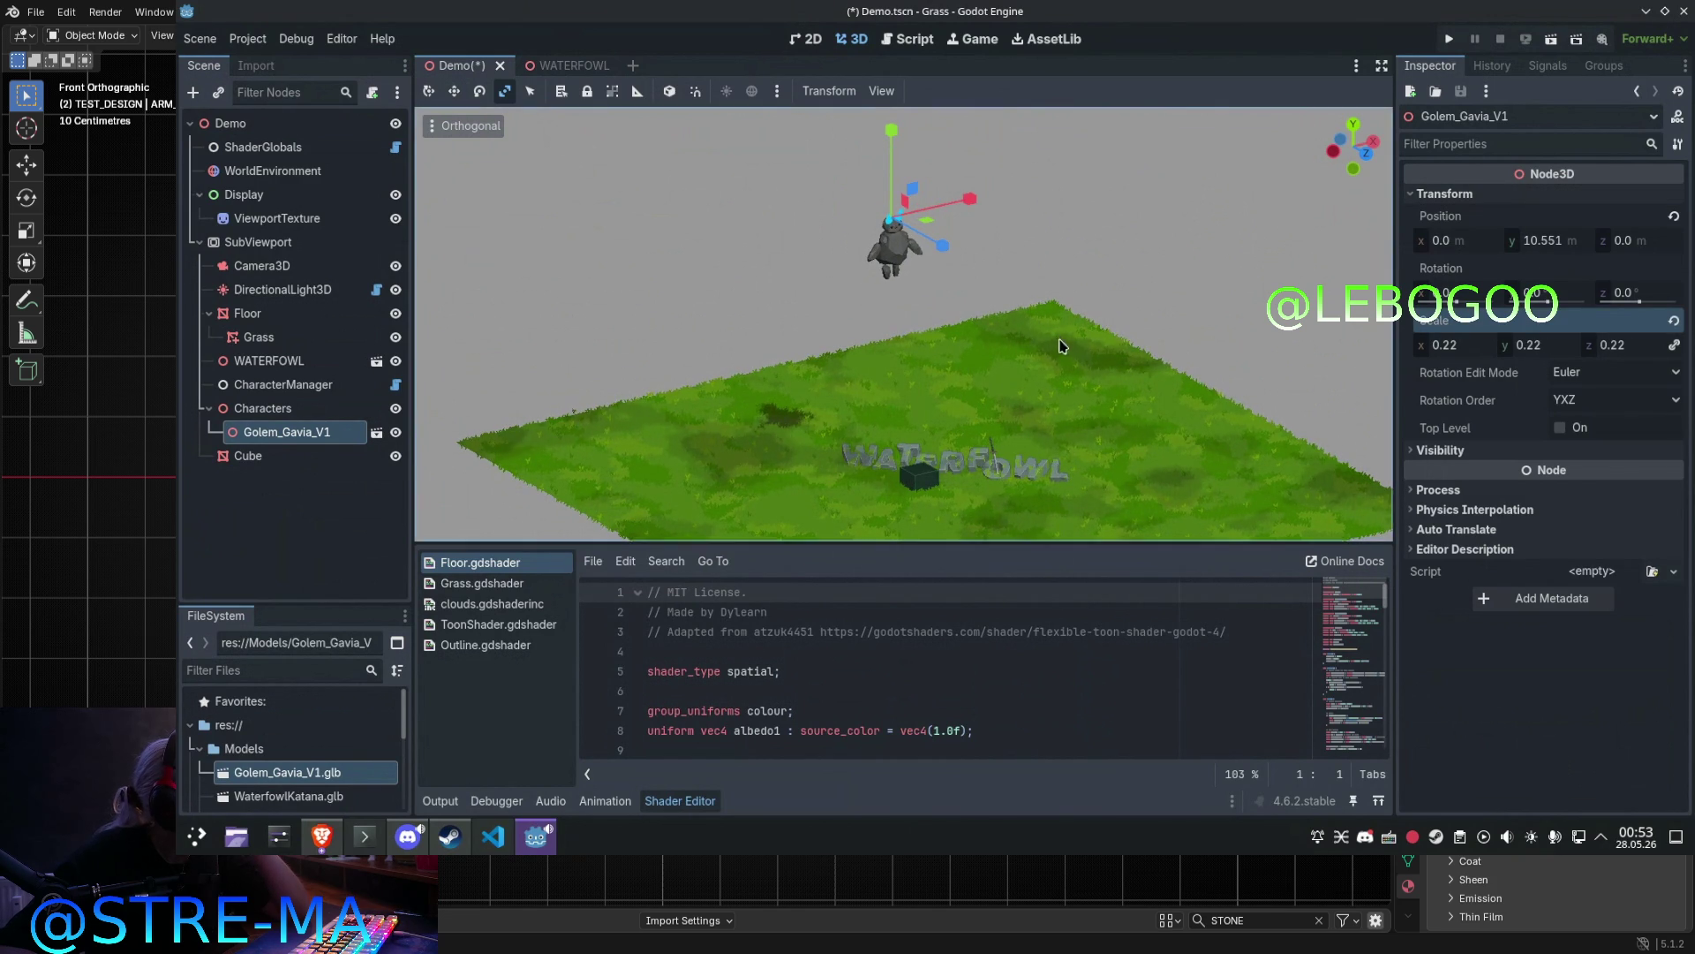
Step: Switch back to the move tool and lower the golem toward the grass
middle_click_drag(1061, 345, 1010, 280)
scroll(597, 166, "up", 2)
left_click(430, 94)
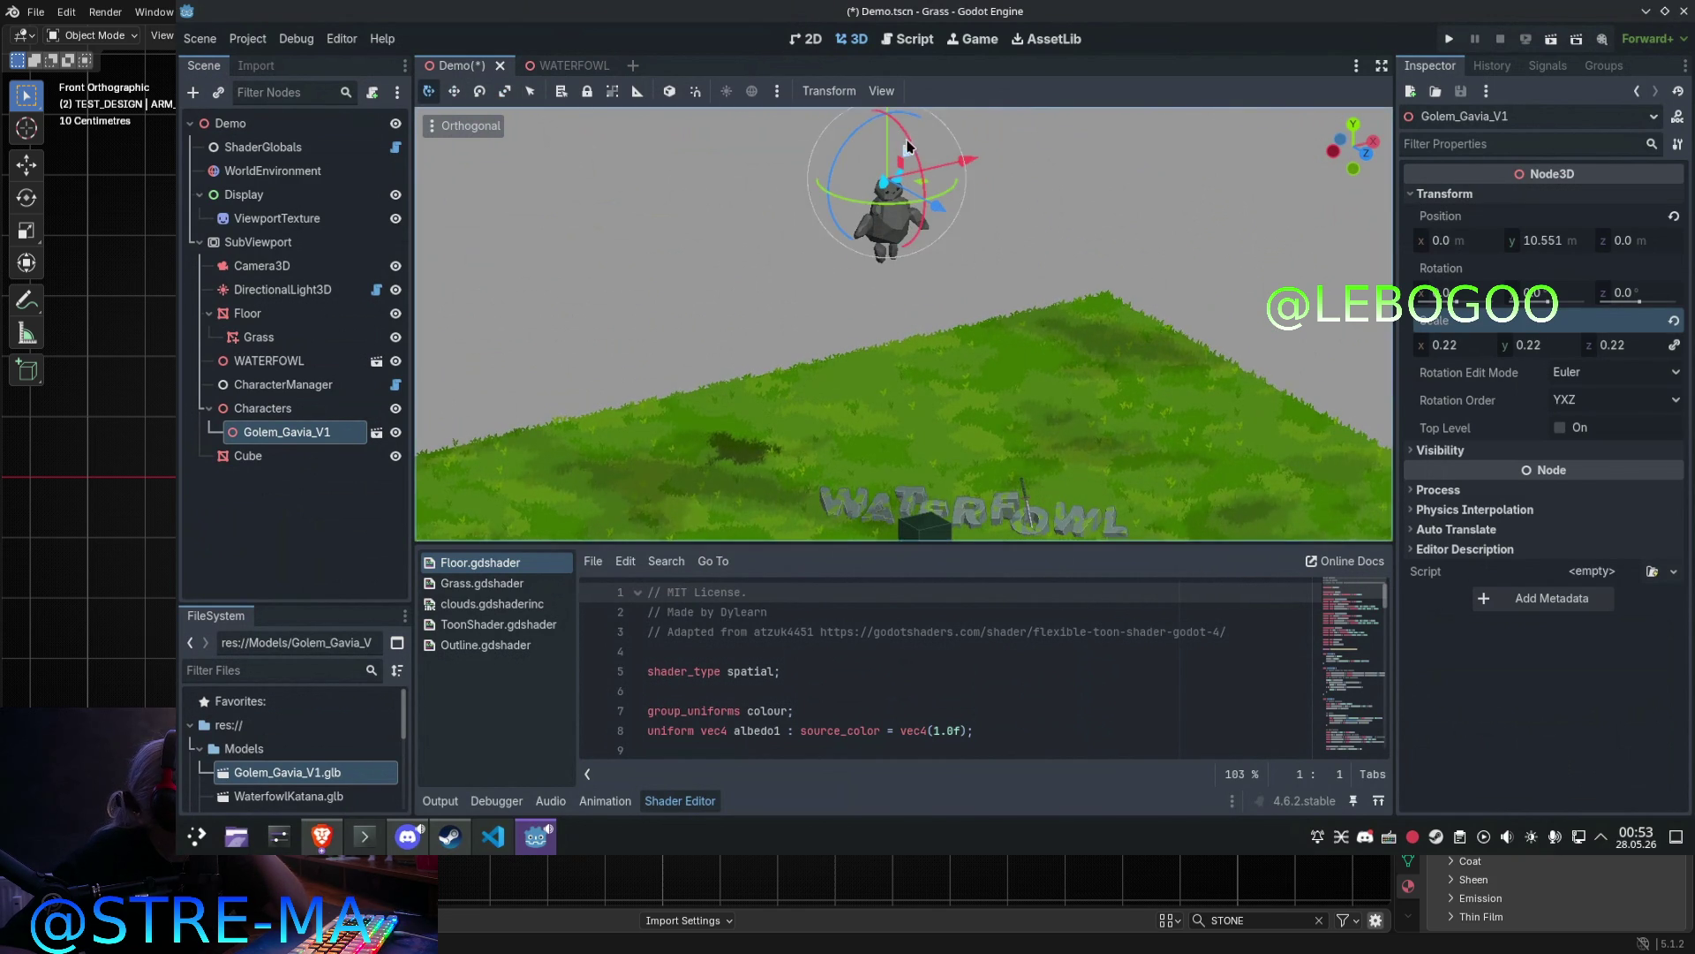
left_click_drag(907, 147, 934, 348)
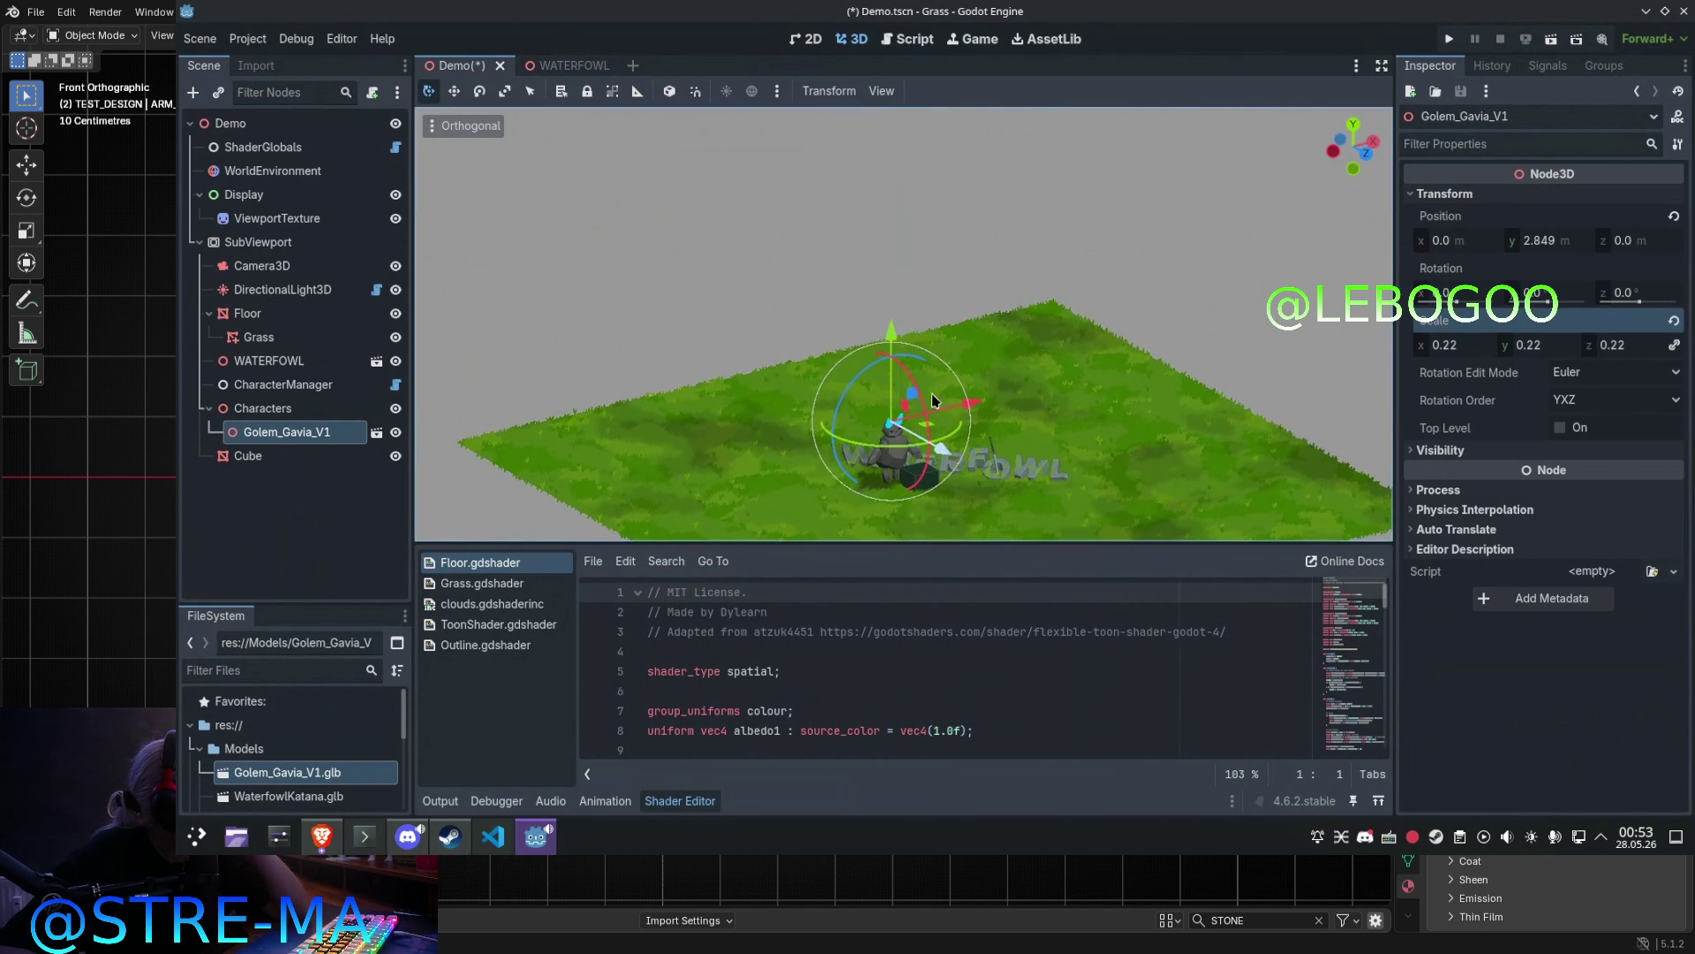
scroll(930, 395, "up", 8)
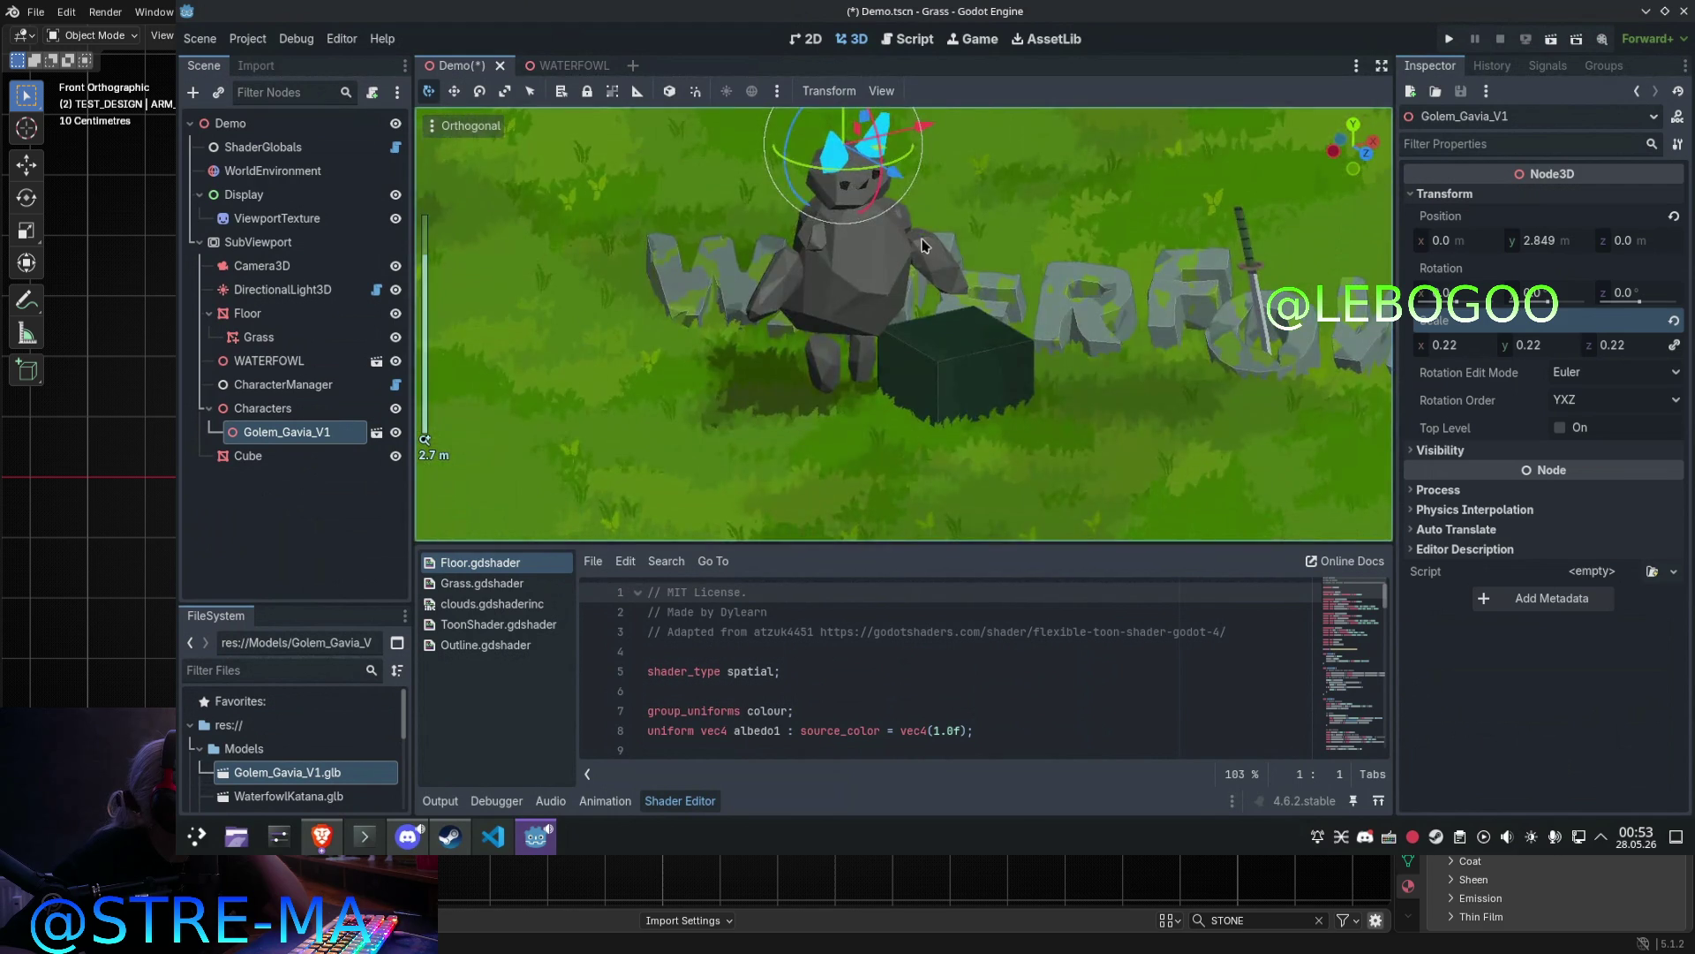
scroll(883, 265, "down", 3)
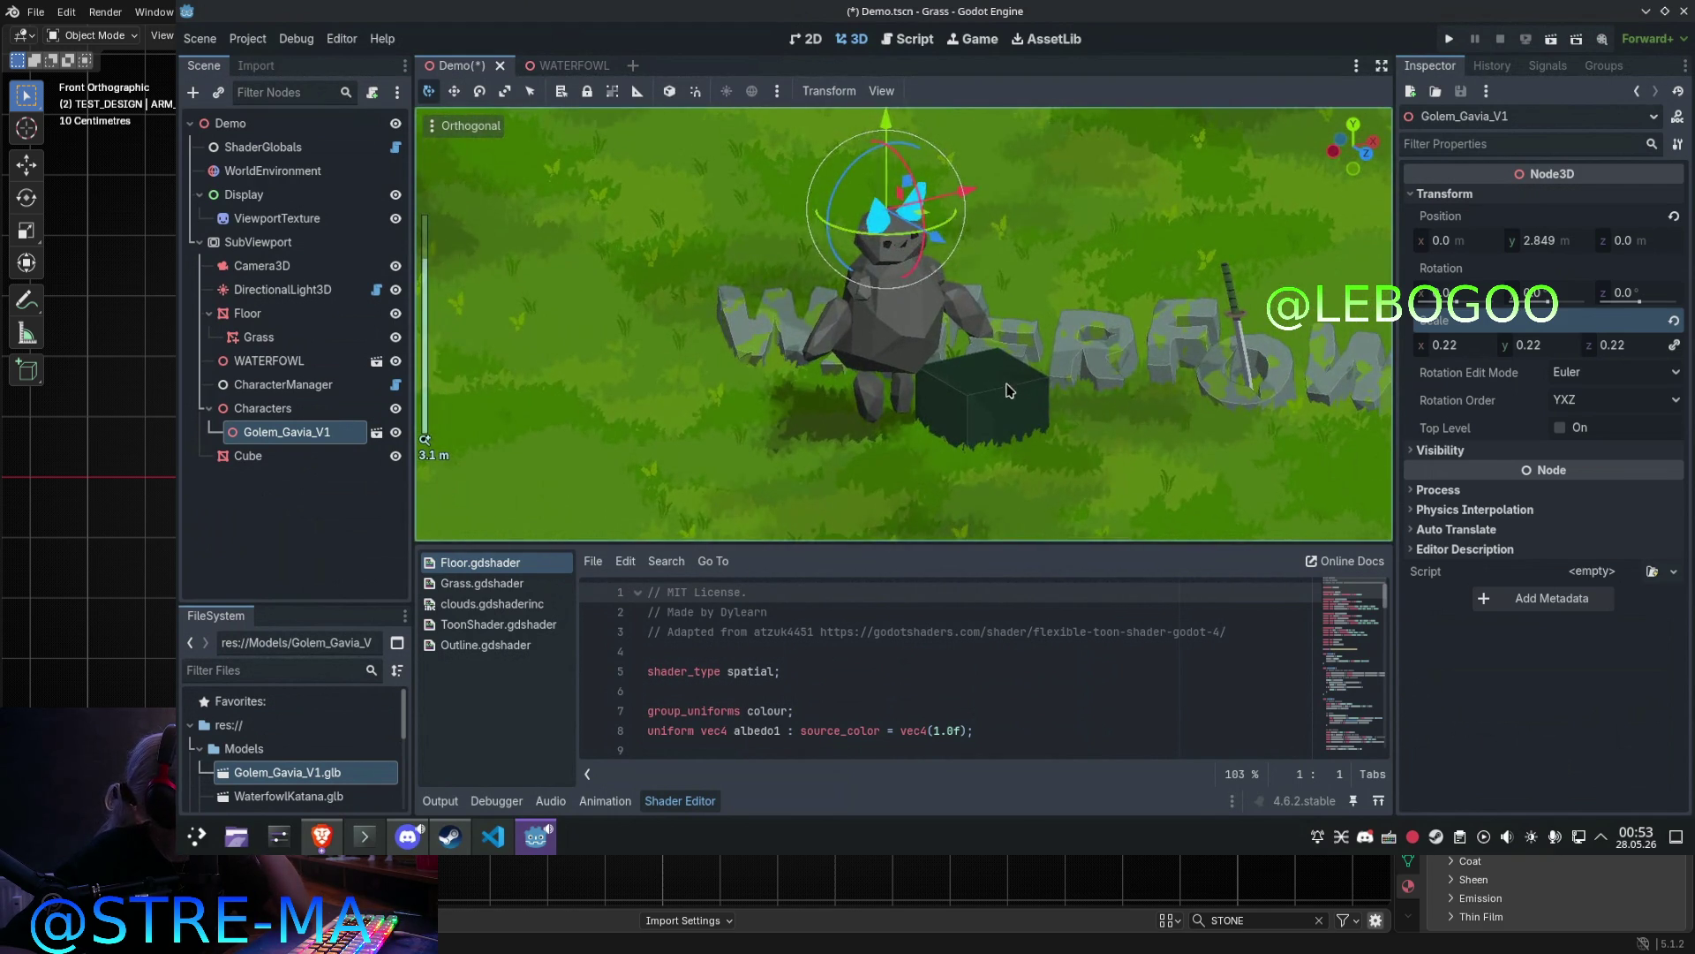
Step: Hide the Cube, settle the golem on the grass at y 2.187, turn it, then save and run
left_click(1003, 404)
left_click(397, 460)
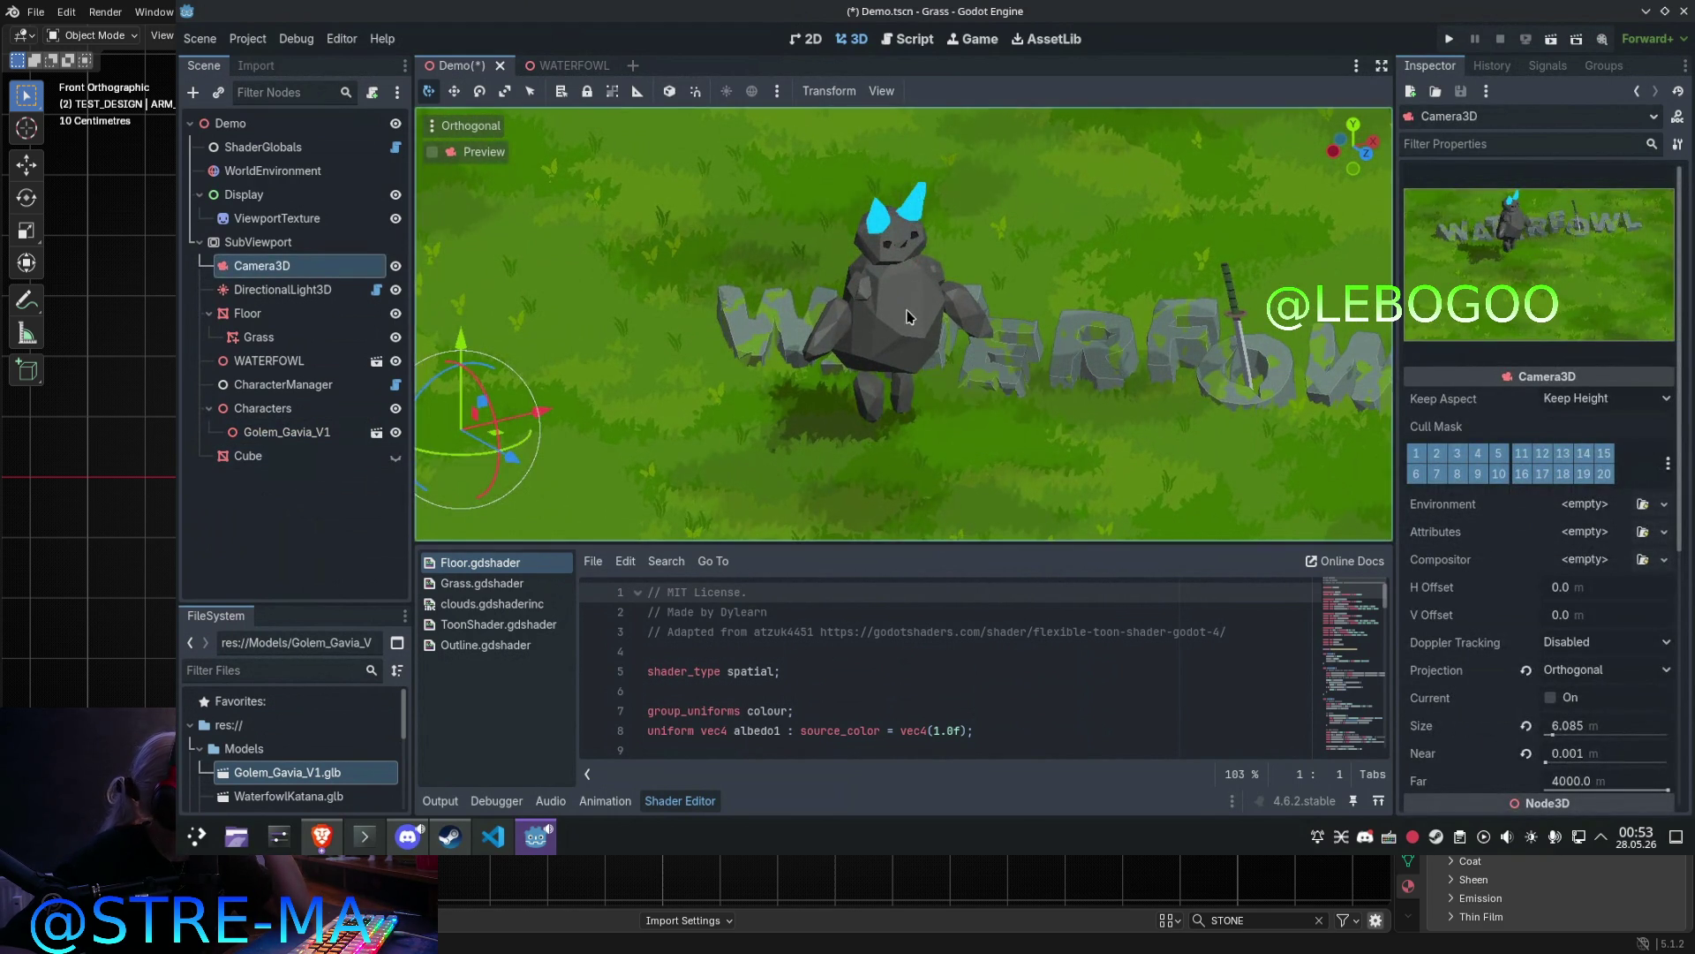
left_click(908, 202)
left_click_drag(887, 123, 877, 186)
left_click_drag(900, 298, 892, 304)
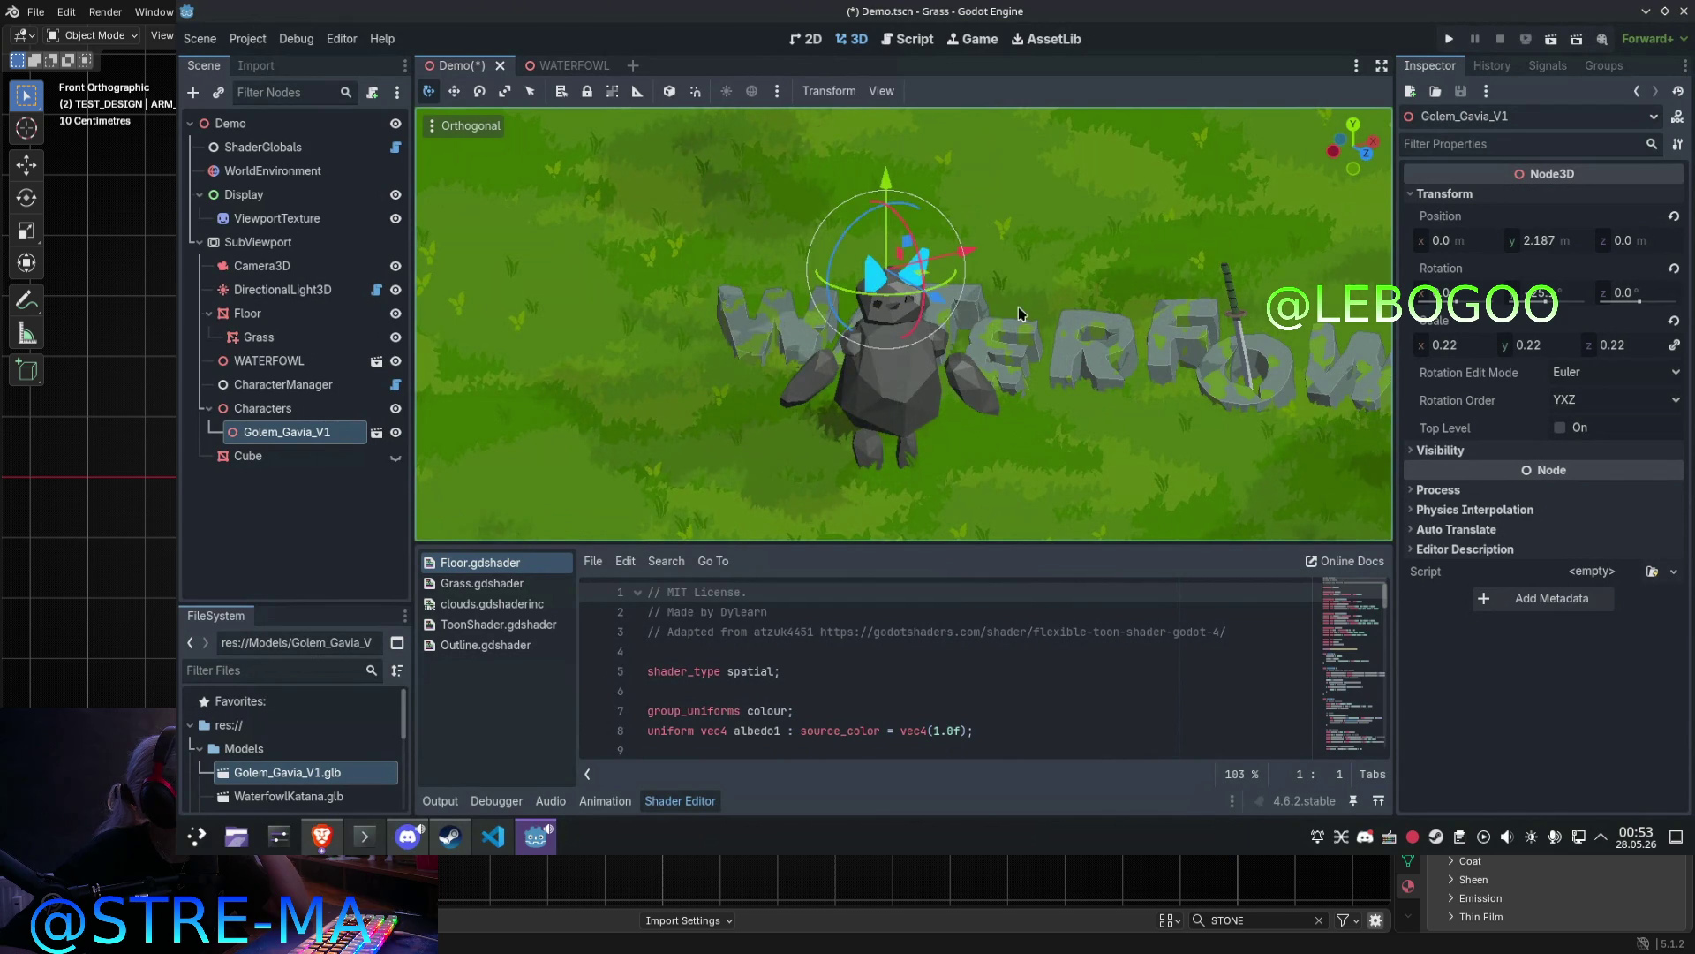
key("ctrl+s")
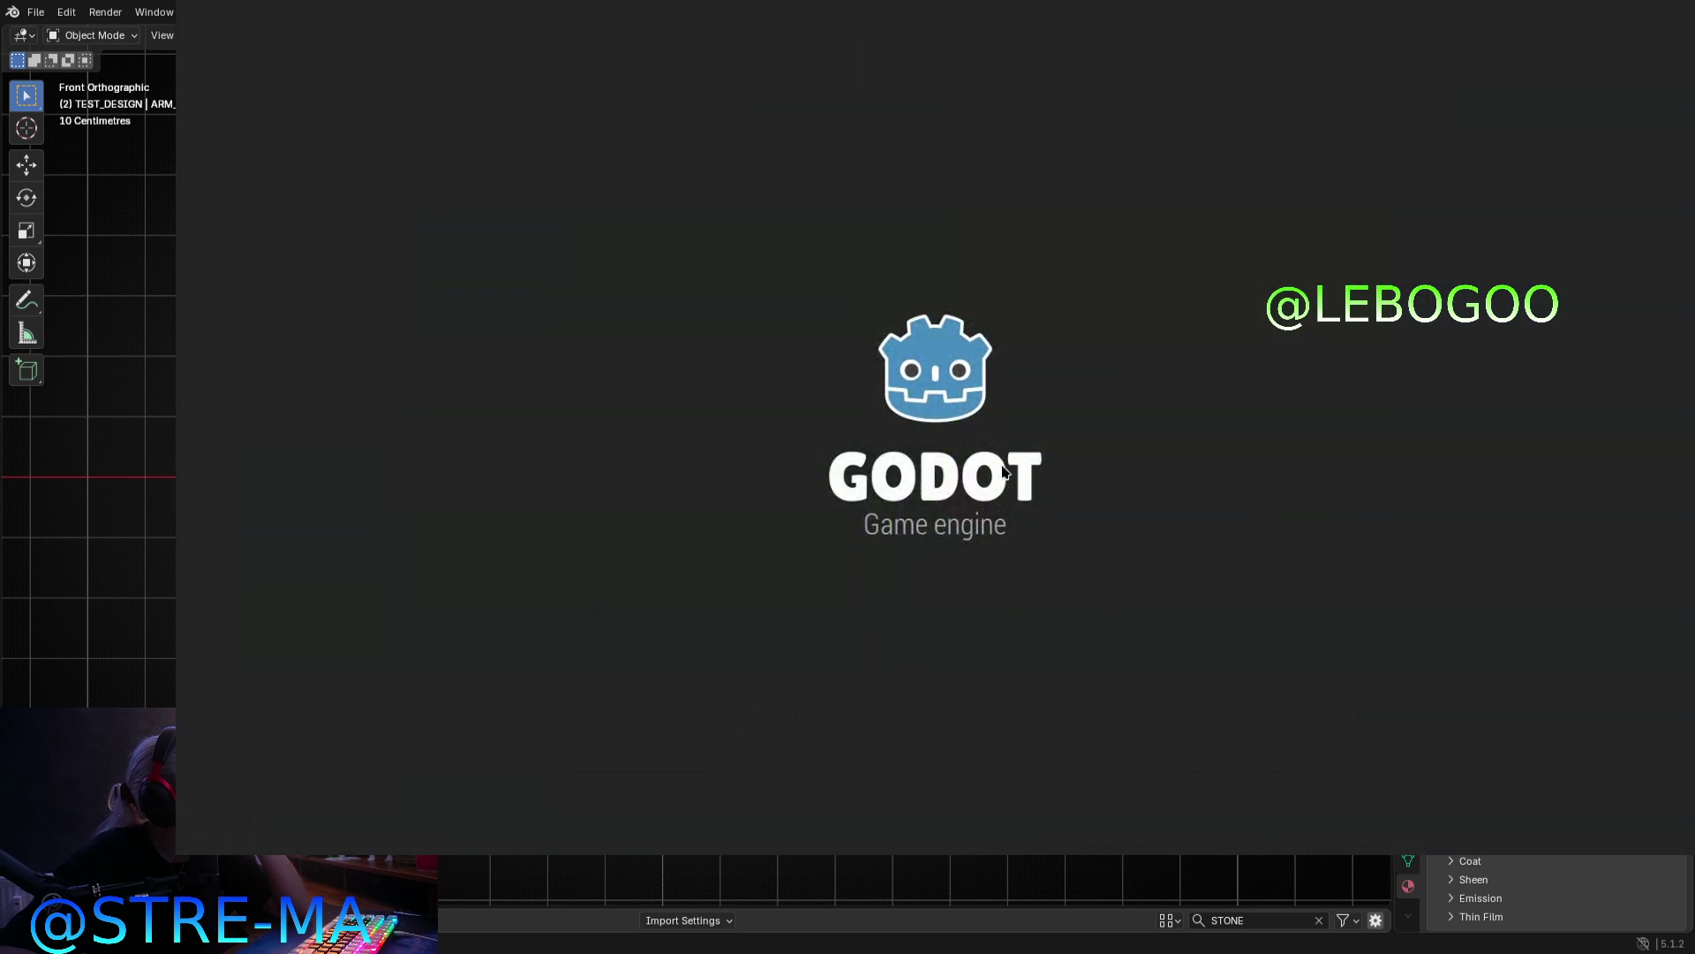
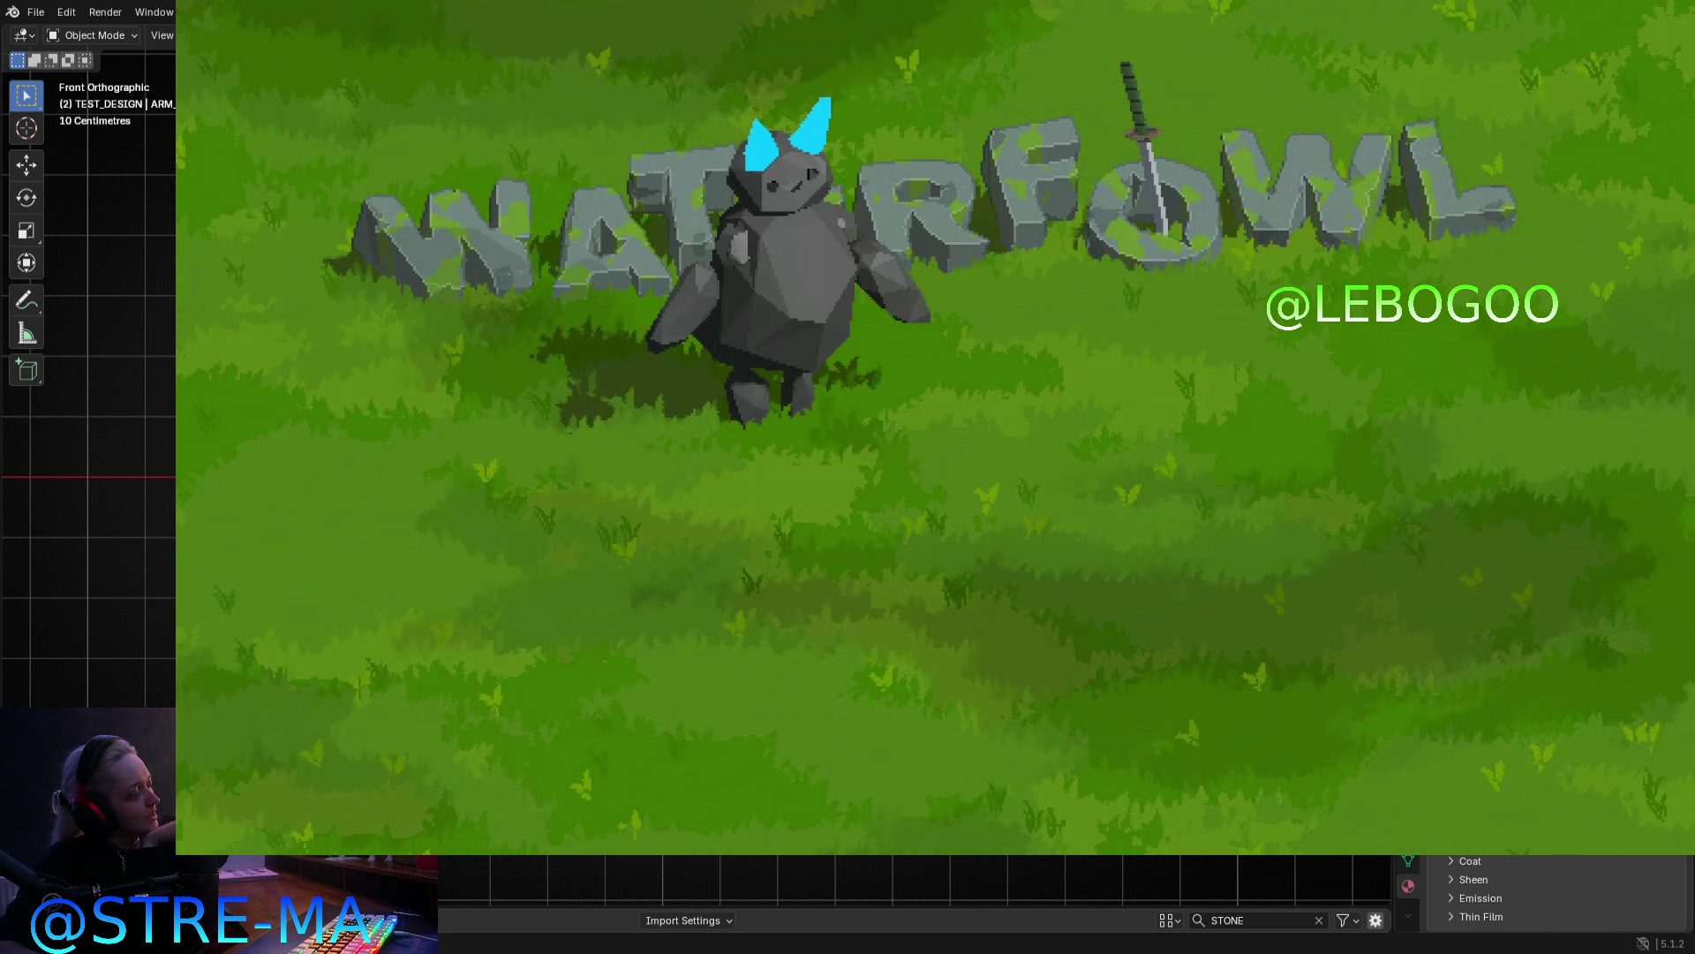
Step: Stop the running grass demo and select the WATERFOWL letters in the viewport
key("F8")
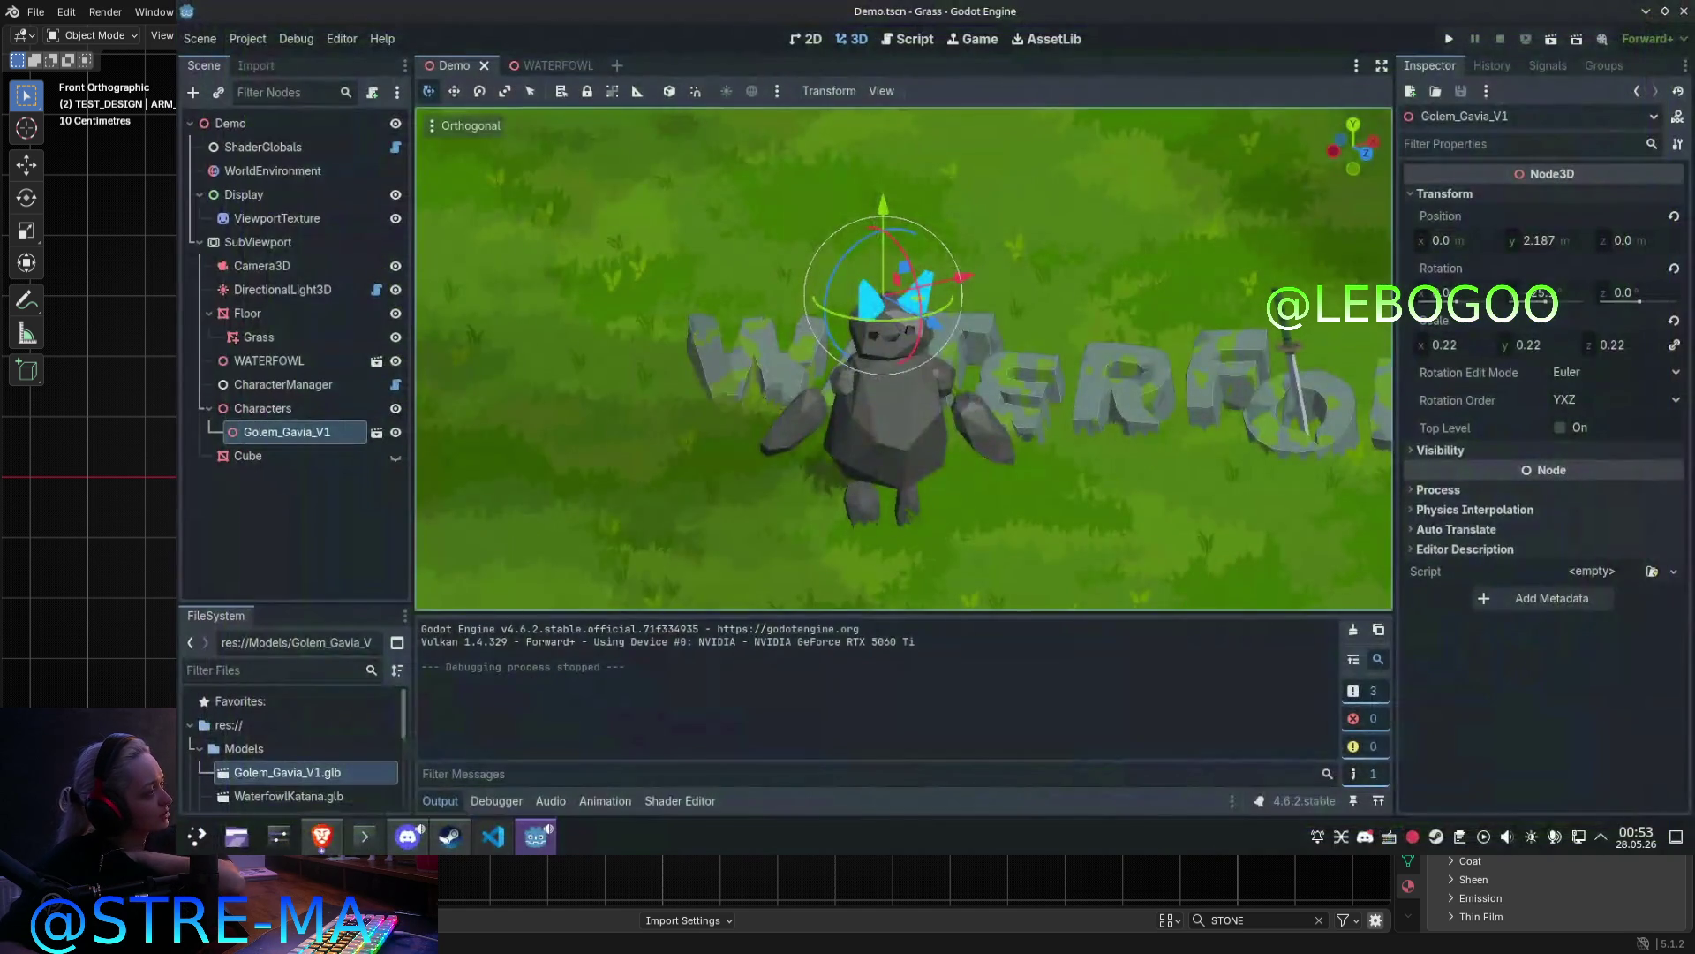
left_click(726, 379)
mouse_move(726, 380)
middle_mouse_down()
mouse_move(733, 425)
mouse_move(507, 445)
middle_mouse_up()
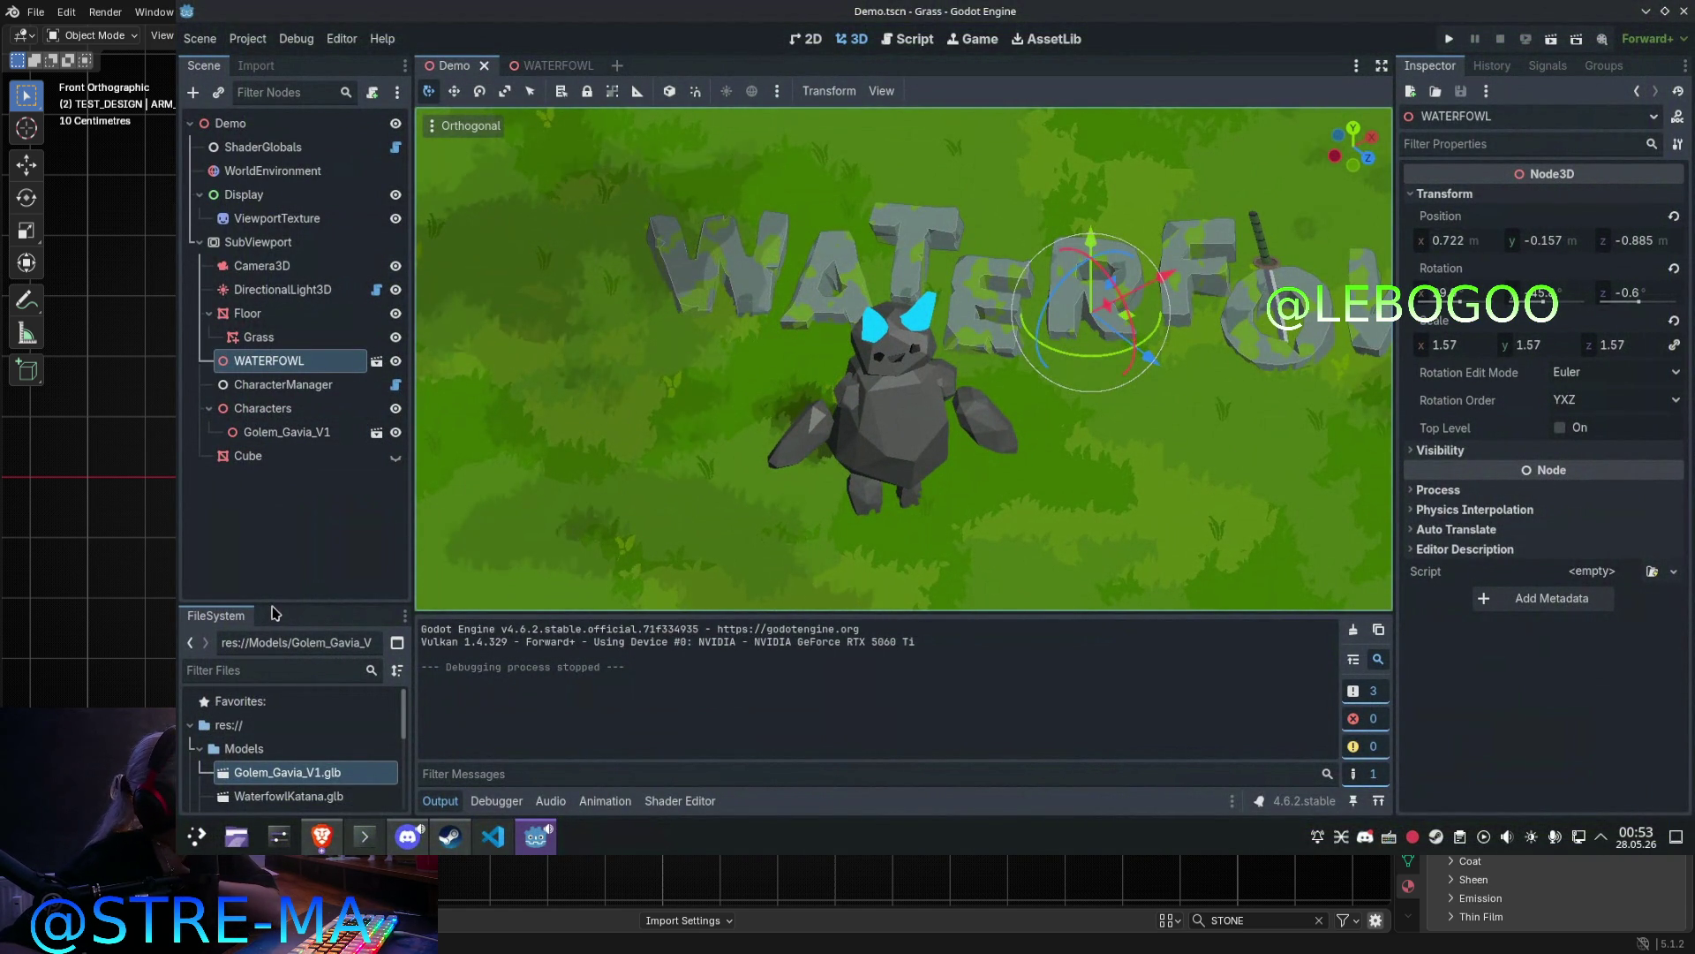
Step: Enlarge the FileSystem dock, expand Textures and Materials, and select WorldEnvironment
left_click_drag(272, 603, 272, 430)
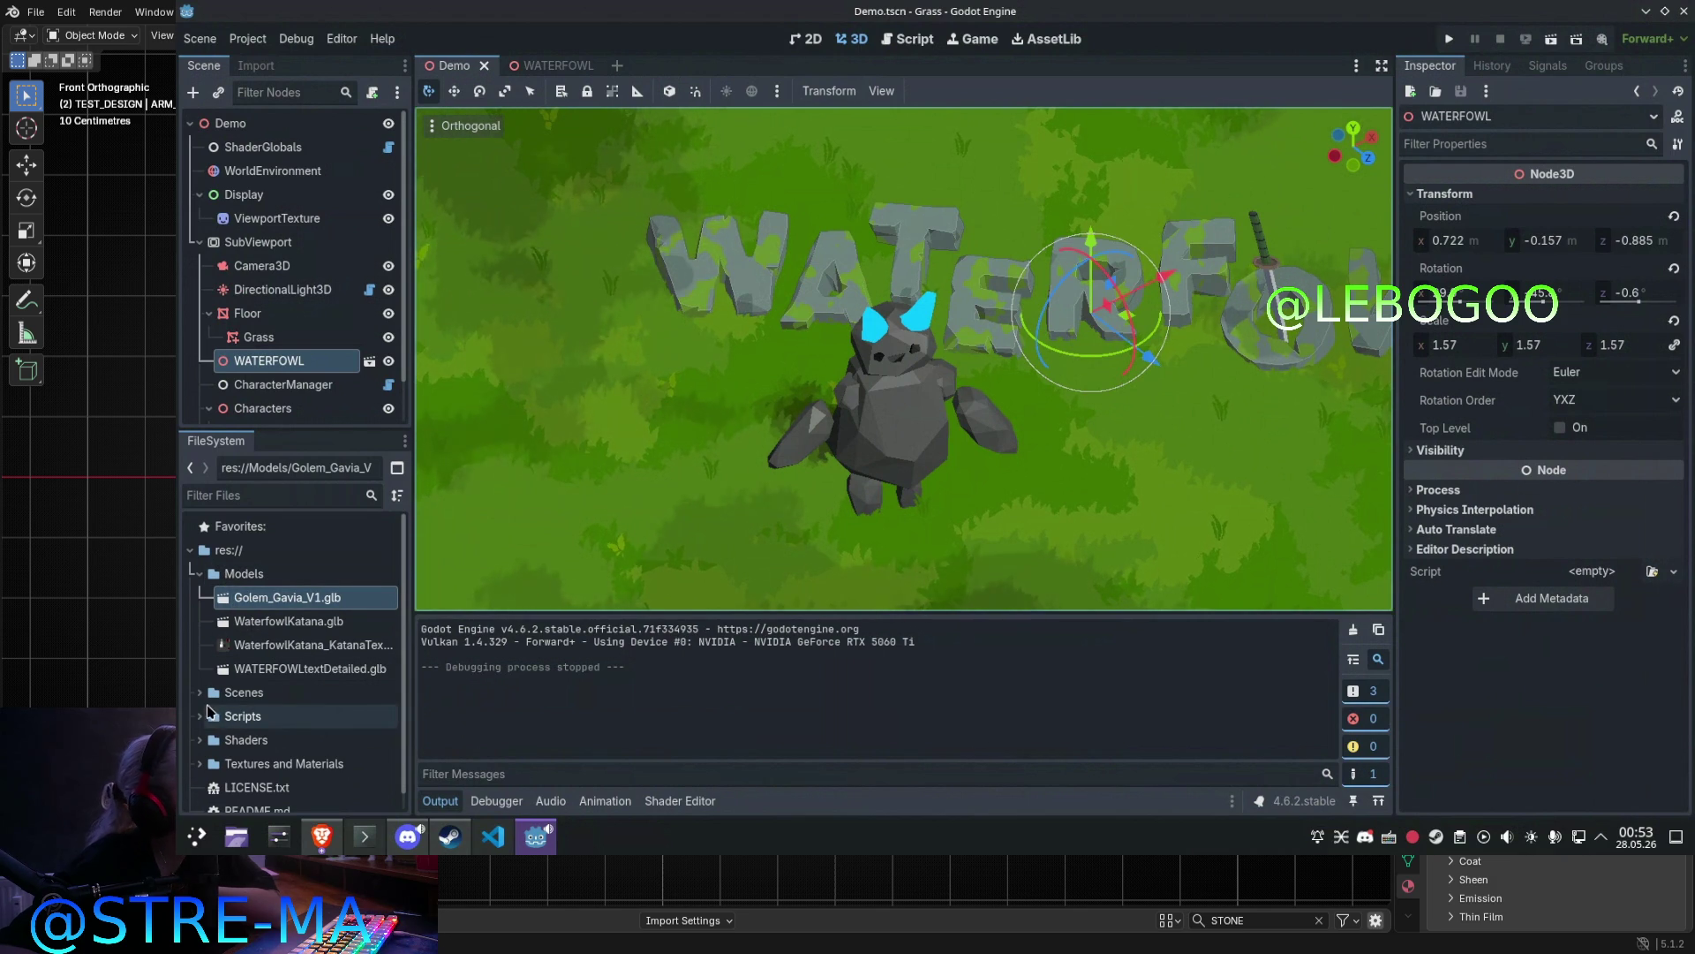
left_click(200, 763)
scroll(245, 739, "down", 3)
mouse_move(245, 740)
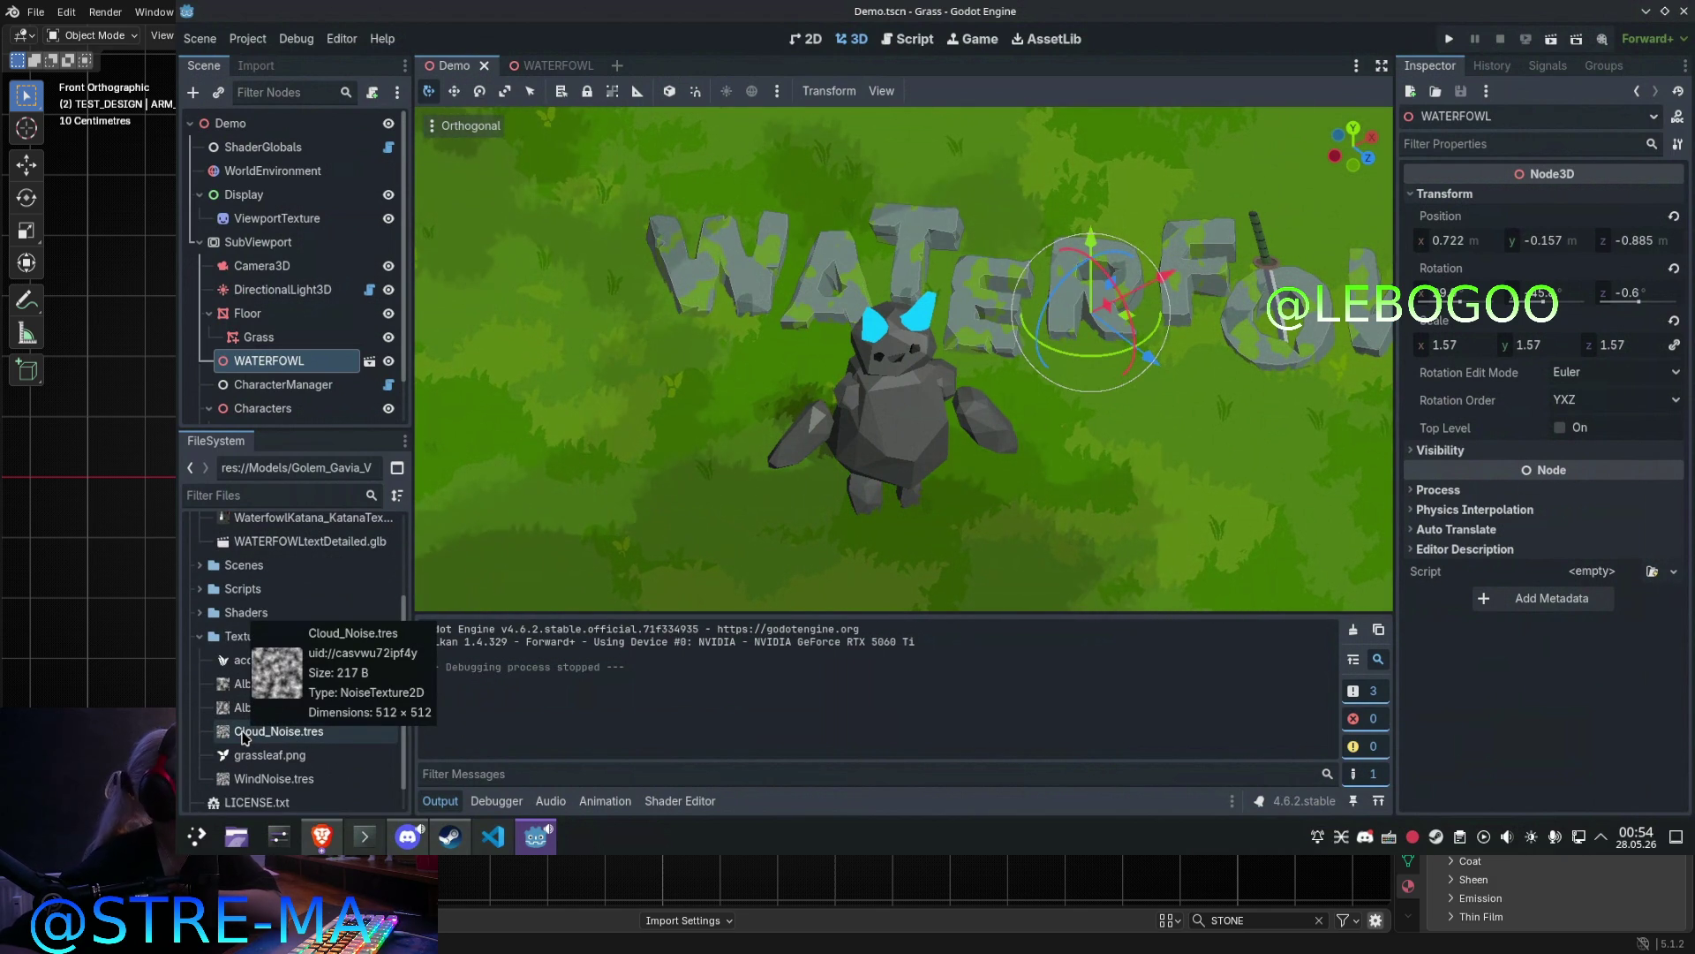
mouse_move(362, 557)
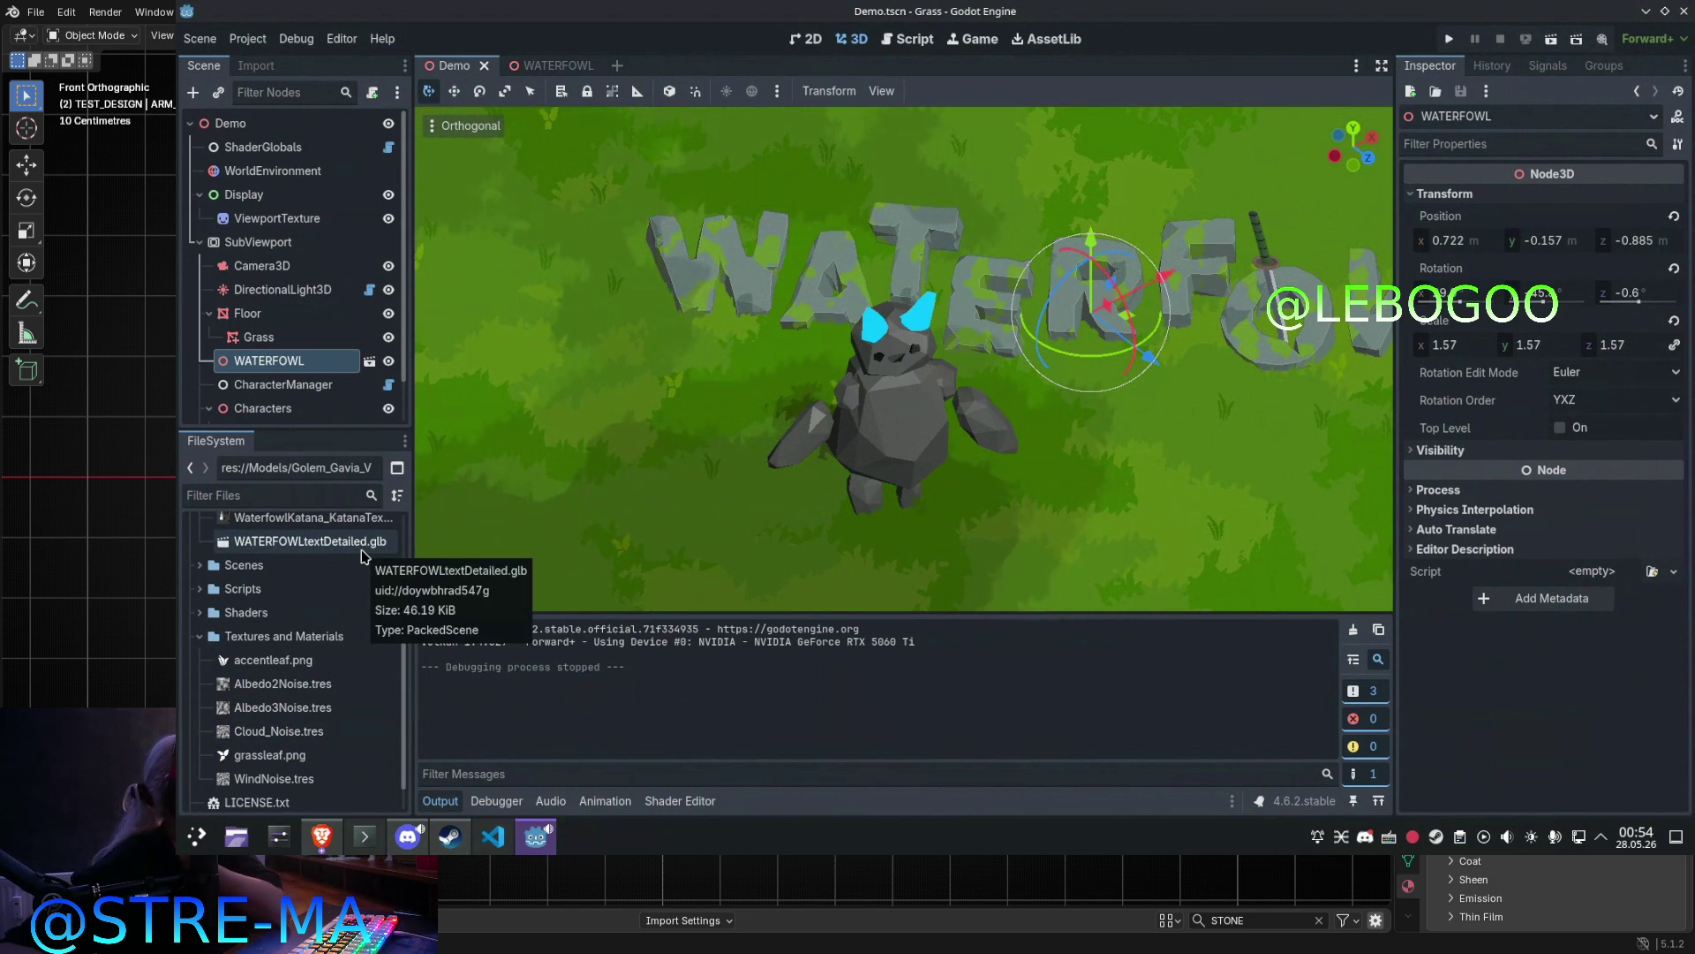
left_click(269, 170)
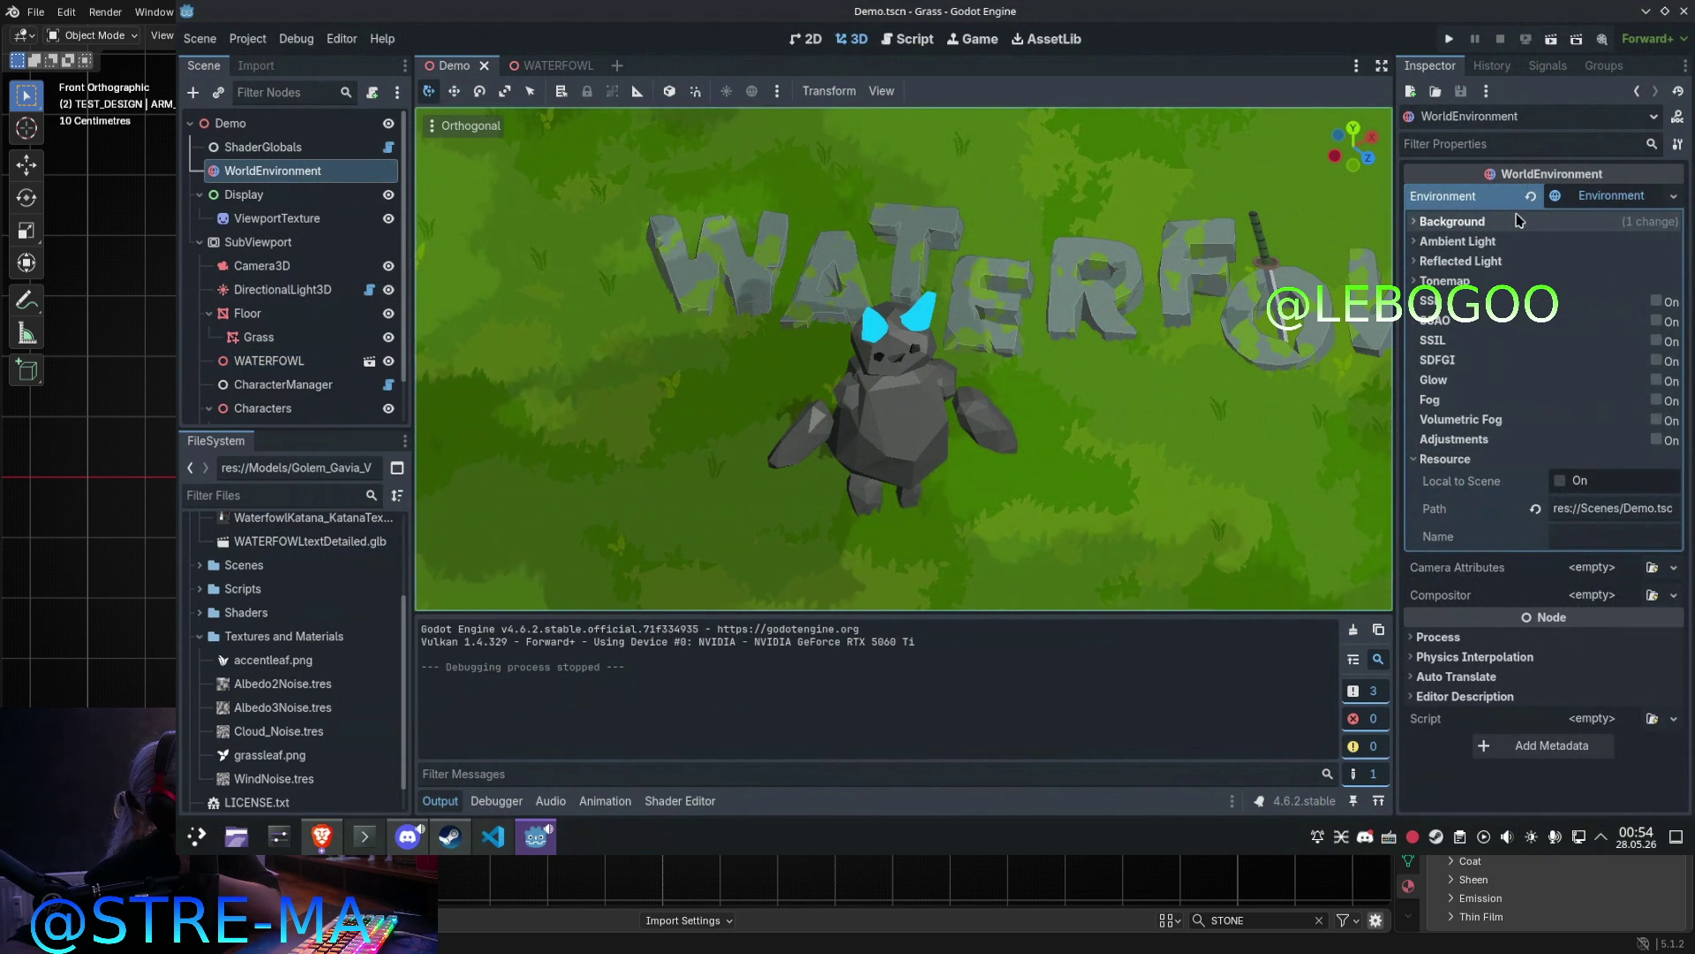
Step: Expand the WorldEnvironment's Background and Ambient Light sections
left_click(1507, 231)
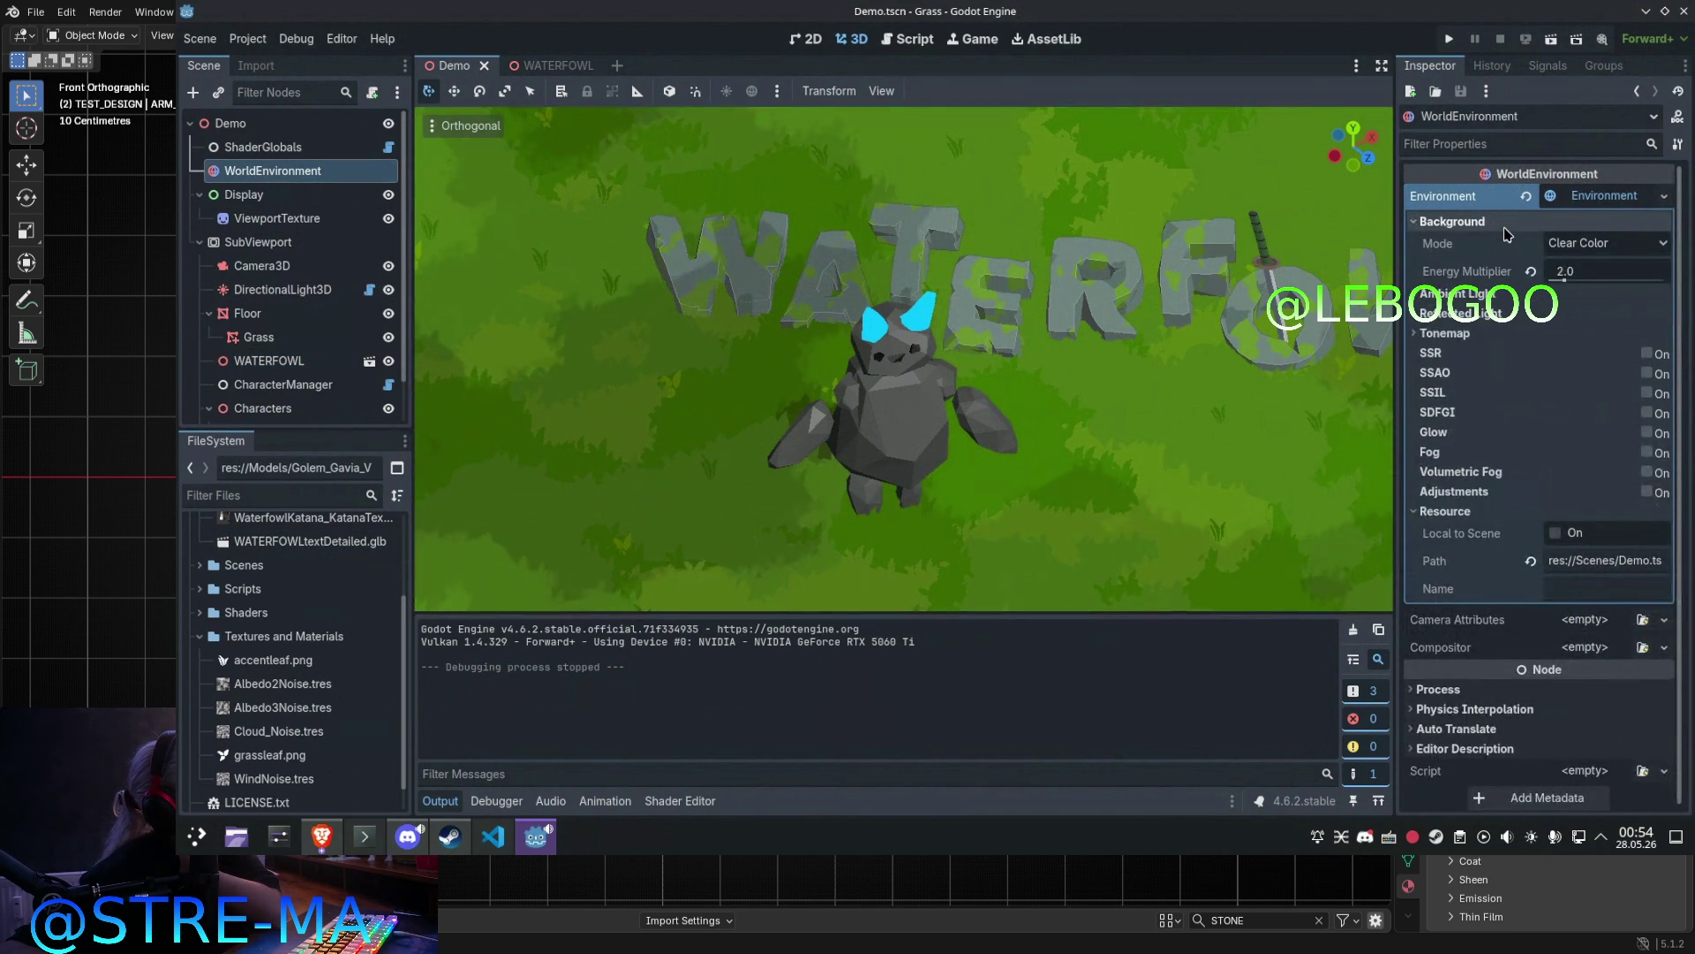
left_click(1506, 223)
left_click(1493, 241)
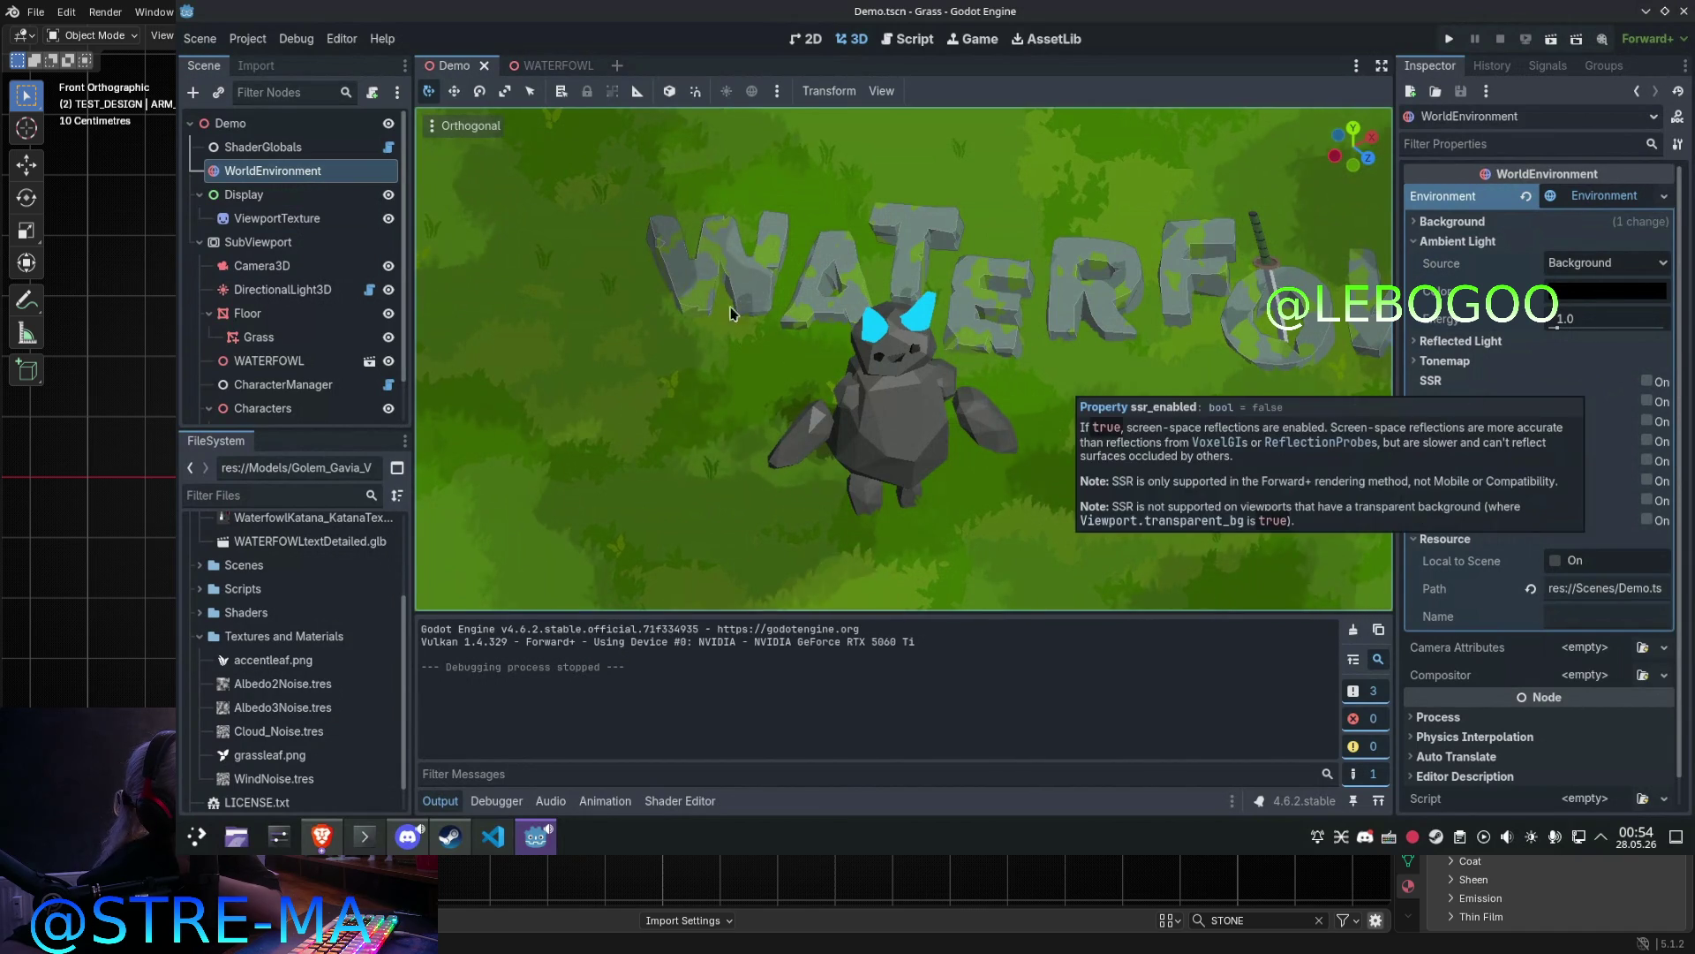
Step: Set the DirectionalLight3D Light Energy to 0.0
left_click(285, 290)
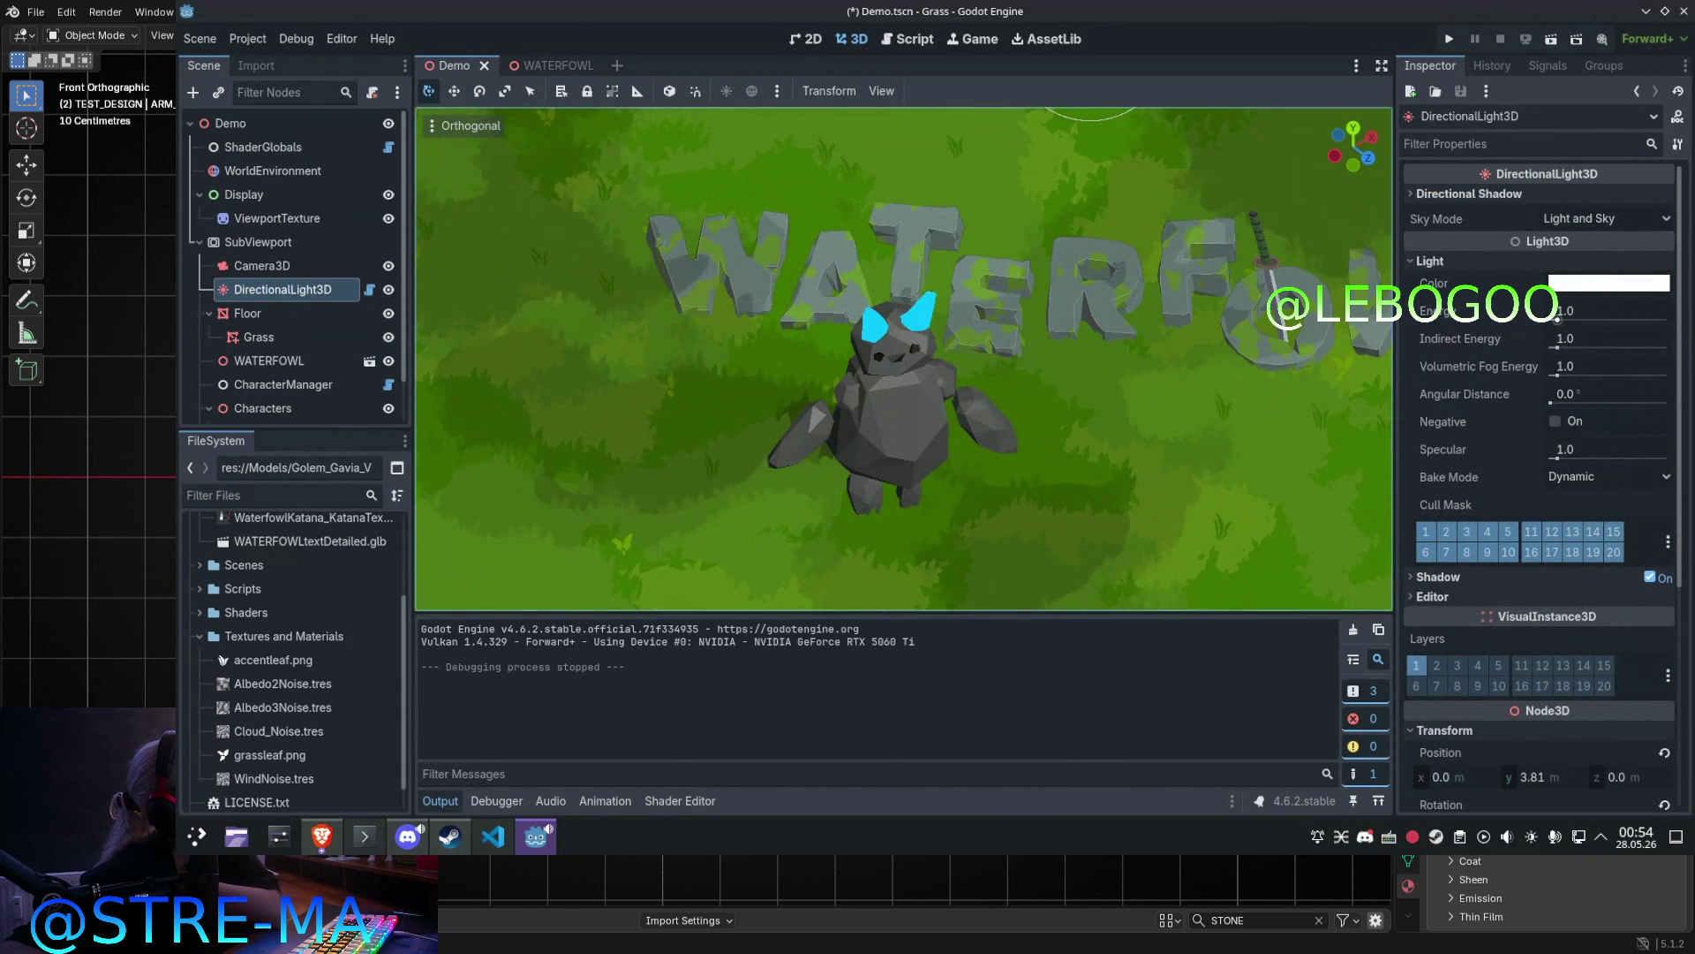
left_click_drag(1576, 323, 1552, 325)
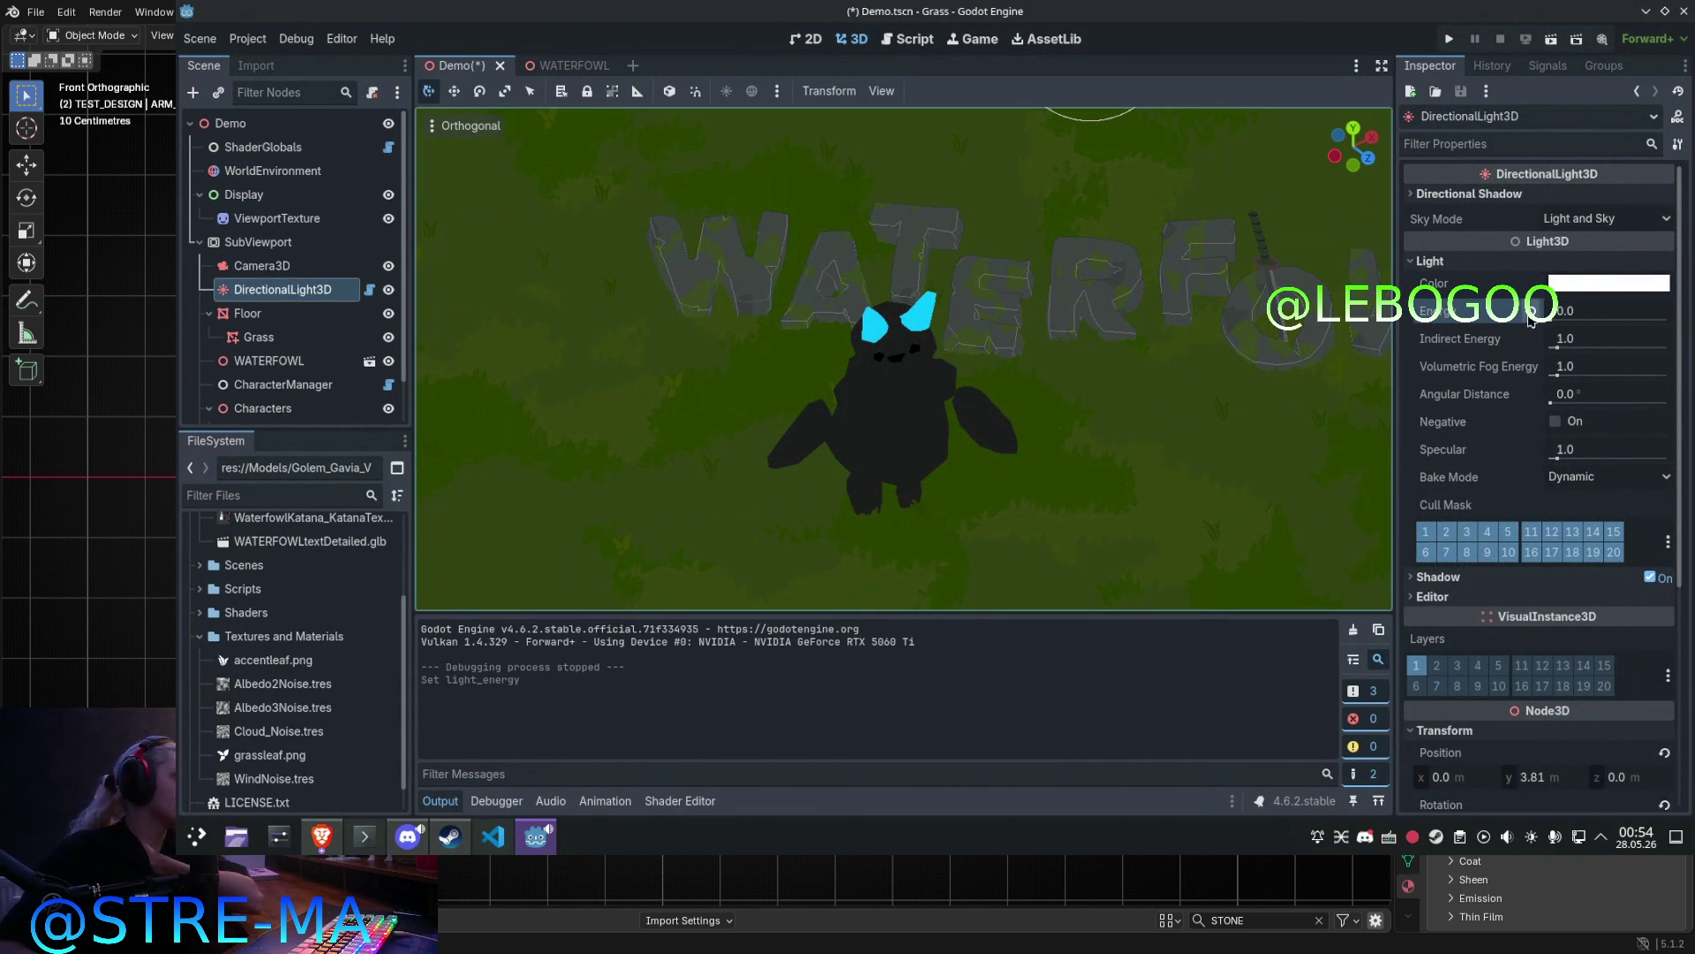
left_click_drag(1552, 320, 1559, 320)
mouse_move(883, 353)
middle_mouse_down()
mouse_move(924, 343)
mouse_move(894, 330)
middle_mouse_up()
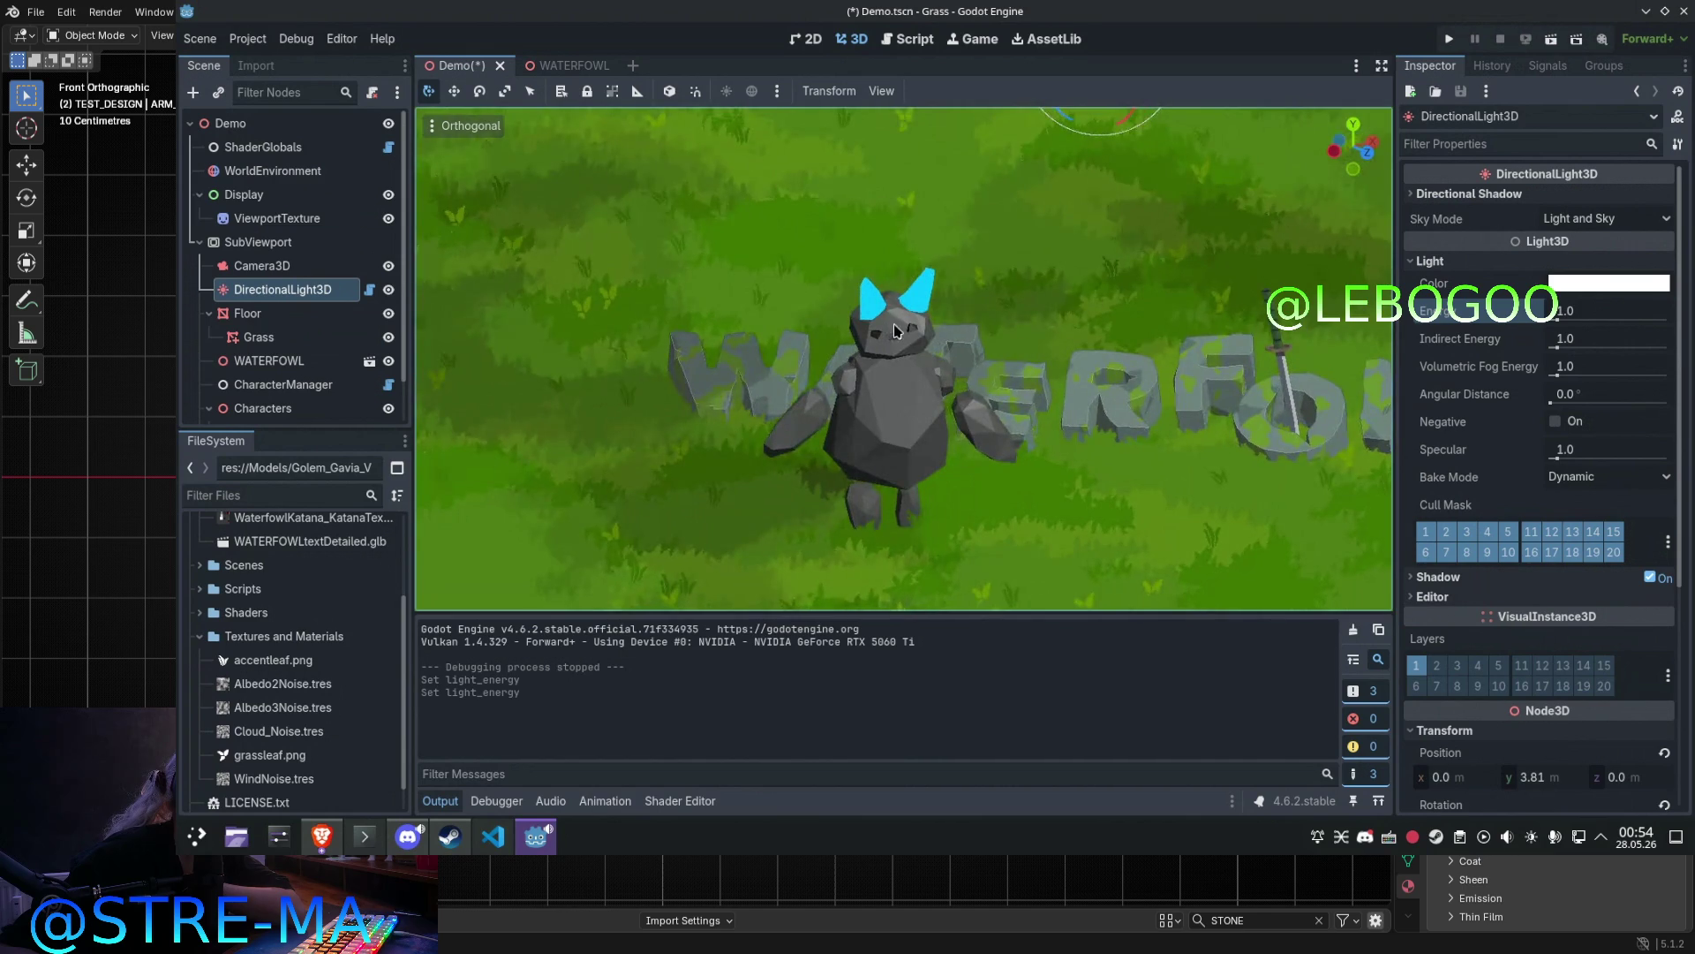
left_click_drag(1566, 328, 1291, 333)
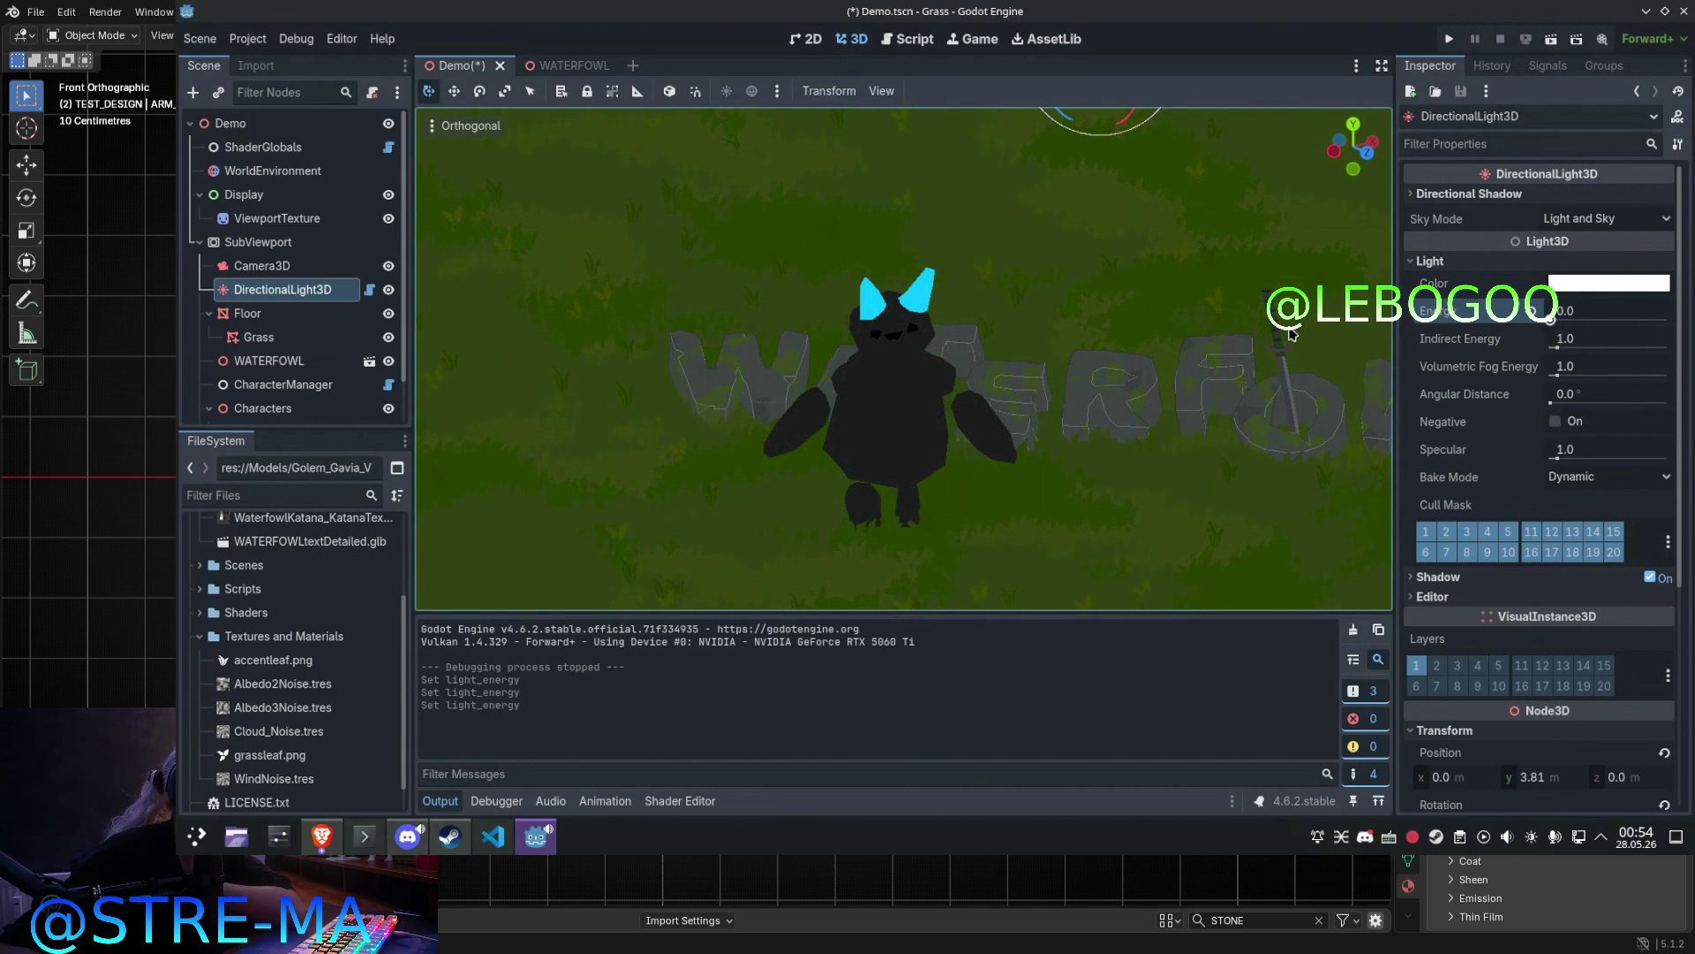
Step: Zoom closer to the golem and select the floor
scroll(1044, 439, "up", 3)
mouse_move(1044, 439)
middle_mouse_down()
mouse_move(1060, 484)
mouse_move(1085, 496)
middle_mouse_up()
left_click(1085, 497)
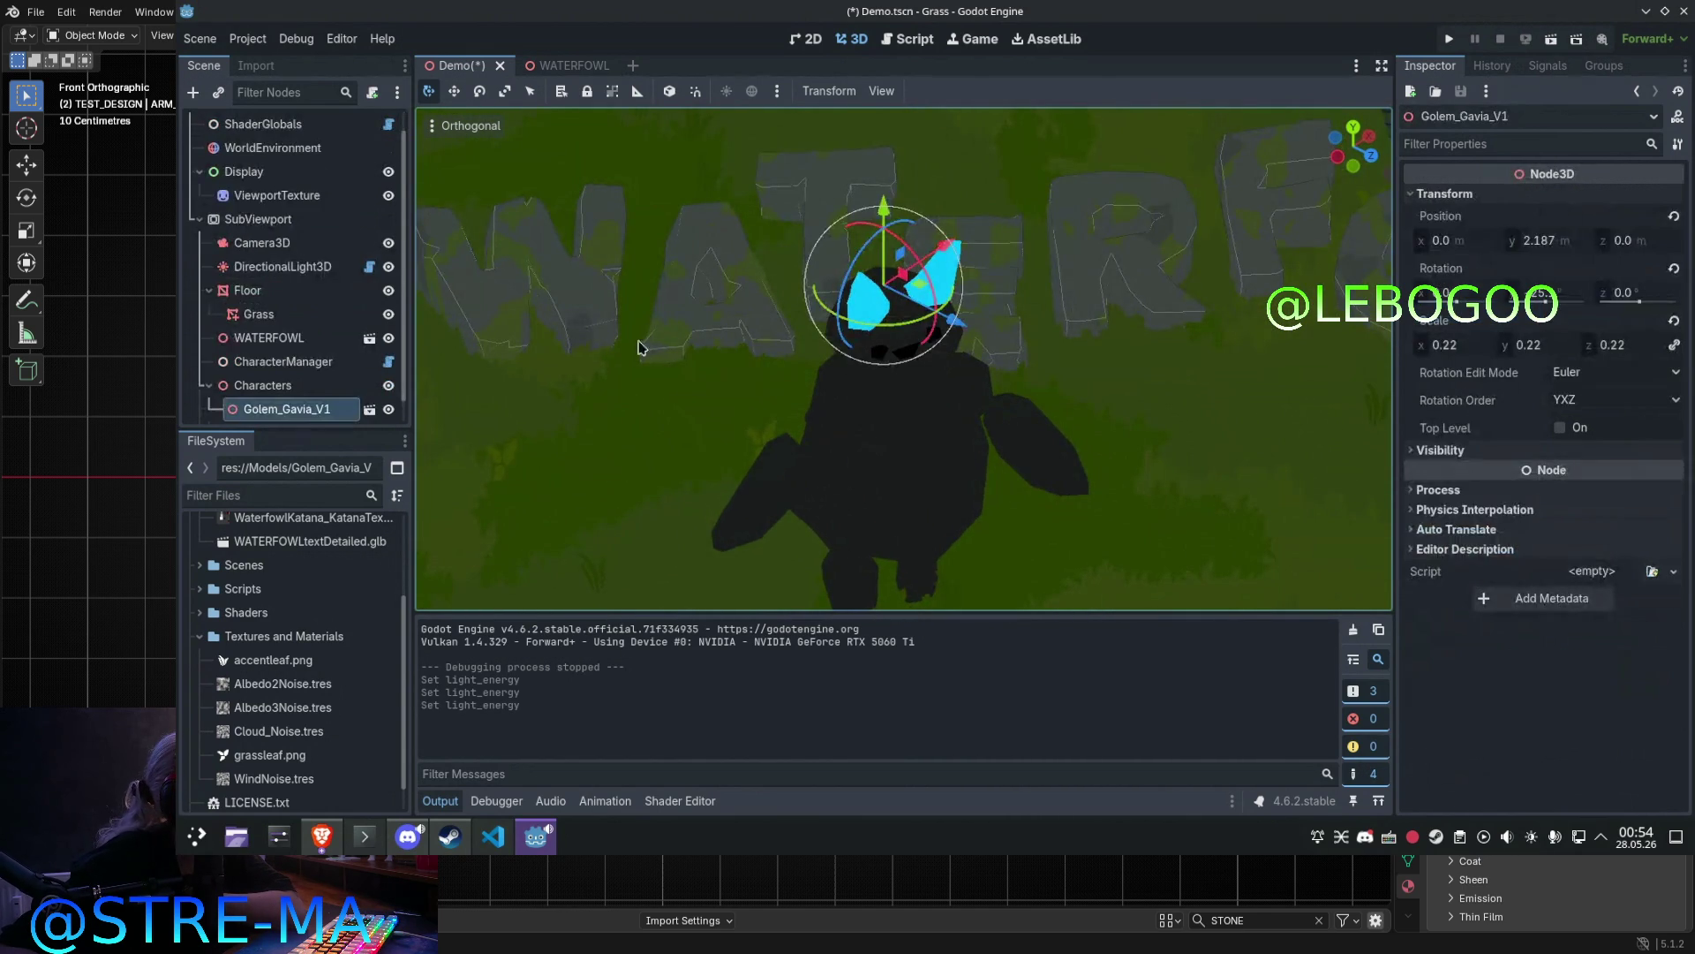
Step: Select the WATERFOWL letters, orbit the darkened scene, then select the golem character
left_click(645, 347)
left_click(707, 298)
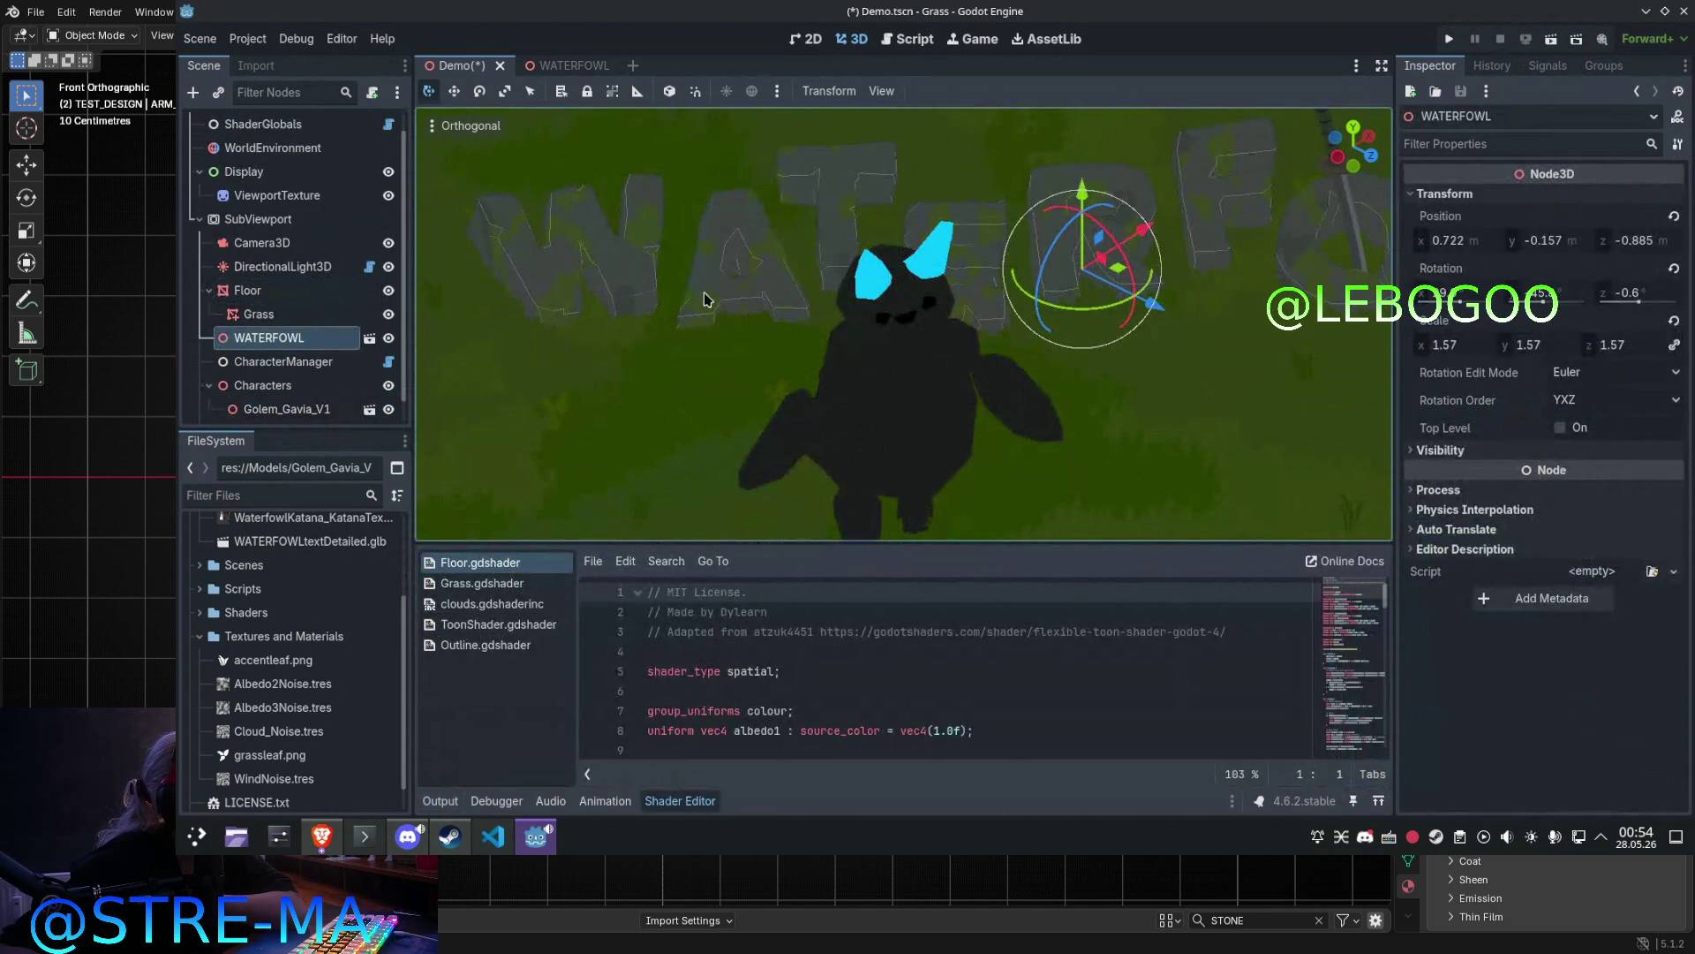
middle_click_drag(706, 332, 813, 348)
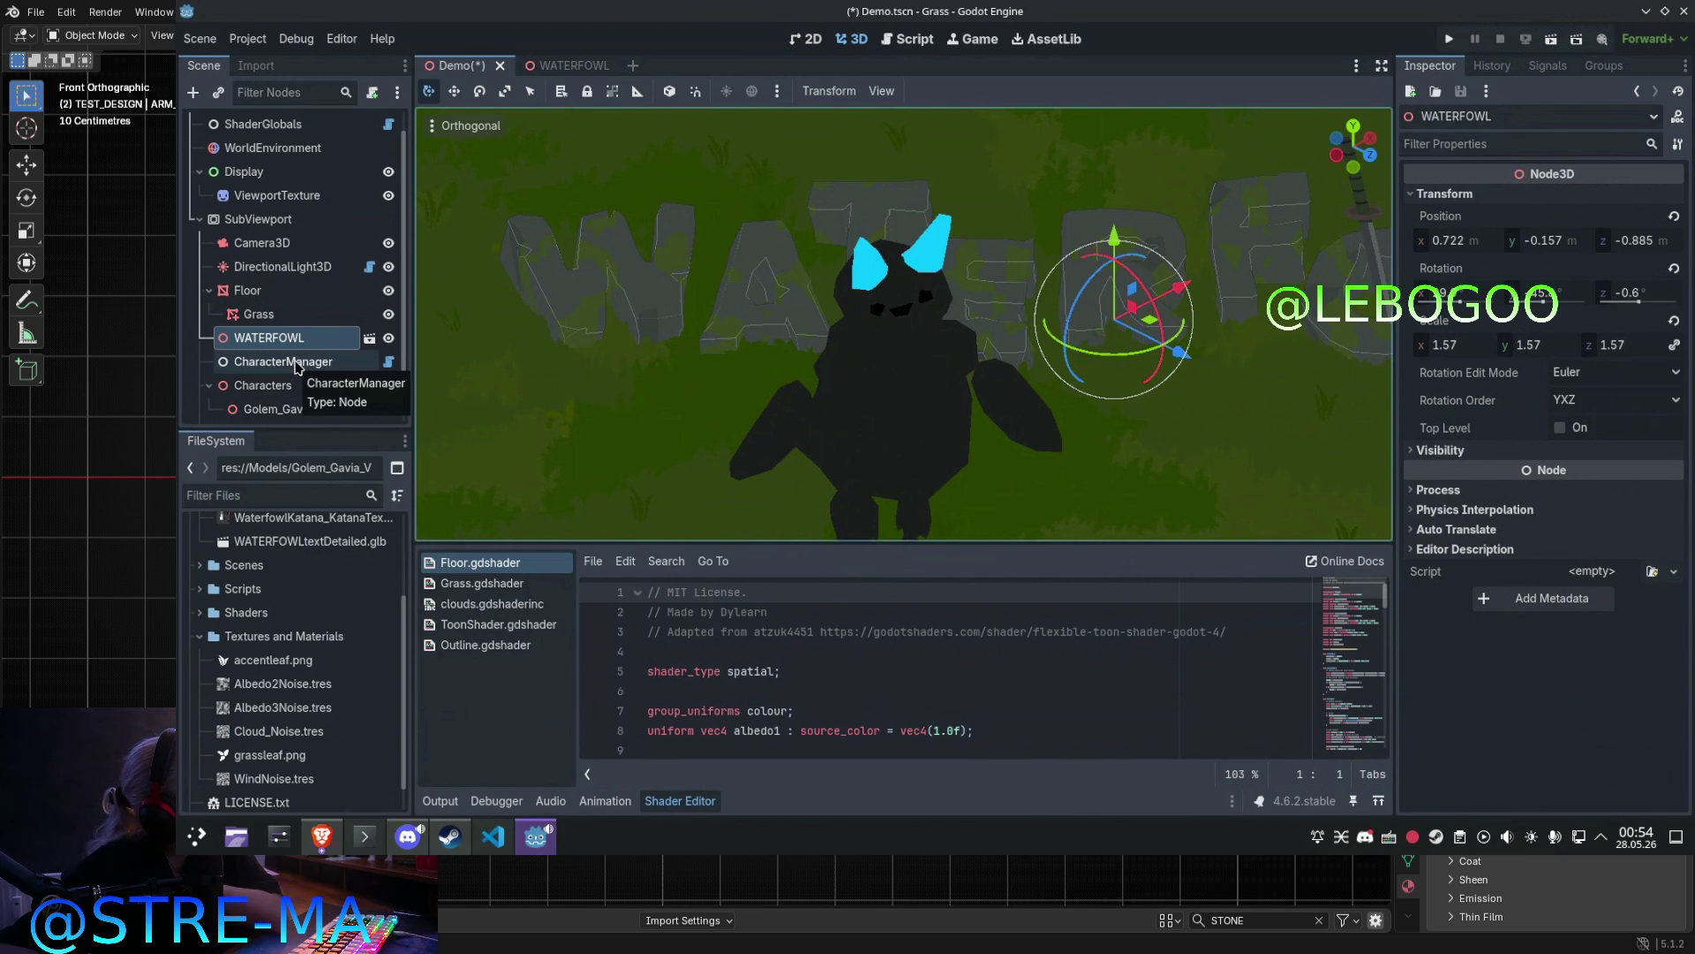
scroll(296, 376, "down", 1)
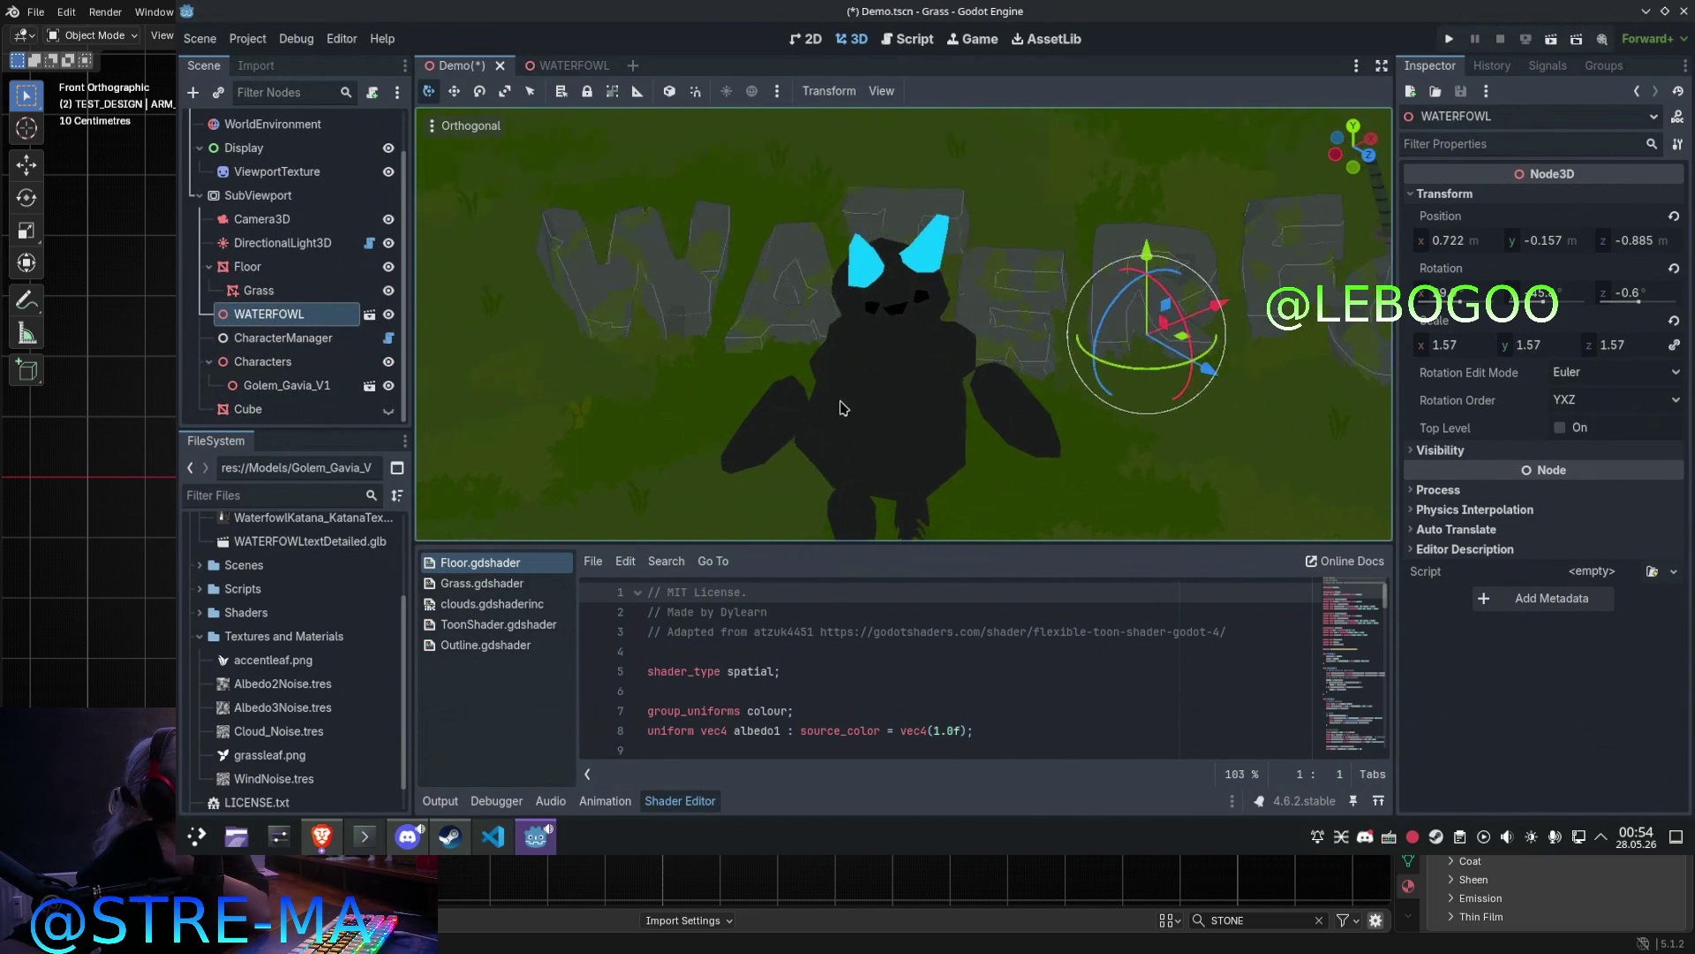
left_click(921, 371)
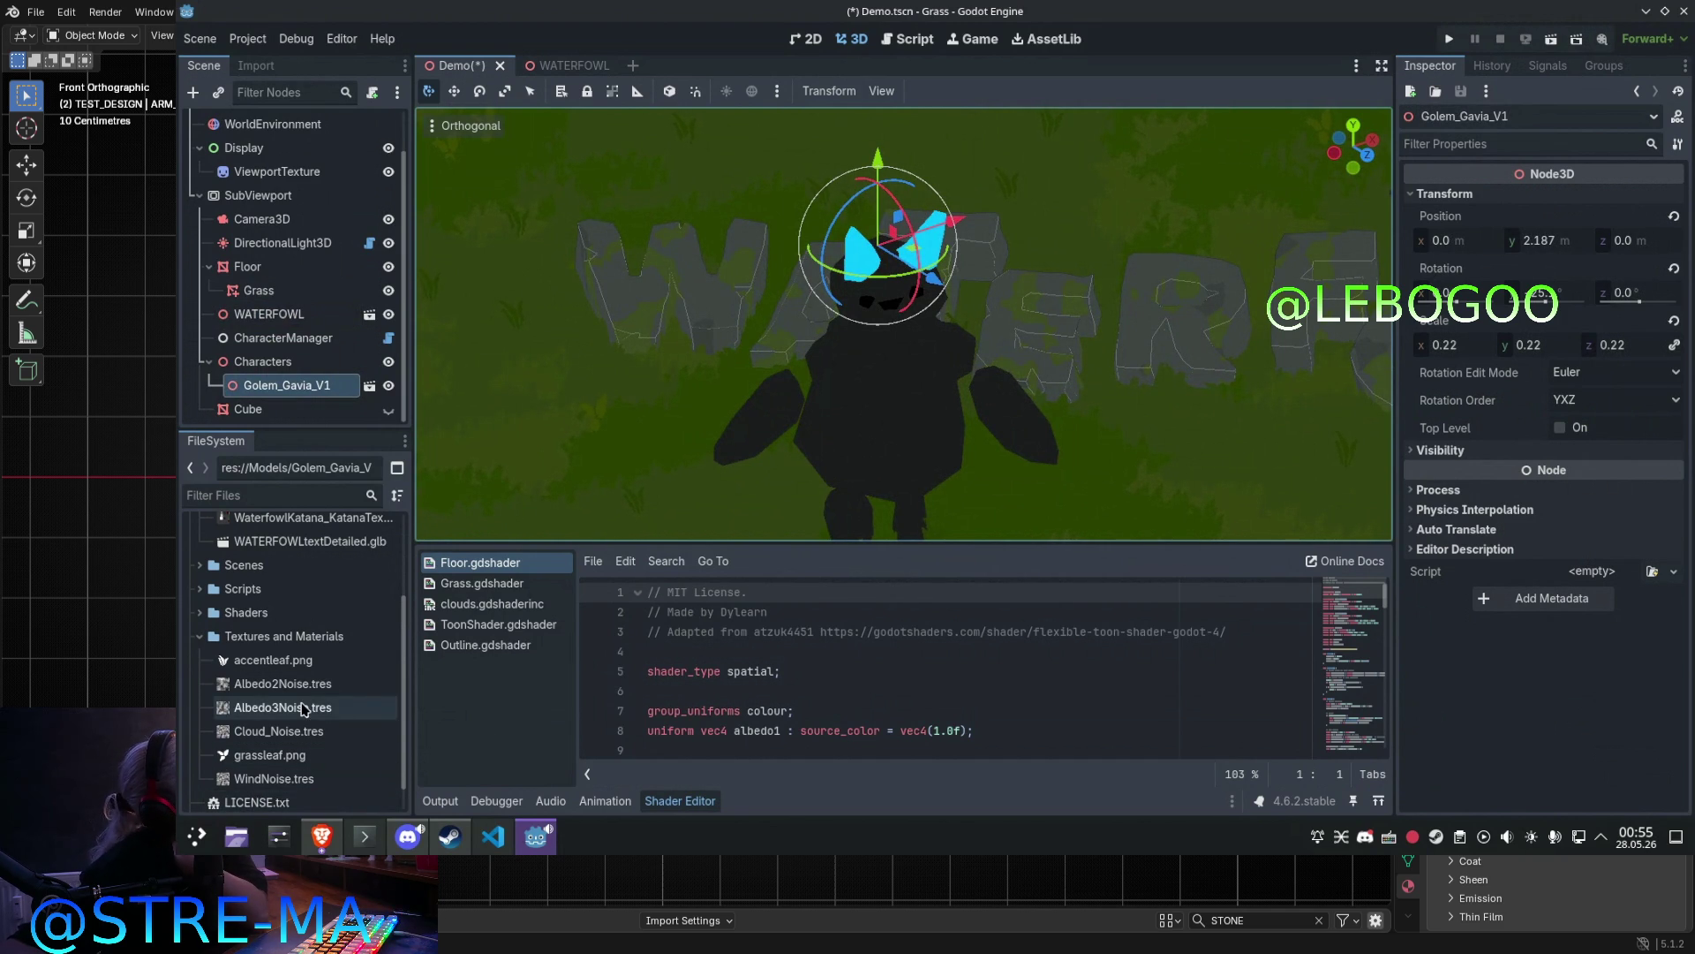
scroll(332, 693, "down", 1)
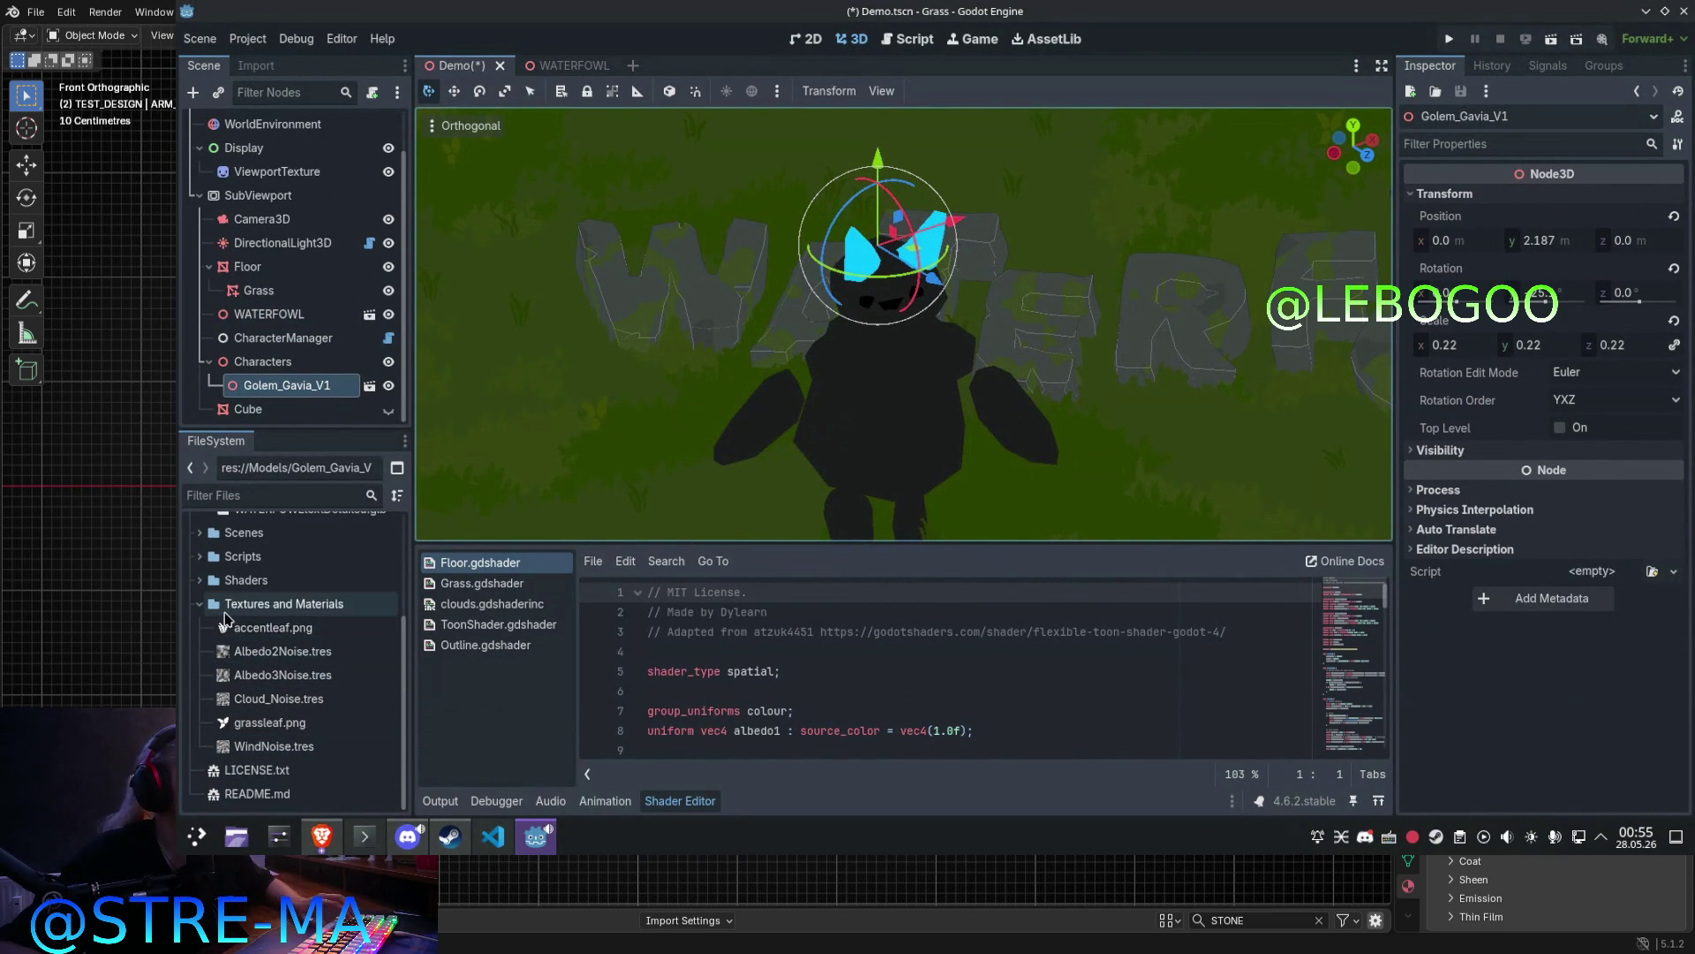
scroll(225, 615, "up", 4)
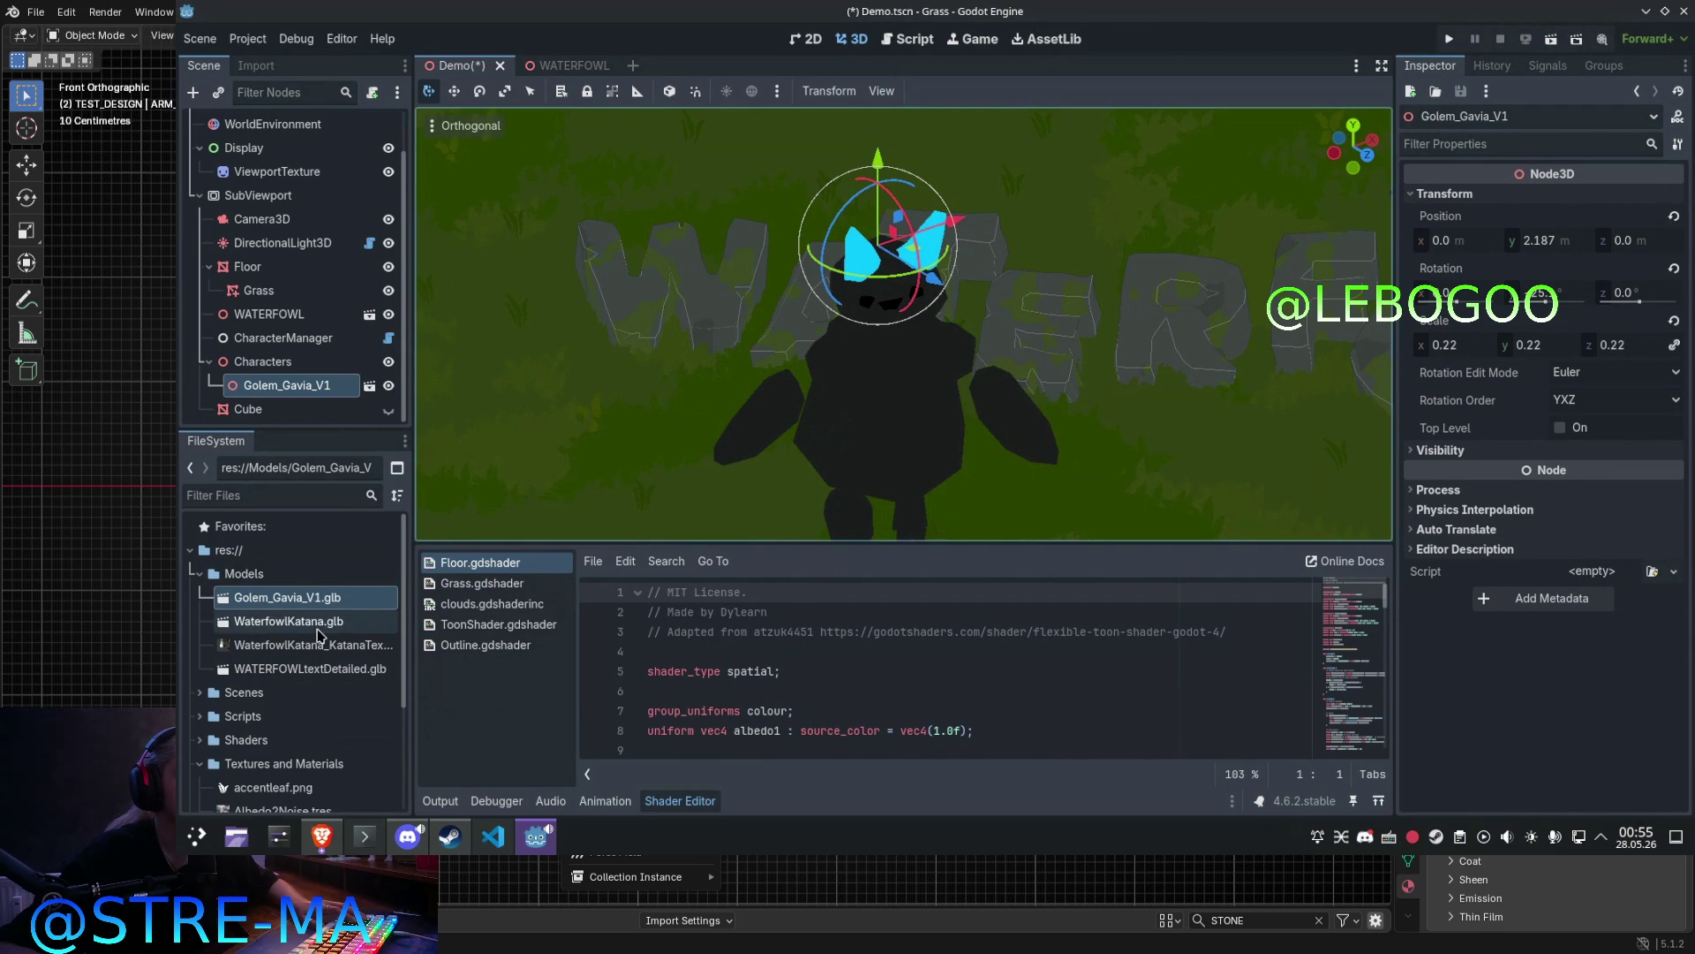
double_click(289, 622)
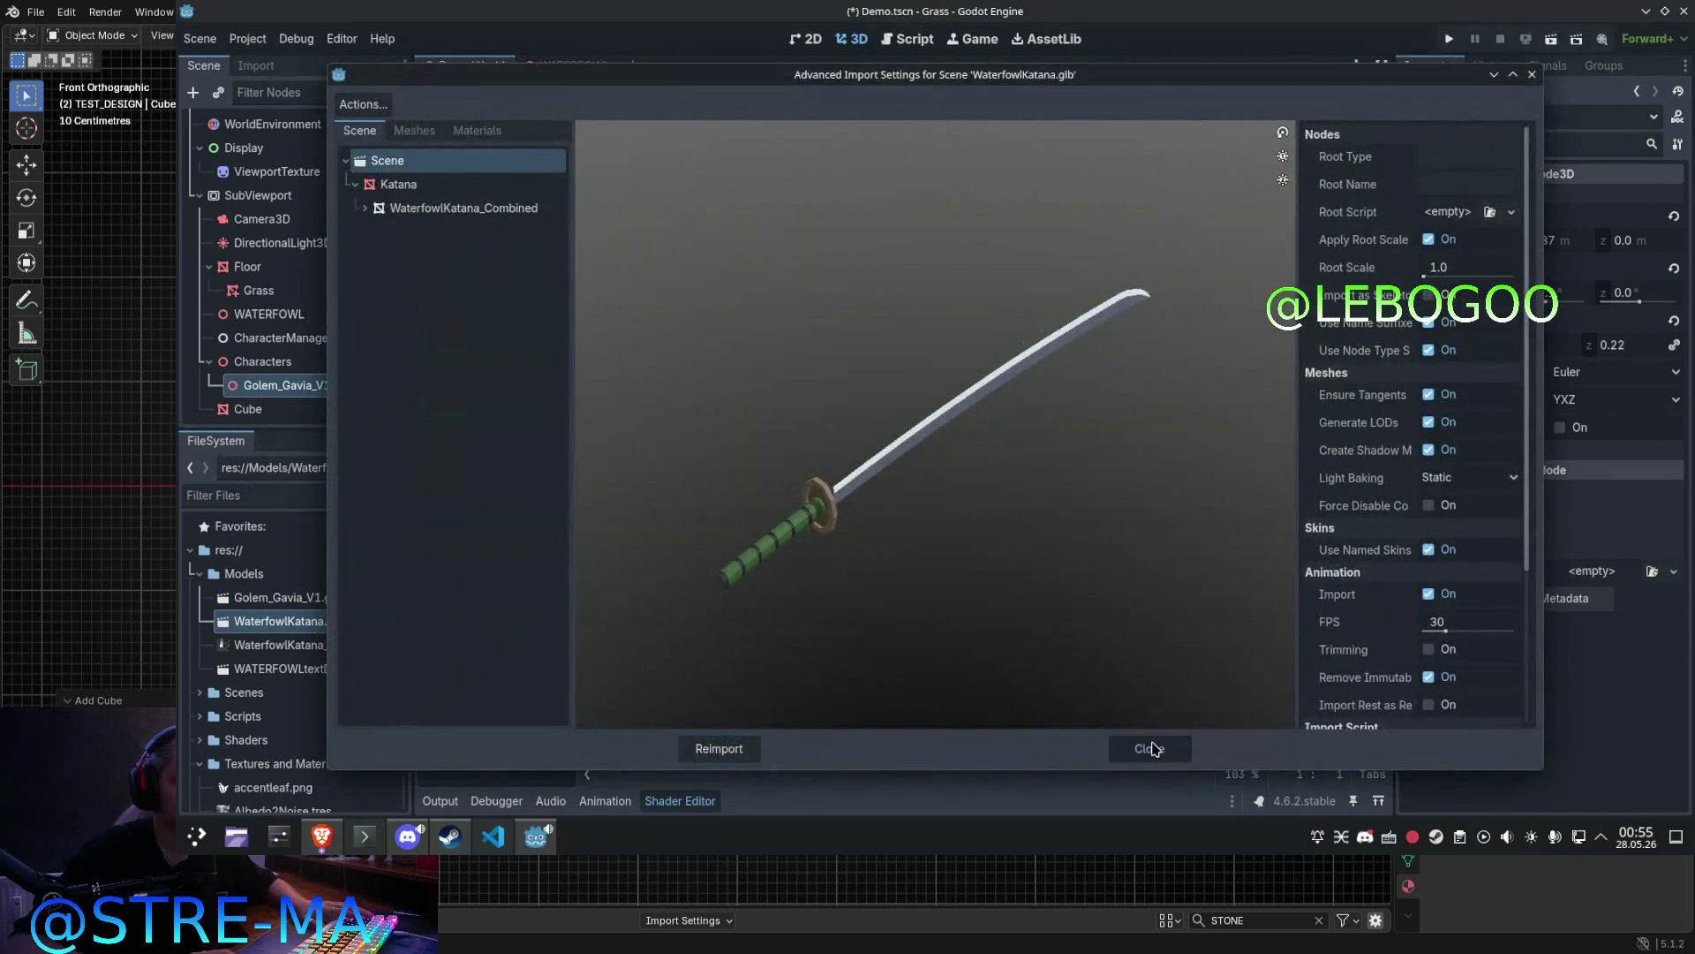
left_click(1153, 749)
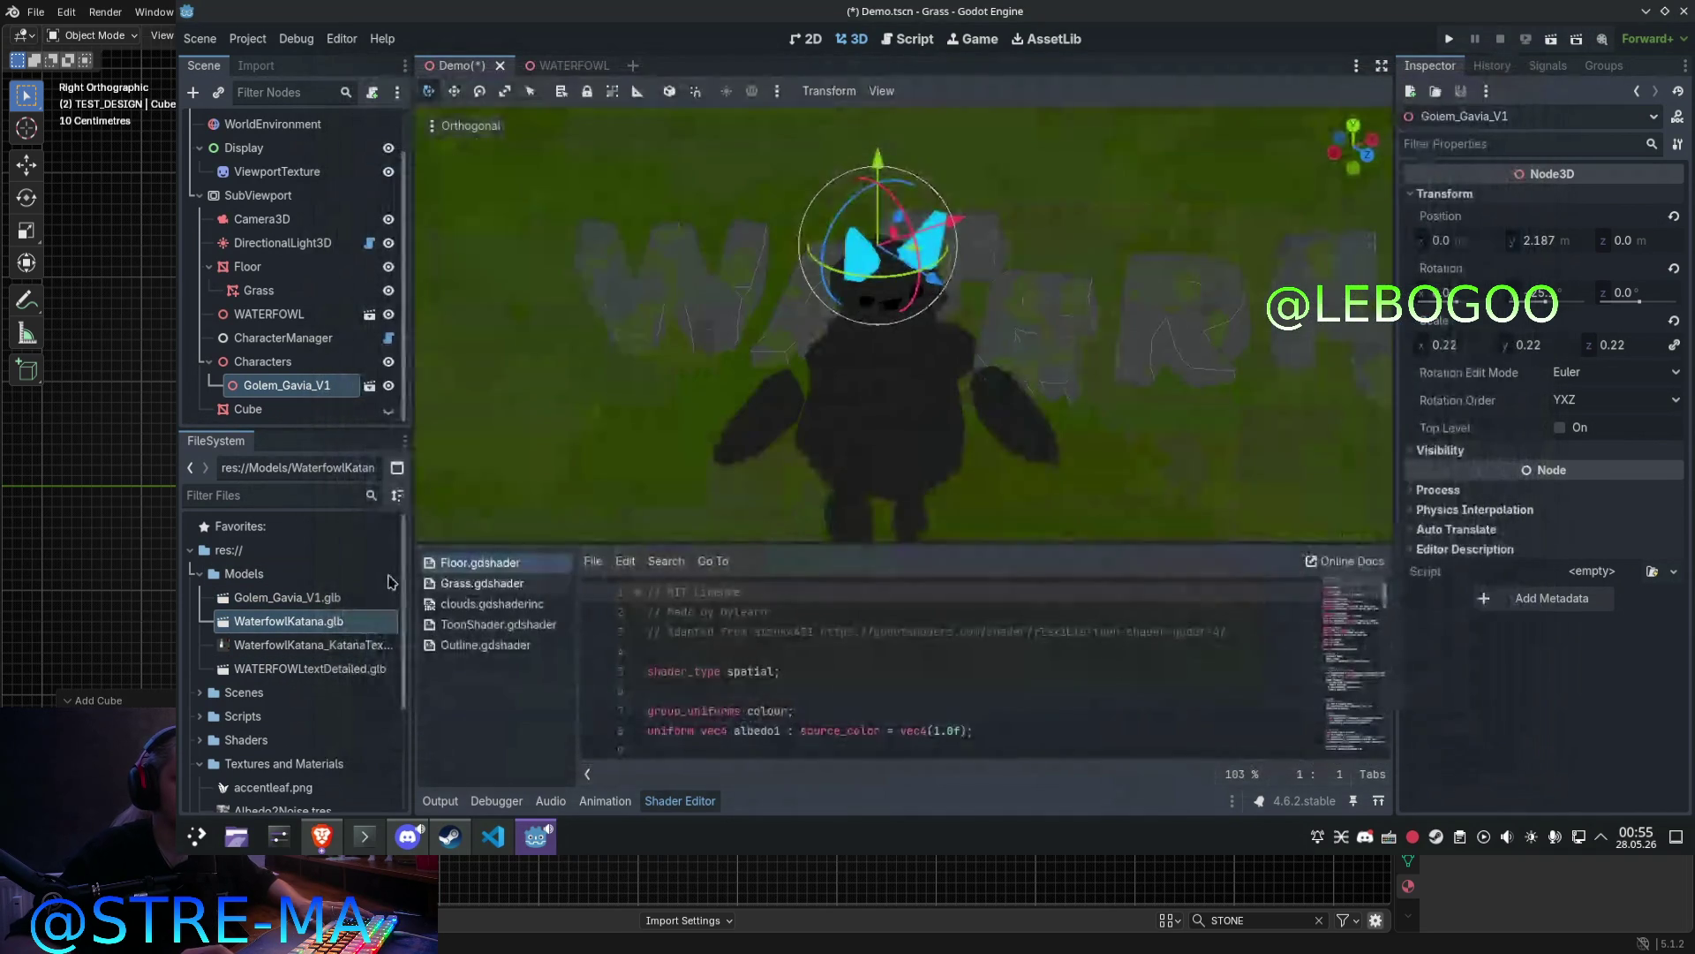
double_click(308, 670)
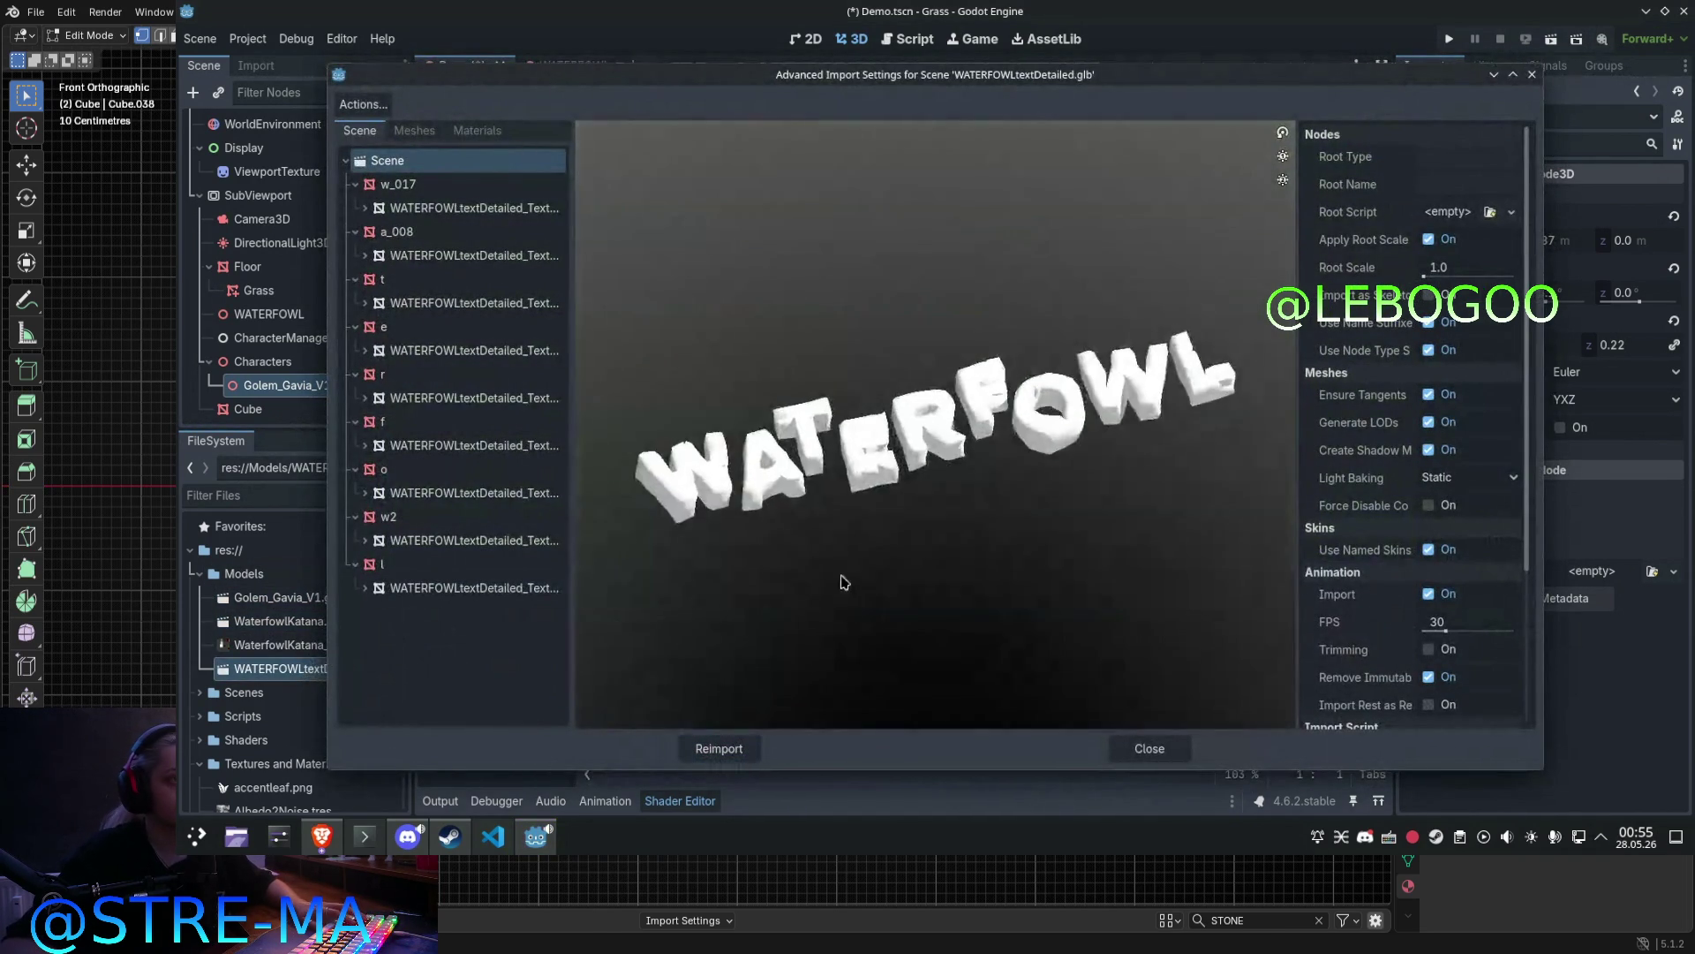
left_click(477, 210)
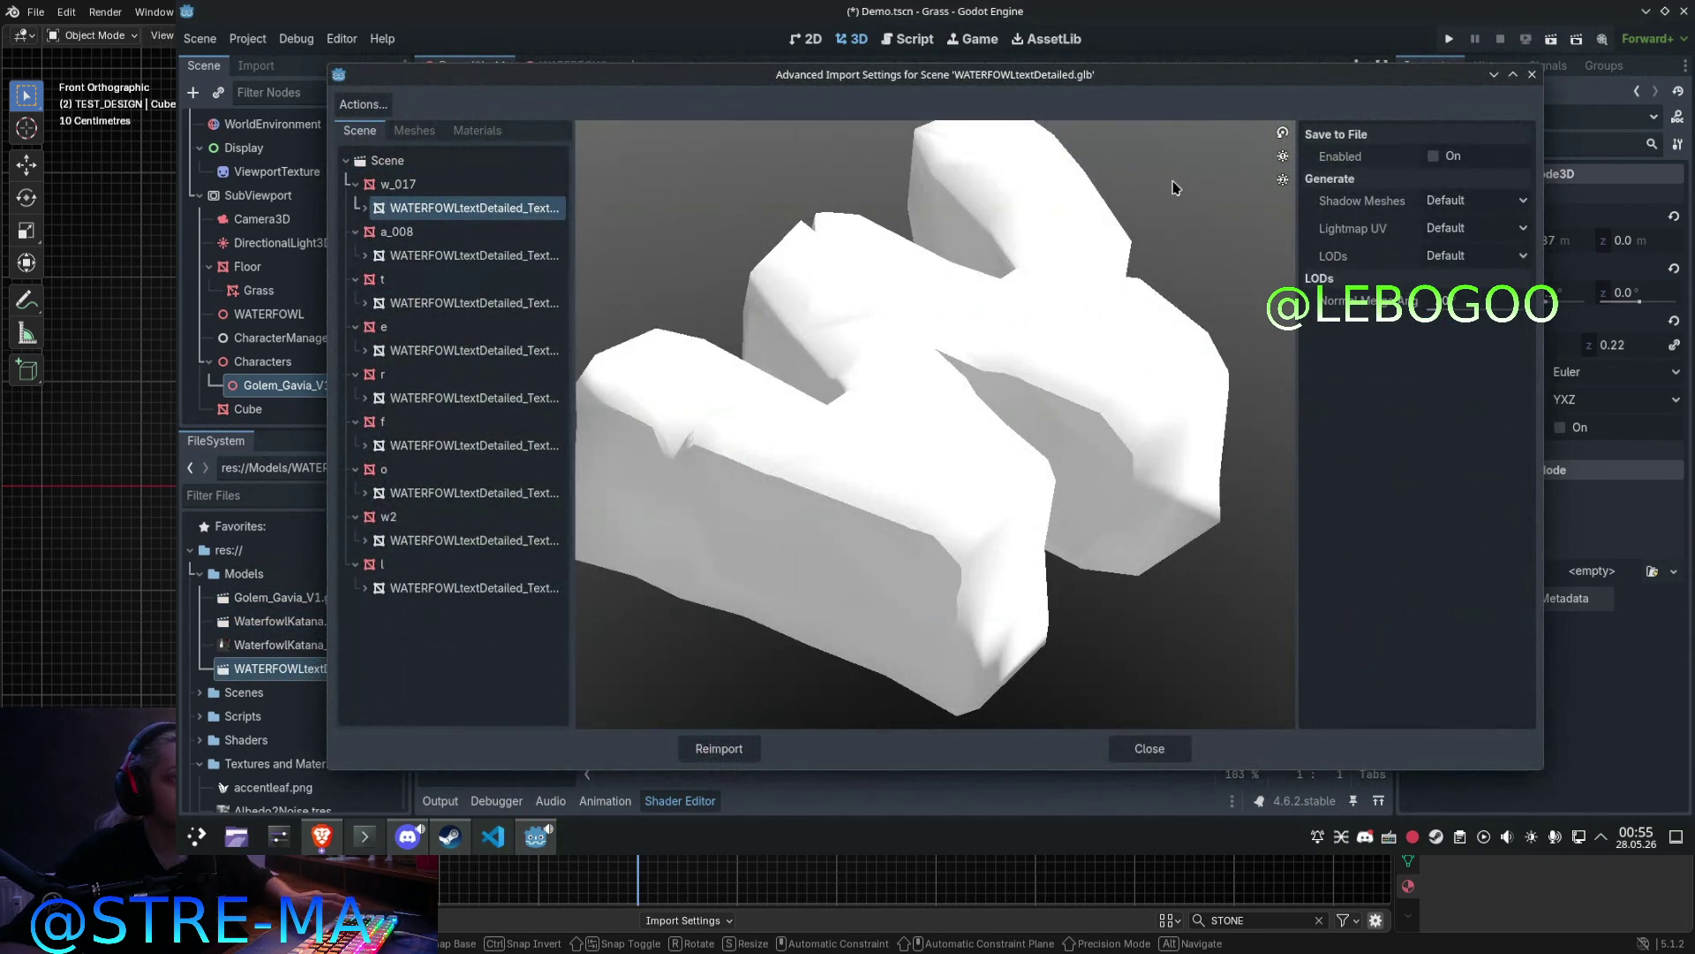
left_click(472, 130)
left_click(415, 161)
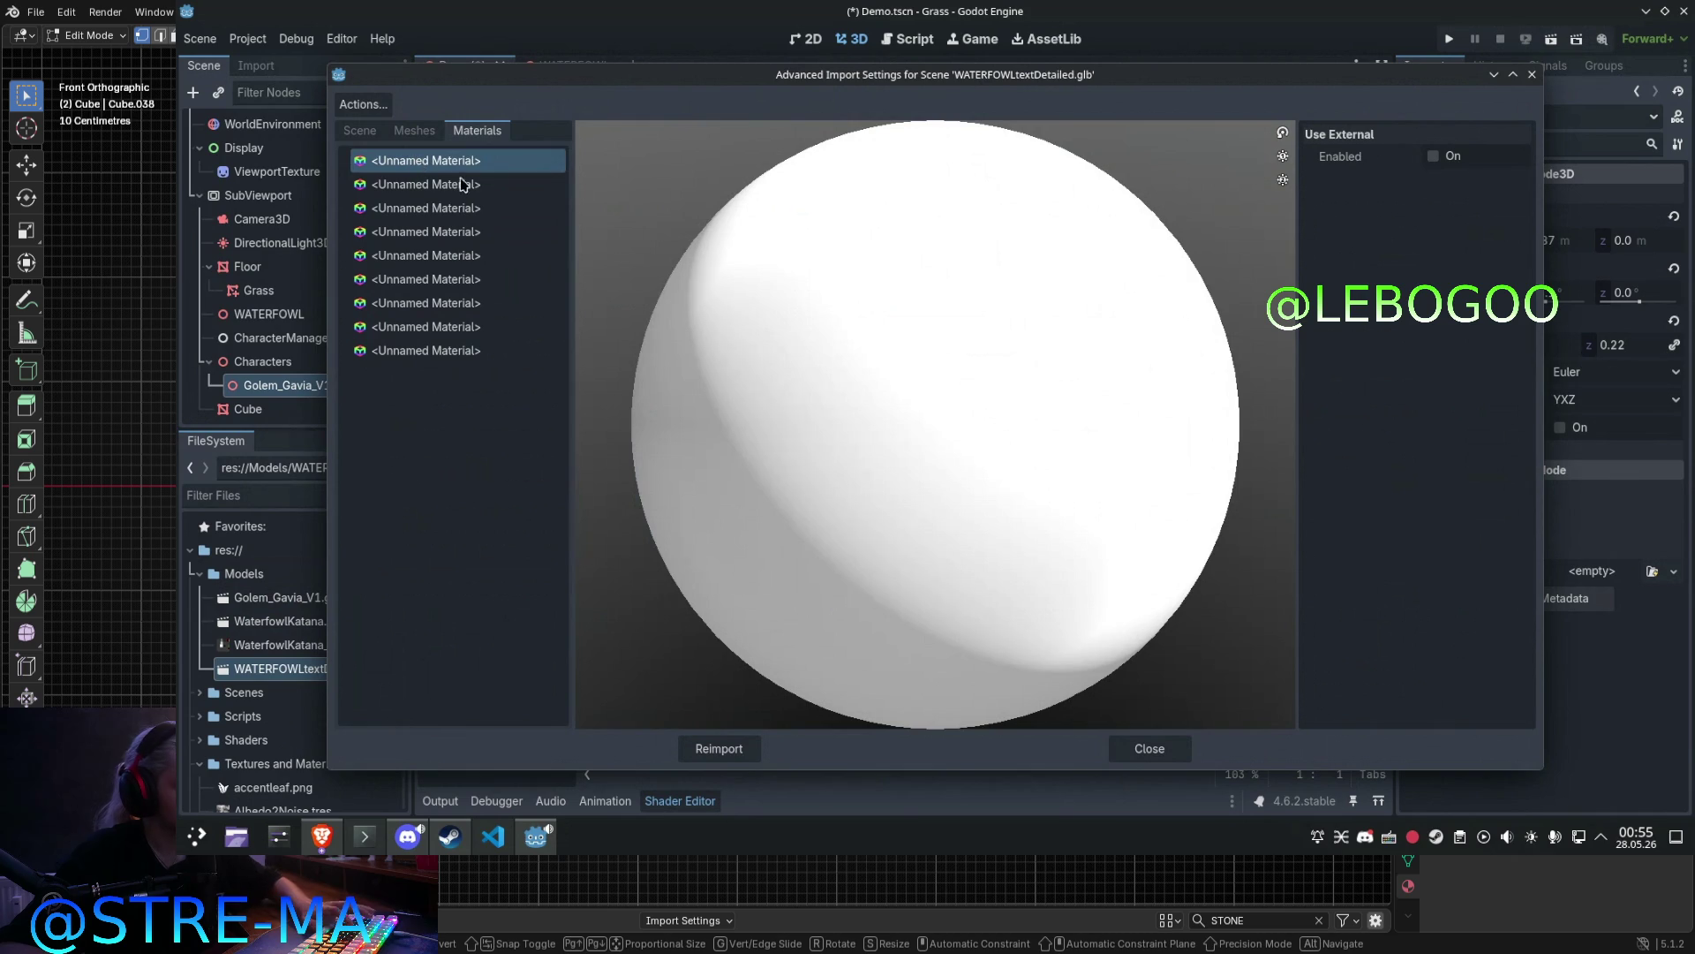
key("Down")
key("Down")
key("Down")
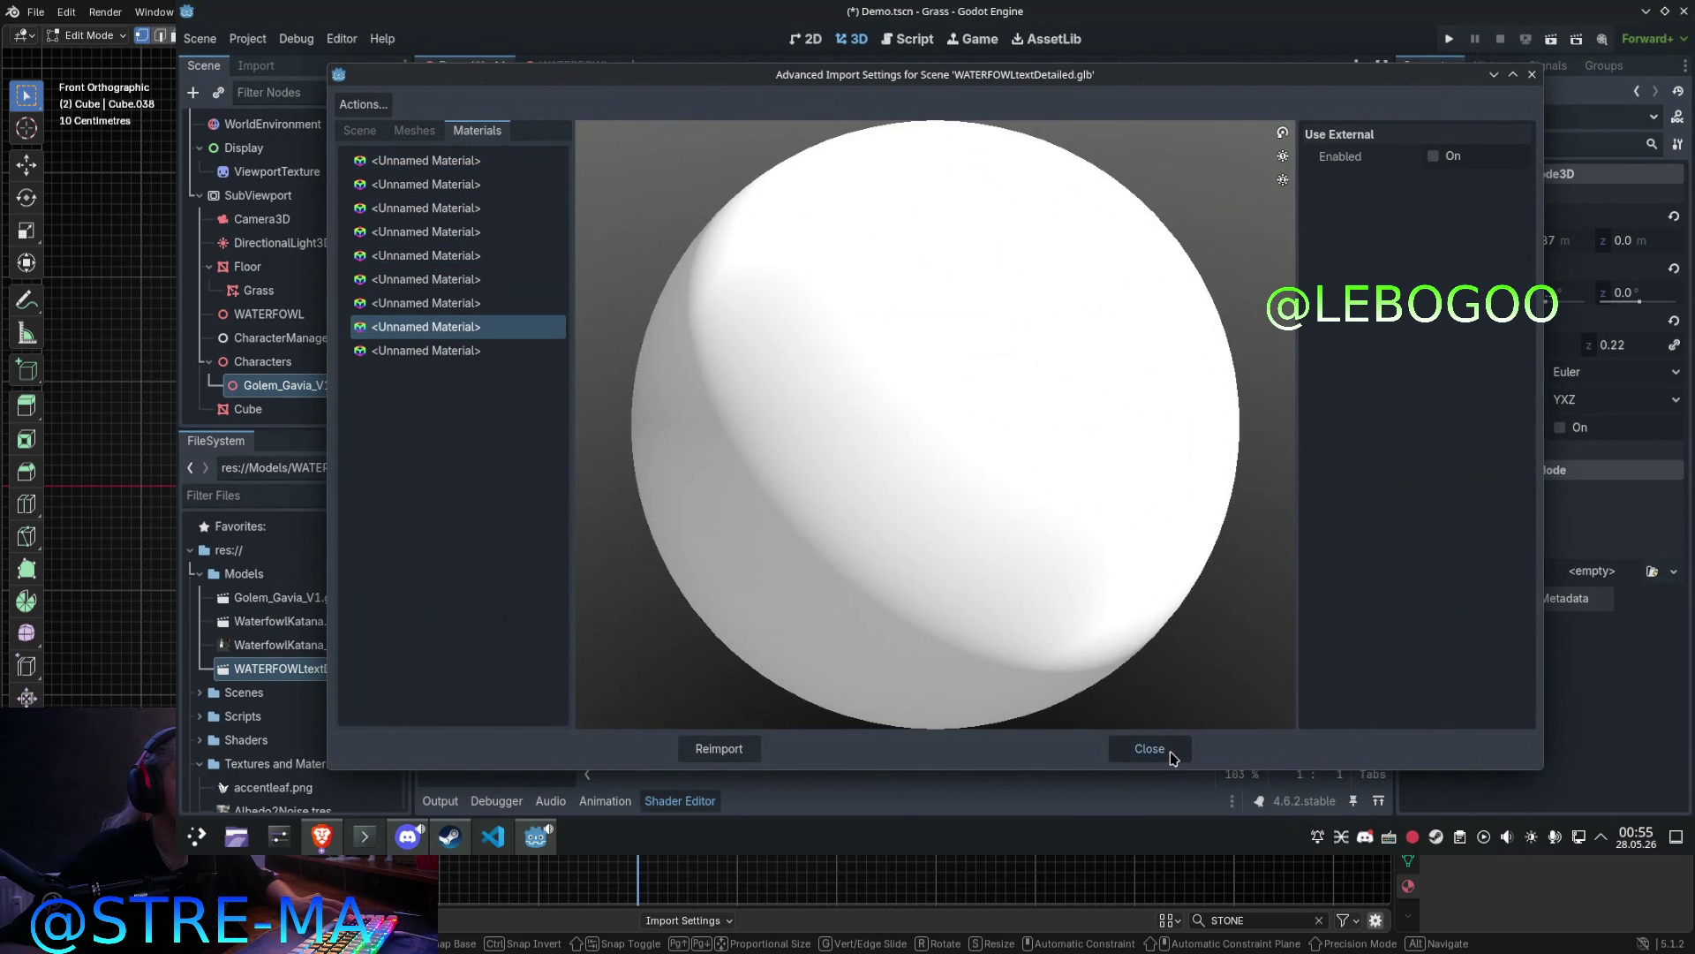
left_click(1171, 754)
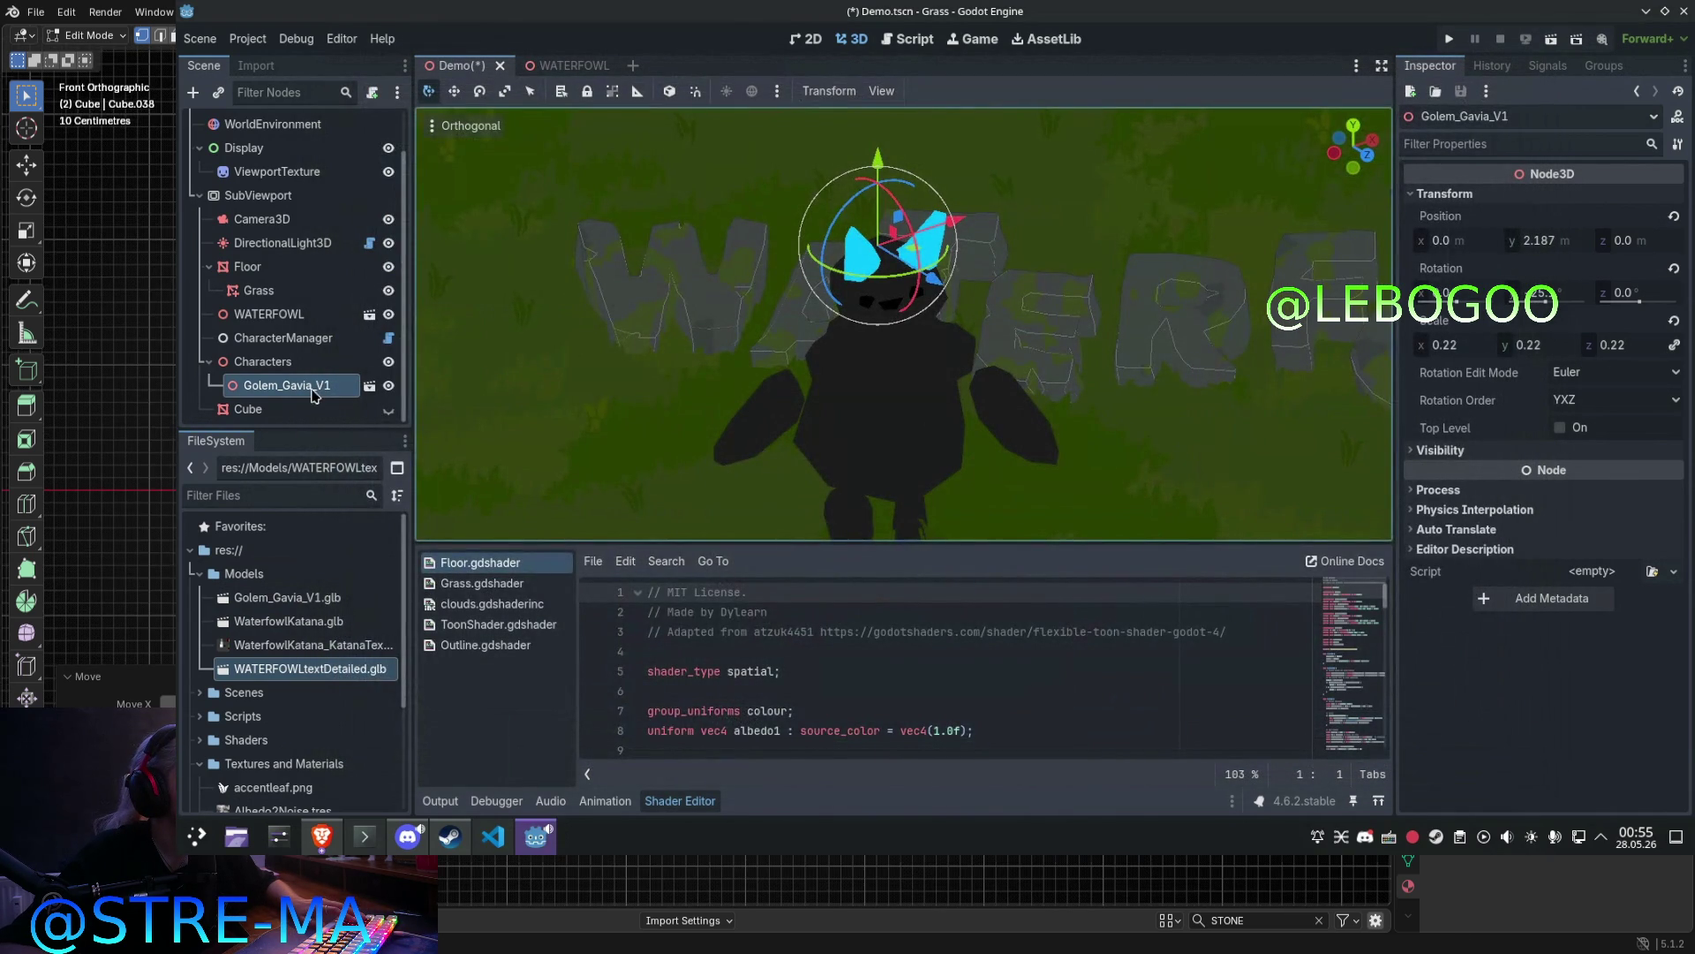
left_click(277, 647)
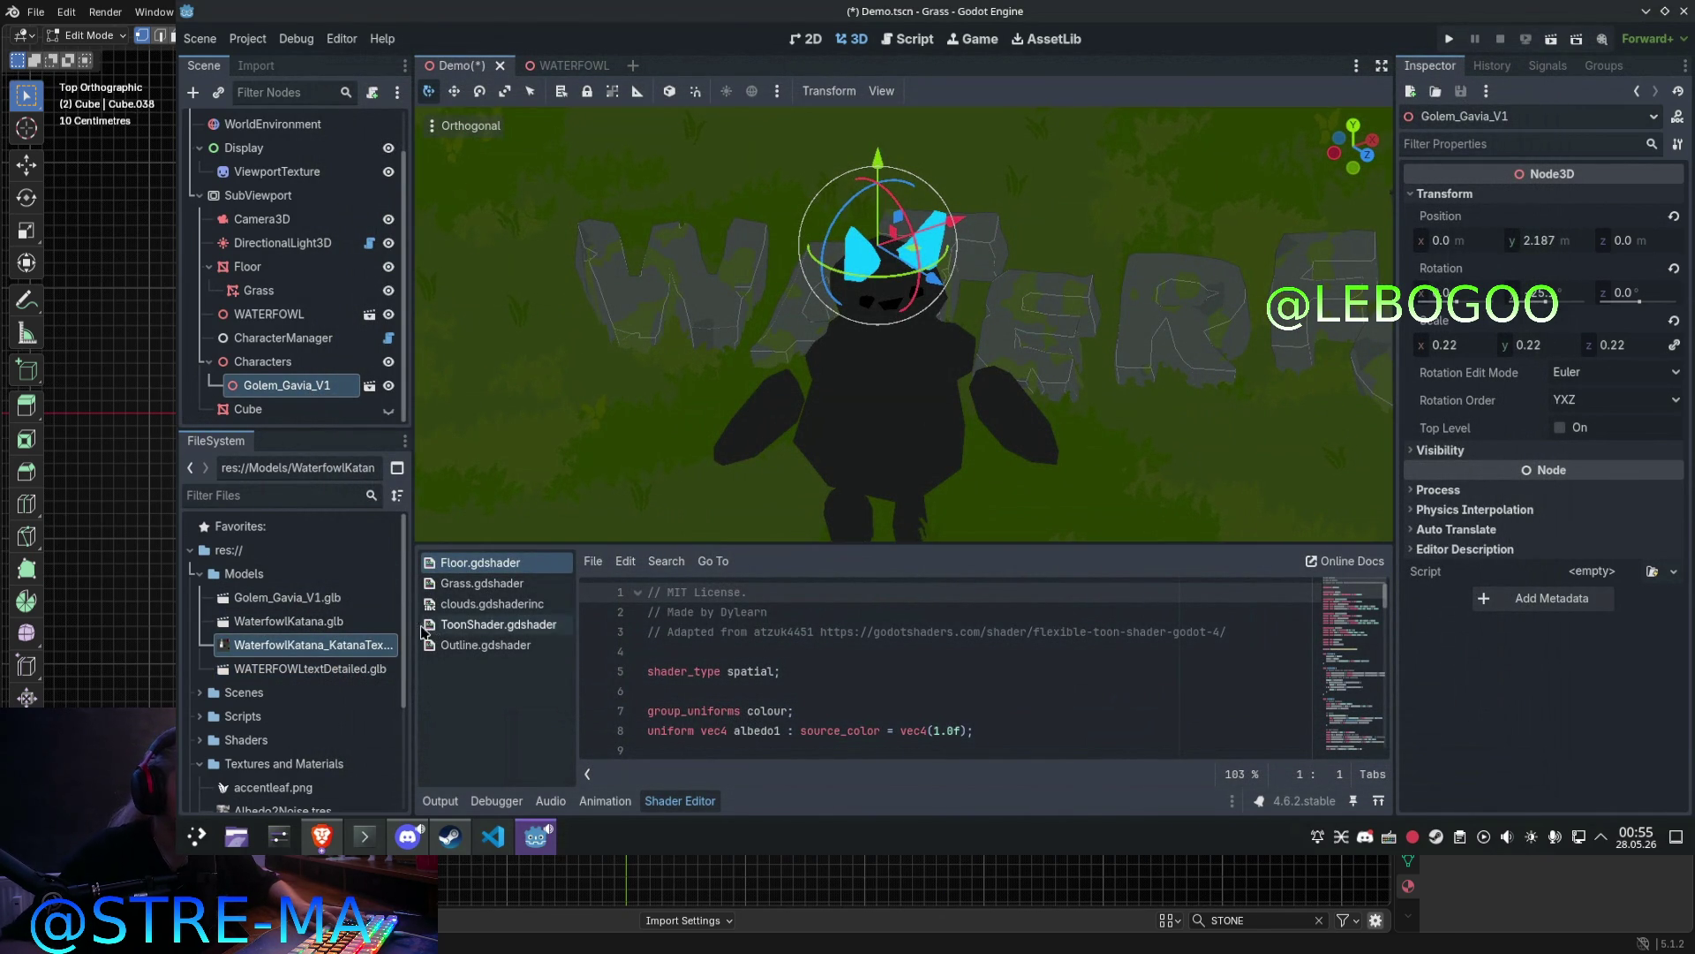
double_click(359, 645)
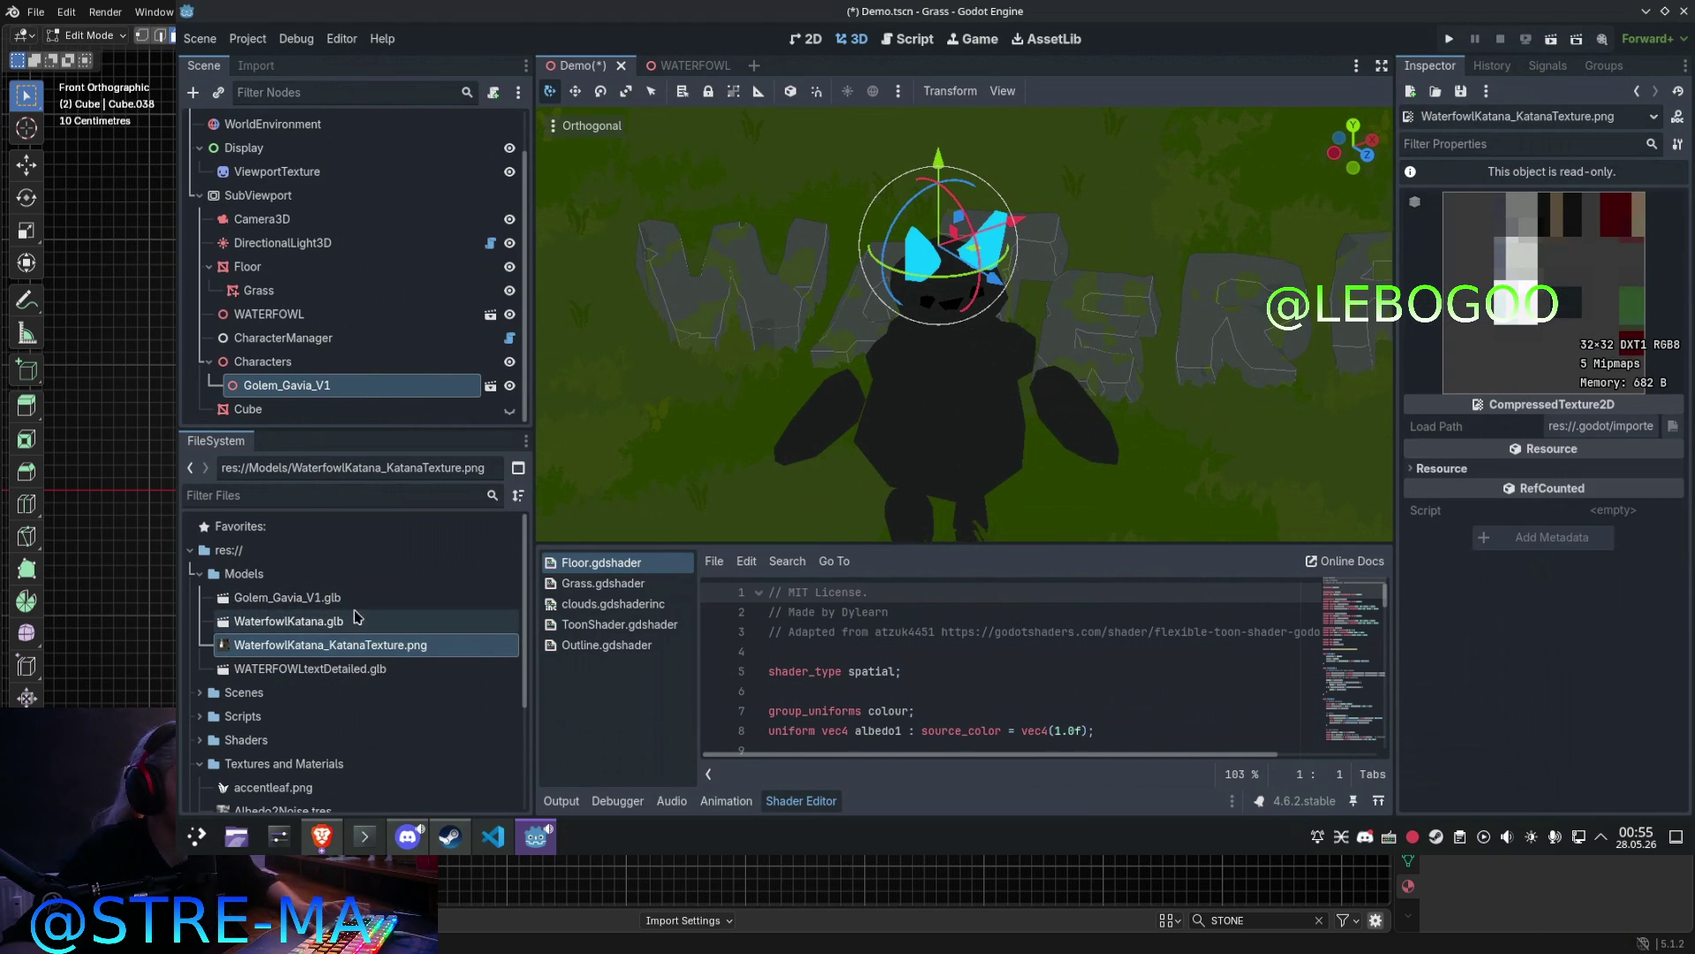
left_click(264, 622)
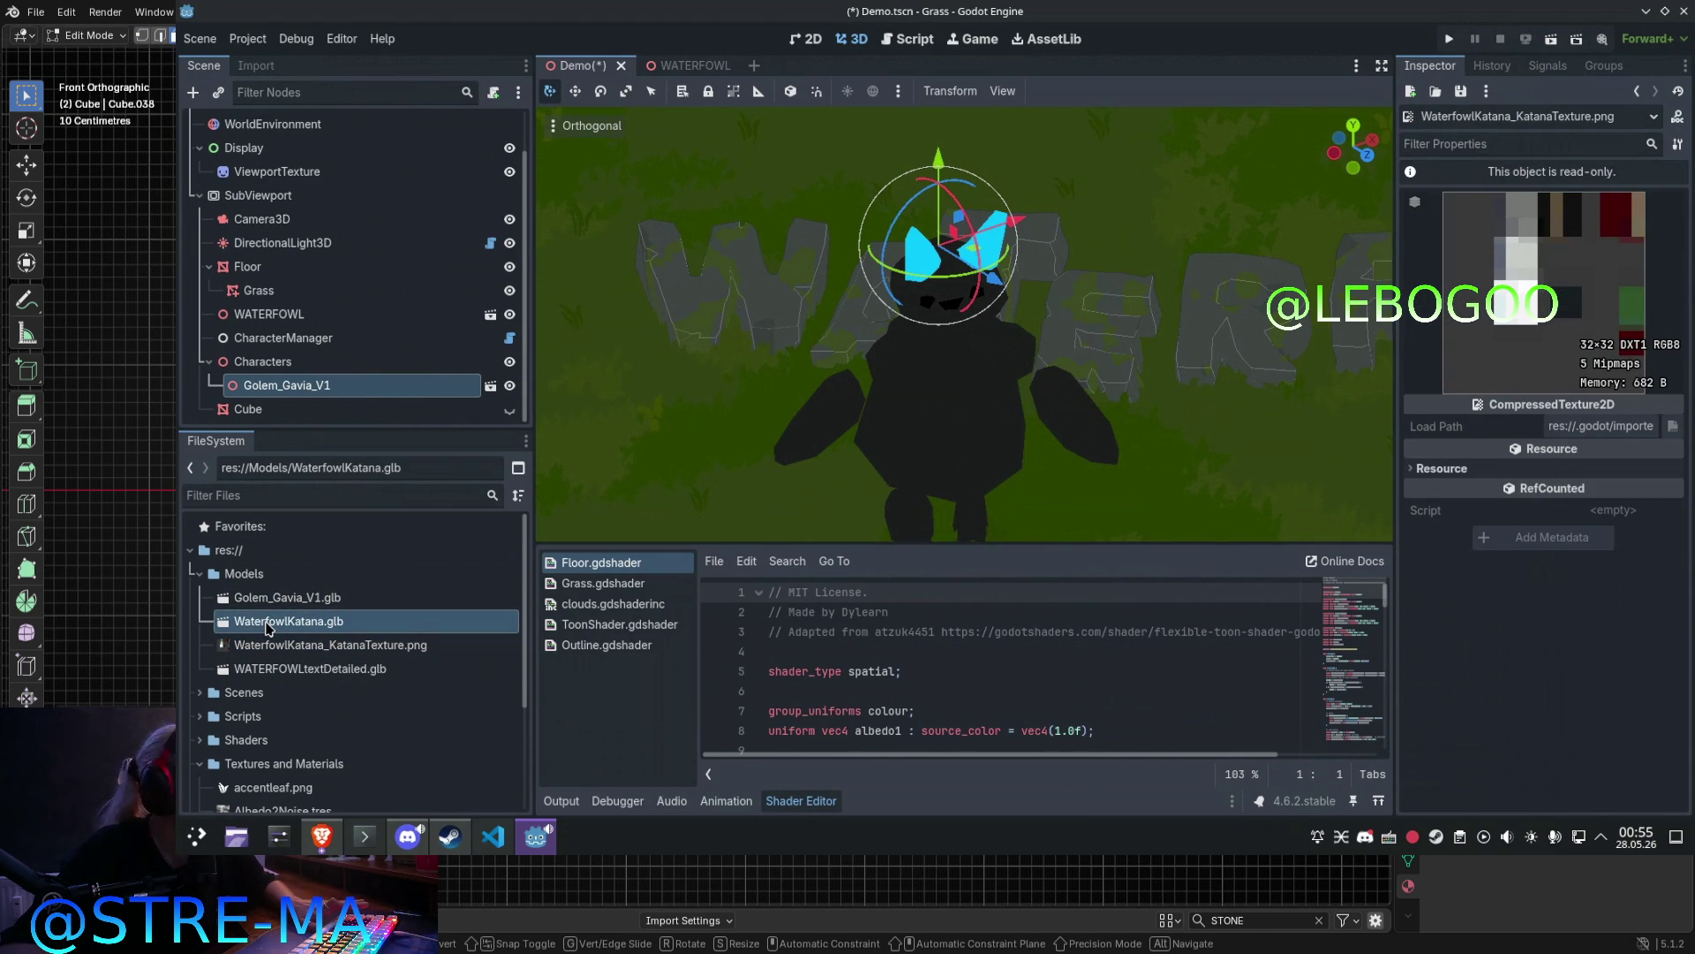
double_click(371, 623)
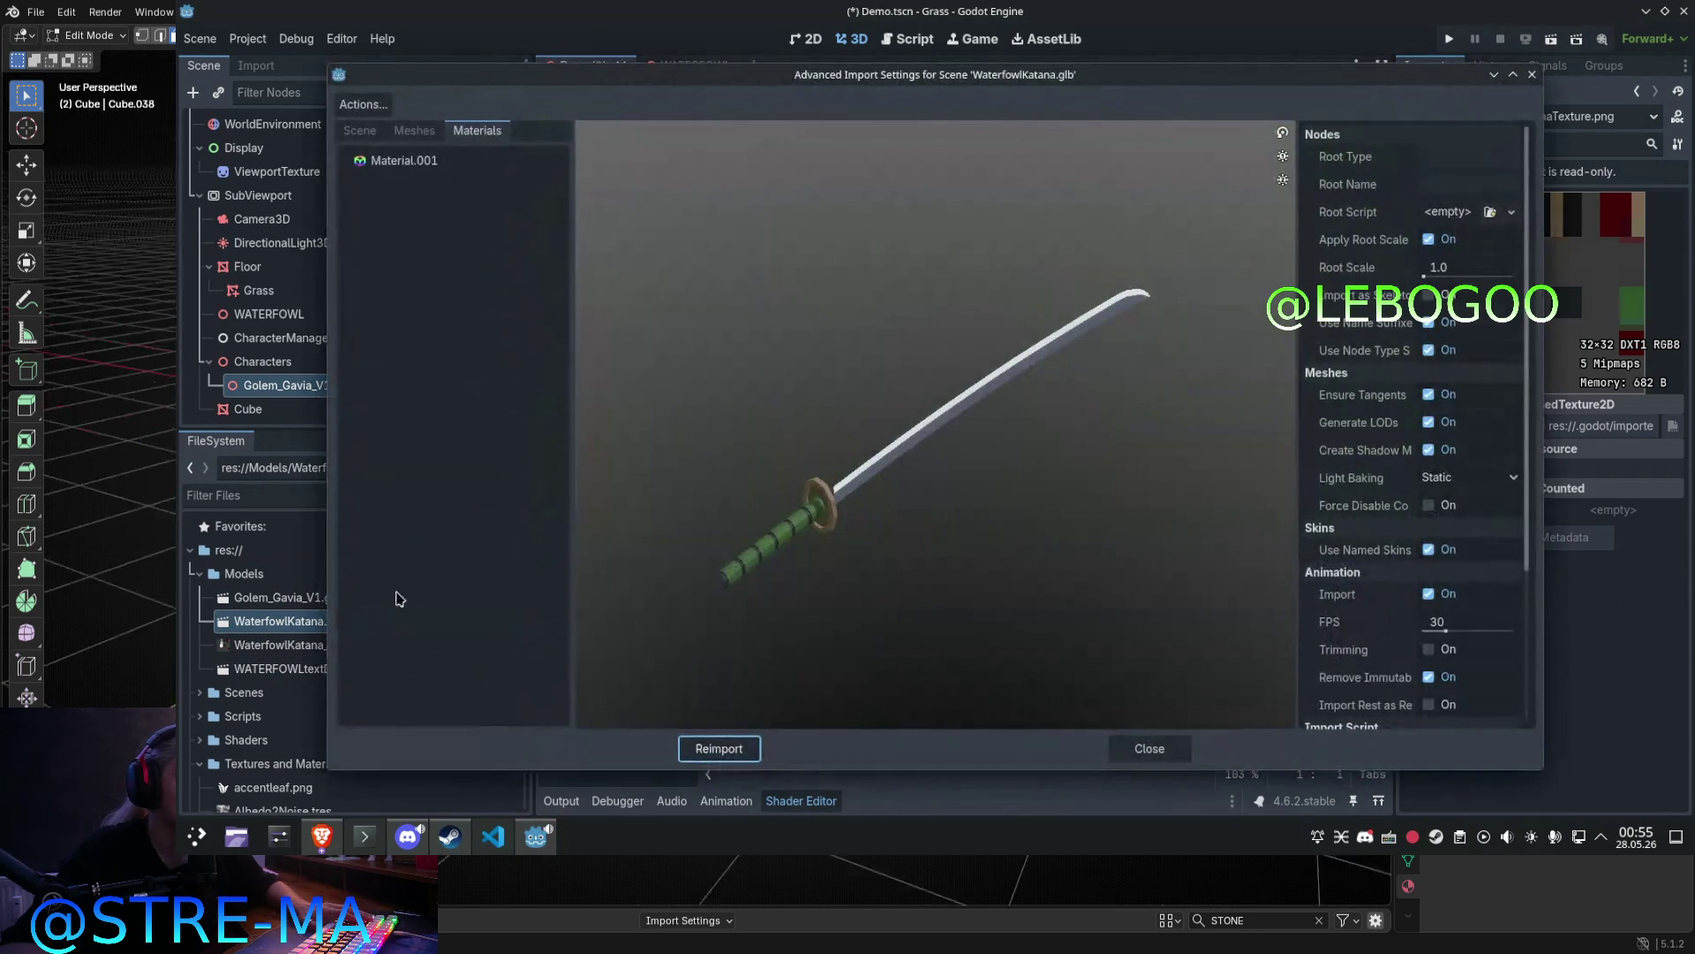
left_click(441, 167)
mouse_move(783, 374)
left_mouse_down()
mouse_move(817, 322)
mouse_move(780, 228)
left_mouse_up()
left_click(414, 130)
left_click(360, 130)
left_click_drag(821, 348, 854, 408)
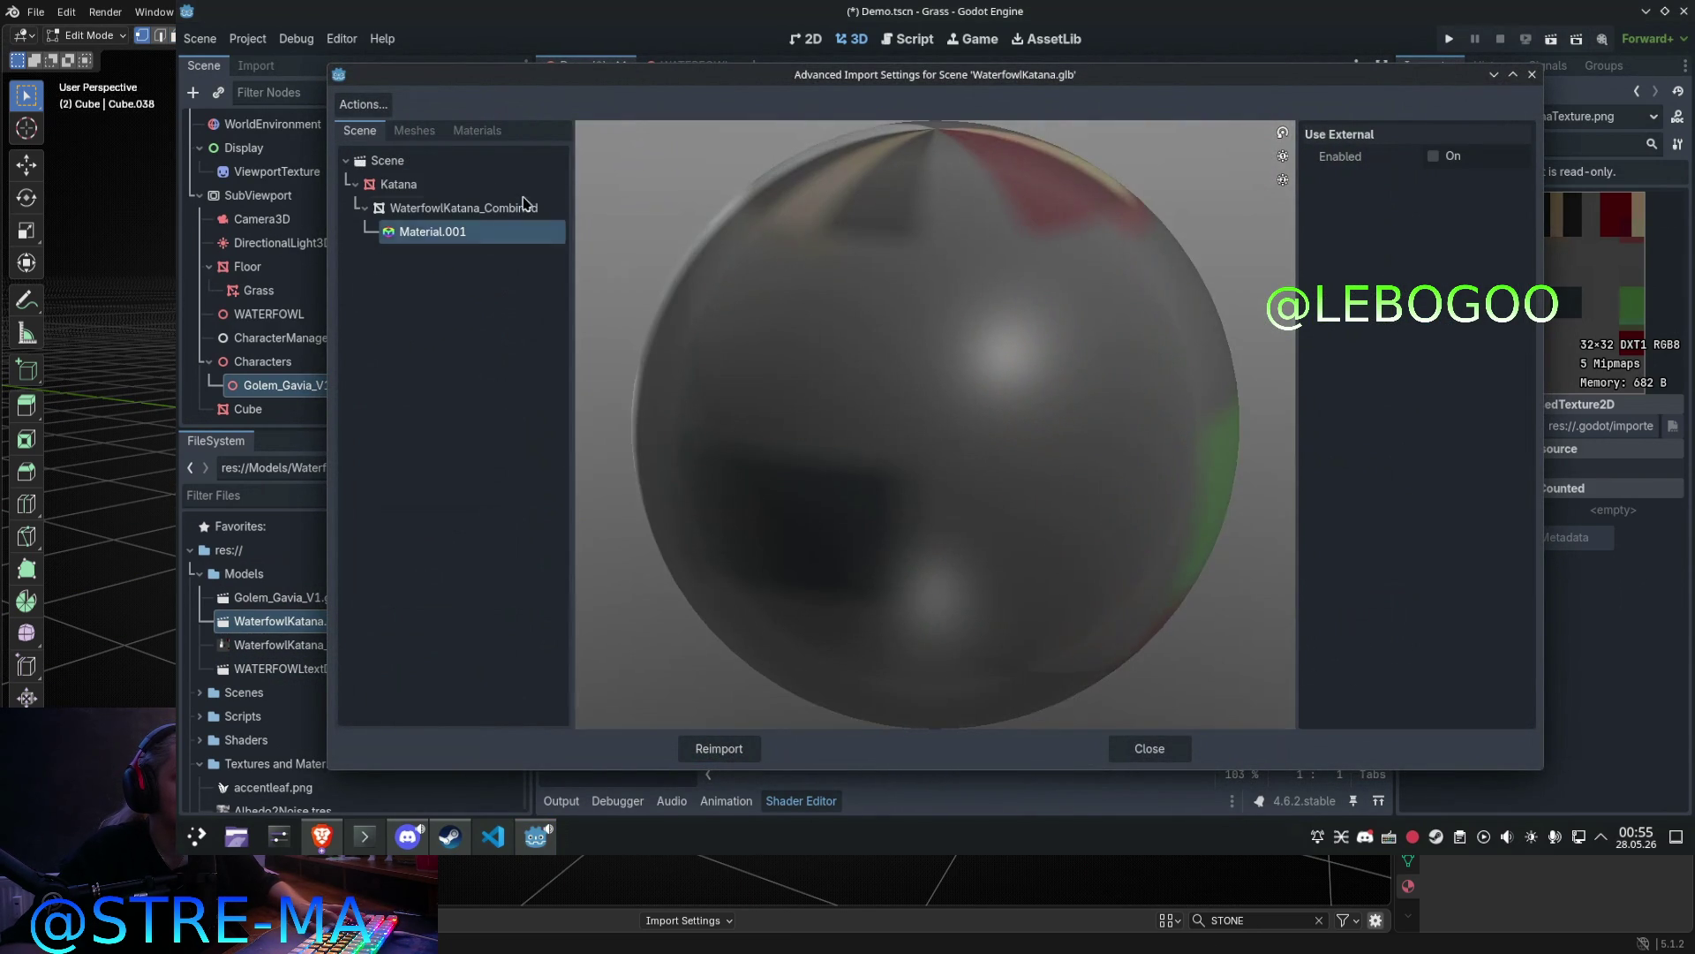
left_click(463, 207)
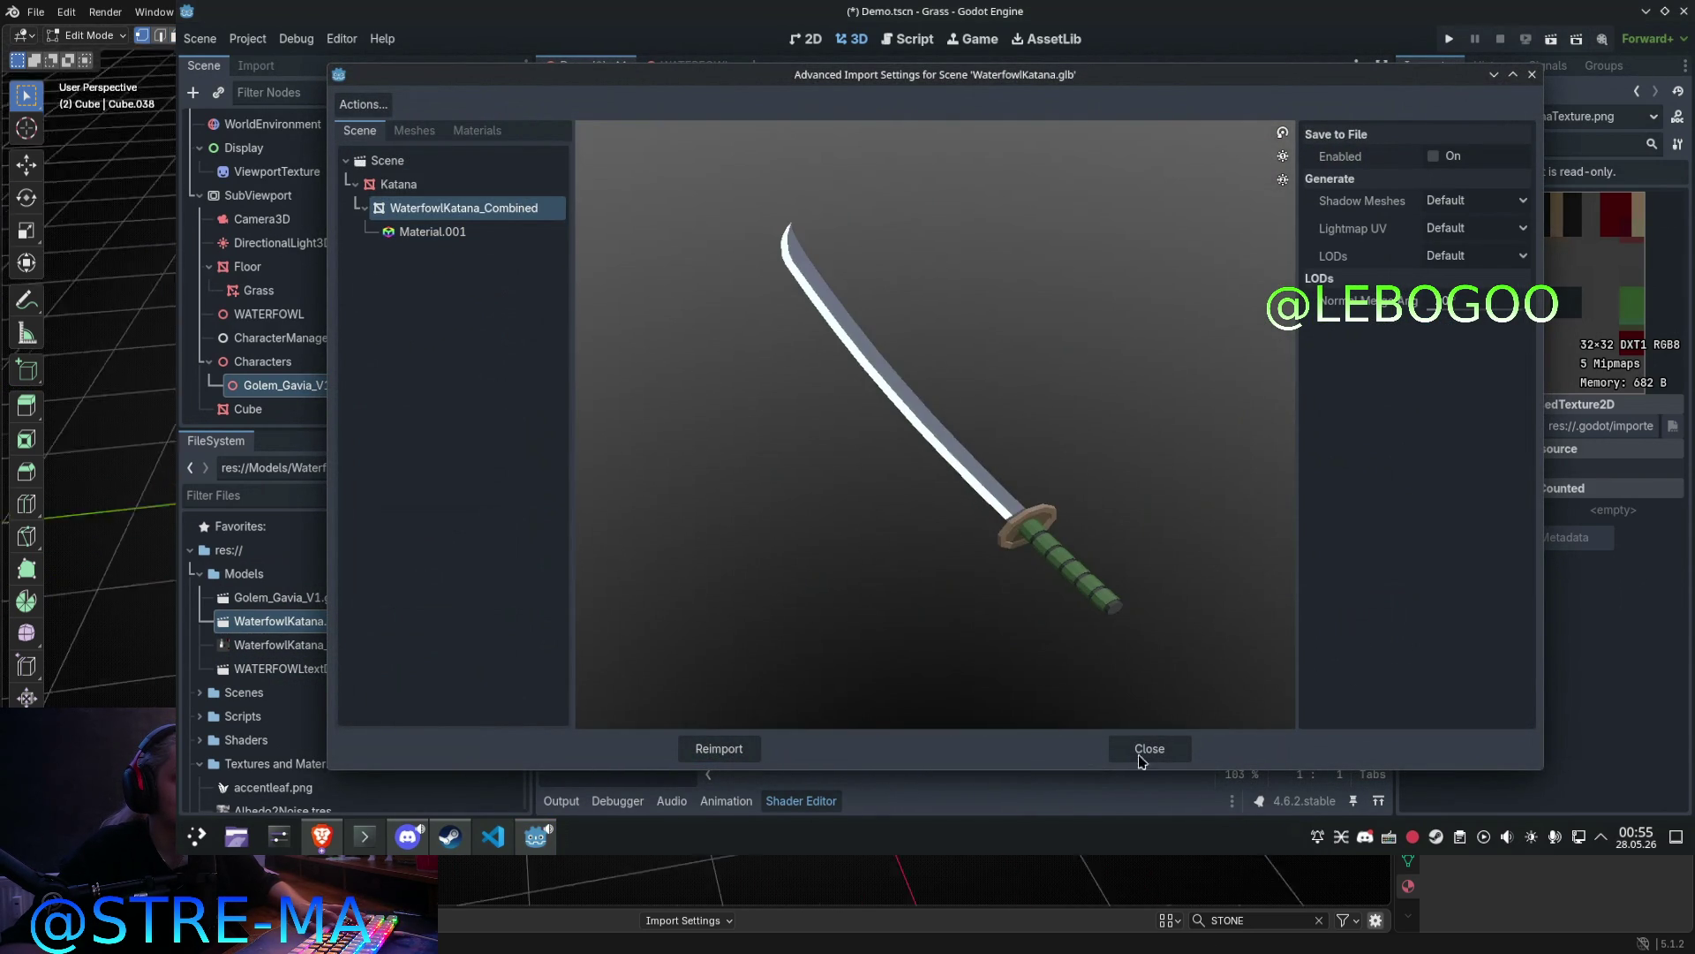
left_click(1141, 748)
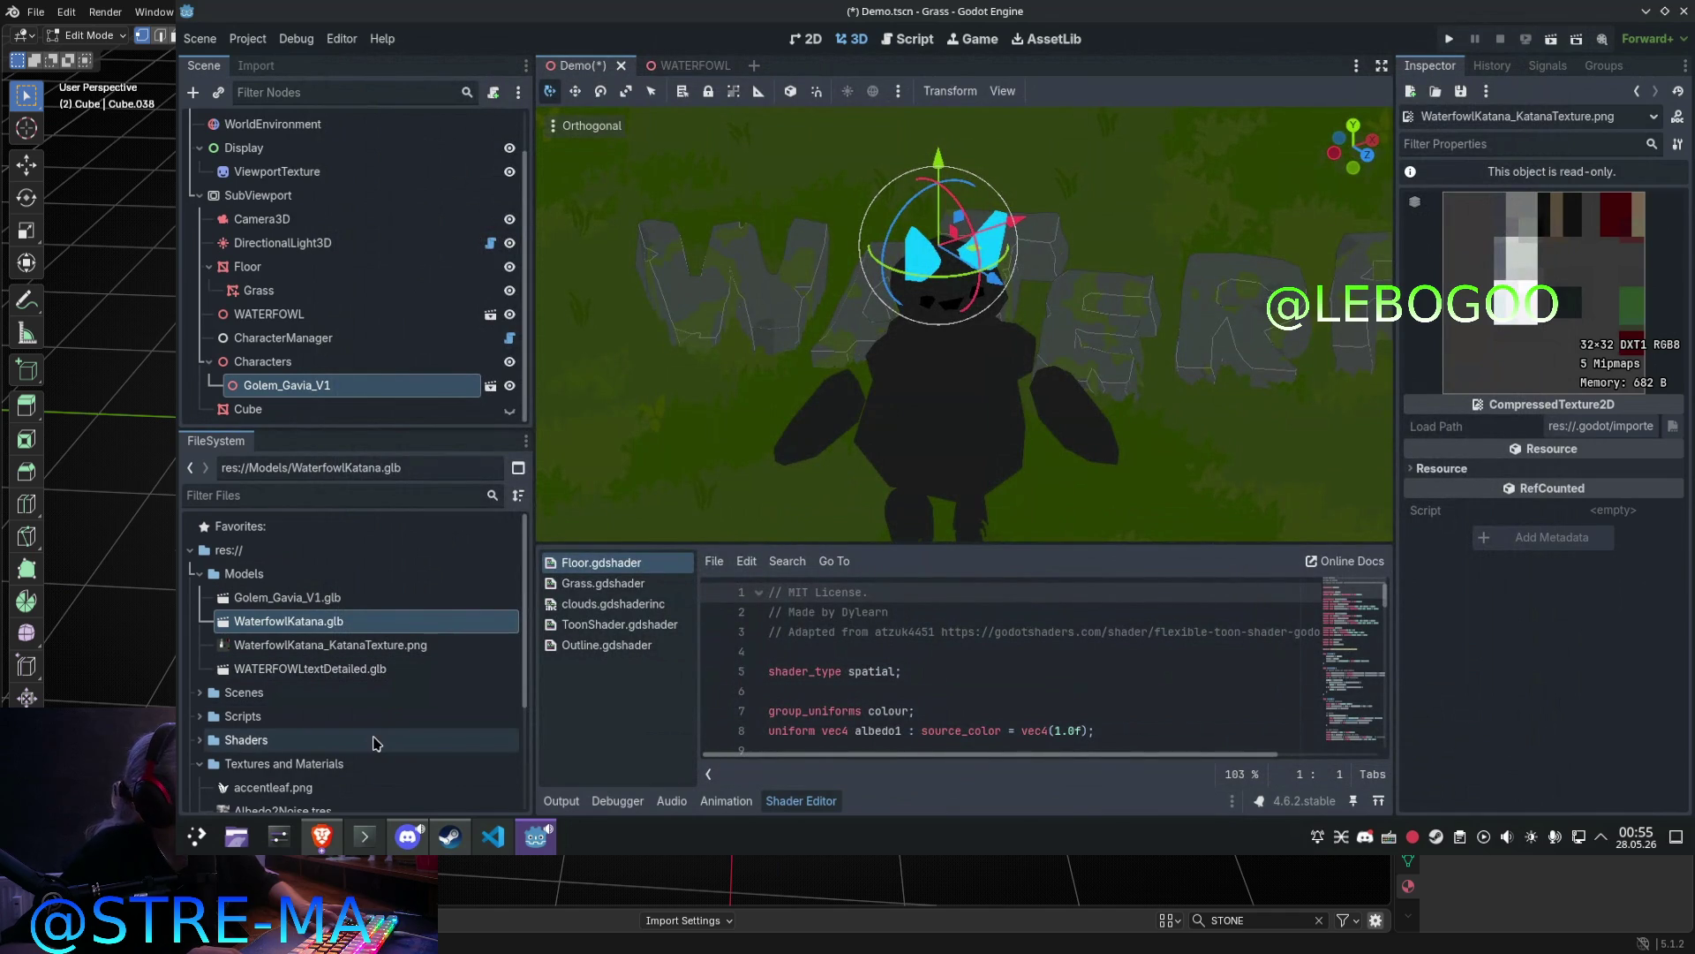
scroll(377, 744, "down", 3)
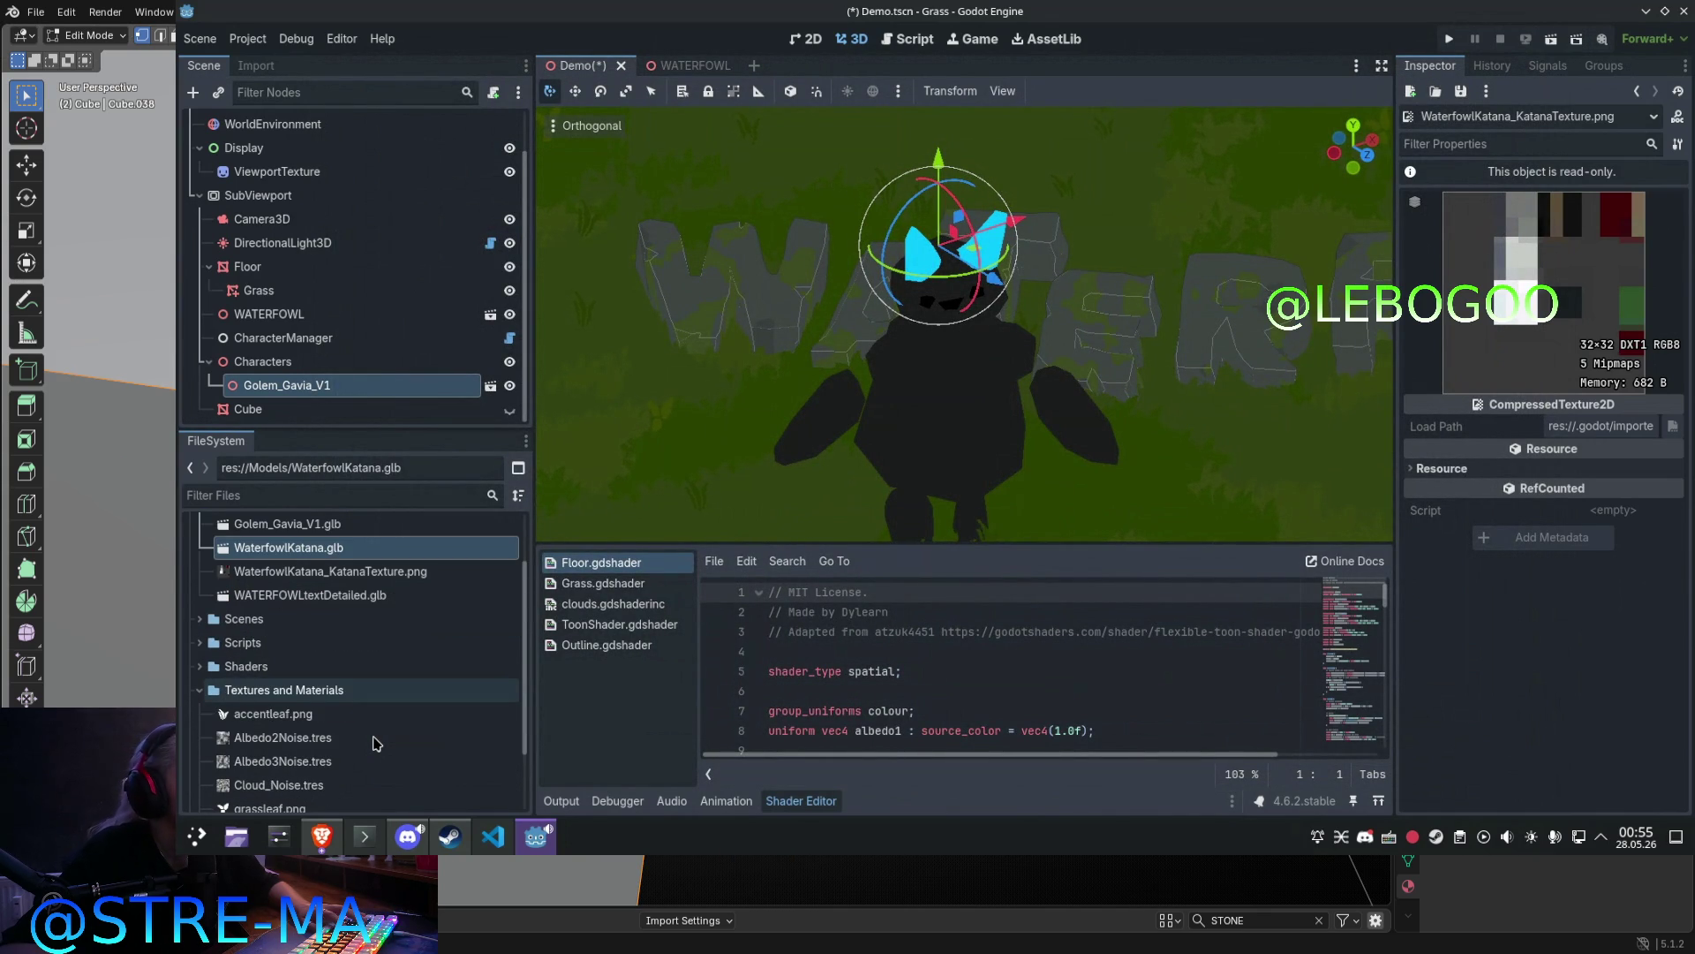
Step: Tilt Golem_Gavia_V1 about five degrees on Z and restore the light energy to 1.0
scroll(892, 291, "up", 5)
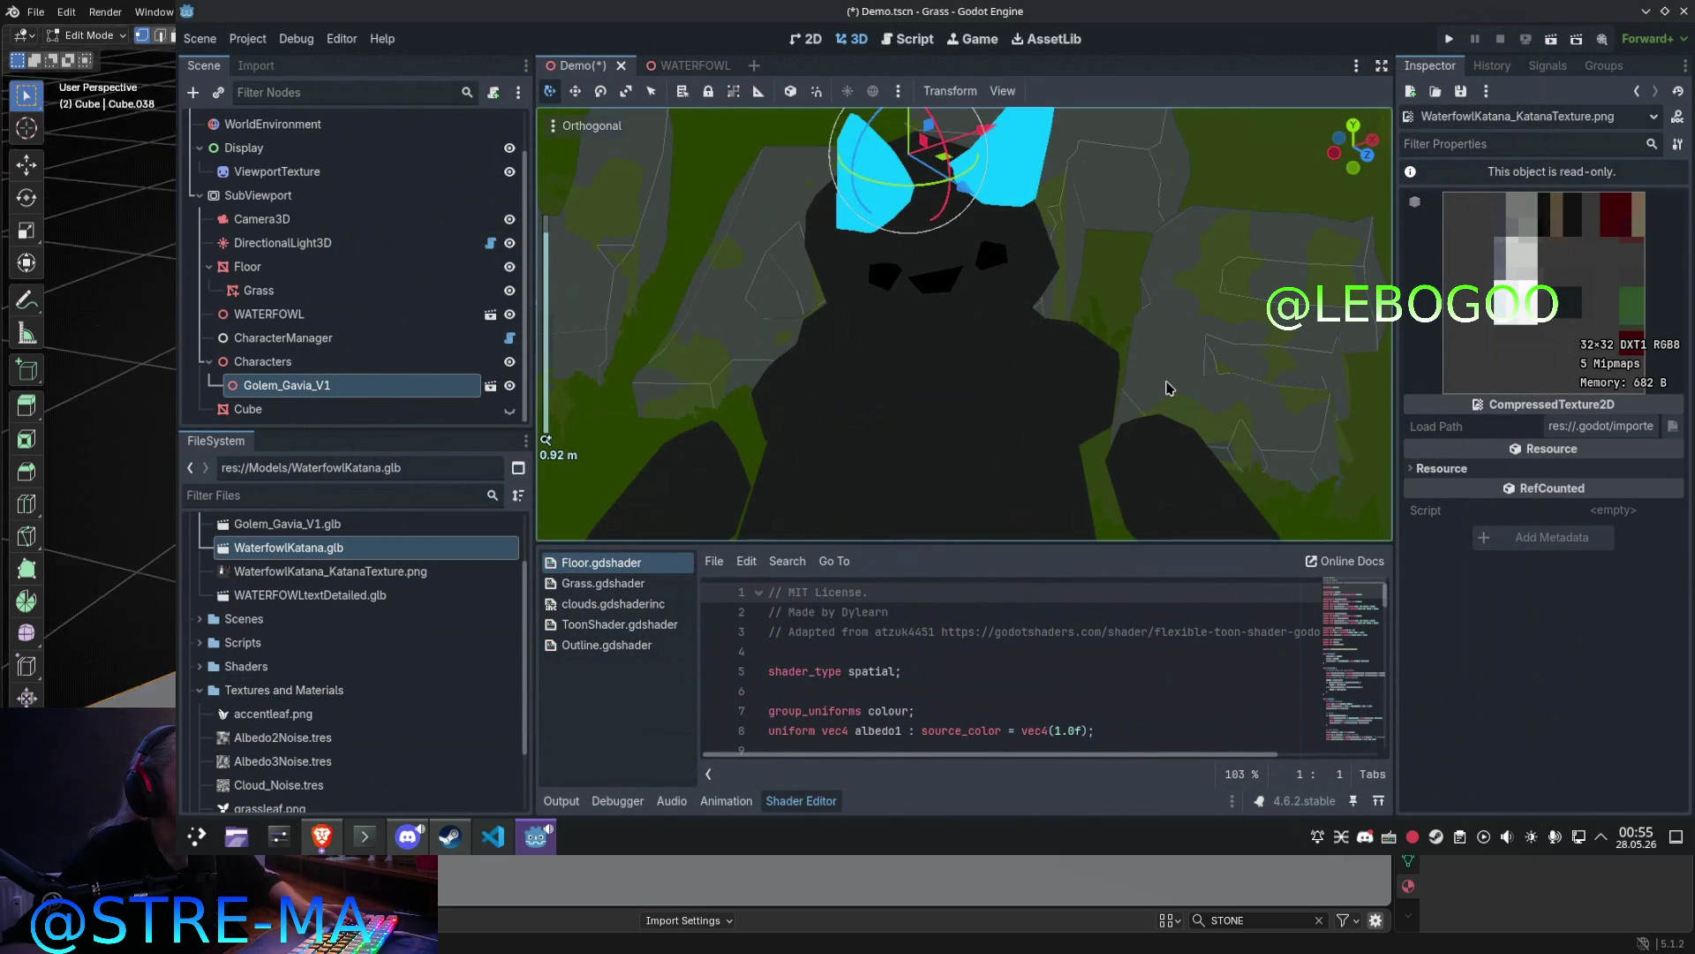
left_click(990, 410)
left_click(990, 411)
scroll(987, 405, "down", 5)
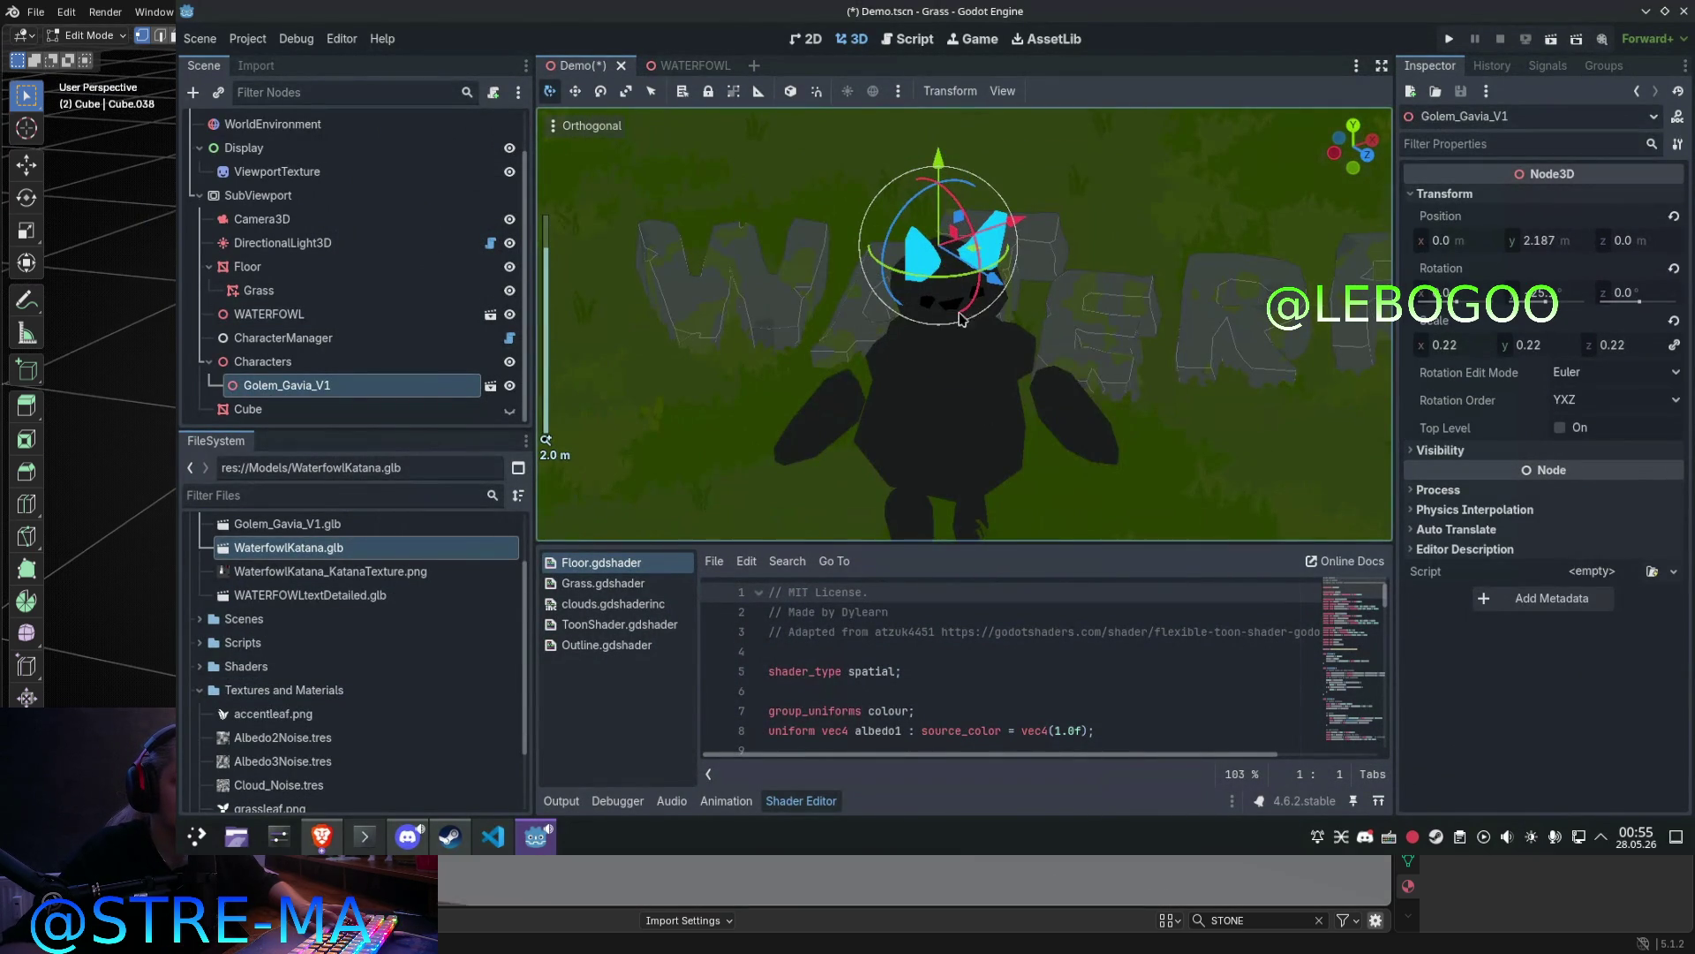
mouse_move(936, 196)
left_mouse_down()
mouse_move(897, 134)
mouse_move(625, 220)
mouse_move(756, 369)
mouse_move(916, 416)
mouse_move(795, 177)
mouse_move(844, 131)
left_mouse_up()
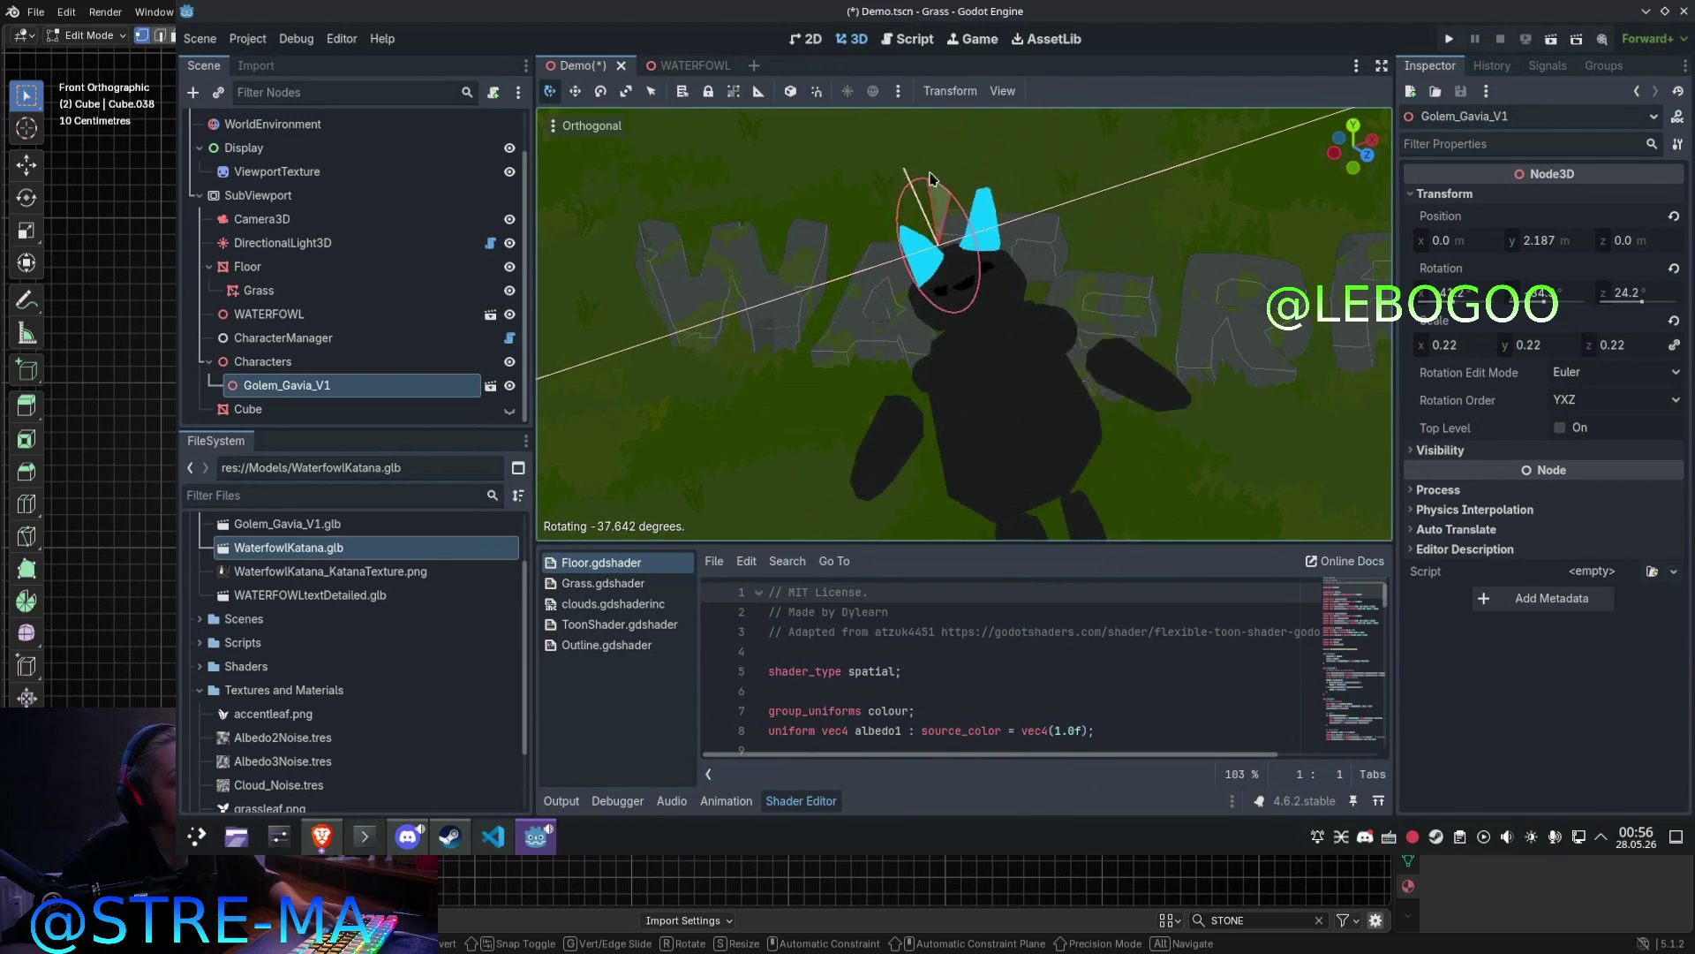
left_click(892, 154)
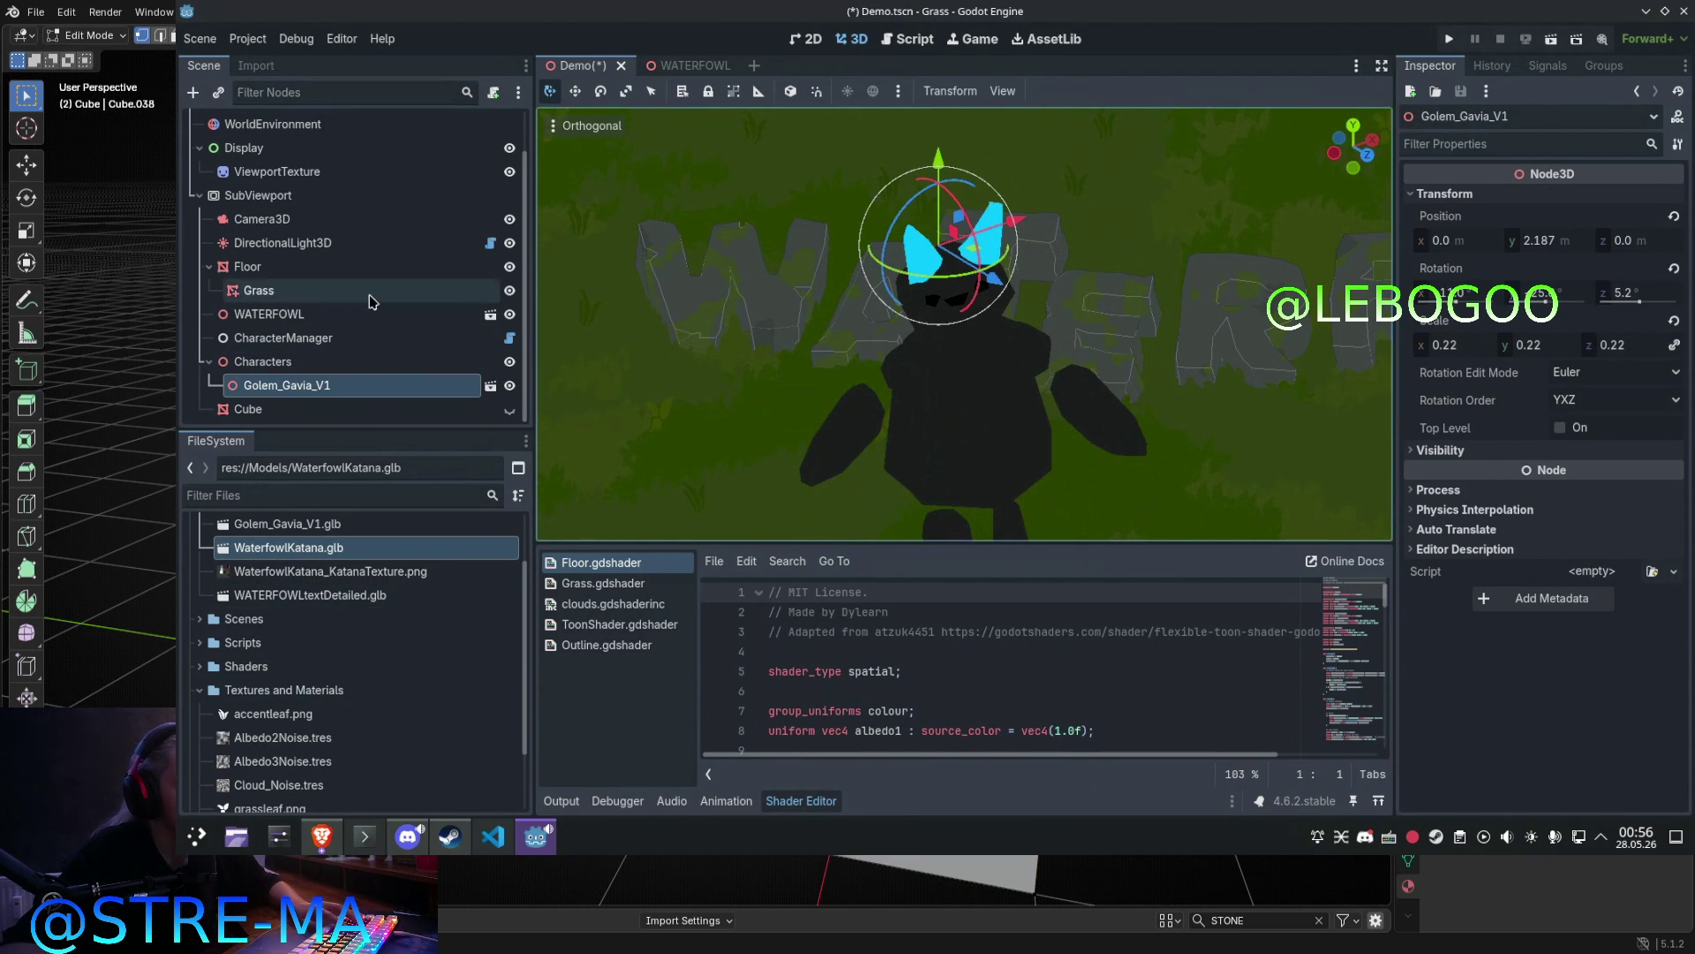
left_click(358, 242)
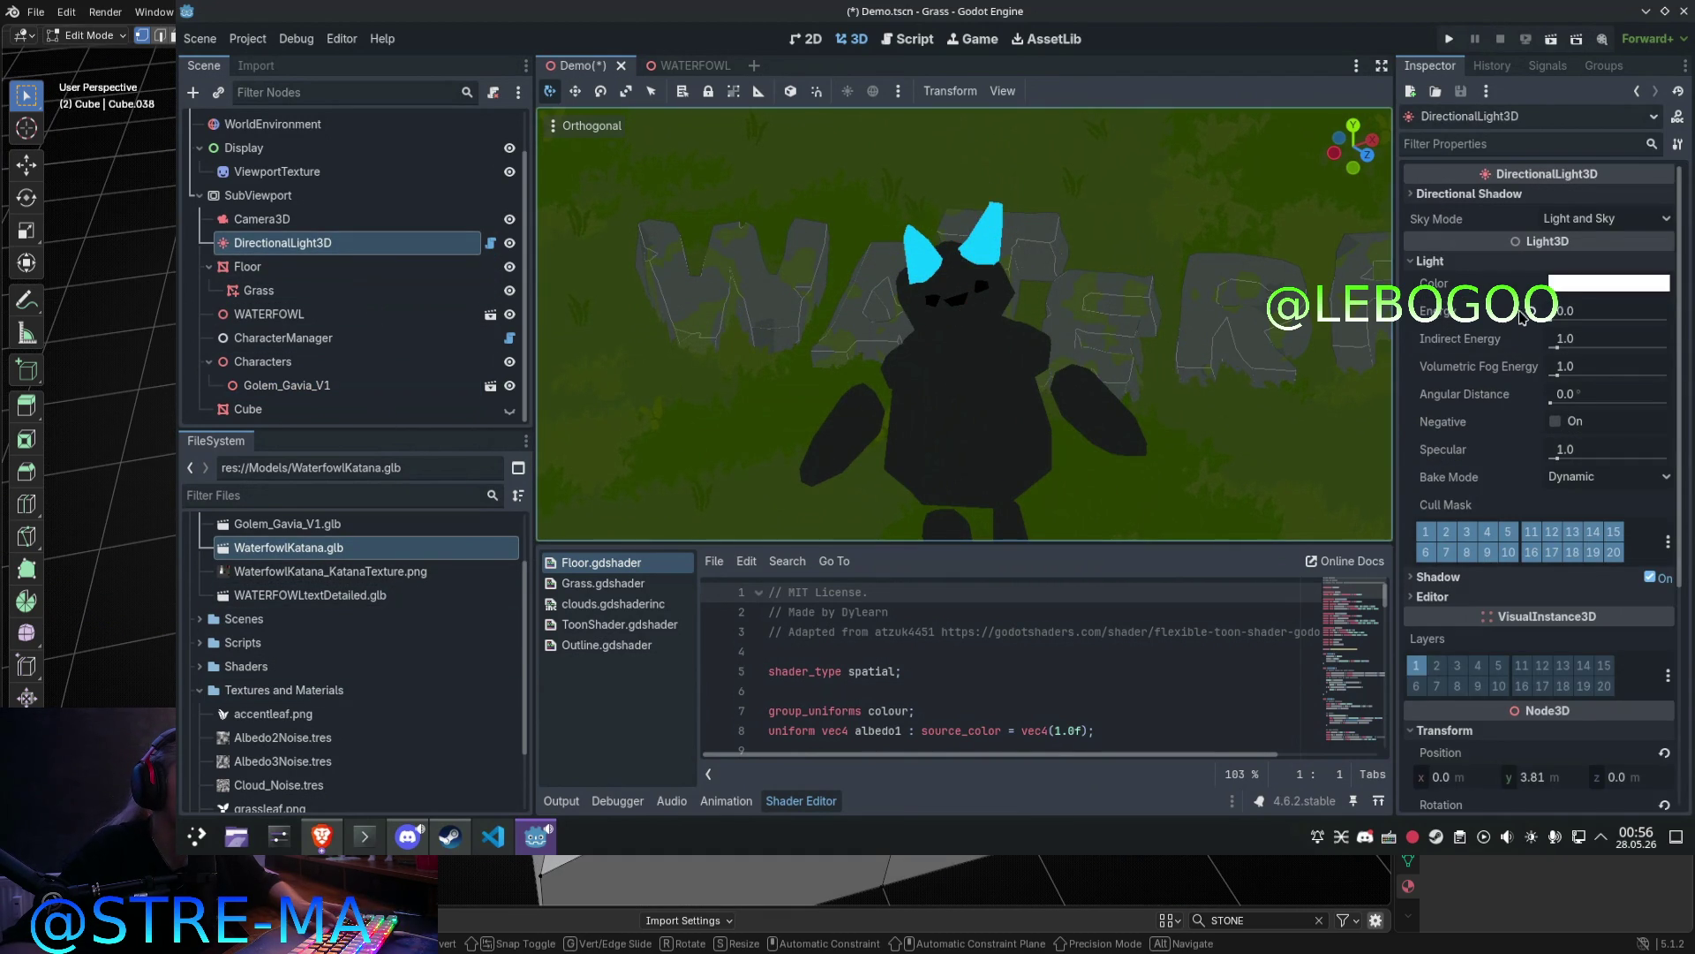
key("ctrl+z")
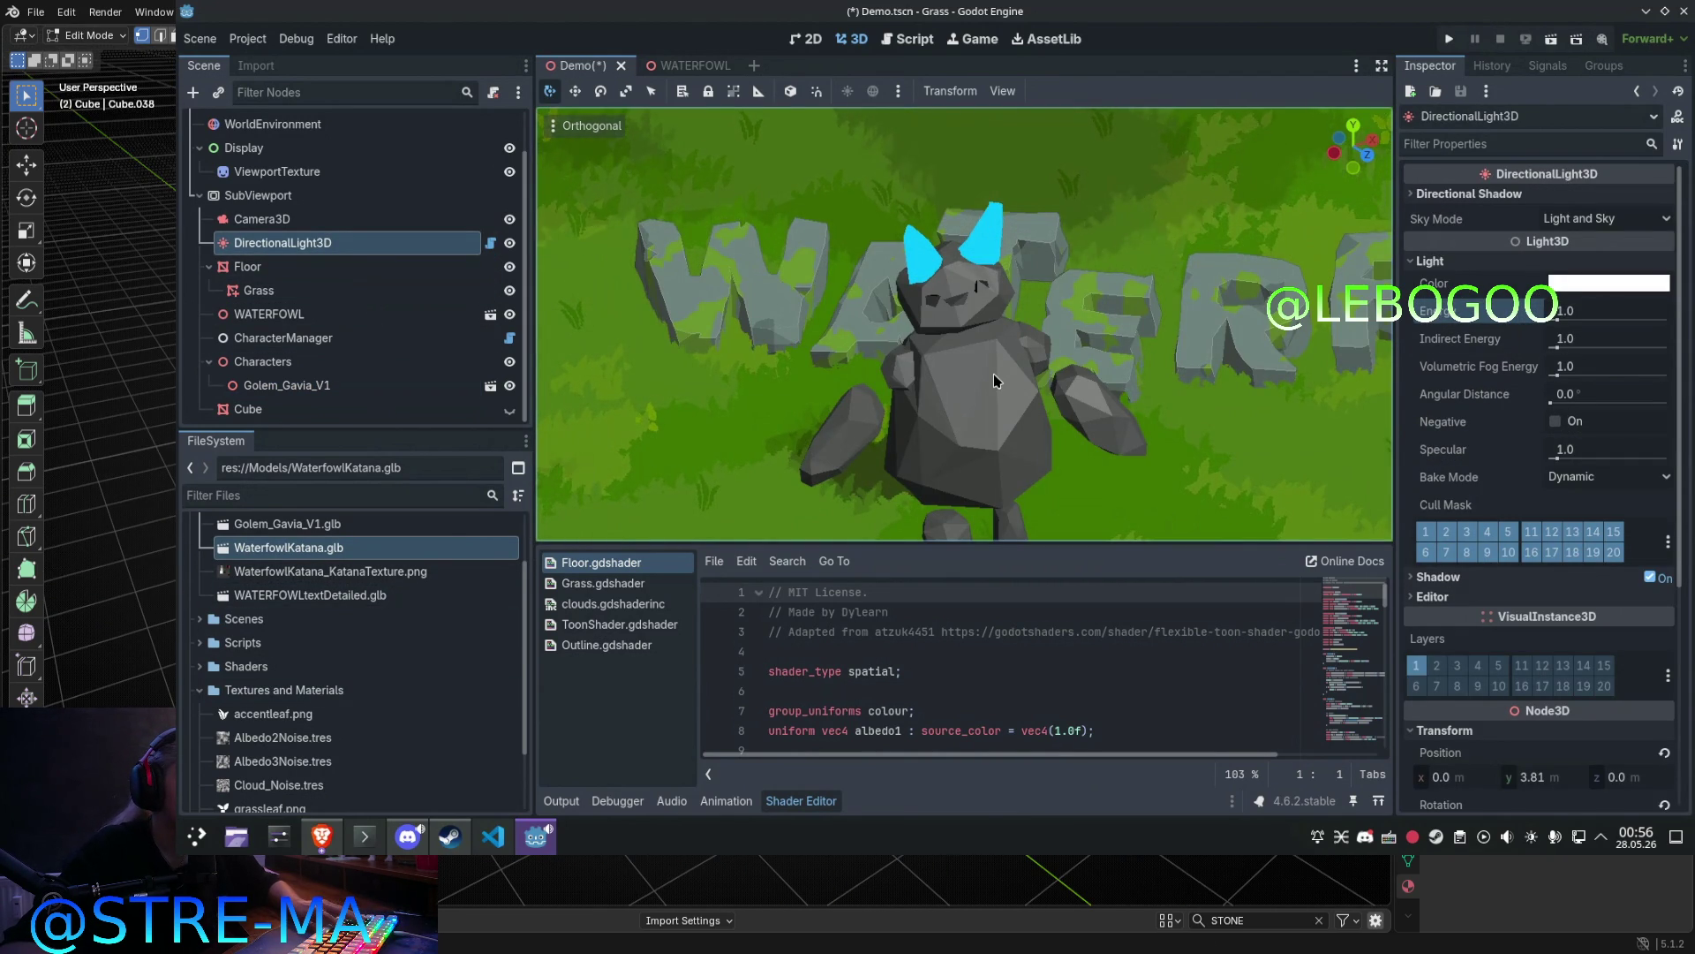
Step: In Blender, check the cube from top and front views, cancelling a trial vertex move
key("KP_7")
key("g")
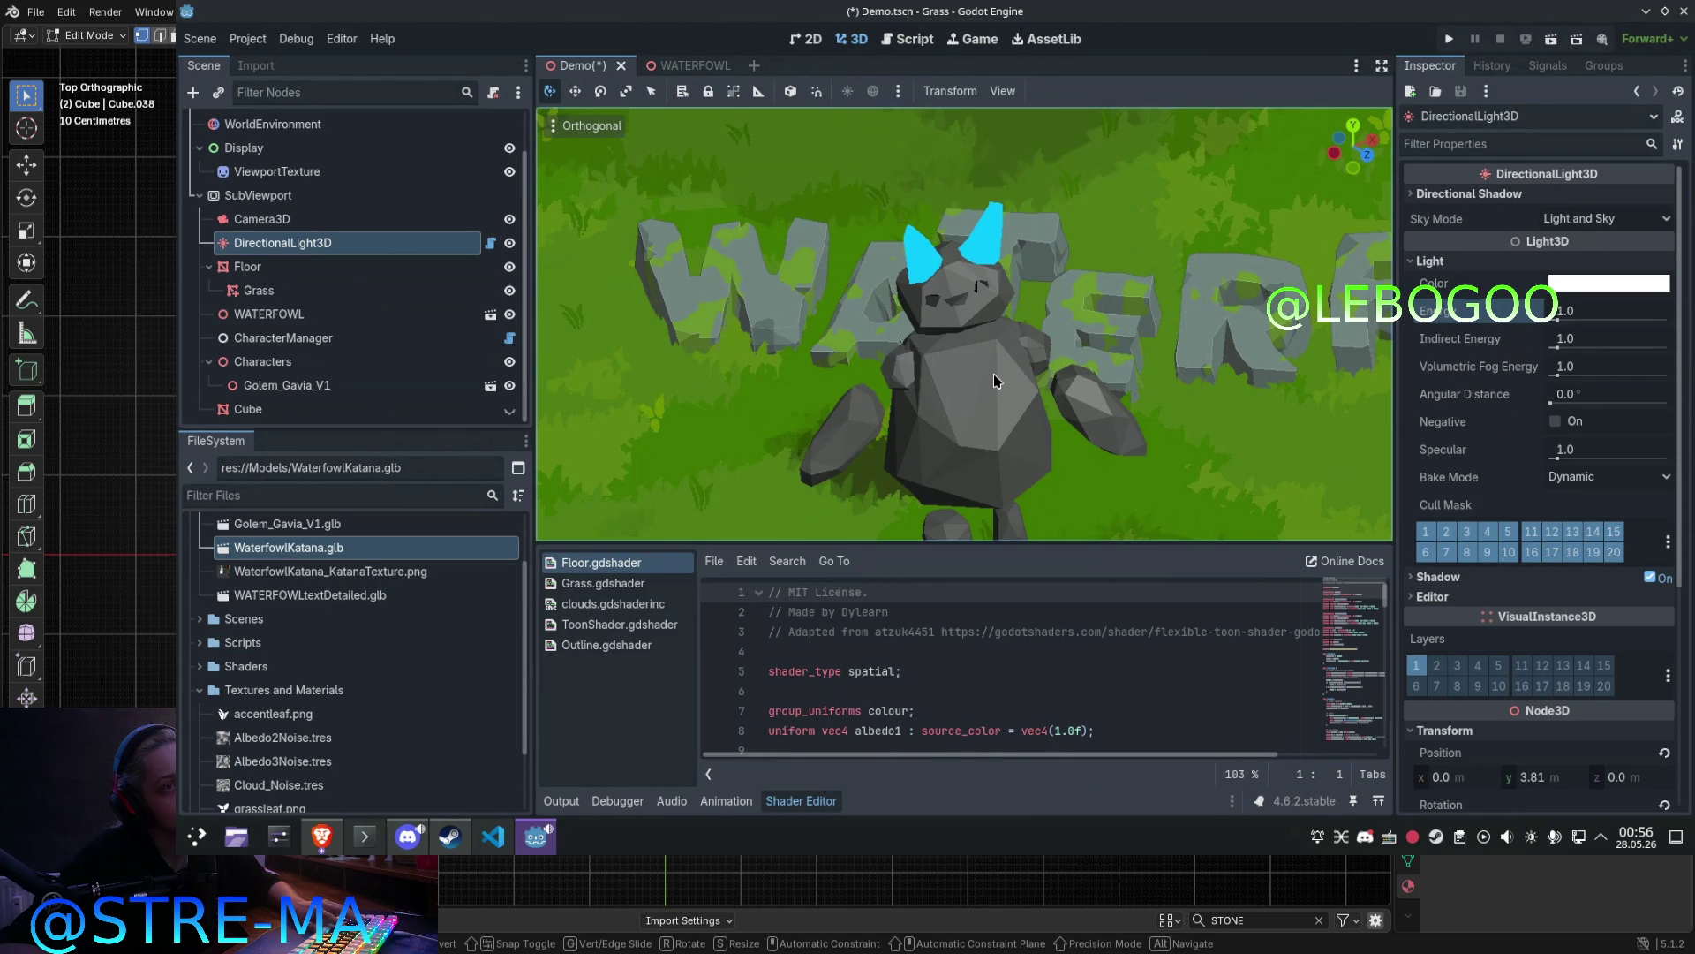
key("Escape")
key("KP_2")
key("KP_2")
key("KP_2")
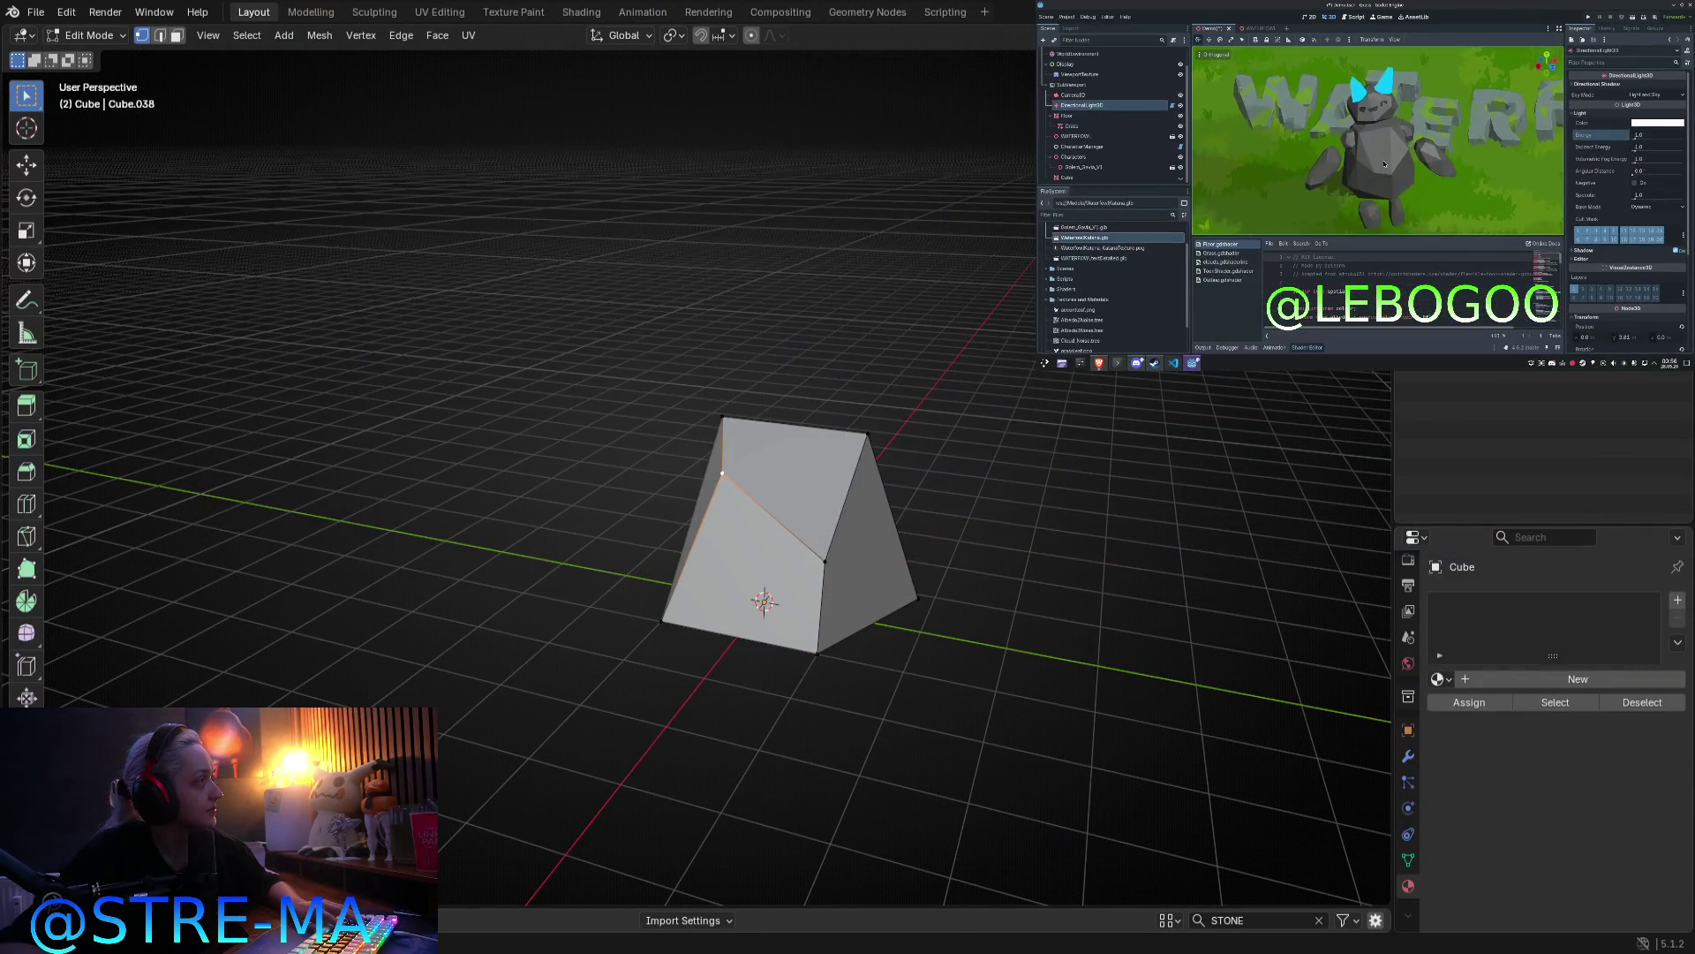
Step: Move a cube vertex and an edge to begin an irregular rock shape
key("g")
left_click(737, 511)
mouse_move(736, 511)
middle_mouse_down()
mouse_move(874, 481)
mouse_move(644, 556)
mouse_move(669, 538)
mouse_move(628, 574)
mouse_move(651, 575)
mouse_move(653, 530)
middle_mouse_up()
key("KP_7")
middle_click_drag(976, 650, 844, 485)
key("g")
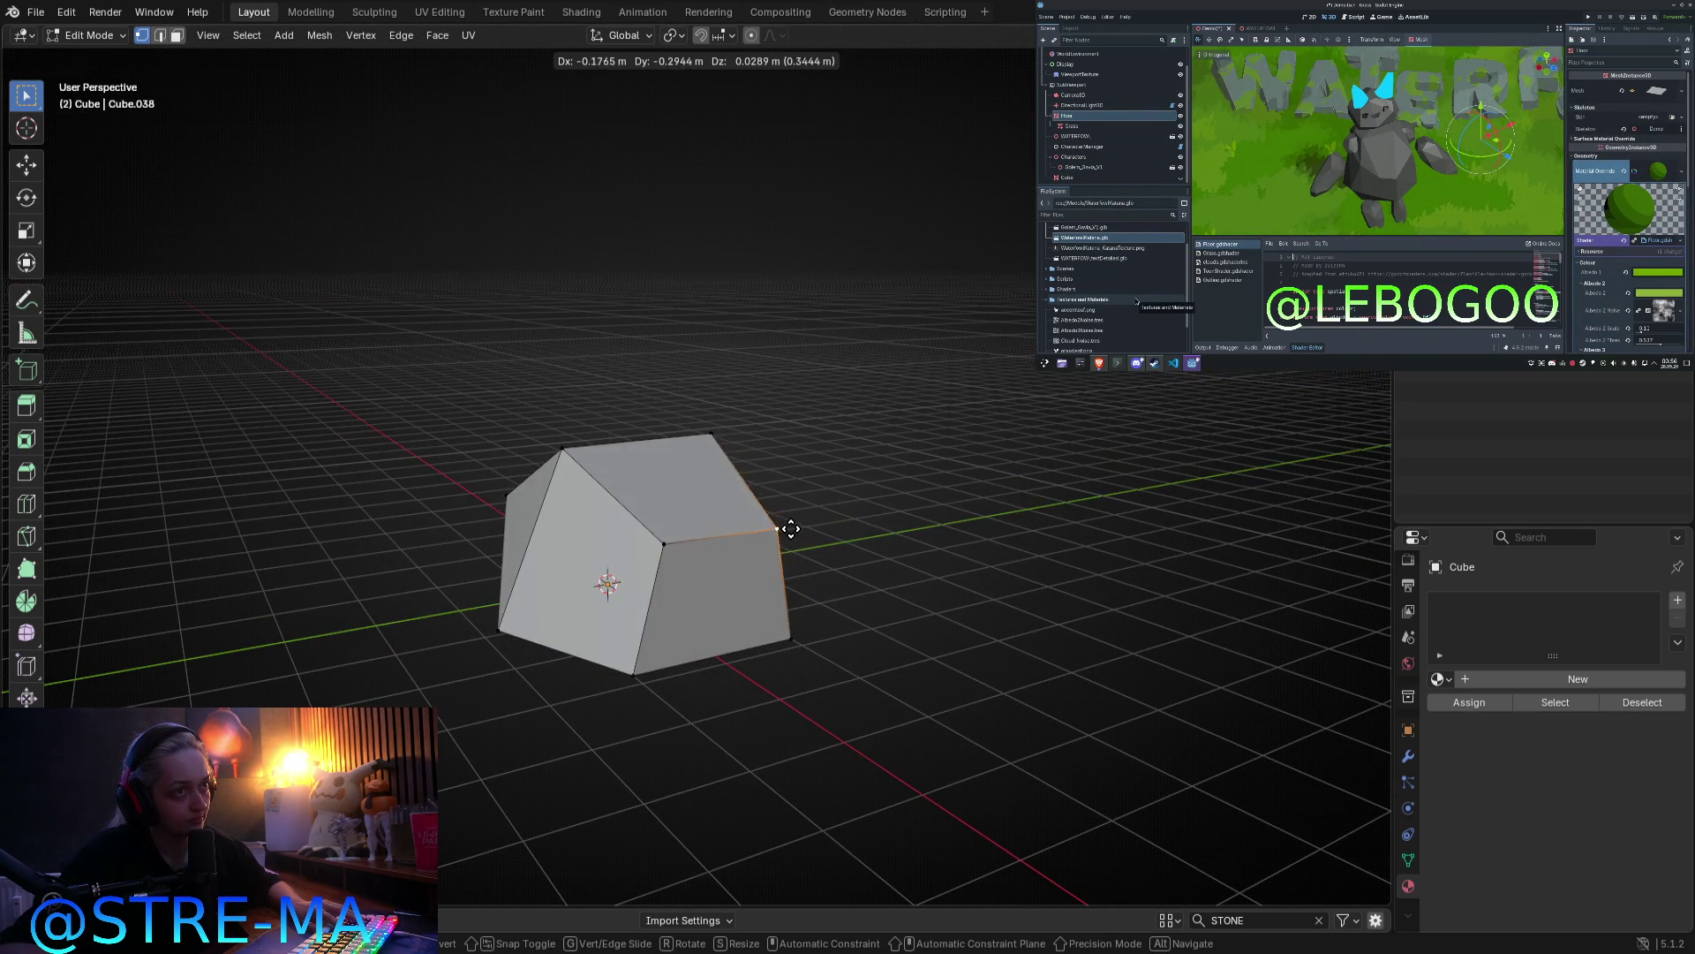
middle_click_drag(770, 574, 765, 593, "alt")
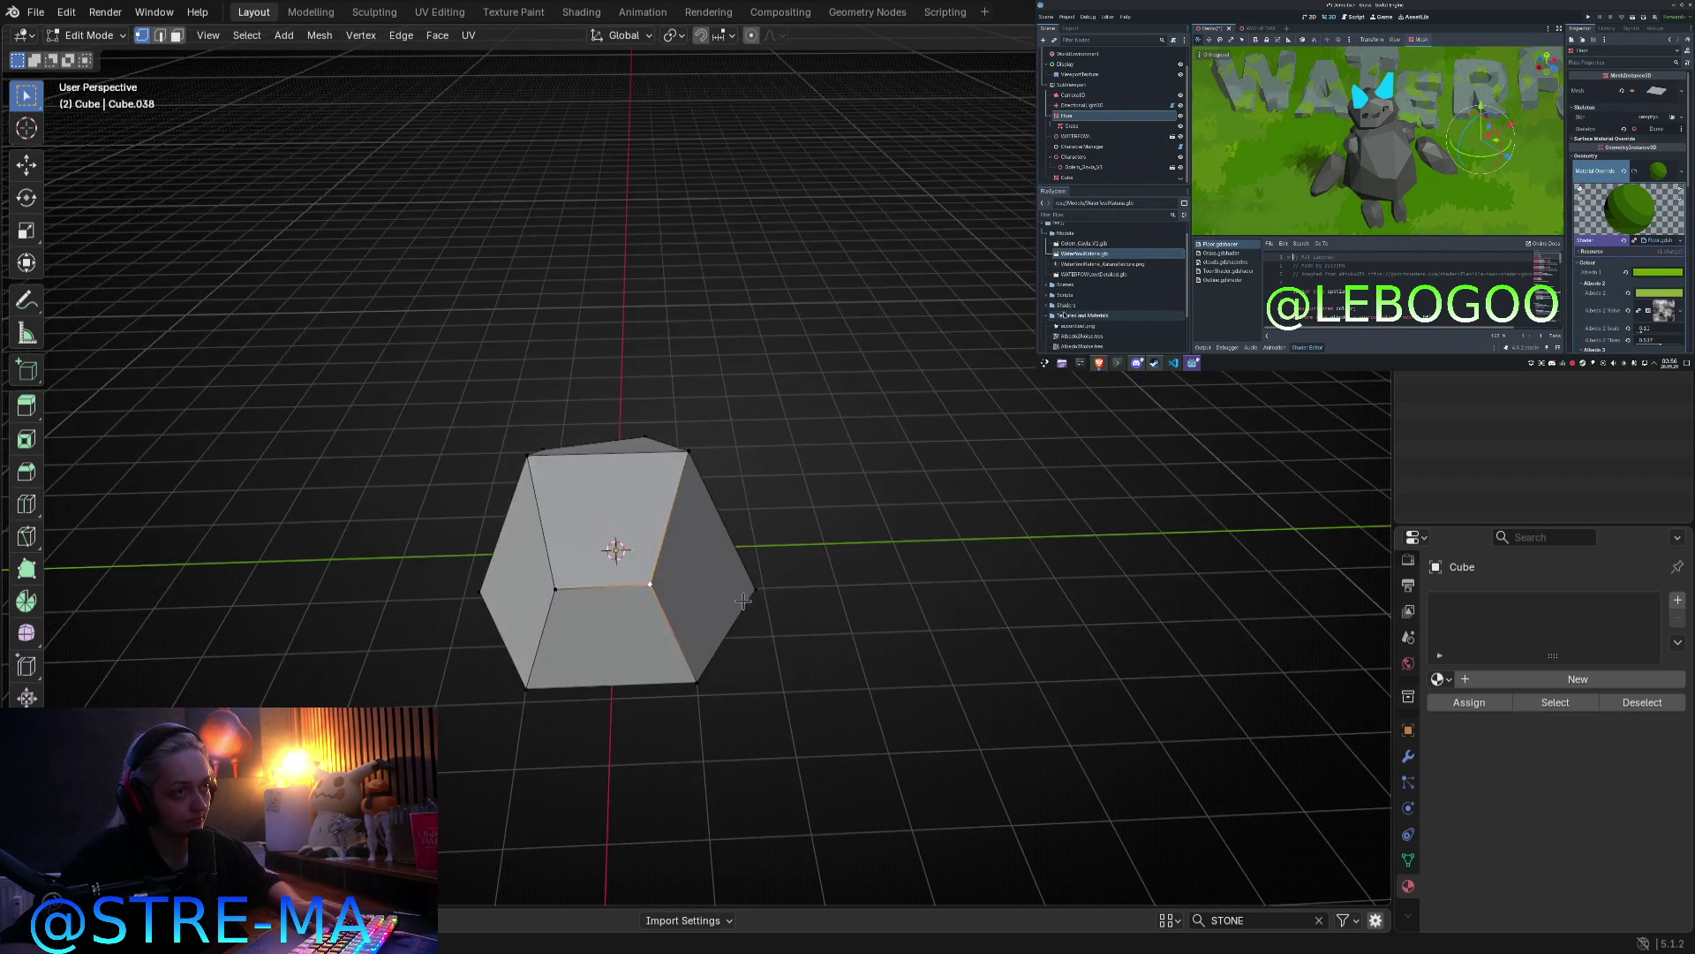
left_click(772, 593)
key("KP_7")
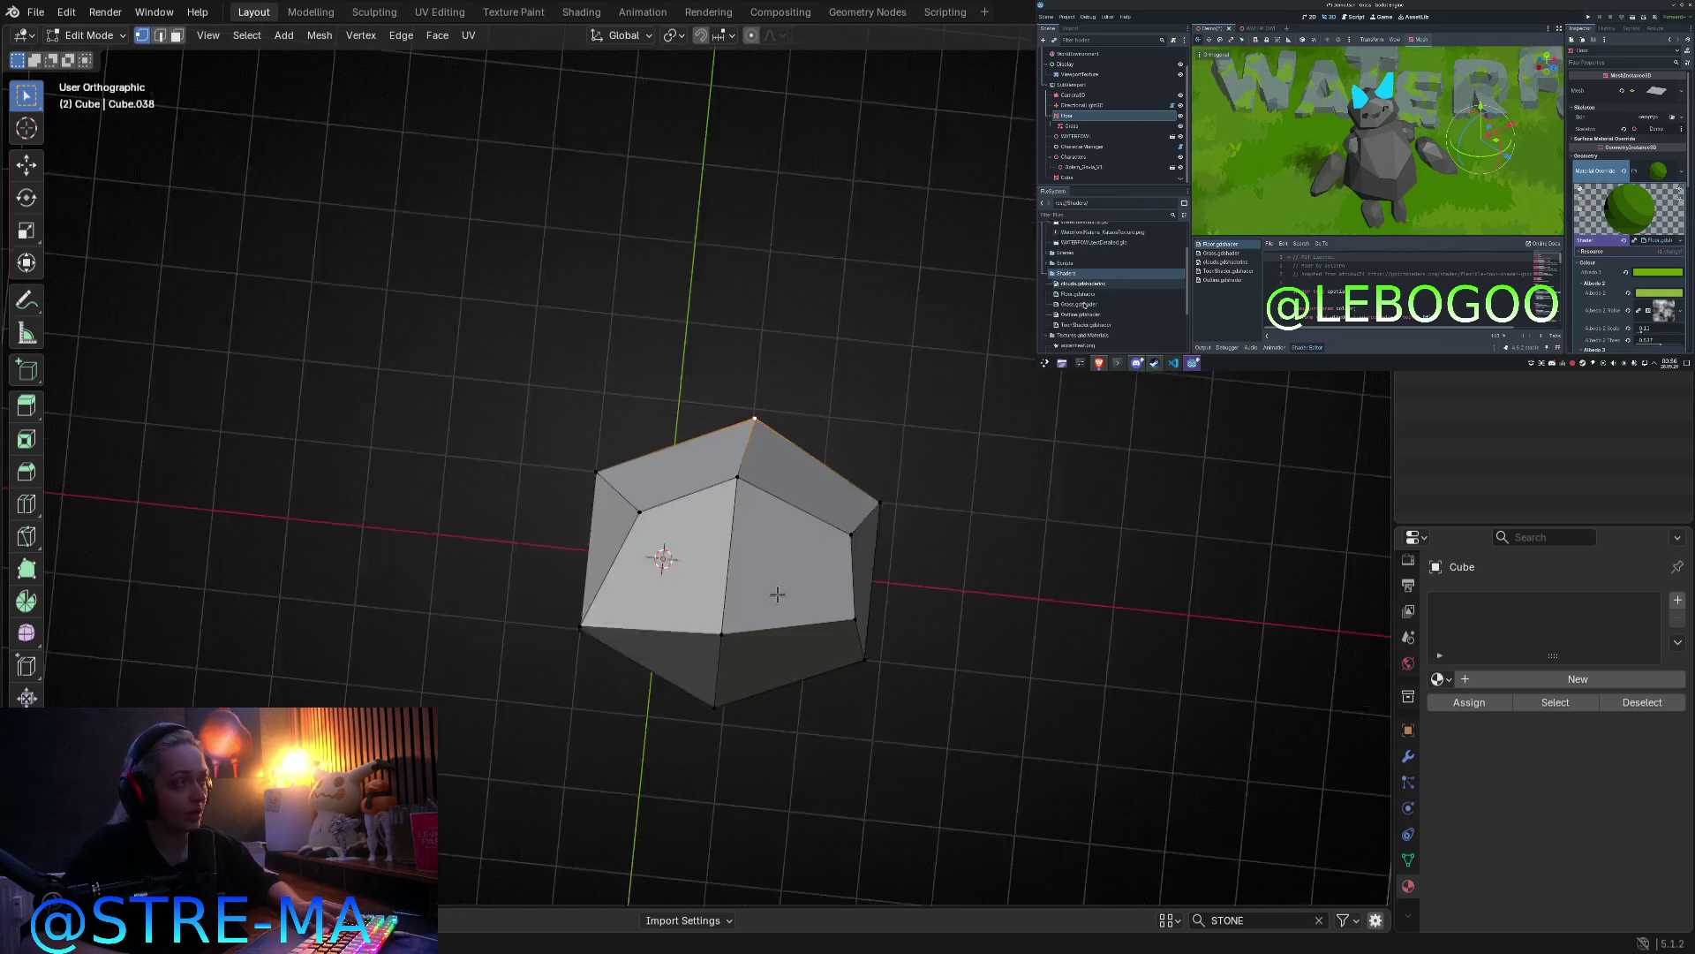
Step: Lift the top vertex along Y and reposition another vertex
key("g")
key("Escape")
key("g")
key("y")
left_click(787, 601)
middle_click_drag(783, 595, 679, 436)
mouse_move(565, 574)
middle_mouse_down()
mouse_move(598, 674)
mouse_move(556, 697)
mouse_move(519, 455)
mouse_move(667, 584)
middle_mouse_up()
key("g")
left_click(630, 548)
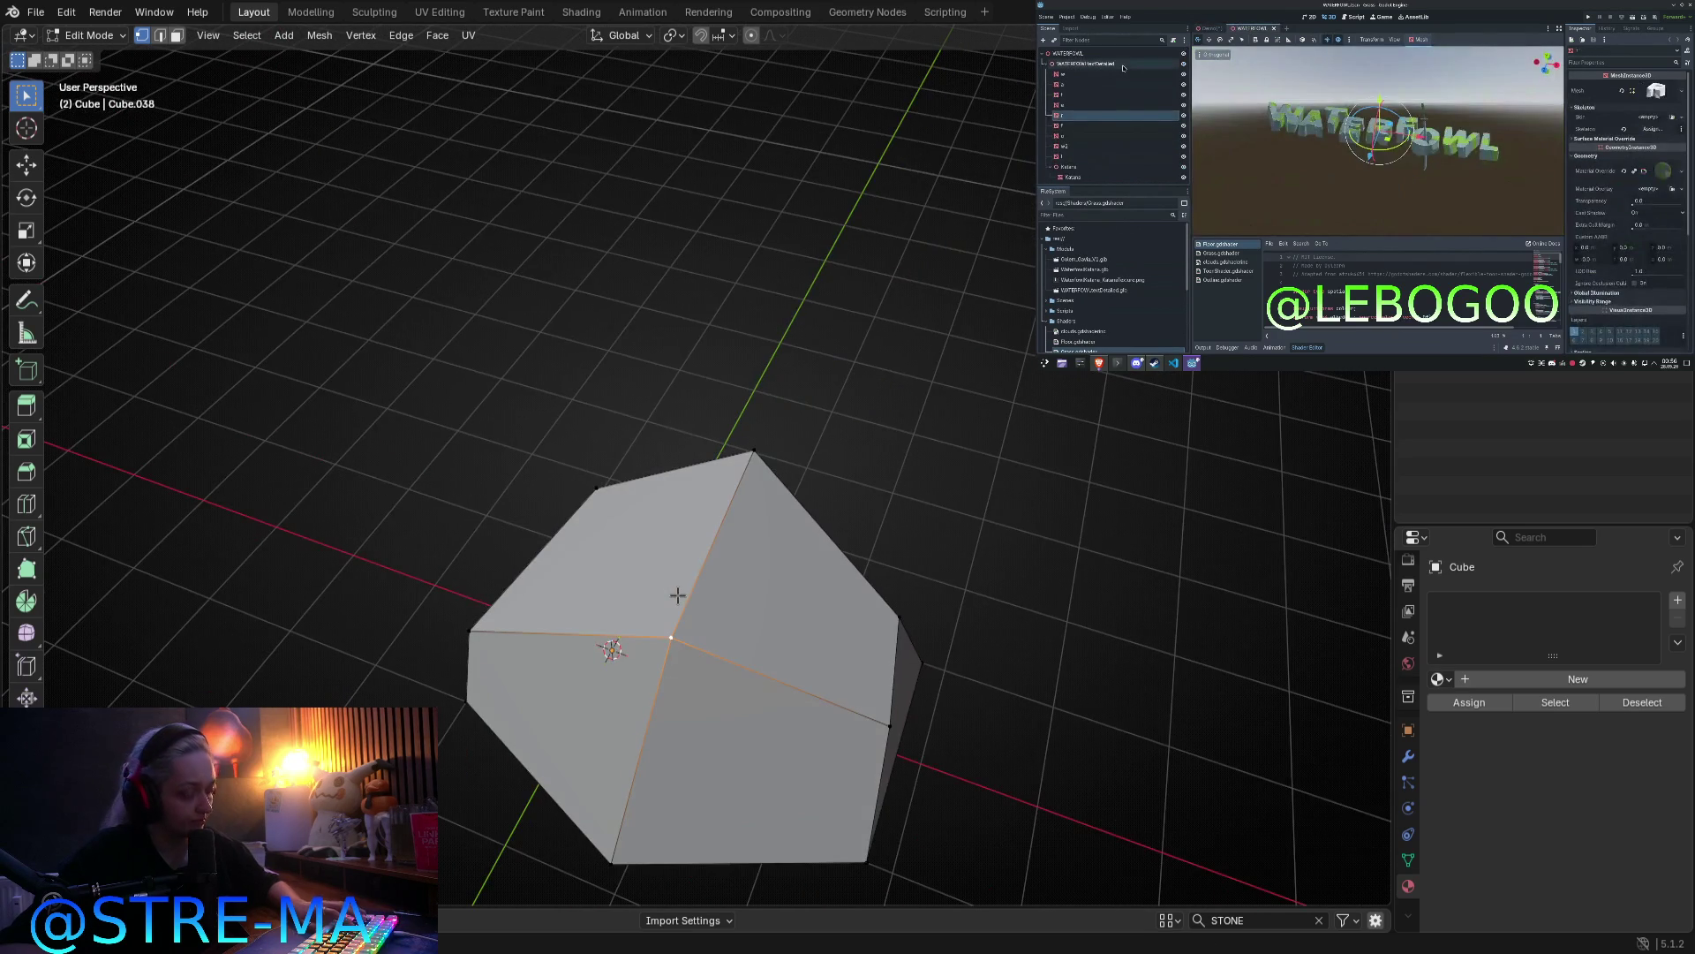
Step: Knife-cut new edges across the front faces, forming a new triangle
key("k")
left_click(607, 636)
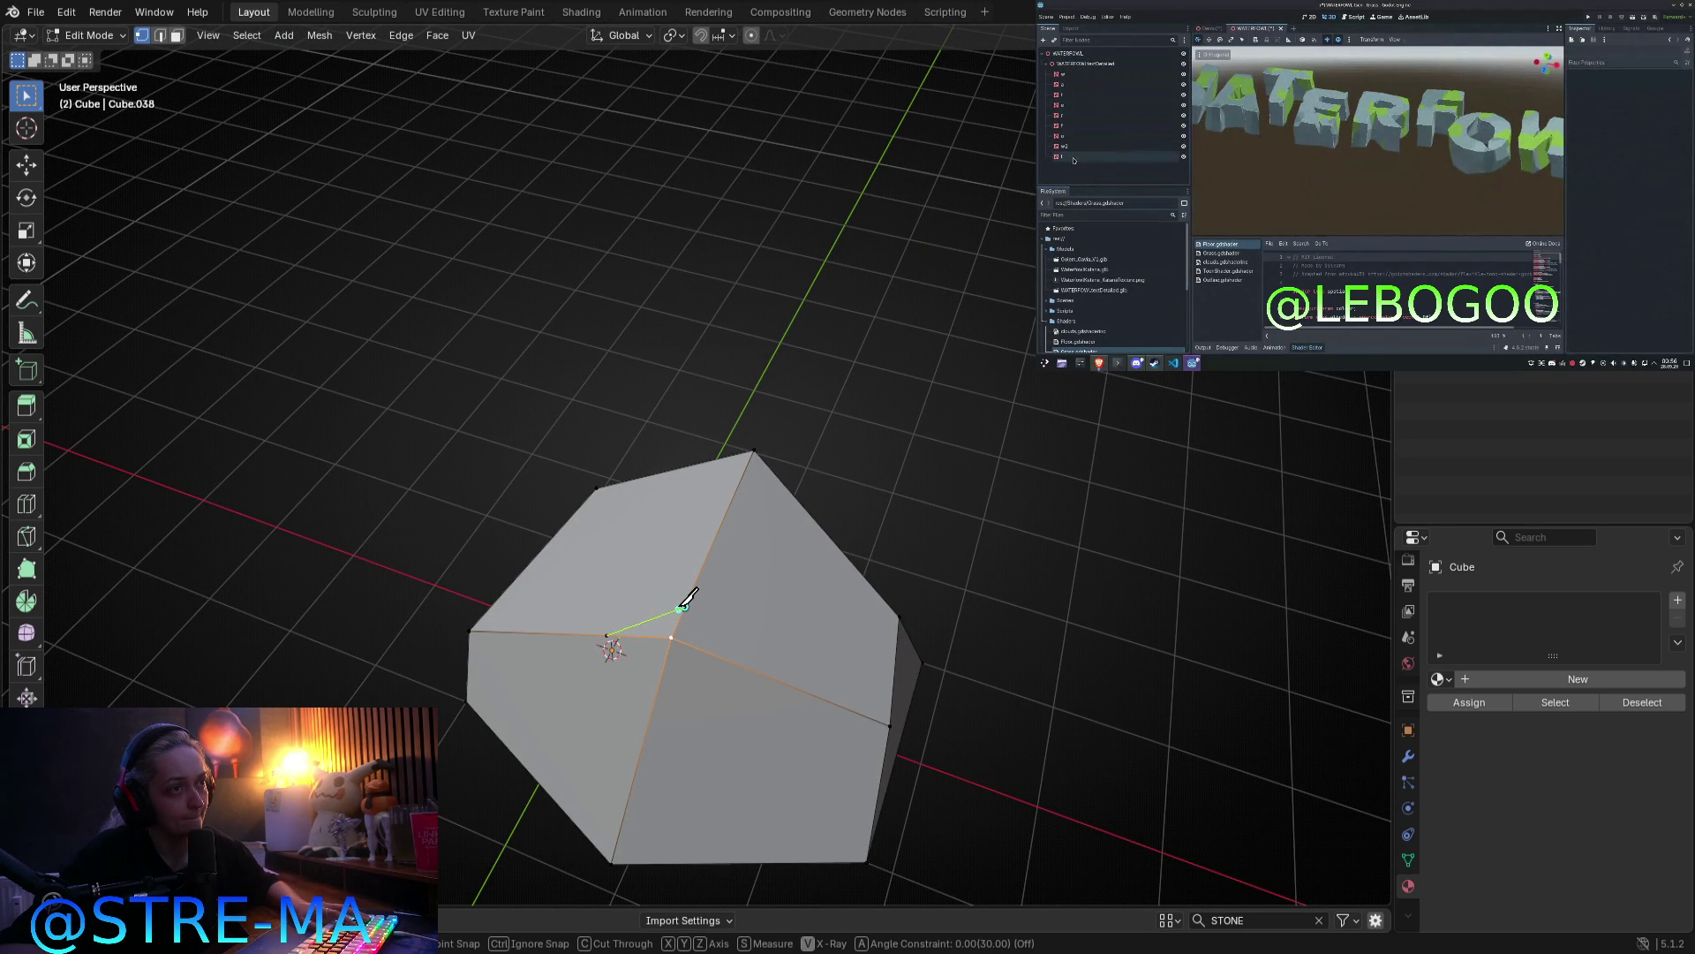
key("Escape")
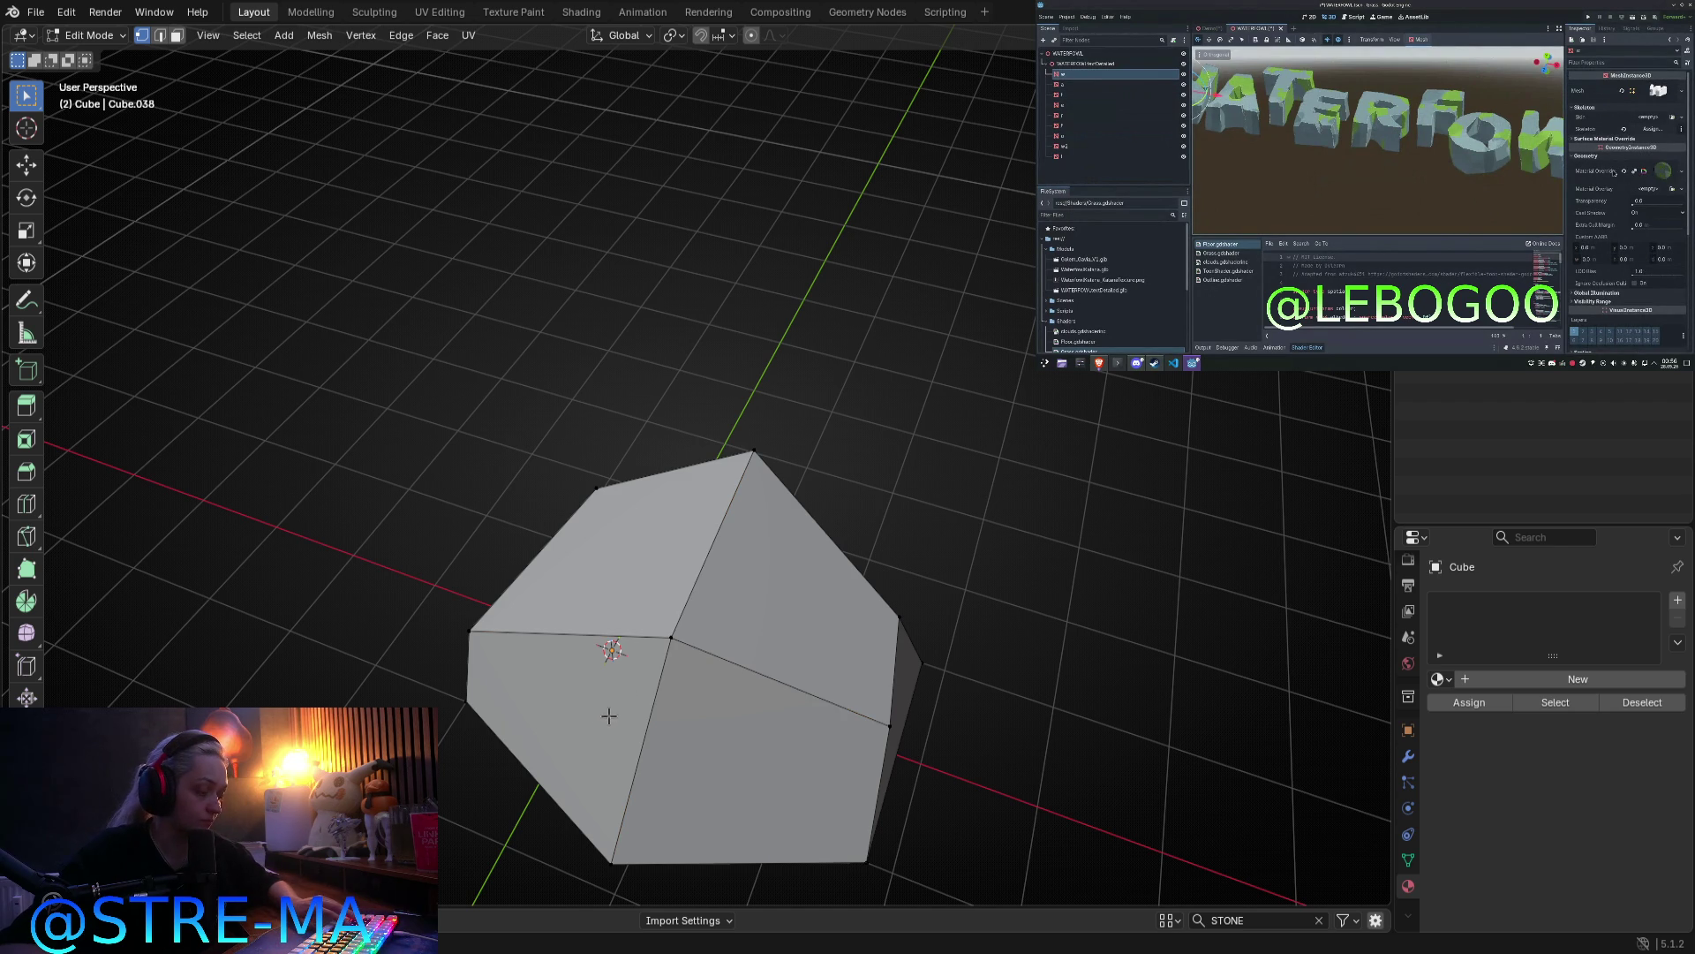
key("k")
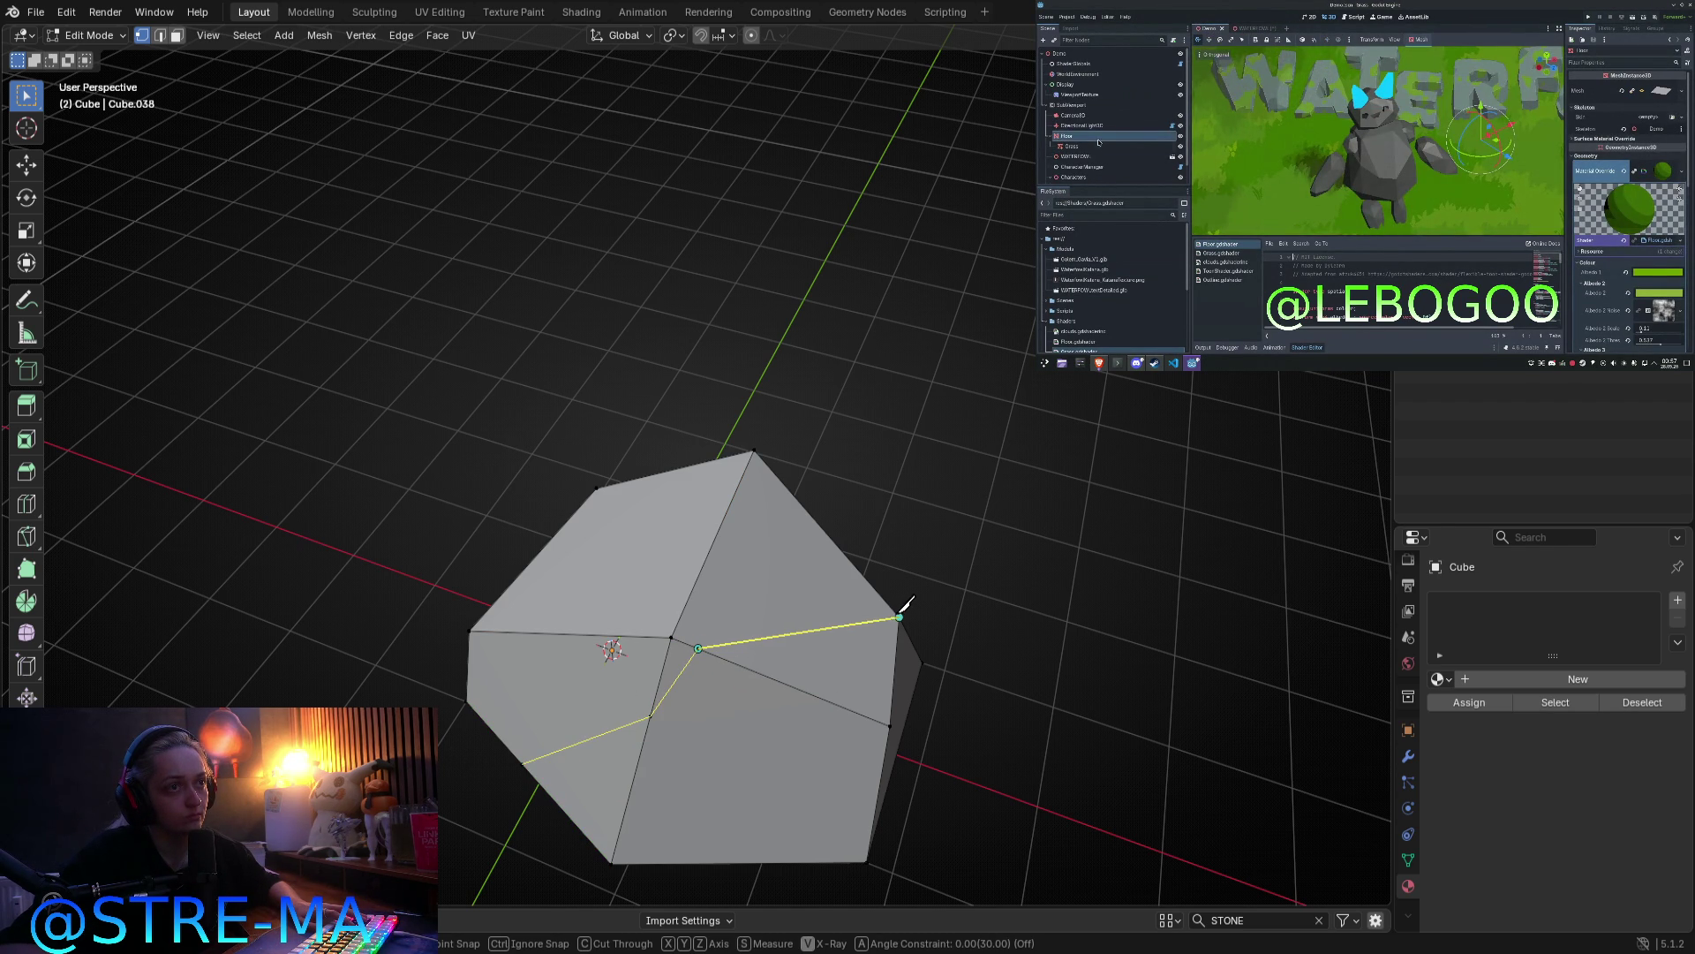
left_click(900, 617)
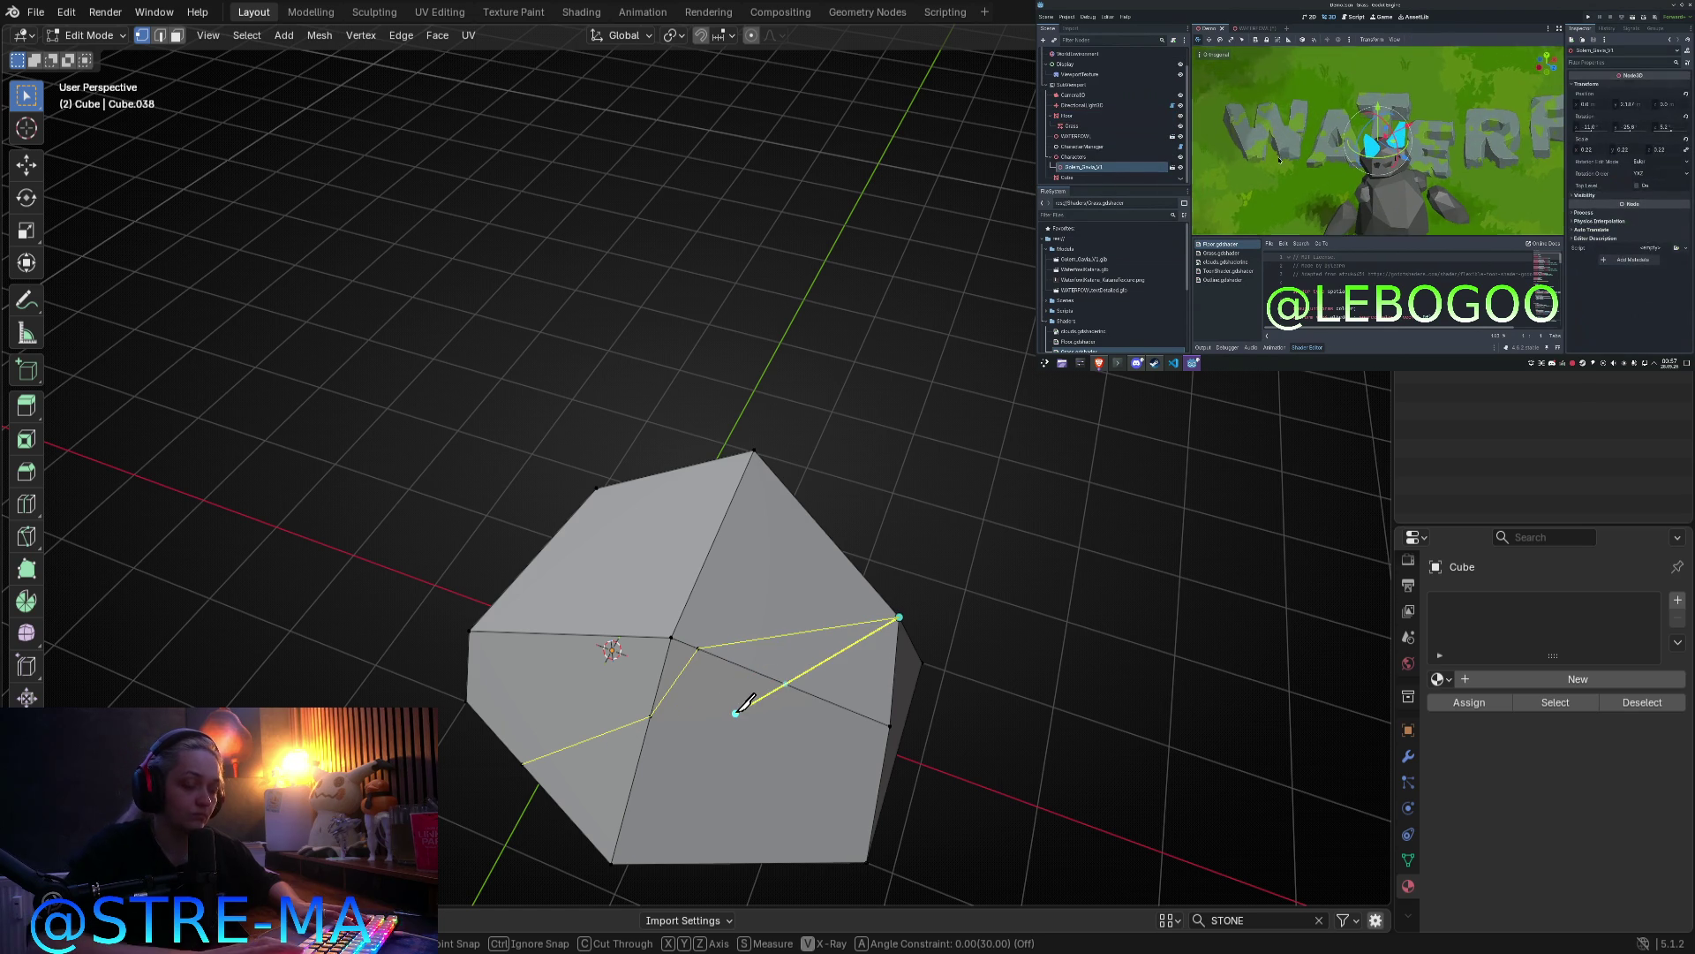
key("Return")
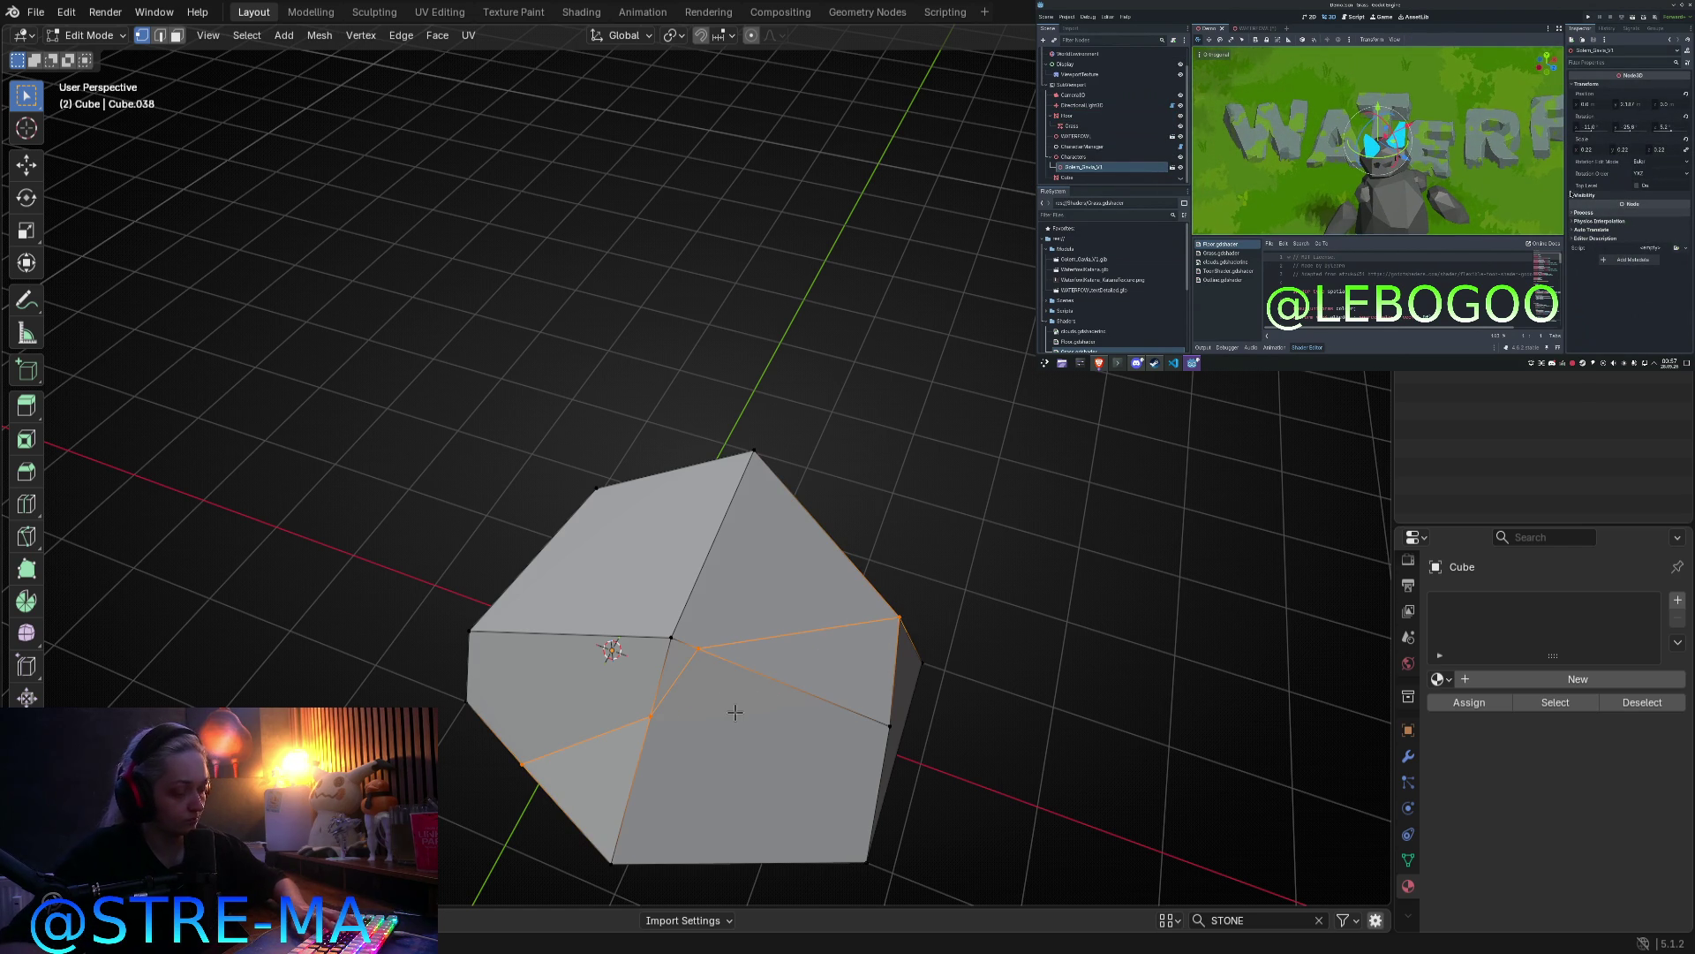
key("k")
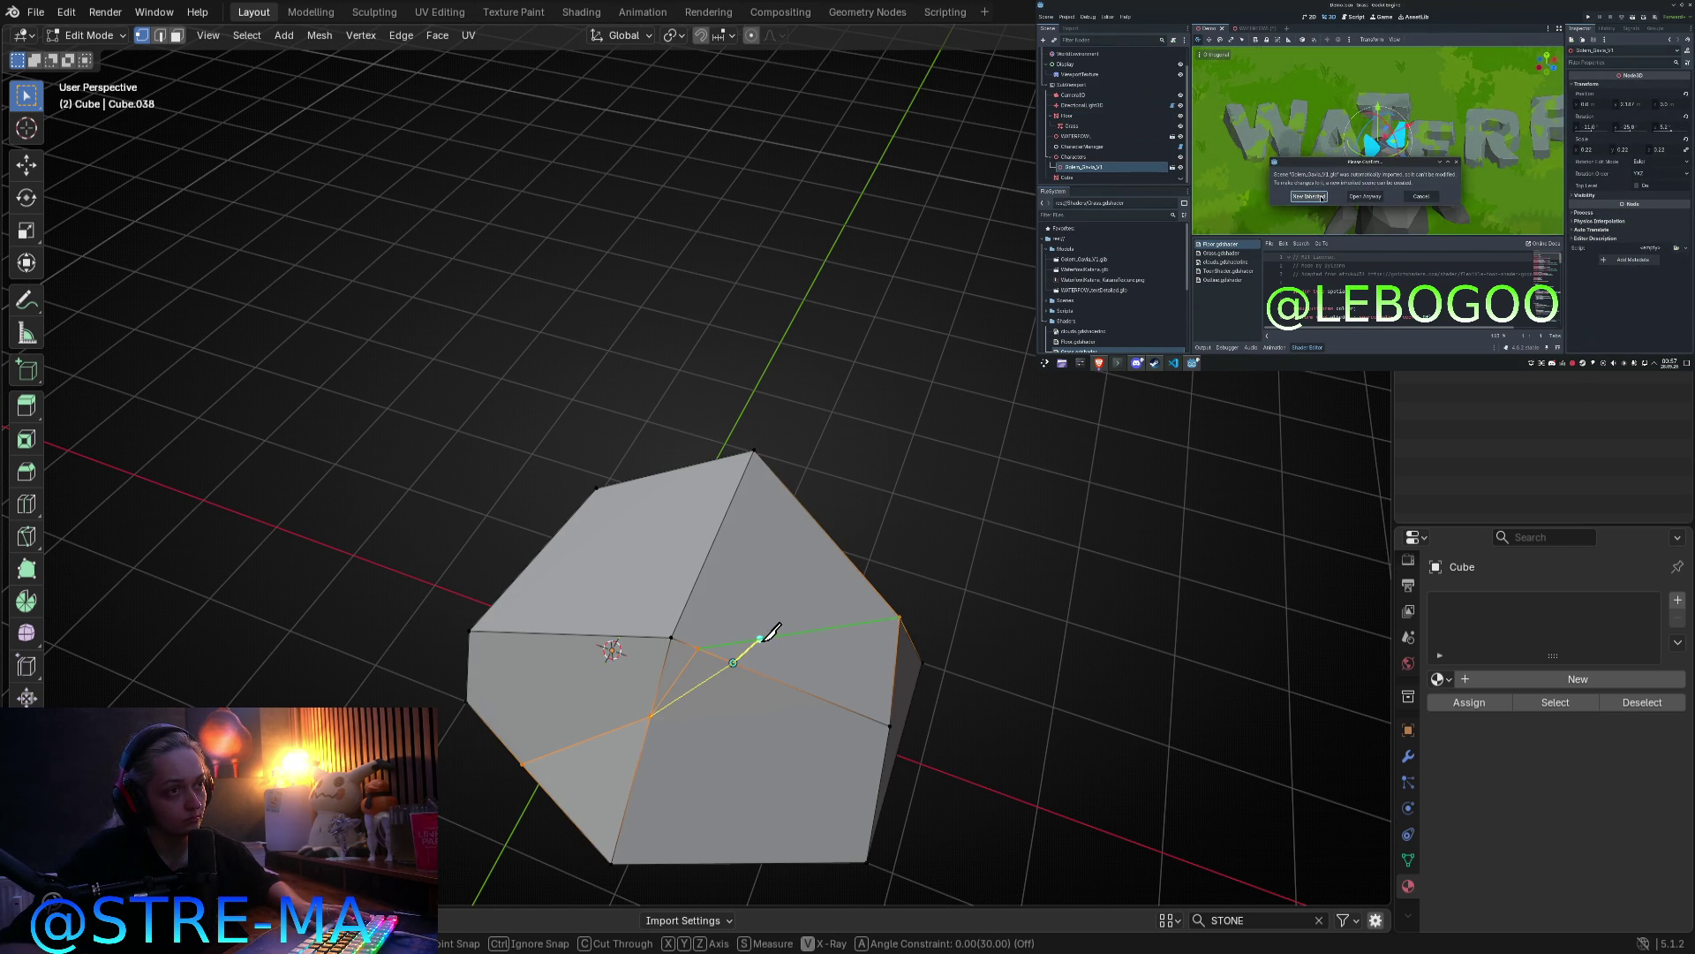
left_click(733, 684)
key("Return")
Step: Add one more knife cut and select the resulting small triangle face
scroll(882, 690, "up", 1)
middle_click_drag(882, 690, 760, 592, "shift")
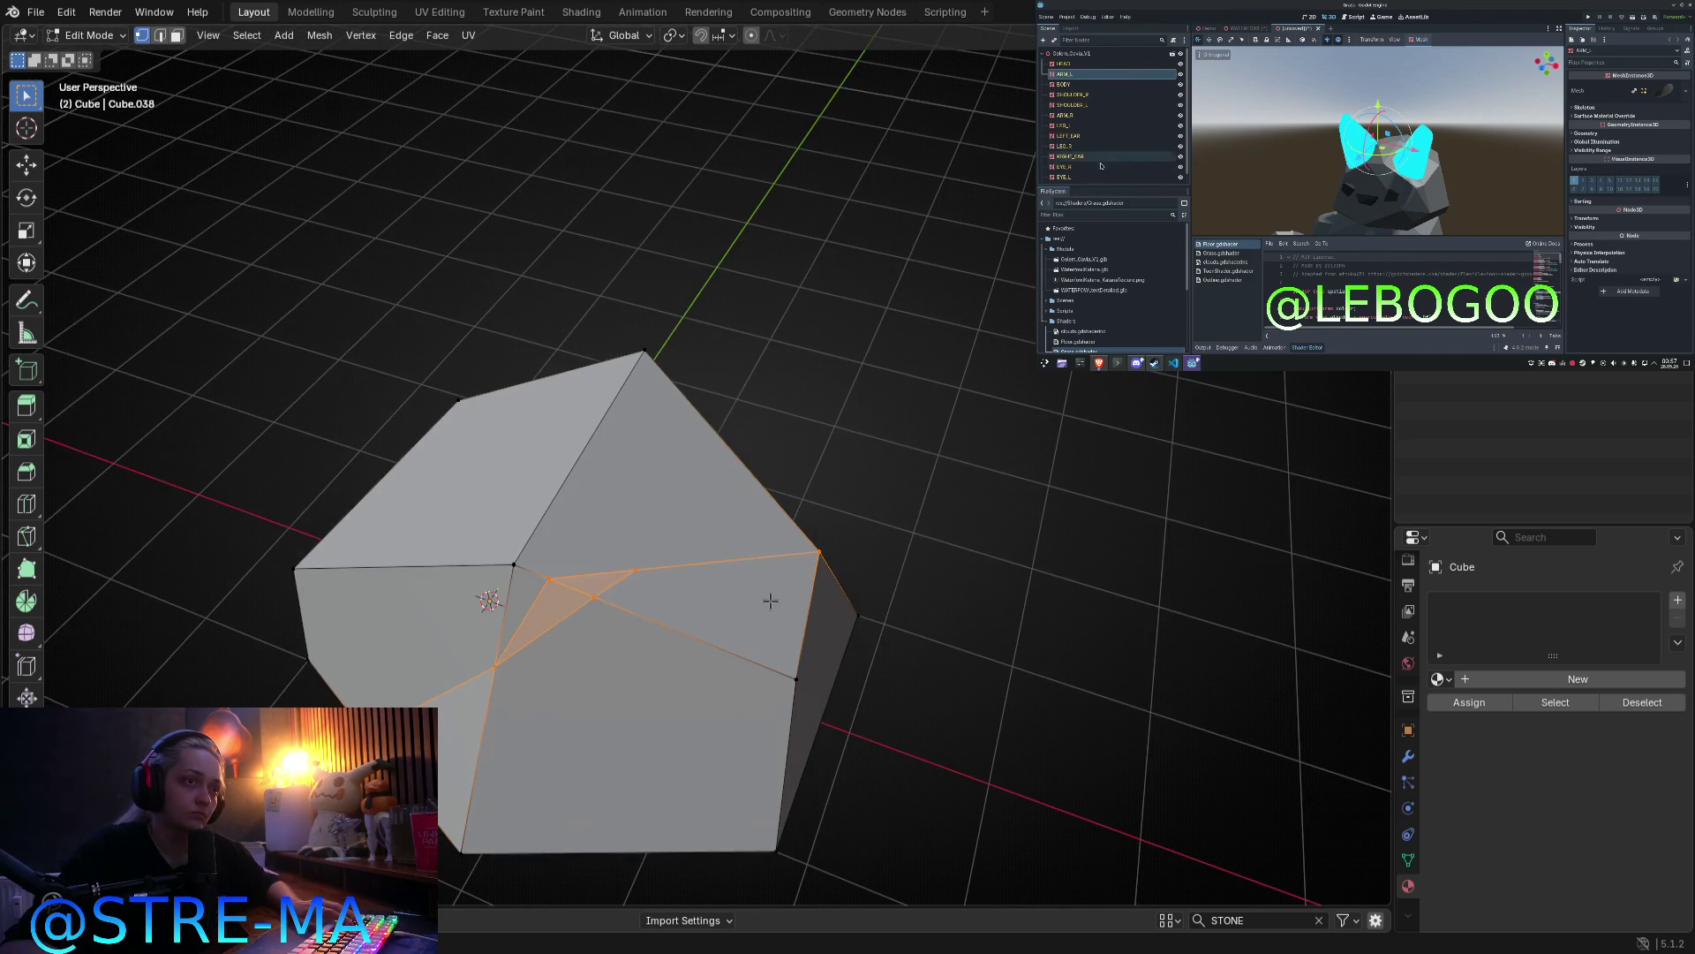
key("k")
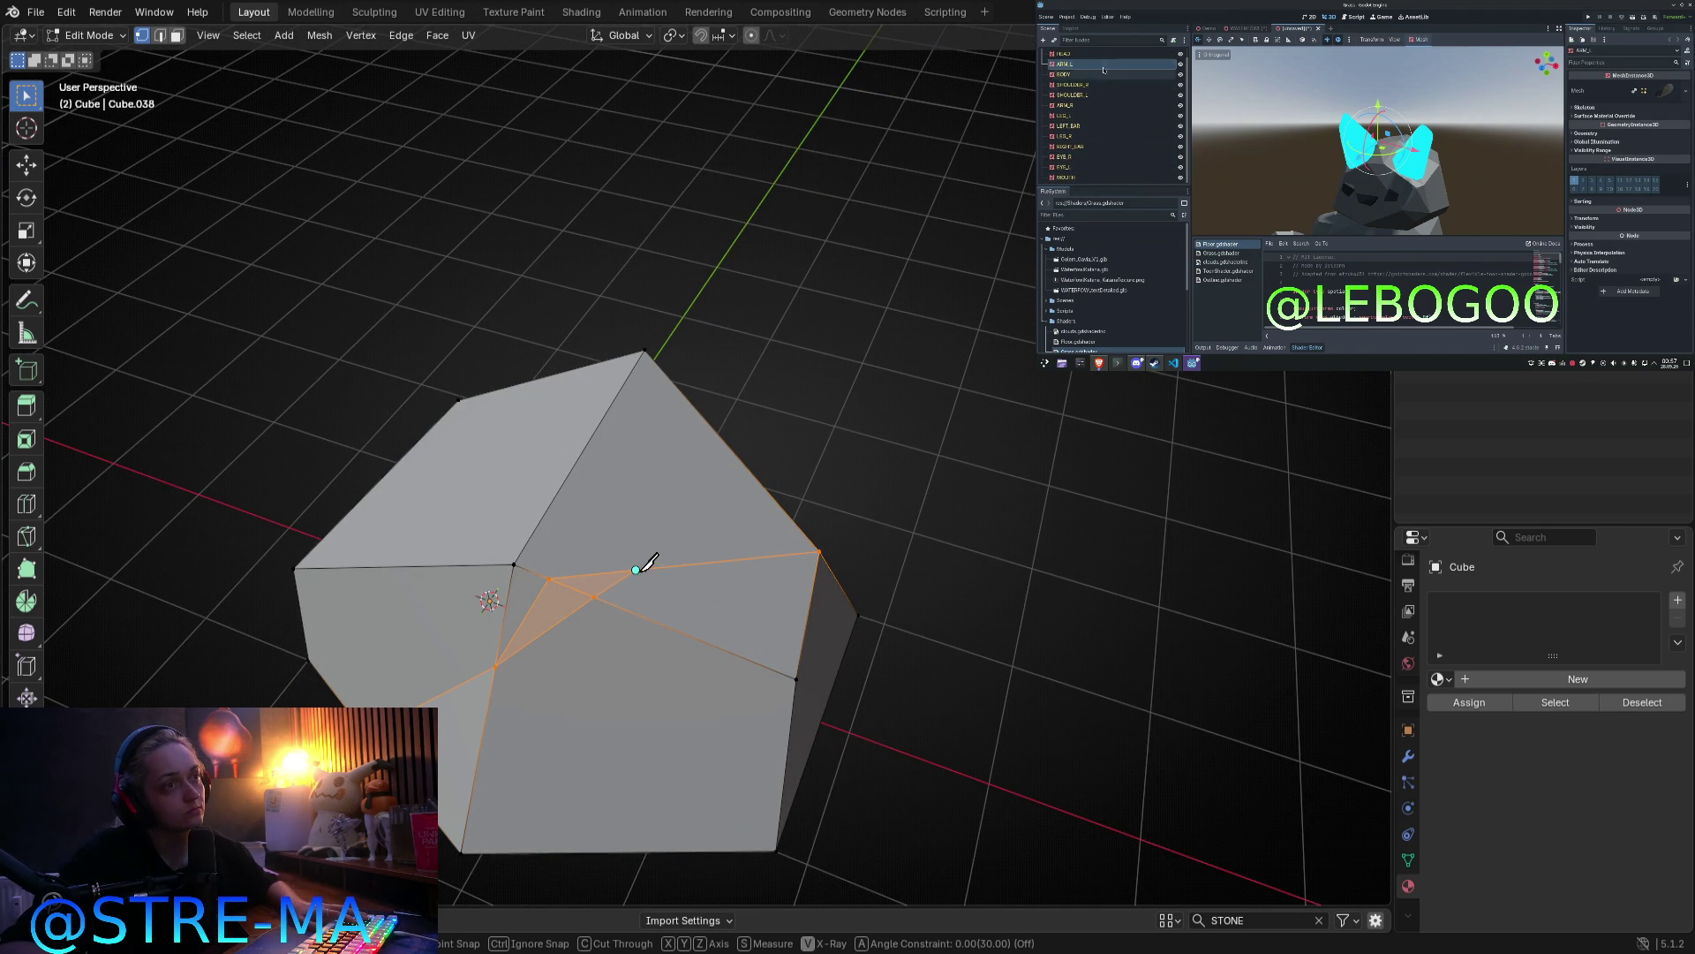
left_click(795, 679)
key("Return")
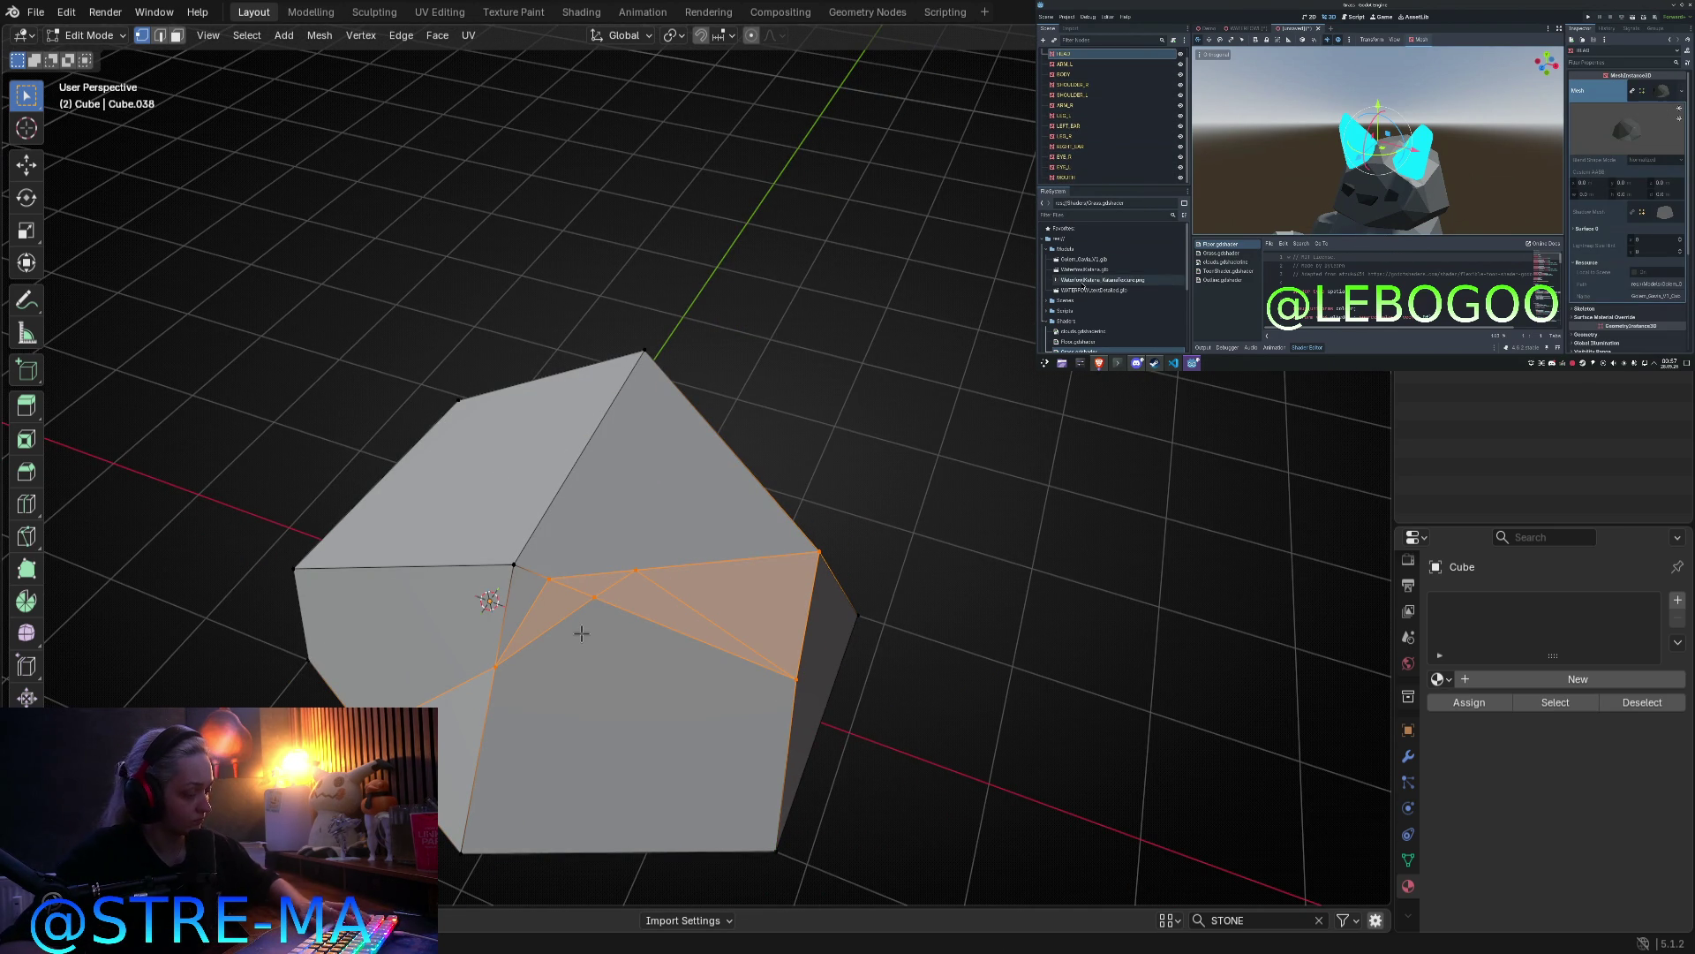
key("3")
left_click(572, 588)
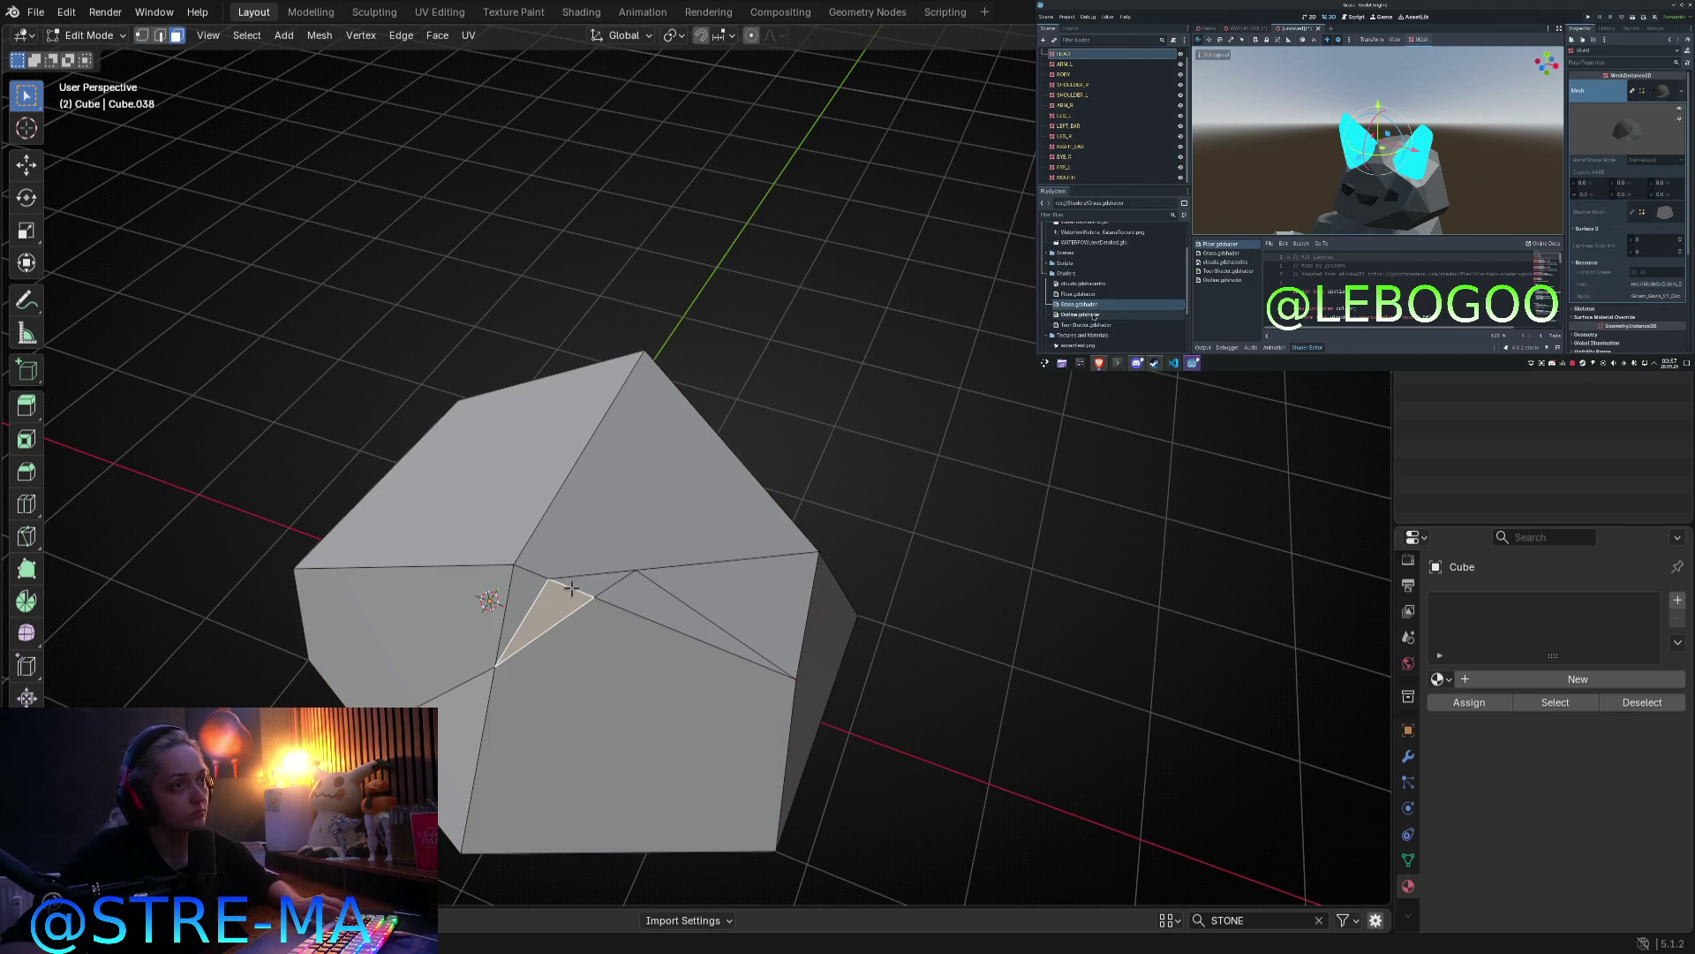
Step: Delete only the small triangle face, leaving a hole in the rock
key("x")
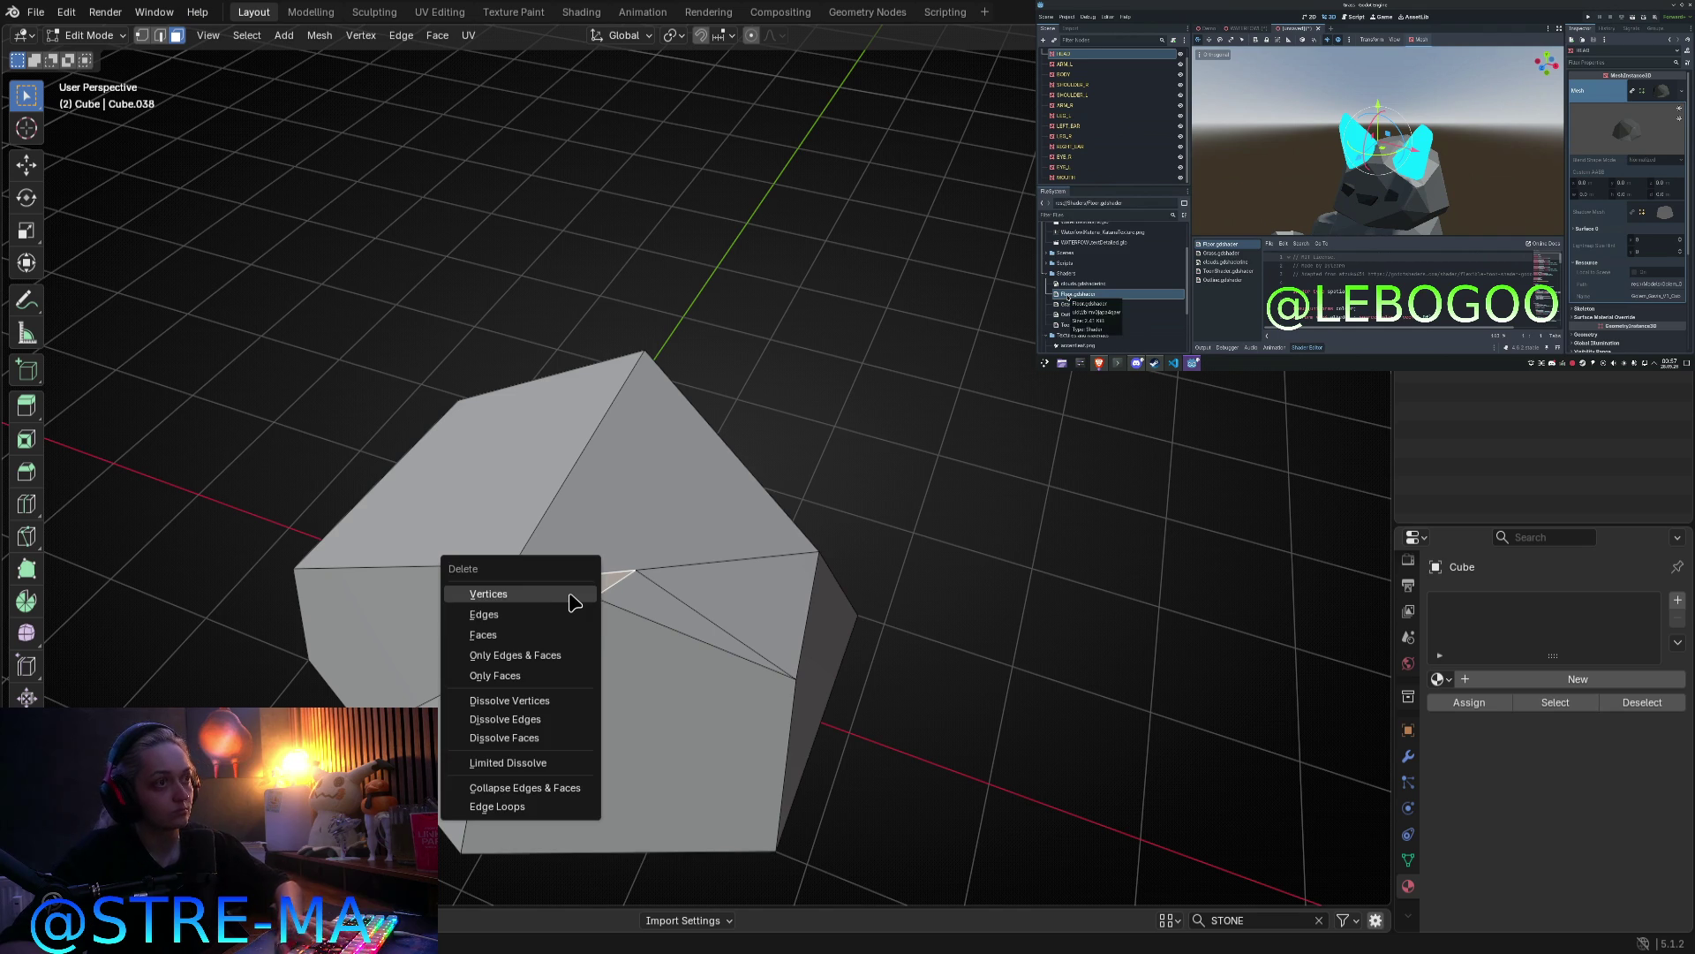
left_click(550, 617)
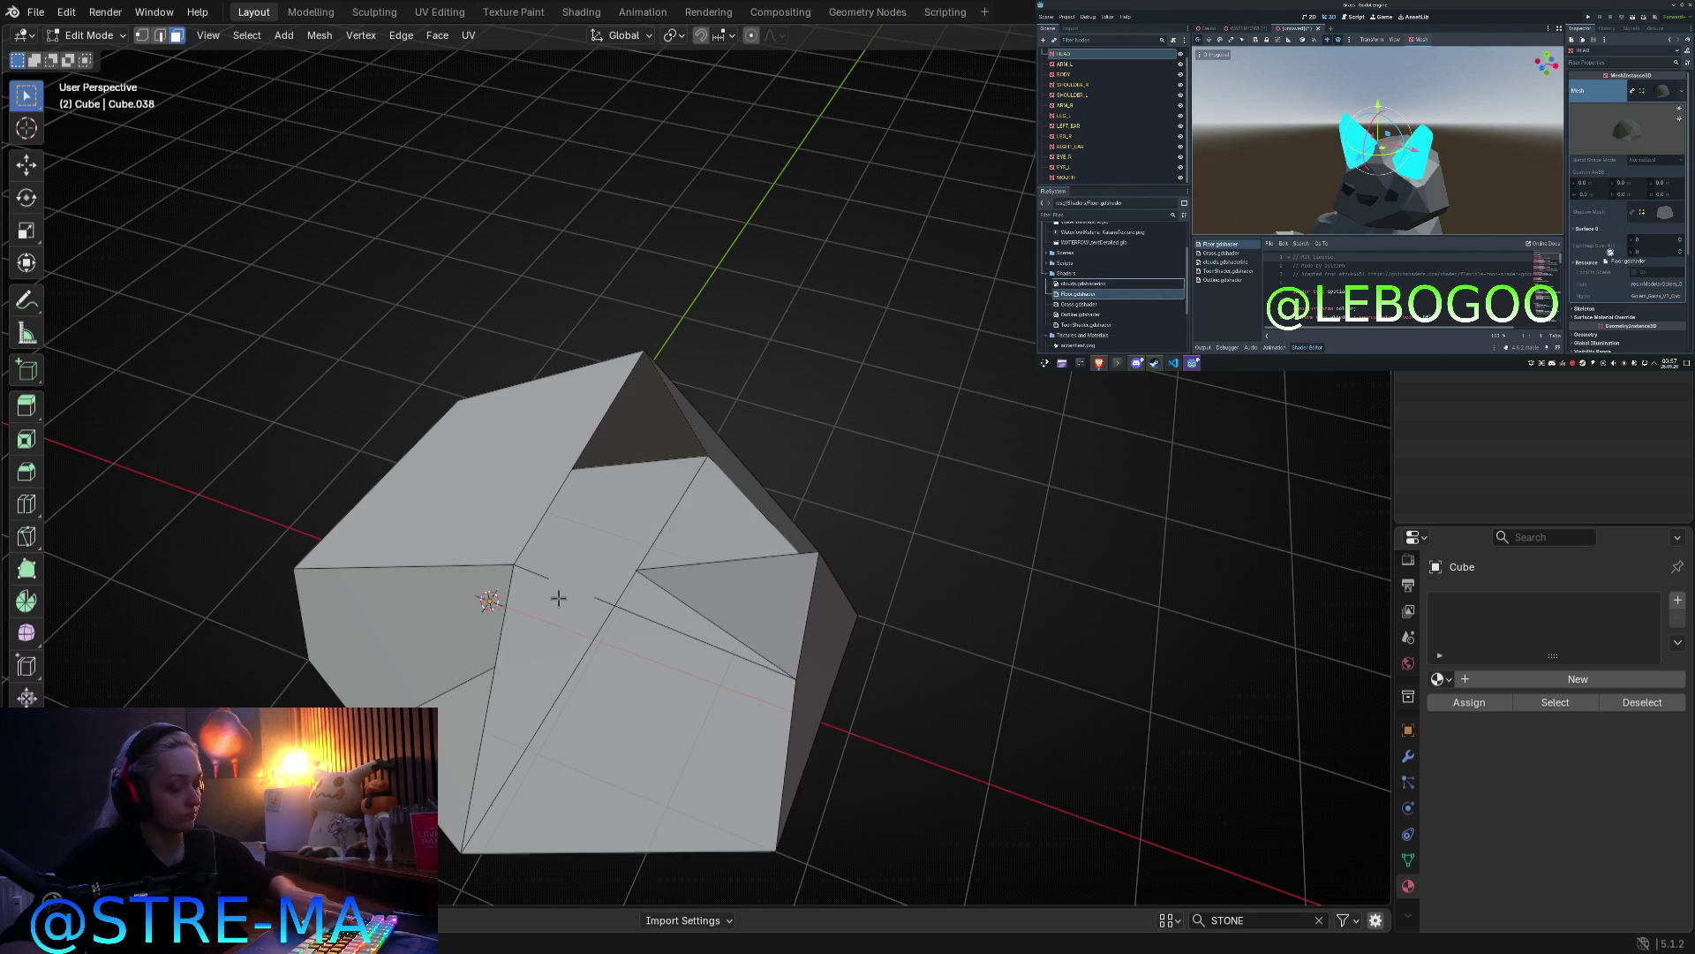
key("ctrl+z")
key("x")
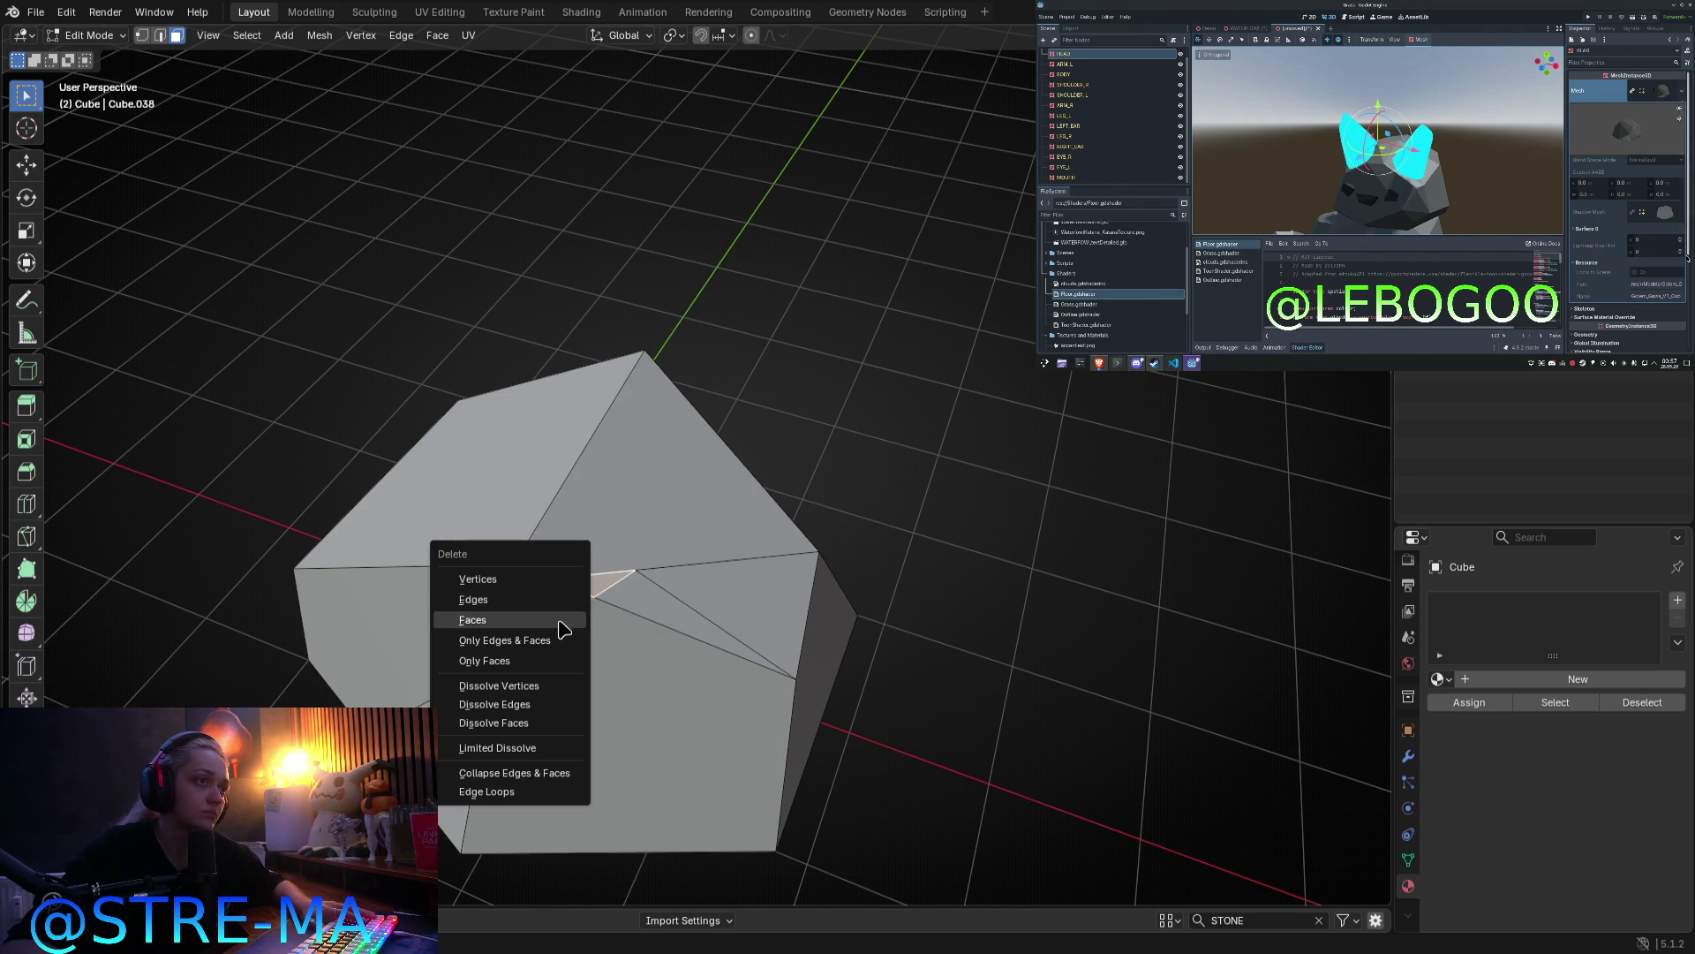
left_click(561, 629)
mouse_move(561, 628)
middle_mouse_down()
mouse_move(647, 504)
mouse_move(649, 528)
mouse_move(724, 525)
mouse_move(729, 573)
mouse_move(863, 741)
middle_mouse_up()
Step: Add a vertex to the crack selection and rotate the selected vertices
key("2")
key("1")
left_click(700, 518, "shift")
key("r")
left_click(729, 528)
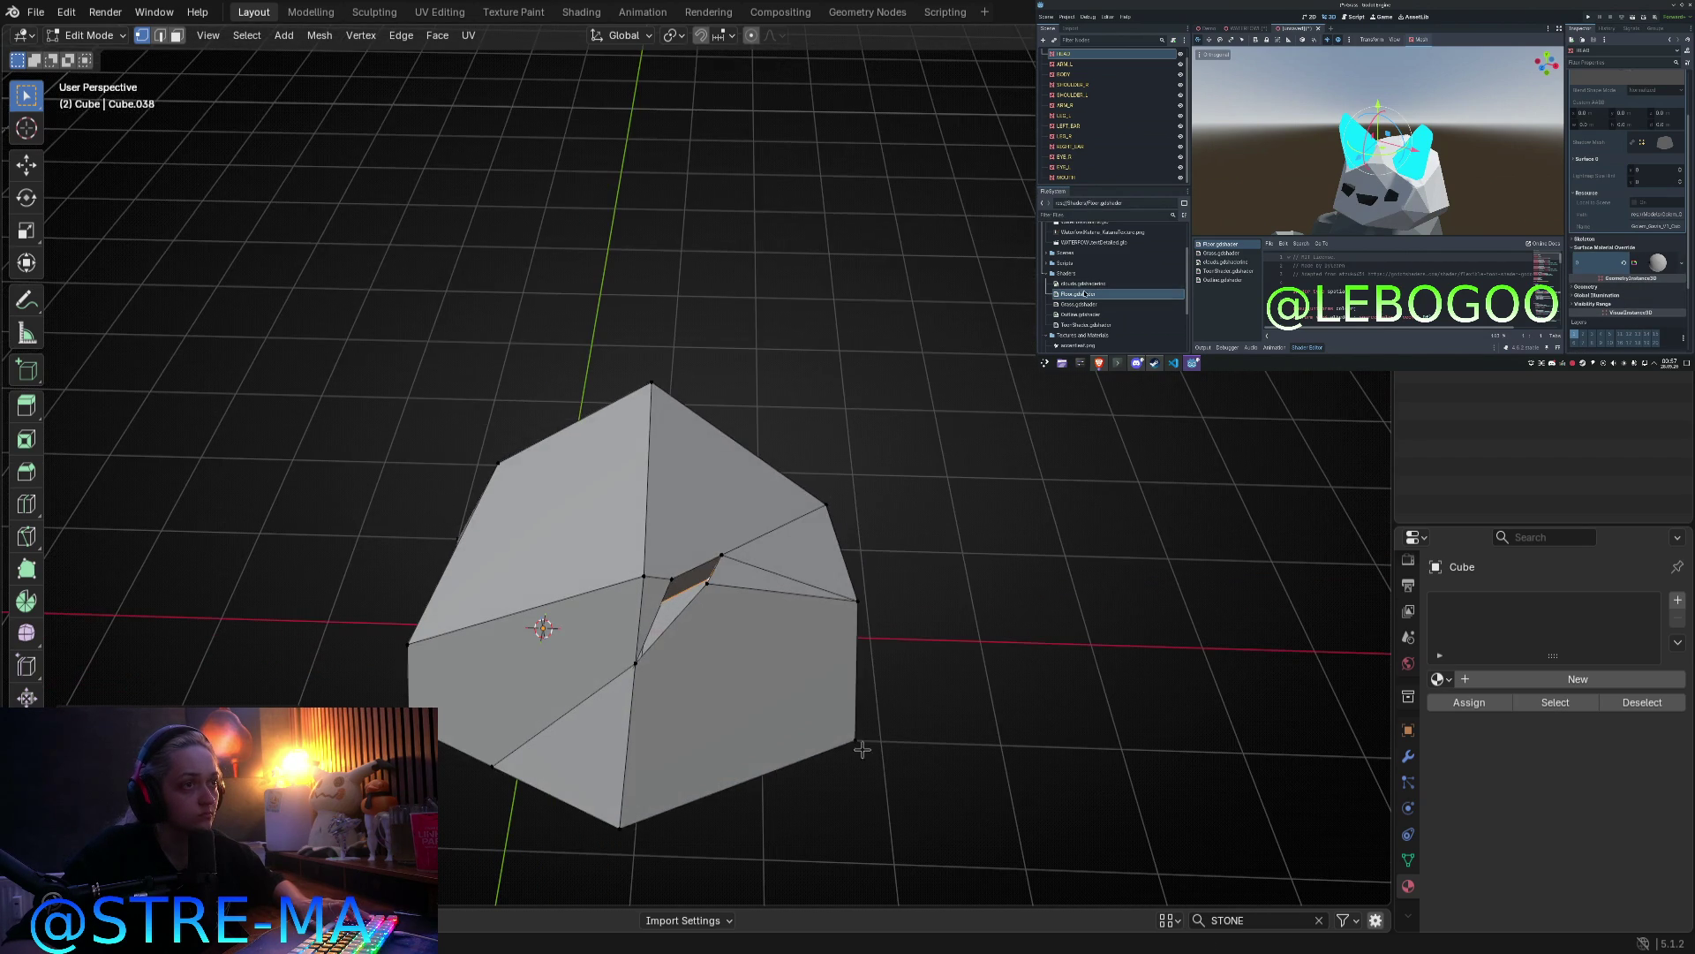
Step: Shrink the crack geometry, nudge it into place, and return to Object Mode
key("s")
left_click(782, 695)
key("g")
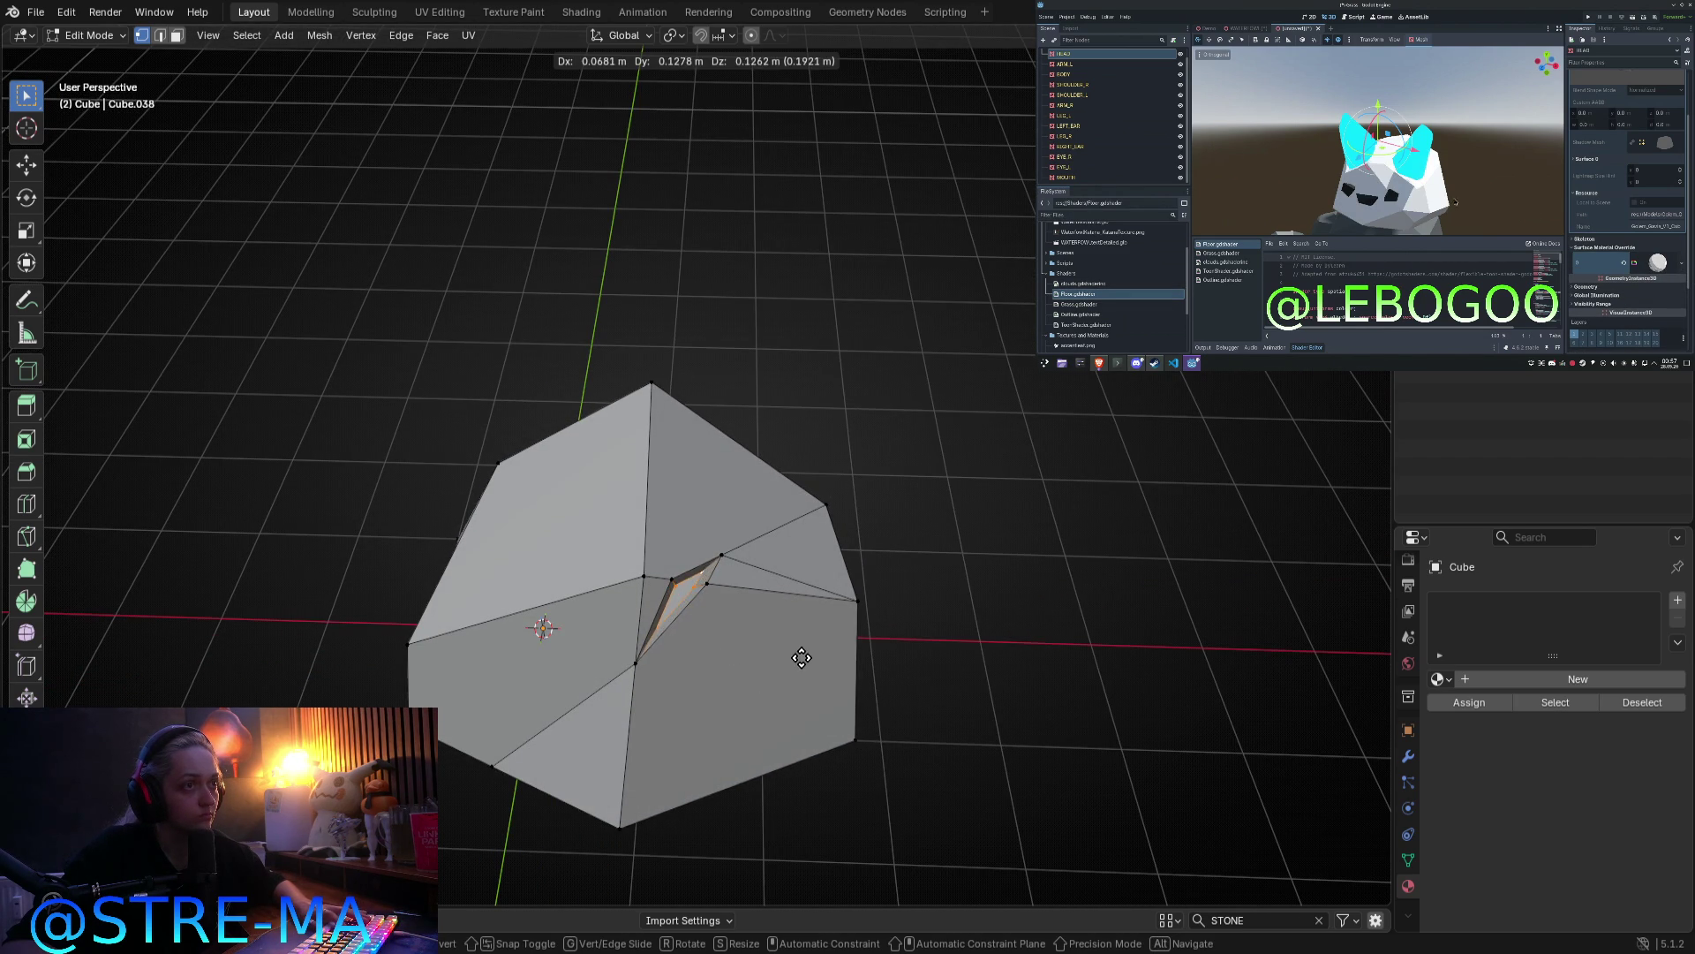
left_click(798, 664)
scroll(711, 668, "up", 3)
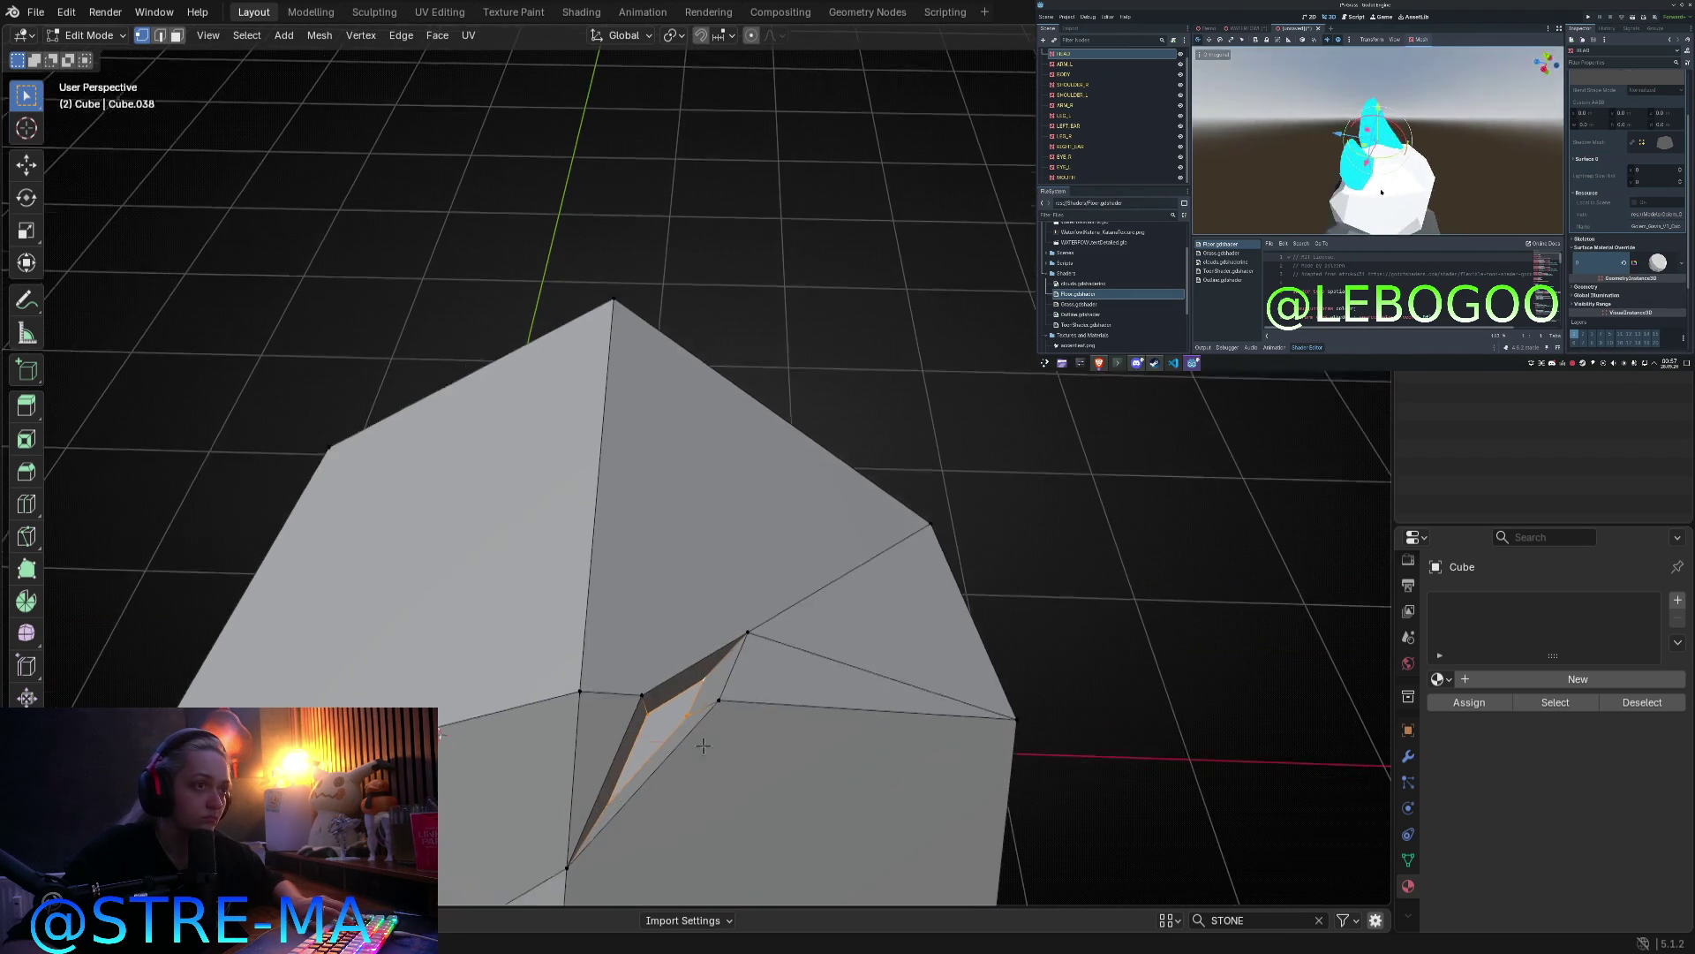
scroll(644, 662, "up", 3)
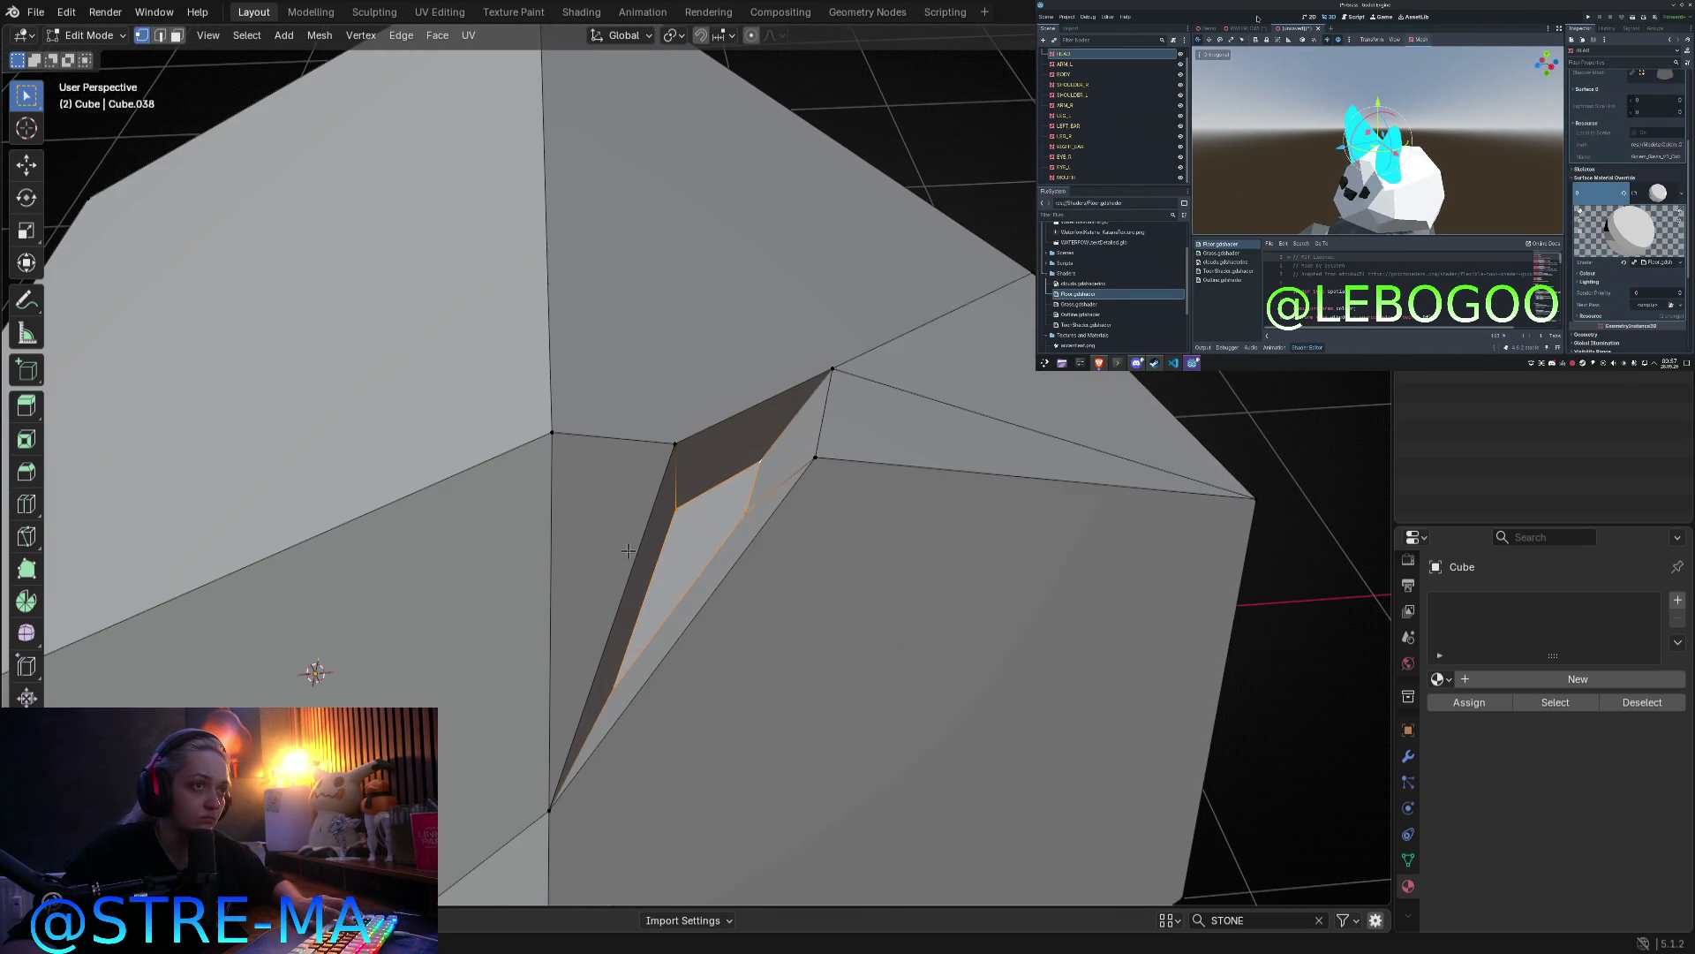
key("Tab")
scroll(729, 624, "down", 5)
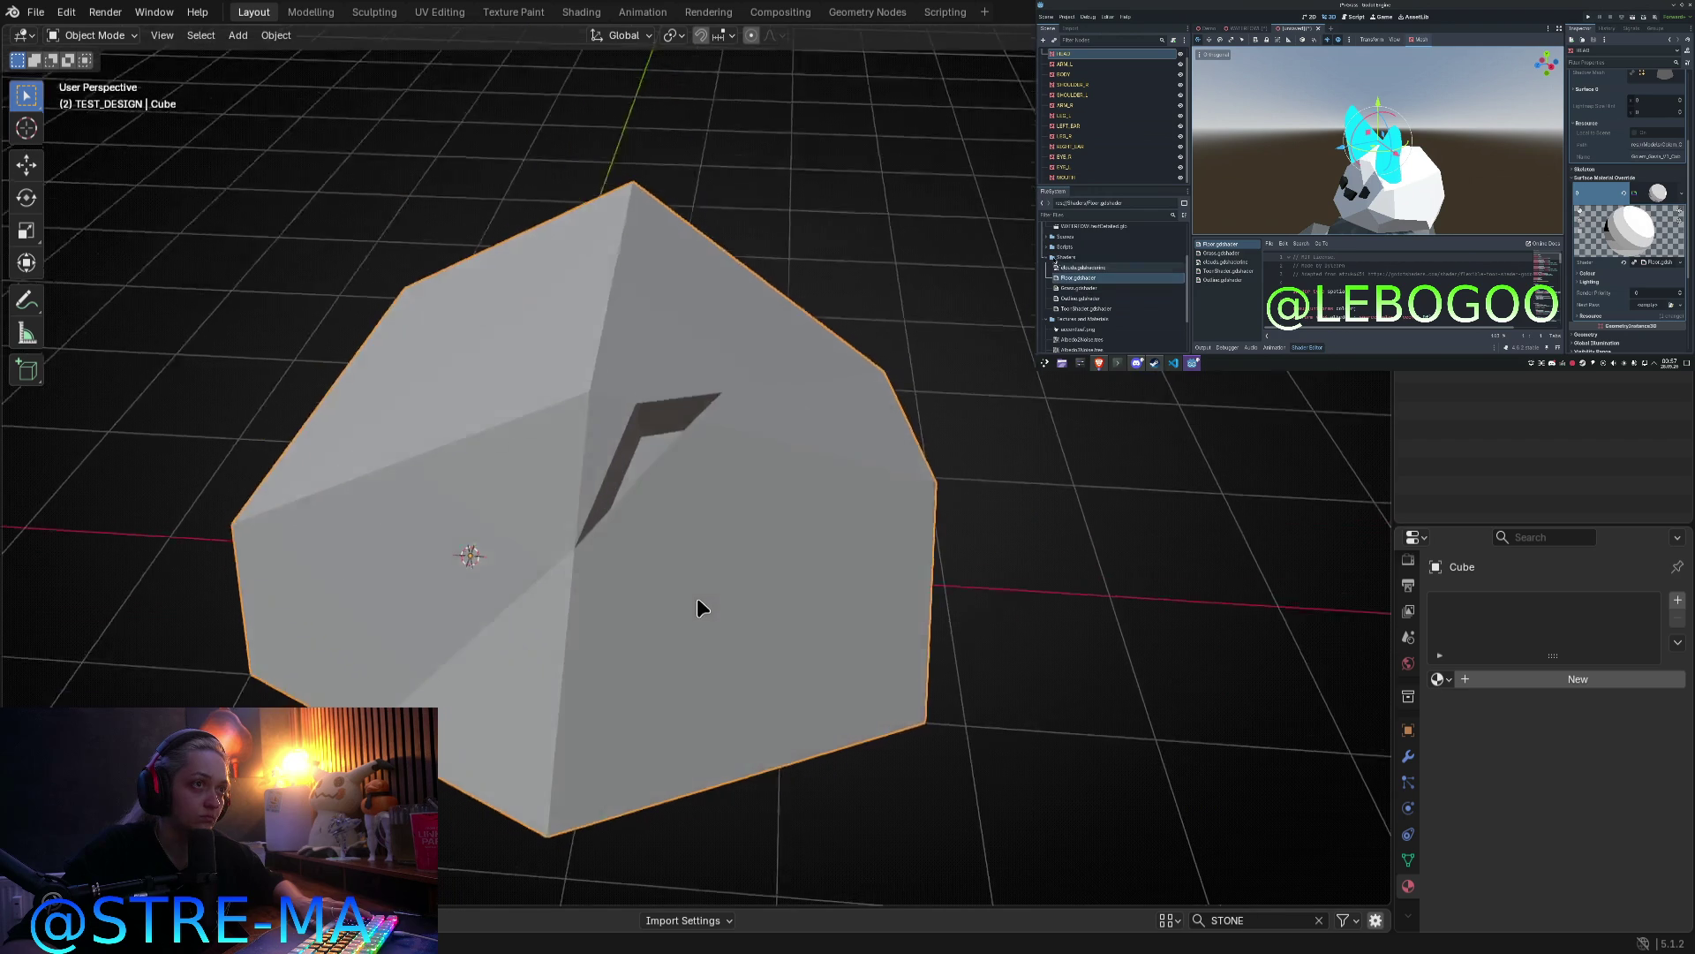
Step: Move the crack geometry and crack face to new positions, checking the shape in Object Mode
mouse_move(691, 597)
middle_mouse_down()
mouse_move(712, 605)
mouse_move(719, 579)
mouse_move(566, 636)
mouse_move(725, 474)
mouse_move(659, 521)
mouse_move(607, 516)
mouse_move(600, 497)
mouse_move(560, 511)
mouse_move(485, 465)
mouse_move(560, 454)
mouse_move(609, 480)
mouse_move(628, 602)
mouse_move(549, 560)
mouse_move(366, 579)
mouse_move(469, 575)
mouse_move(621, 450)
middle_mouse_up()
key("Tab")
scroll(732, 556, "up", 3)
key("g")
left_click(730, 462)
key("Tab")
key("Tab")
key("g")
left_click(555, 515)
key("Tab")
key("Tab")
Step: Pull a crack vertex leftward, reposition it, and select a second vertex for merging
left_click(663, 374)
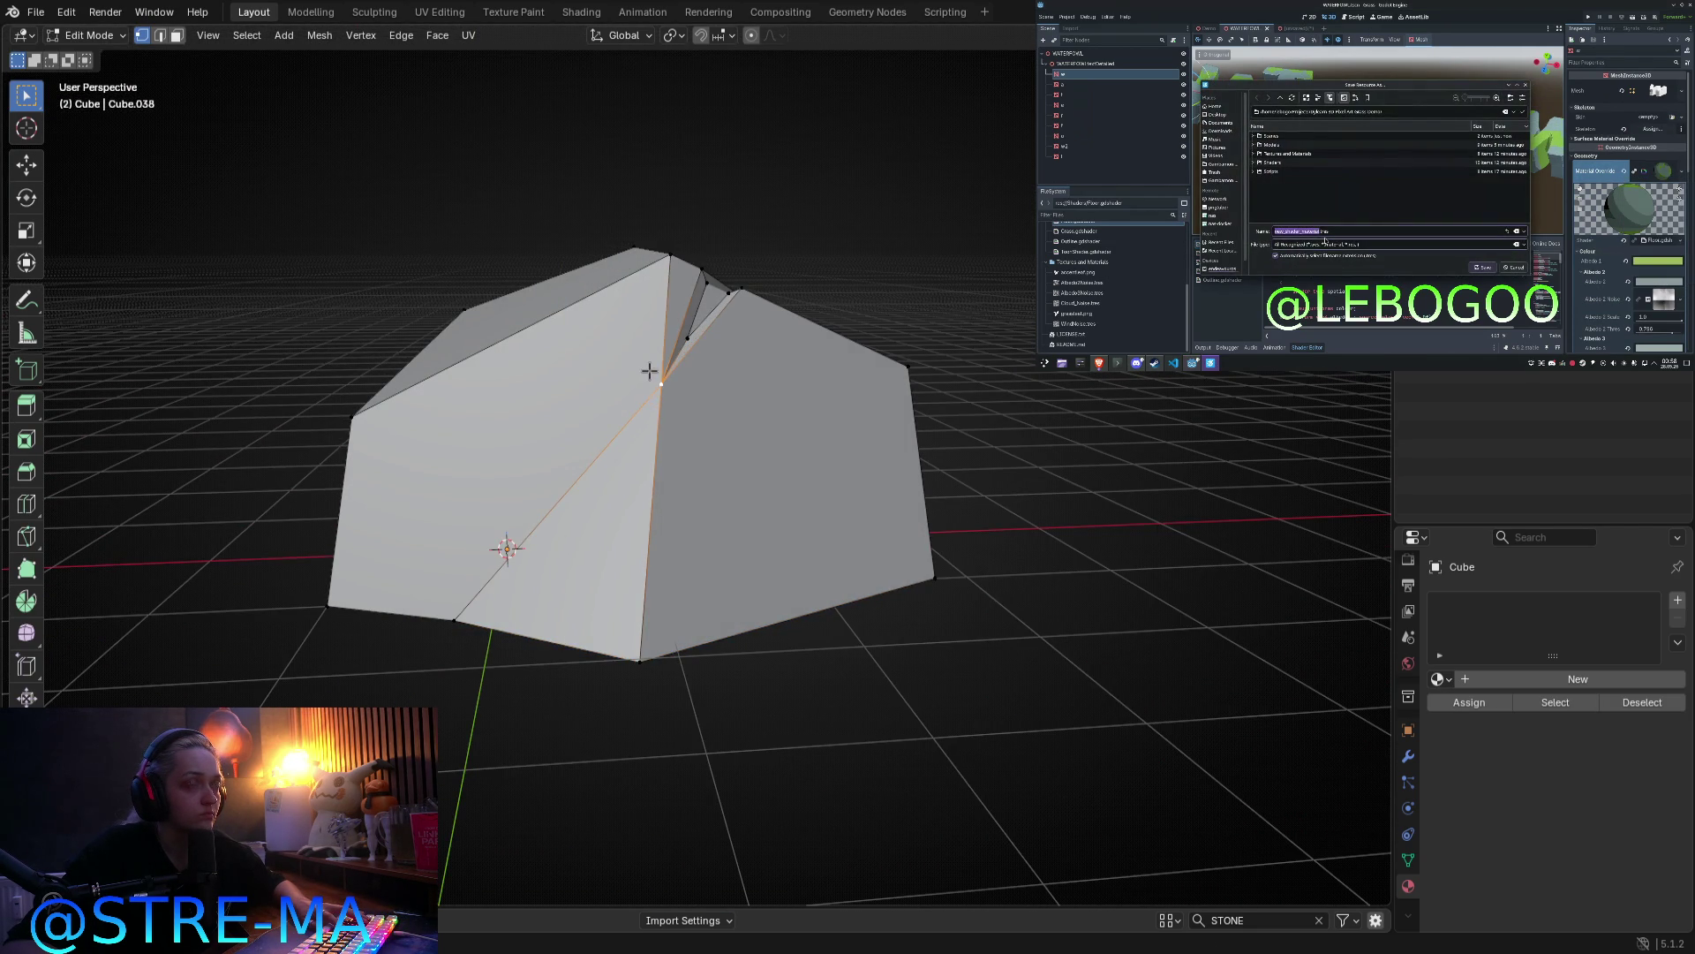
middle_click_drag(662, 375, 645, 407)
left_click_drag(672, 339, 613, 349)
key("Tab")
mouse_move(670, 544)
middle_mouse_down()
mouse_move(552, 555)
mouse_move(515, 386)
middle_mouse_up()
key("Tab")
middle_click_drag(459, 299, 468, 304)
mouse_move(469, 305)
left_mouse_down()
mouse_move(468, 352)
mouse_move(490, 352)
left_mouse_up()
scroll(530, 459, "up", 6)
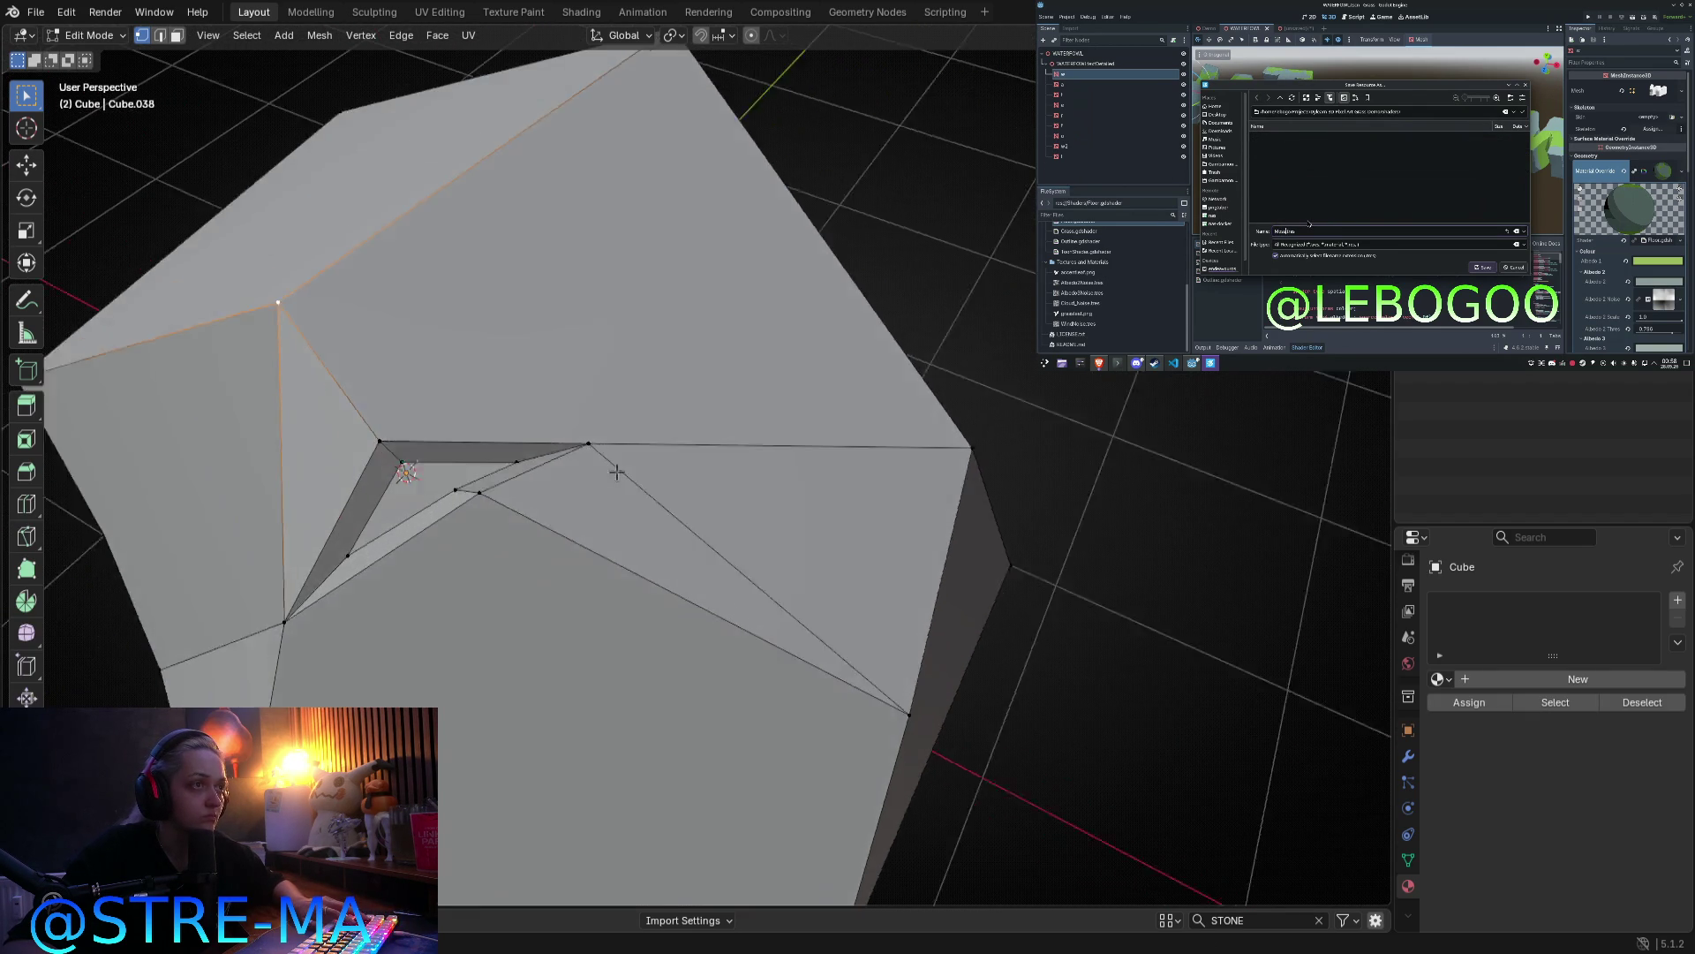
left_click(499, 475, "shift")
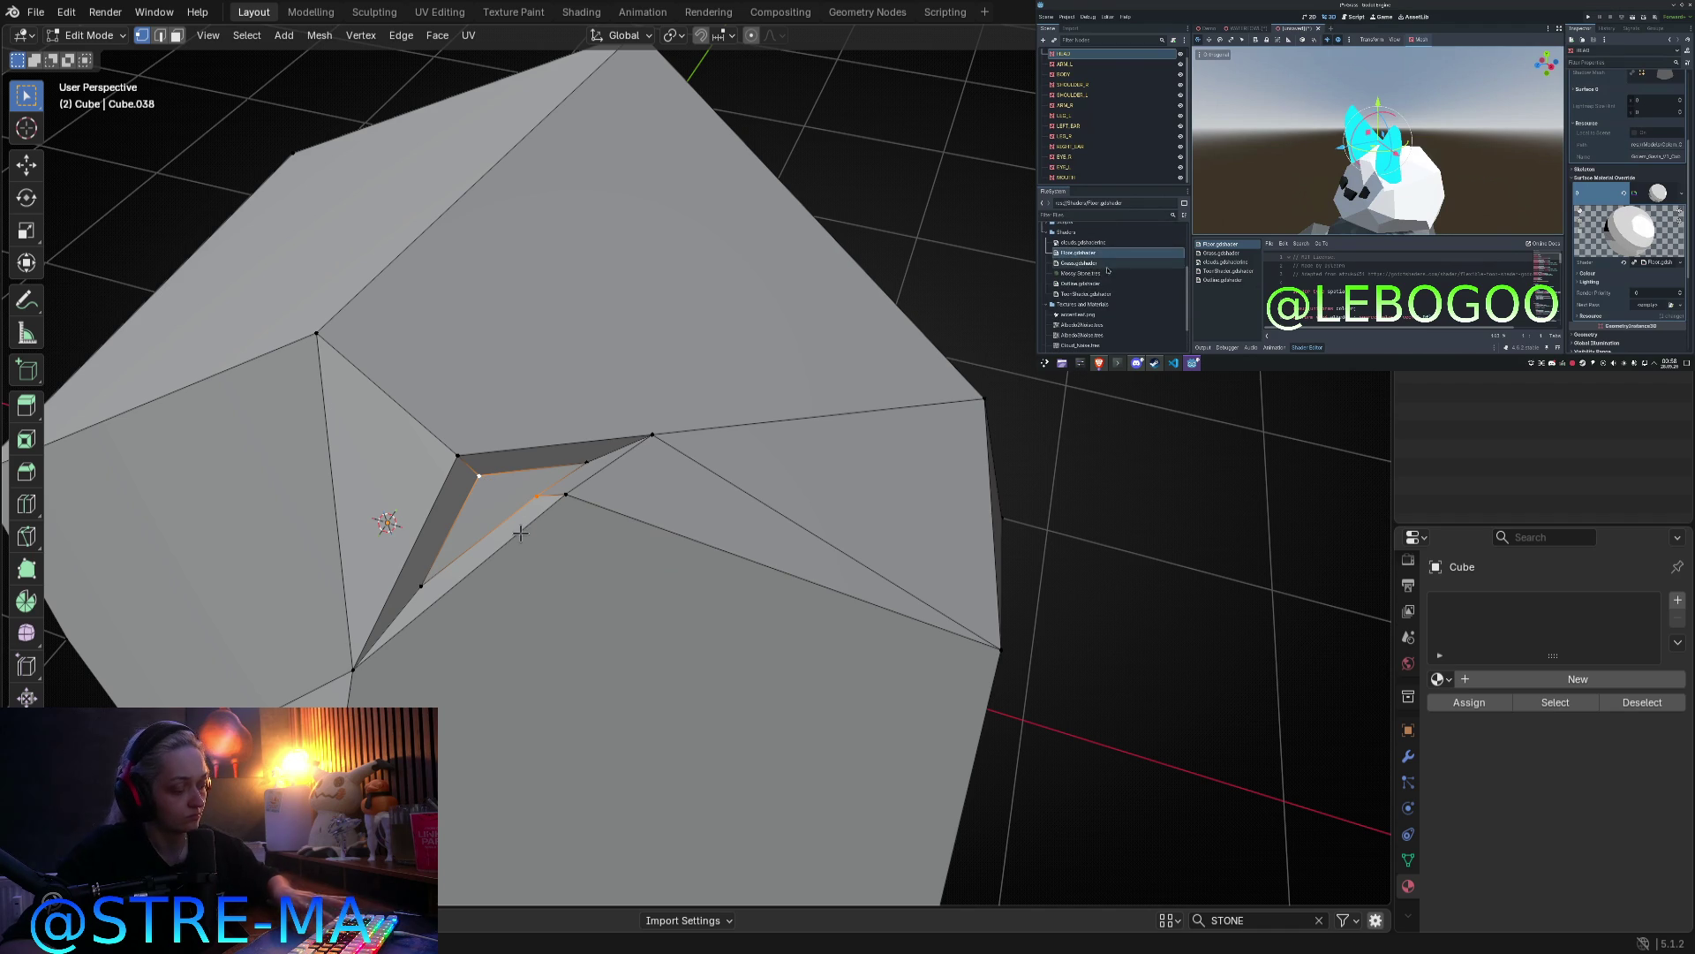
key("m")
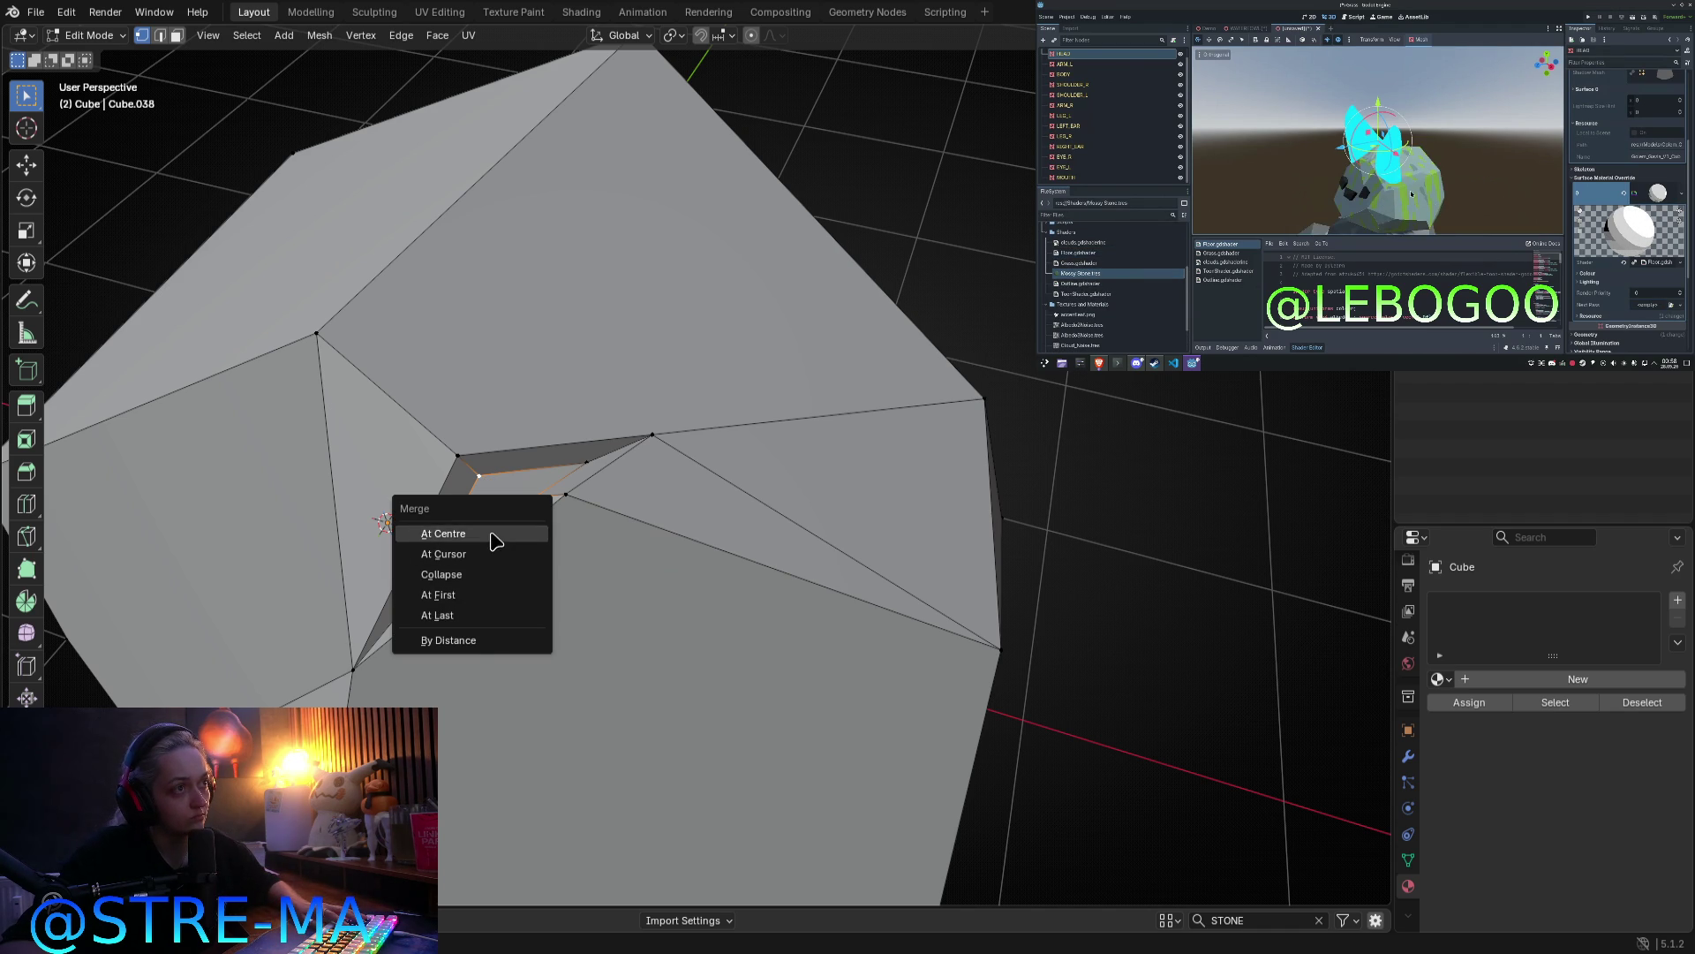
Step: Merge the two crack vertices at their centre
left_click(492, 534)
key("Tab")
mouse_move(557, 553)
middle_mouse_down()
mouse_move(627, 533)
mouse_move(607, 565)
mouse_move(636, 473)
mouse_move(681, 495)
mouse_move(680, 534)
mouse_move(698, 488)
middle_mouse_up()
scroll(608, 565, "down", 4)
key("Tab")
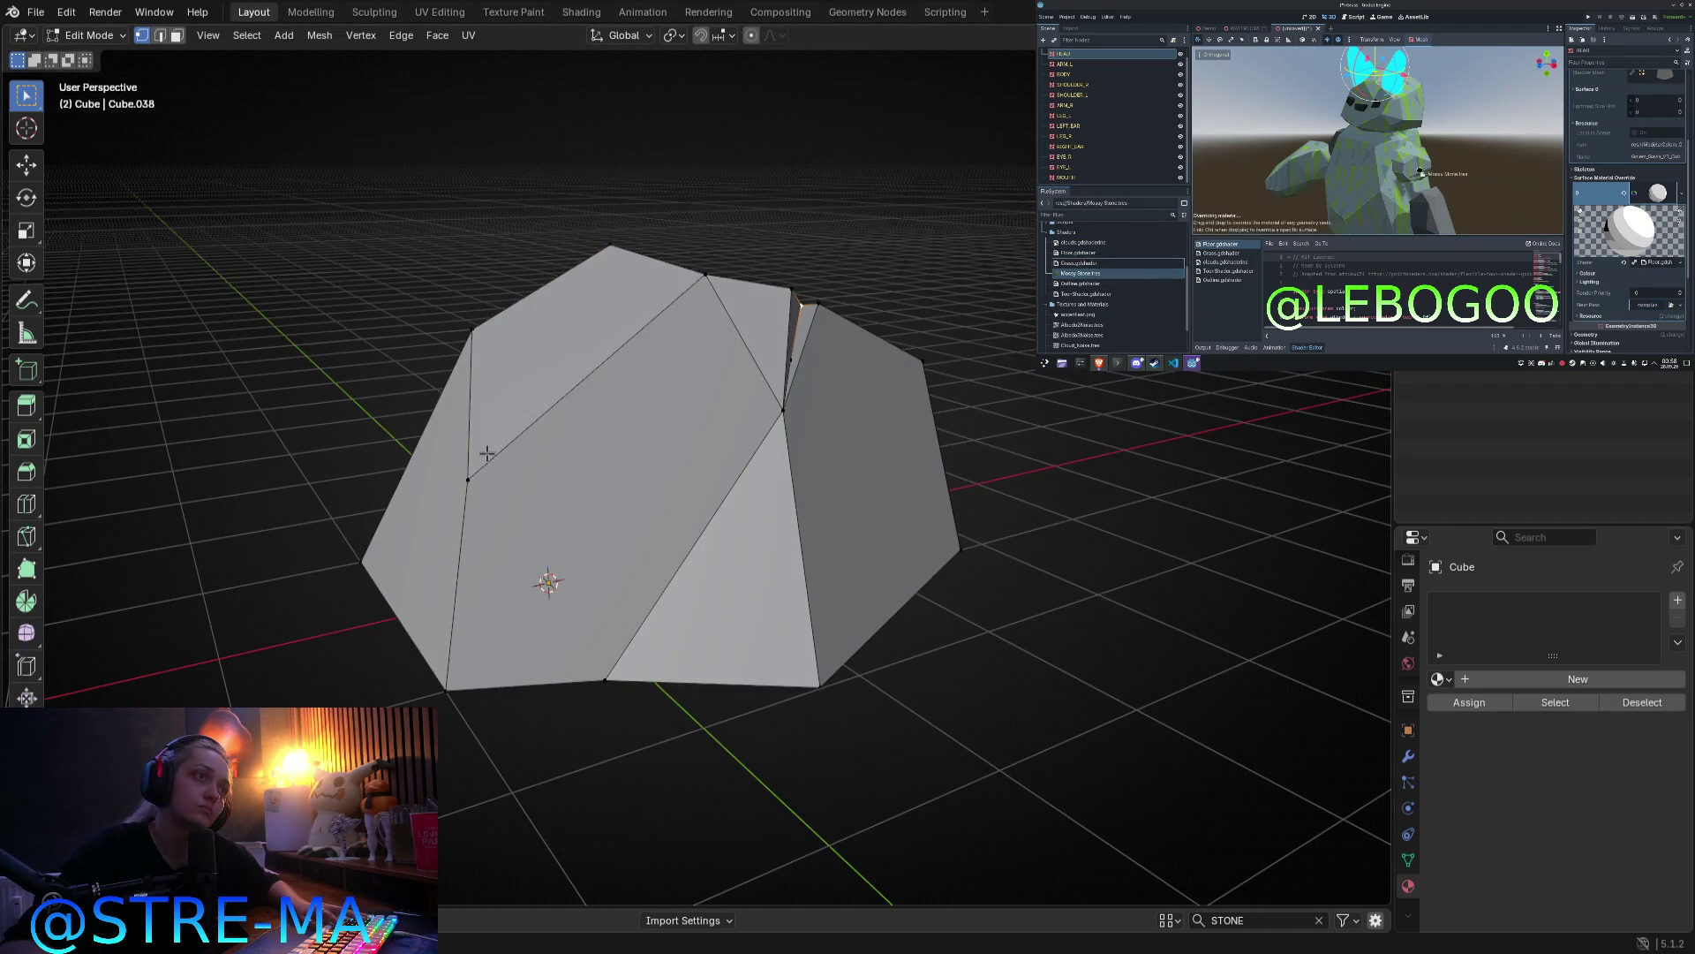
Step: Knife-cut a new edge to the rock's lower-right corner and select the sliver face's edge
middle_click_drag(537, 491, 776, 613)
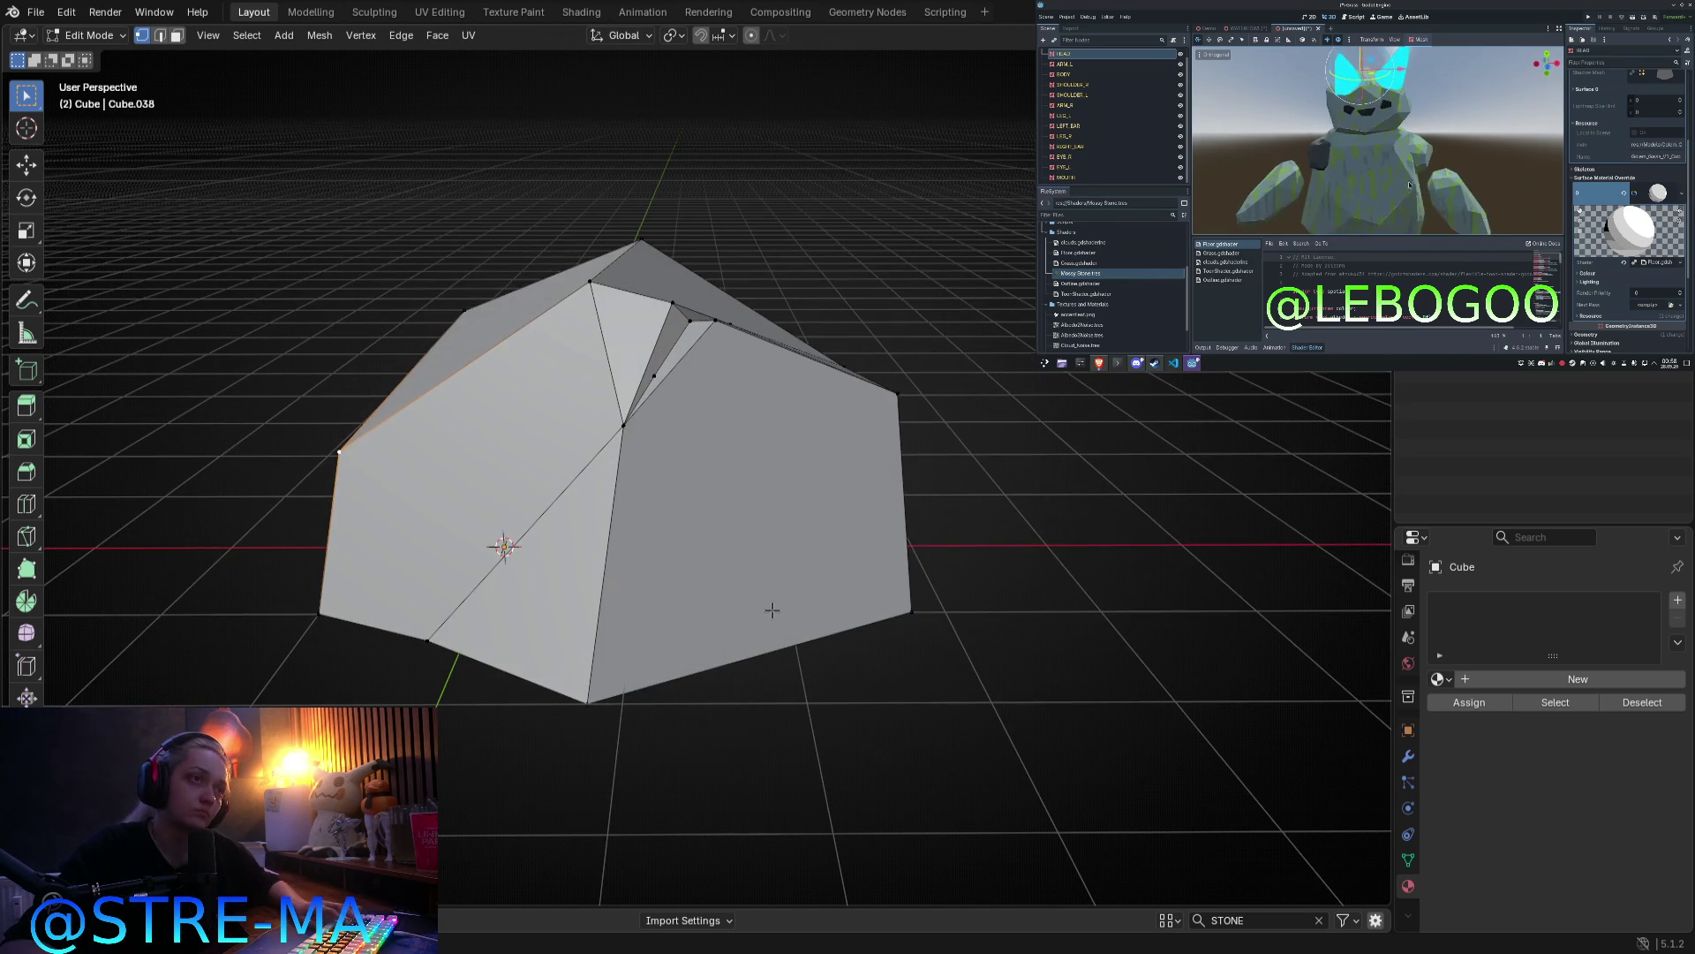
key("k")
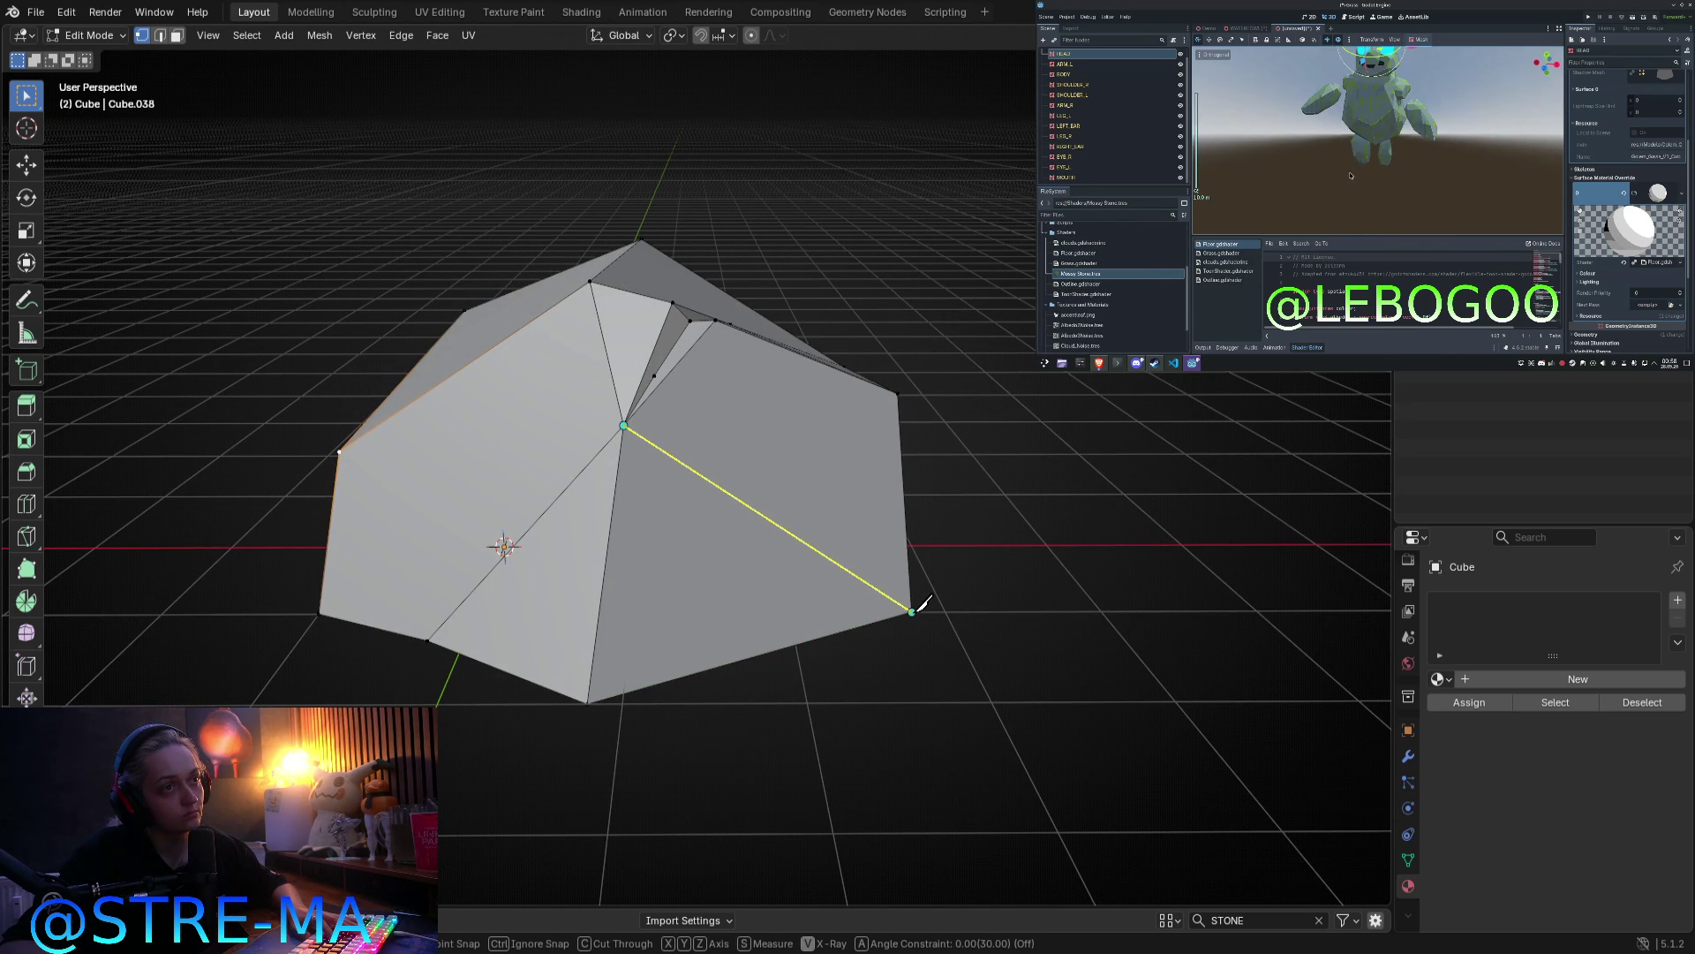
left_click(912, 610)
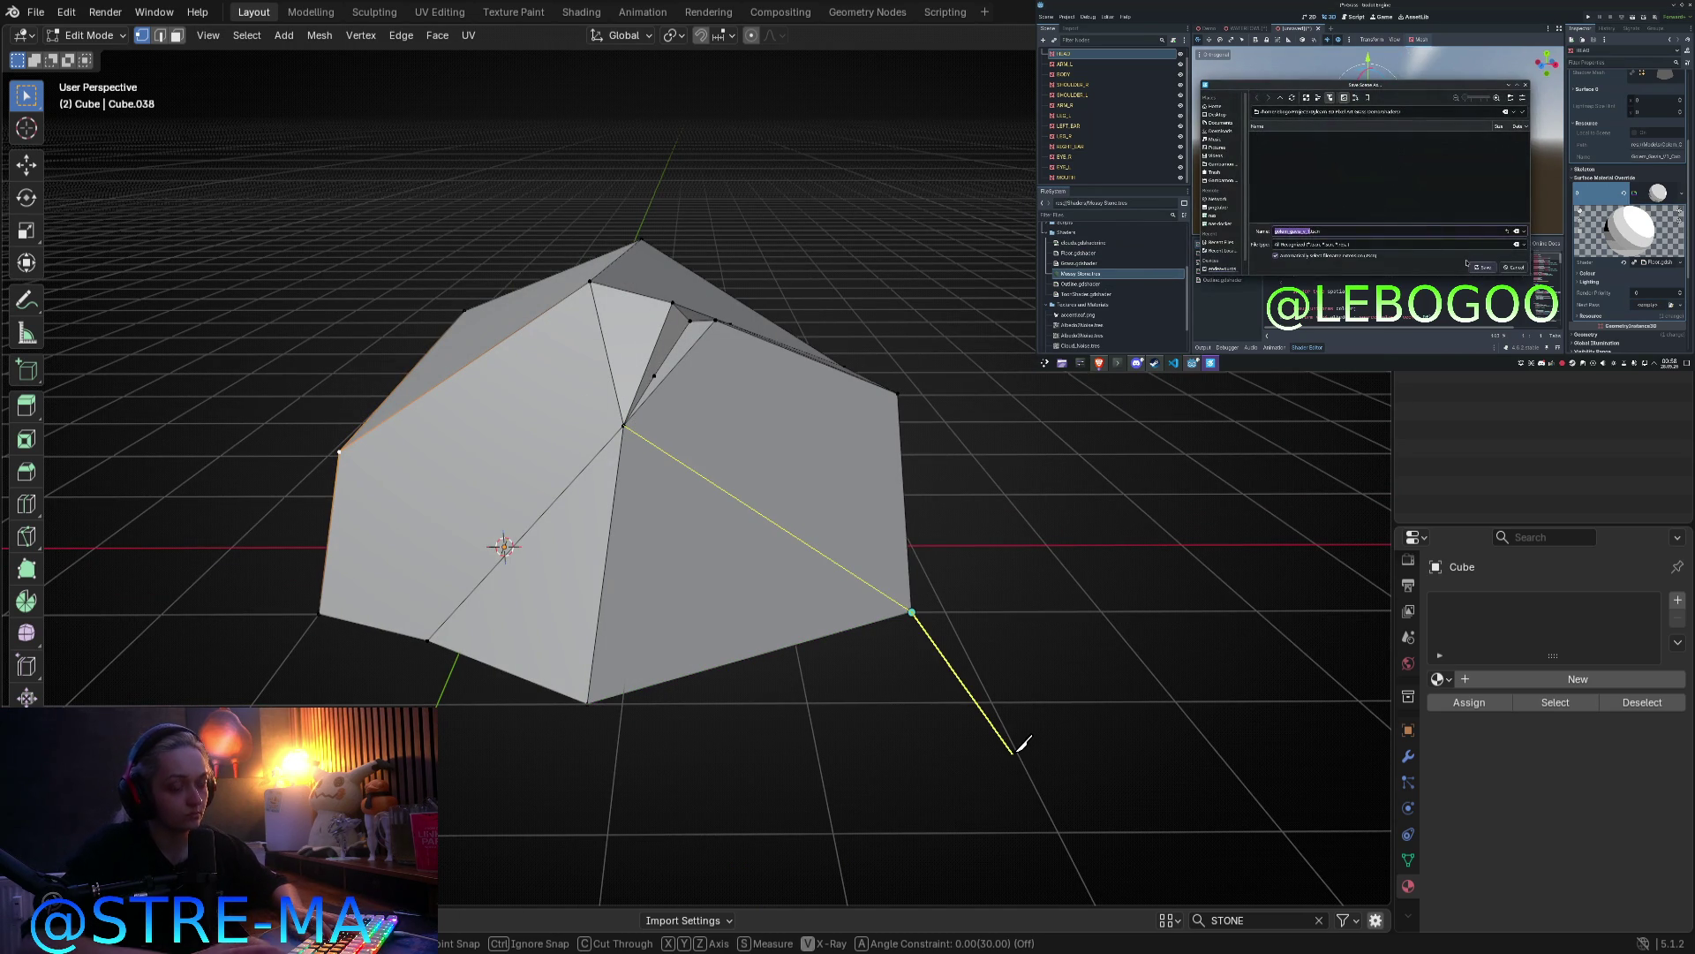
key("Return")
scroll(587, 367, "up", 2)
middle_click_drag(588, 367, 594, 397)
scroll(625, 409, "up", 3)
left_click(640, 431)
Step: Delete the thin sliver faces inside the rock's crack
key("x")
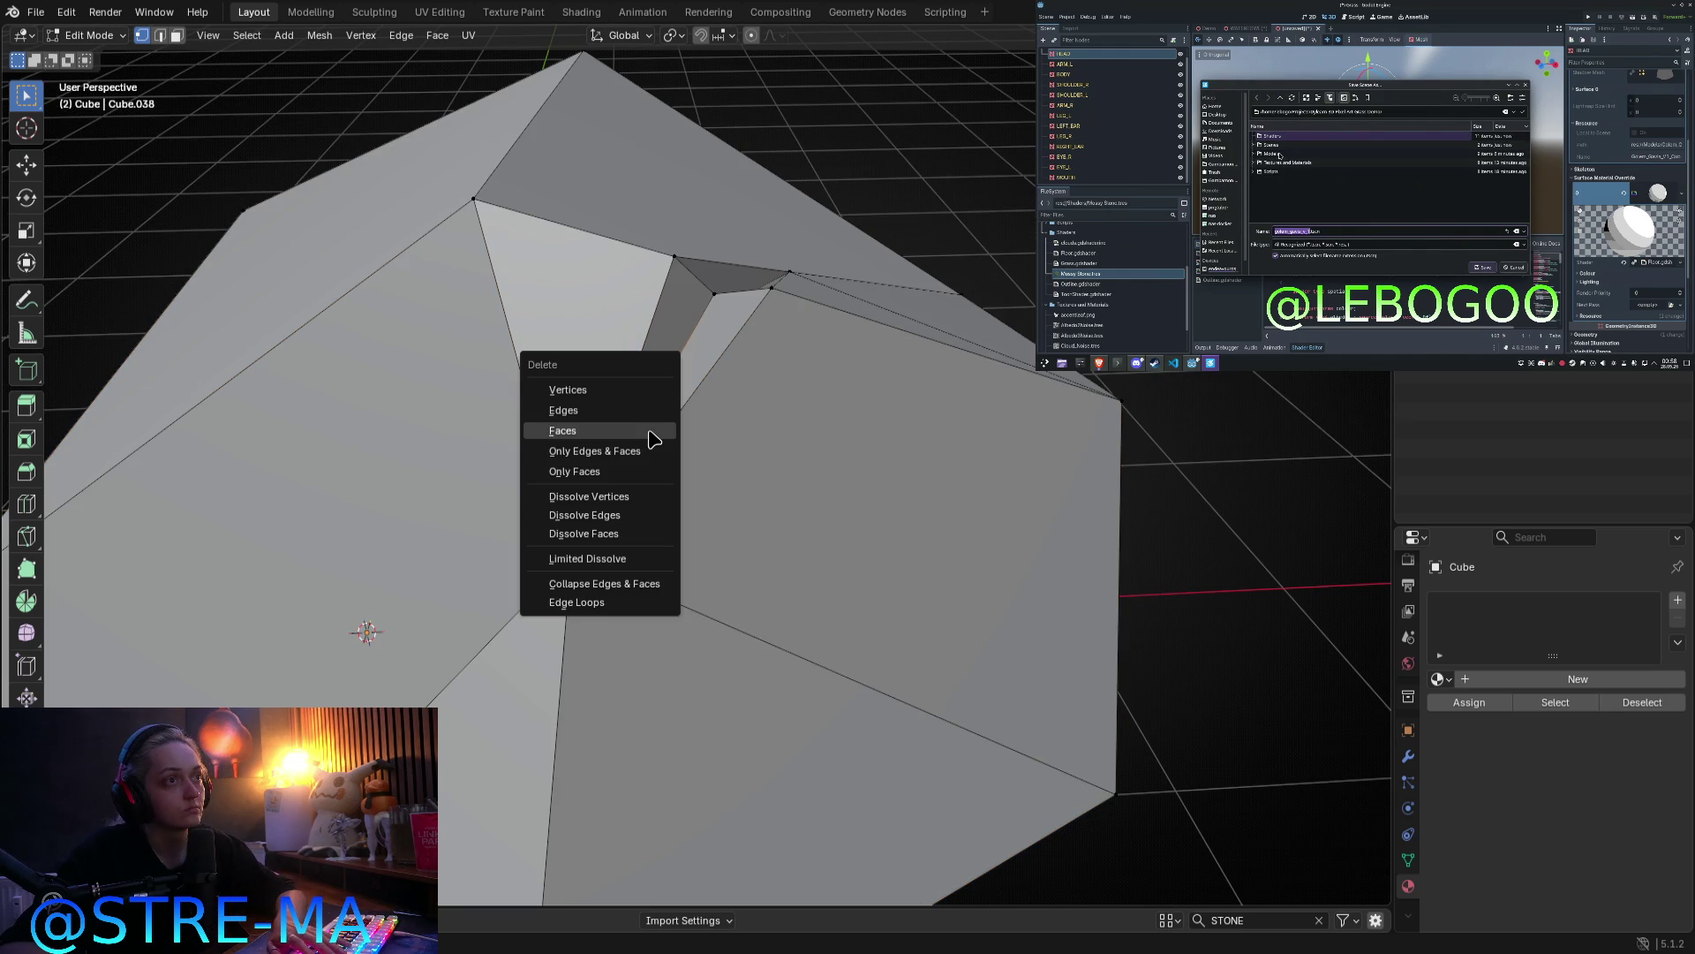
left_click(644, 394)
middle_click_drag(711, 459, 708, 485)
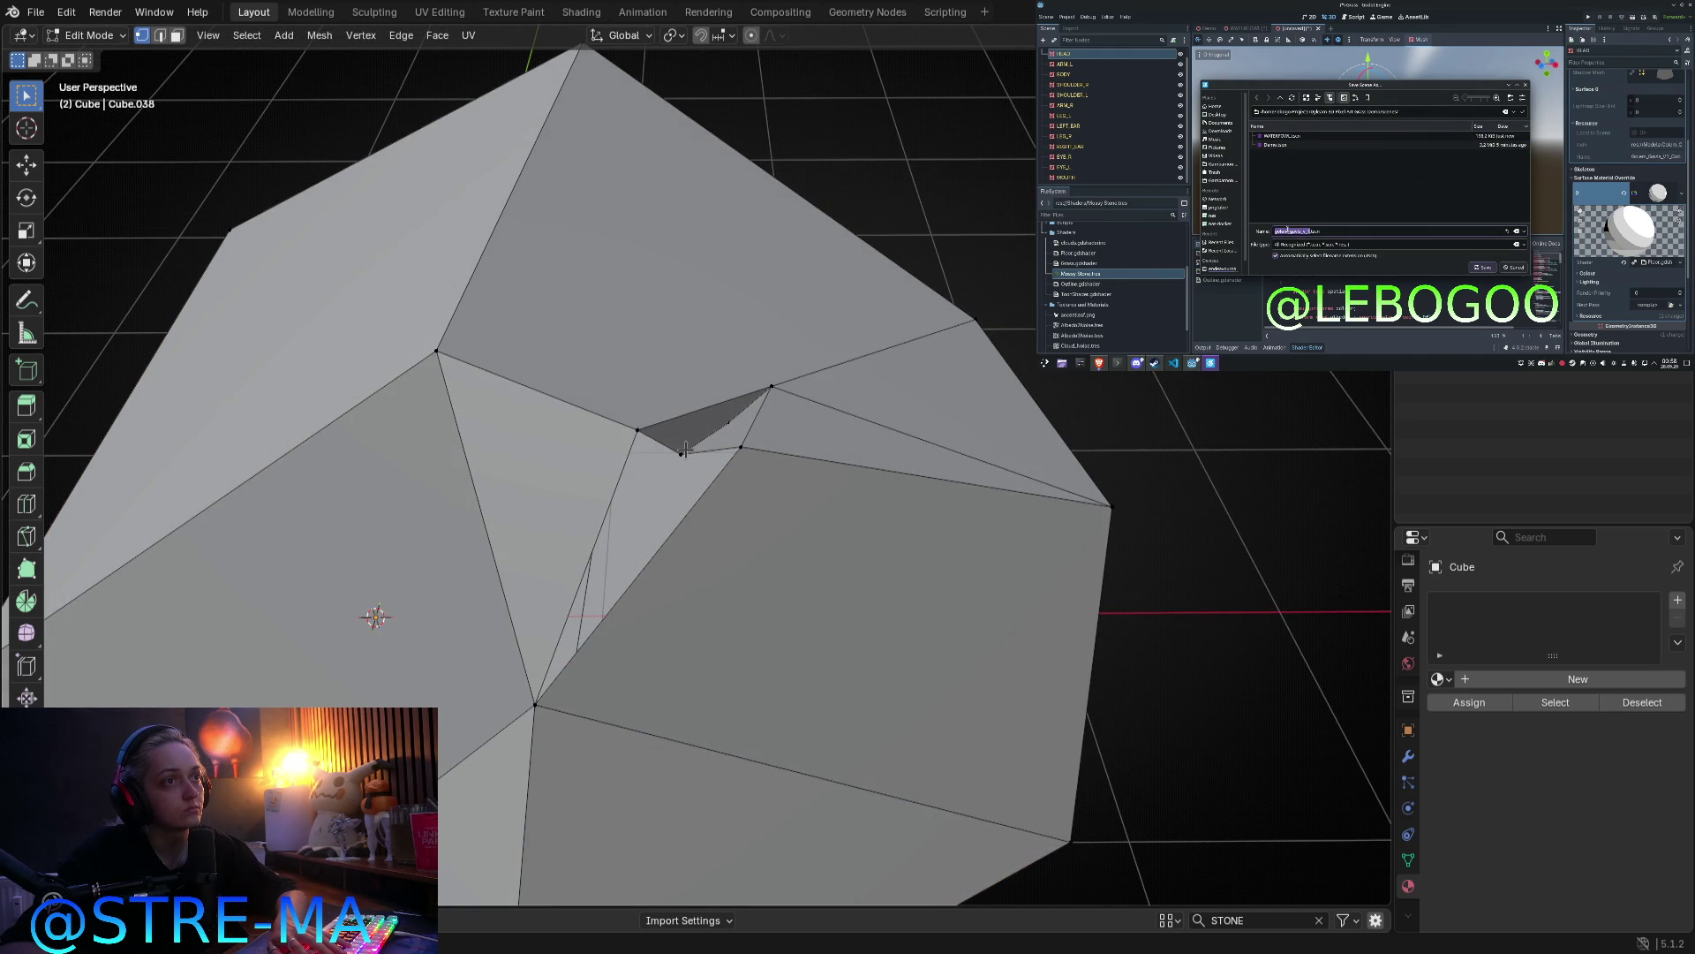
key("x")
key("Escape")
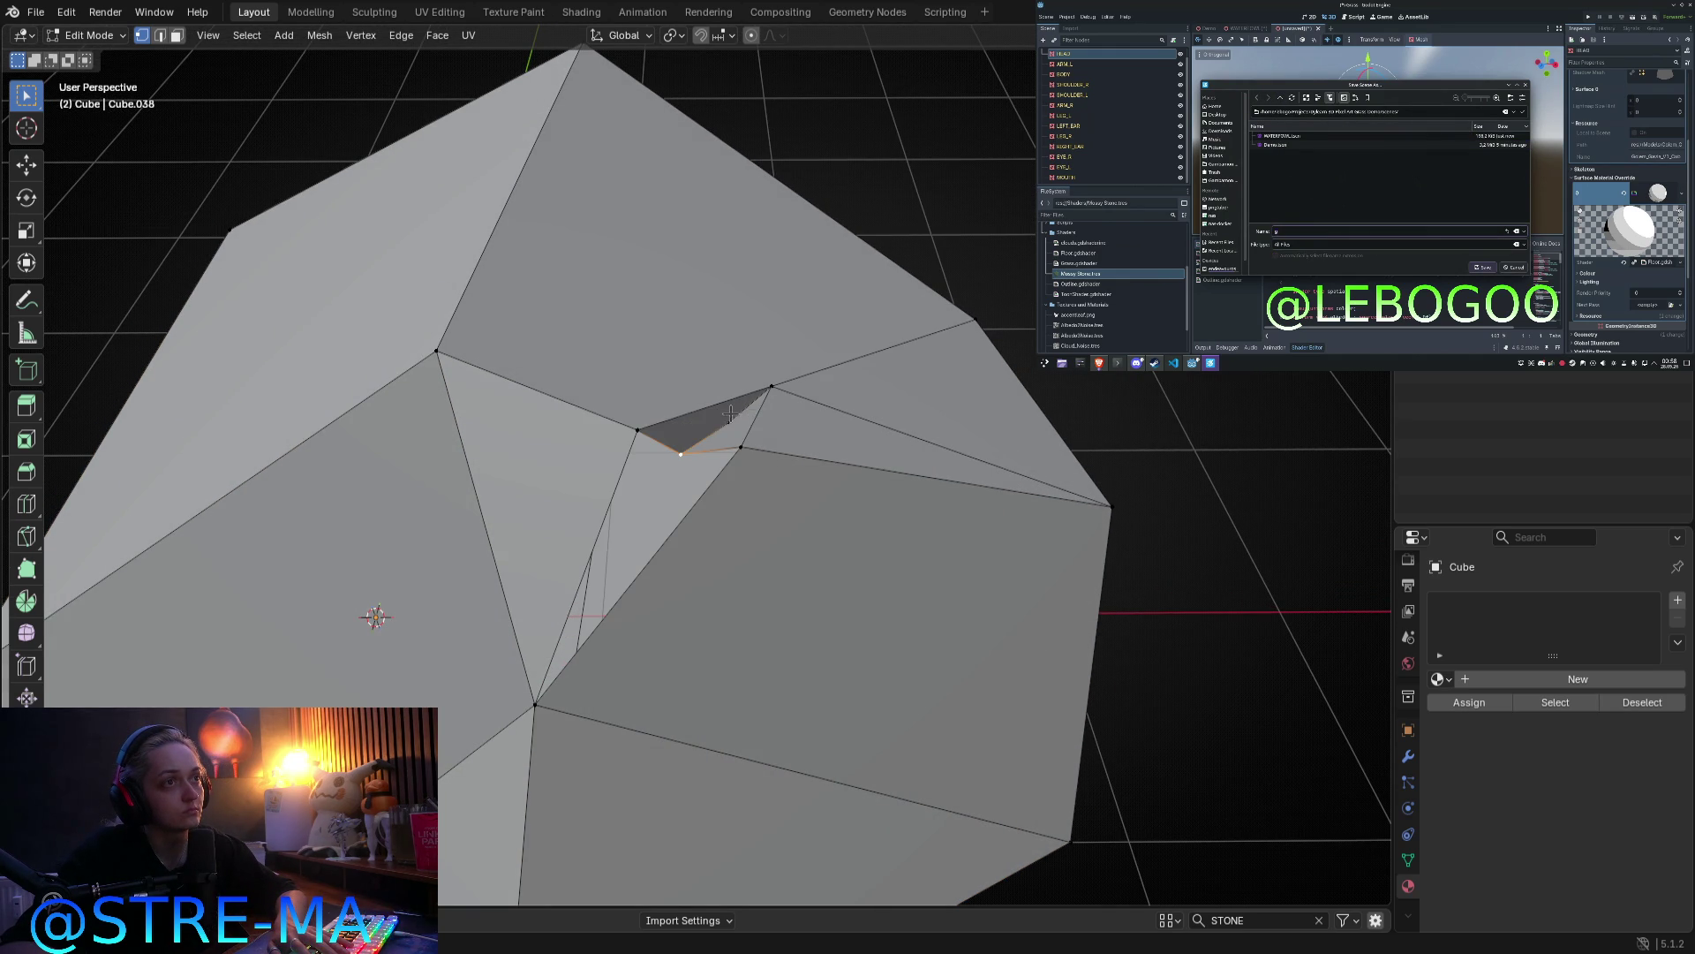
key("x")
left_click(712, 438)
mouse_move(711, 442)
middle_mouse_down()
mouse_move(673, 492)
mouse_move(676, 530)
mouse_move(687, 495)
middle_mouse_up()
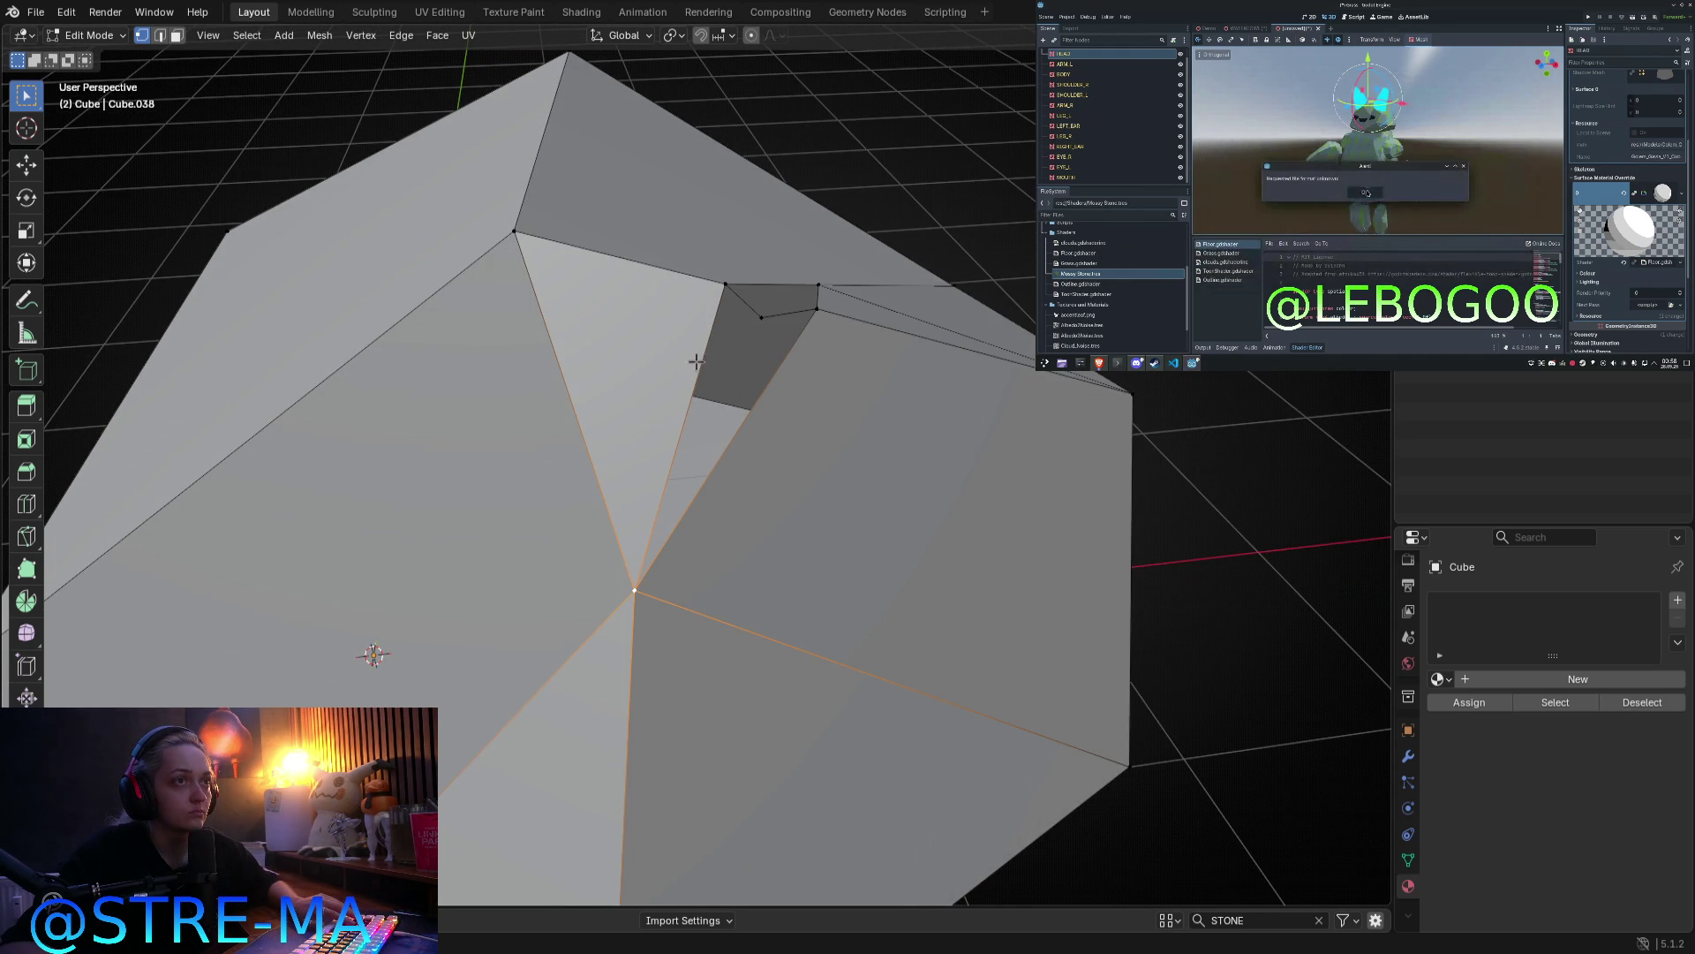
mouse_move(780, 375)
middle_mouse_down()
mouse_move(745, 406)
mouse_move(678, 551)
middle_mouse_up()
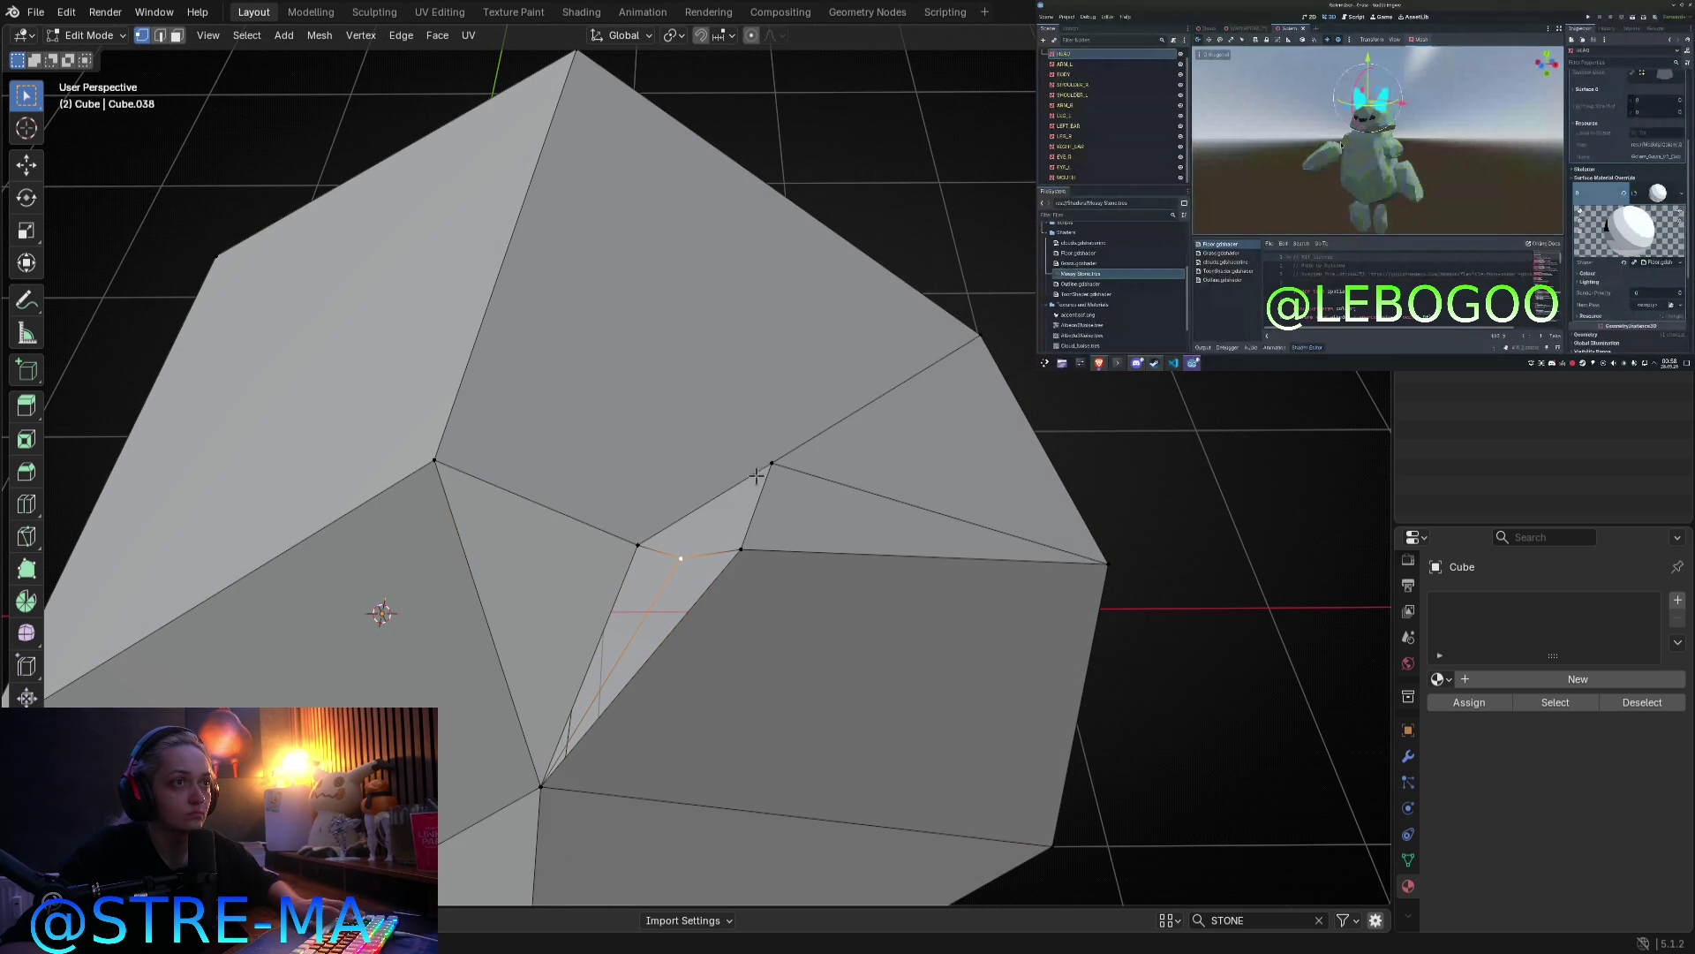
middle_click_drag(761, 503, 776, 474)
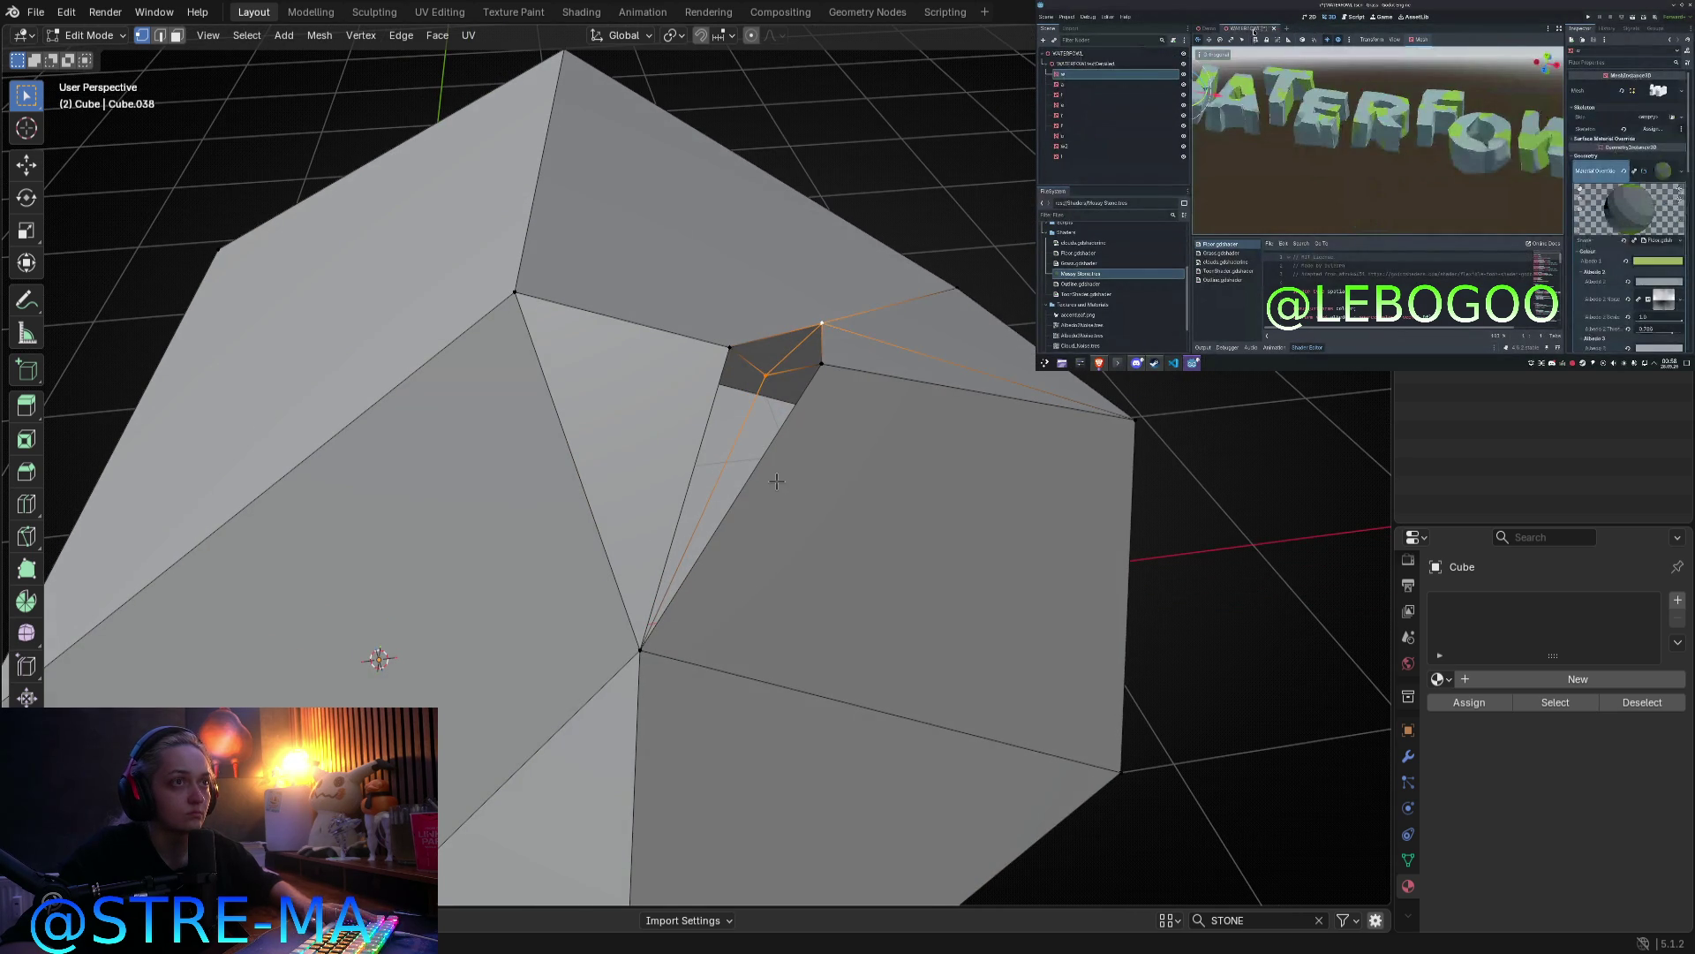
Step: Select the crack's short top edge, then move the side and central crack vertices
key("2")
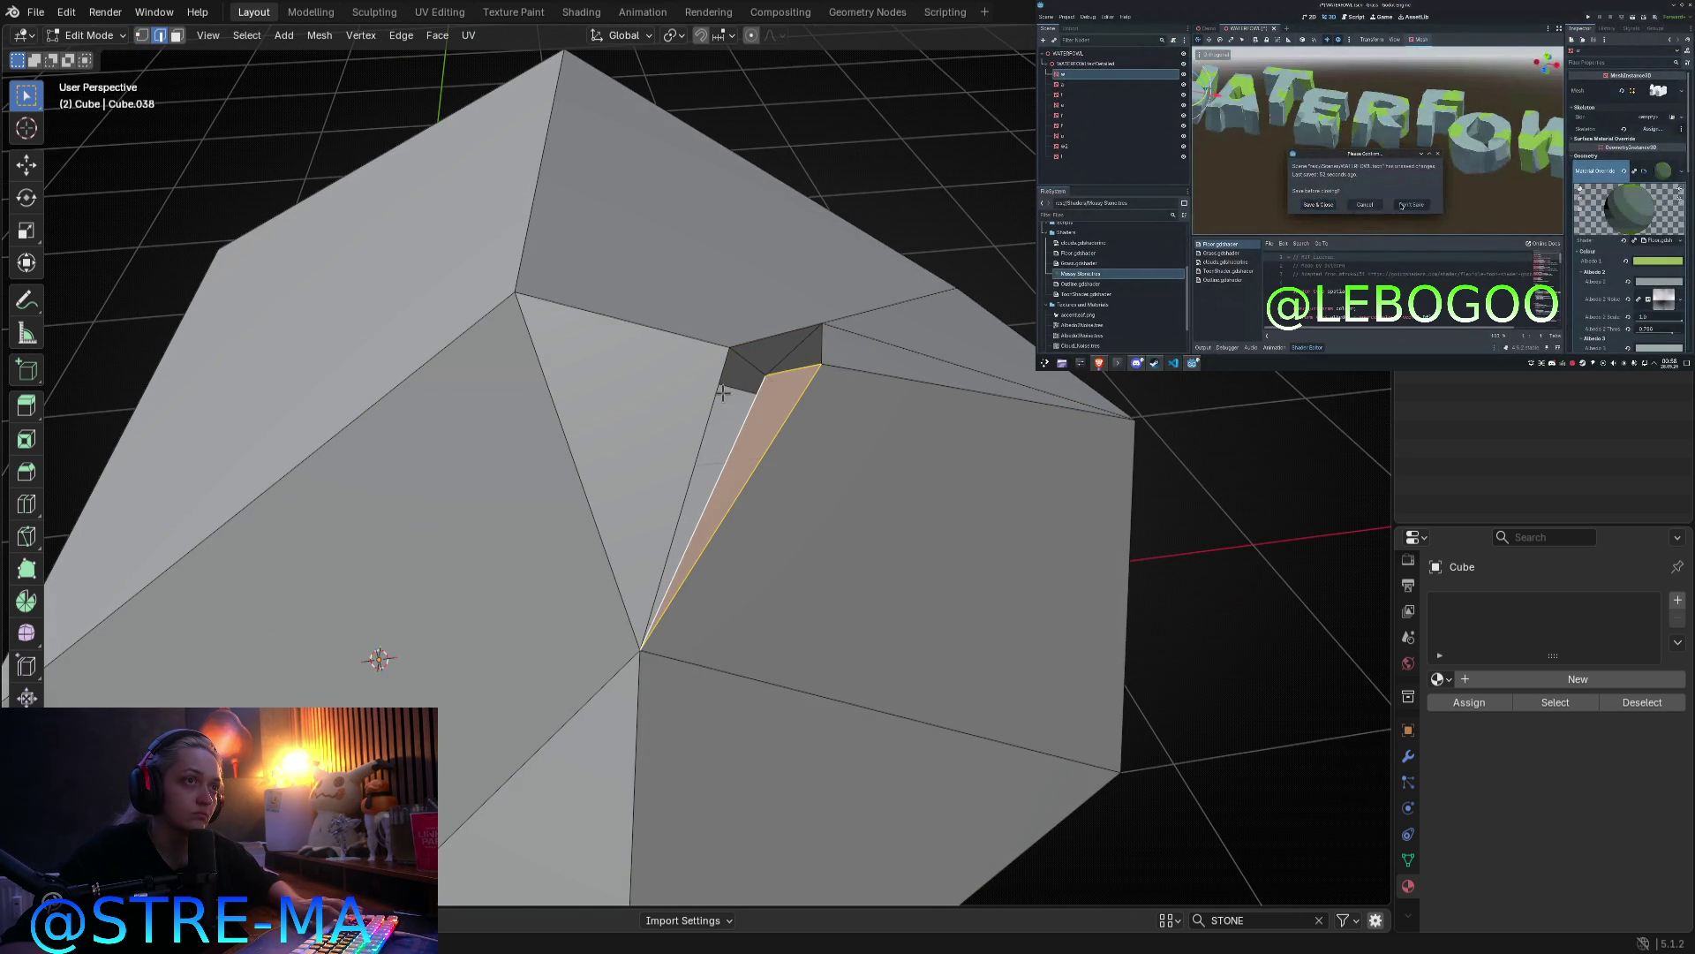
left_click(781, 357)
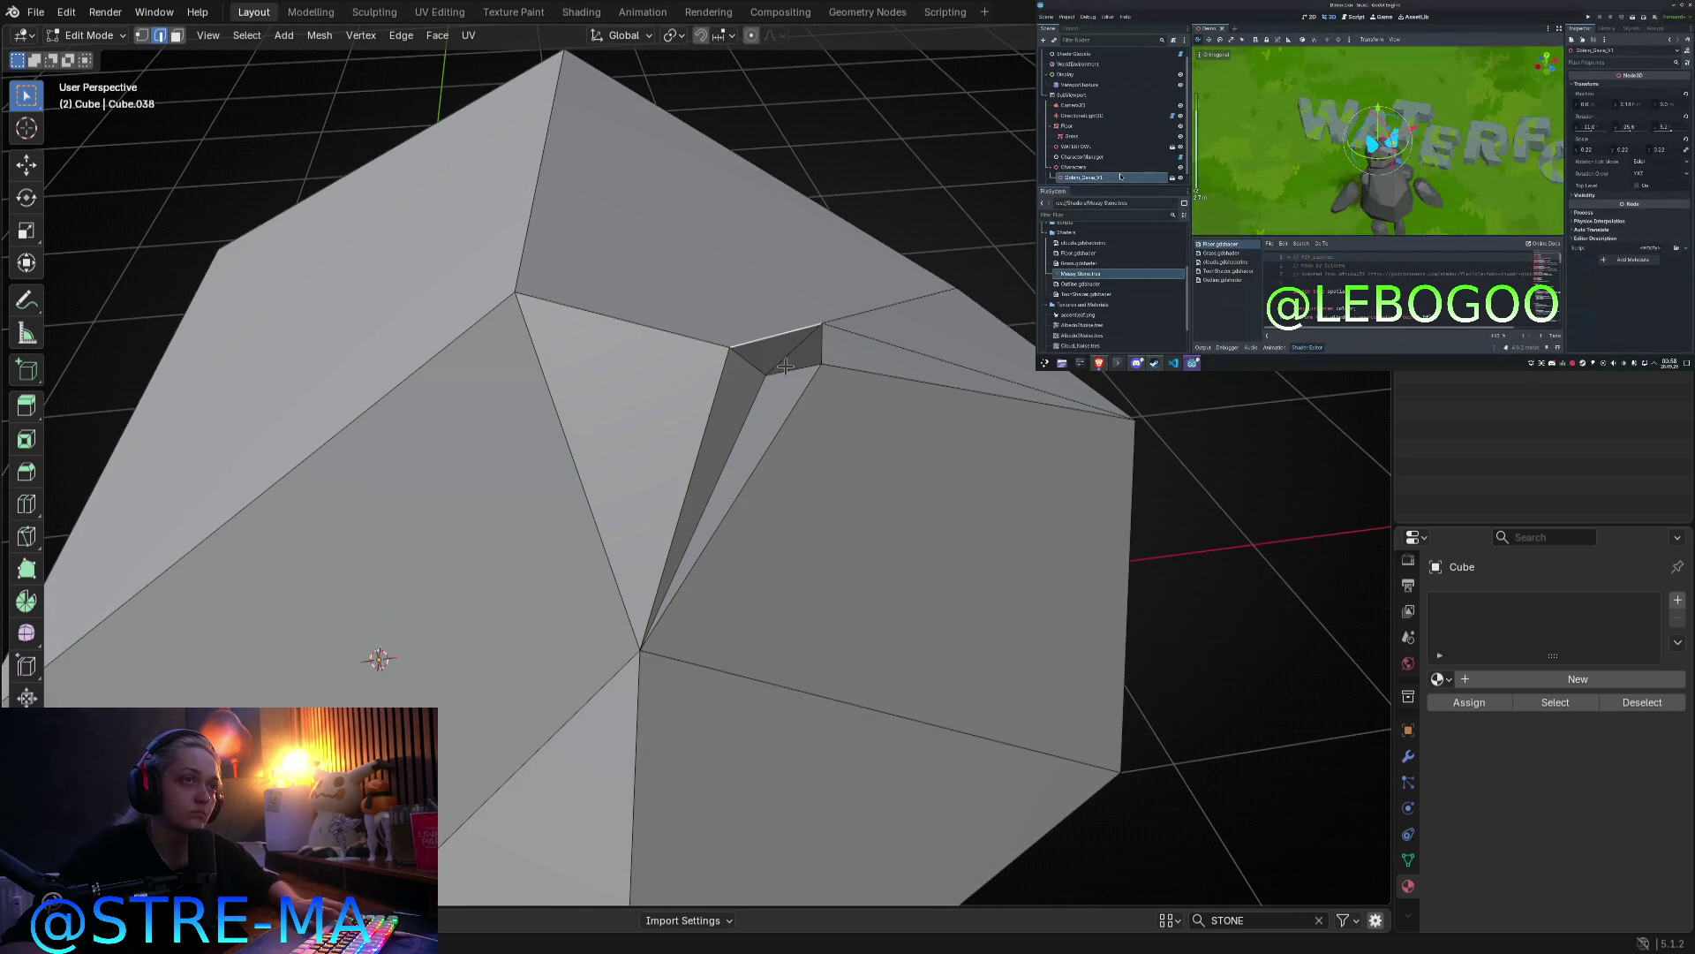
mouse_move(823, 353)
middle_mouse_down()
mouse_move(960, 600)
mouse_move(927, 522)
mouse_move(877, 538)
mouse_move(866, 590)
mouse_move(693, 506)
middle_mouse_up()
key("Tab")
key("Tab")
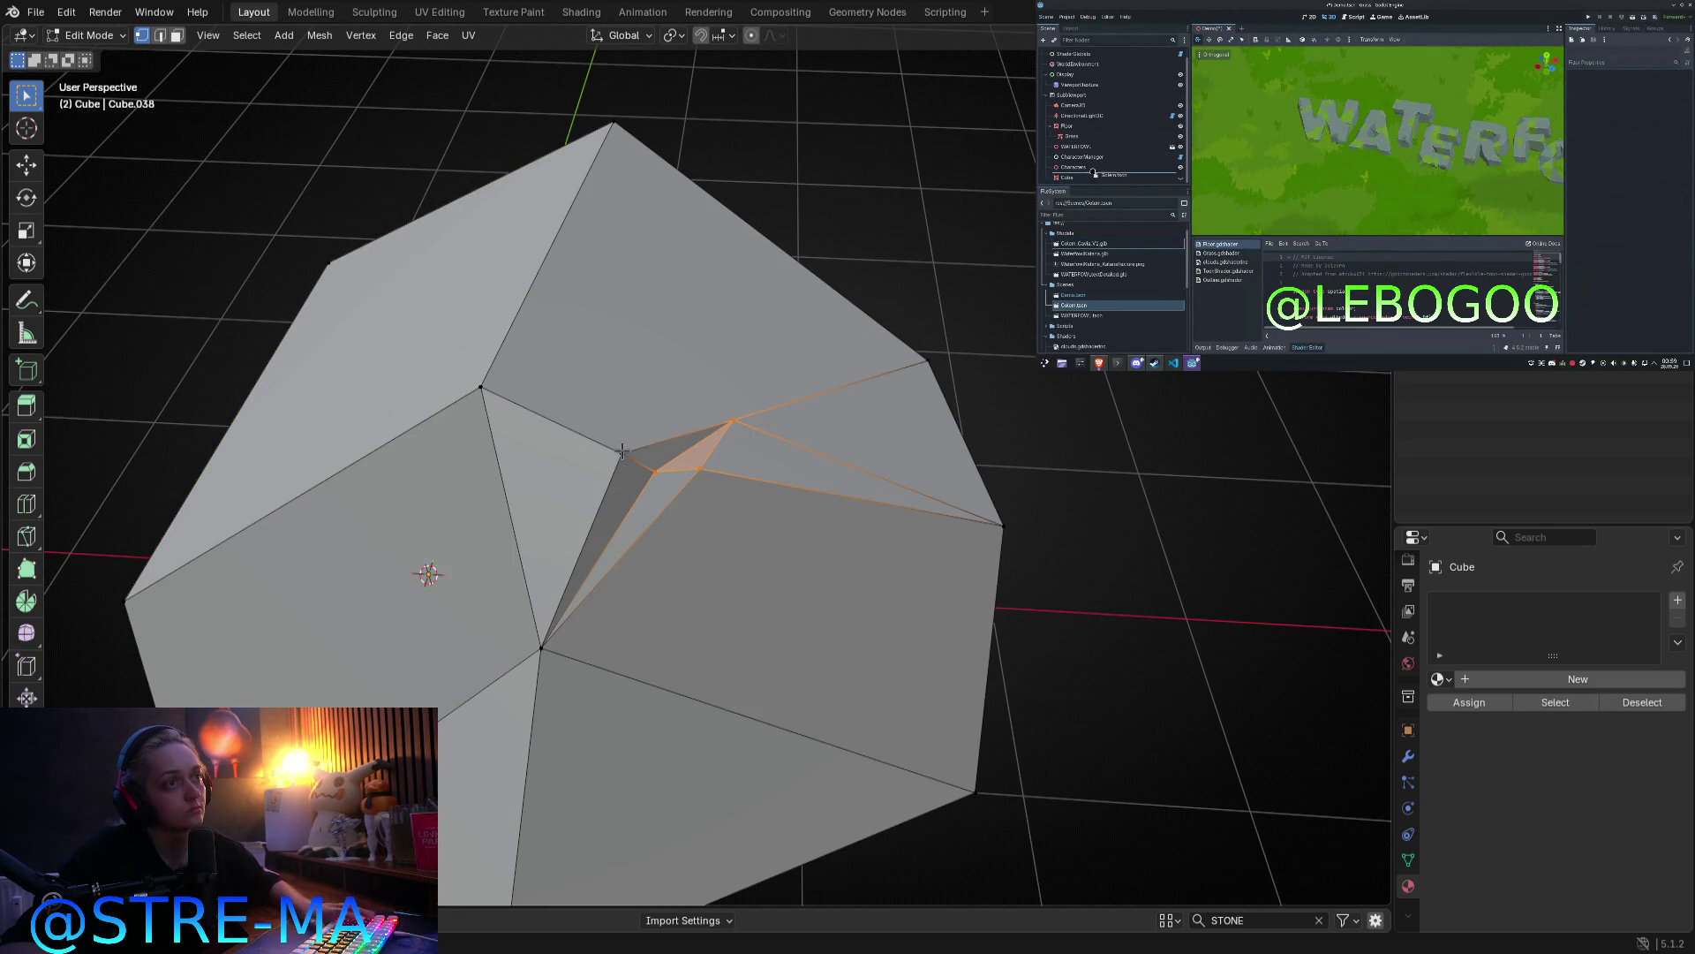
key("1")
left_click(645, 451)
left_click_drag(689, 465, 681, 471)
mouse_move(681, 471)
middle_mouse_down()
mouse_move(729, 542)
mouse_move(764, 509)
mouse_move(723, 521)
mouse_move(568, 494)
mouse_move(468, 393)
middle_mouse_up()
mouse_move(468, 393)
left_mouse_down()
mouse_move(518, 276)
mouse_move(494, 265)
left_mouse_up()
mouse_move(494, 265)
middle_mouse_down()
mouse_move(485, 386)
mouse_move(604, 462)
mouse_move(685, 458)
mouse_move(605, 484)
mouse_move(653, 478)
mouse_move(648, 515)
mouse_move(603, 449)
middle_mouse_up()
key("Tab")
Step: Move the top crack vertex further up and to the left
scroll(606, 485, "down", 3)
scroll(604, 449, "up", 2)
key("Tab")
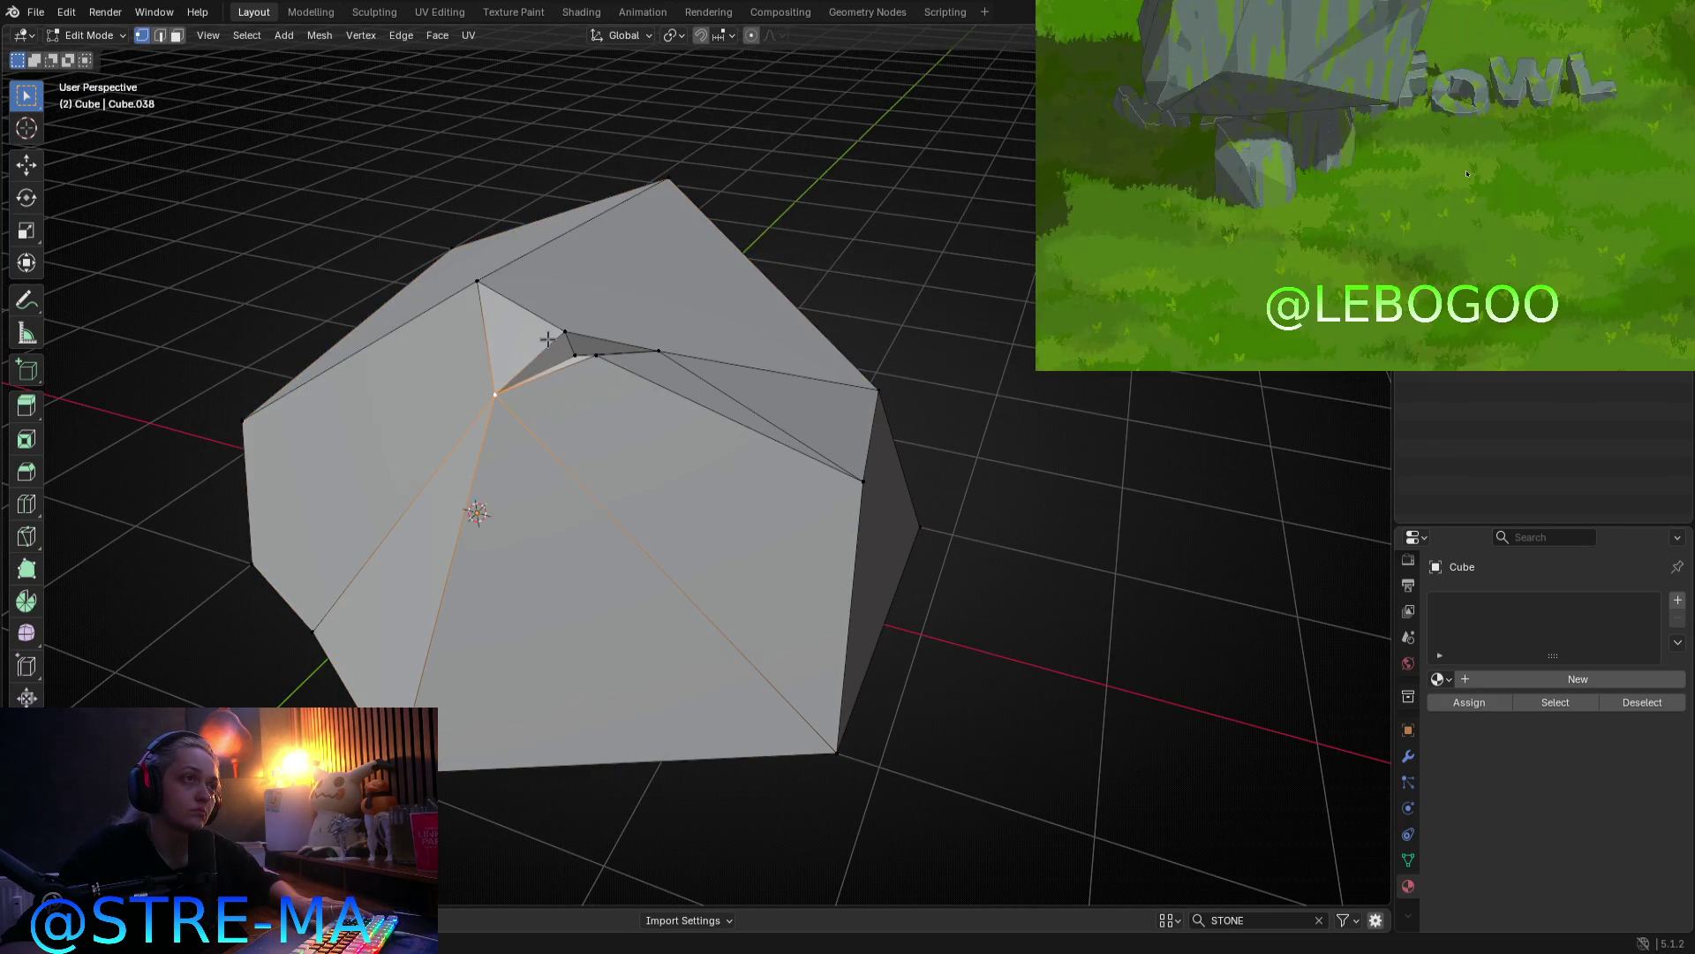
key("g")
left_click(504, 285)
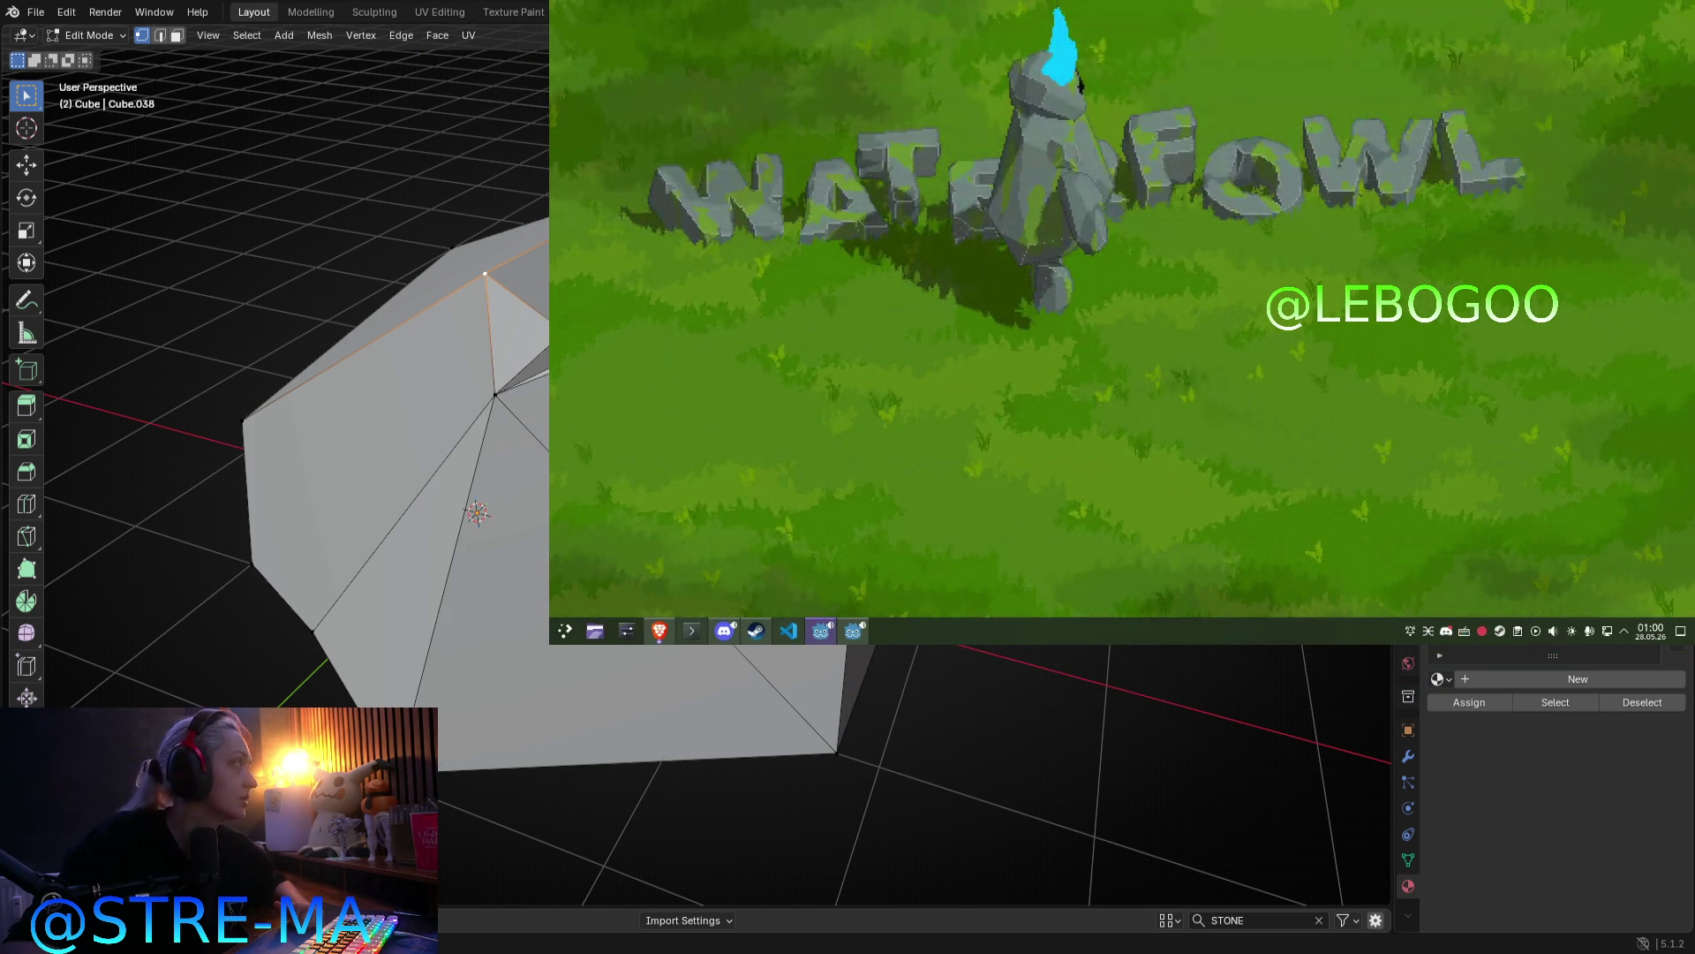
Step: Stop the running game and shift the WATERFOWL title left and up in the Demo scene
key("alt+F4")
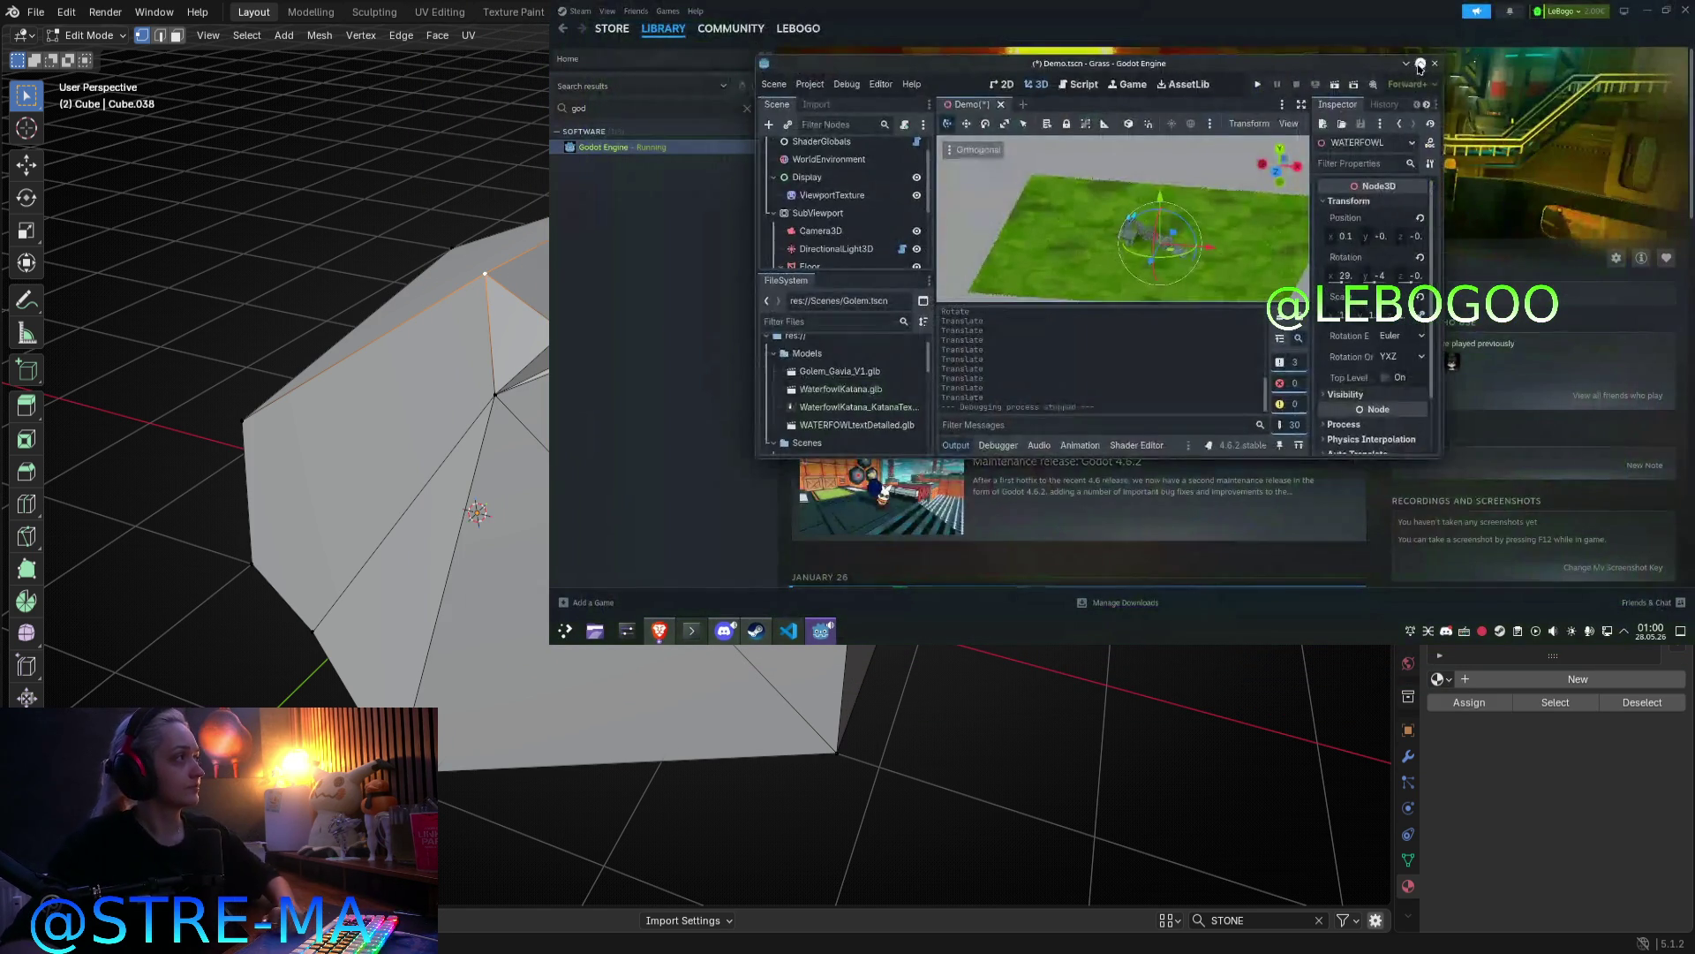
scroll(1275, 386, "up", 5)
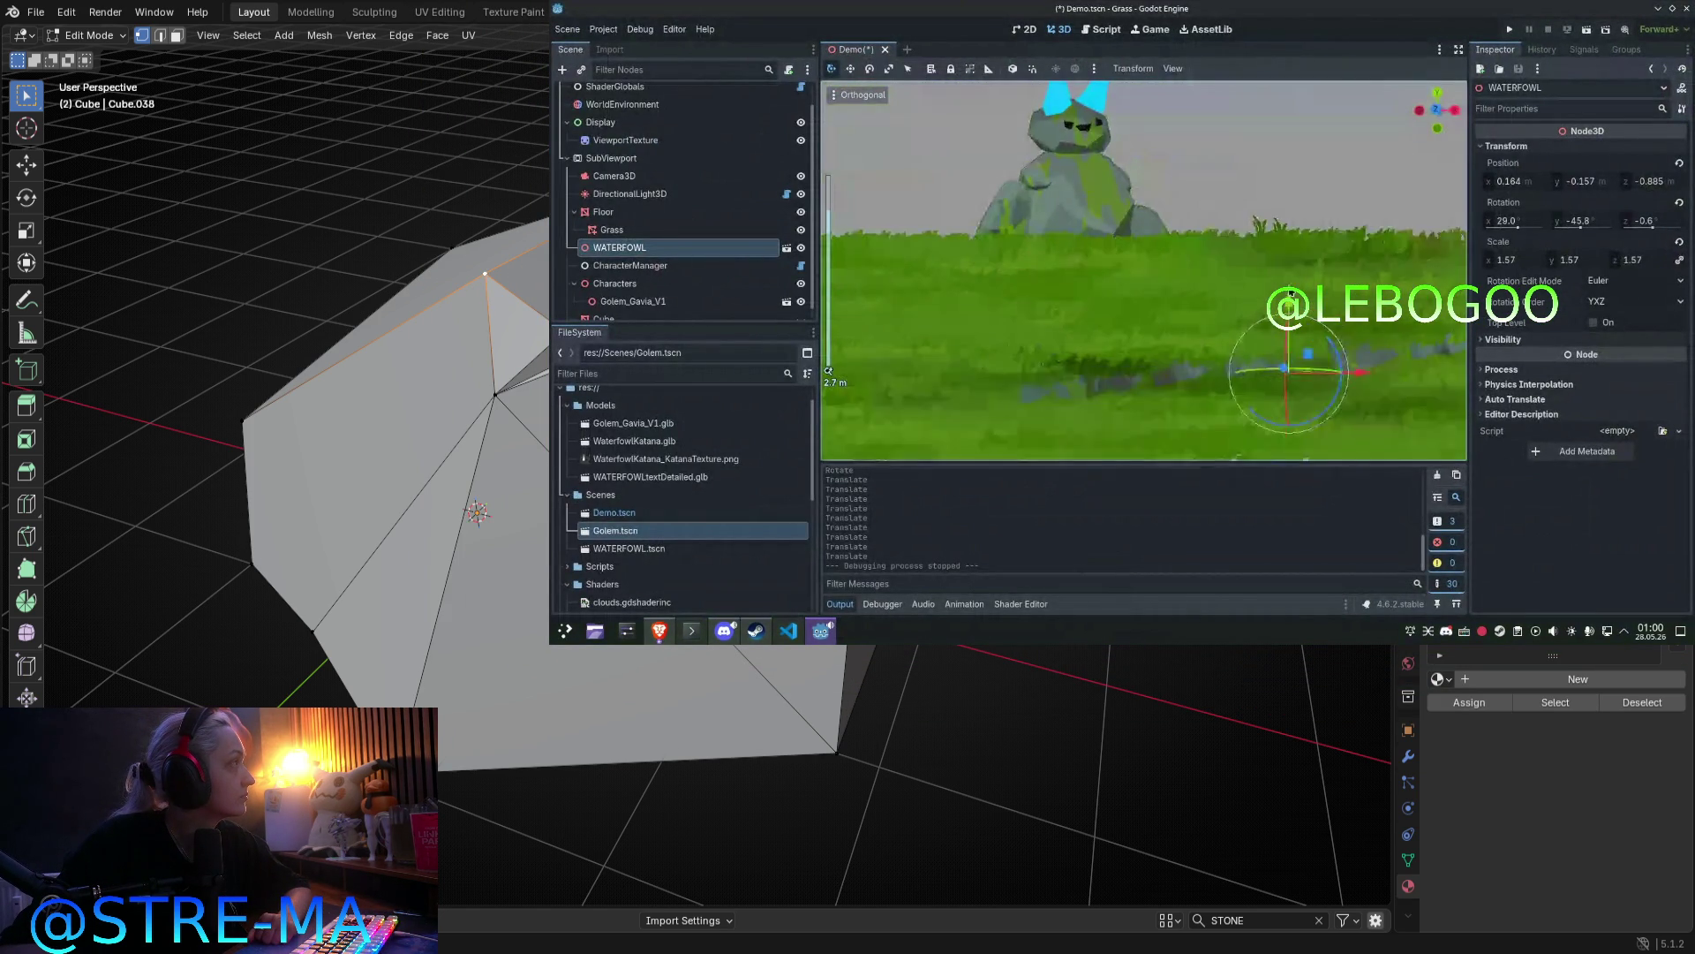
middle_click_drag(1335, 380, 1328, 284)
mouse_move(1316, 271)
left_mouse_down()
mouse_move(1129, 215)
mouse_move(1179, 291)
mouse_move(1165, 258)
mouse_move(1263, 224)
mouse_move(1298, 189)
mouse_move(1324, 216)
mouse_move(1307, 199)
left_mouse_up()
scroll(1241, 272, "down", 2)
mouse_move(1240, 271)
middle_mouse_down()
mouse_move(1285, 283)
mouse_move(1228, 221)
mouse_move(1147, 256)
mouse_move(1065, 248)
middle_mouse_up()
Step: Select Golem_Gavia_V1 and open its Golem.tscn scene
scroll(1243, 291, "down", 2)
scroll(1112, 265, "up", 3)
left_click(1095, 267)
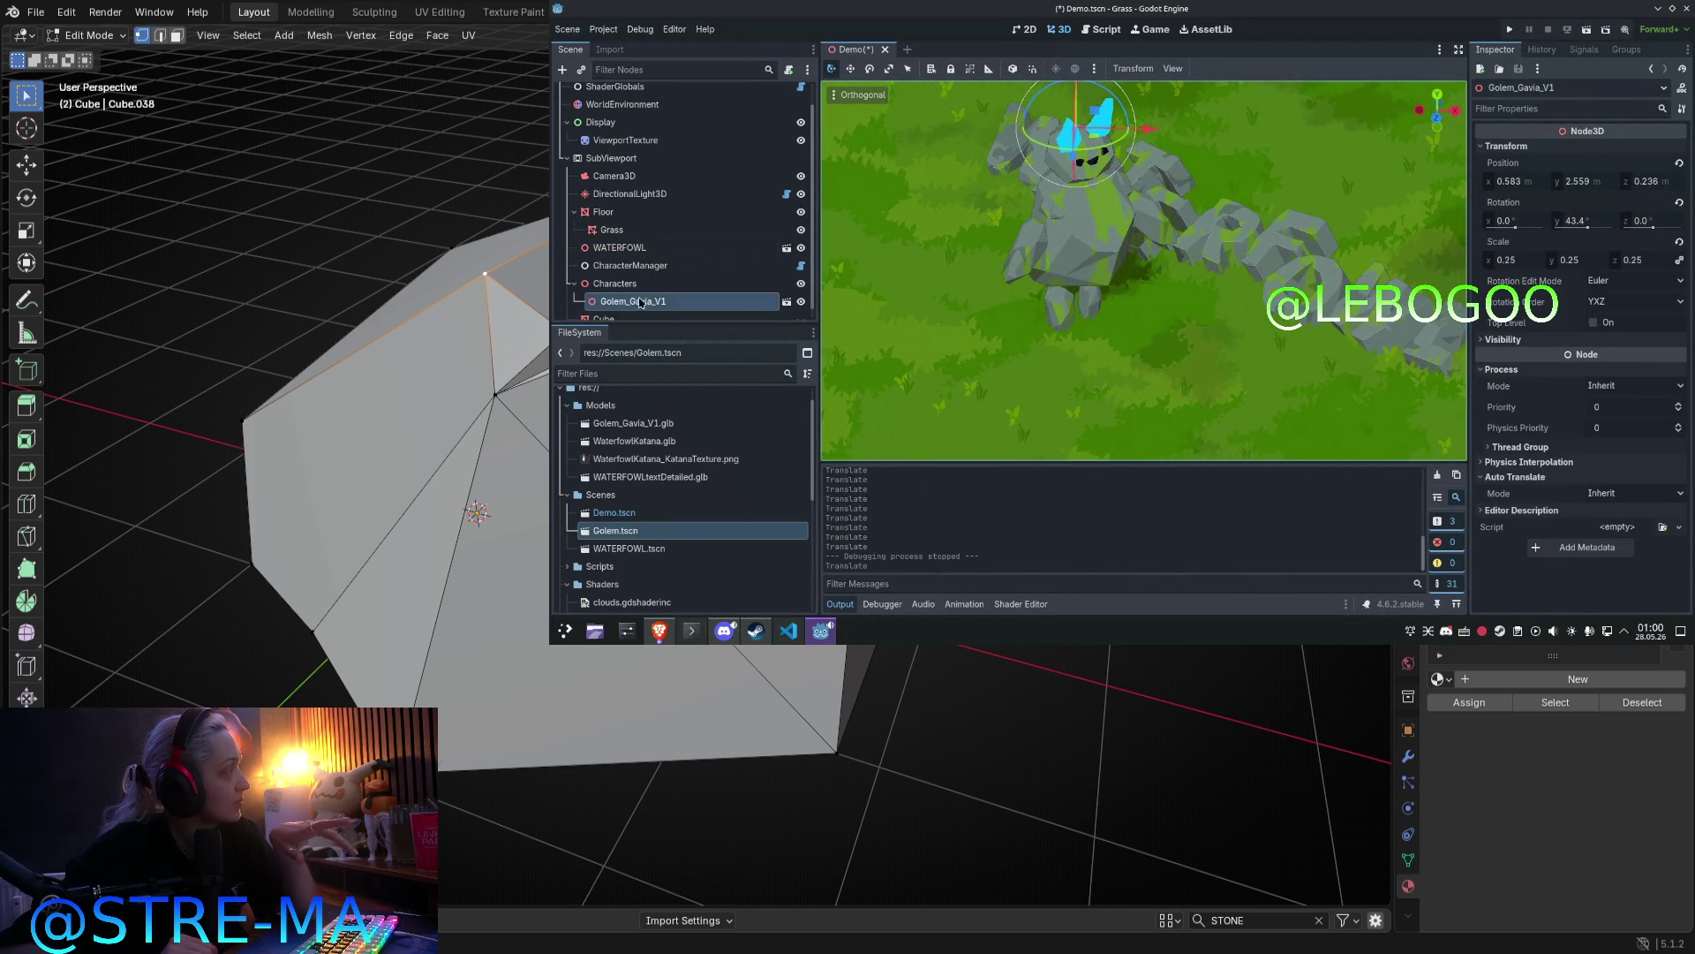
left_click(787, 303)
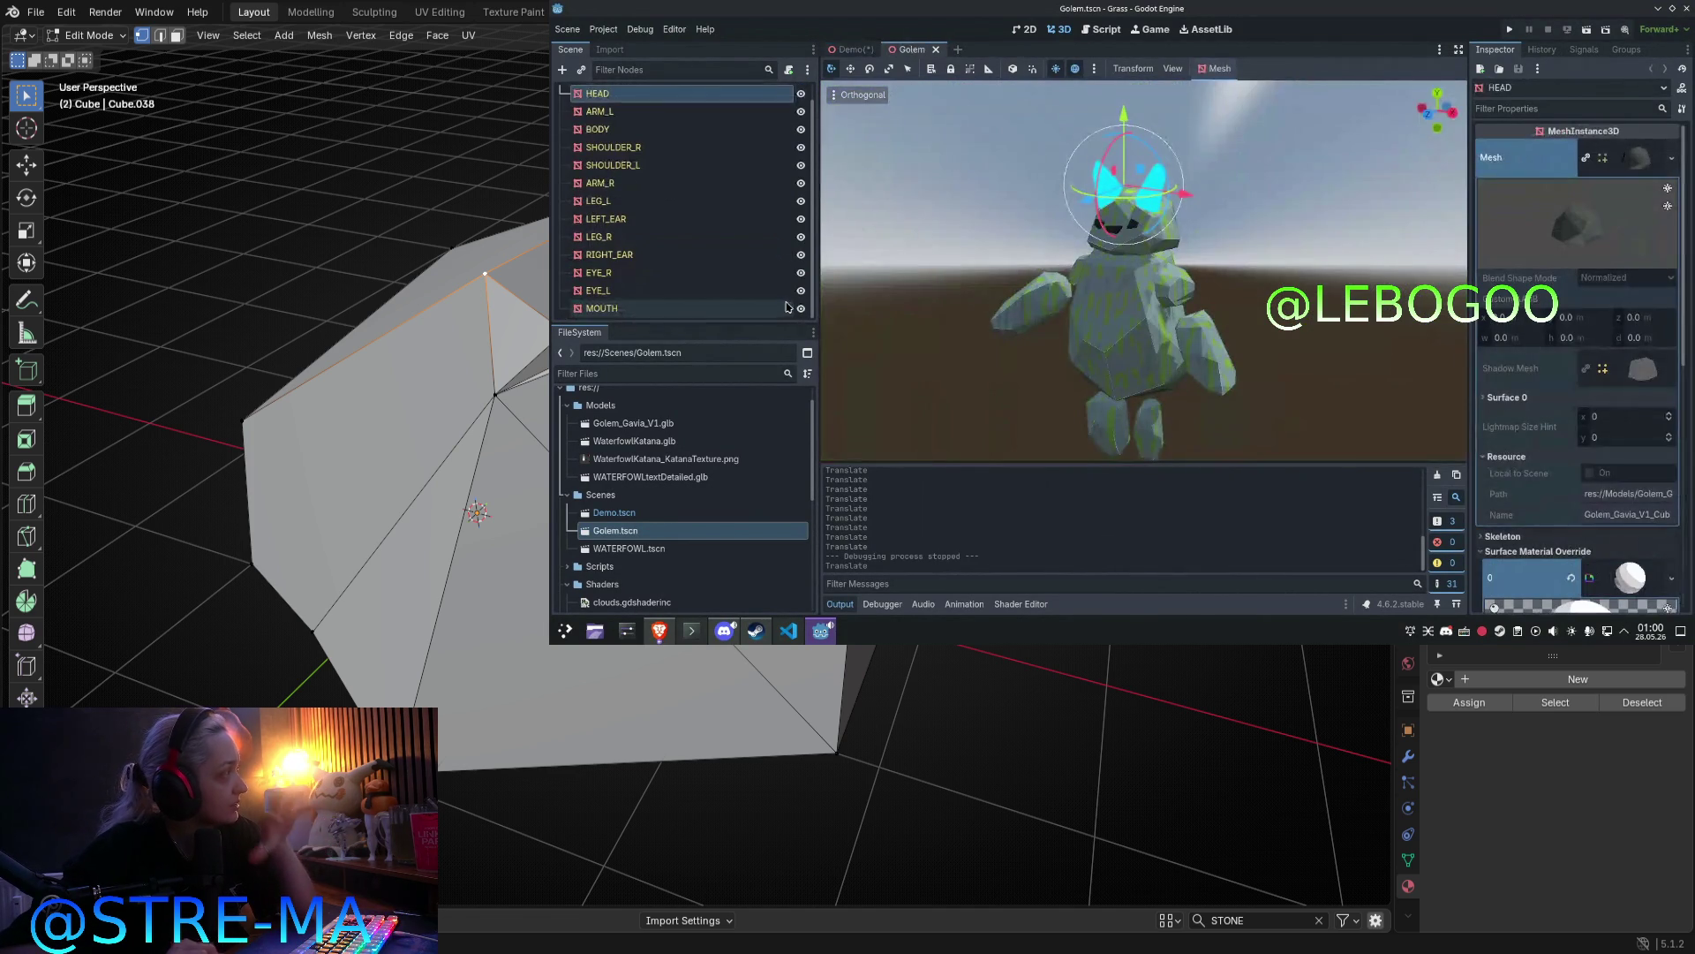
Step: Expand the HEAD material's colour parameters to view Albedo 2 and Albedo 3
scroll(706, 129, "up", 1)
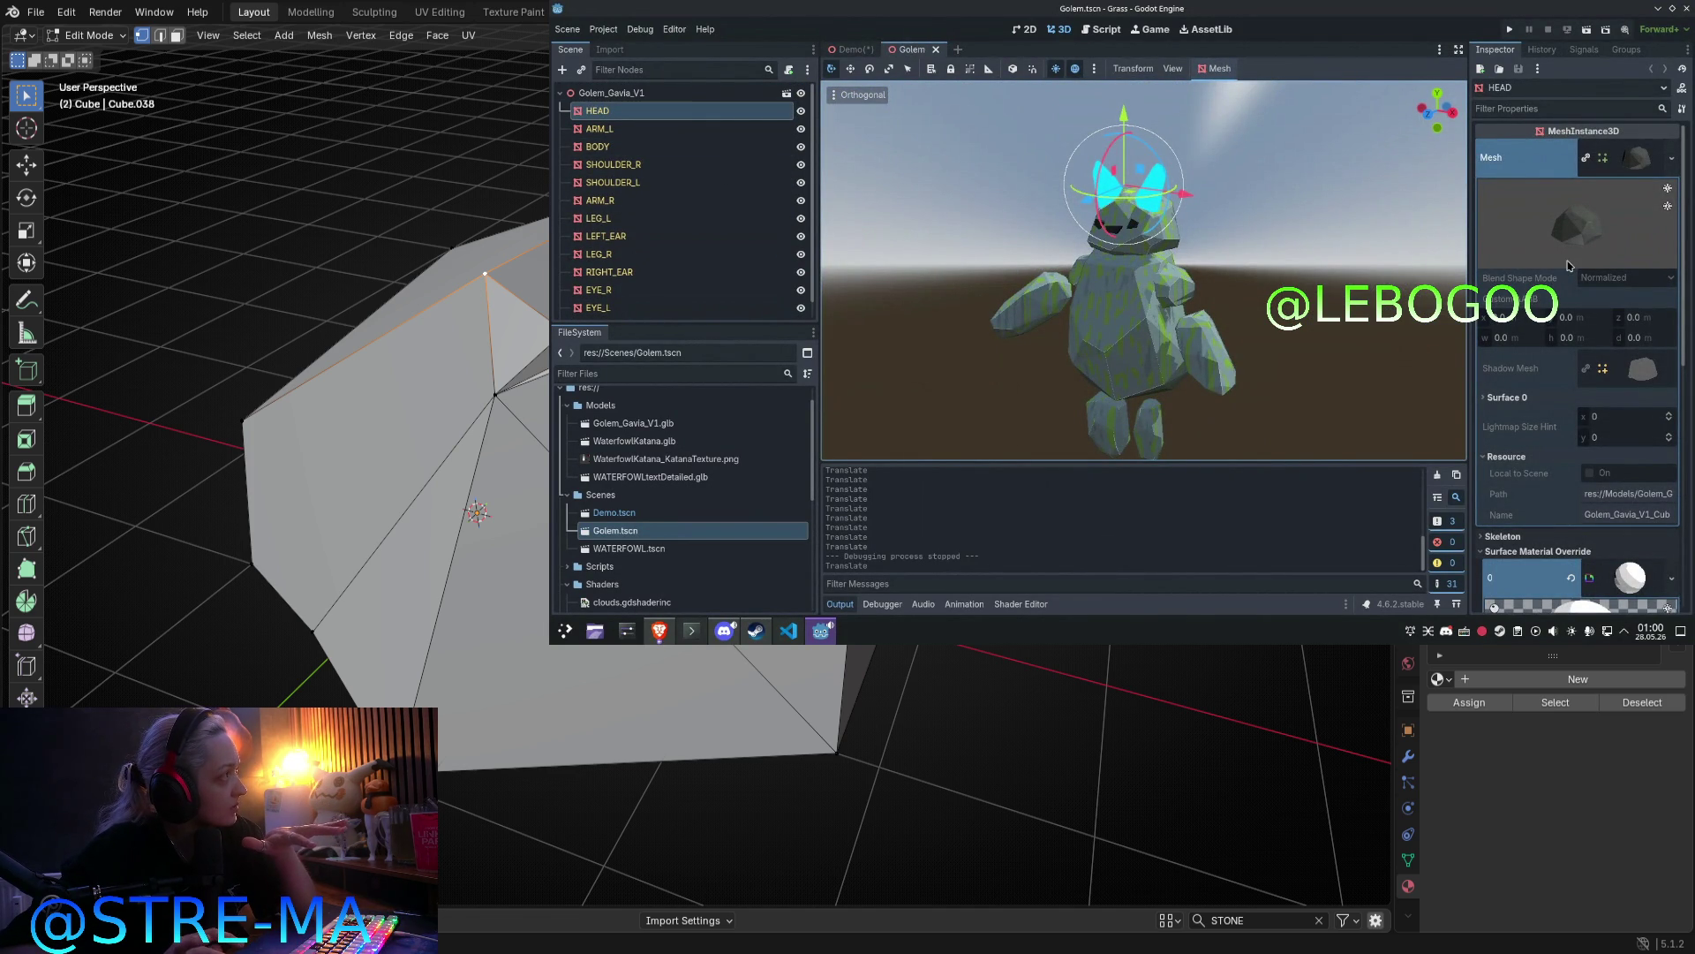
scroll(1611, 317, "down", 5)
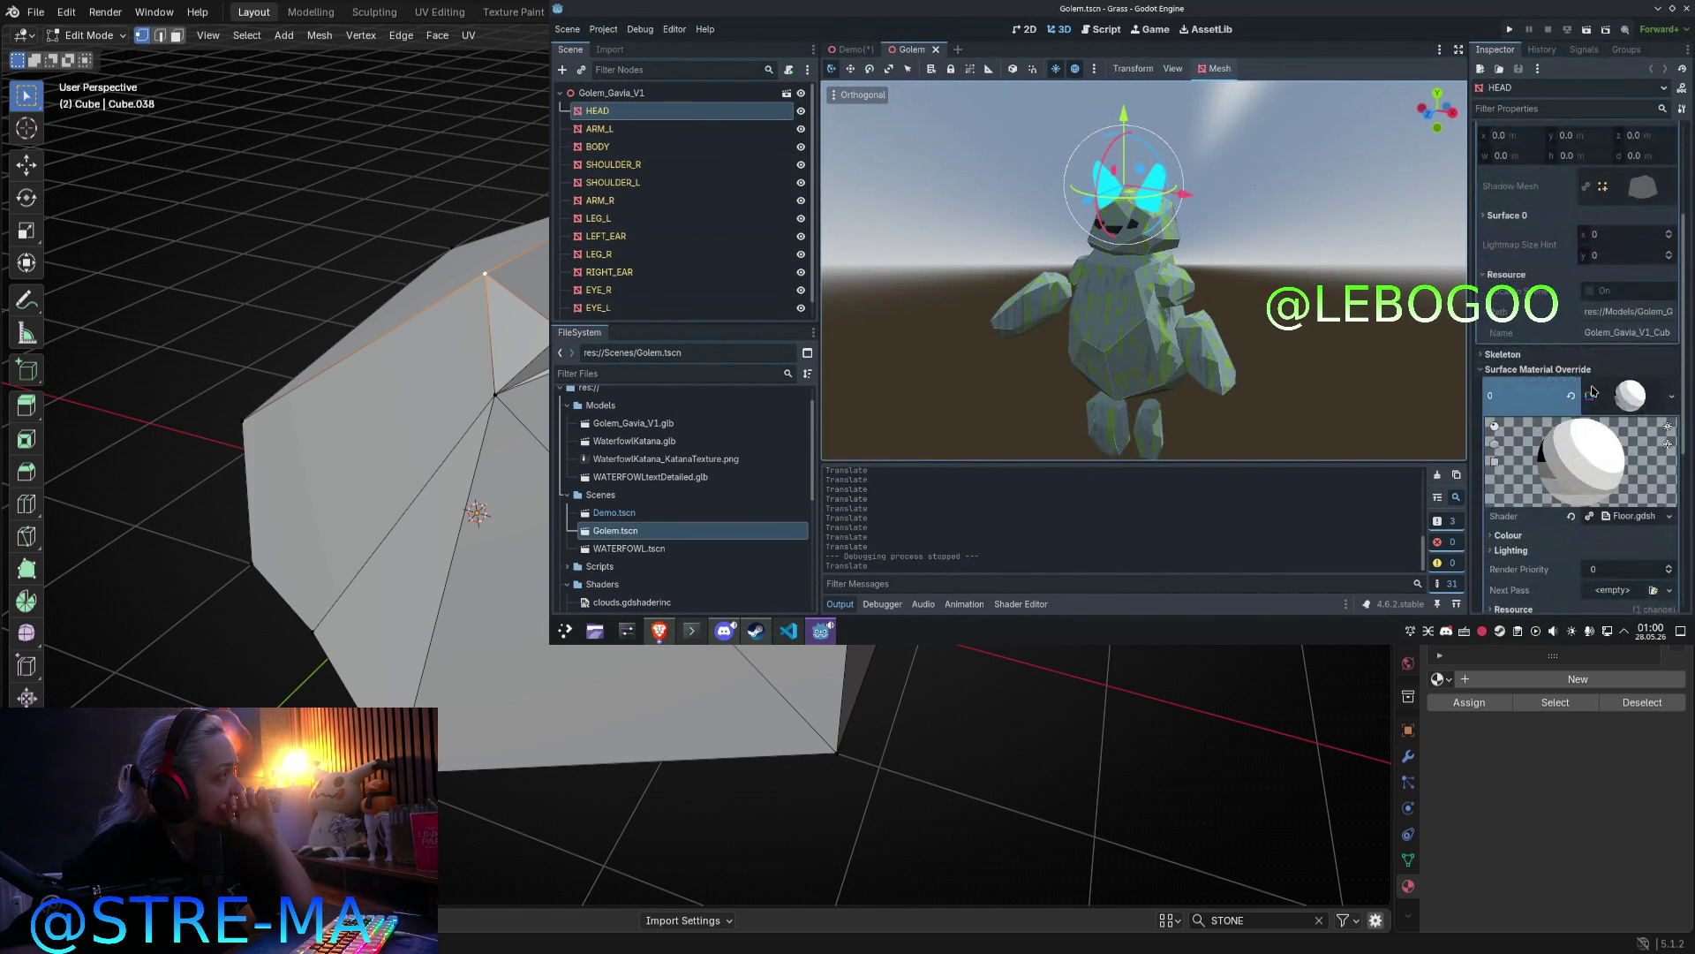
scroll(1611, 317, "down", 2)
left_click_drag(1686, 332, 1687, 324)
left_click(1621, 364)
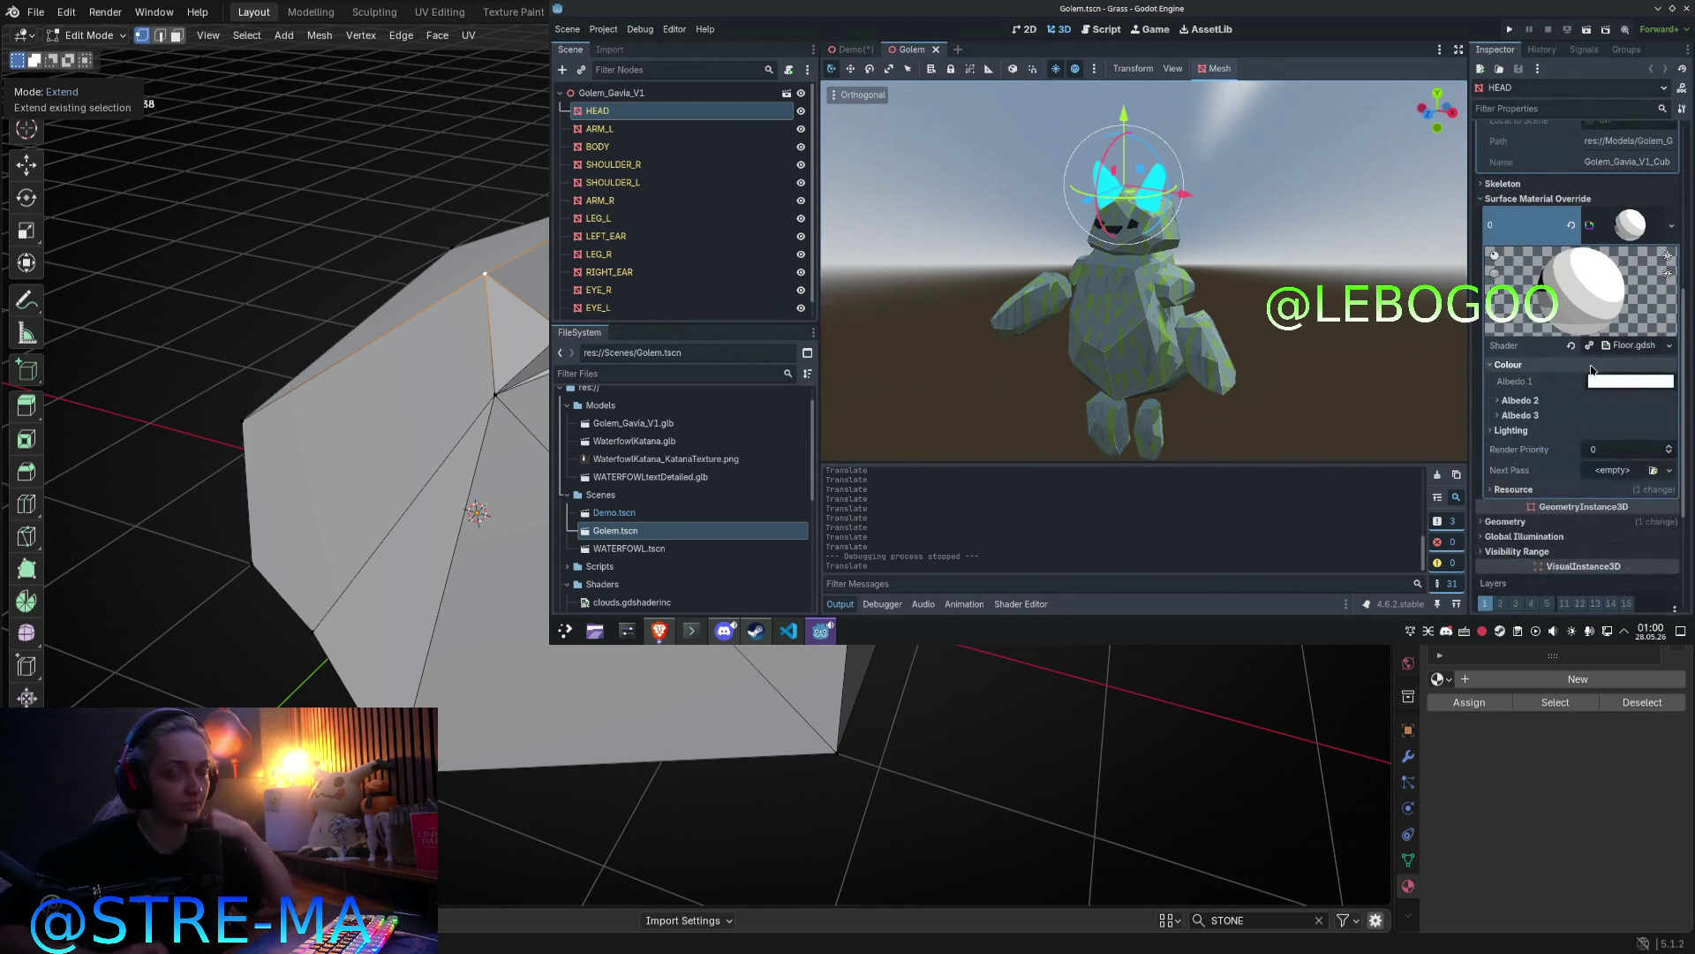
left_click_drag(1685, 362, 1687, 385)
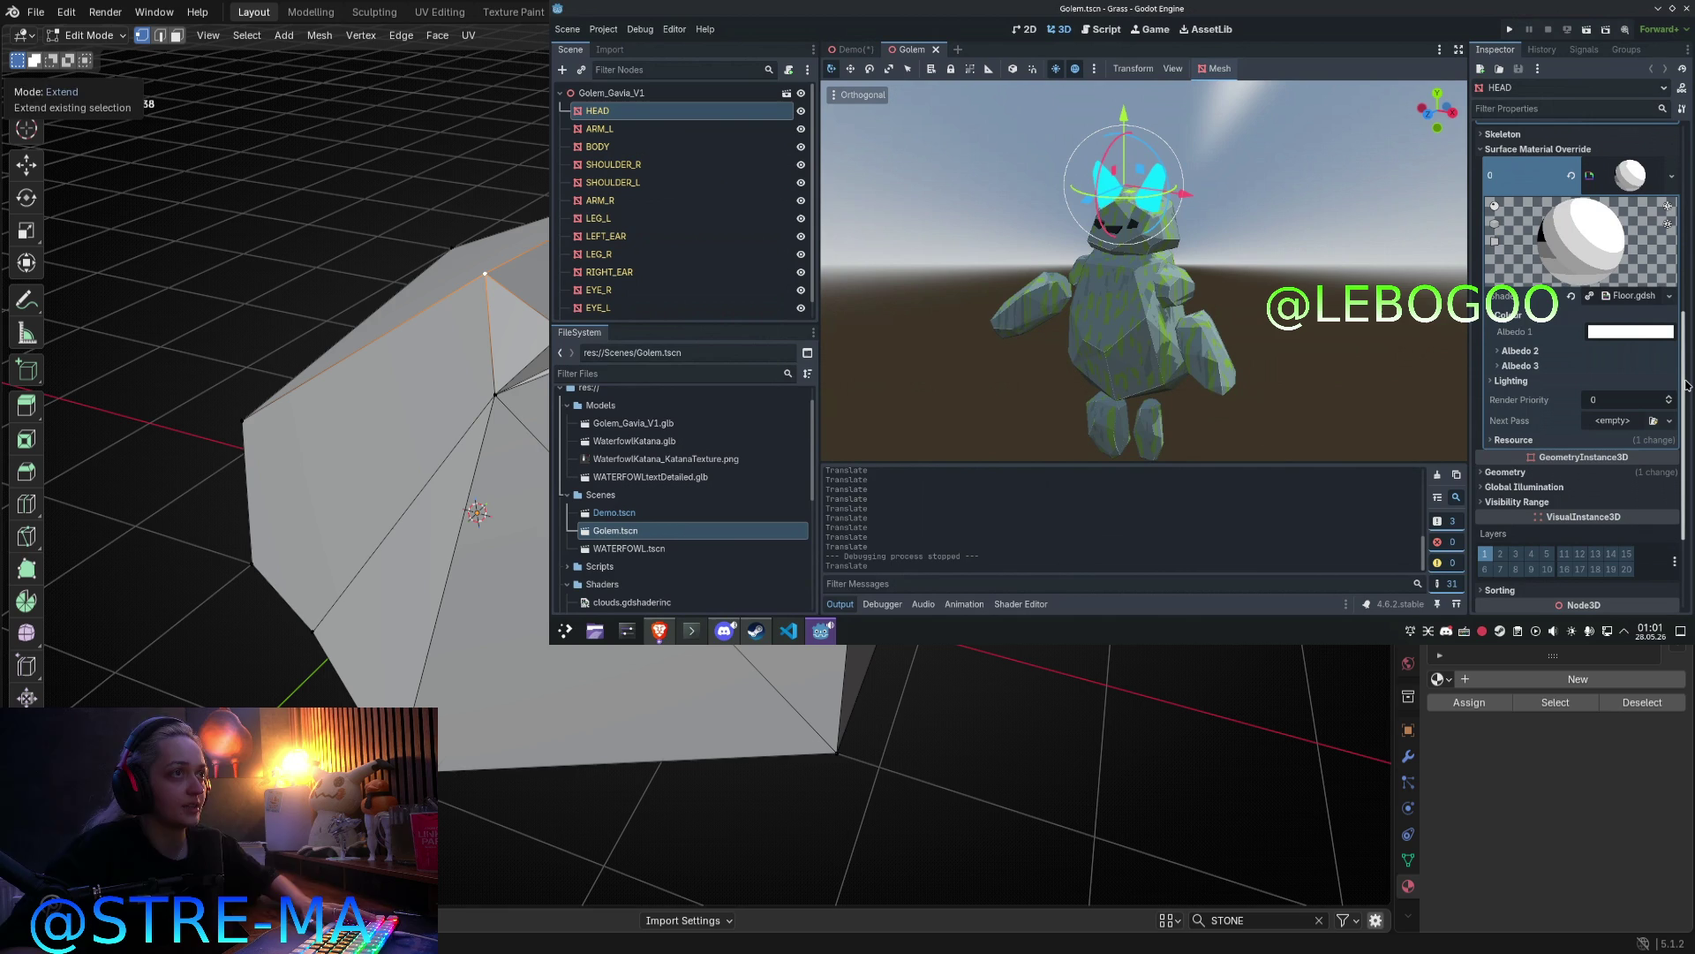
middle_click_drag(471, 176, 547, 168)
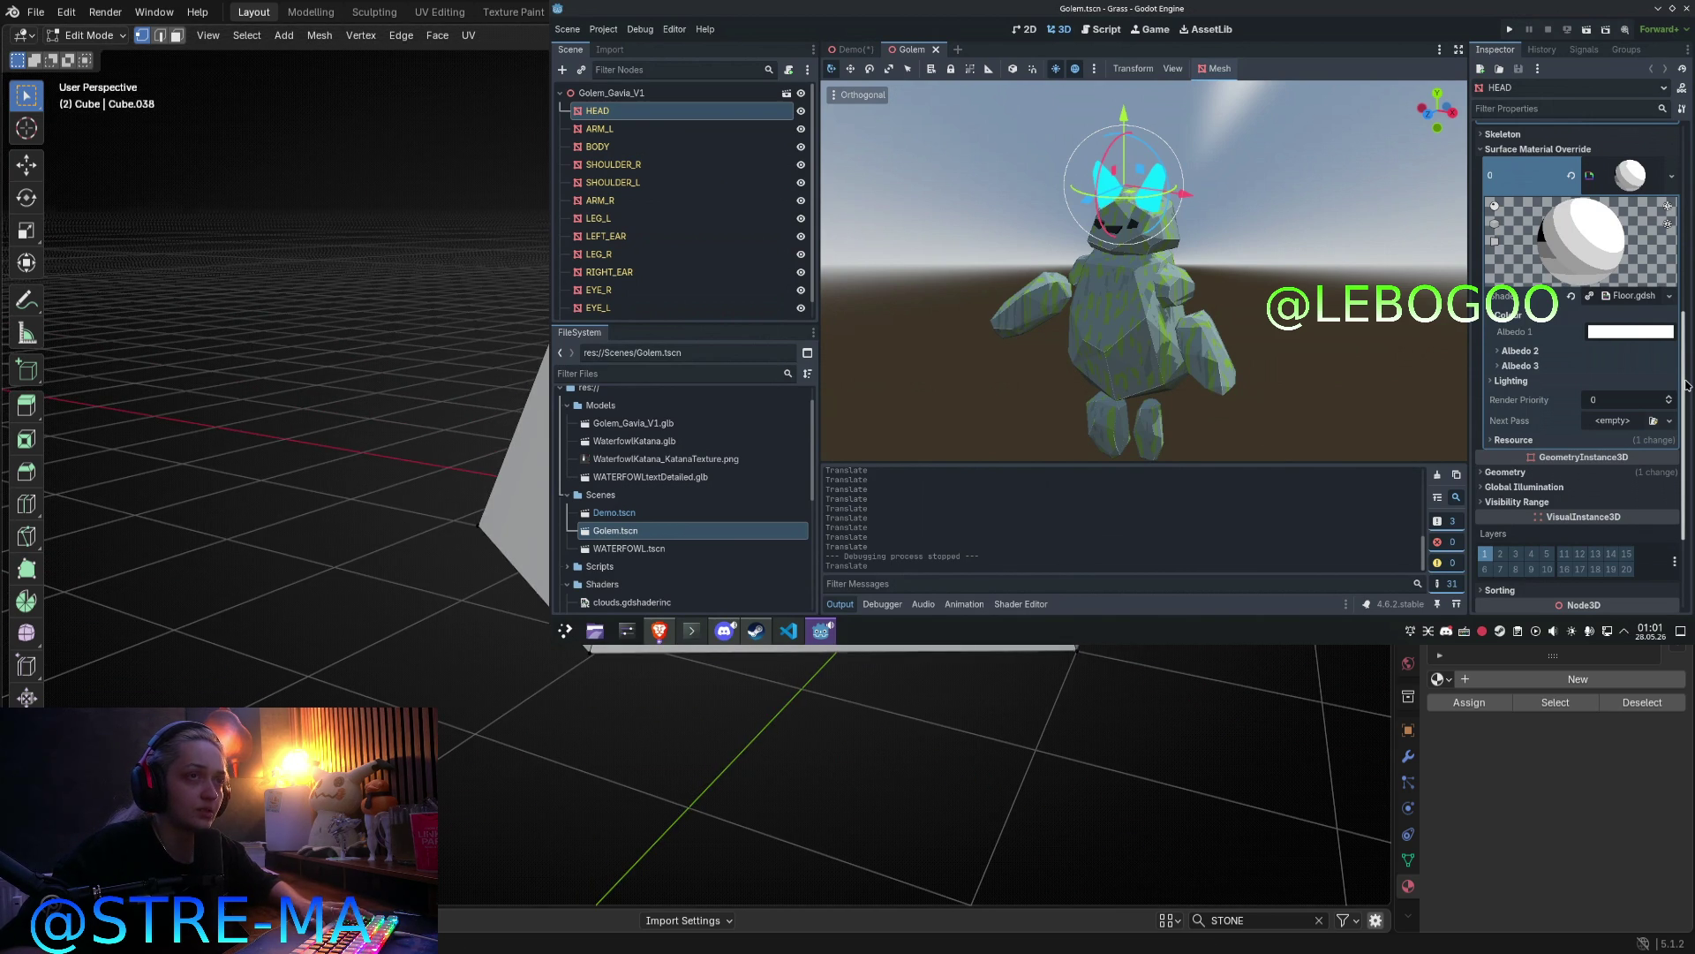
key("KP_Decimal")
middle_click_drag(1686, 384, 1552, 373)
left_click(1547, 365)
left_click(1536, 350)
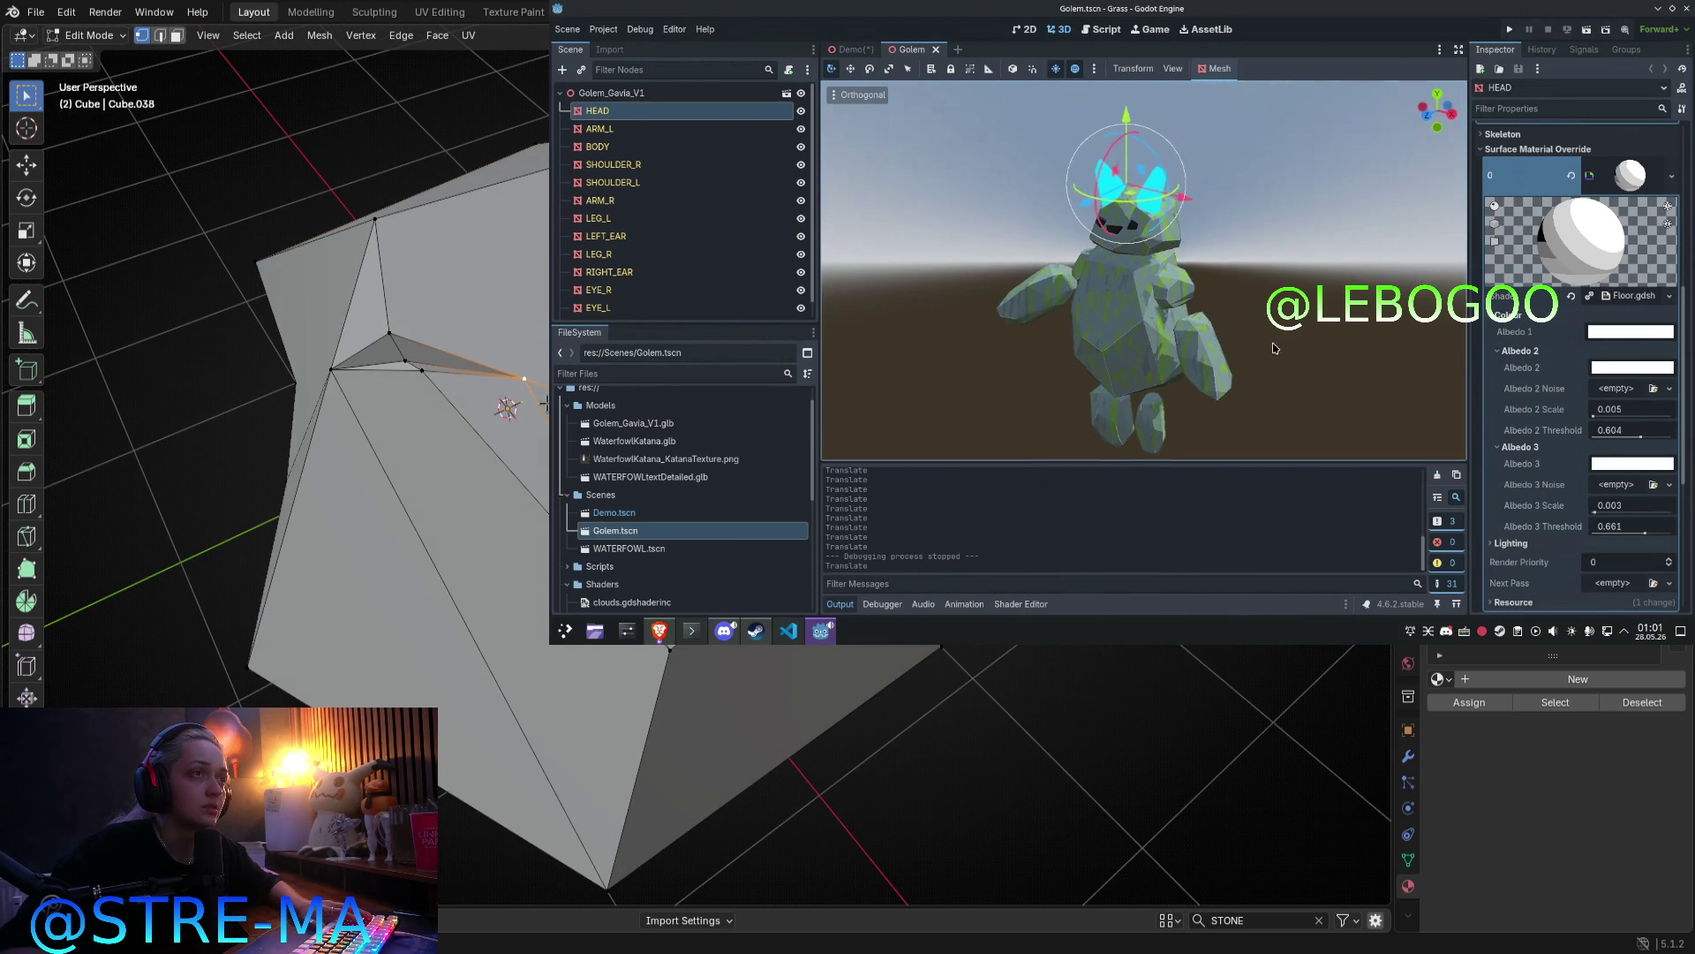
Step: Reselect HEAD, clear its surface material shader, and open the Floor.gdshader override's code
left_click(599, 115)
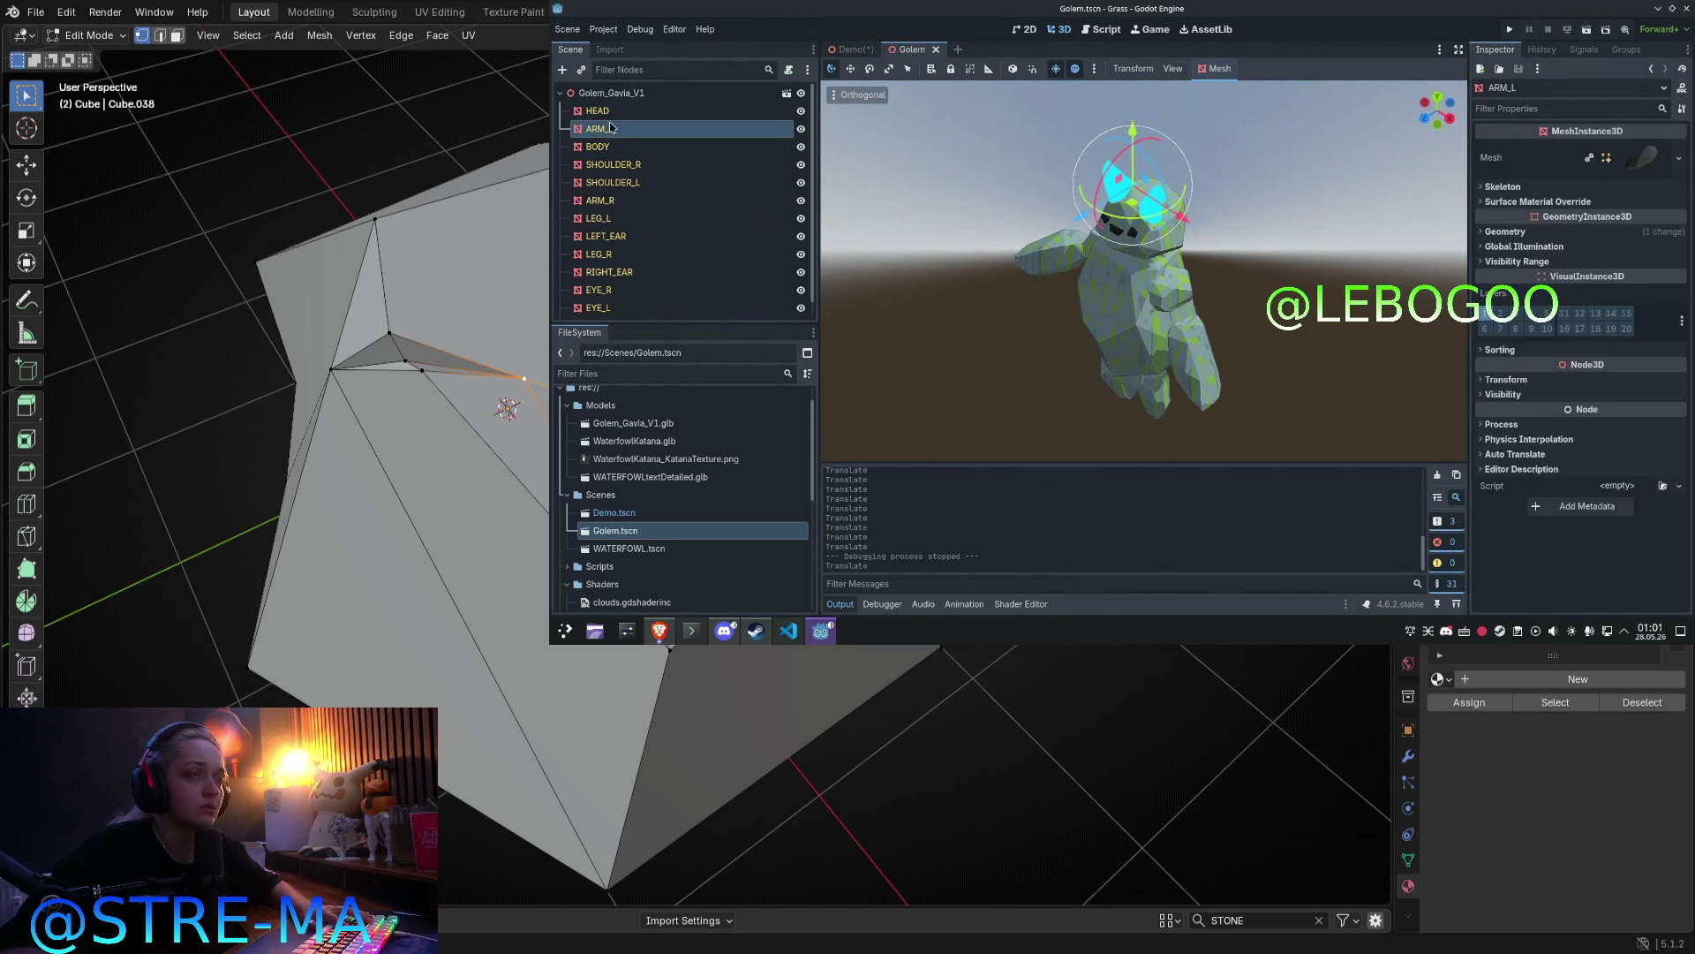
left_click(1571, 296)
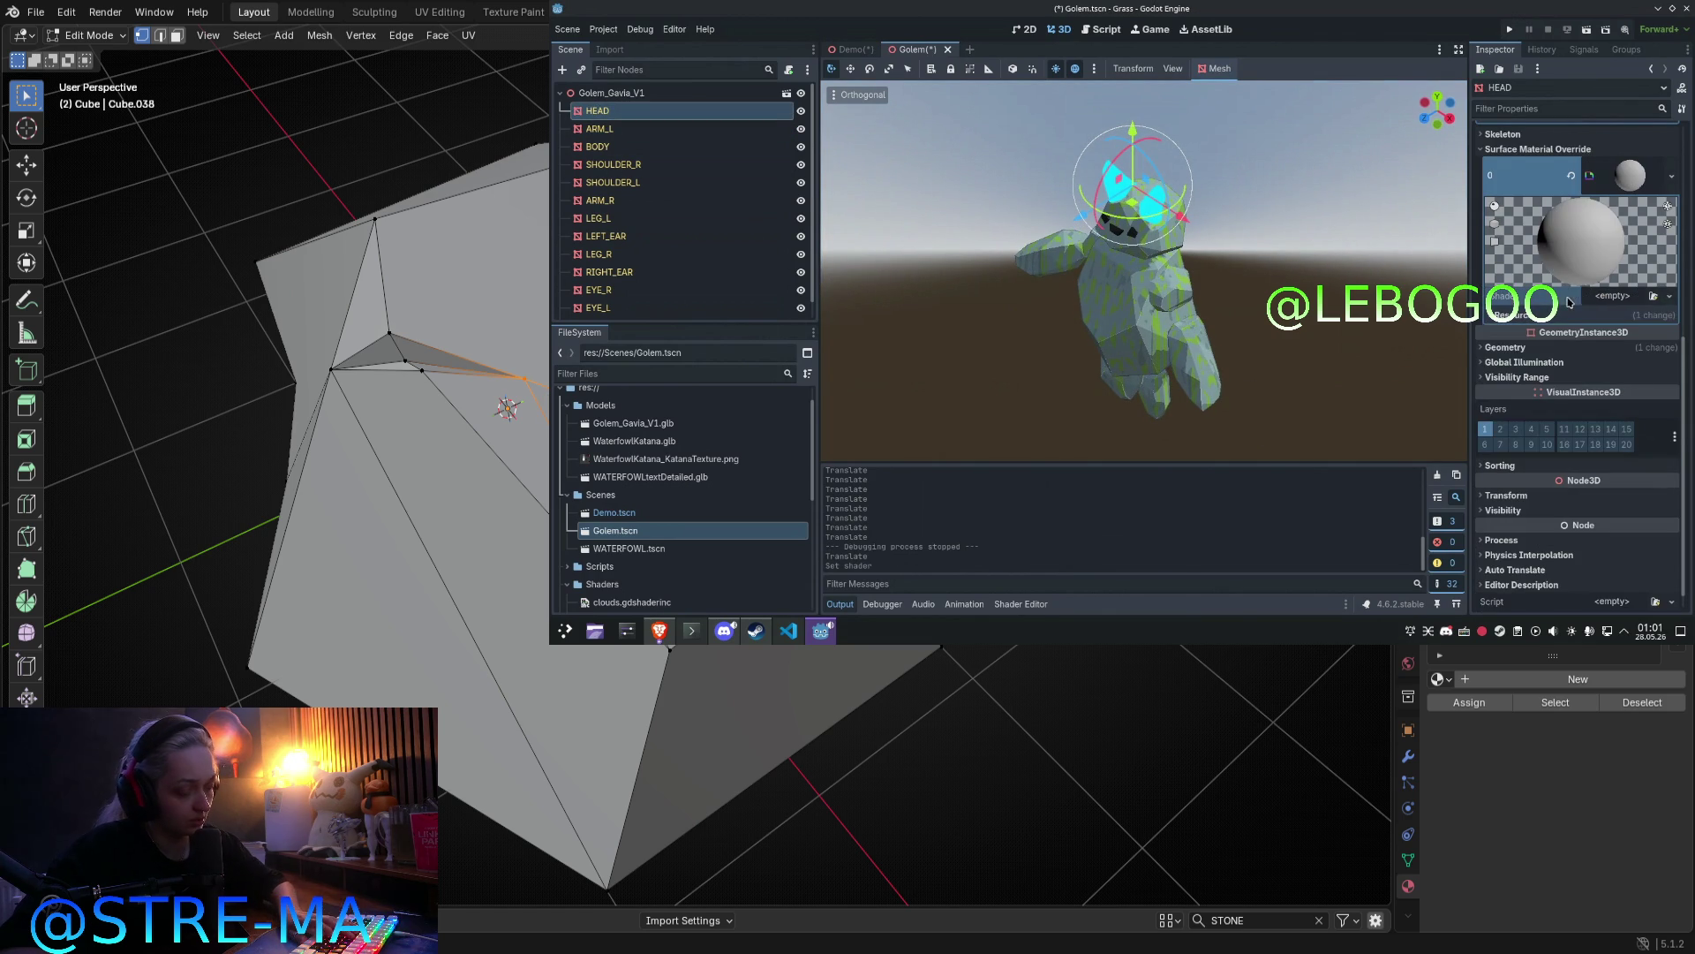
left_click(1508, 351)
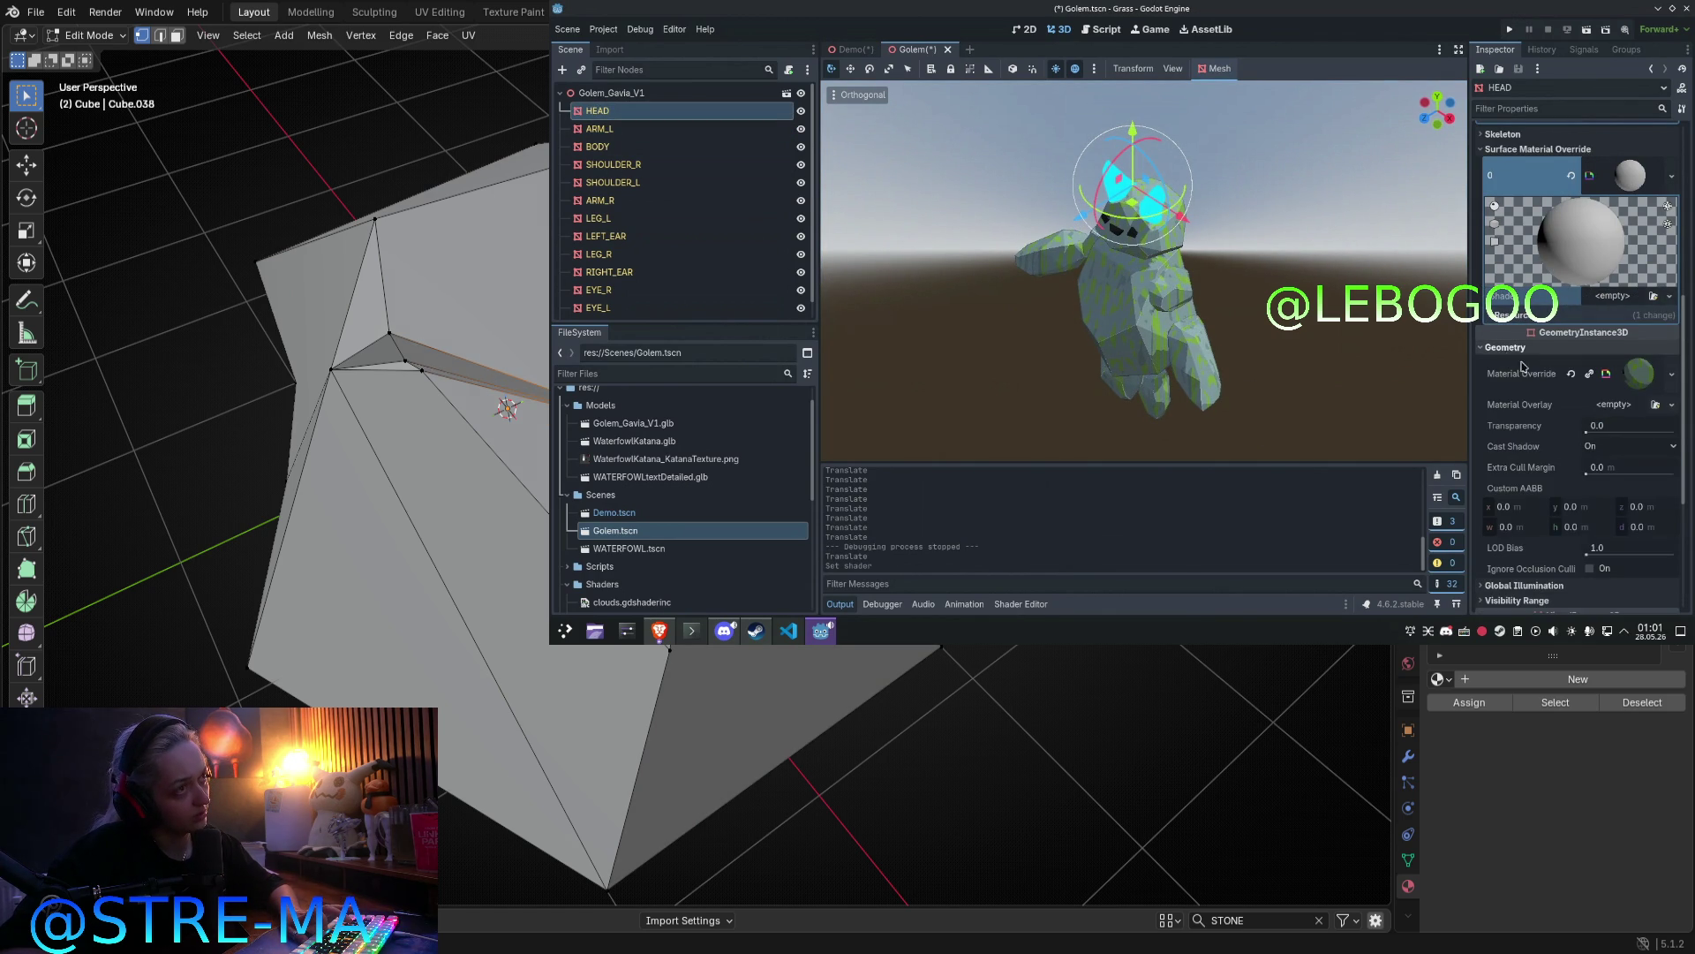
left_click(1639, 373)
scroll(1479, 267, "down", 3)
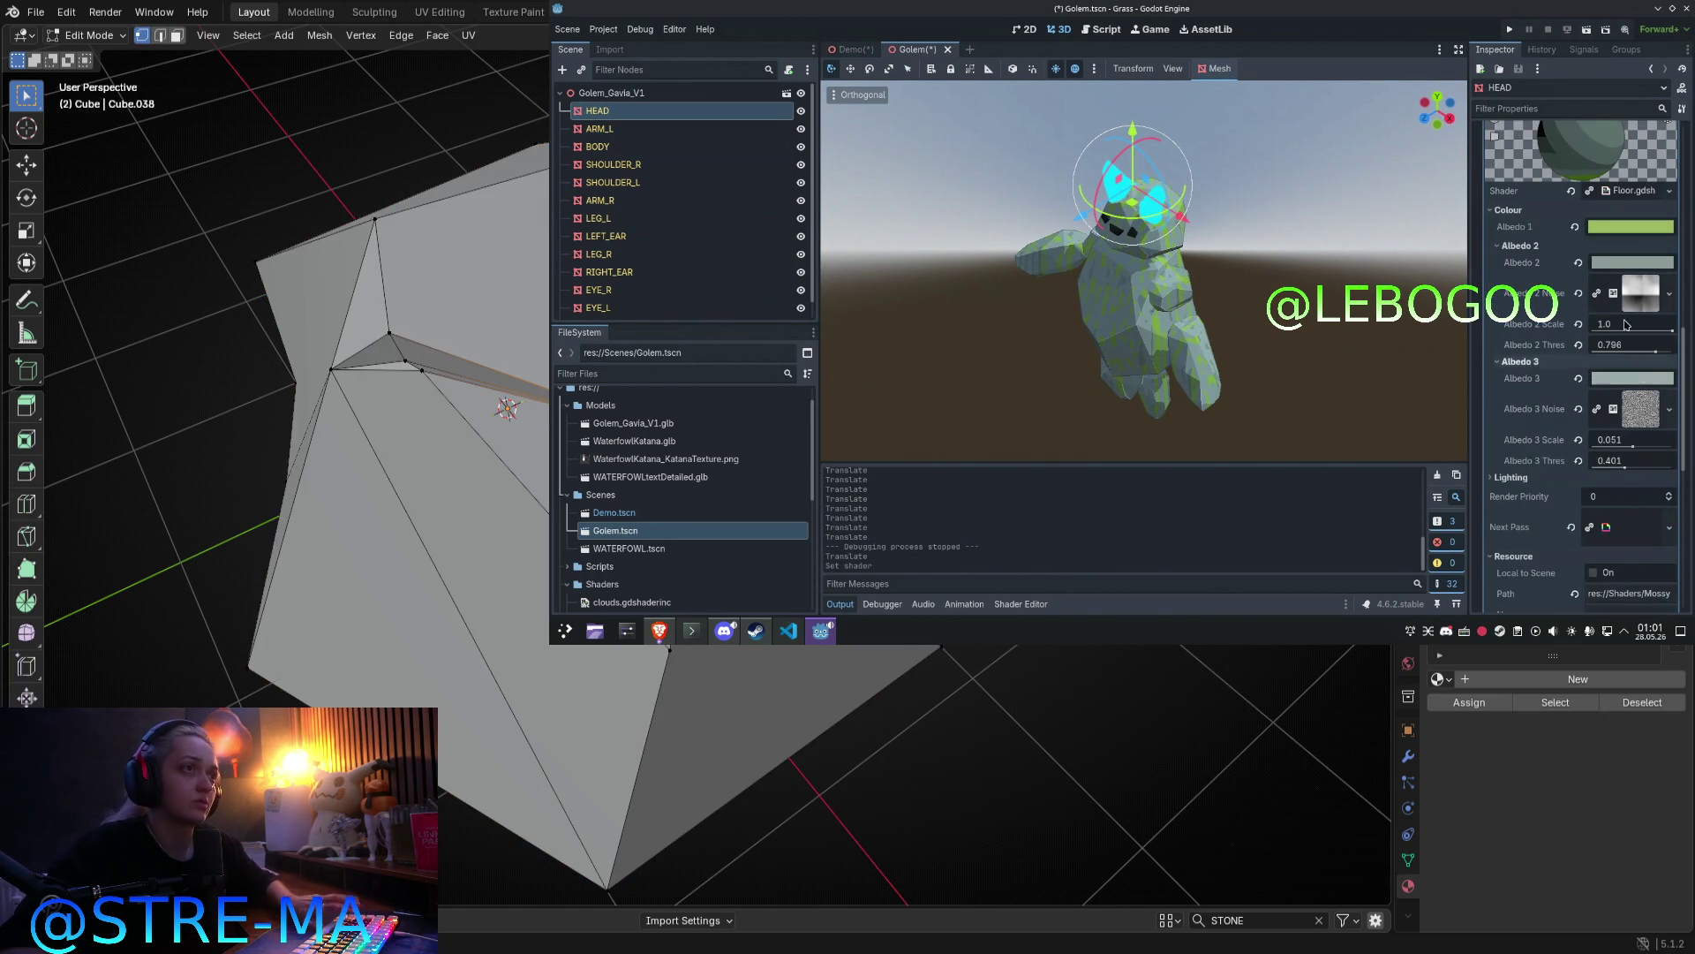
key("Tab")
key("Tab")
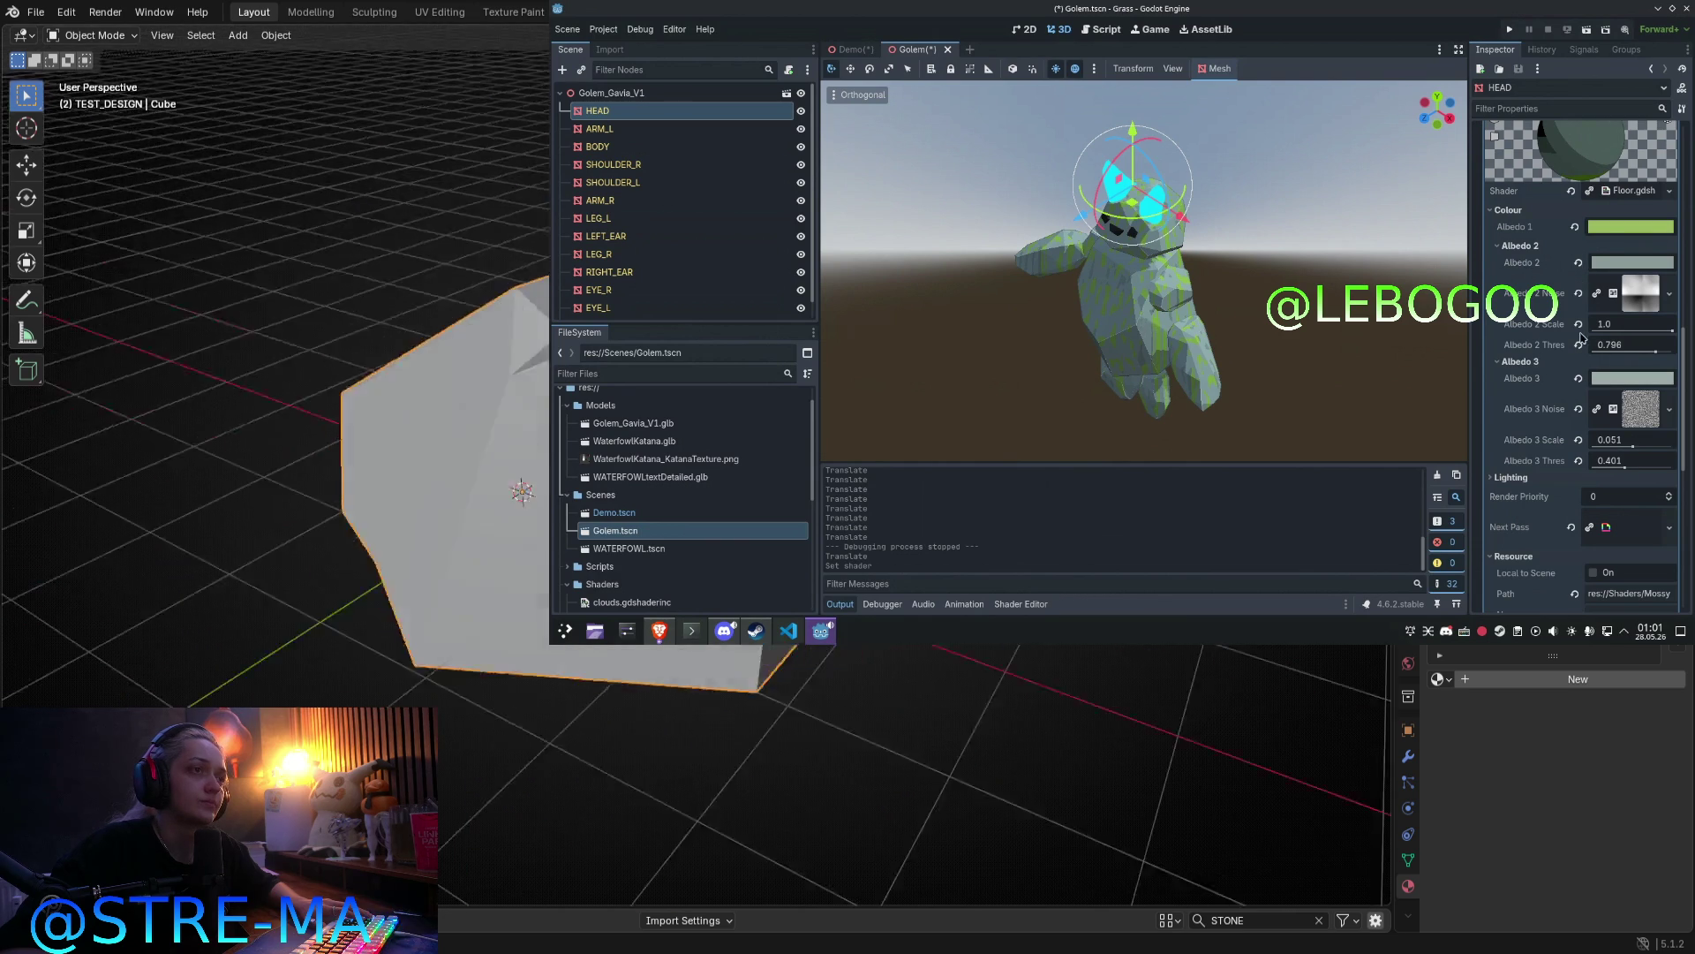
scroll(1614, 263, "up", 2)
left_click(1614, 255)
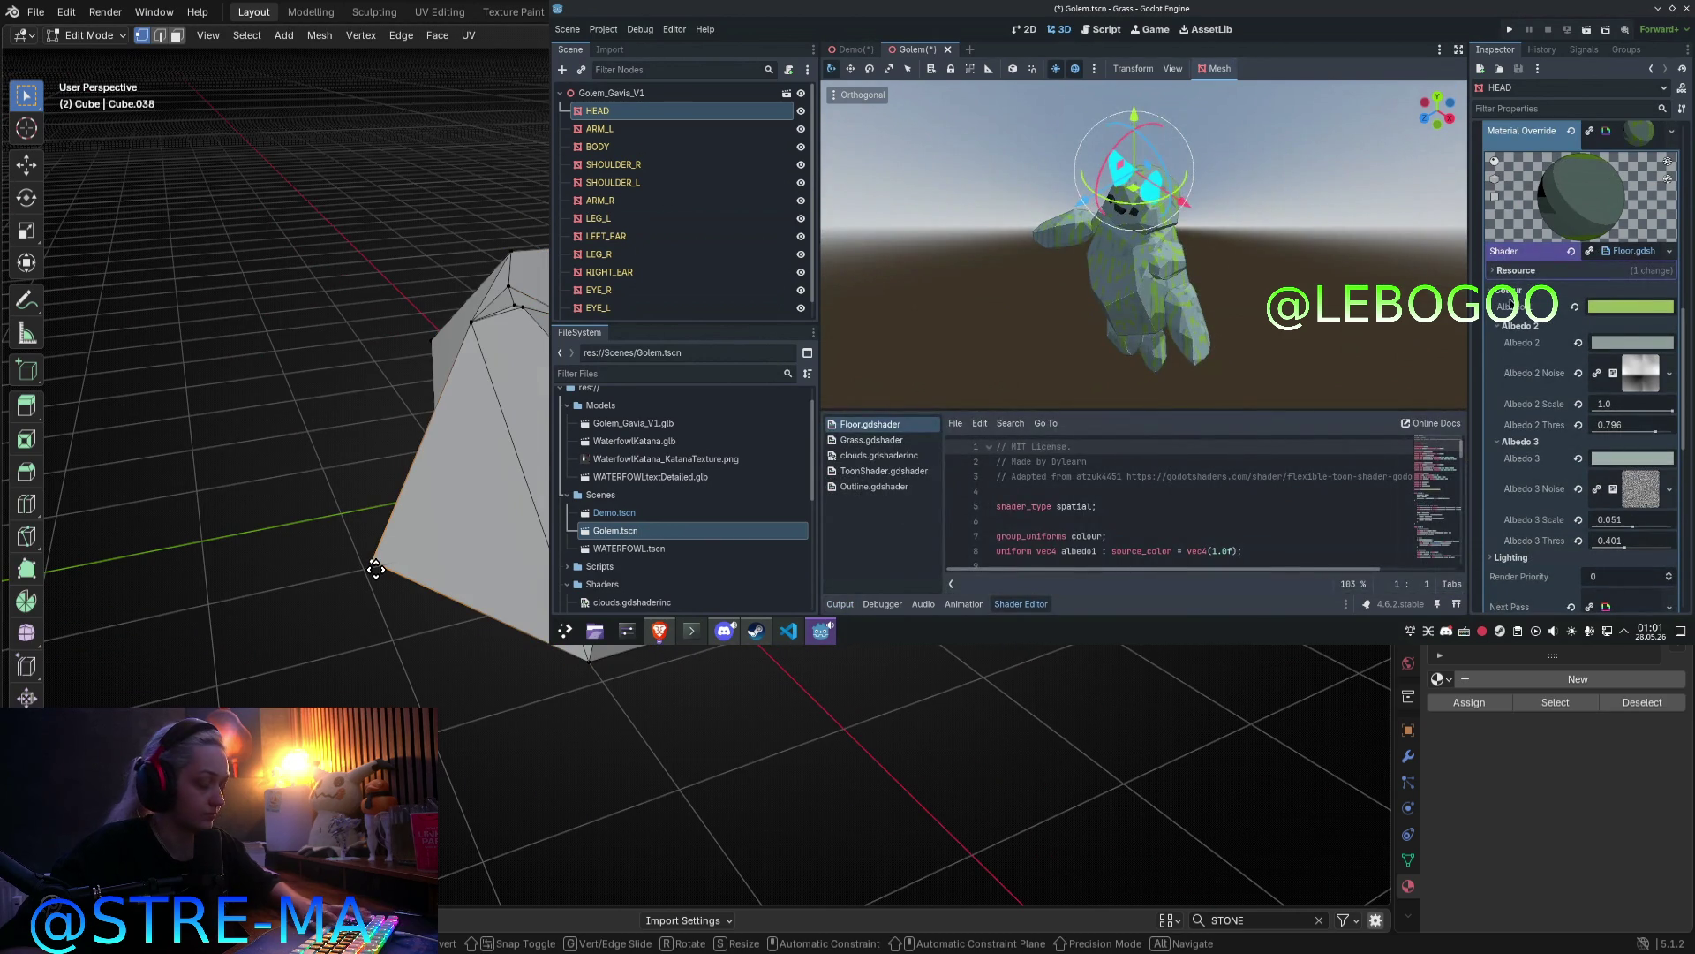
Step: Enlarge the shader code area and scroll through the Floor shader code
left_click_drag(1236, 402, 1235, 150)
left_click(339, 577)
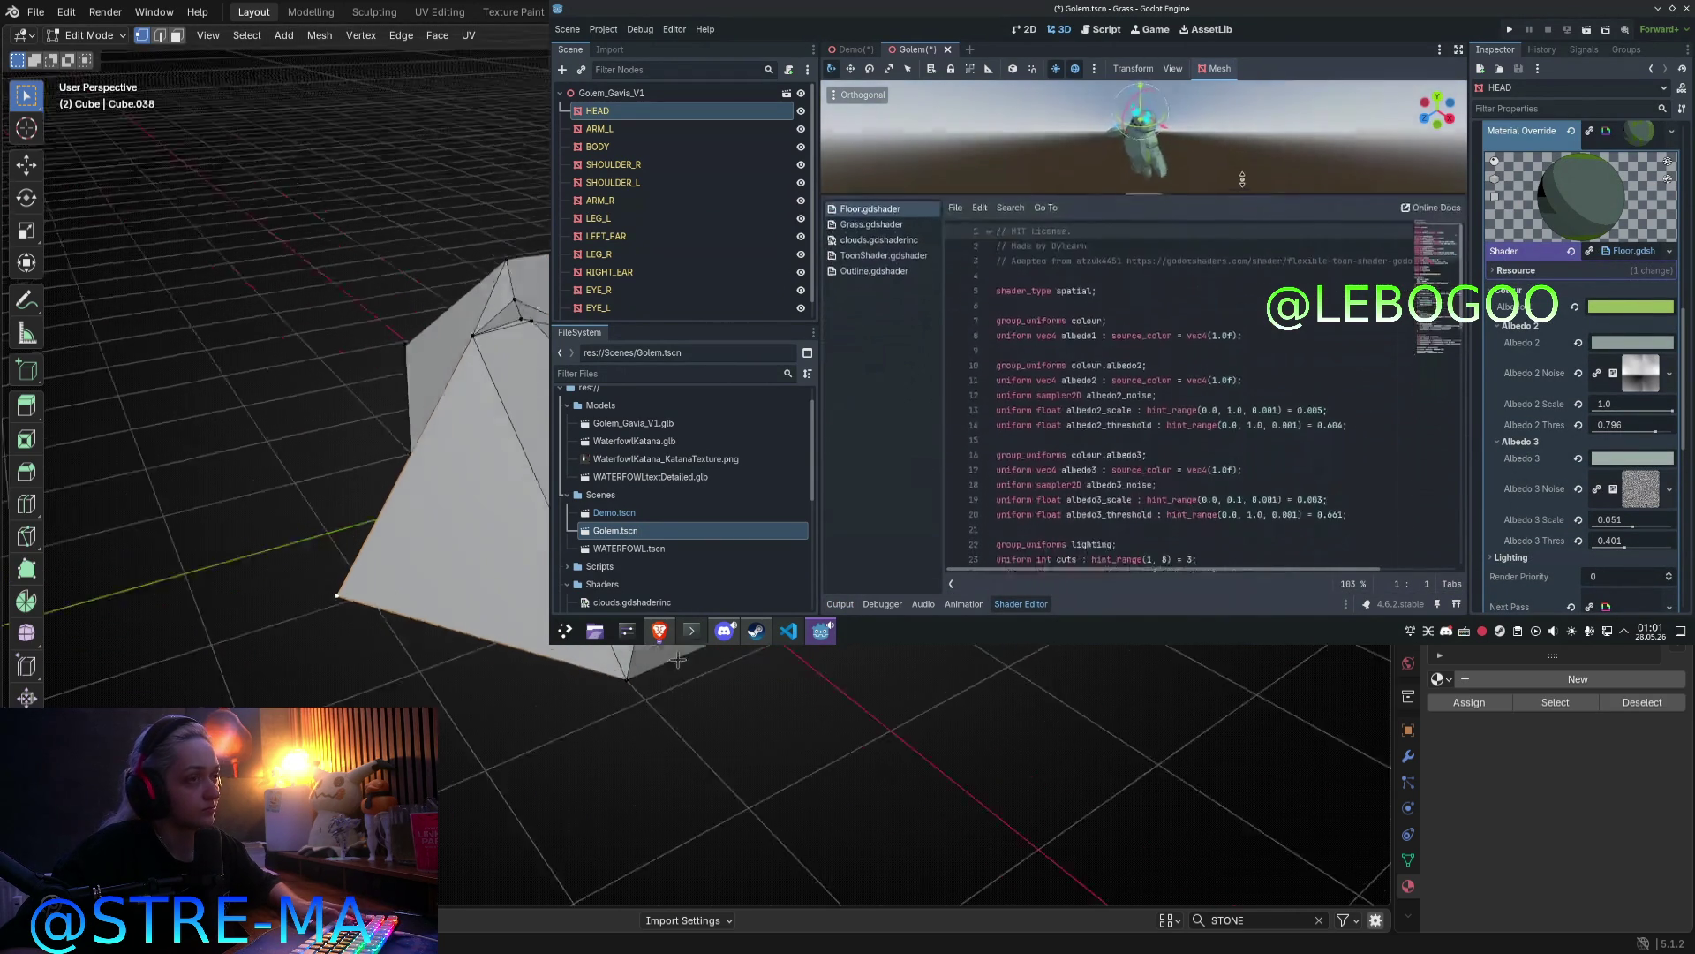
middle_click_drag(339, 577, 755, 657)
scroll(1316, 395, "down", 15)
key("2")
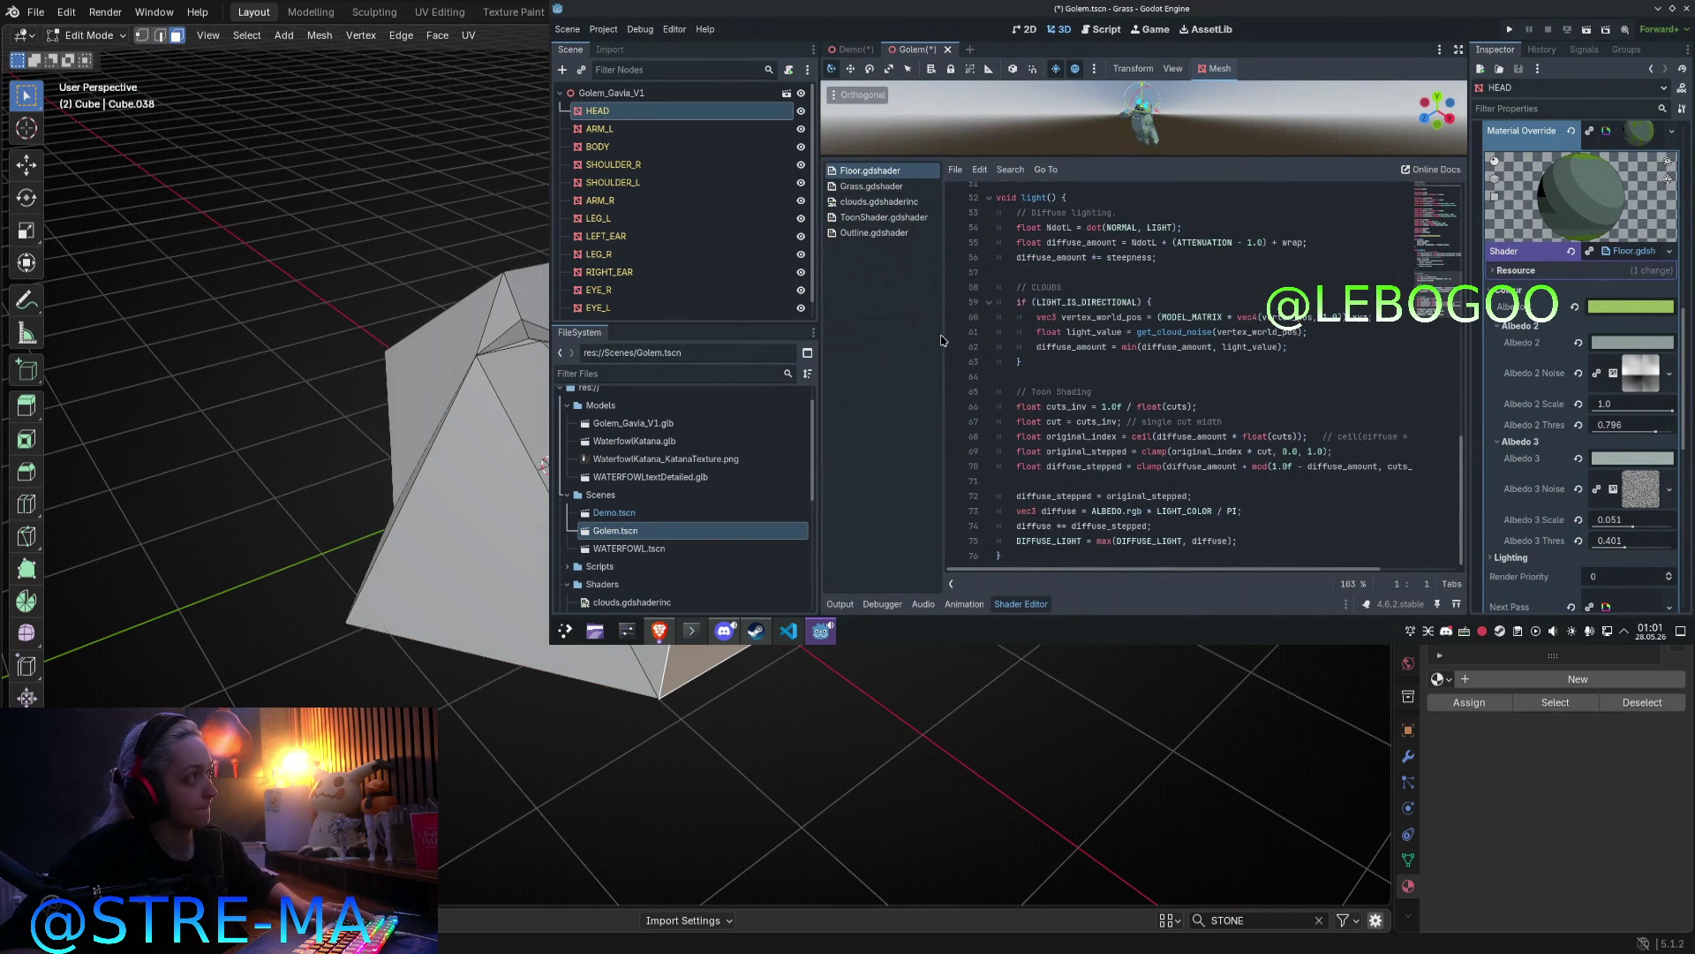
key("KP_7")
left_click(1169, 376)
scroll(1169, 383, "up", 1)
scroll(1170, 383, "up", 7)
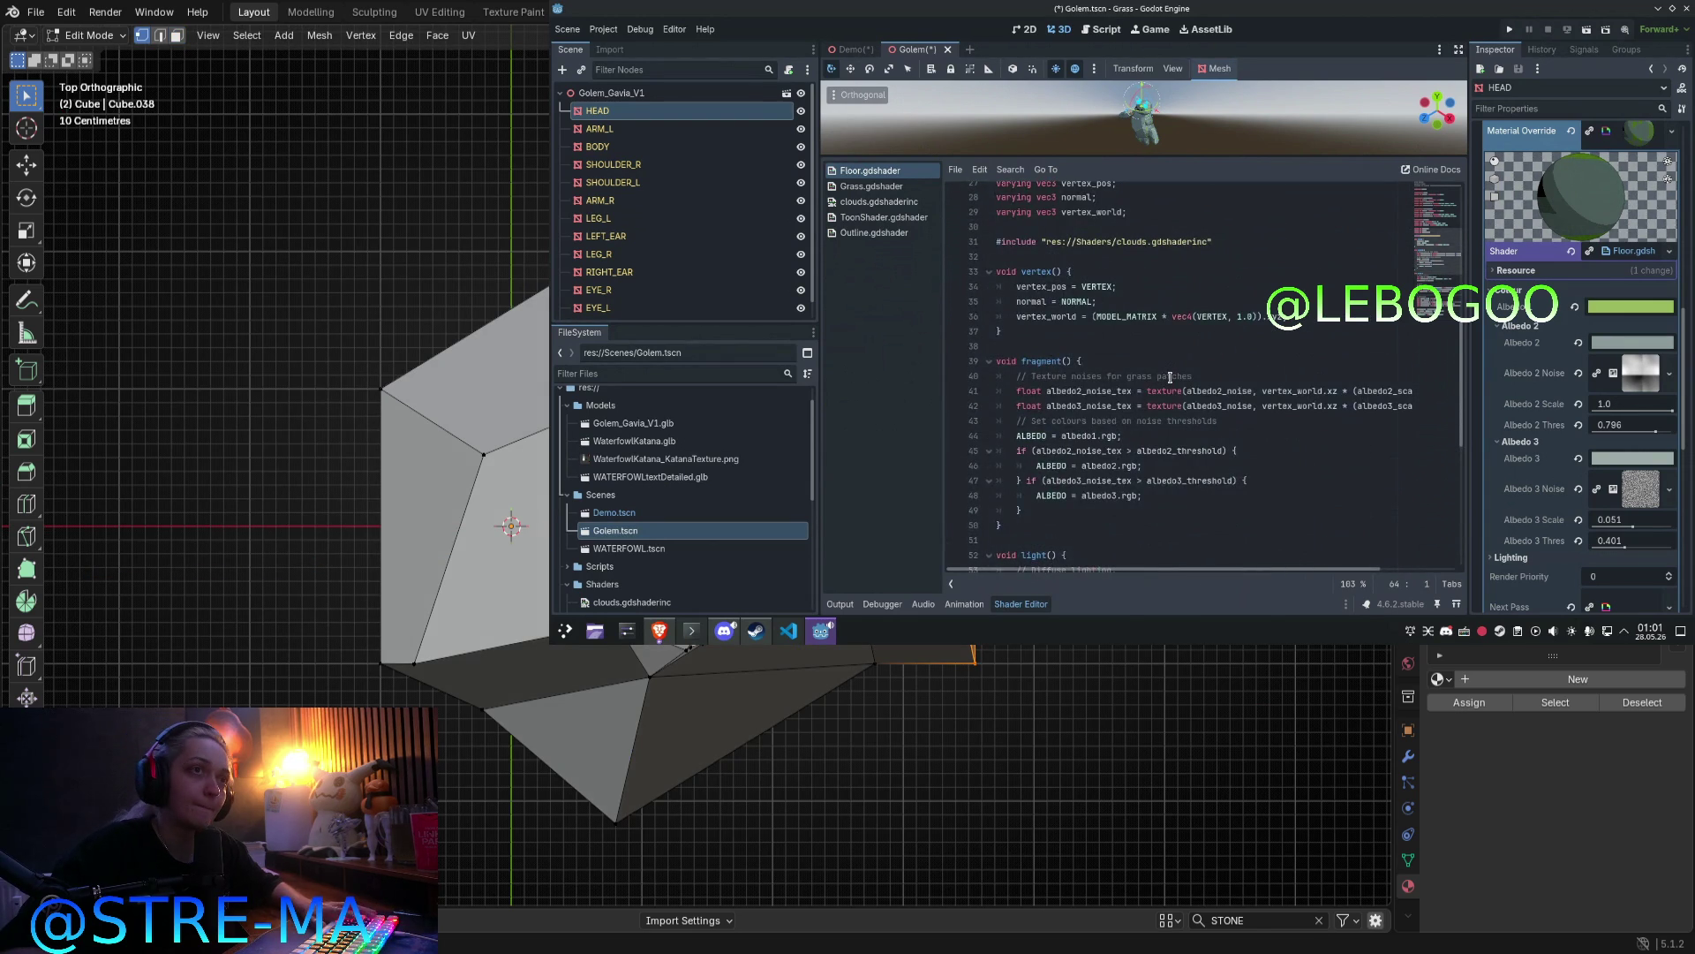
scroll(1170, 376, "up", 3)
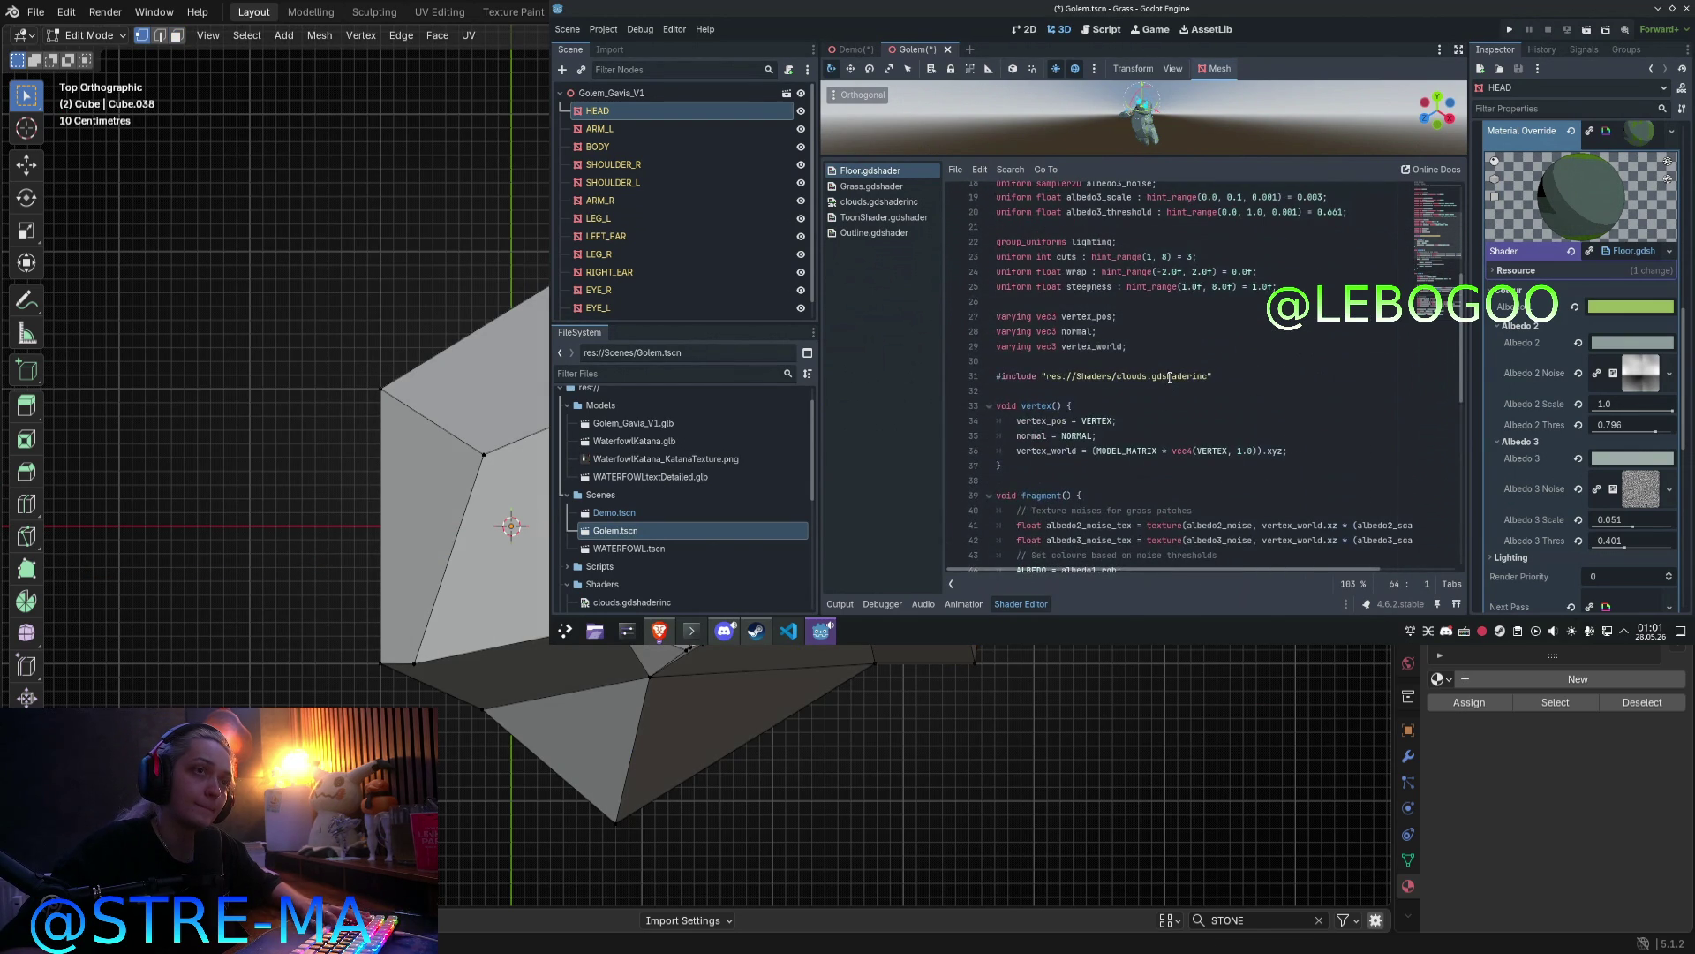
scroll(1170, 376, "up", 6)
Step: Search the shader for albedo1 and revert Albedo 1 to its default white
key("g")
double_click(1079, 297)
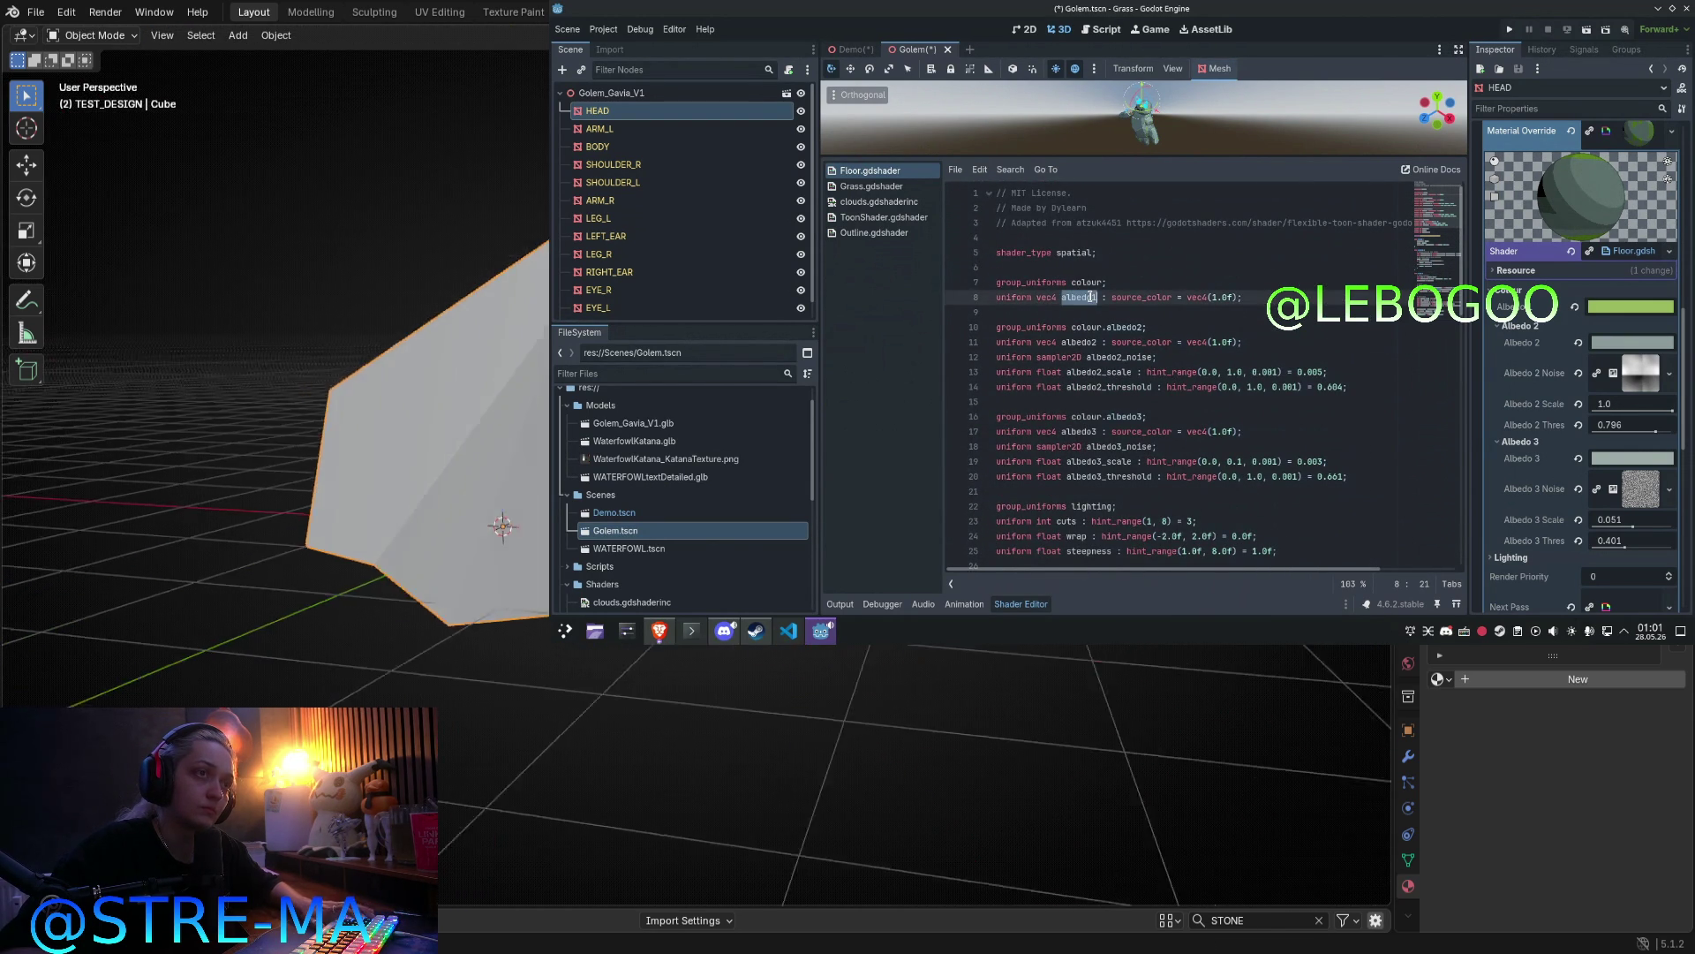
key("ctrl+f")
scroll(1205, 304, "down", 14)
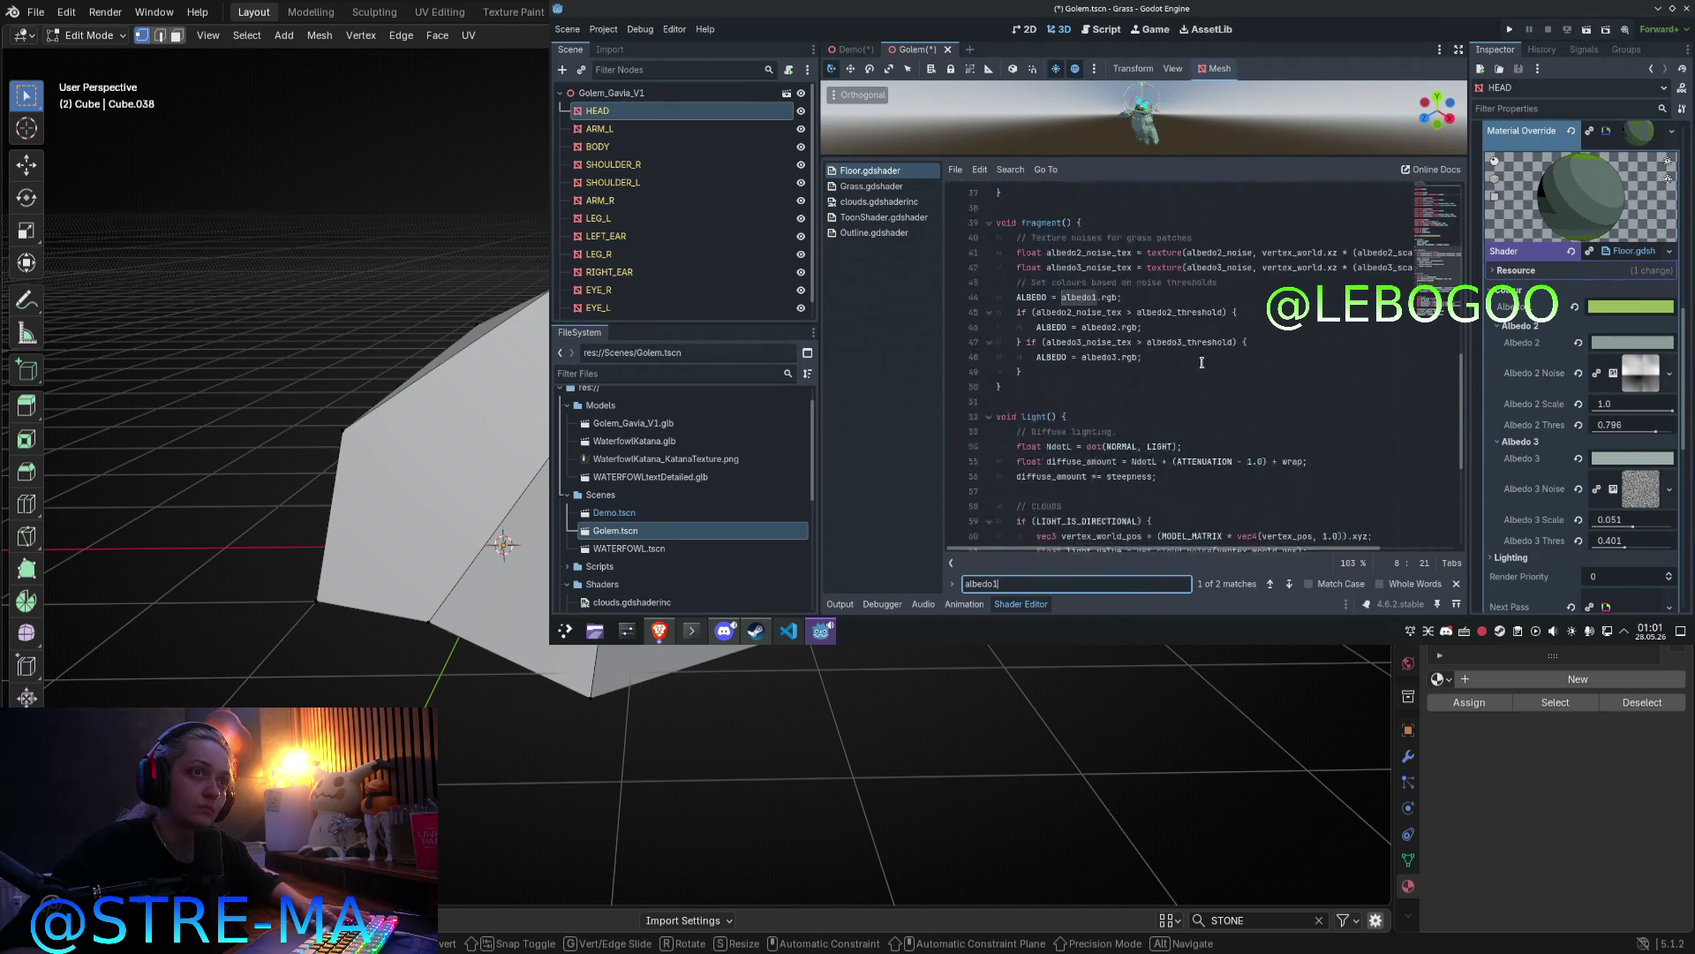
scroll(1201, 362, "up", 2)
key("g")
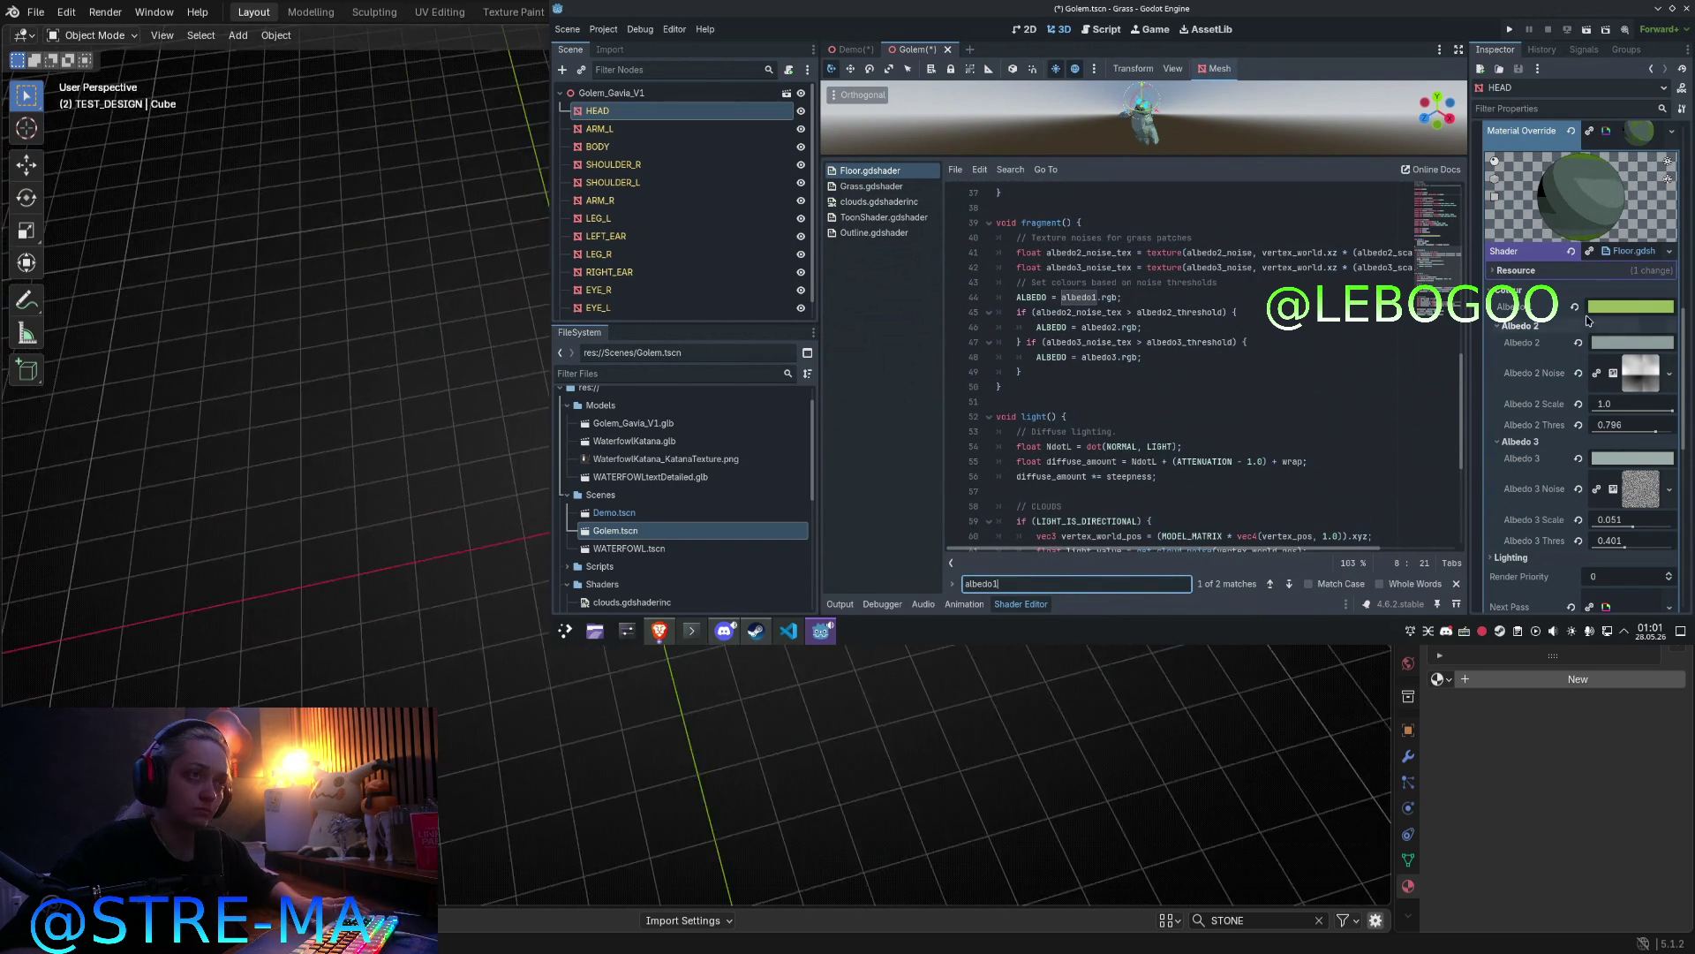
left_click(1577, 307)
Step: Select vertex_world on shader line 41
mouse_move(1211, 160)
left_mouse_down()
mouse_move(1211, 389)
mouse_move(1210, 176)
left_mouse_up()
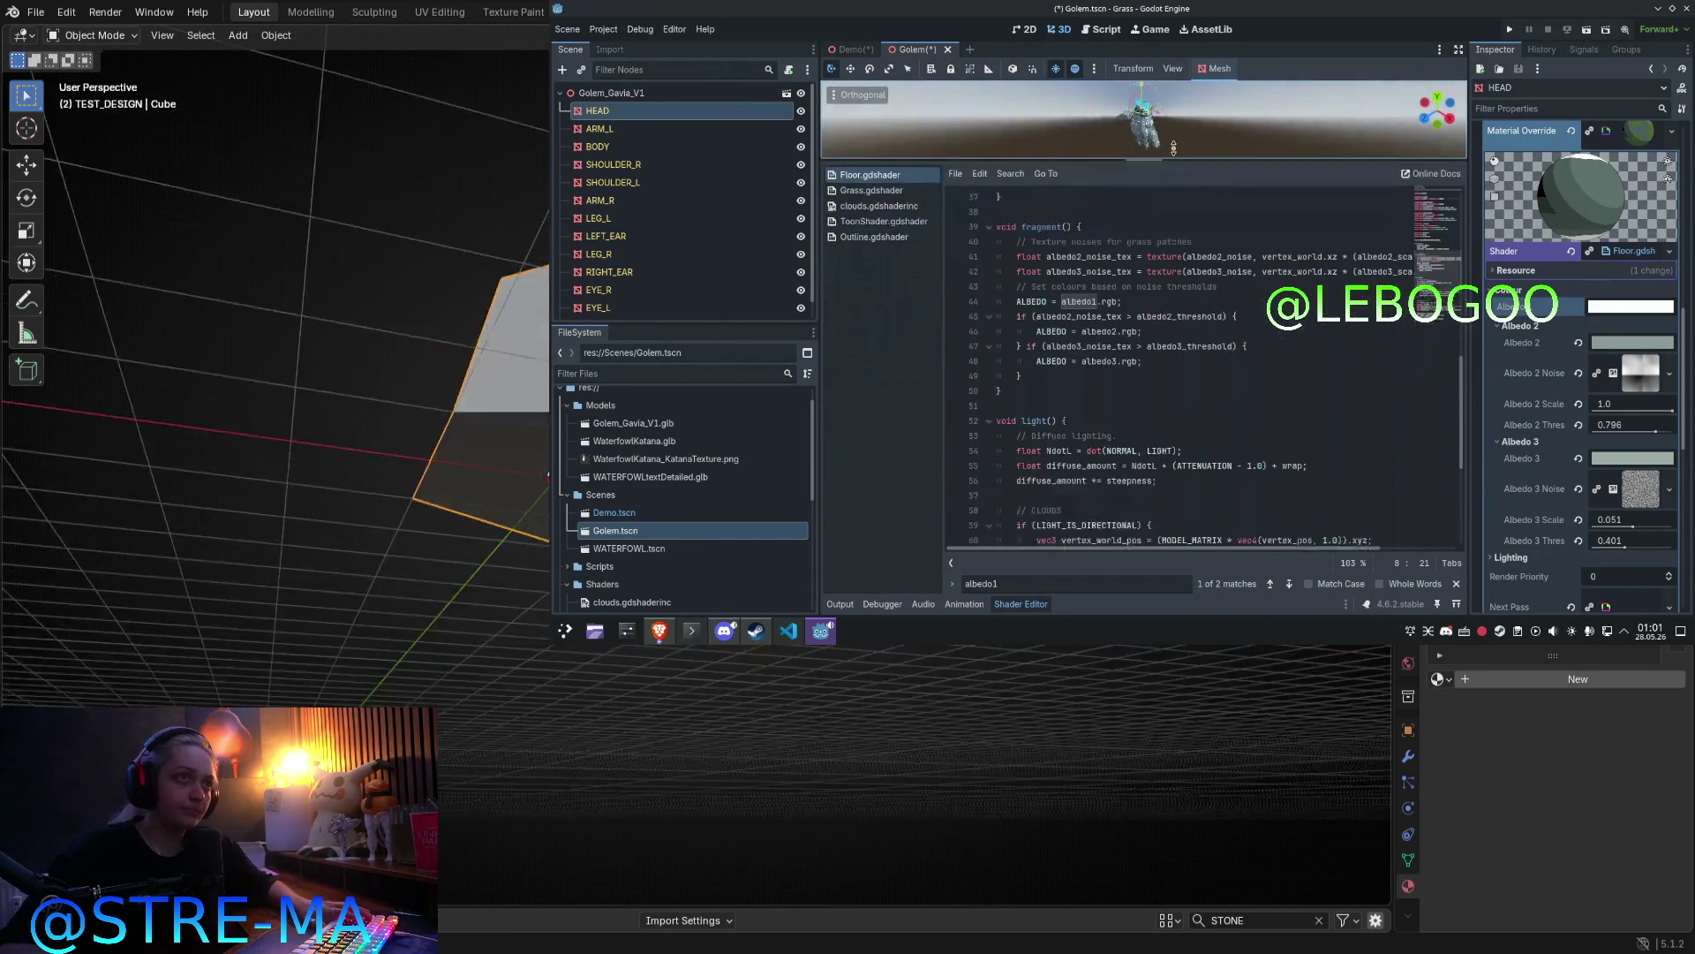
left_click(1088, 302)
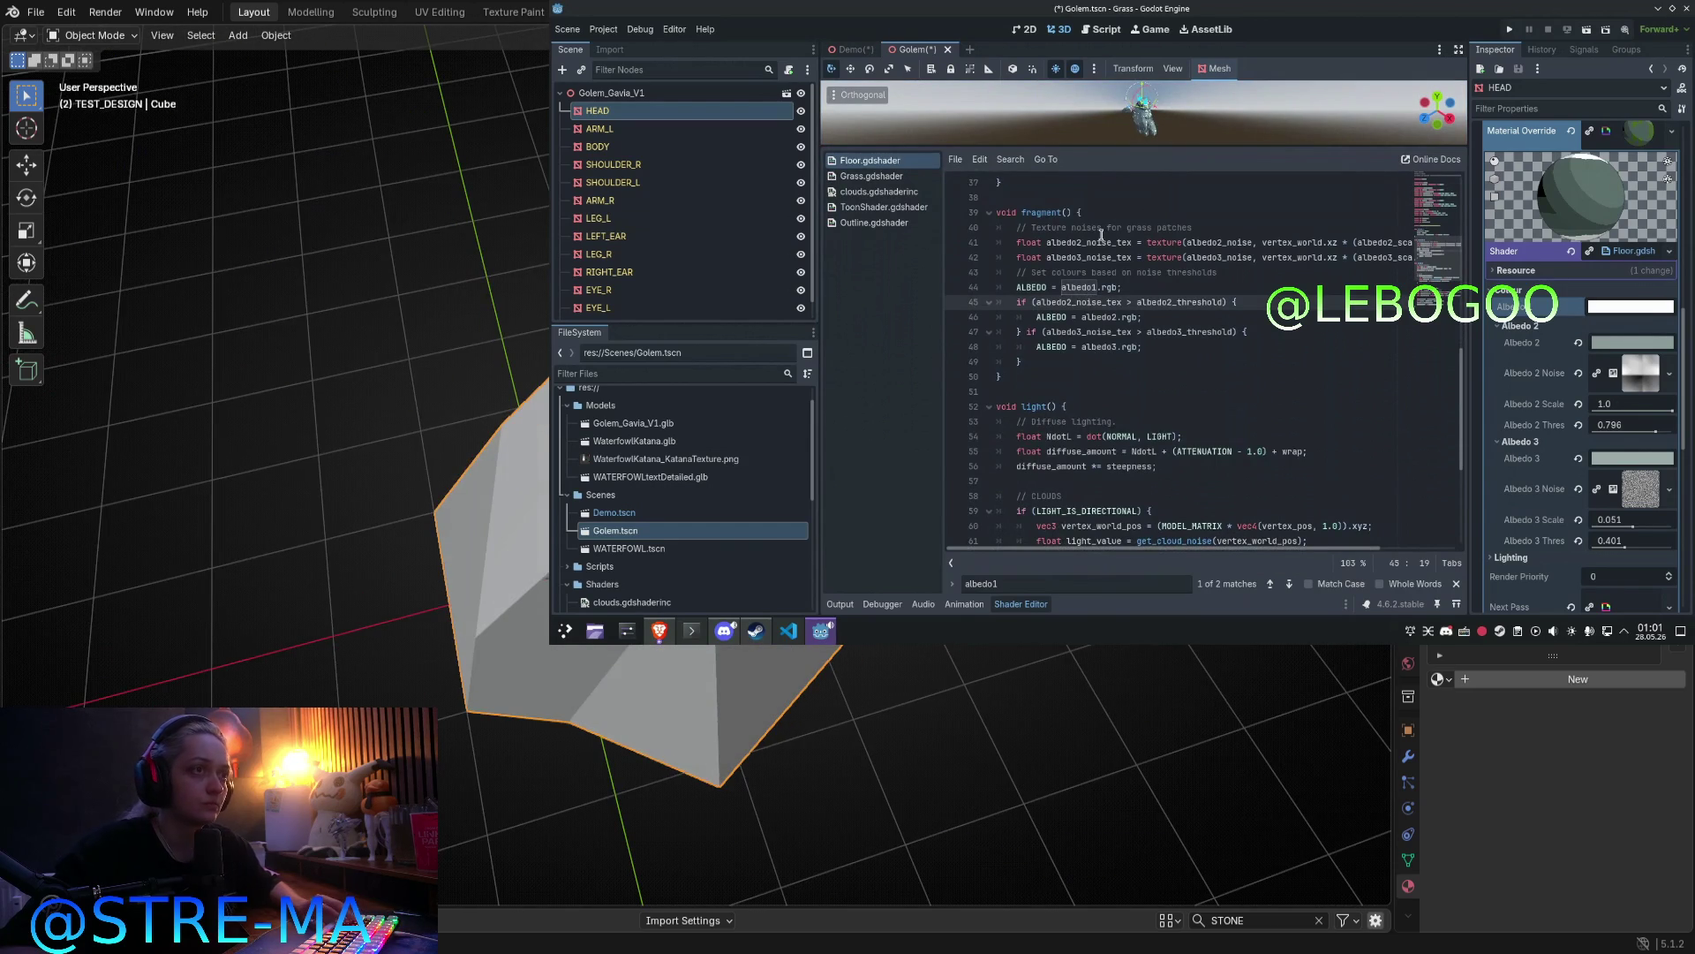
scroll(1148, 248, "right", 2, "shift")
double_click(1186, 242)
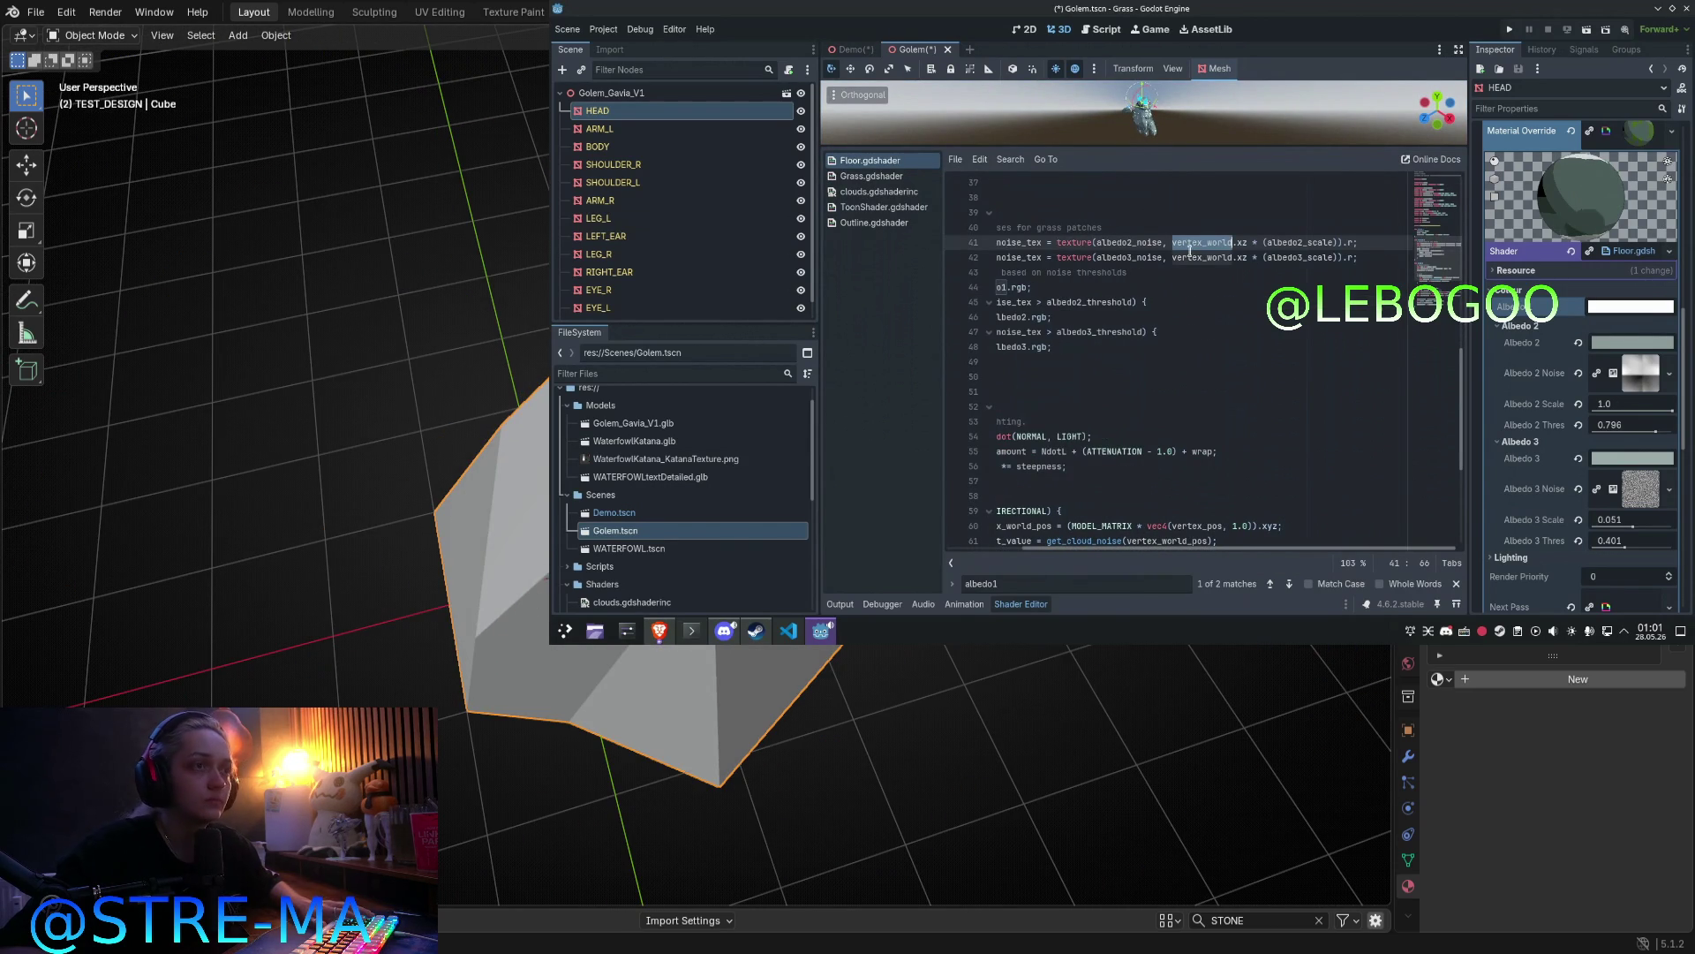
key("KP_1")
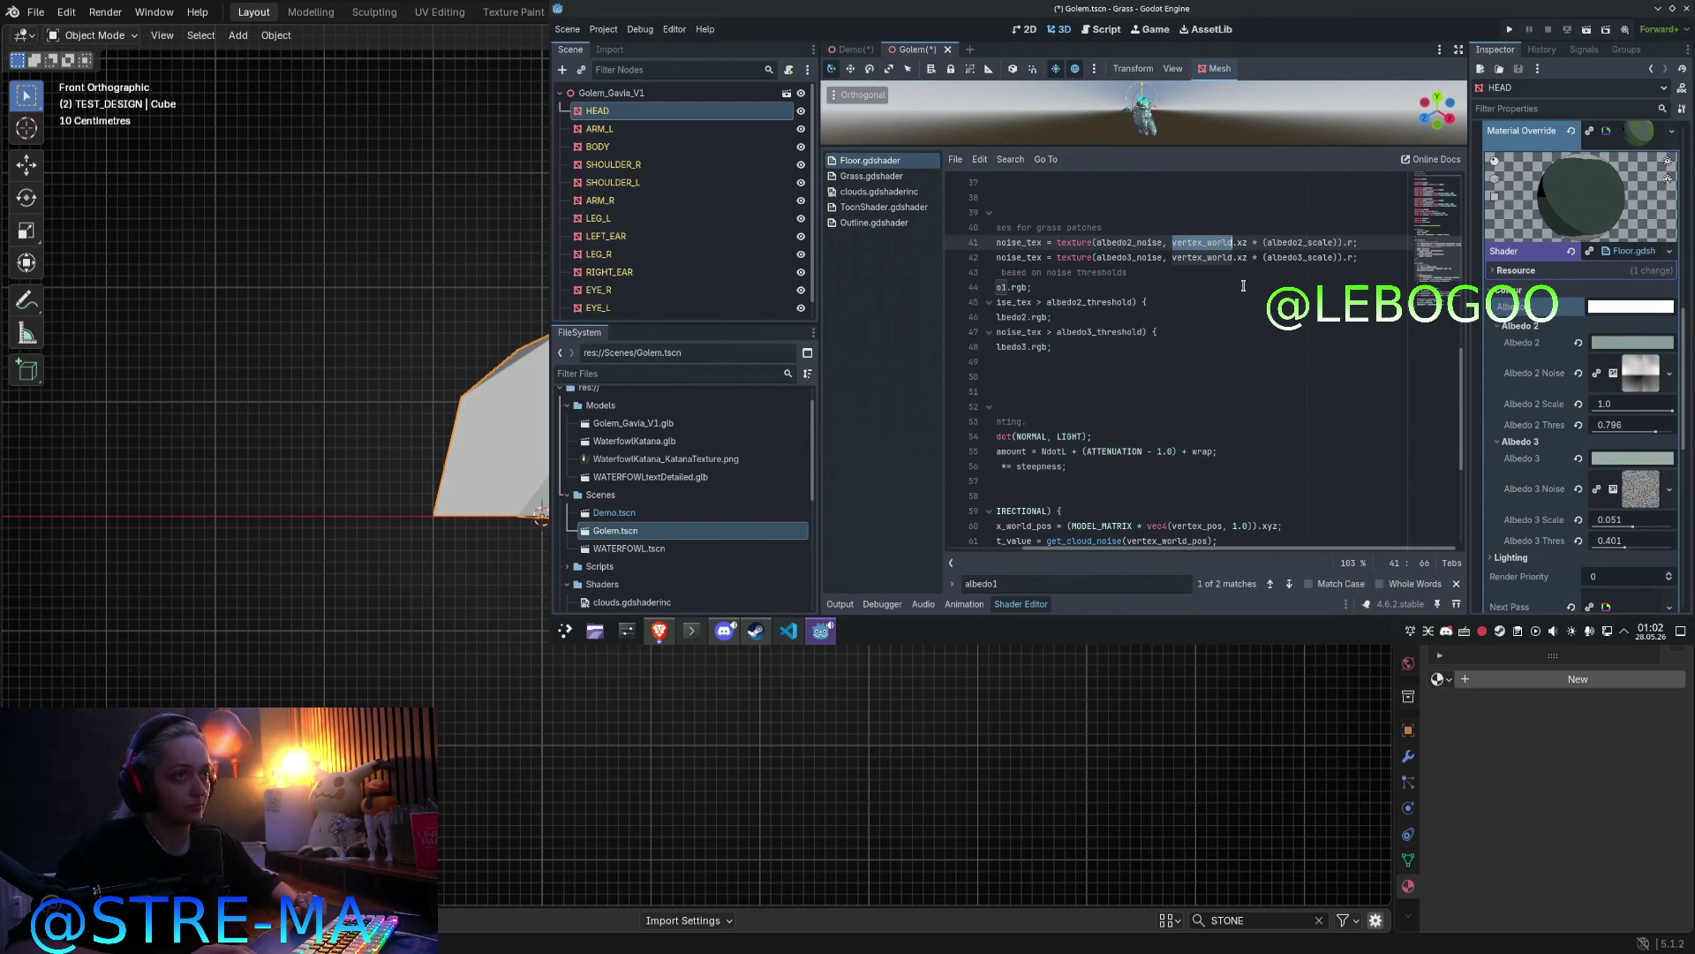
Step: Replace vertex_world with vertex_pos on shader line 41 using autocomplete
type("tex")
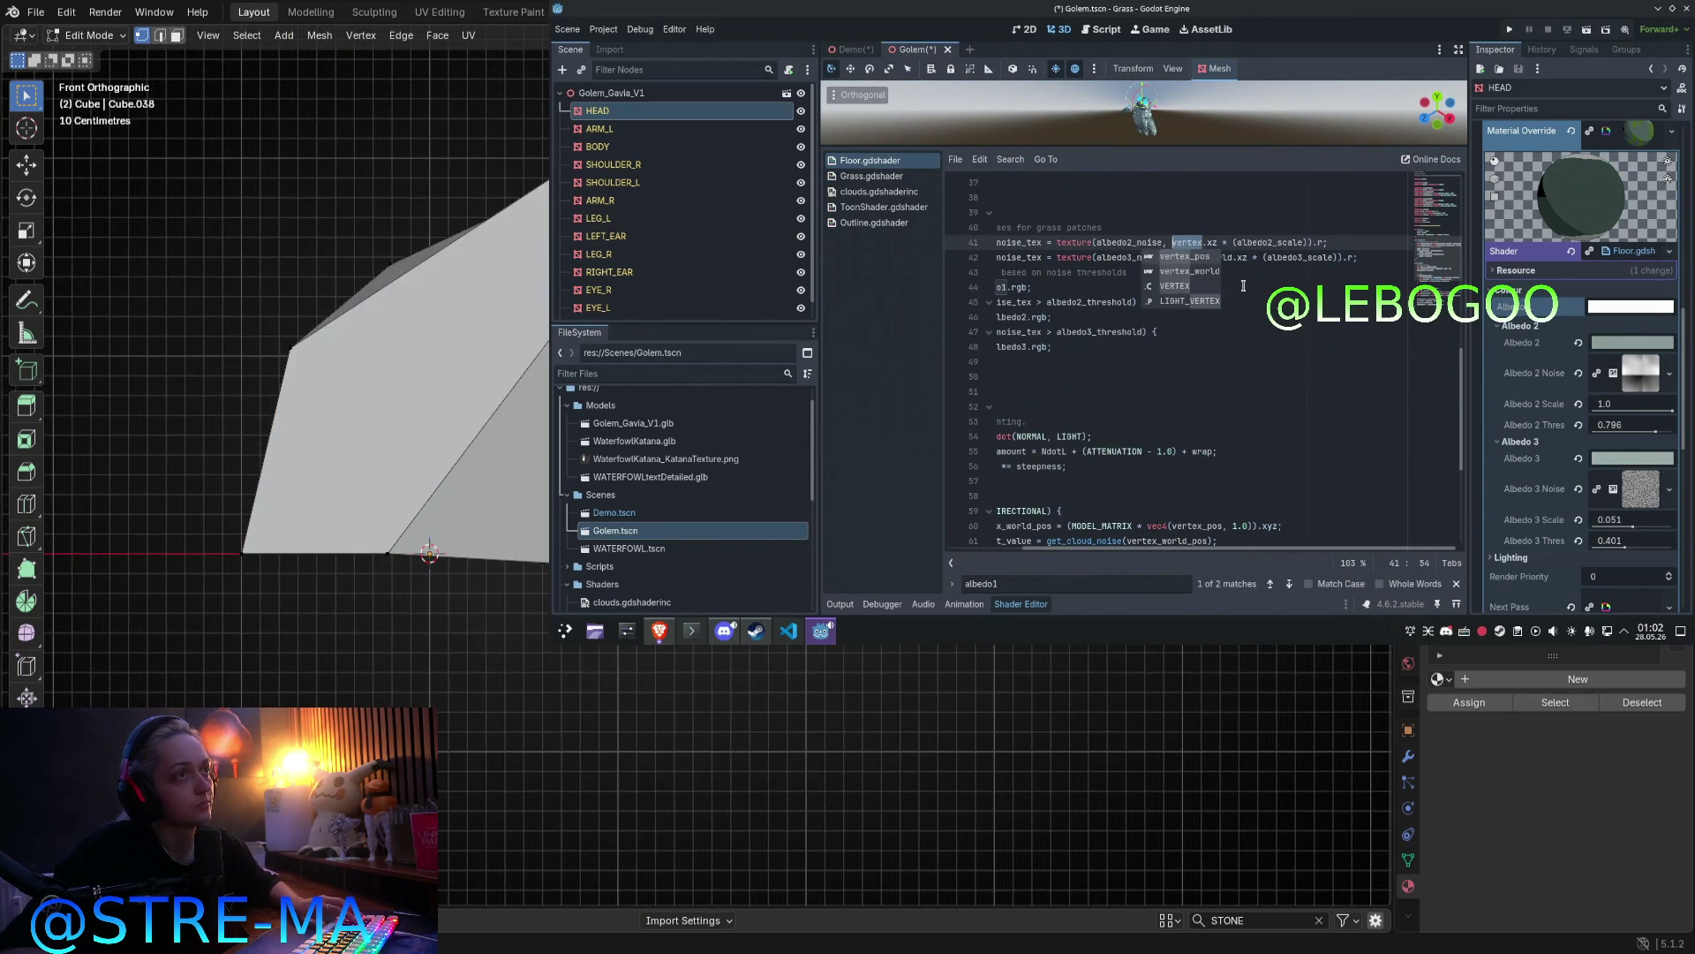
key("Return")
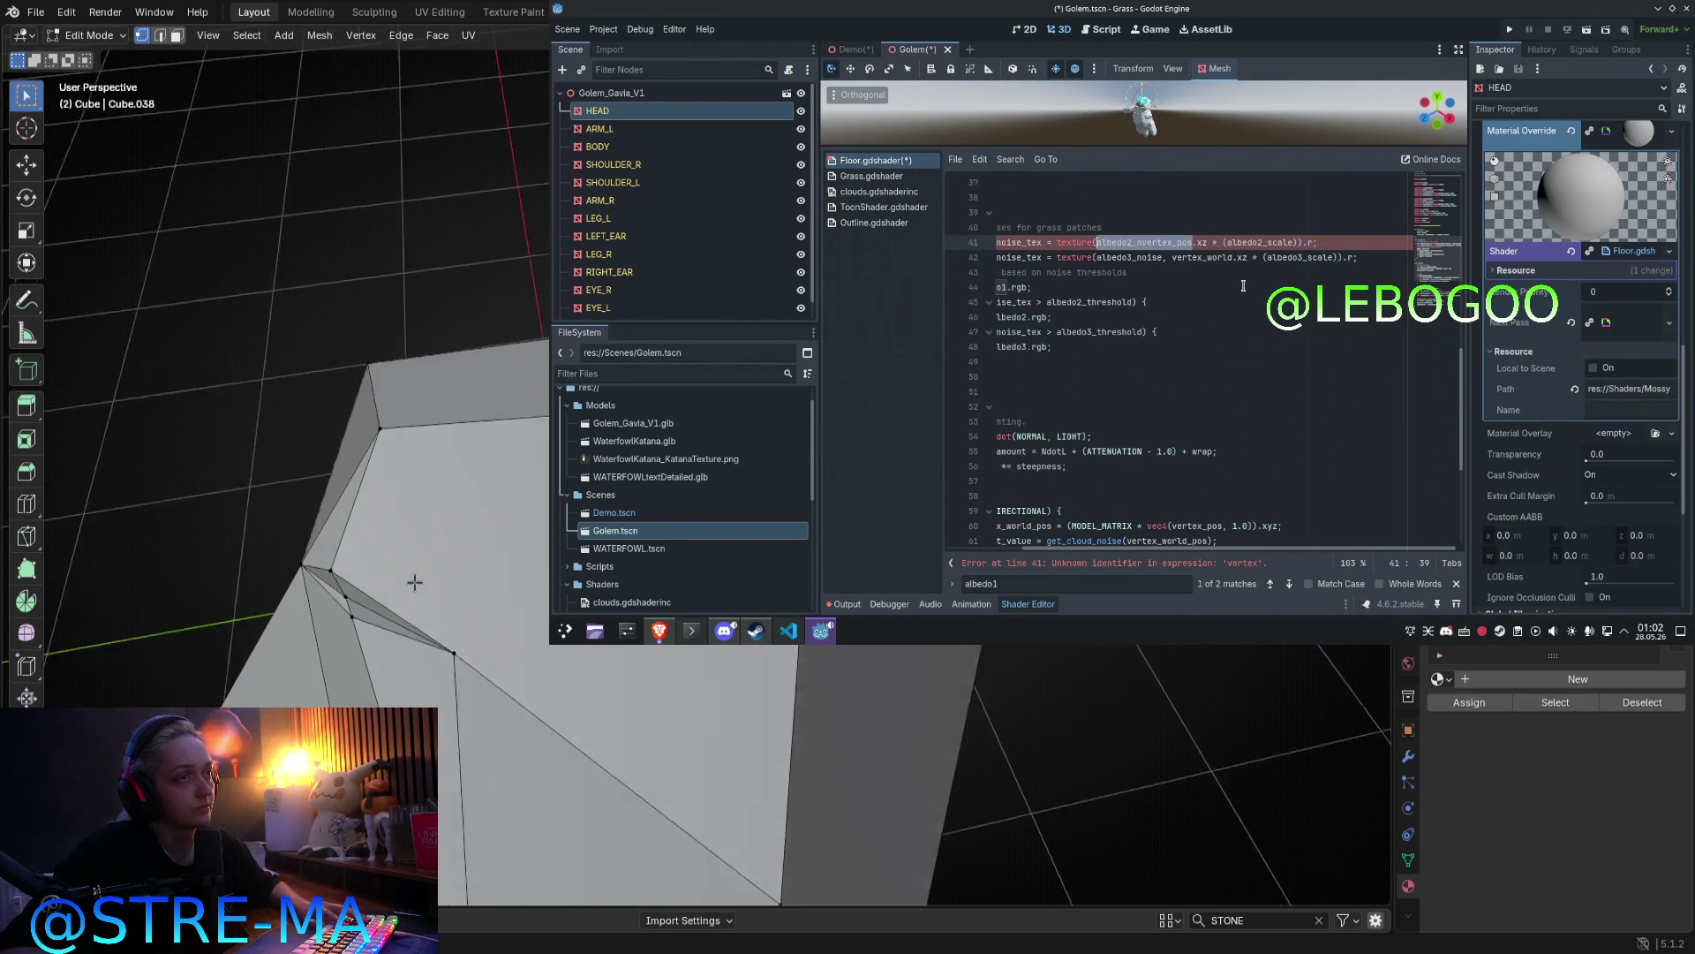
key("Escape")
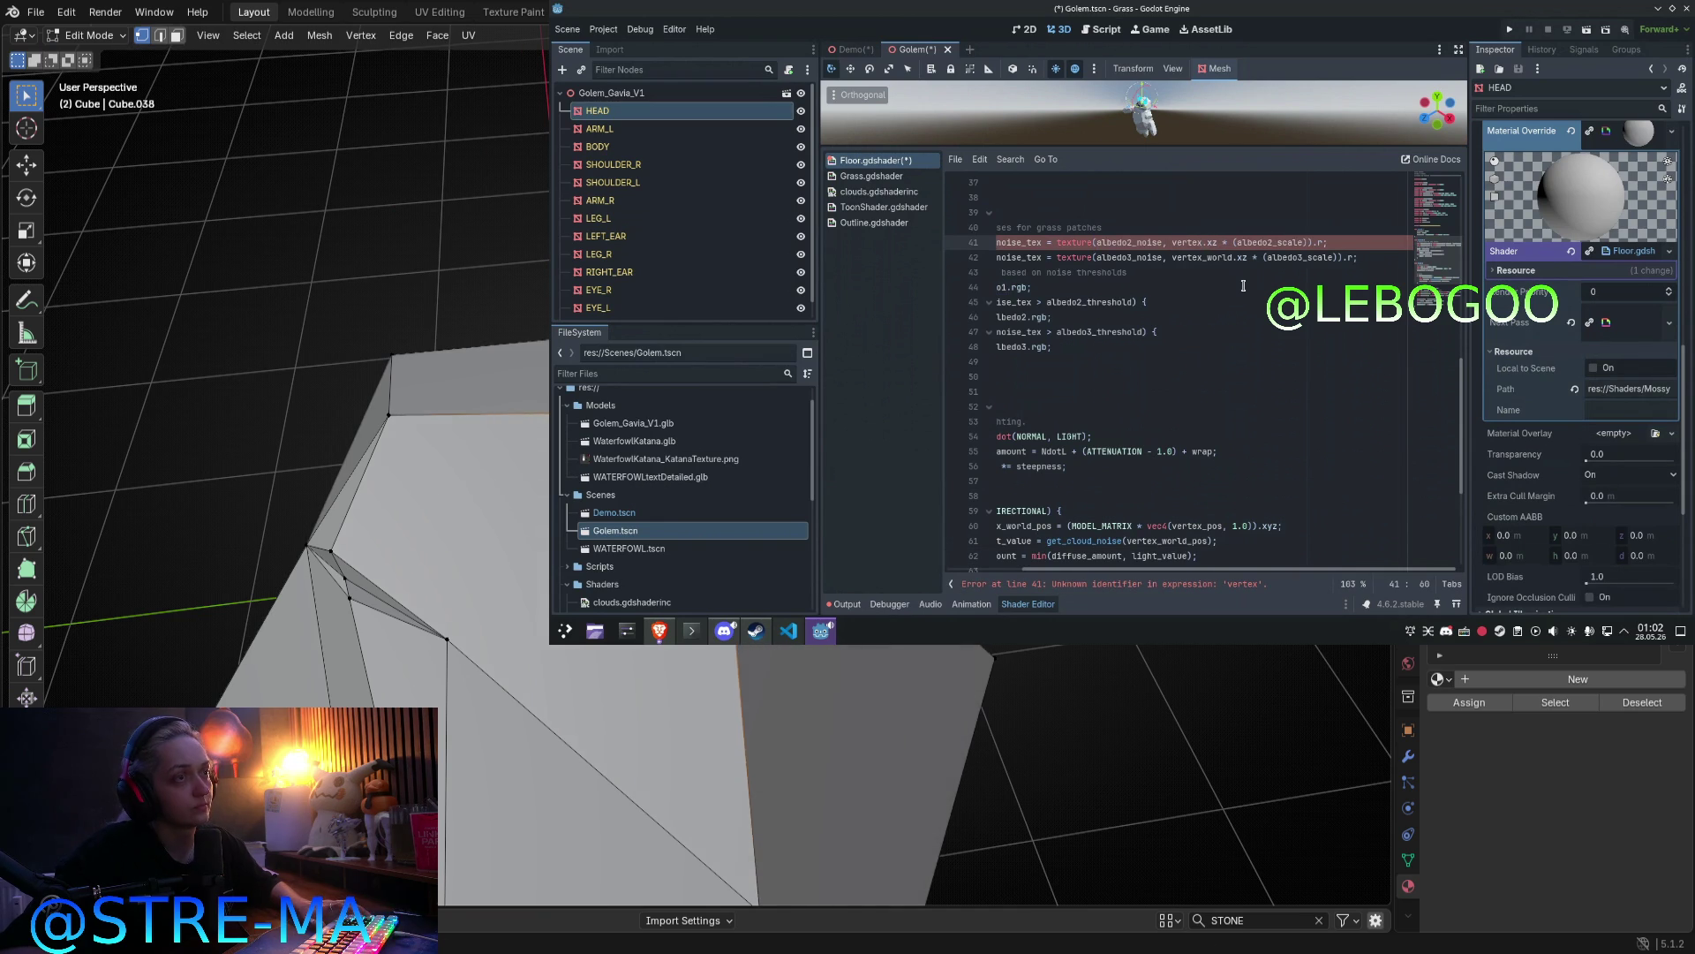
type("_p")
key("Return")
Step: Change line 42's vertex_world to vertex_pos as well and save the scene
key("Down")
key("ctrl+Delete")
type("vertex_pos")
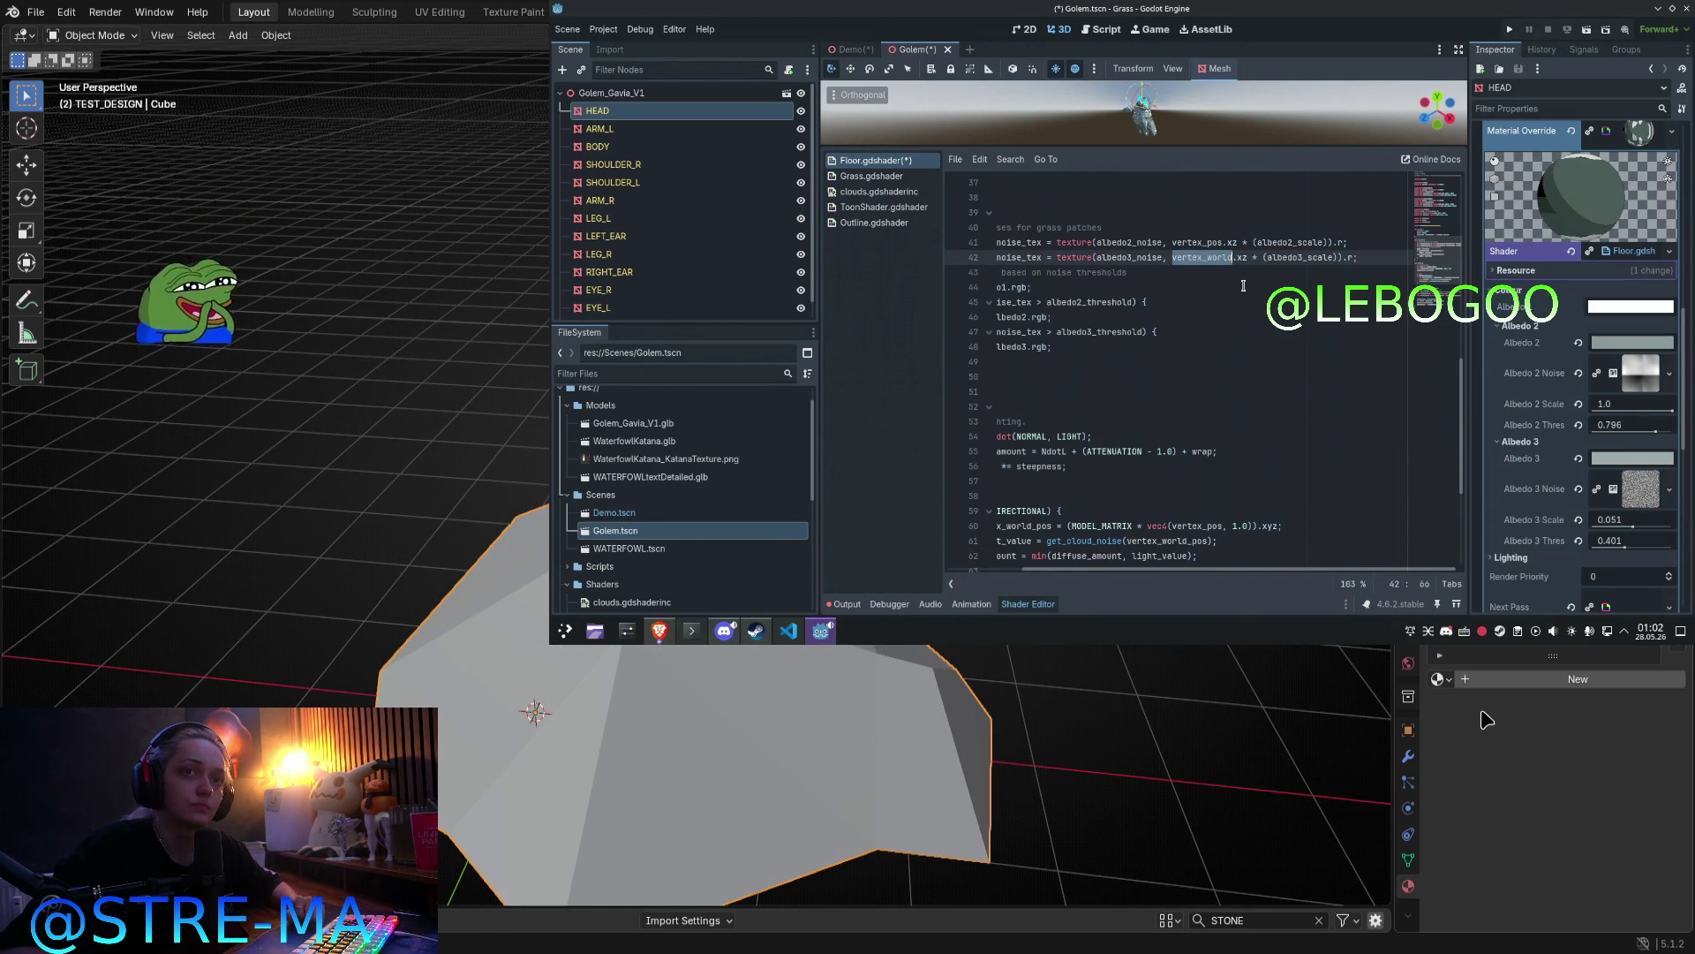
left_click(1243, 286)
key("ctrl+s")
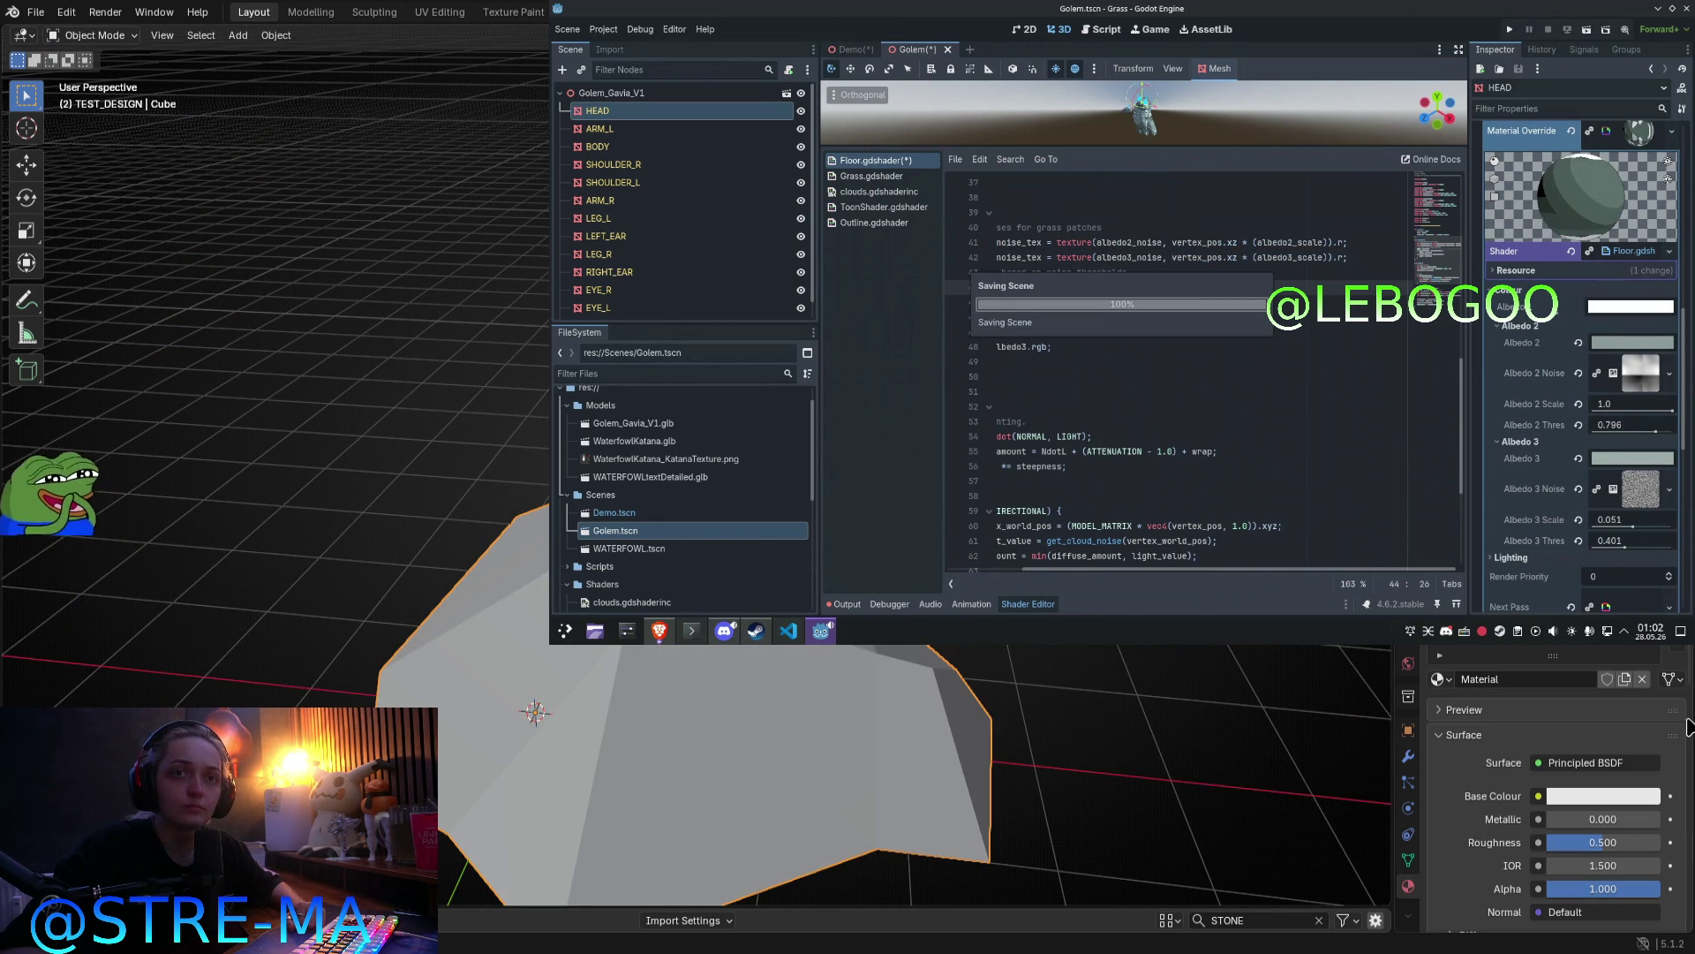
left_click(1653, 311)
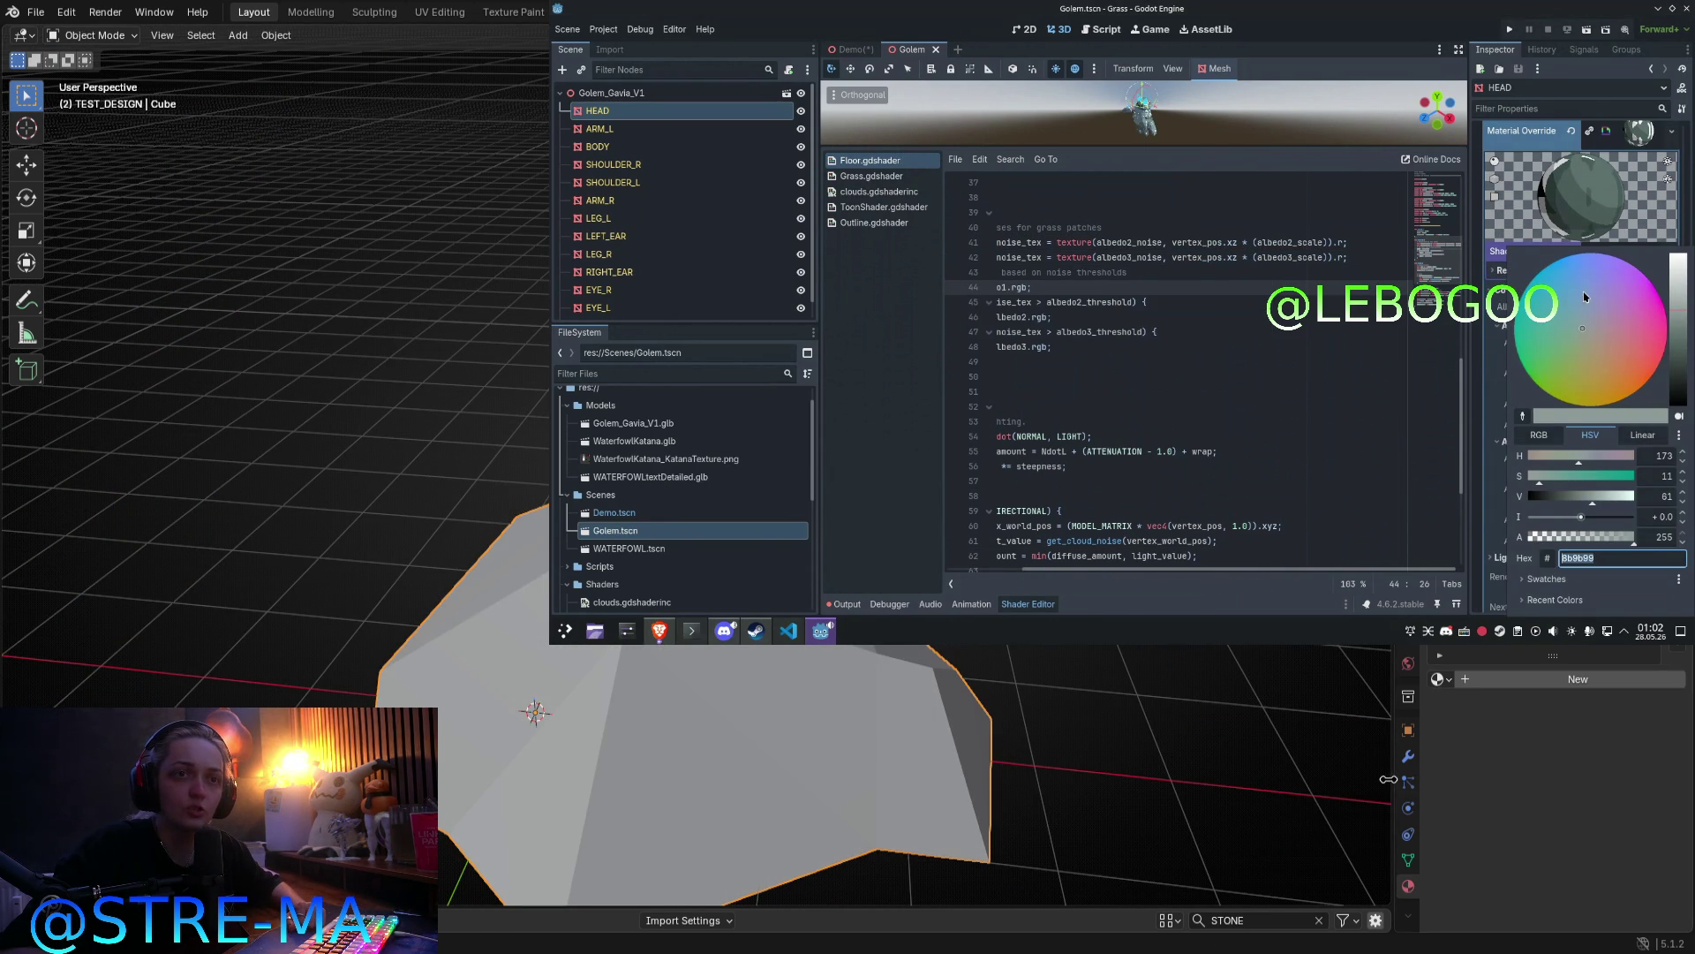
Step: Nudge the HEAD along Z, then save and reposition the golem in the Demo scene
left_click(1198, 147)
left_click_drag(1190, 144, 1190, 411)
mouse_move(1100, 197)
left_mouse_down()
mouse_move(1060, 208)
mouse_move(1046, 190)
mouse_move(1024, 226)
left_mouse_up()
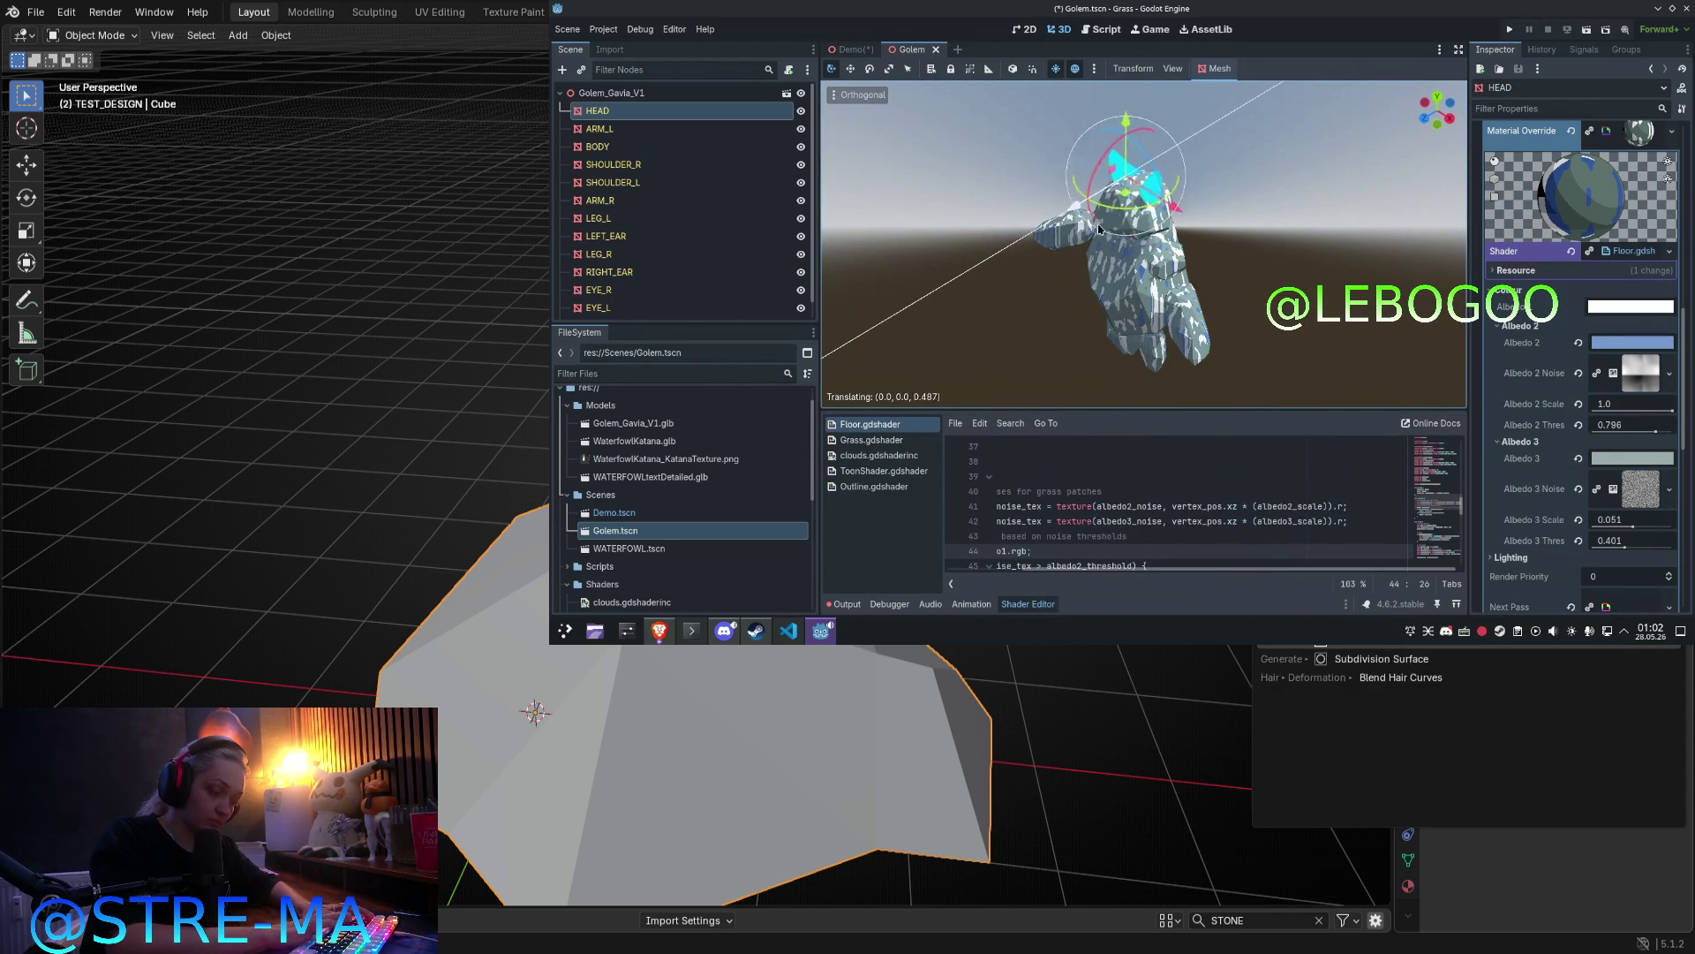
left_click(918, 106)
left_click(850, 49)
key("ctrl+s")
mouse_move(1099, 130)
left_mouse_down()
mouse_move(1139, 168)
mouse_move(1169, 141)
mouse_move(1245, 226)
mouse_move(1152, 102)
mouse_move(1192, 247)
mouse_move(1161, 172)
left_mouse_up()
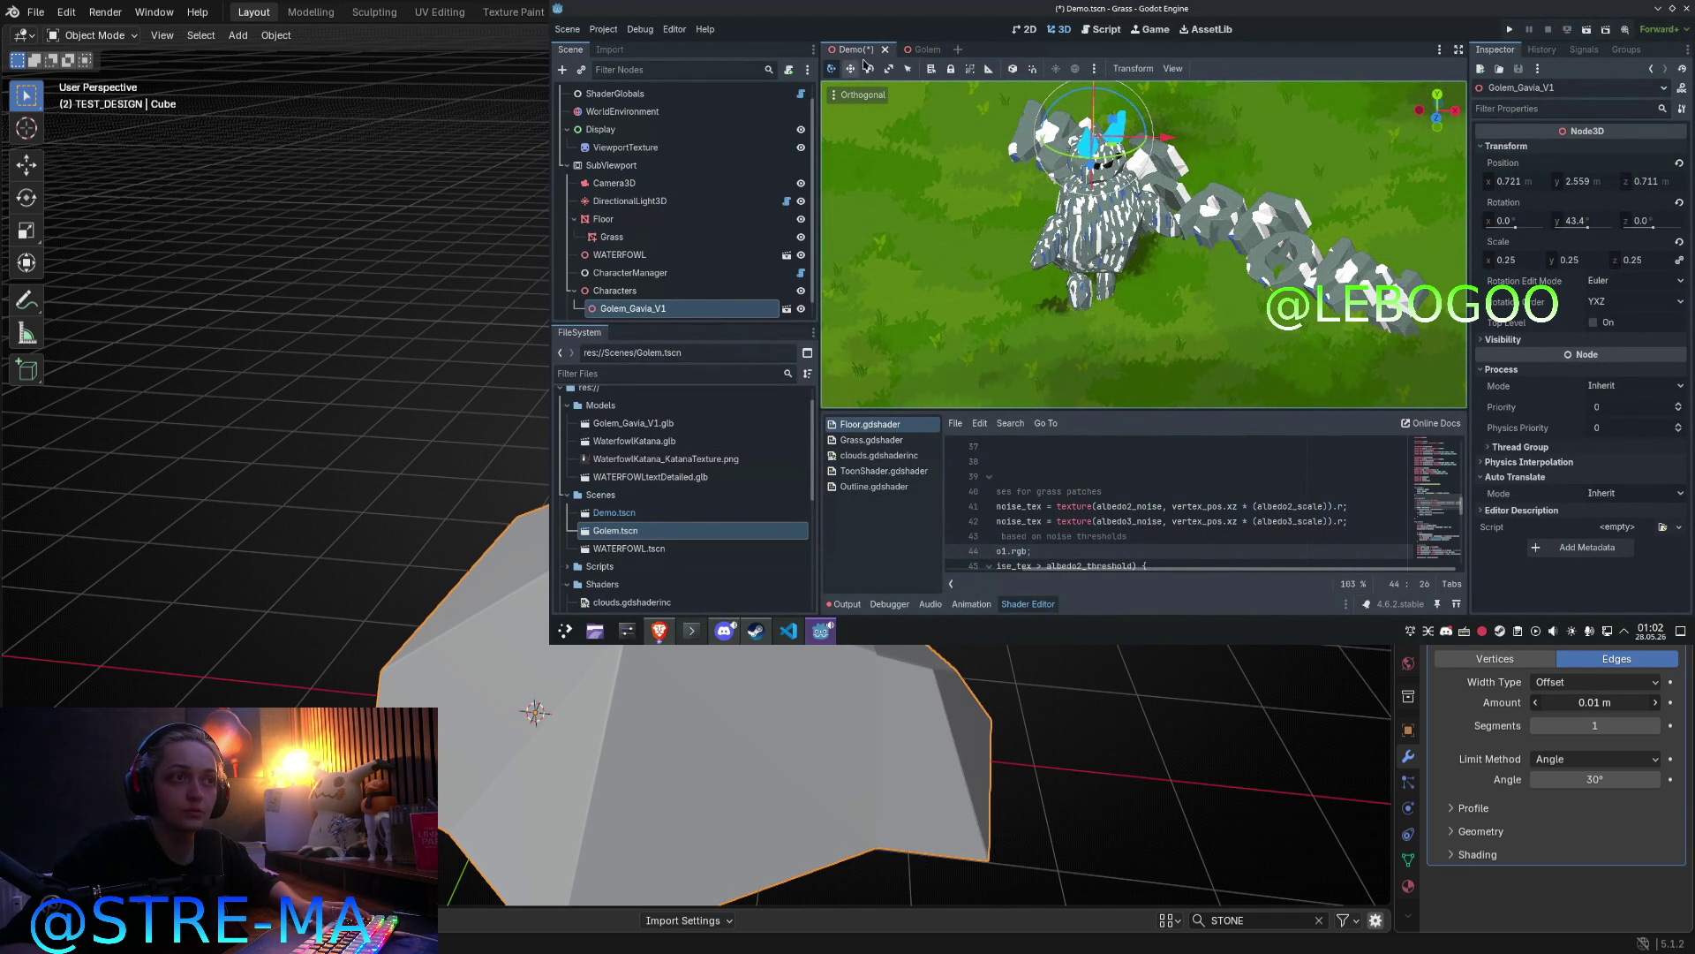
left_click(918, 50)
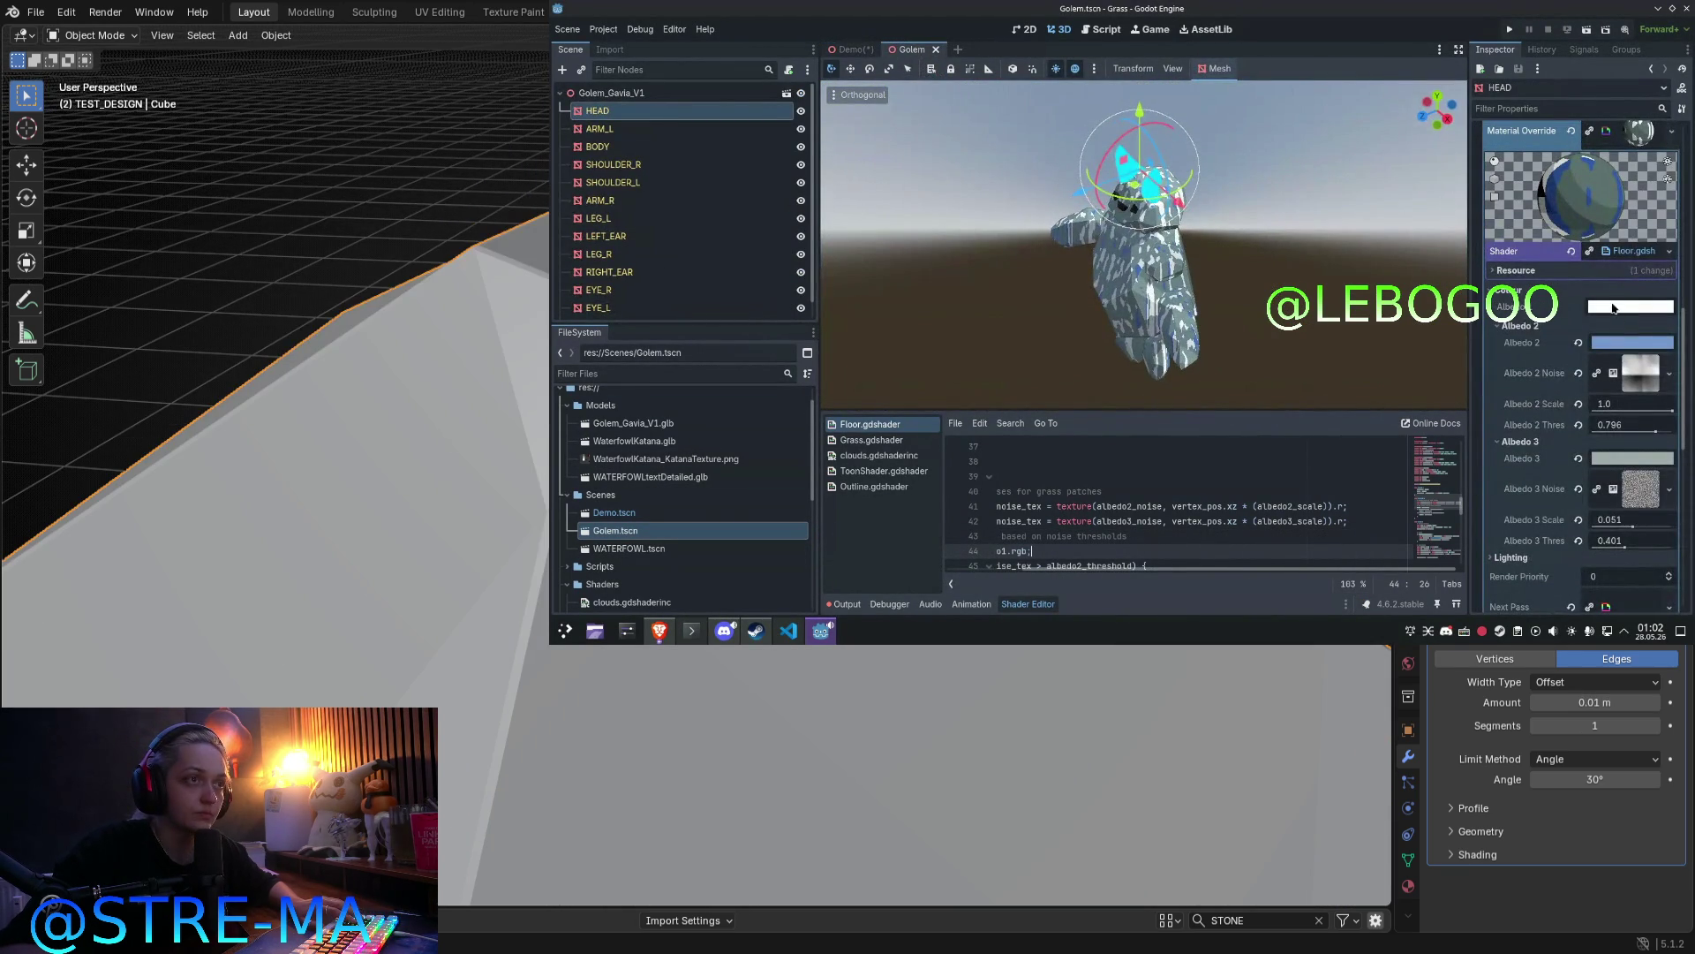
Step: Set the HEAD's Albedo 1 to a bright bluish green and run the project
left_click(1614, 308)
left_click_drag(1586, 501, 1620, 497)
left_click(1589, 477)
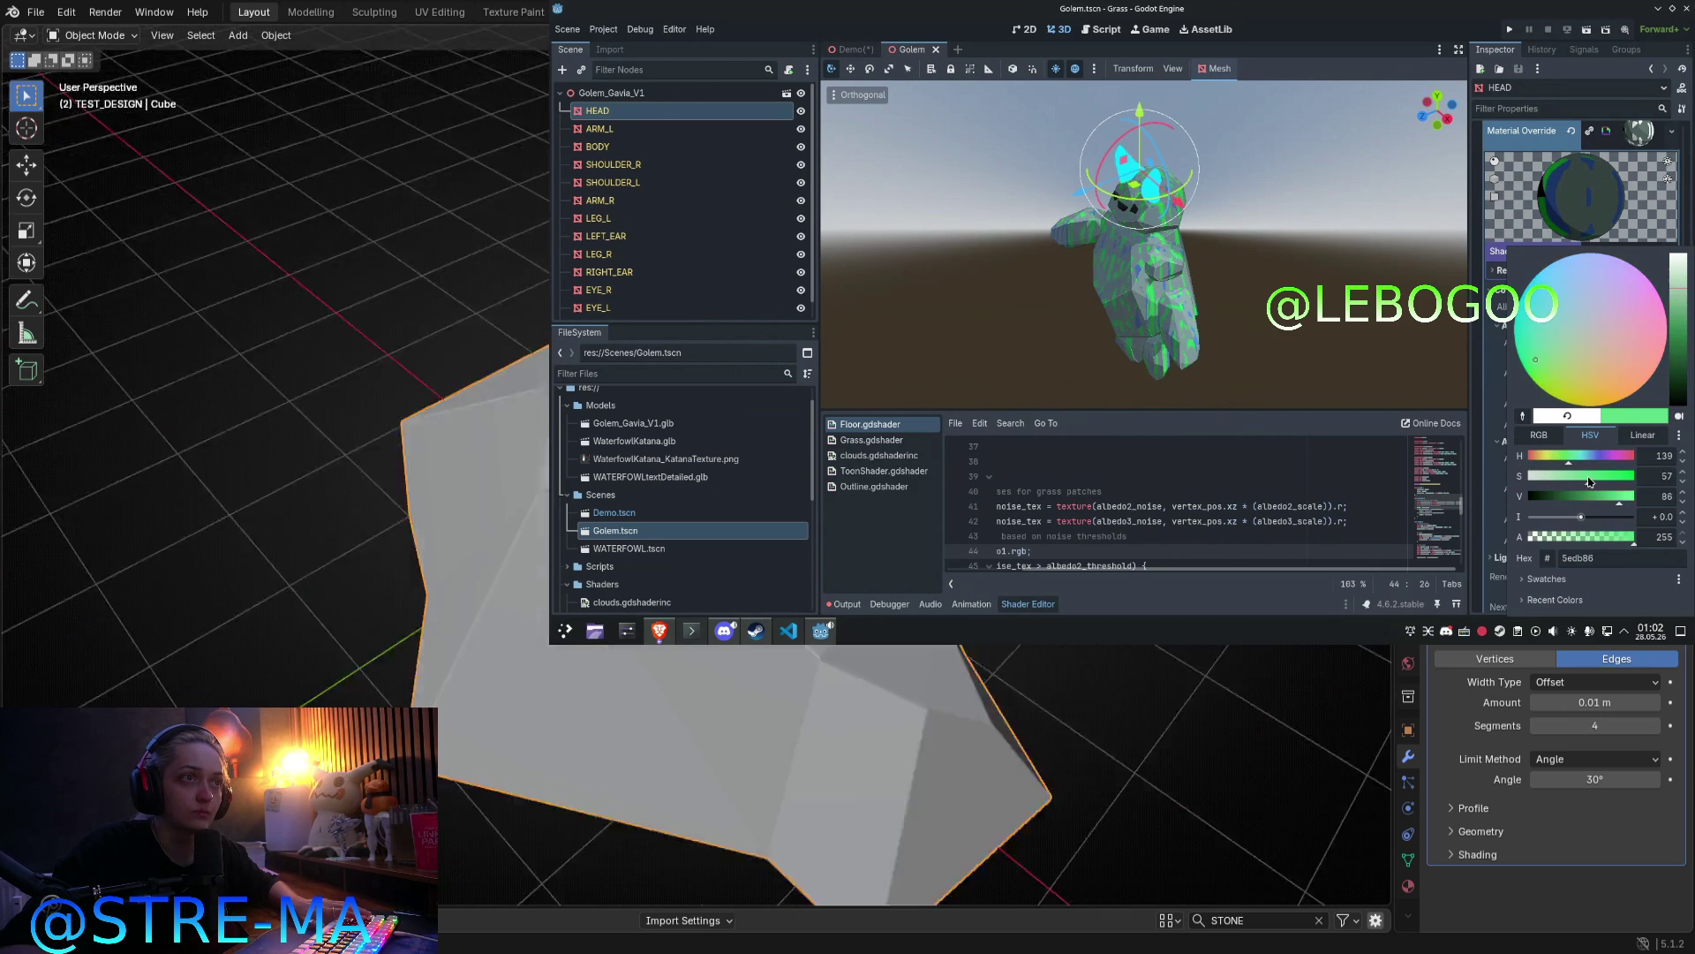
left_click(1600, 477)
left_click_drag(1619, 497, 1606, 500)
left_click_drag(1473, 423, 1466, 416)
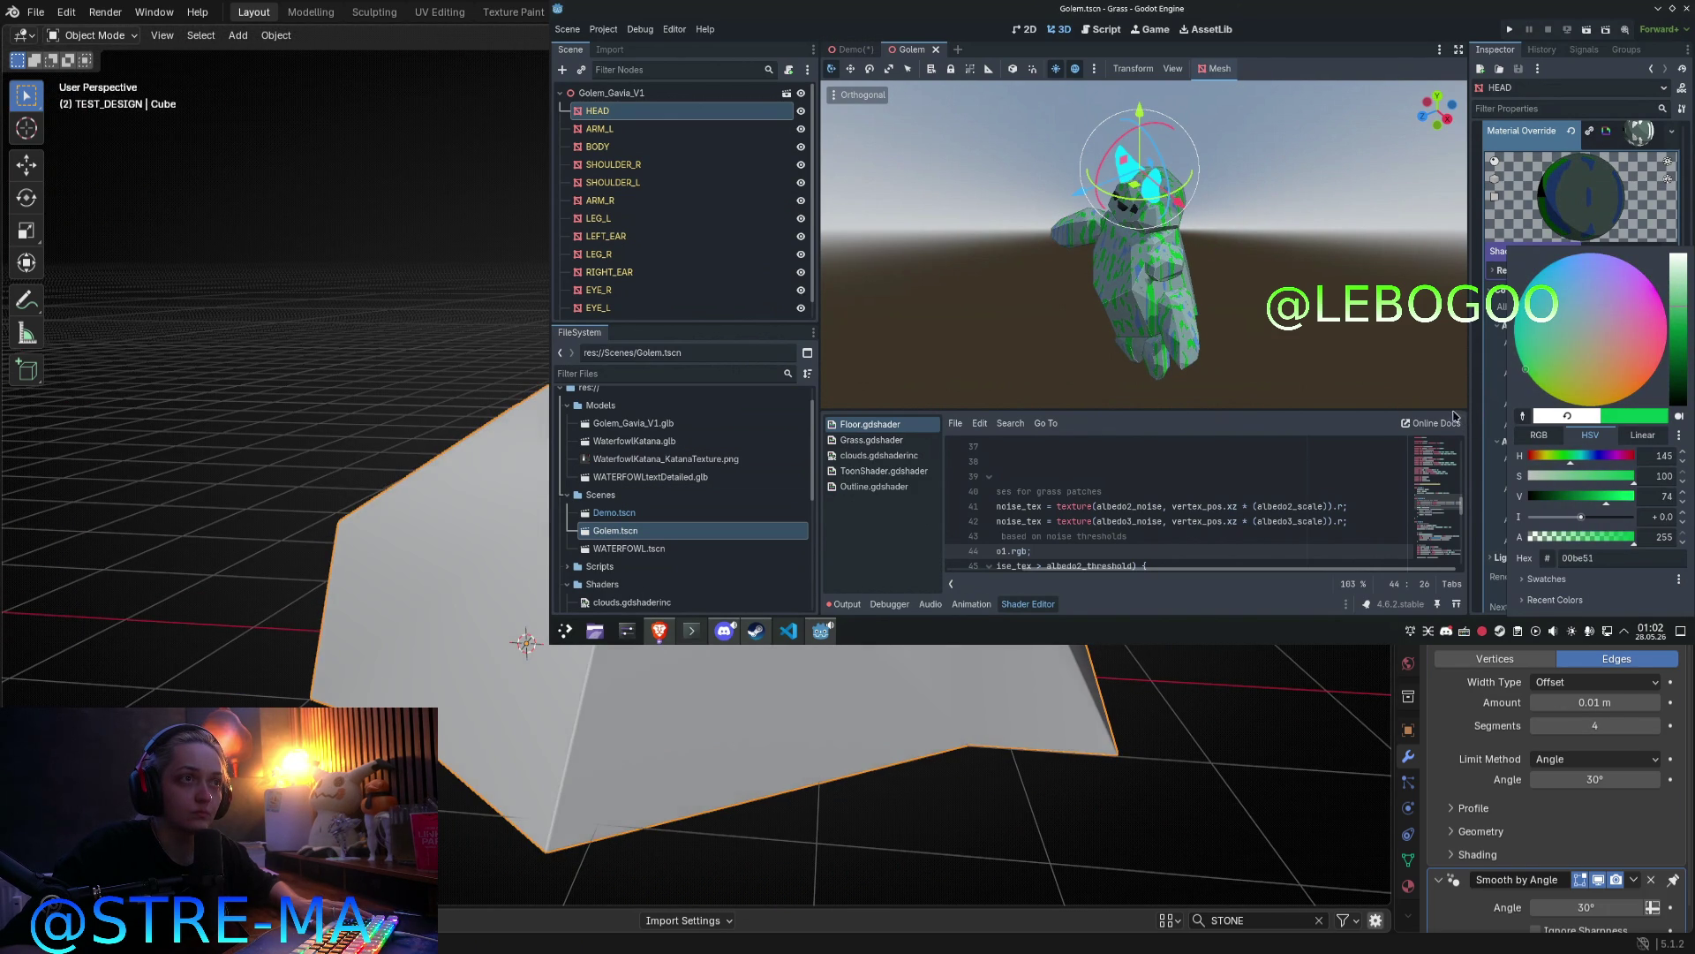
middle_click_drag(805, 651, 1395, 653)
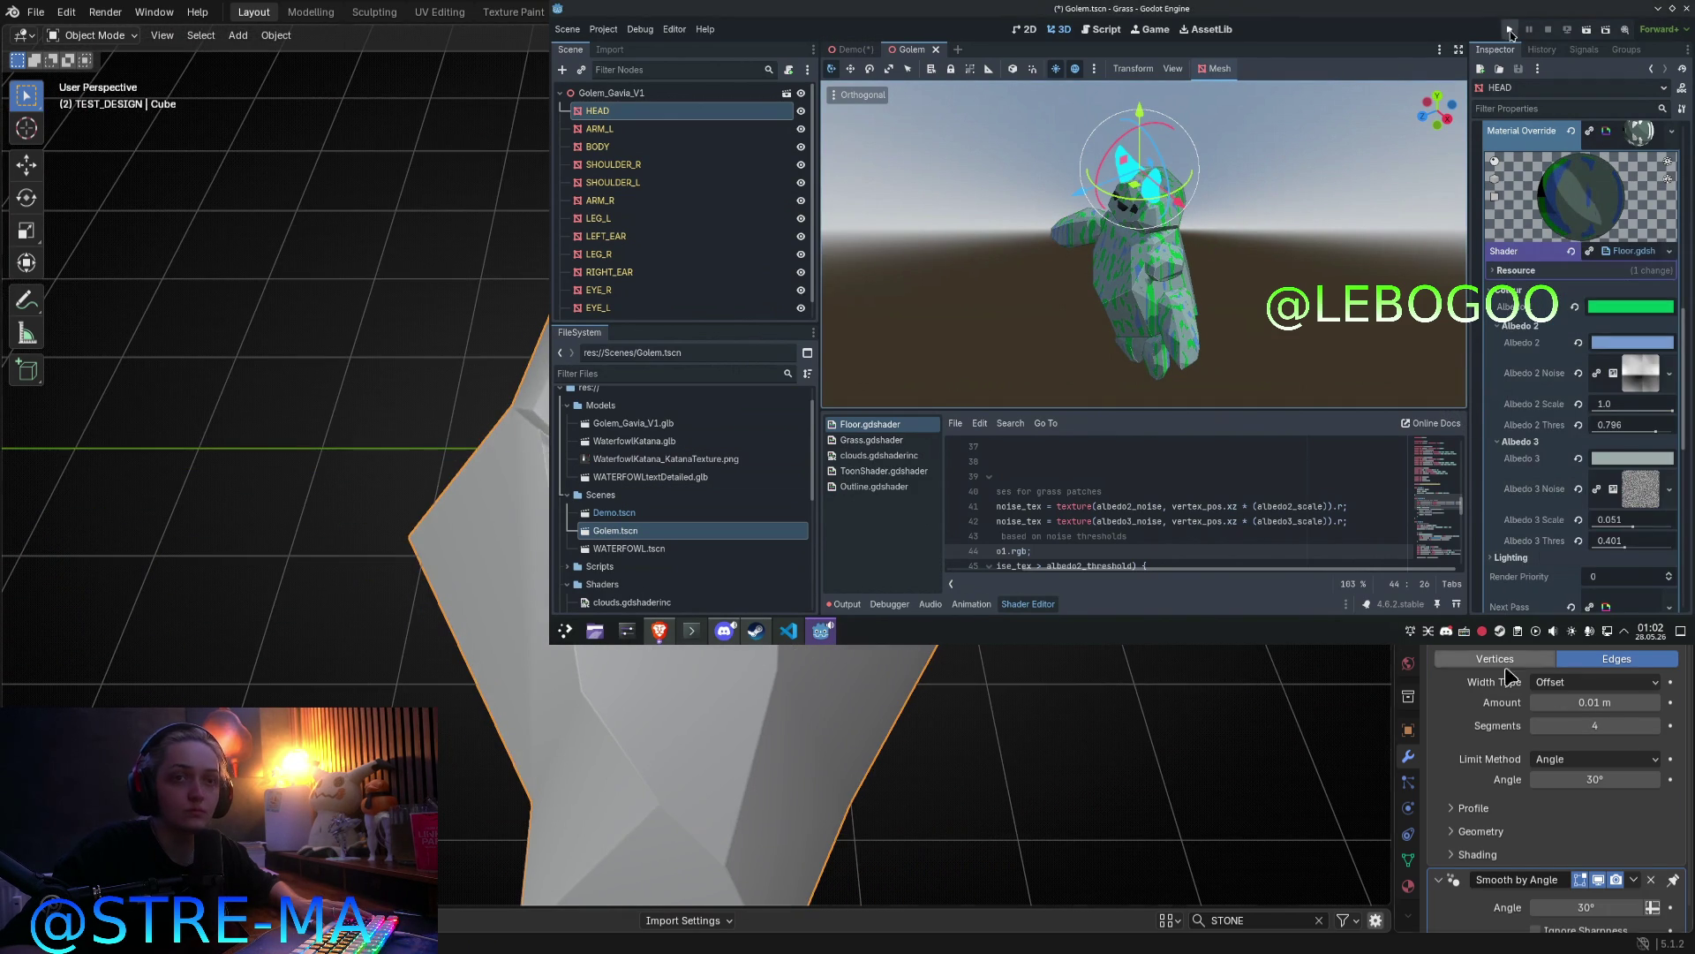
left_click(1508, 32)
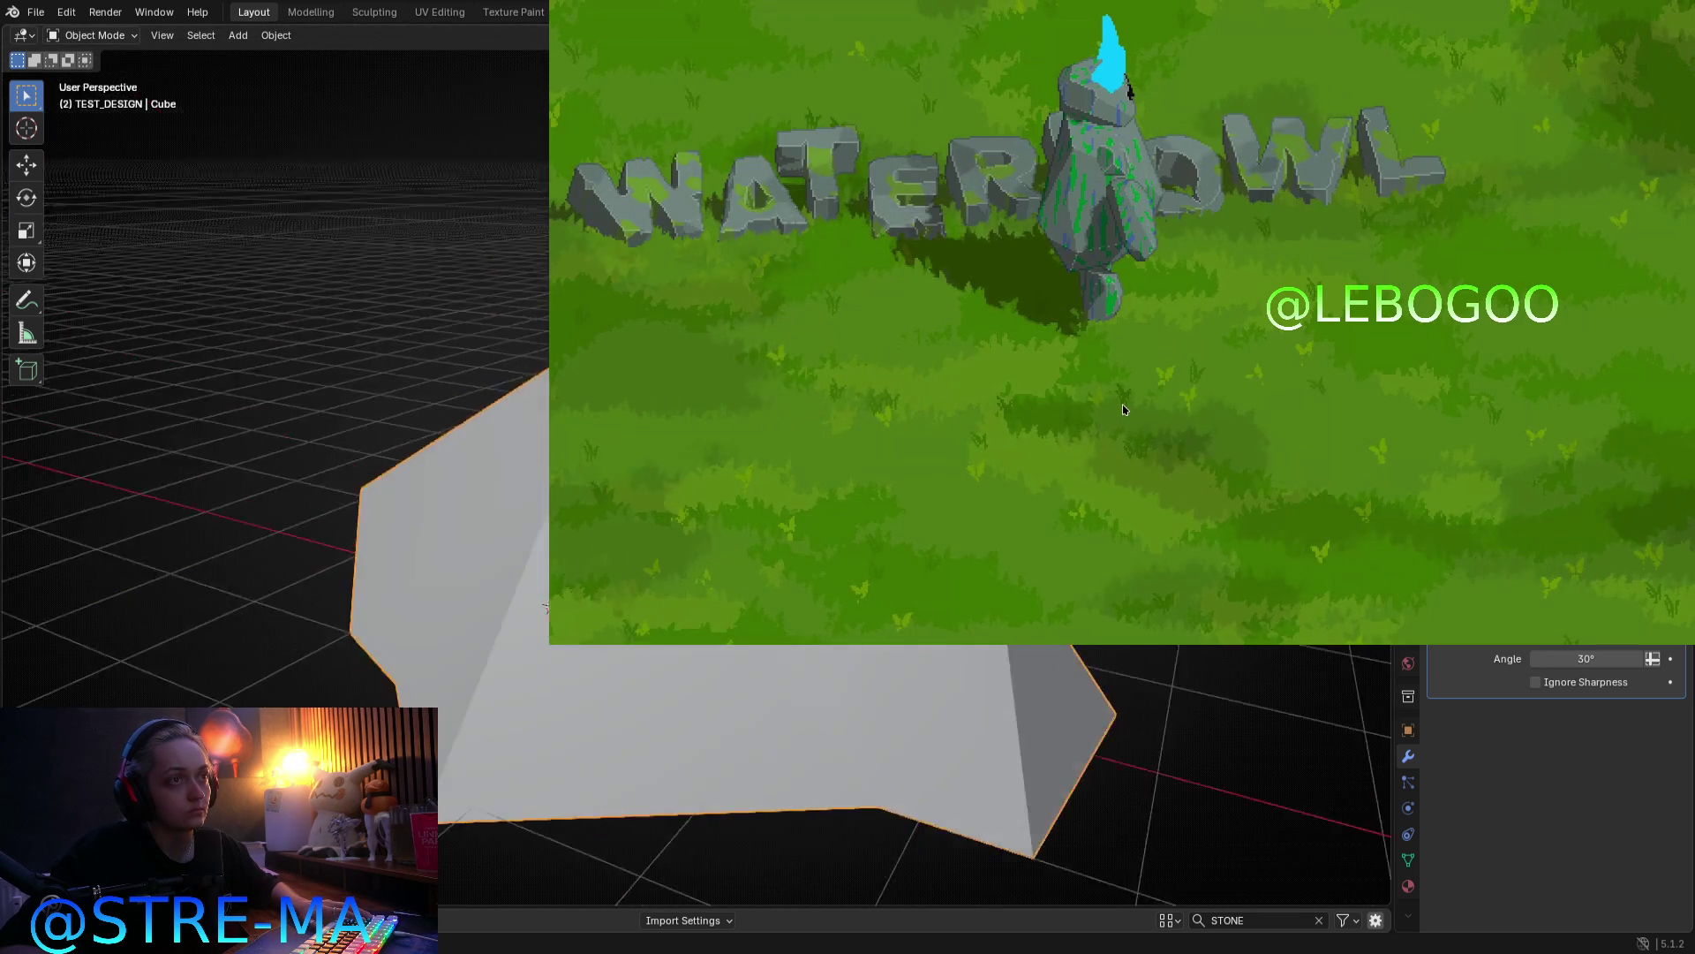
Step: Stop the game, rotate the golem's head, then undo the rotation and green tint
mouse_move(1085, 636)
middle_mouse_down()
mouse_move(943, 740)
mouse_move(1117, 309)
mouse_move(1161, 150)
middle_mouse_up()
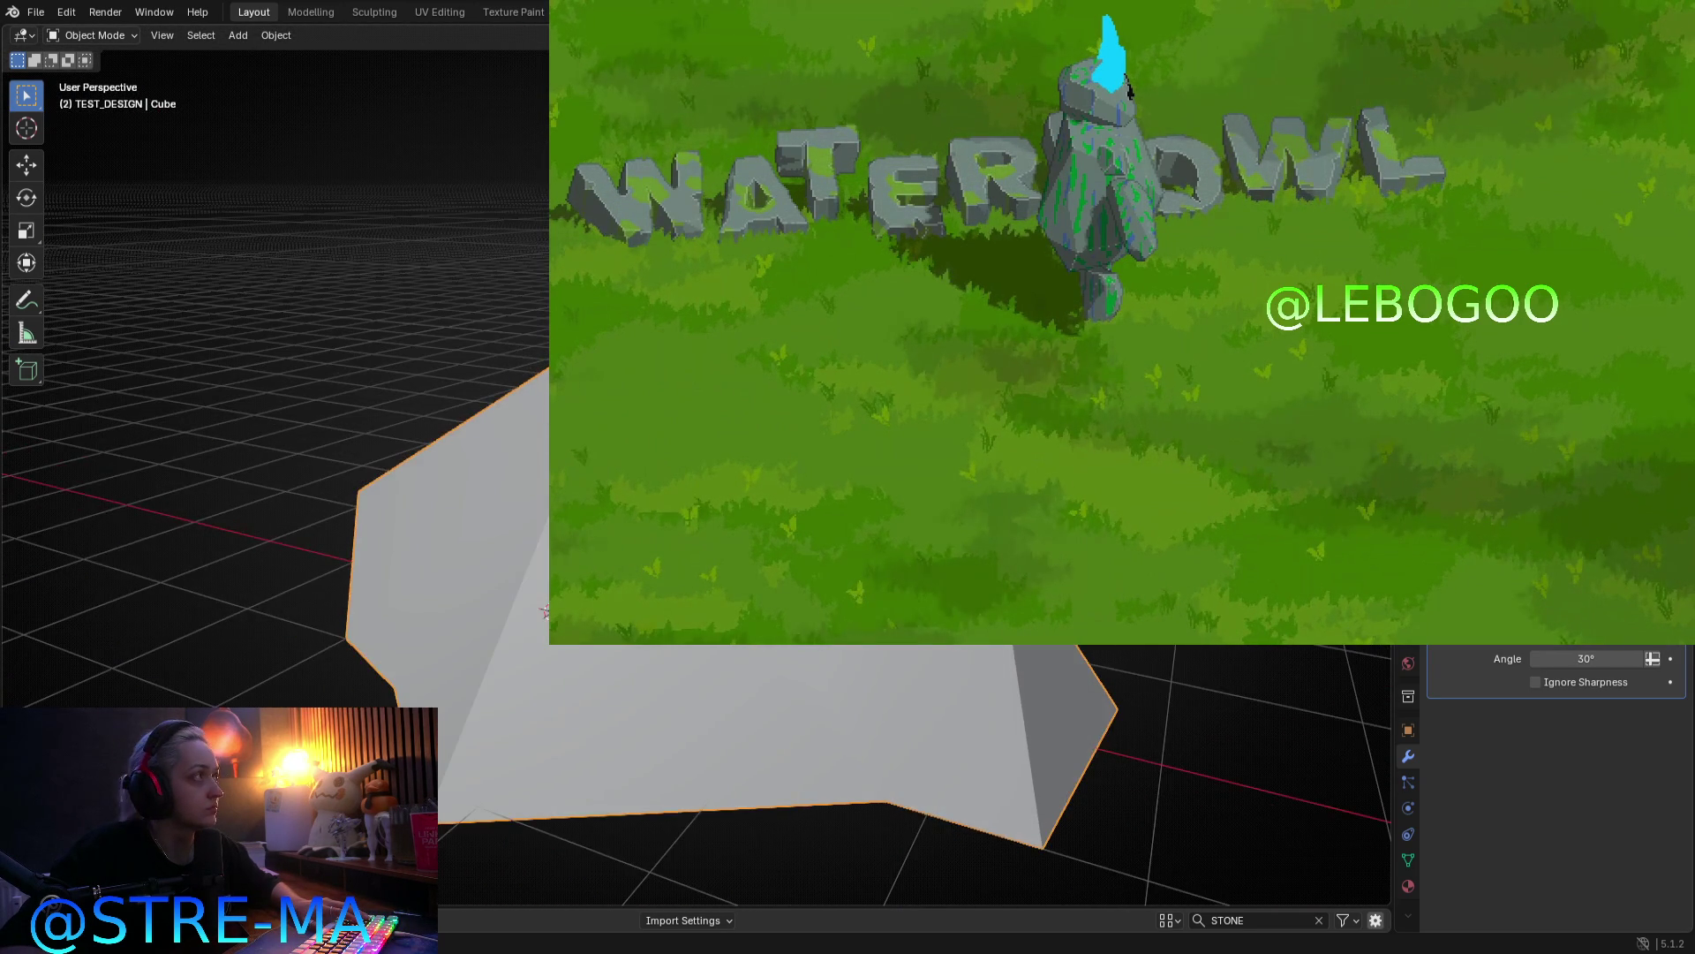
key("alt+F4")
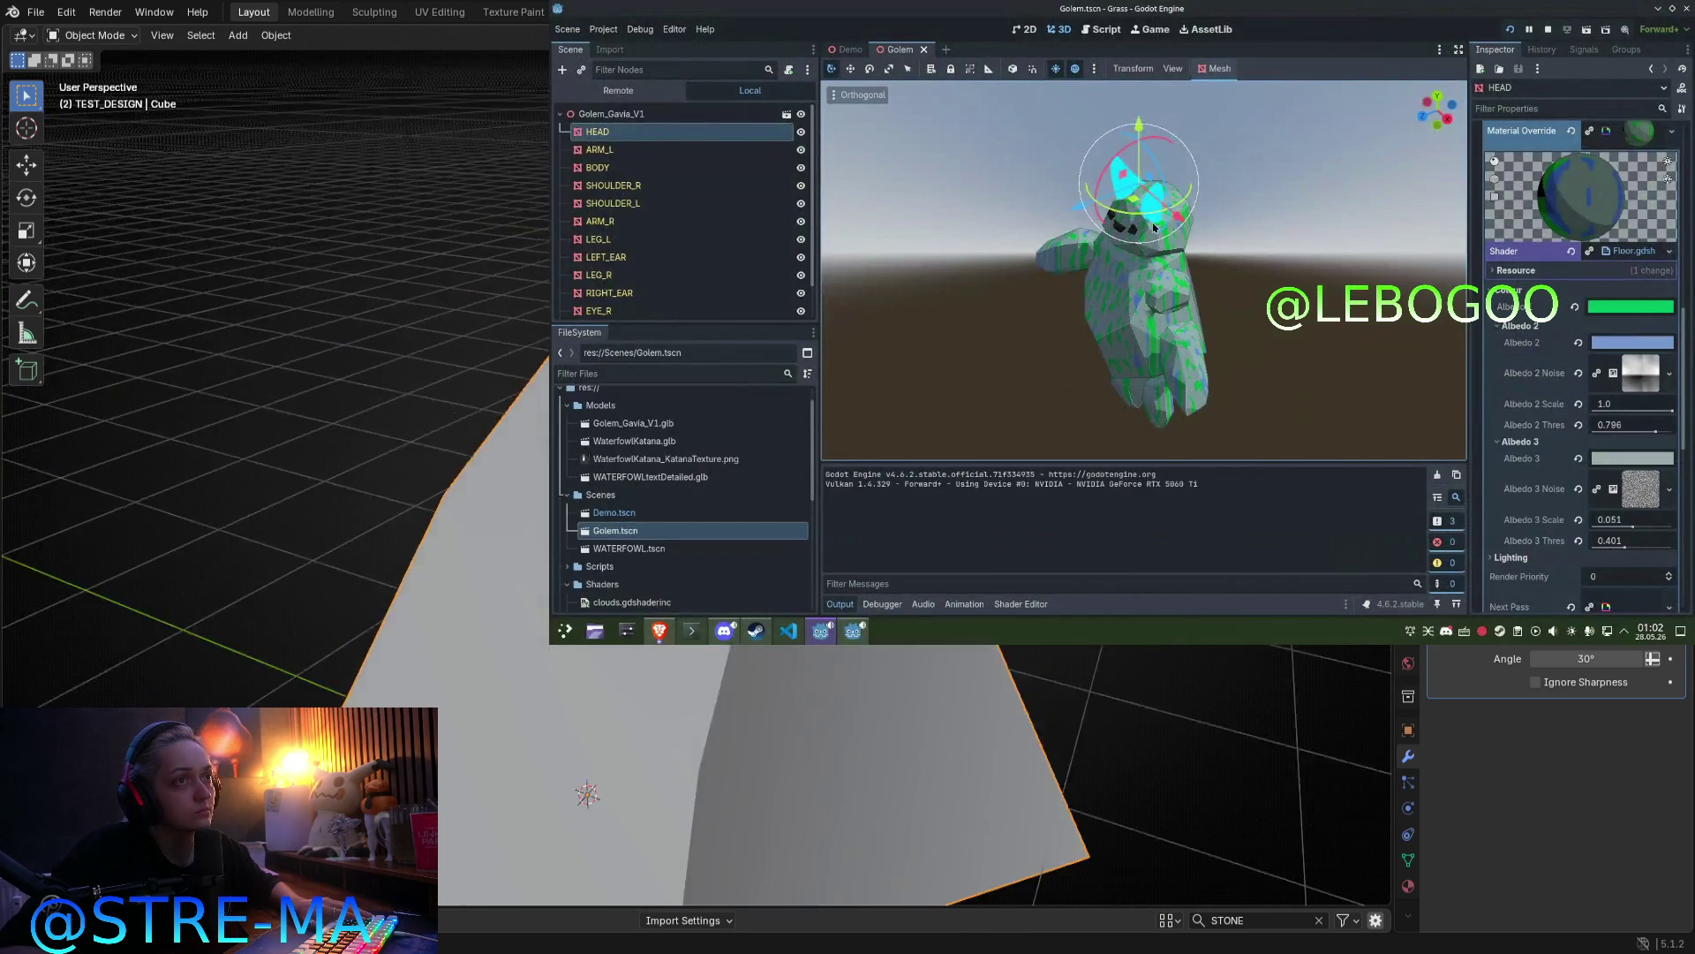
mouse_move(1154, 228)
left_mouse_down()
mouse_move(1185, 209)
mouse_move(1131, 208)
mouse_move(1161, 233)
left_mouse_up()
left_click(1236, 238)
mouse_move(1230, 263)
middle_mouse_down()
mouse_move(1293, 272)
mouse_move(1325, 239)
middle_mouse_up()
key("ctrl+z")
key("ctrl+z")
key("ctrl+z")
key("ctrl+z")
key("ctrl+z")
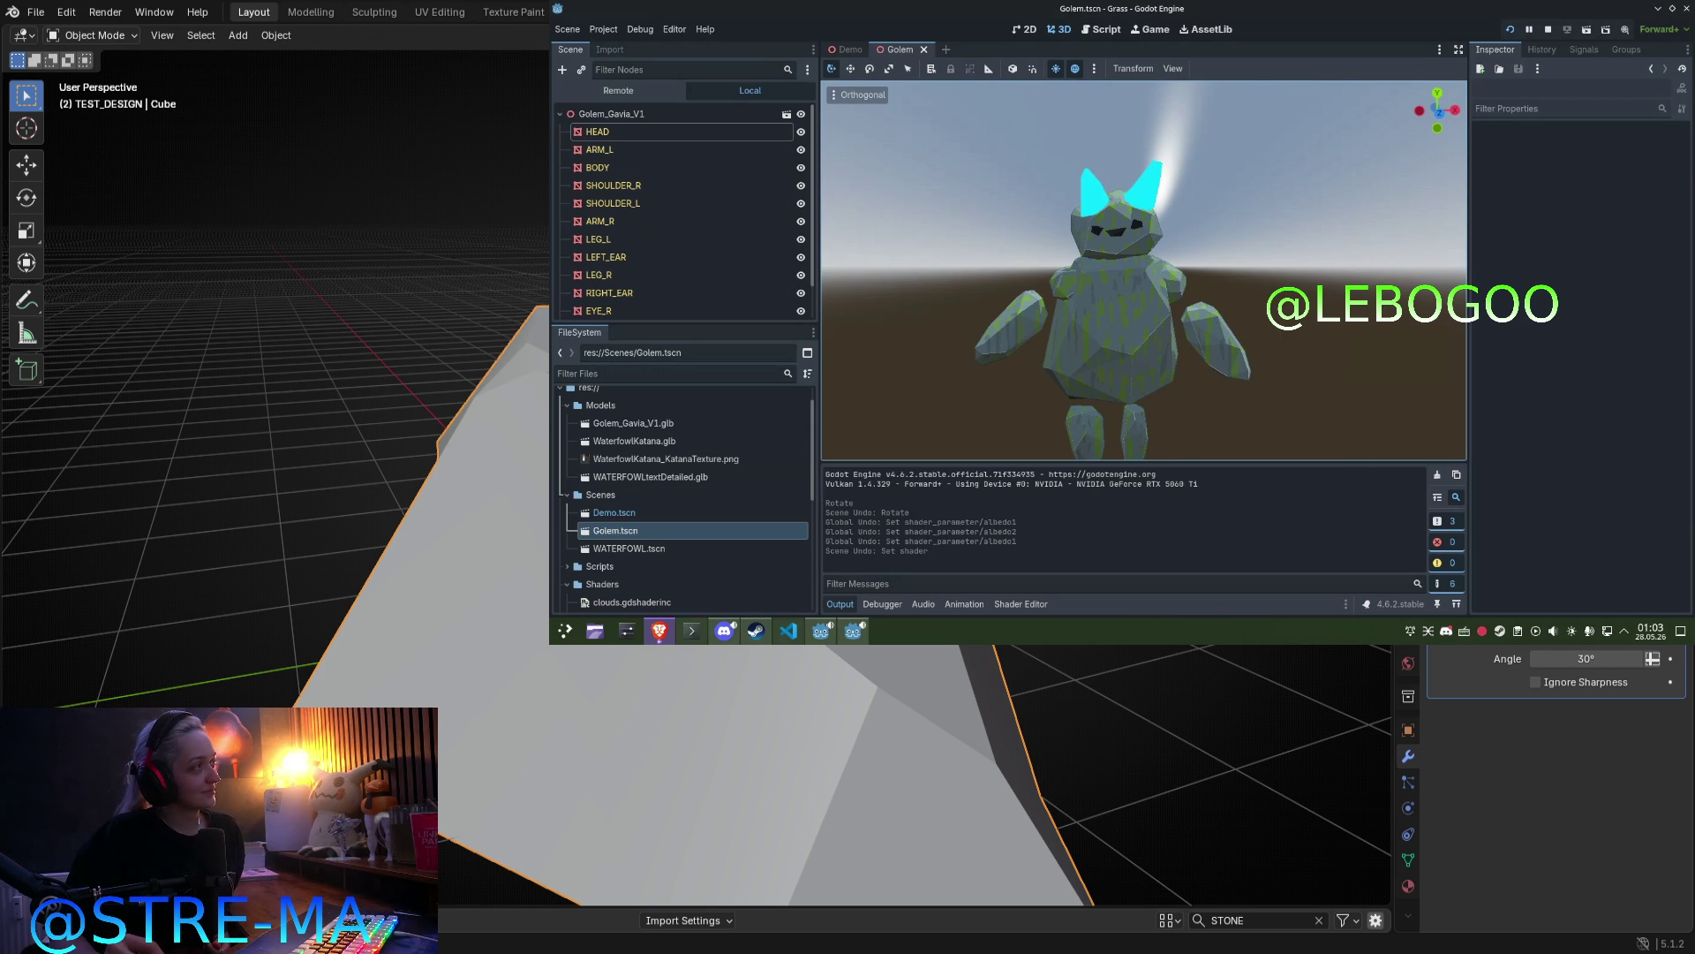
Step: Orbit around the golem to view its torso and arms from a closer side angle
mouse_move(392, 633)
middle_mouse_down()
mouse_move(494, 626)
mouse_move(517, 512)
mouse_move(937, 652)
middle_mouse_up()
key("KP_7")
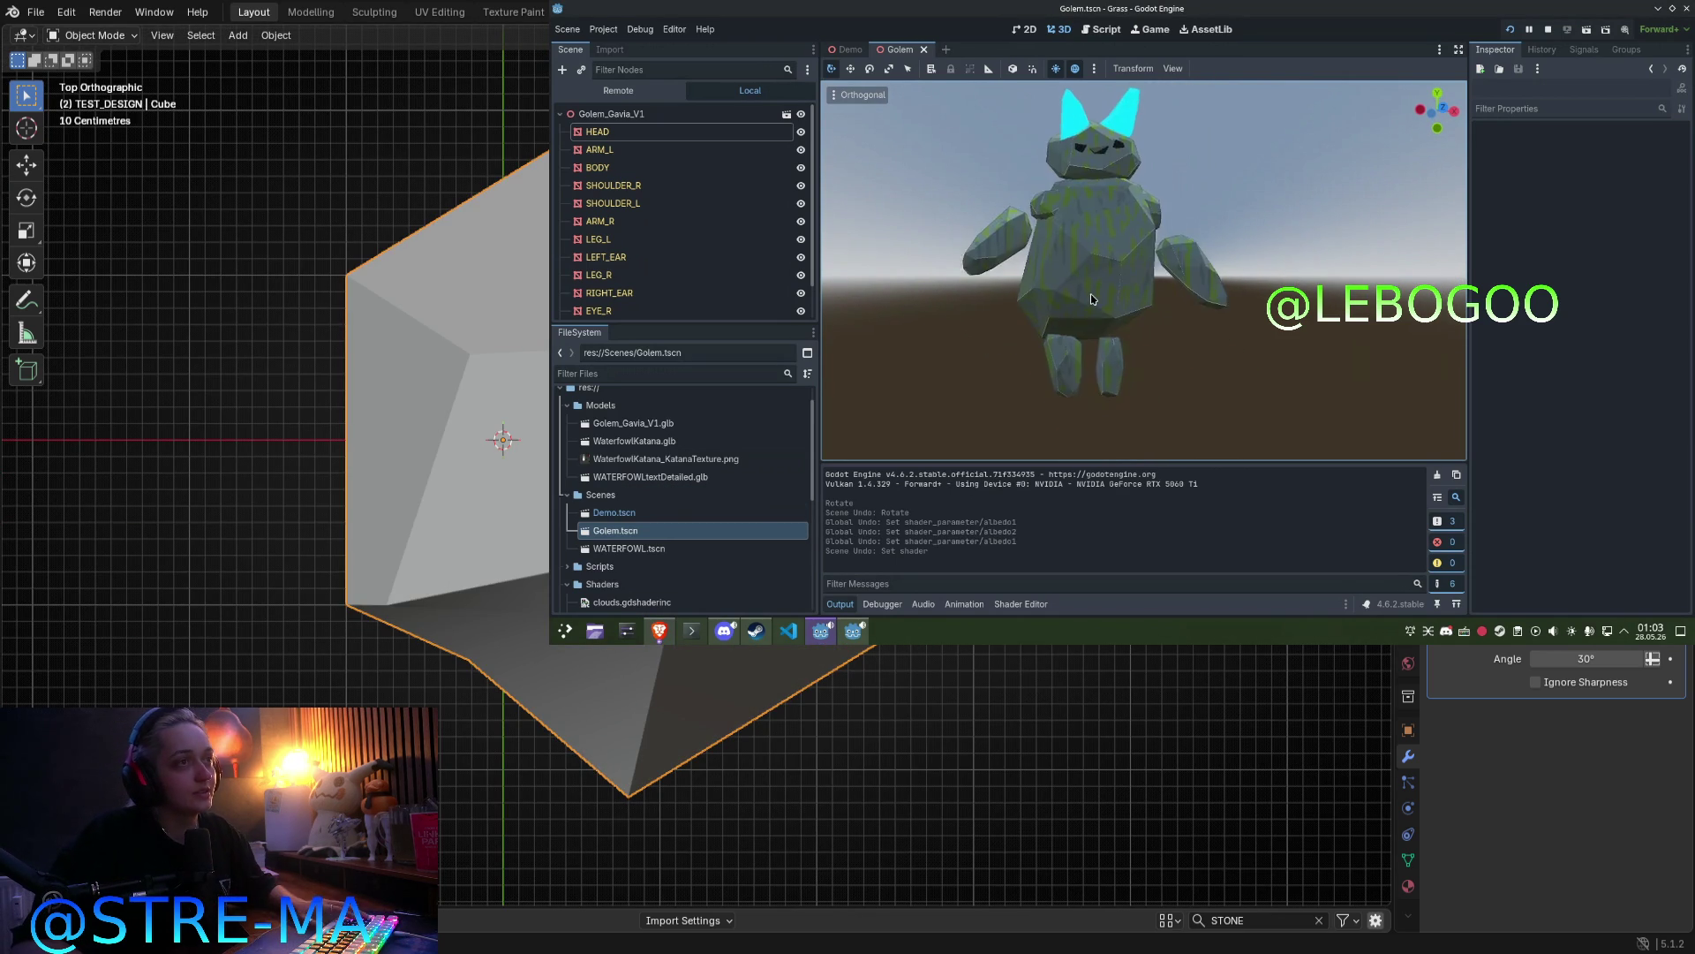
key("ctrl+z")
mouse_move(964, 309)
middle_mouse_down()
mouse_move(1302, 354)
mouse_move(1200, 387)
mouse_move(1195, 405)
mouse_move(1283, 358)
mouse_move(1122, 282)
mouse_move(1147, 308)
mouse_move(986, 327)
mouse_move(1350, 312)
mouse_move(1071, 289)
mouse_move(1085, 285)
middle_mouse_up()
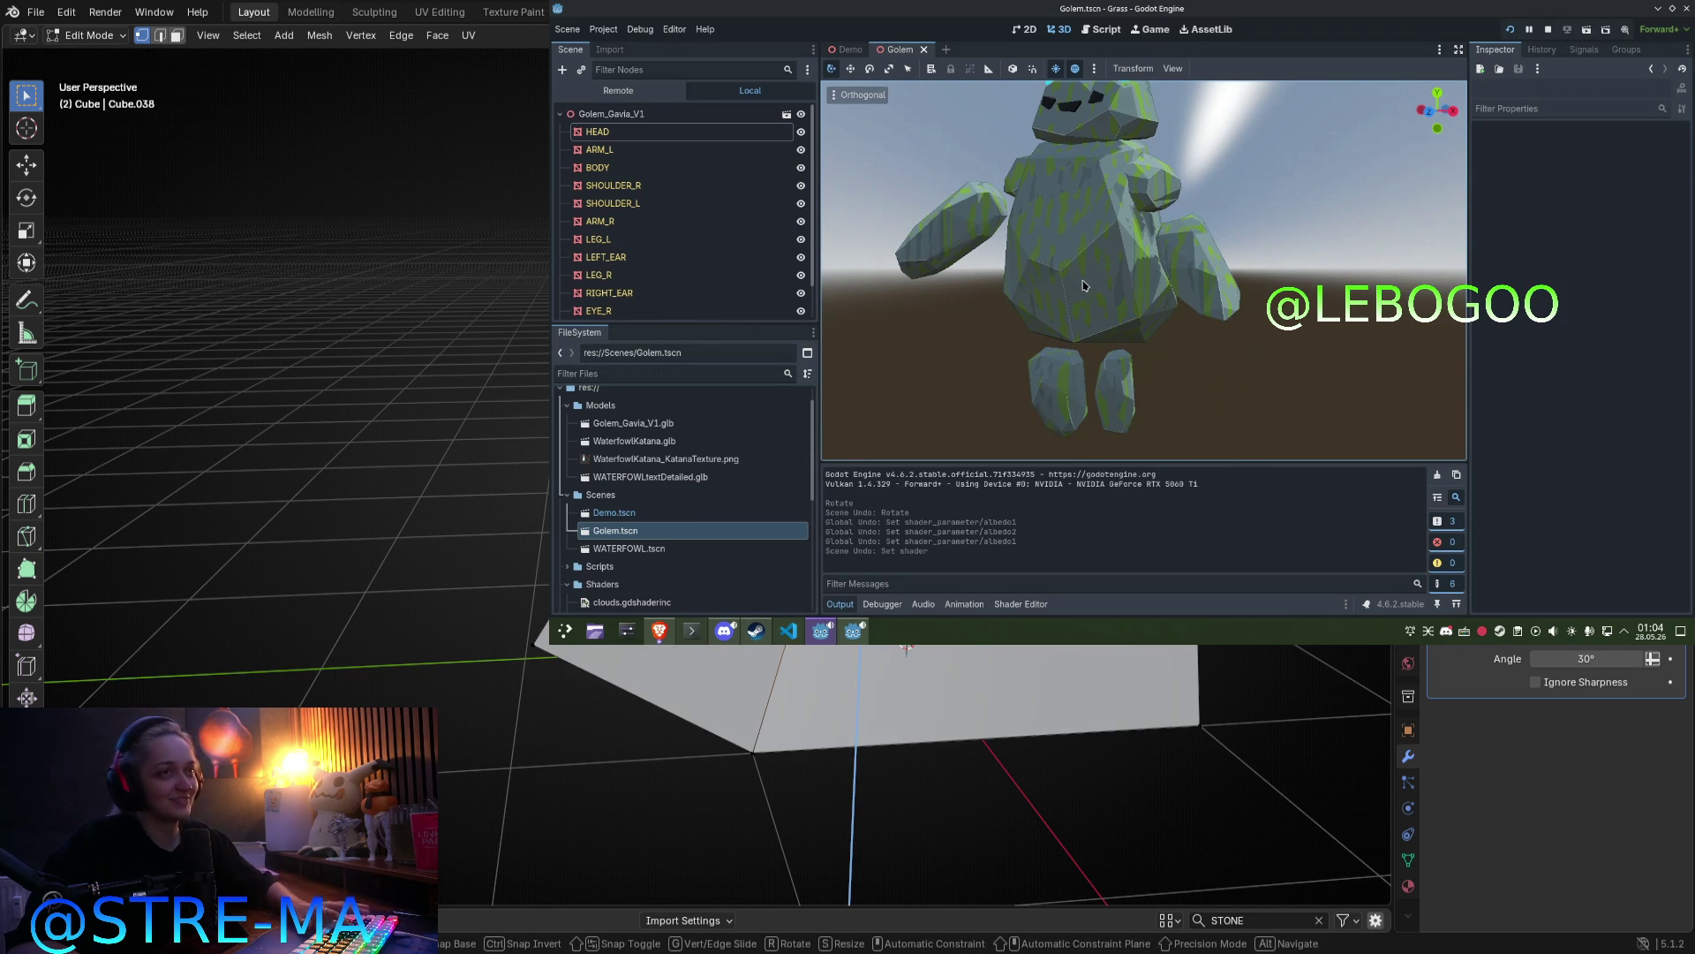
Step: Cancel the pending Z-axis vertex move and return Cube.038 to Object Mode
key("Escape")
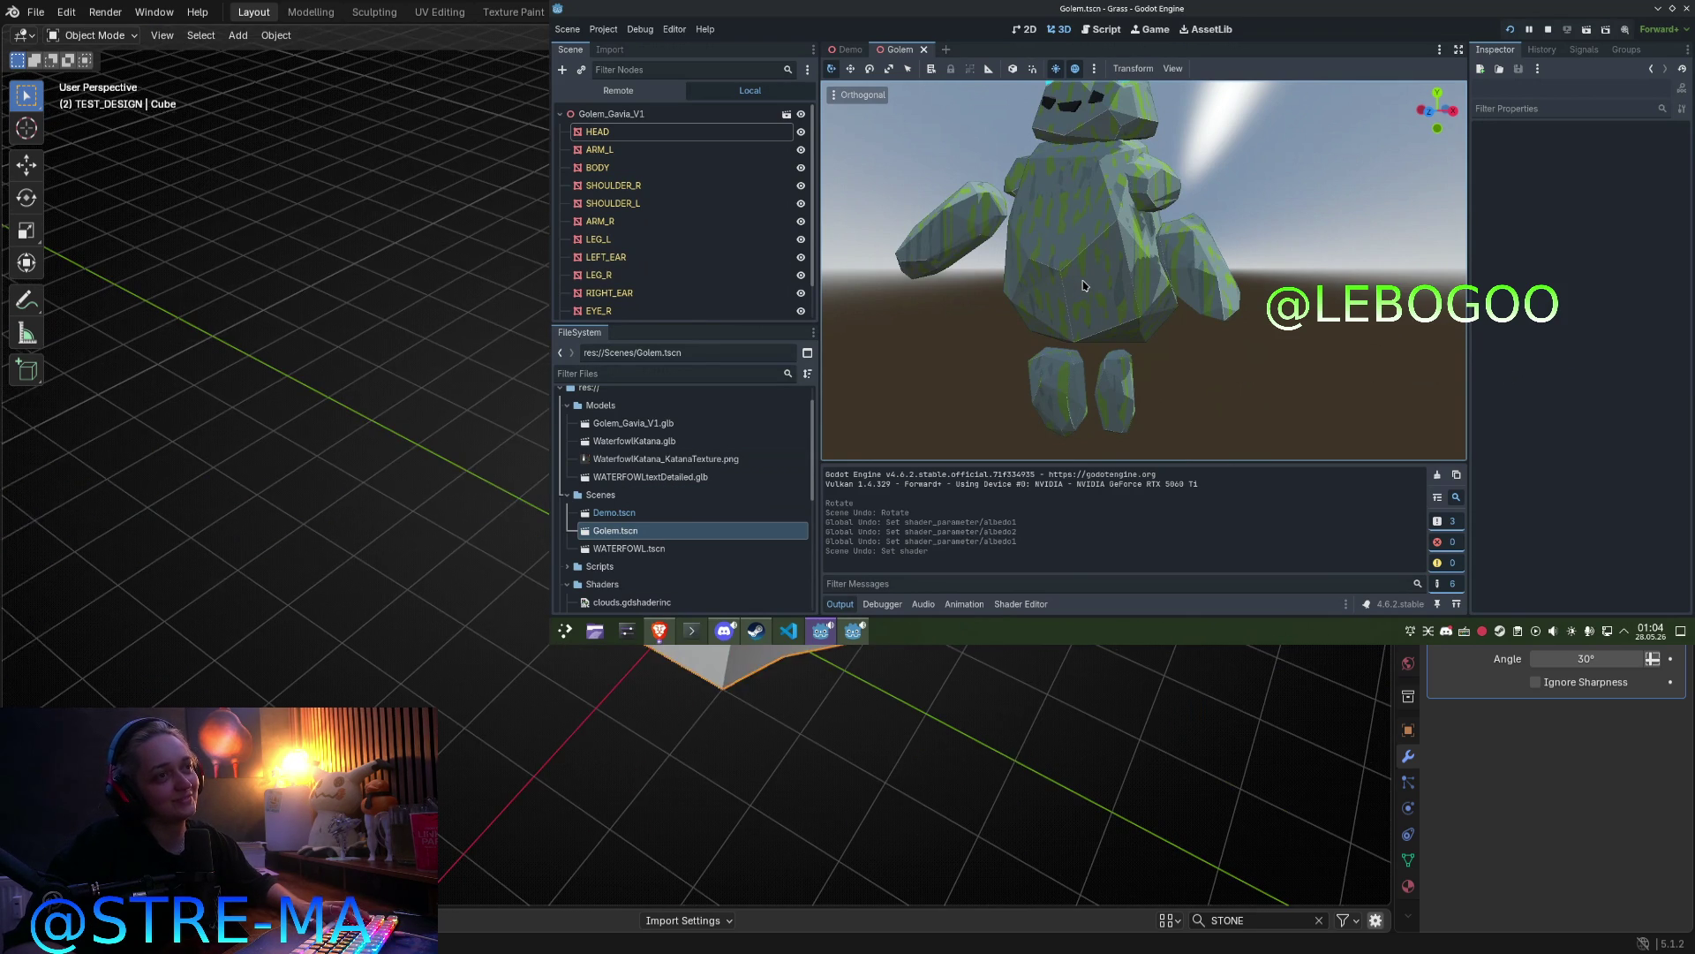
key("g")
key("z")
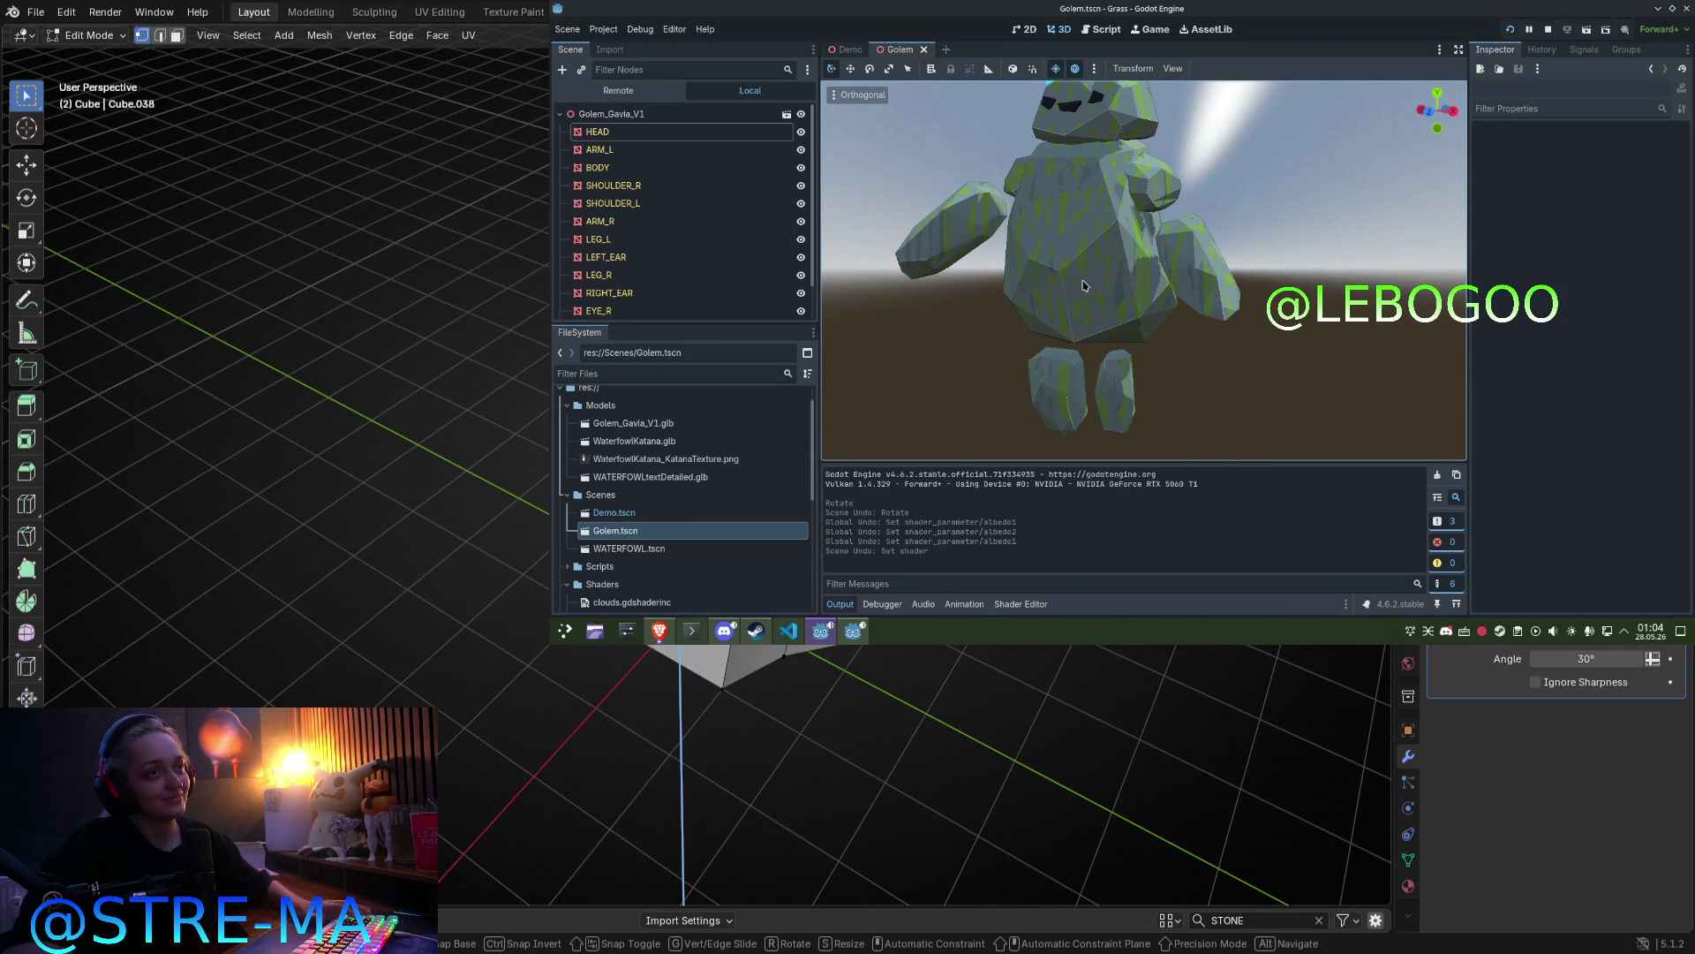
key("Escape")
key("Tab")
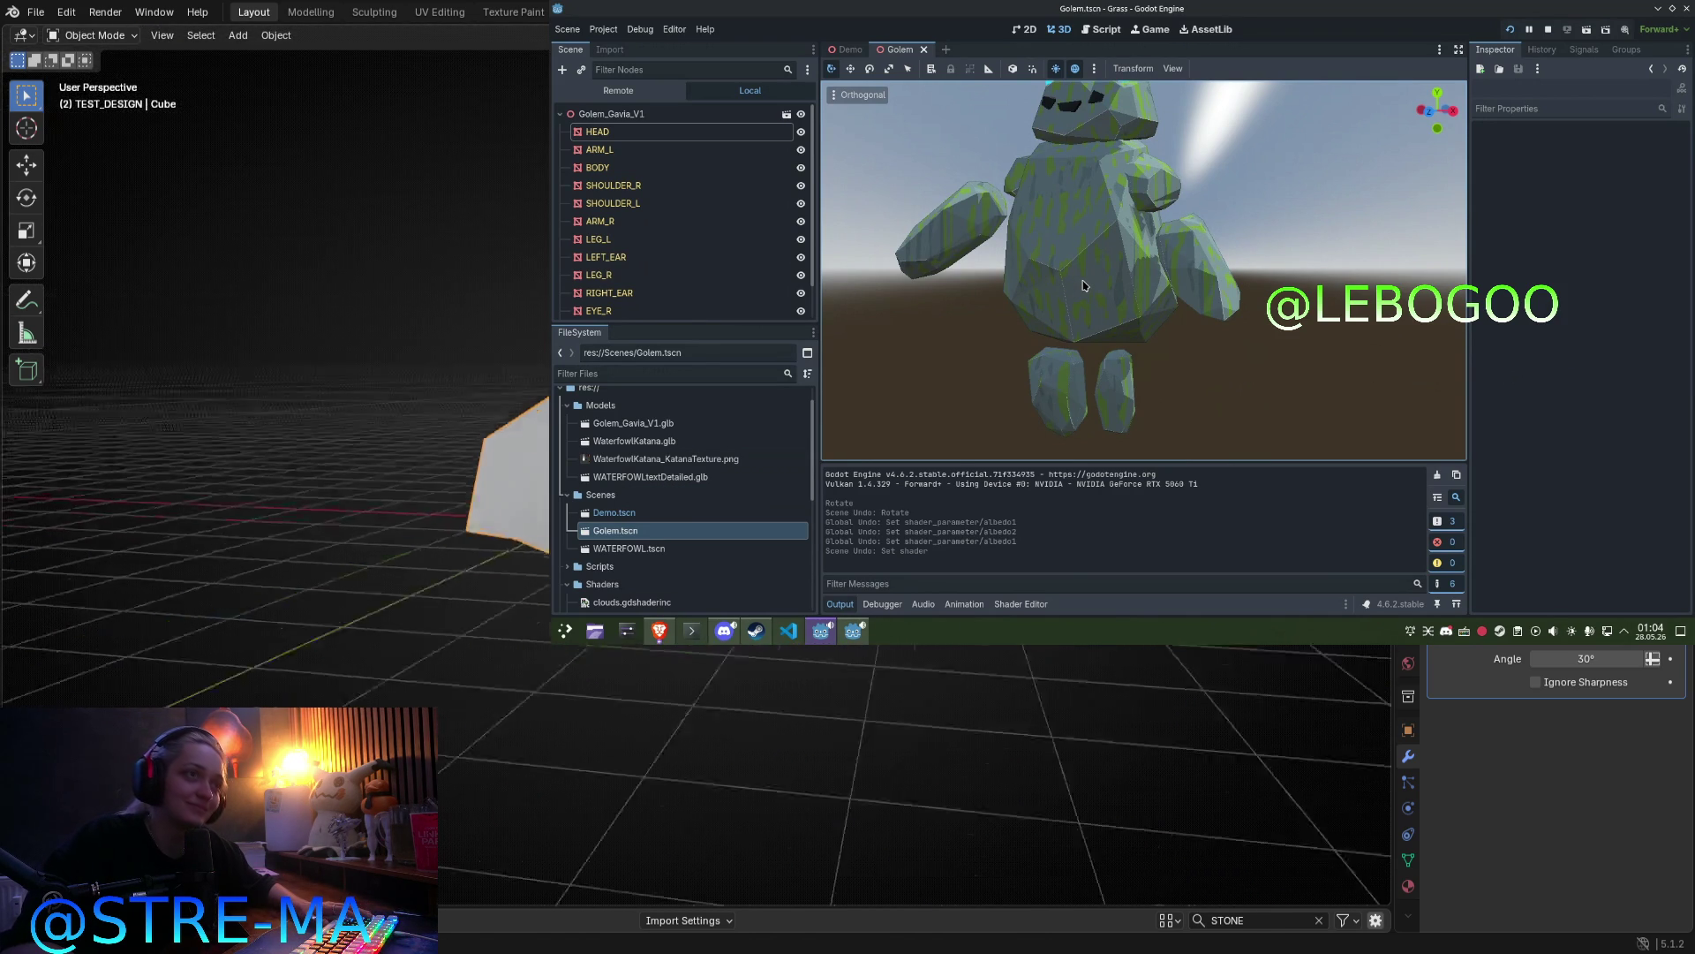
mouse_move(529, 653)
middle_mouse_down()
mouse_move(459, 697)
mouse_move(439, 689)
mouse_move(488, 586)
mouse_move(323, 558)
mouse_move(265, 617)
mouse_move(336, 582)
middle_mouse_up()
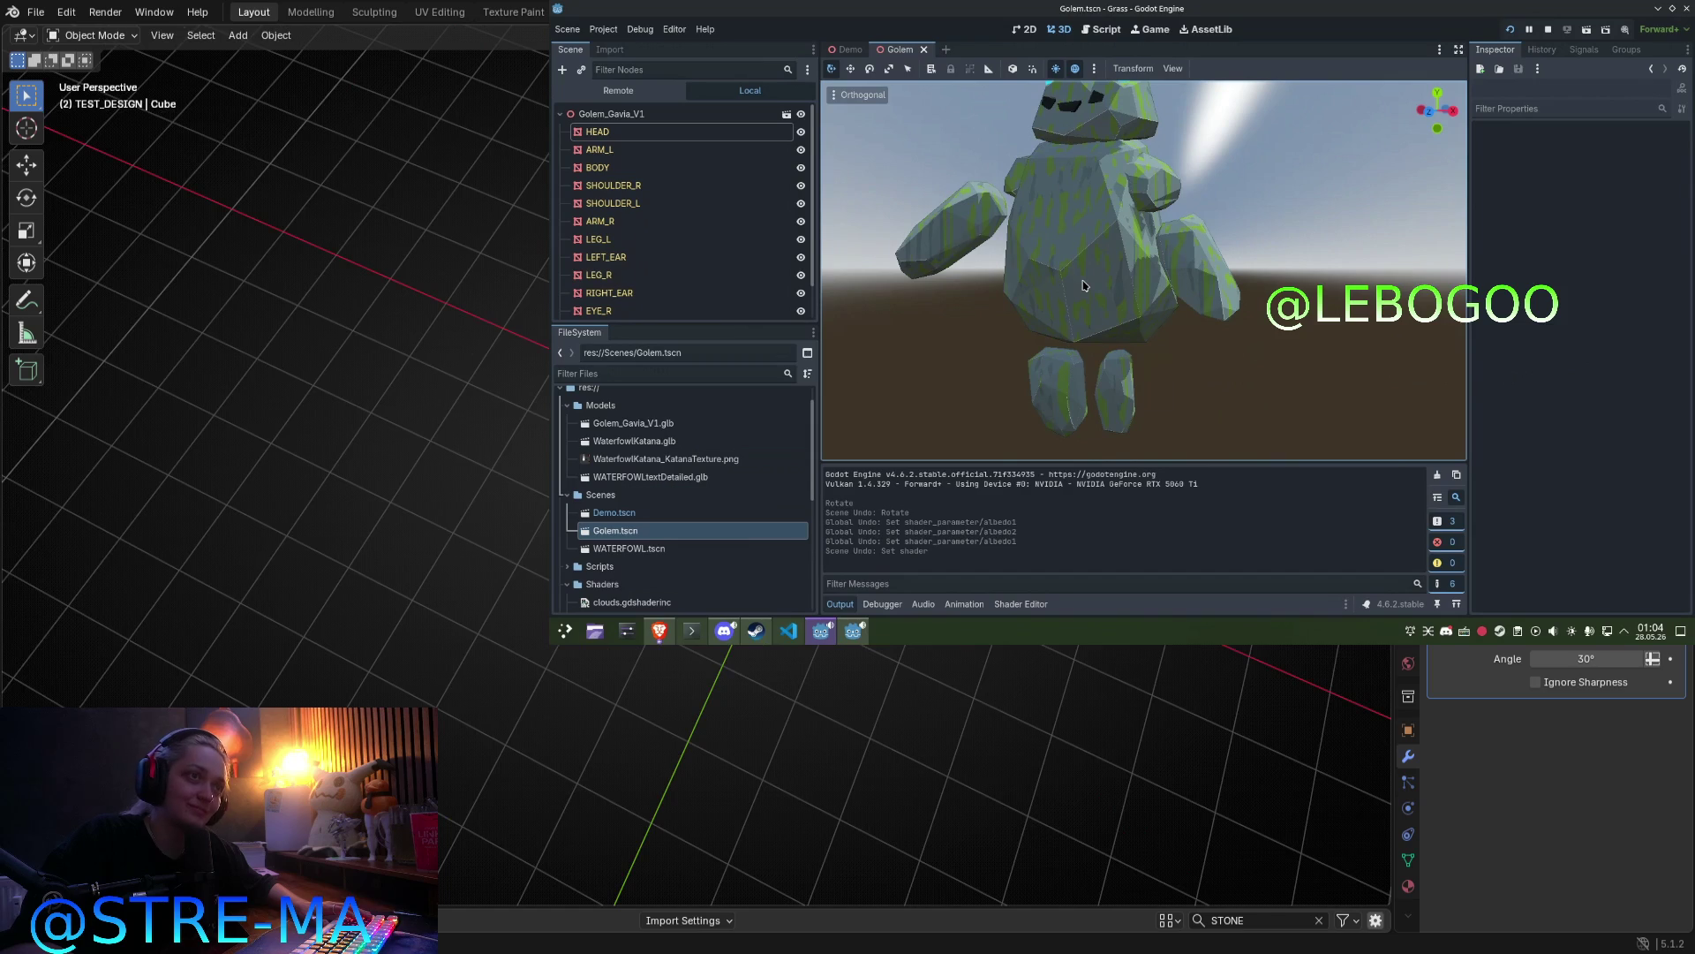
Step: In top view, move a selected vertex of Cube.038 to a new position
key("Tab")
key("KP_7")
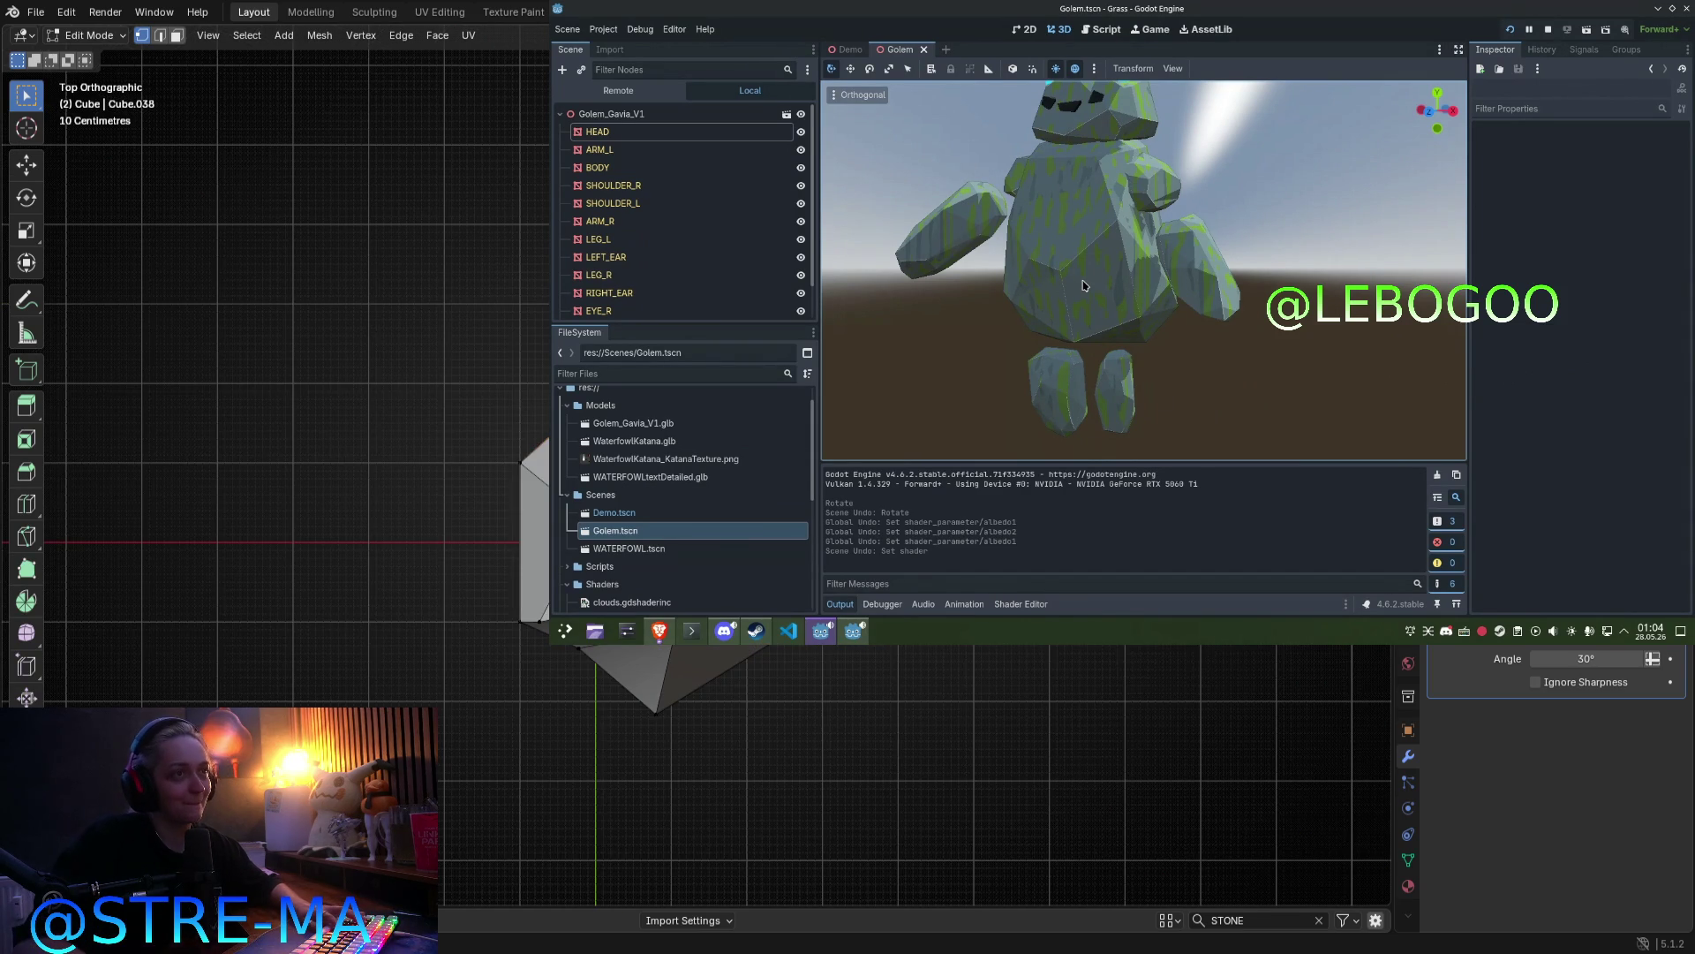
key("g")
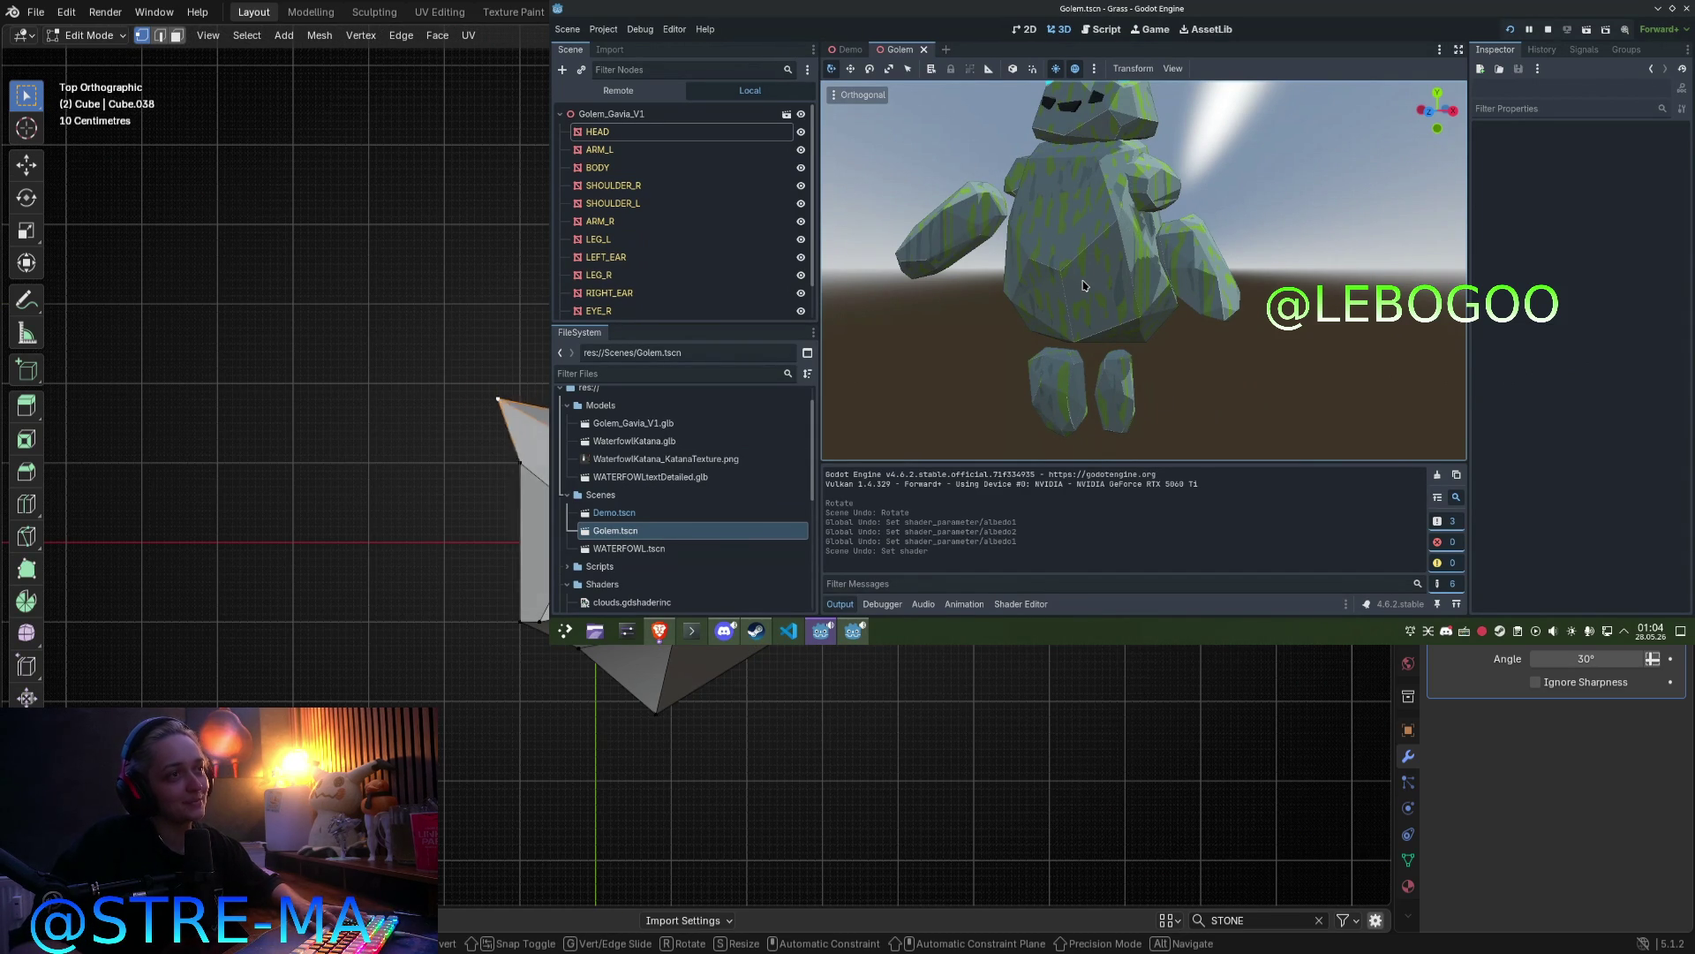
key("Return")
key("g")
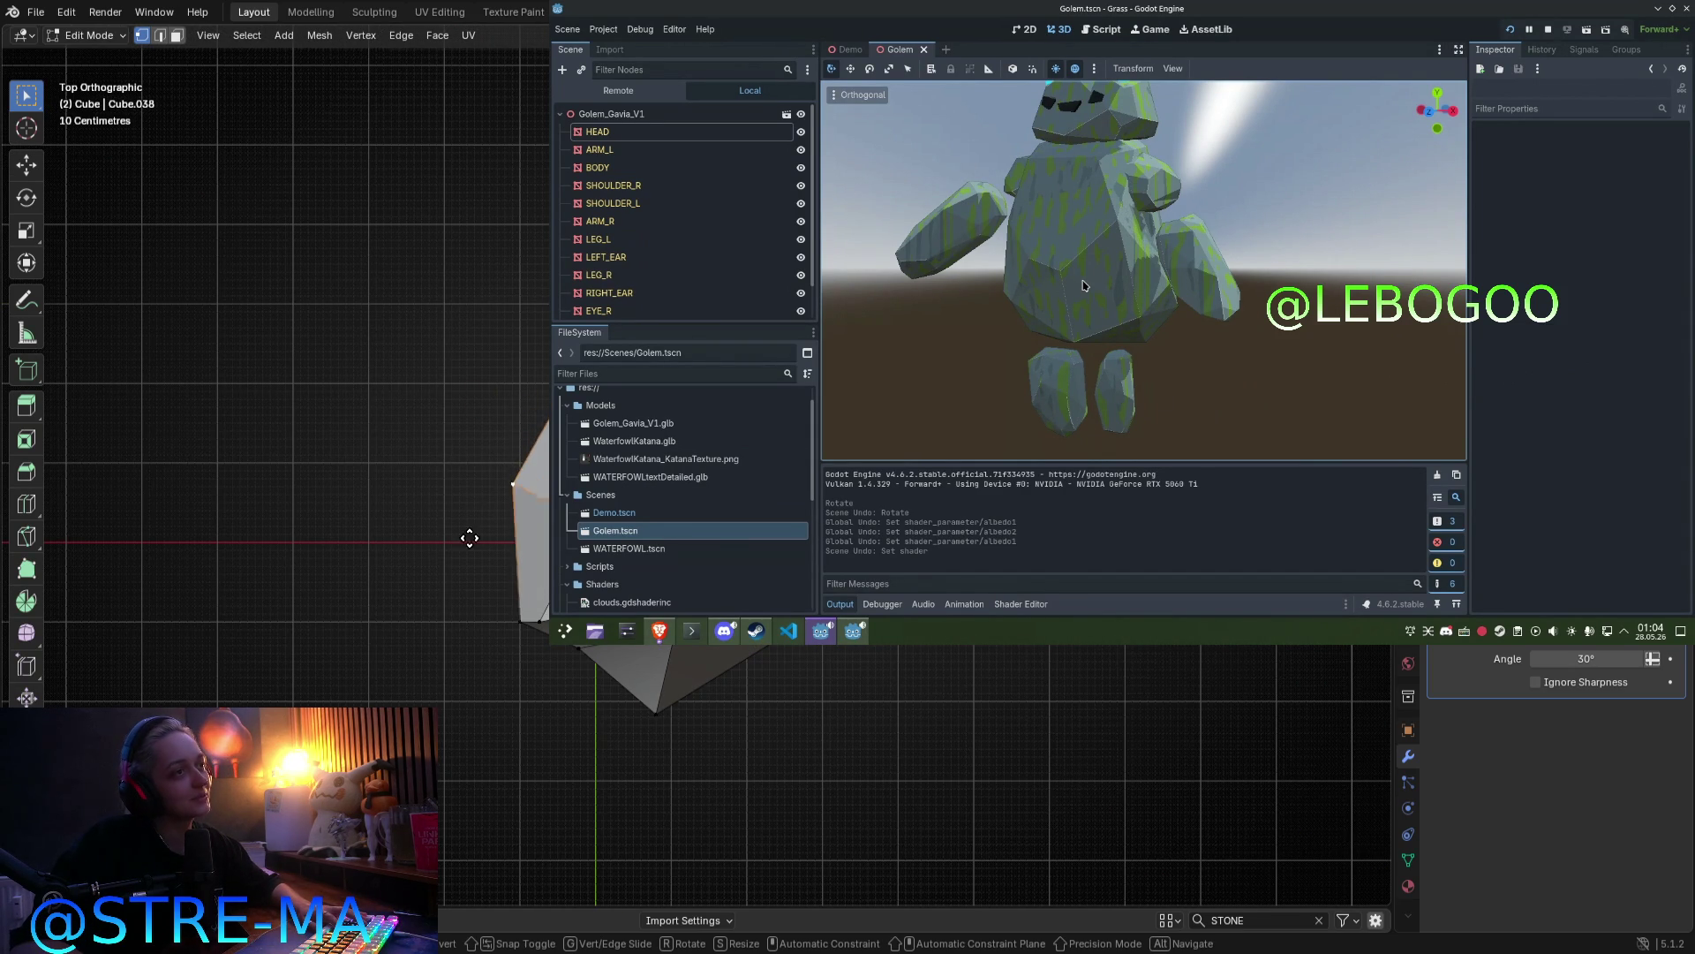
key("Tab")
Step: Re-enter Edit Mode in top view and start another vertex move, then cancel it
middle_click_drag(460, 537, 415, 441)
key("Tab")
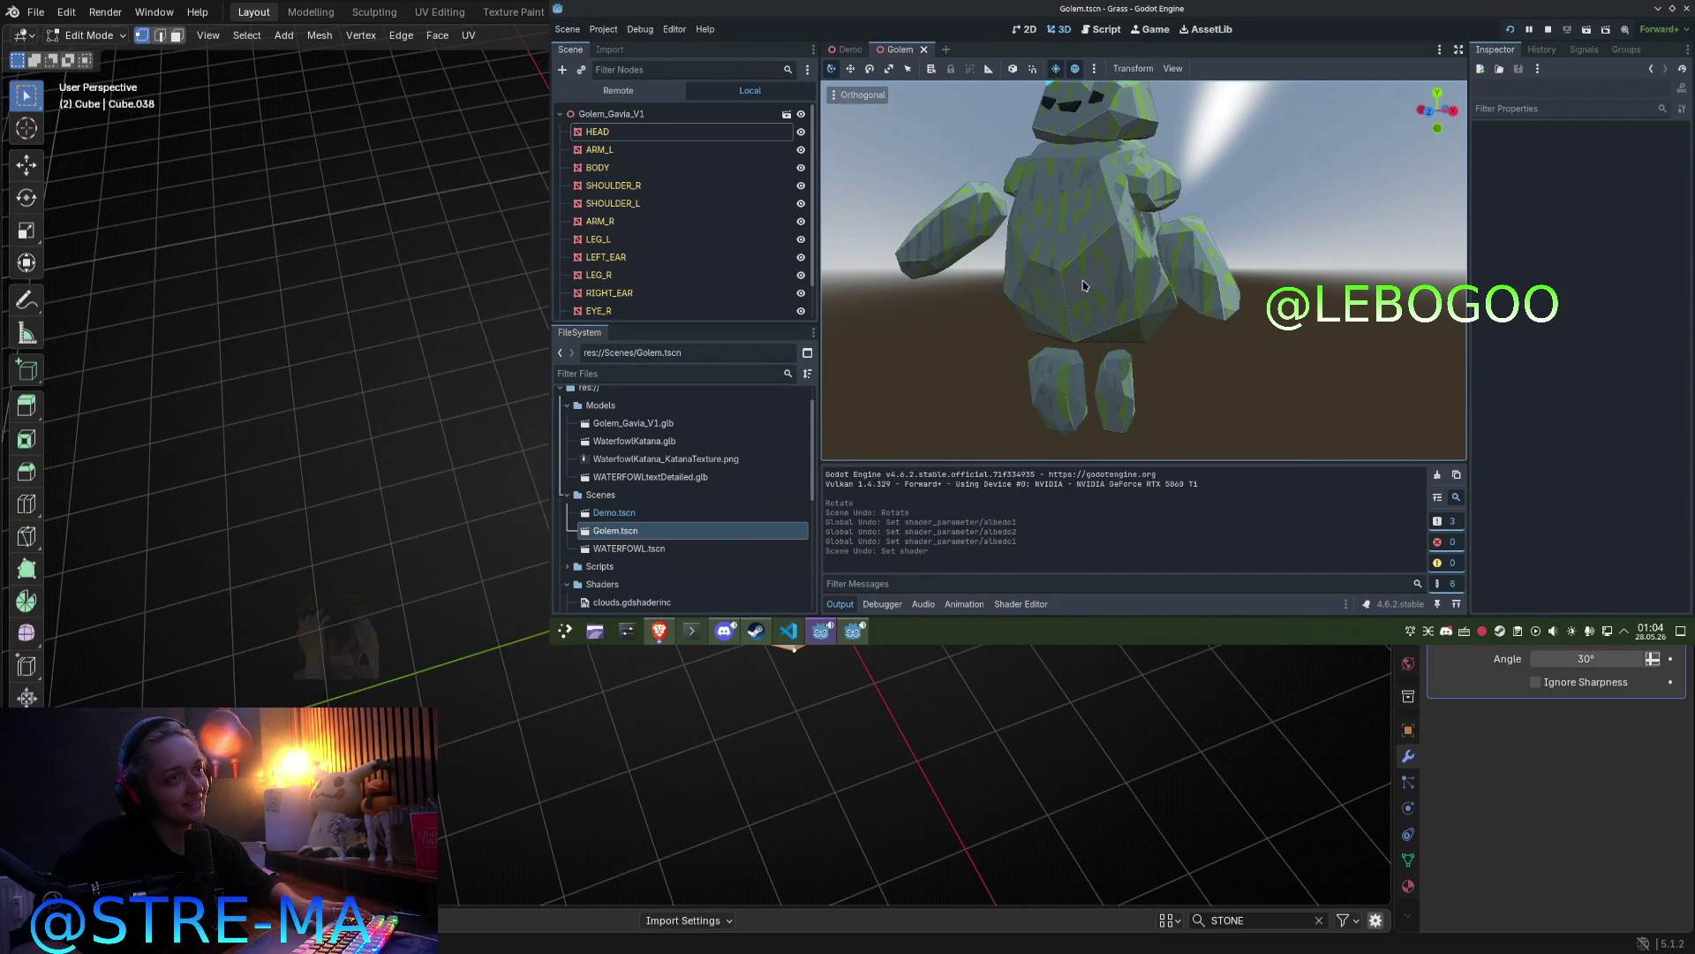
key("KP_7")
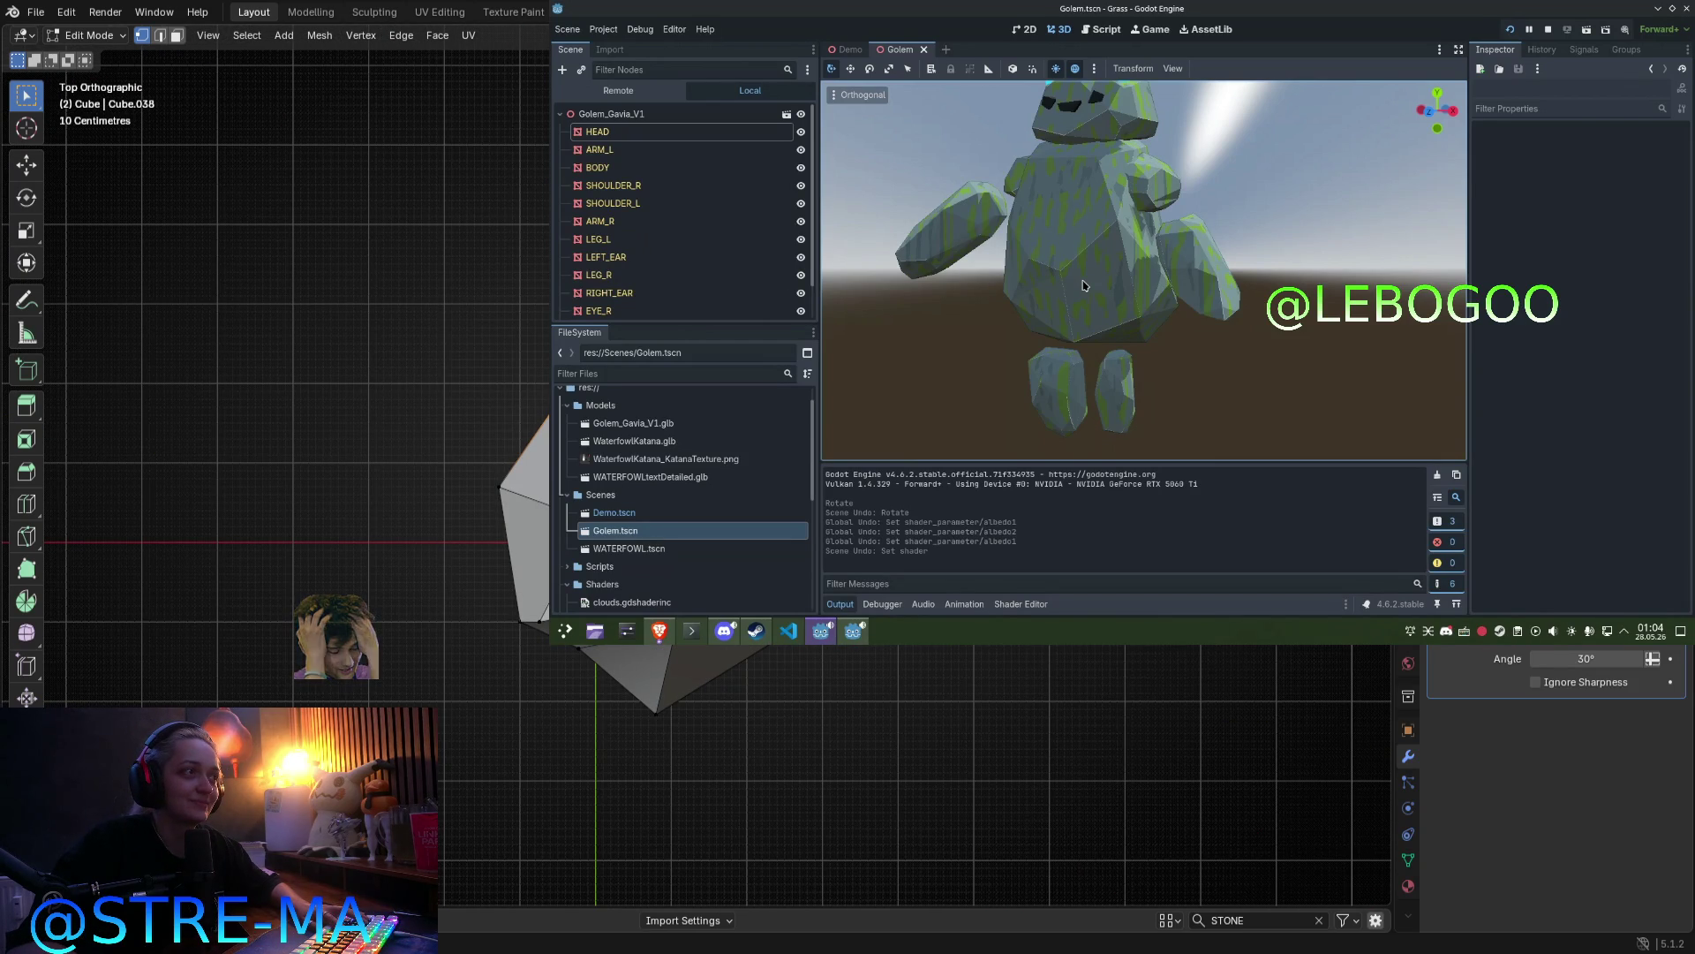
key("g")
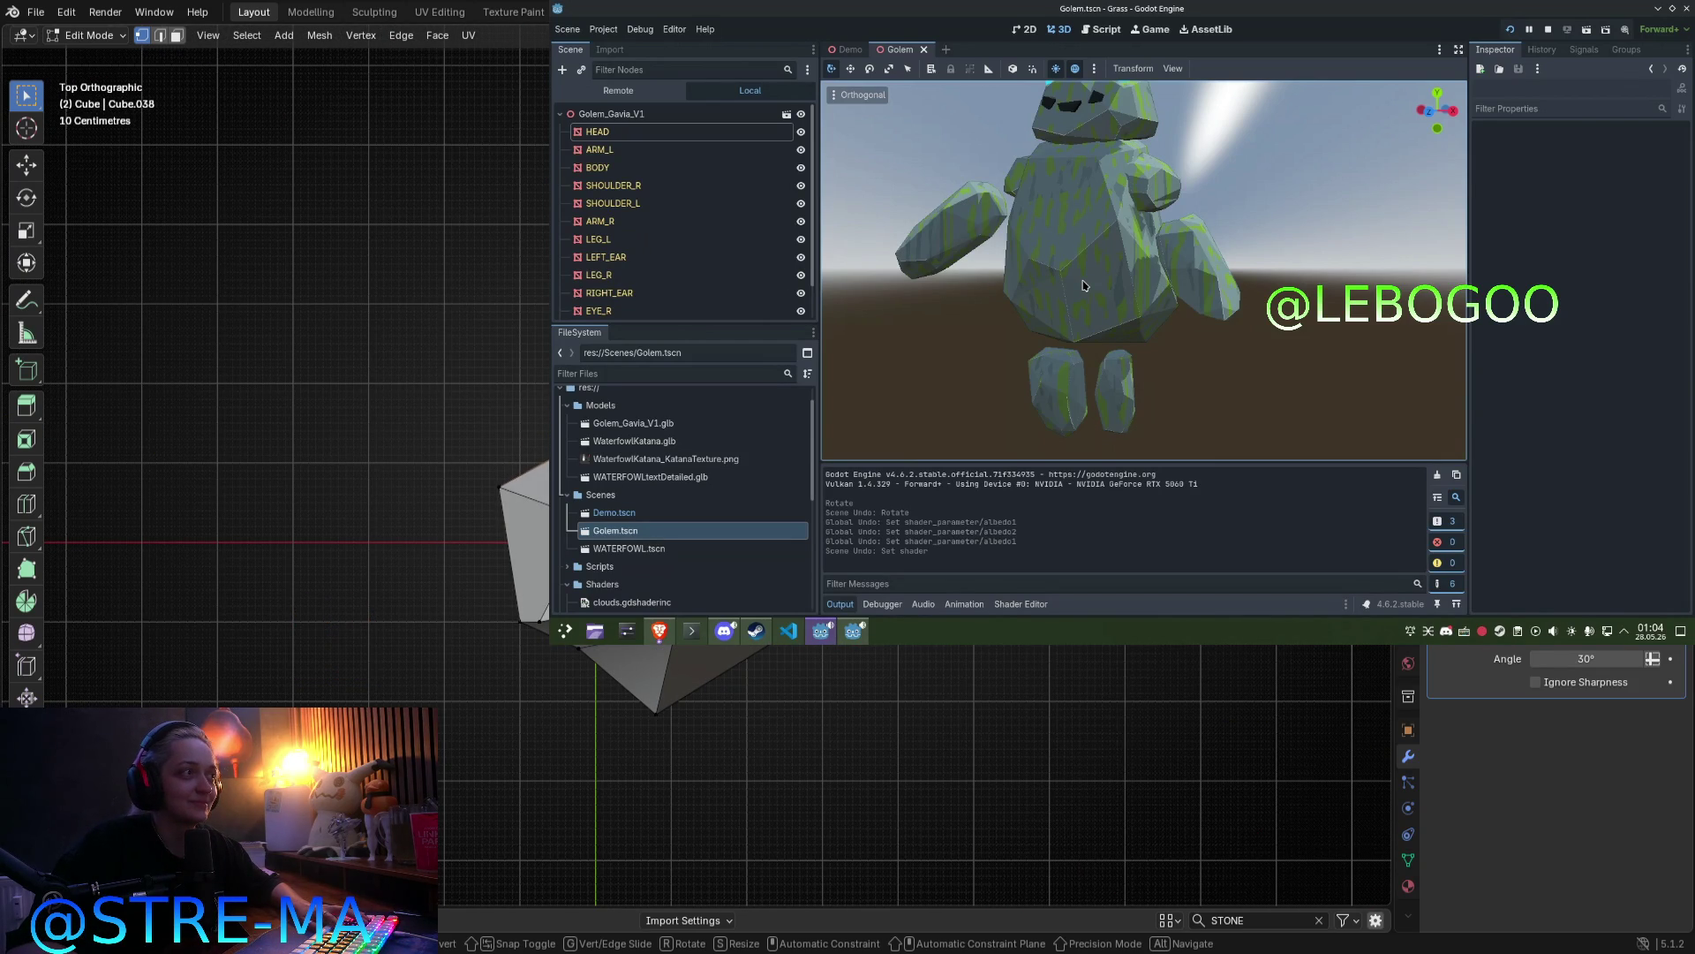
key("Escape")
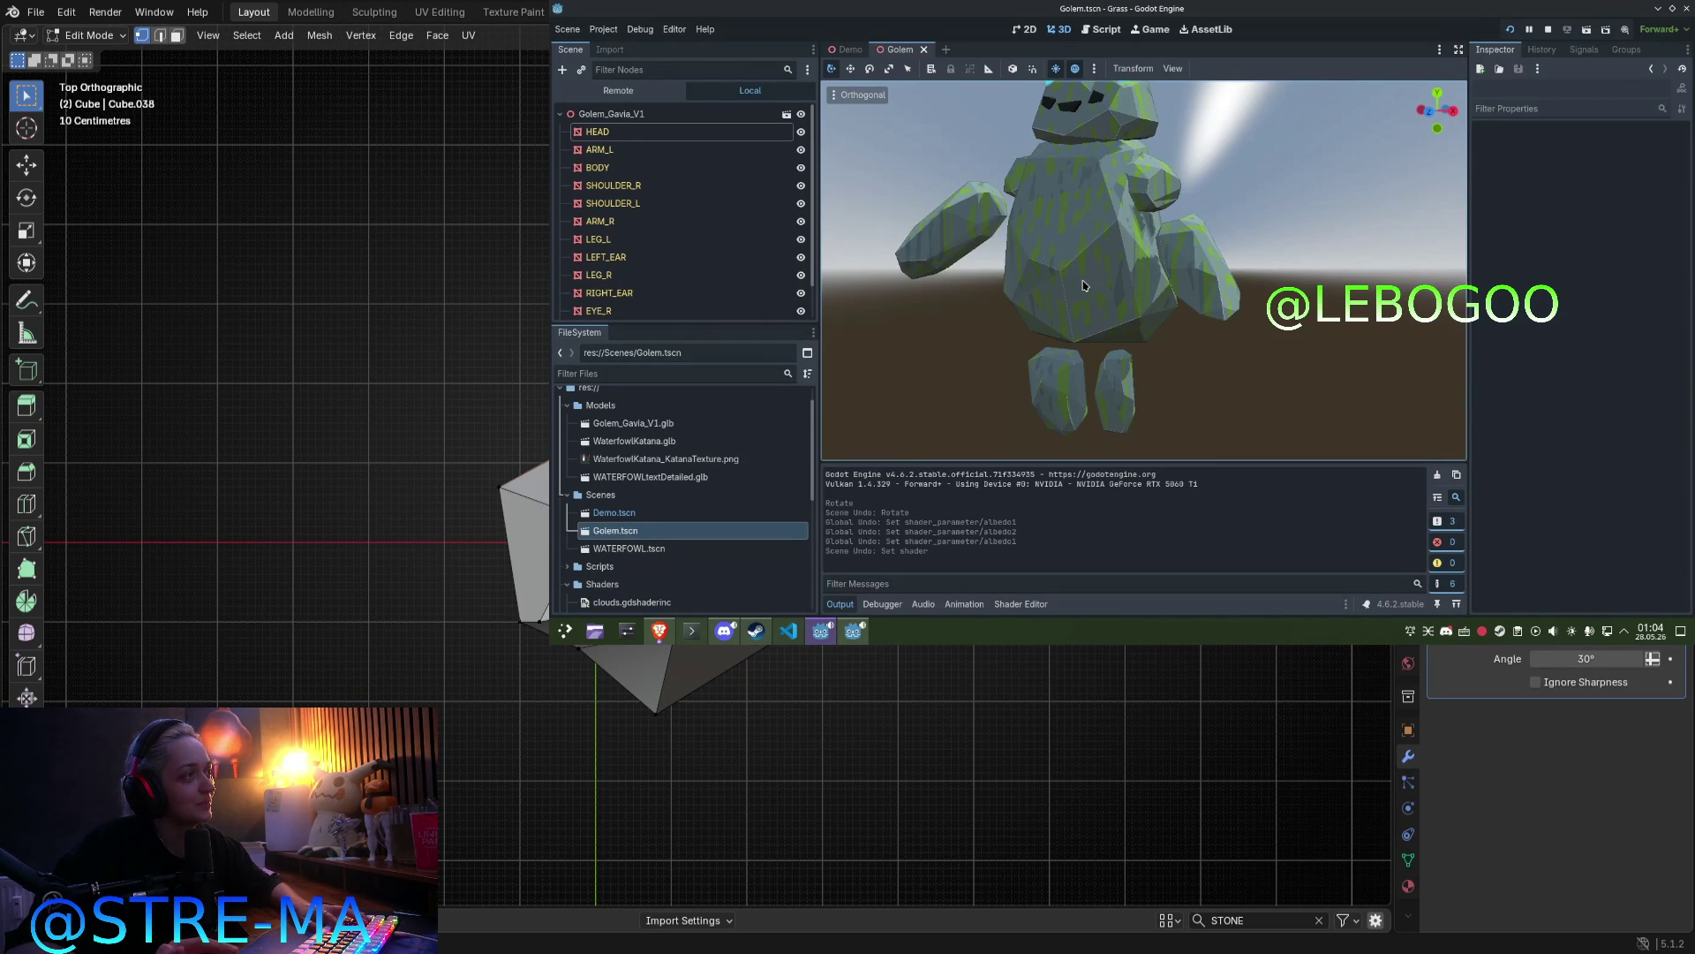
Step: Select the golem's SHOULDER_L, nudge the vertex slightly, then leave Edit Mode
middle_click_drag(1125, 357, 1275, 379)
scroll(1004, 216, "up", 3)
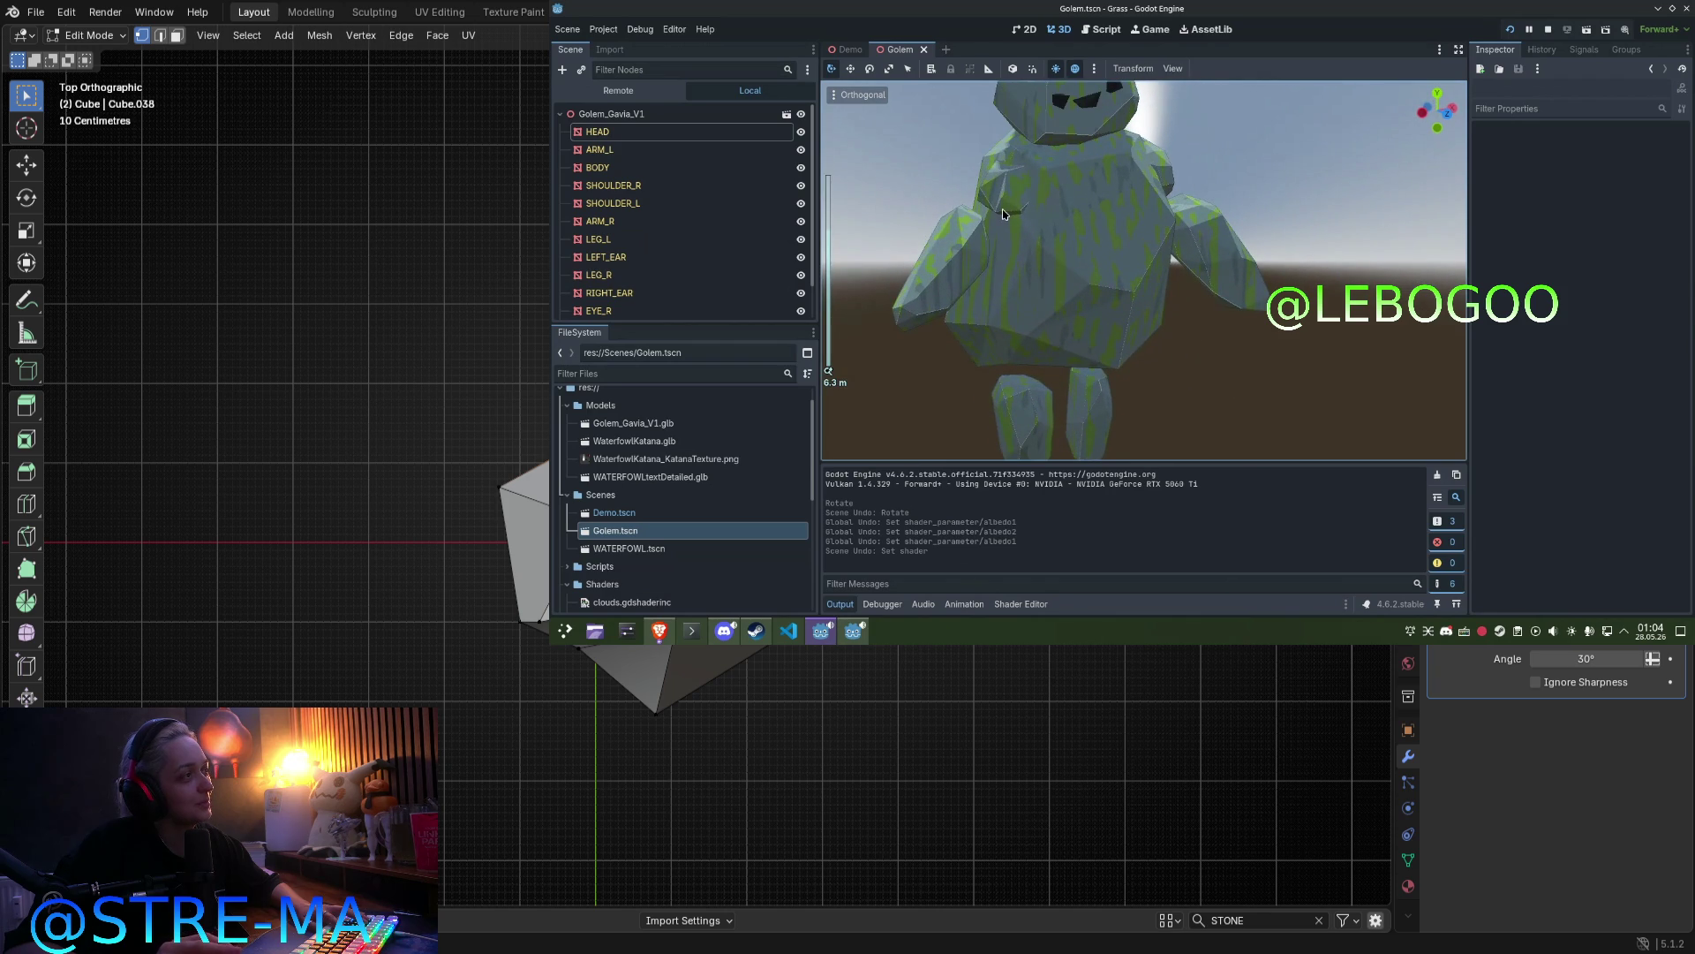
left_click(1004, 216)
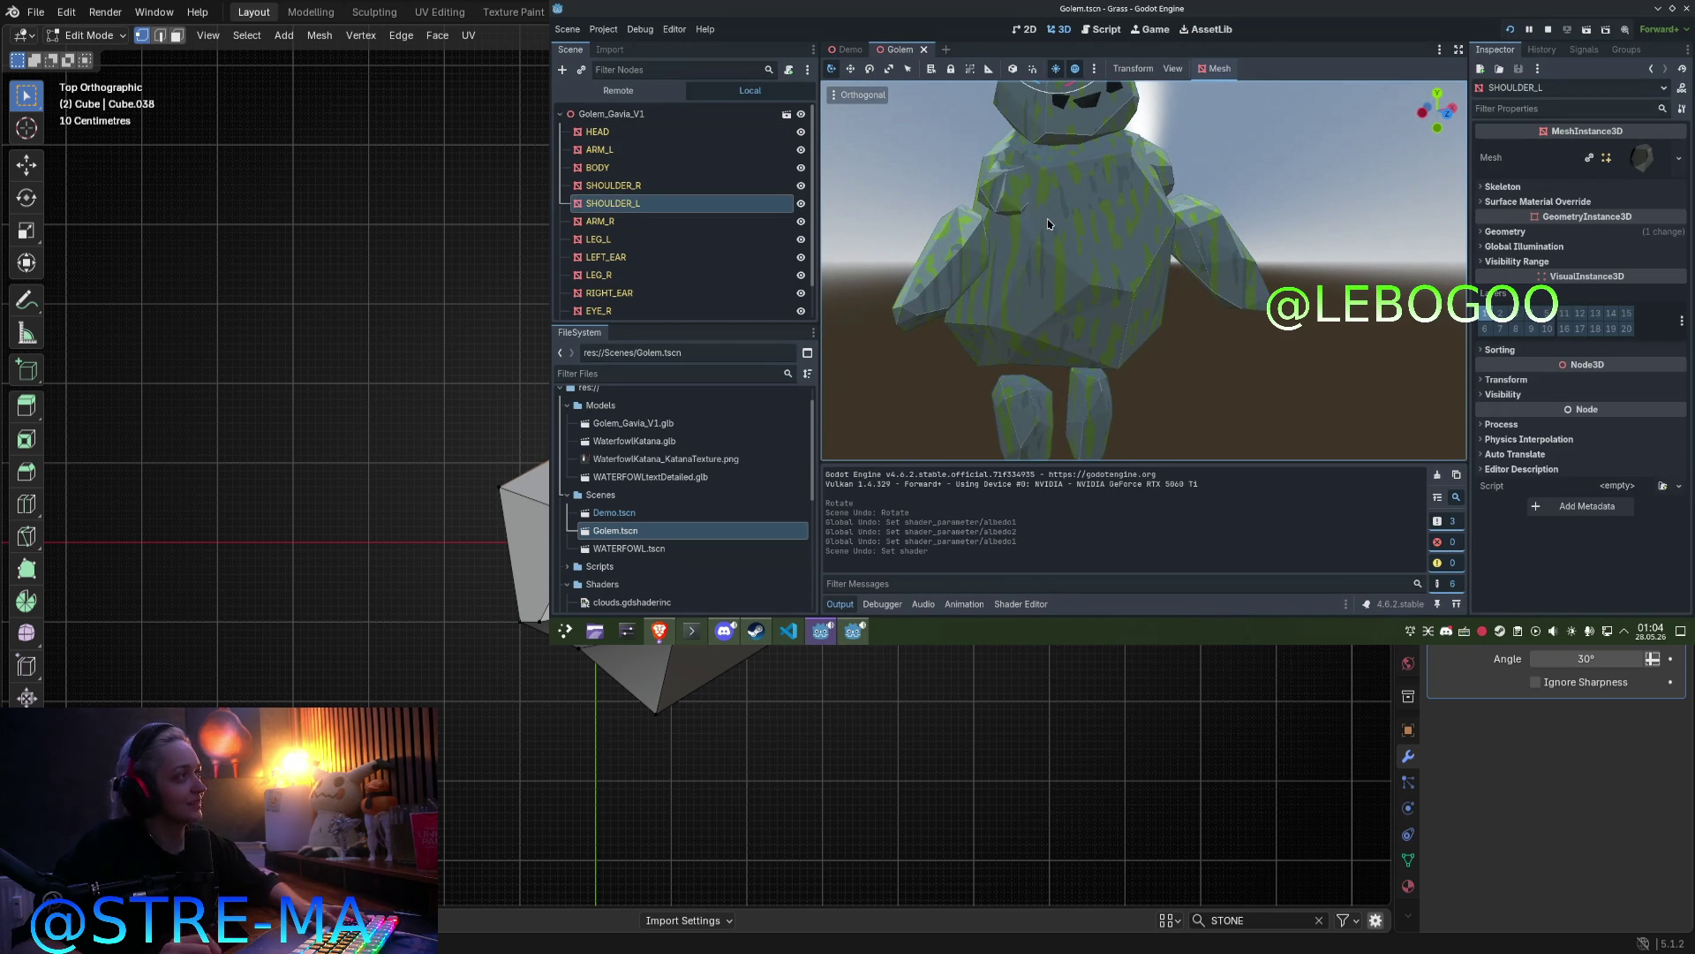
key("g")
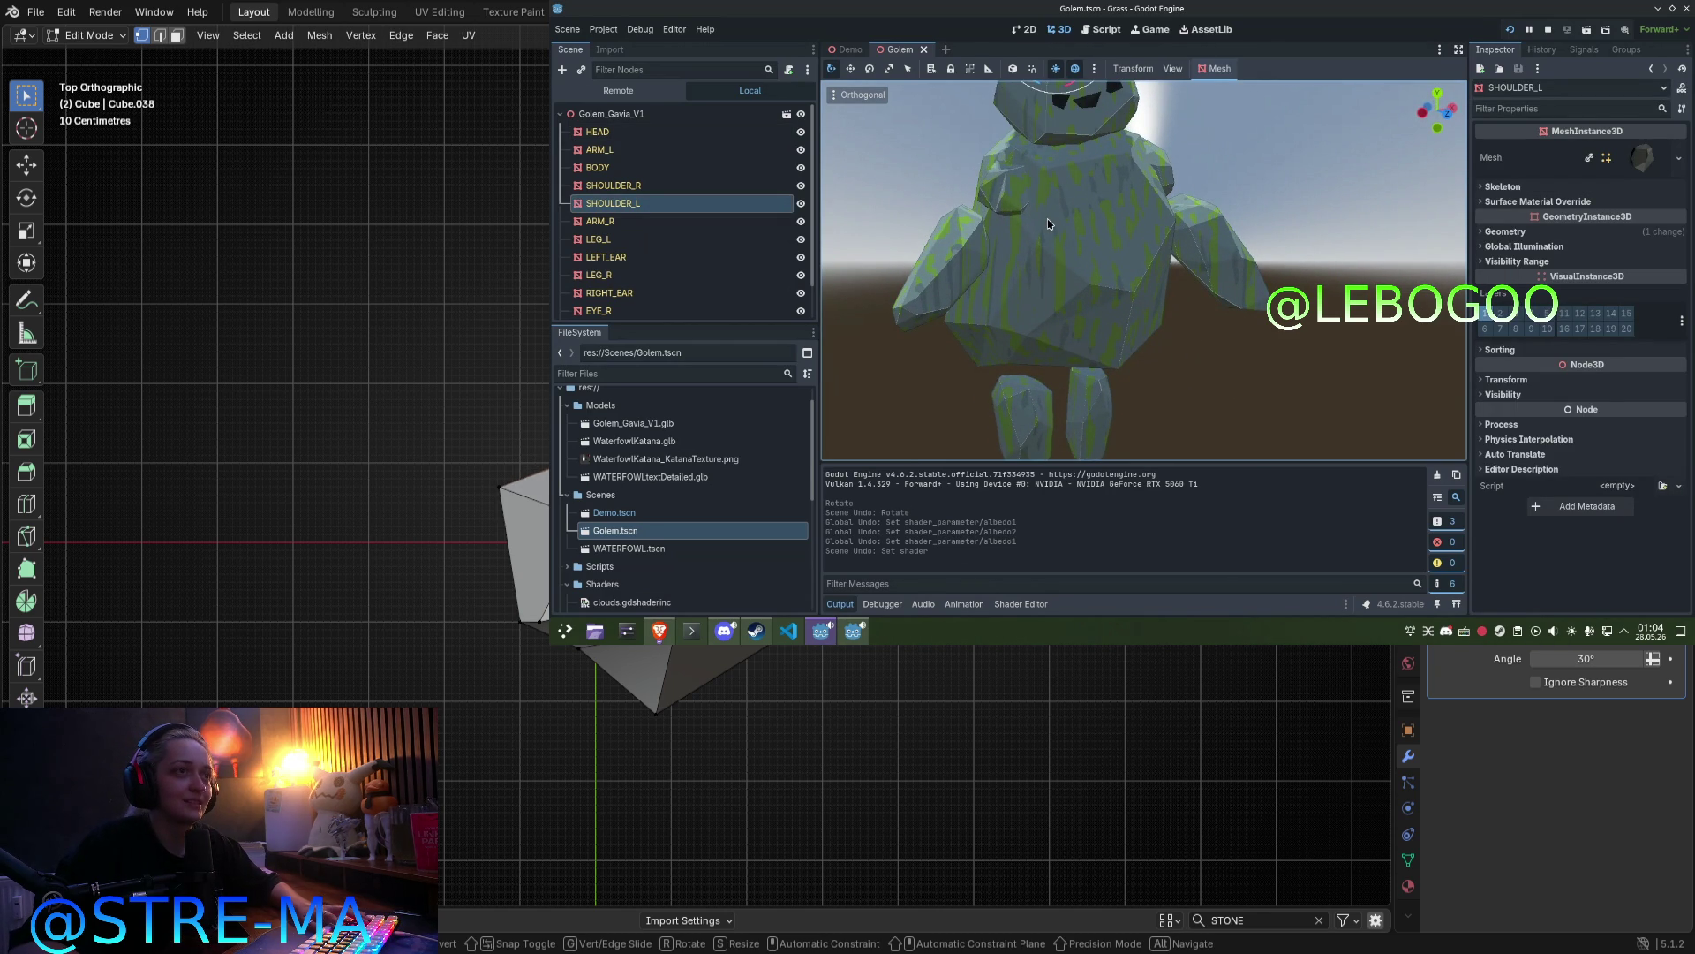
mouse_move(1049, 224)
middle_mouse_down()
mouse_move(1139, 265)
mouse_move(1267, 224)
middle_mouse_up()
left_click(1268, 223)
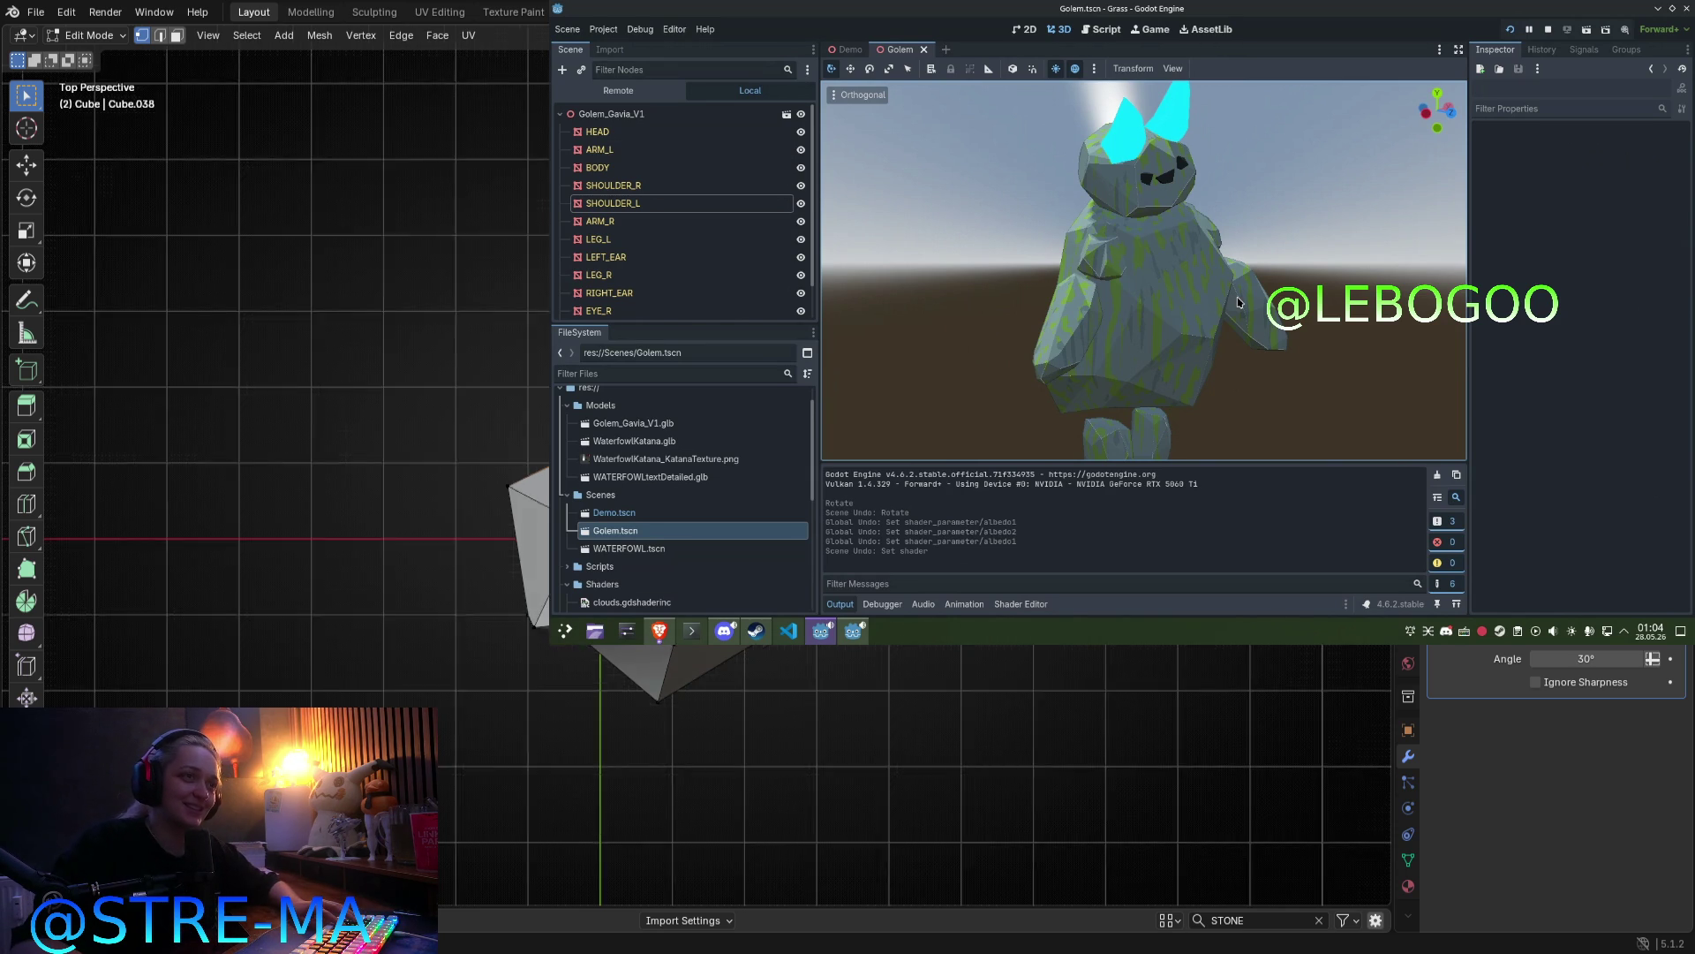
key("Tab")
Step: Close the Golem scene to return to Demo, and delete the WATERFOWL title node
mouse_move(1238, 303)
middle_mouse_down()
mouse_move(1065, 179)
mouse_move(991, 162)
mouse_move(894, 56)
middle_mouse_up()
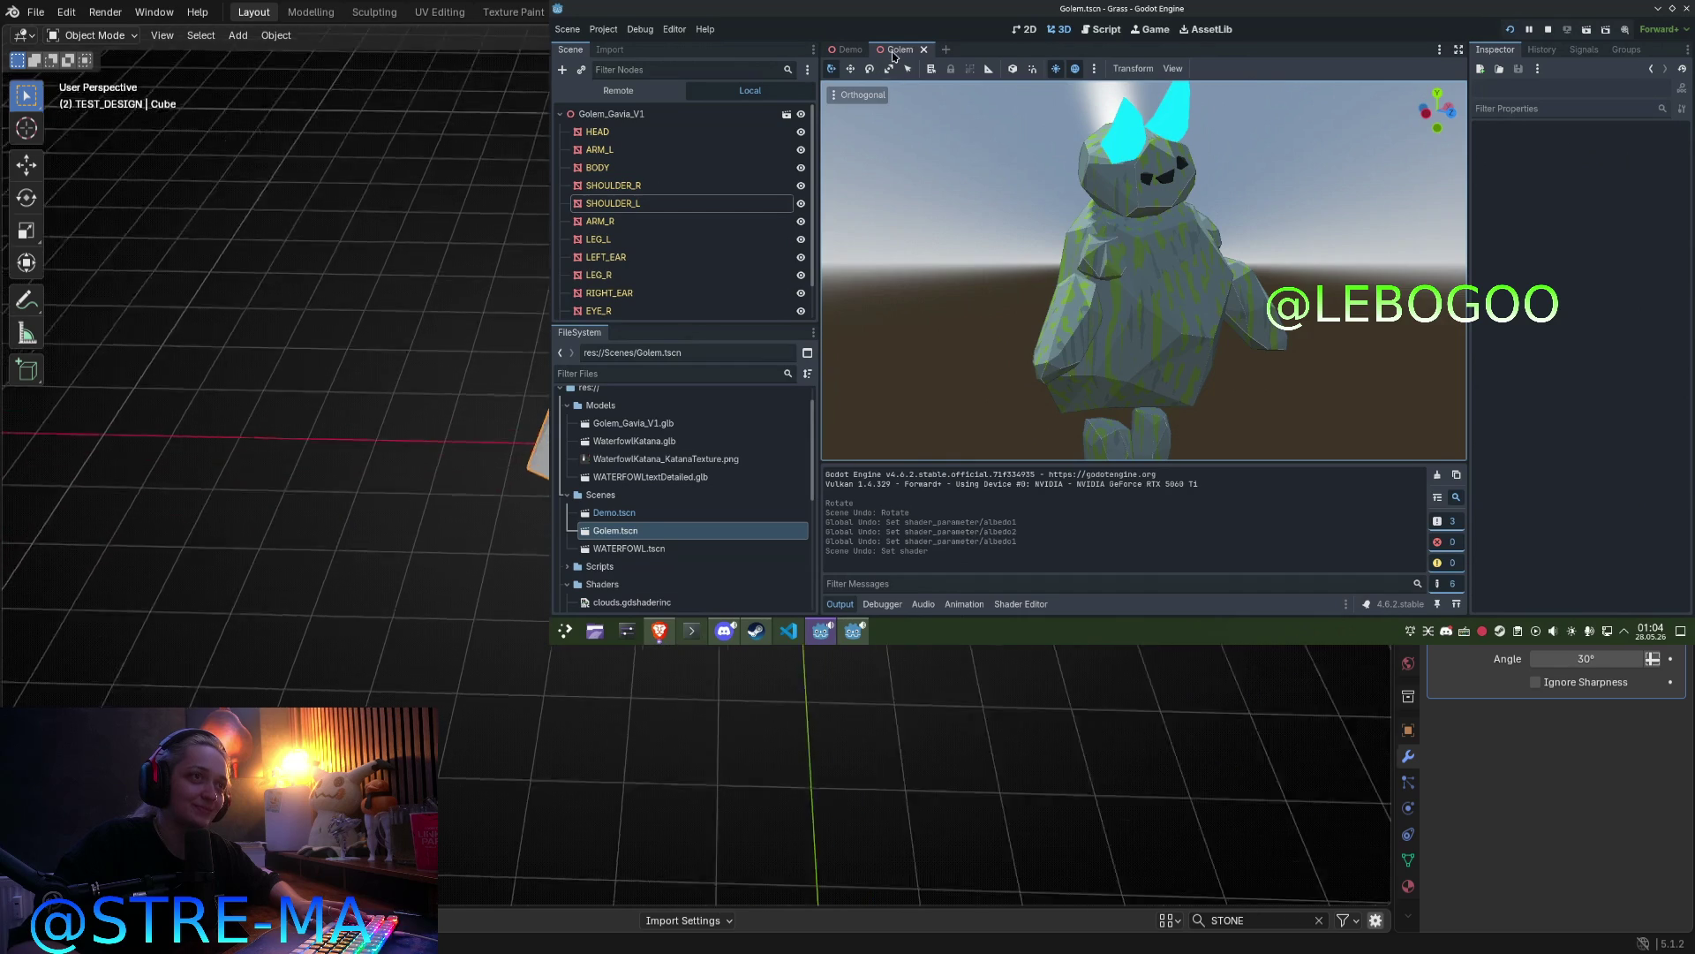
middle_click(893, 51)
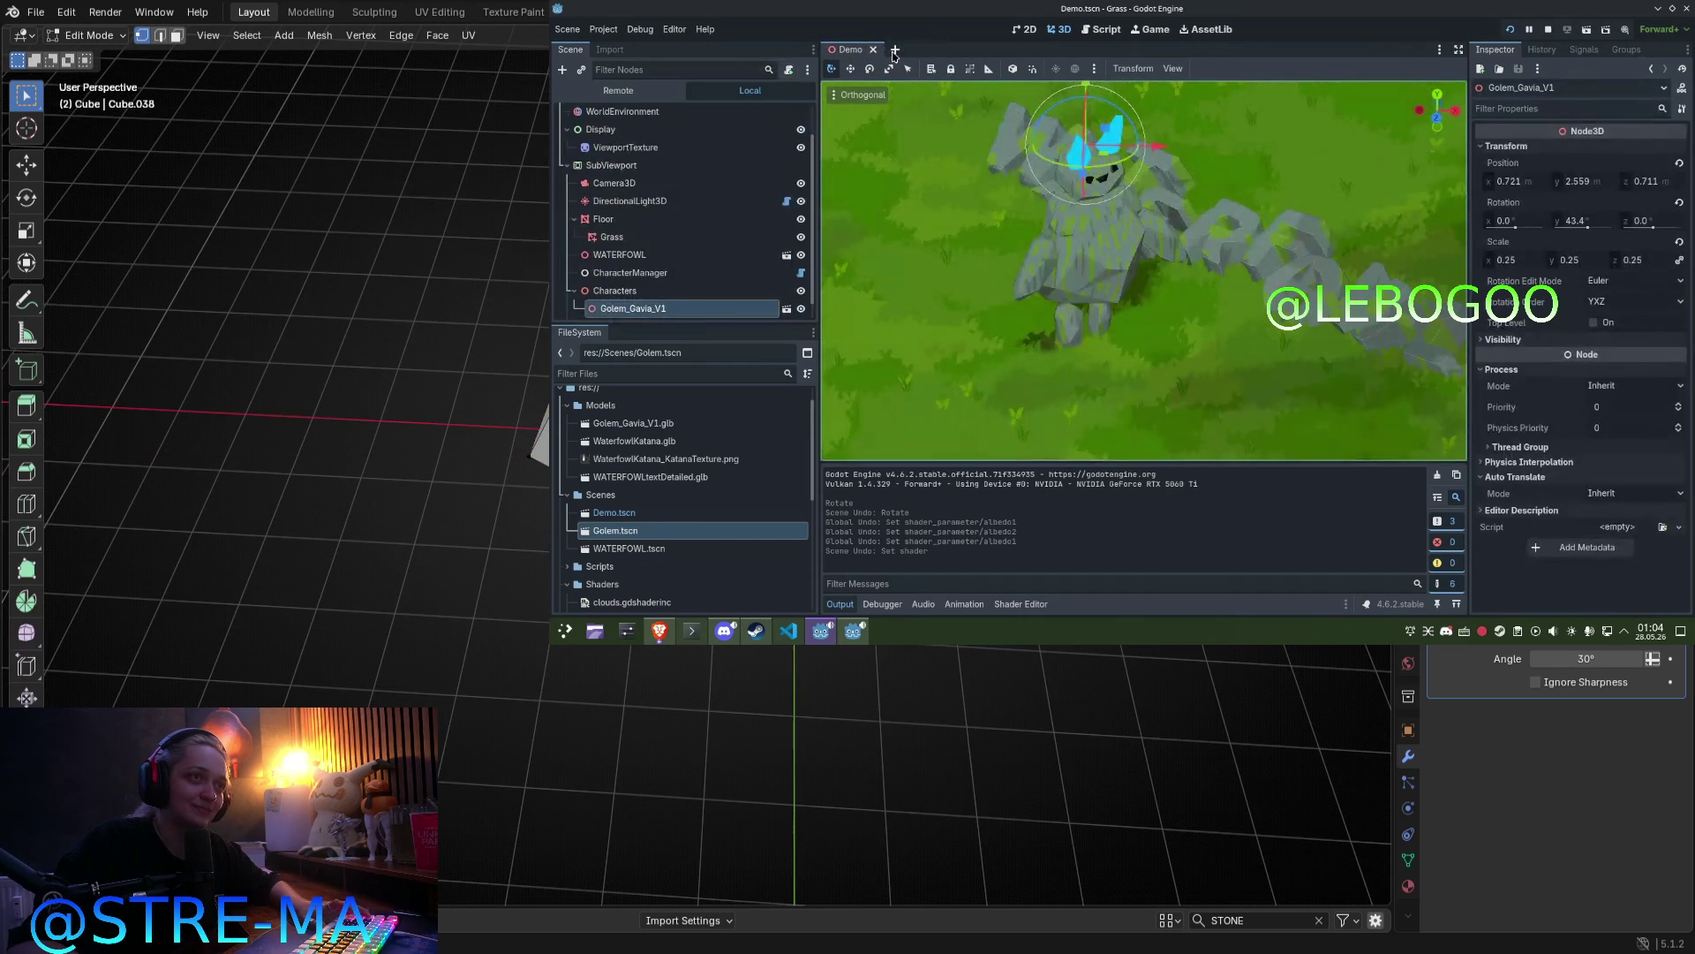
left_click(1191, 219)
key("Delete")
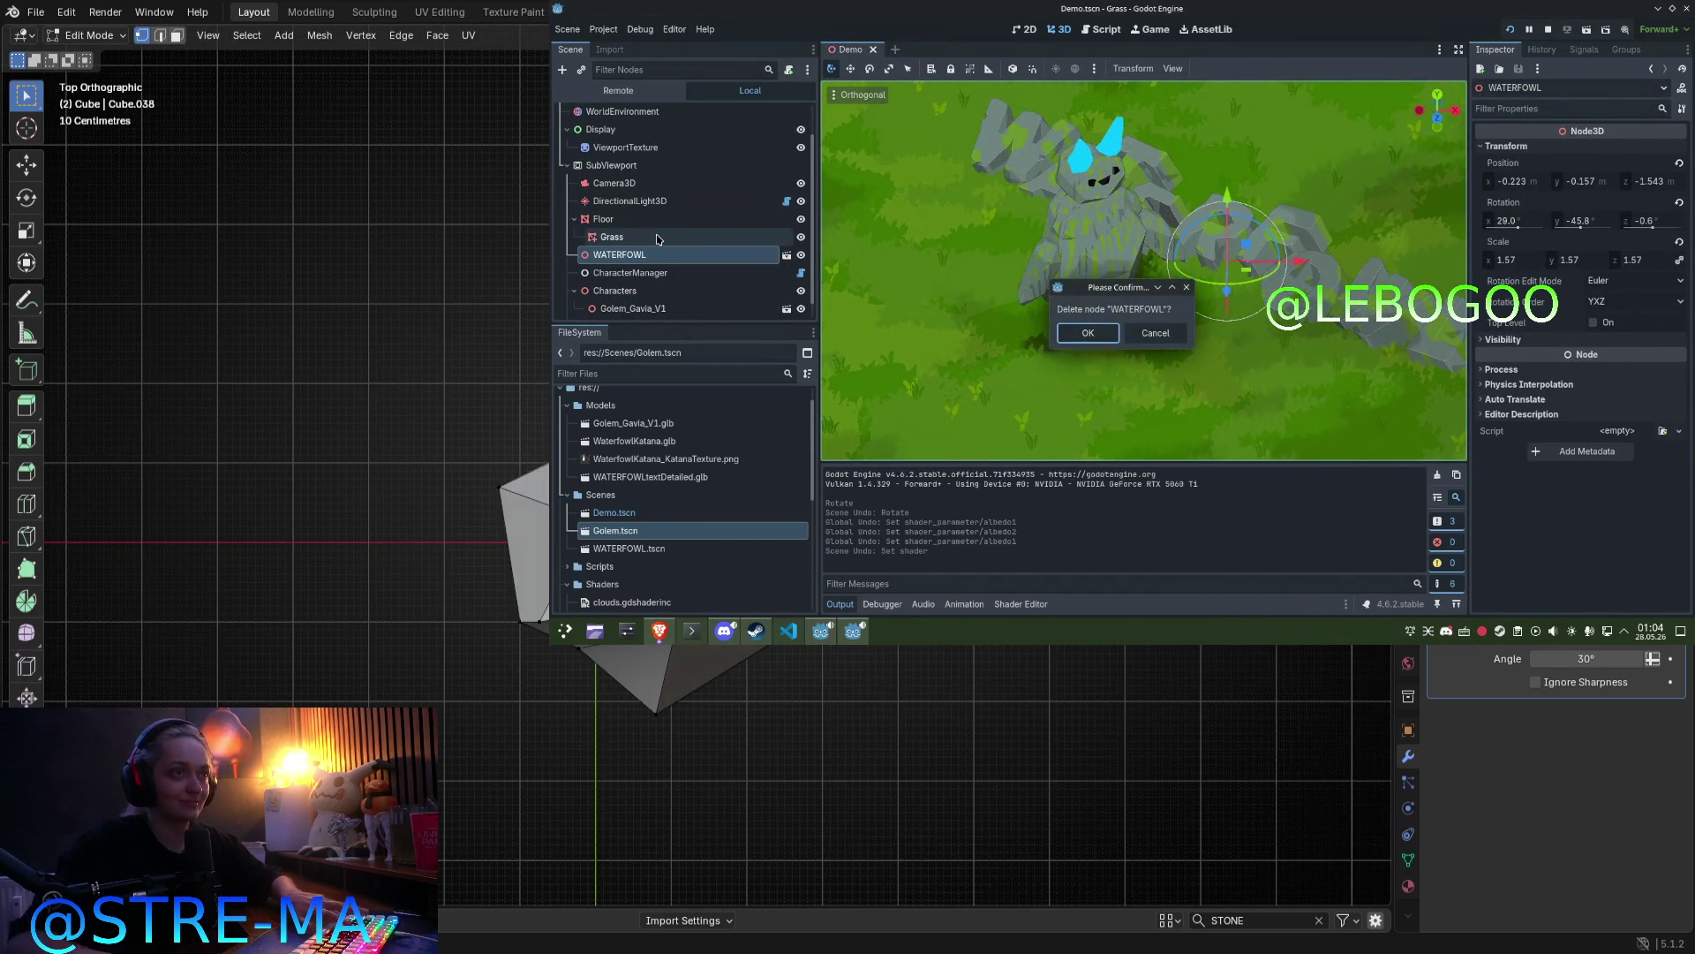
key("Return")
left_click(657, 237)
Step: Zoom out and orbit until the whole golem is seen from above among the grass
scroll(1175, 313, "down", 5)
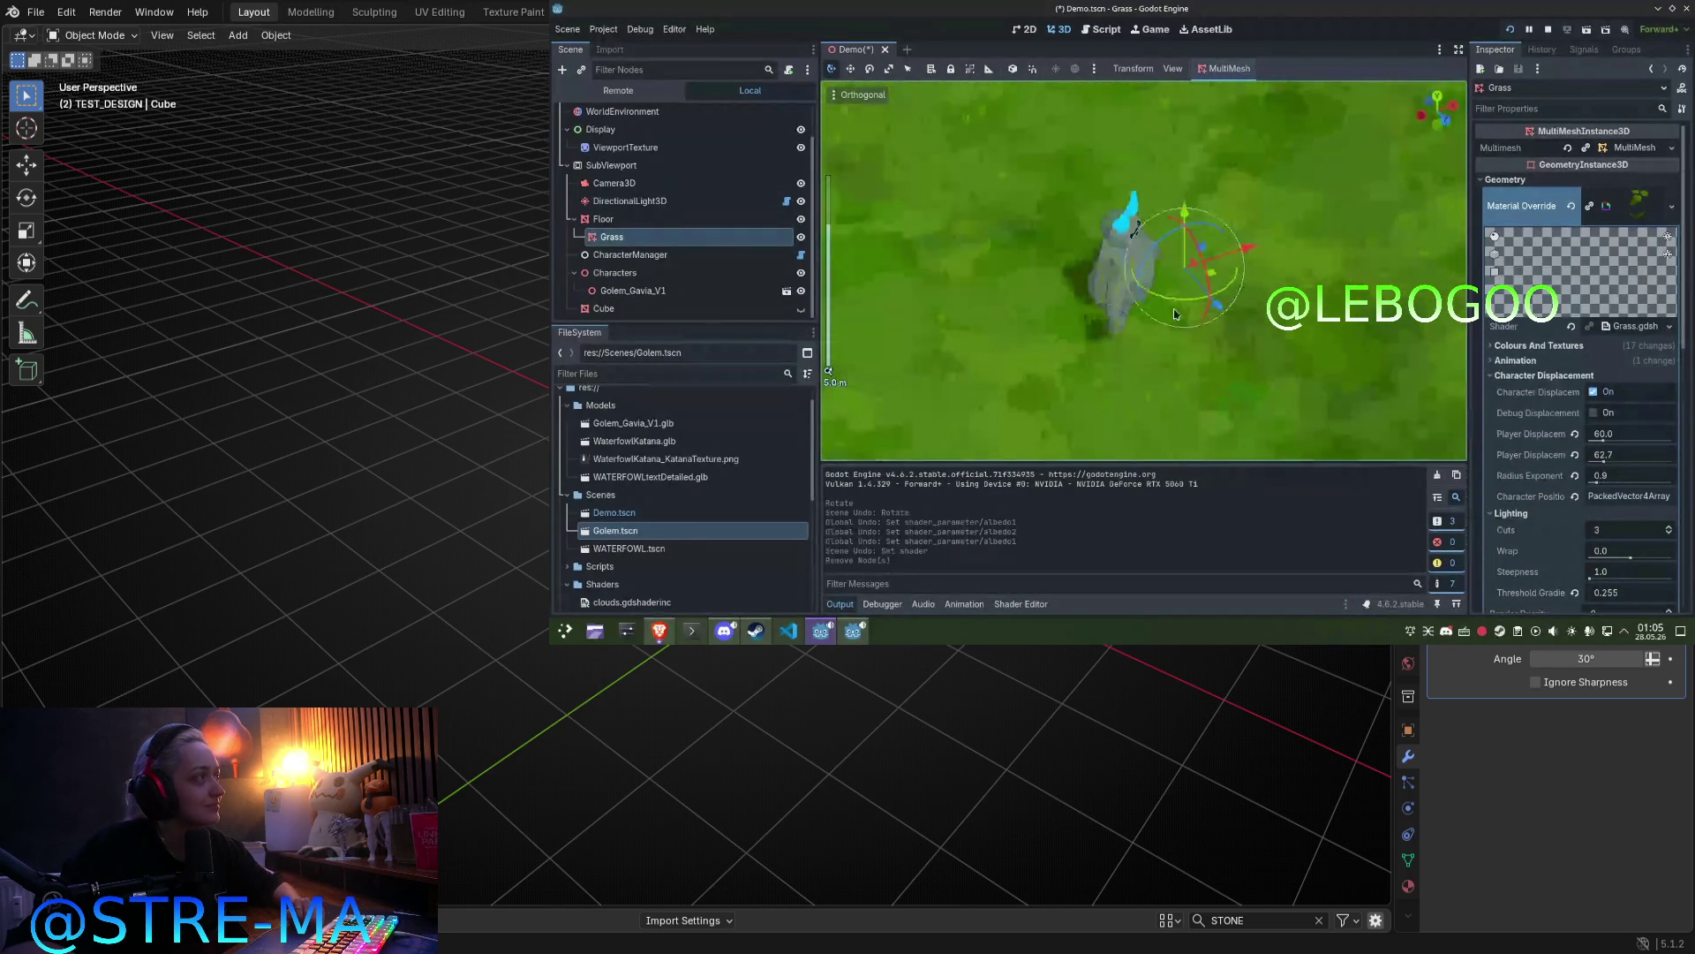
scroll(705, 222, "up", 2)
scroll(709, 221, "down", 2)
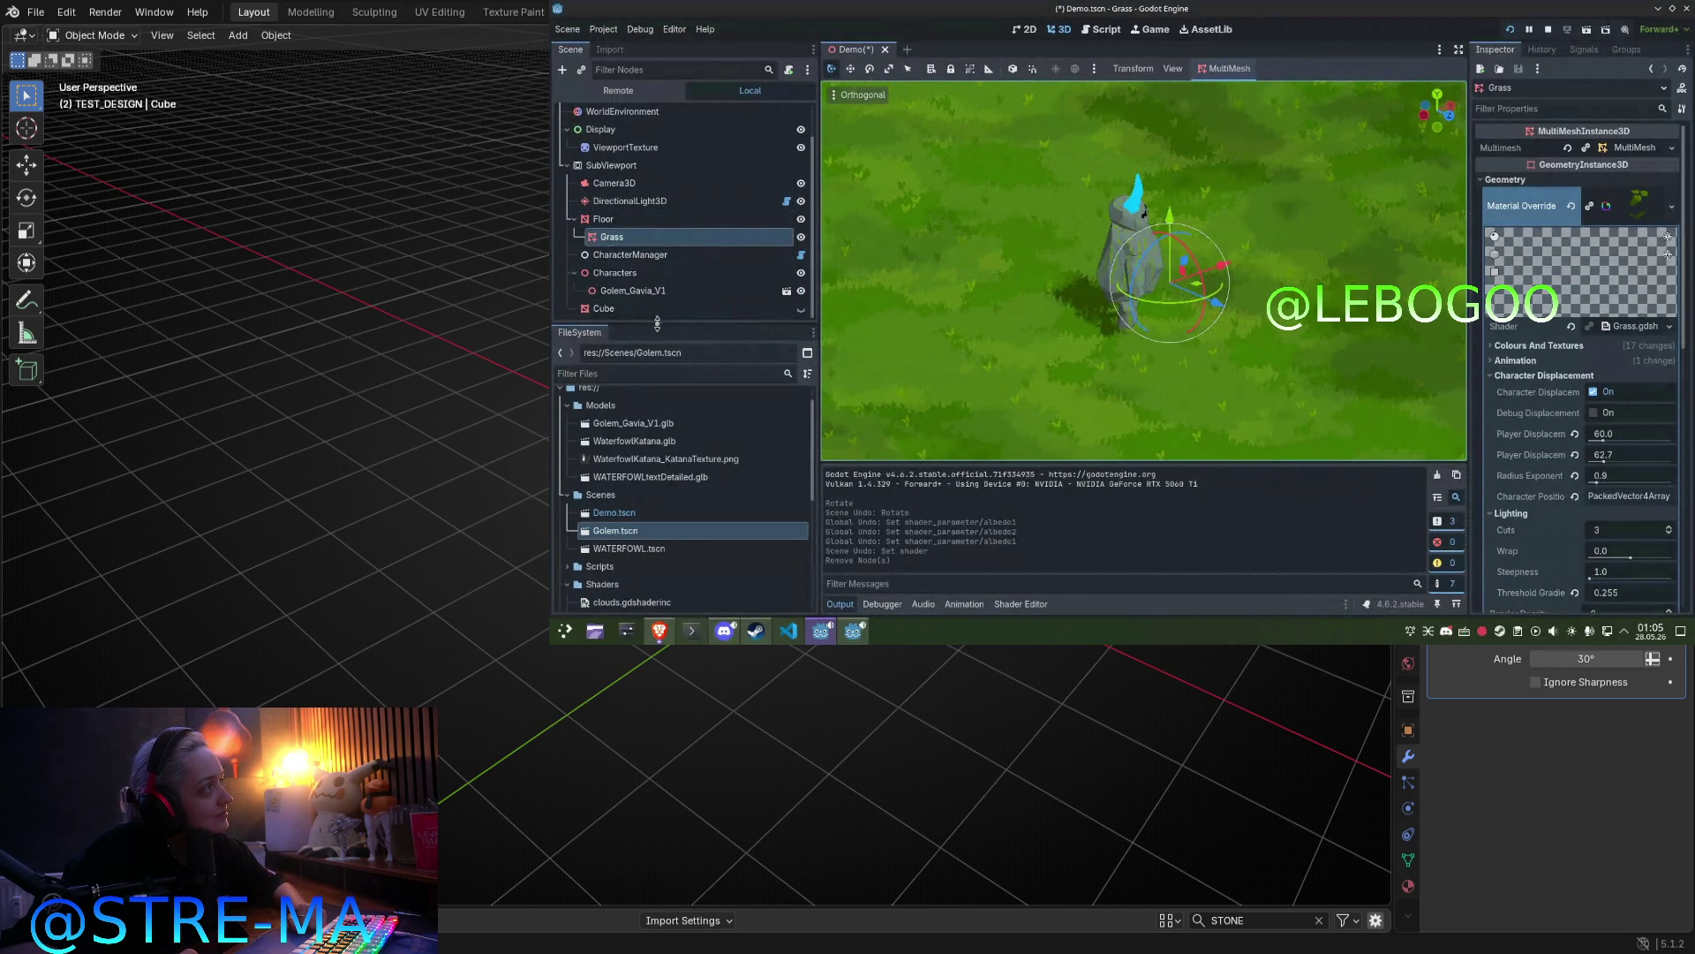
mouse_move(660, 323)
left_mouse_down()
mouse_move(663, 456)
mouse_move(664, 405)
left_mouse_up()
scroll(1125, 235, "up", 10)
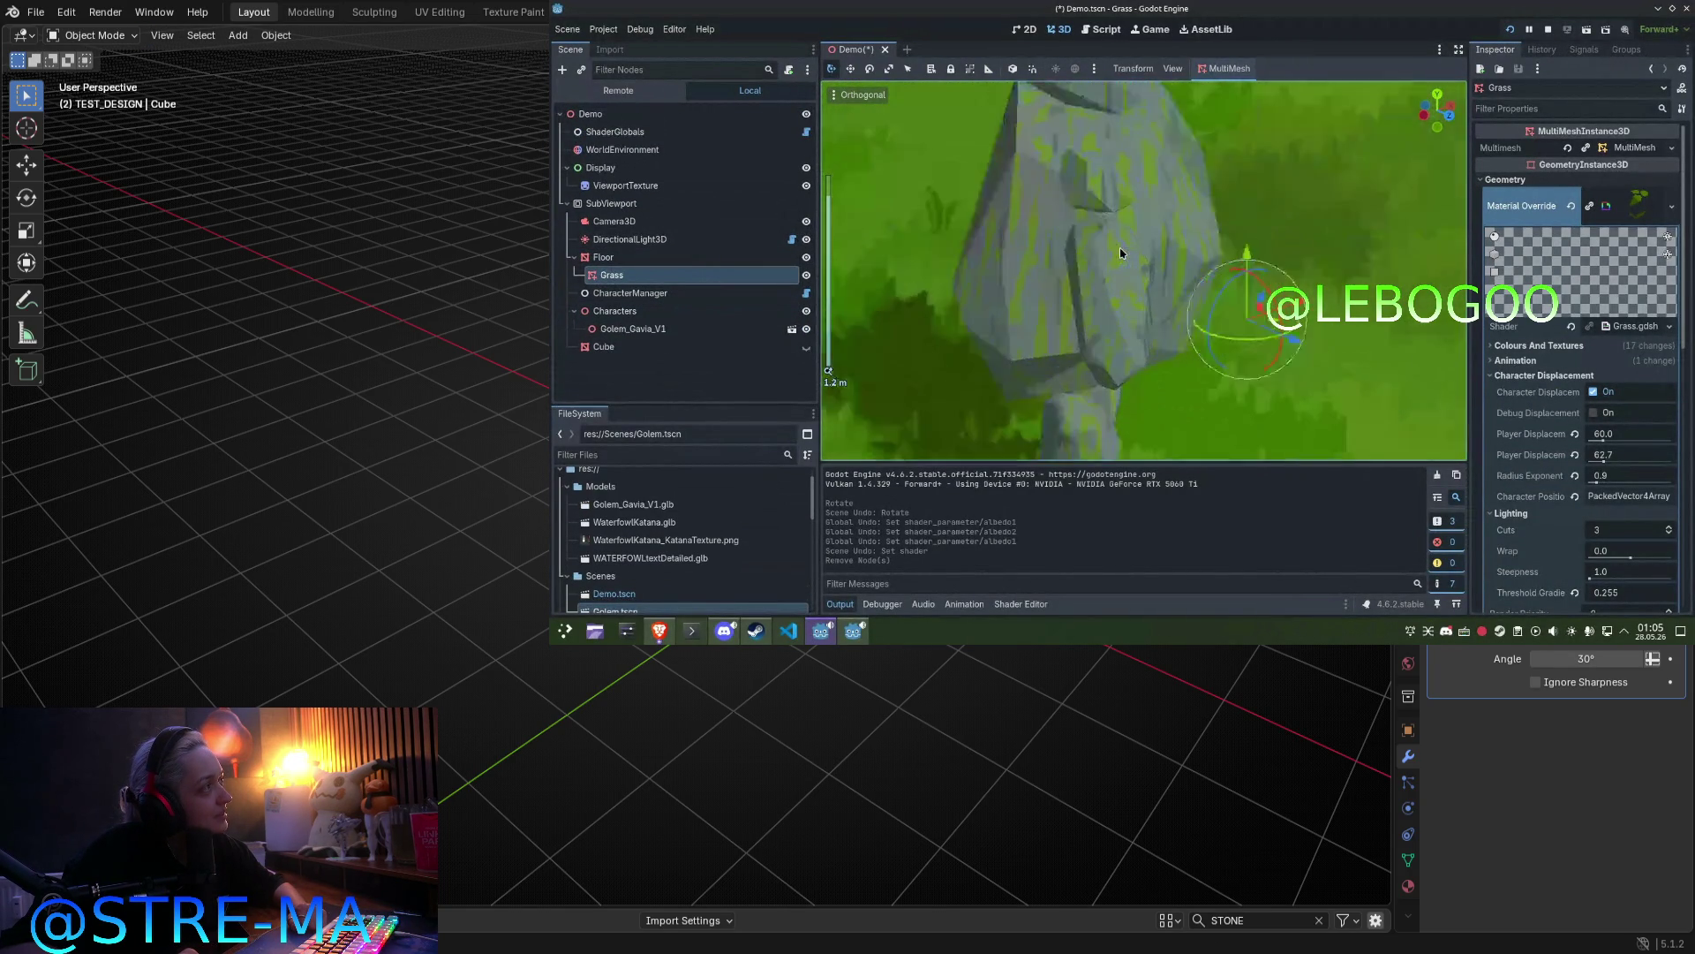
mouse_move(1290, 229)
middle_mouse_down()
mouse_move(1160, 220)
mouse_move(1334, 330)
middle_mouse_up()
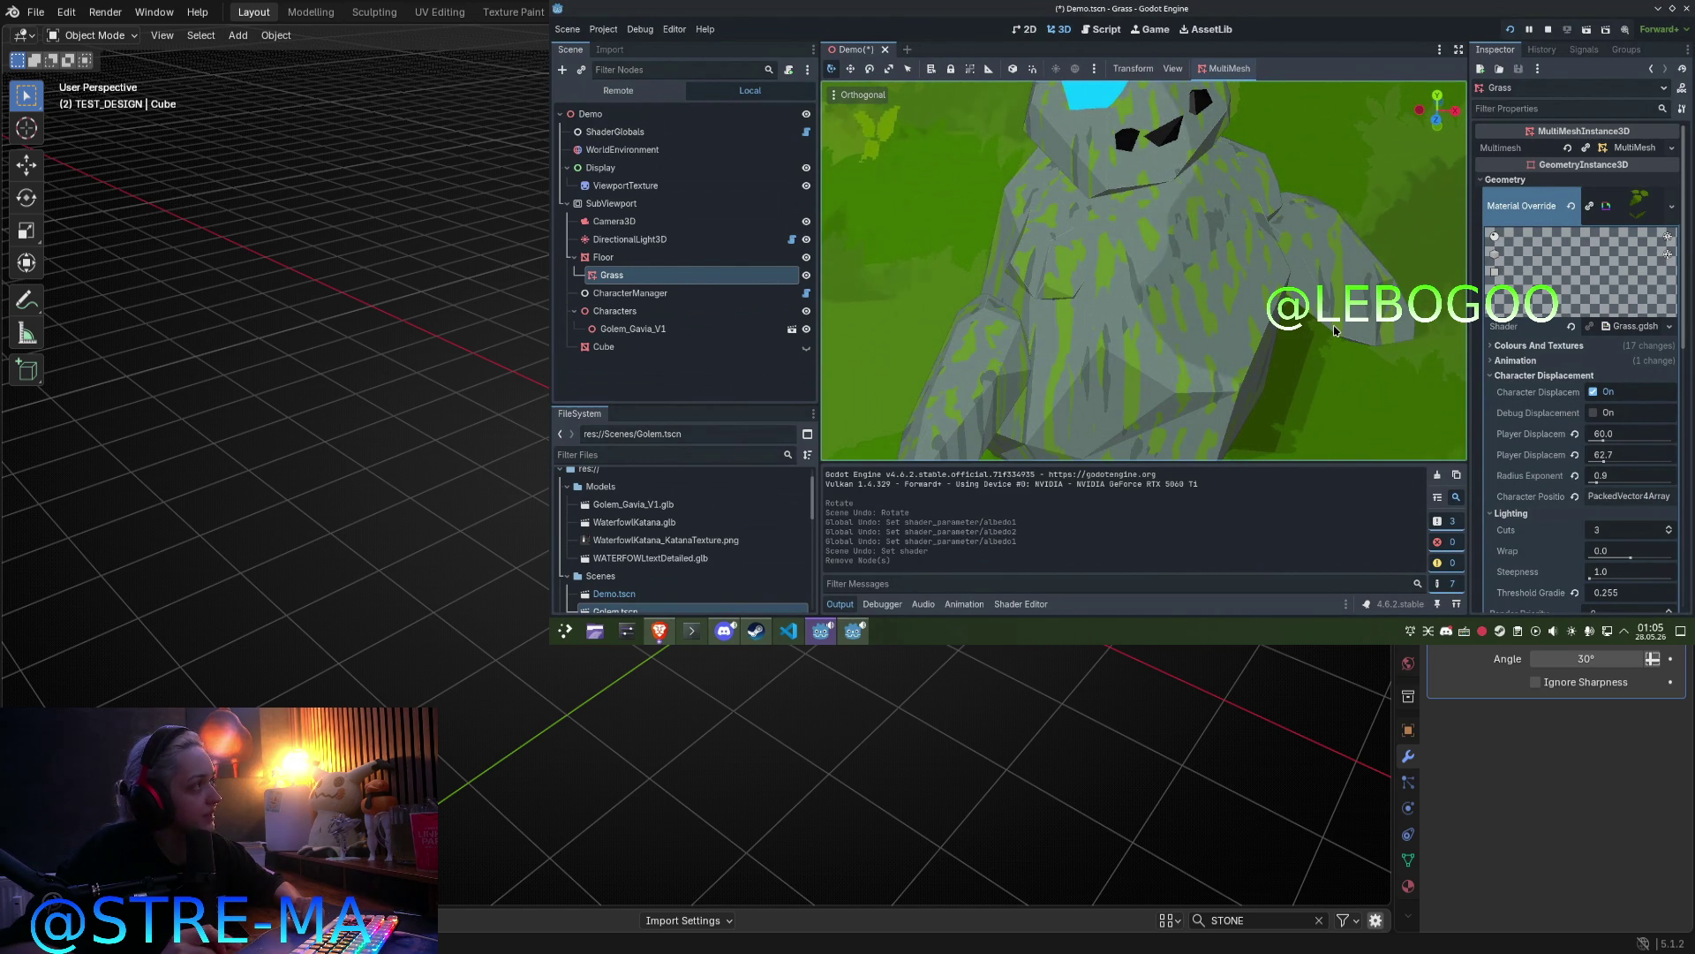
scroll(1151, 348, "down", 2)
scroll(1152, 348, "down", 3)
mouse_move(1151, 348)
middle_mouse_down()
mouse_move(1161, 286)
mouse_move(1205, 389)
mouse_move(1135, 442)
middle_mouse_up()
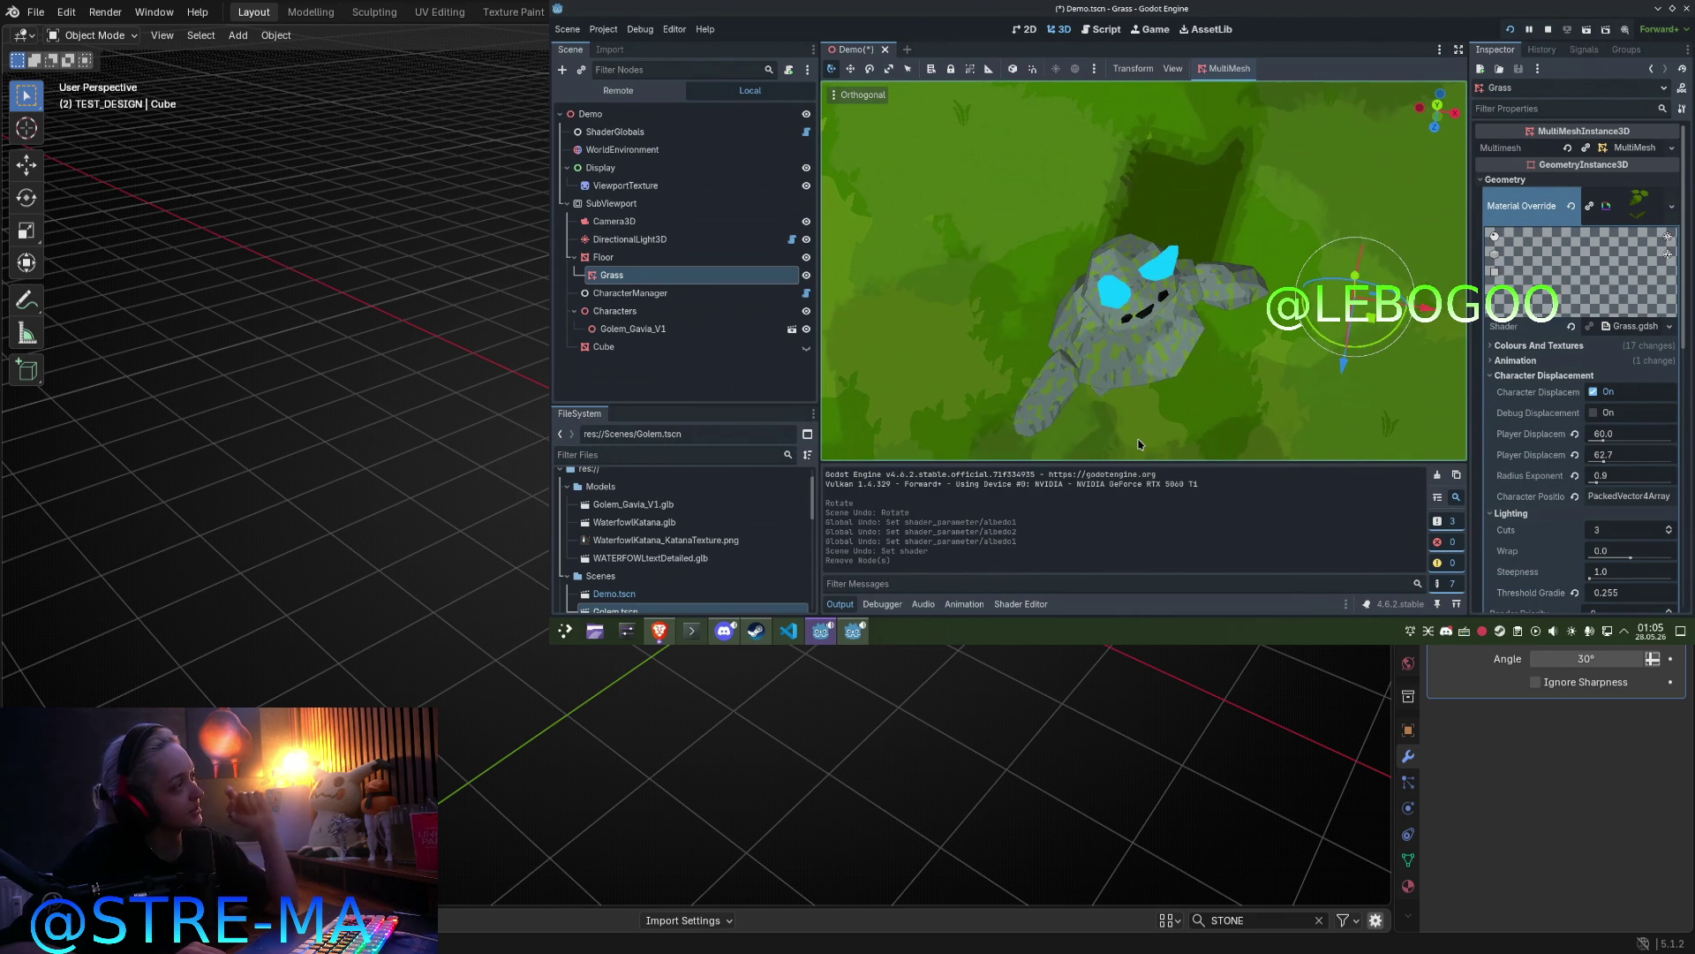
scroll(672, 572, "down", 5)
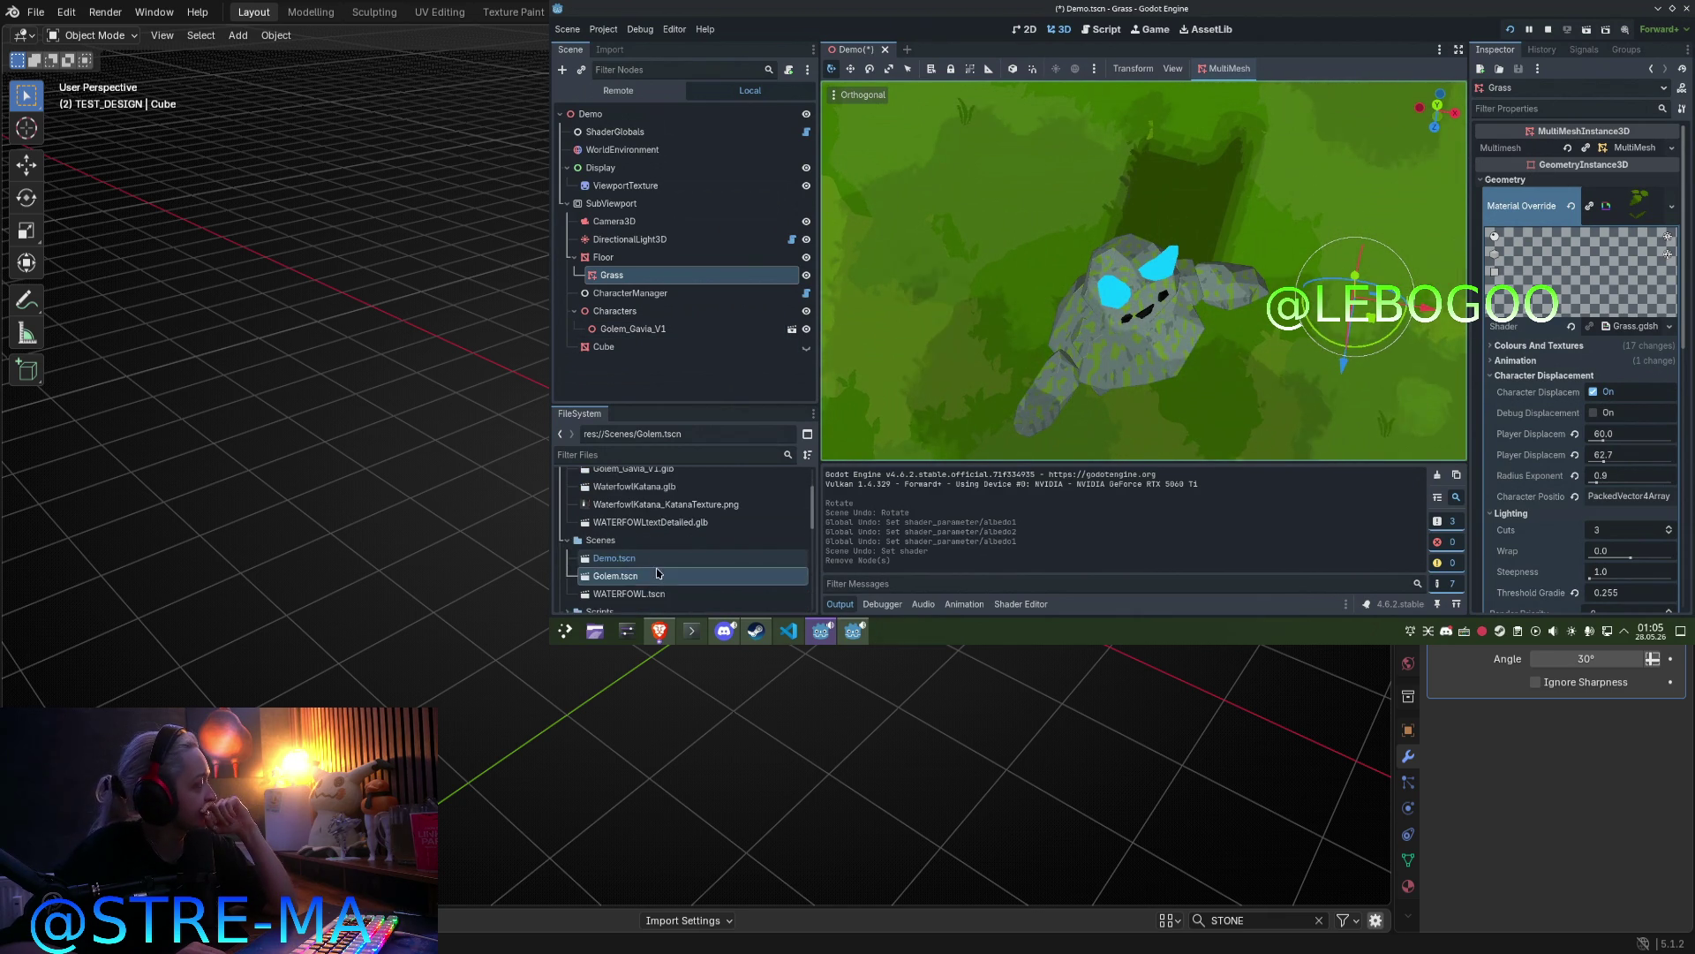
Step: Open ToonShader.gdshader in the Shader Editor, enlarge the code area and place the cursor on line 33
scroll(672, 572, "down", 5)
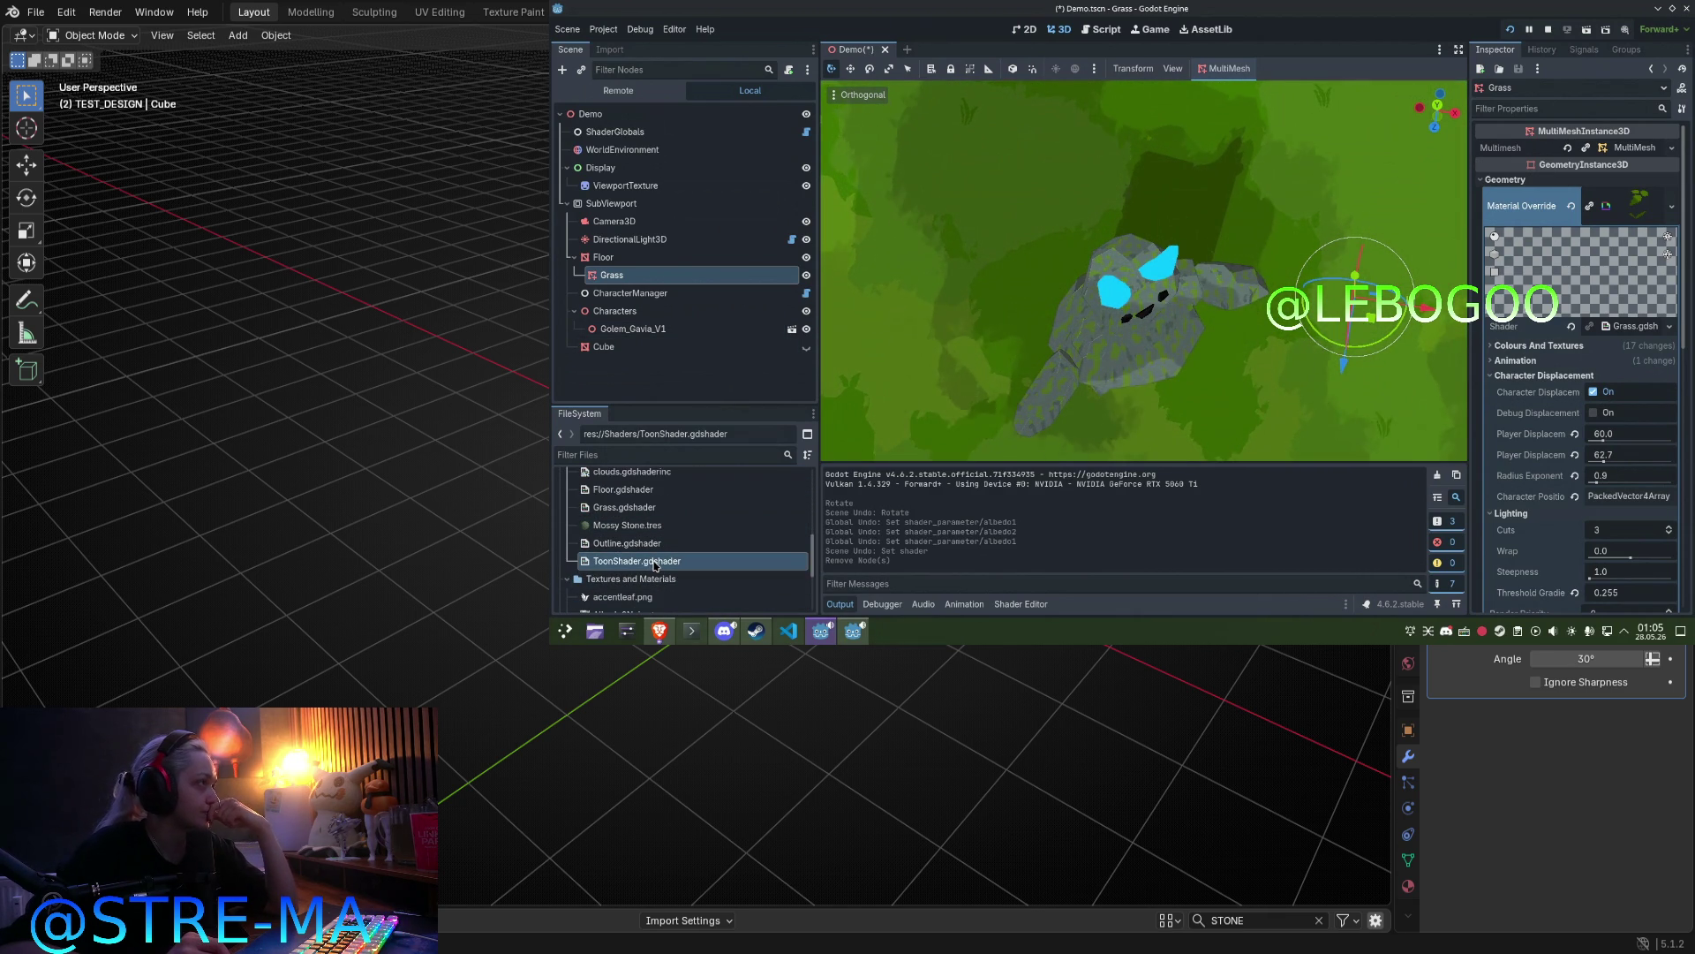
double_click(636, 560)
left_click_drag(1098, 409, 1101, 150)
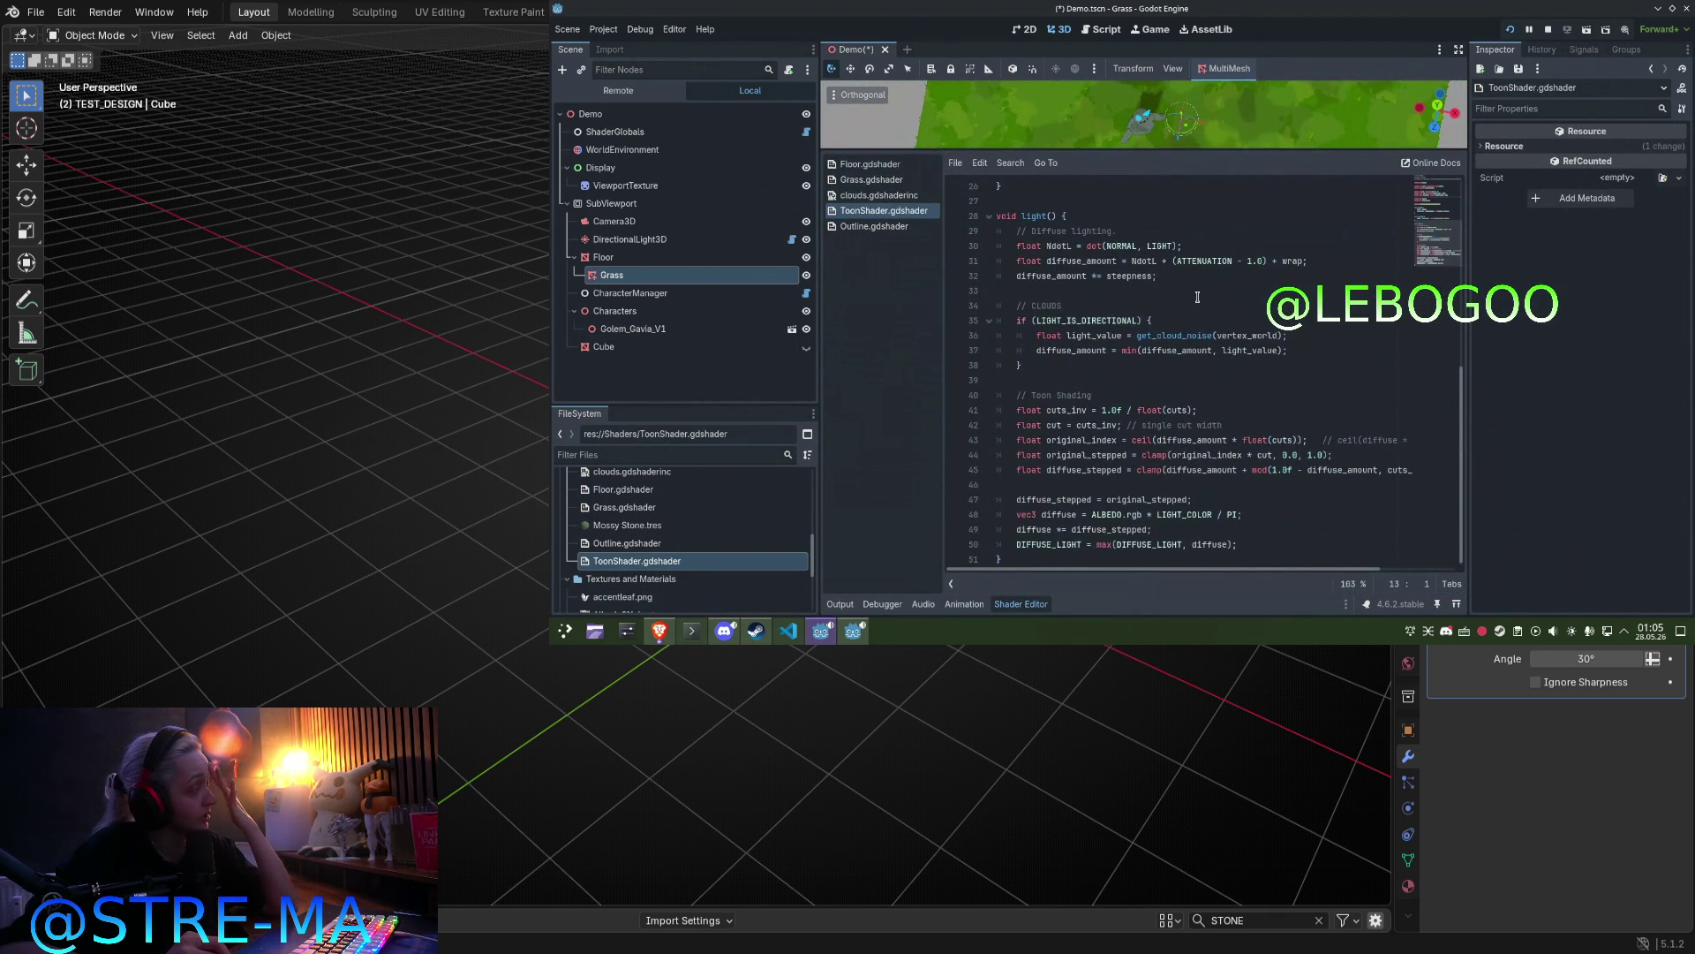
left_click(1197, 297)
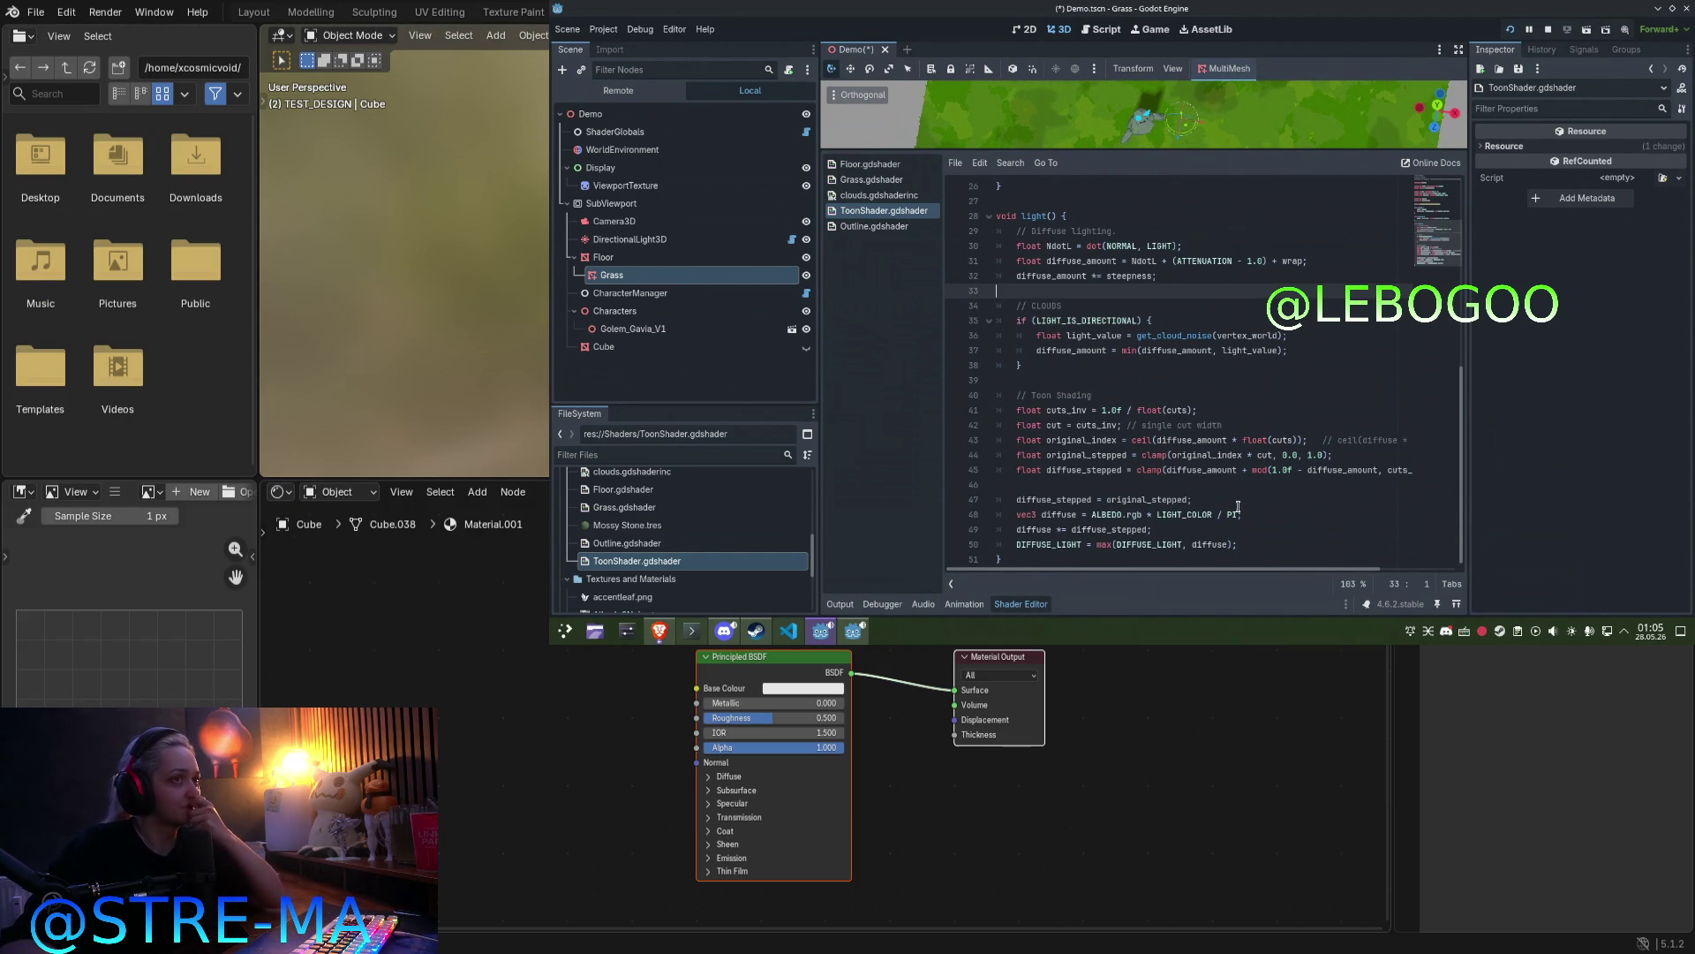
Step: Add an Image Texture node to the material via the Shift+A search for 'ima'
left_click_drag(1253, 569, 1308, 579)
scroll(1309, 579, "up", 6)
key("shift+a")
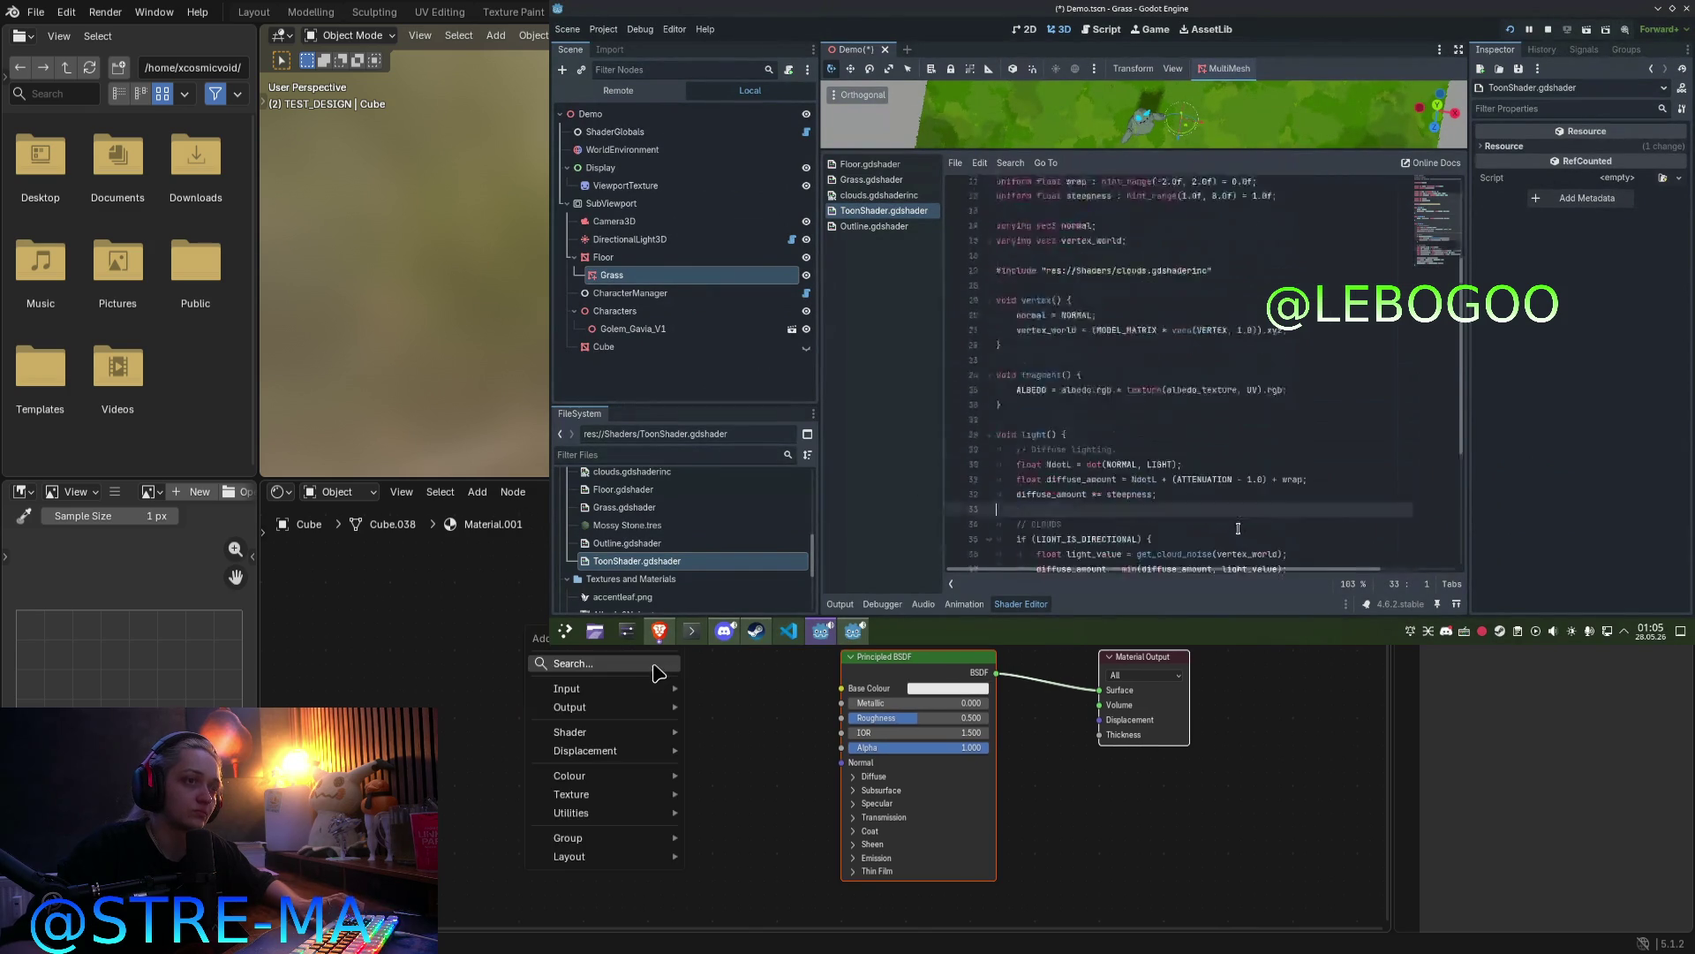
left_click(653, 662)
type("ima")
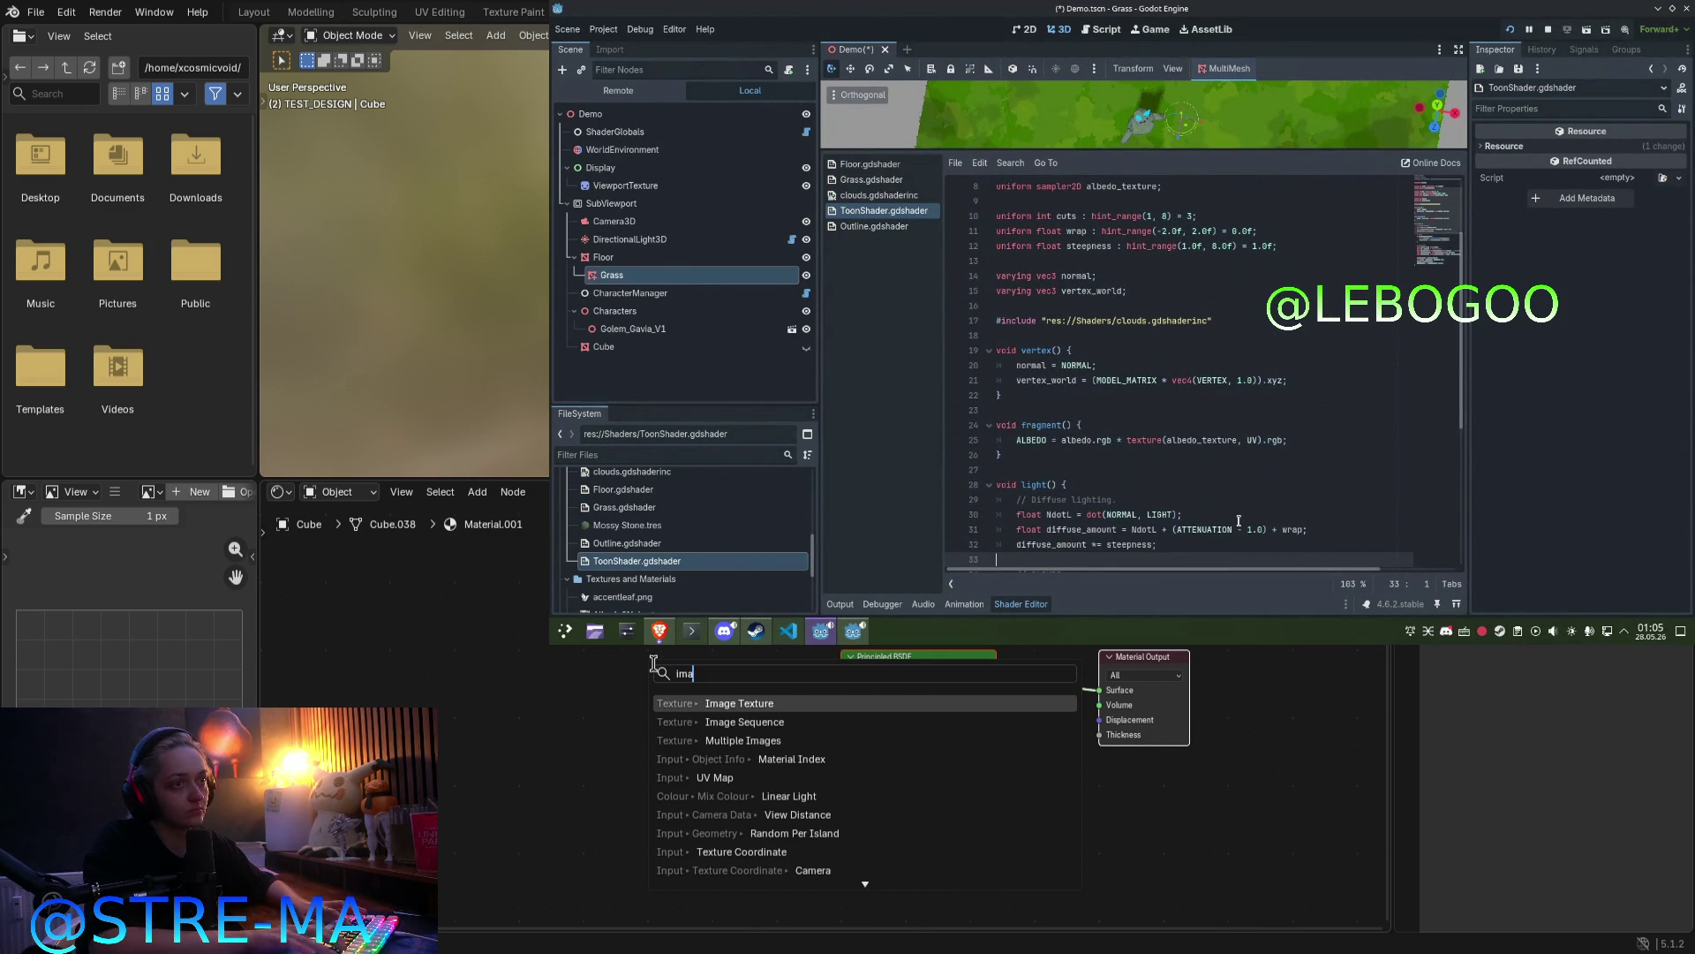
key("Return")
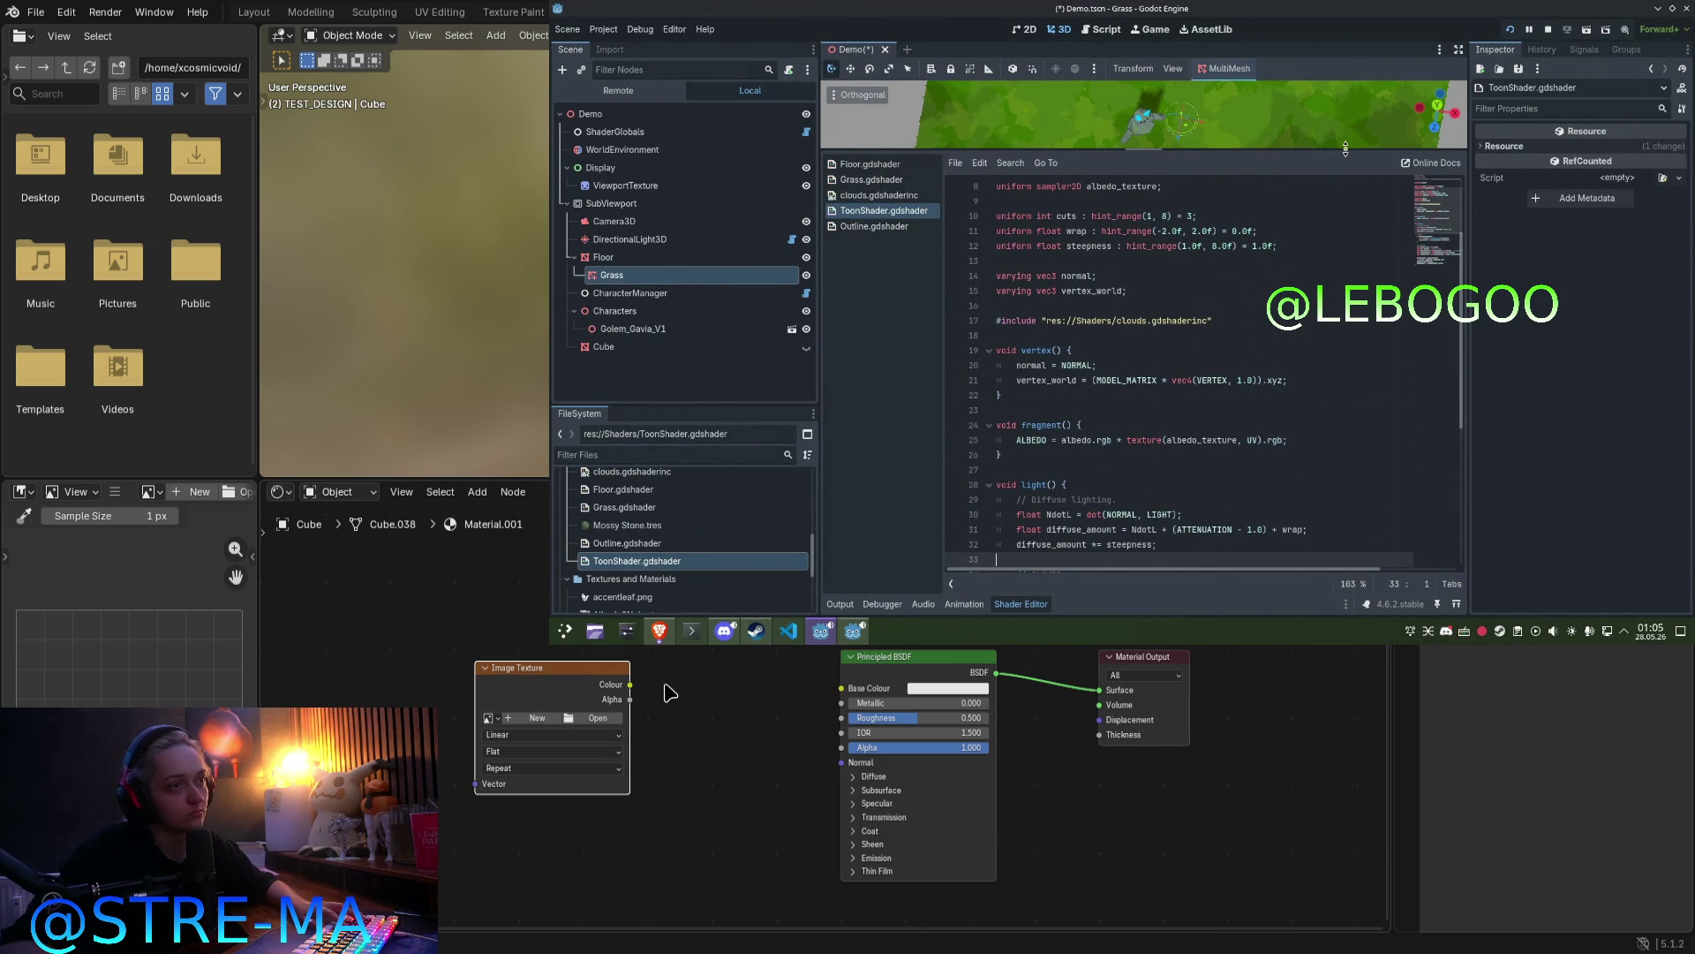
Step: Begin a new image named 'S_1' for the texture, cancel it, and move the node left
left_click_drag(1345, 148, 1345, 369)
middle_click_drag(611, 736, 956, 711)
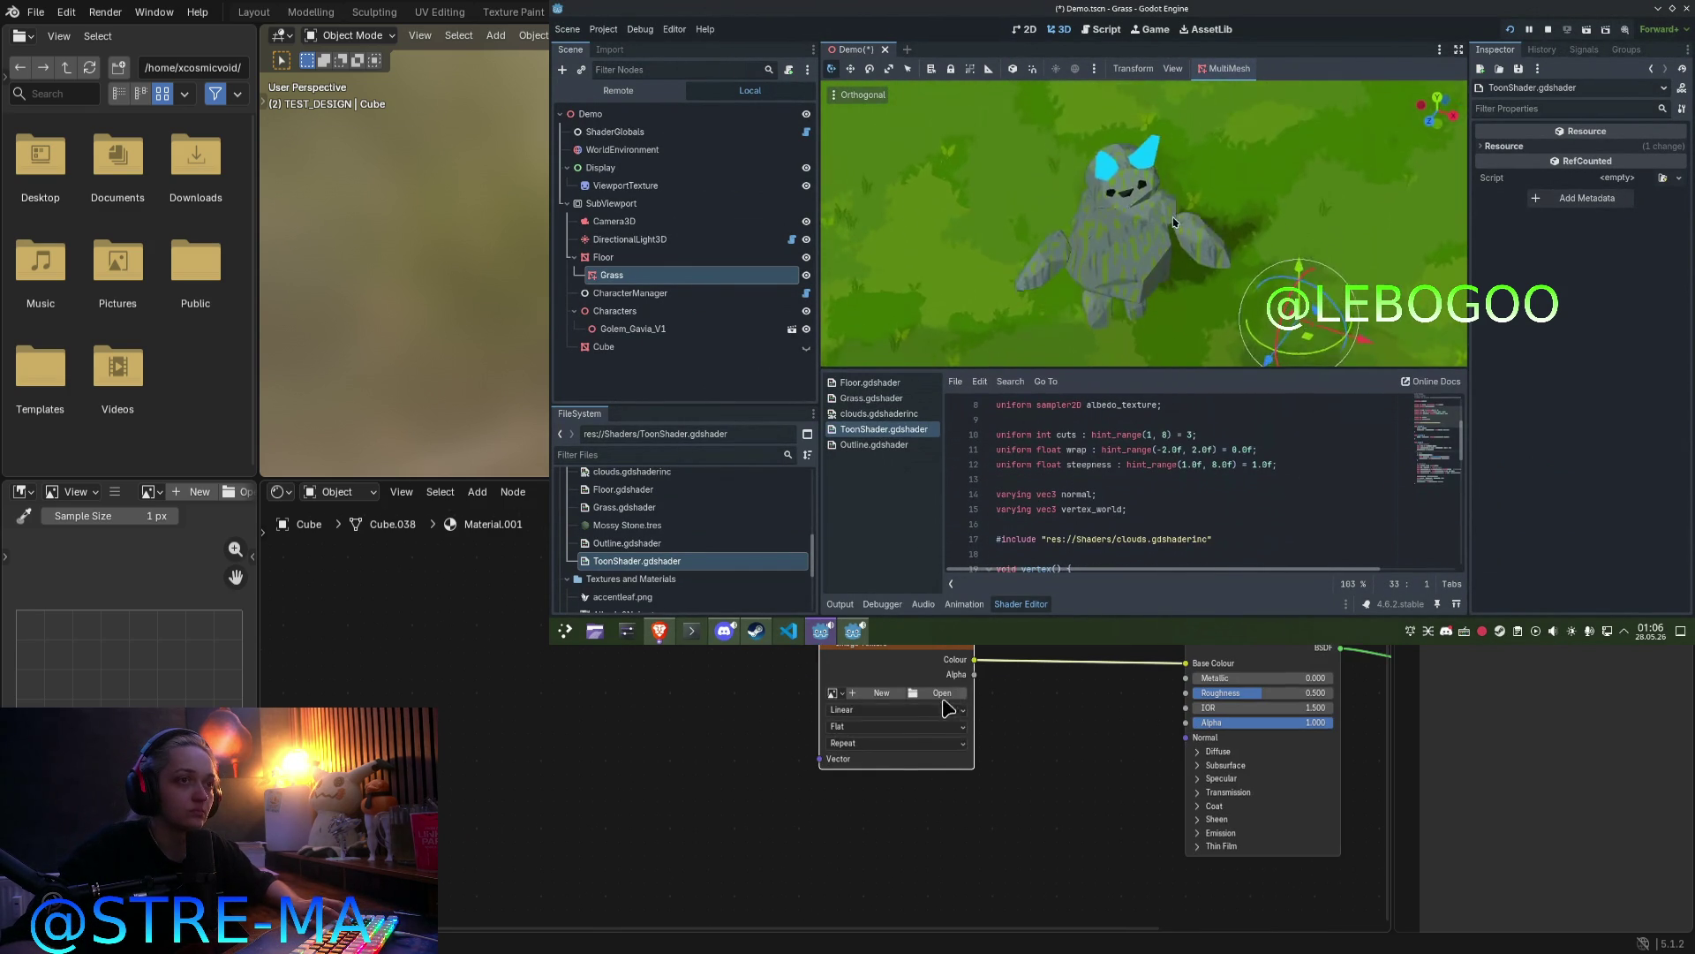
left_click(881, 693)
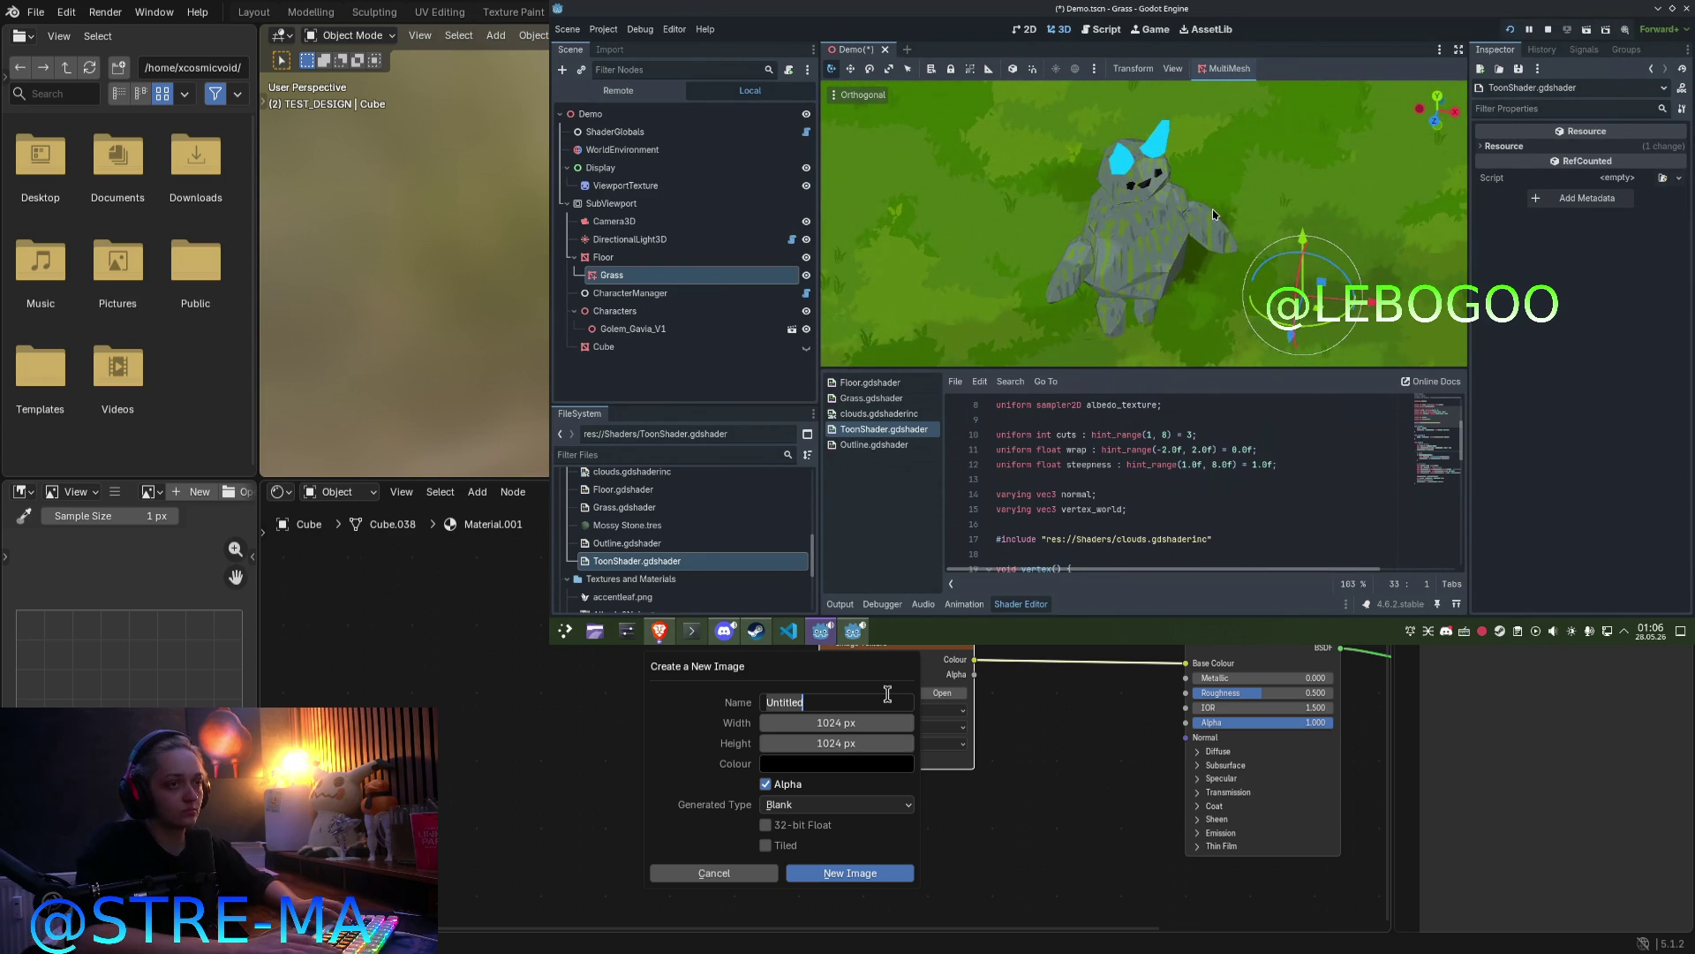
type("S")
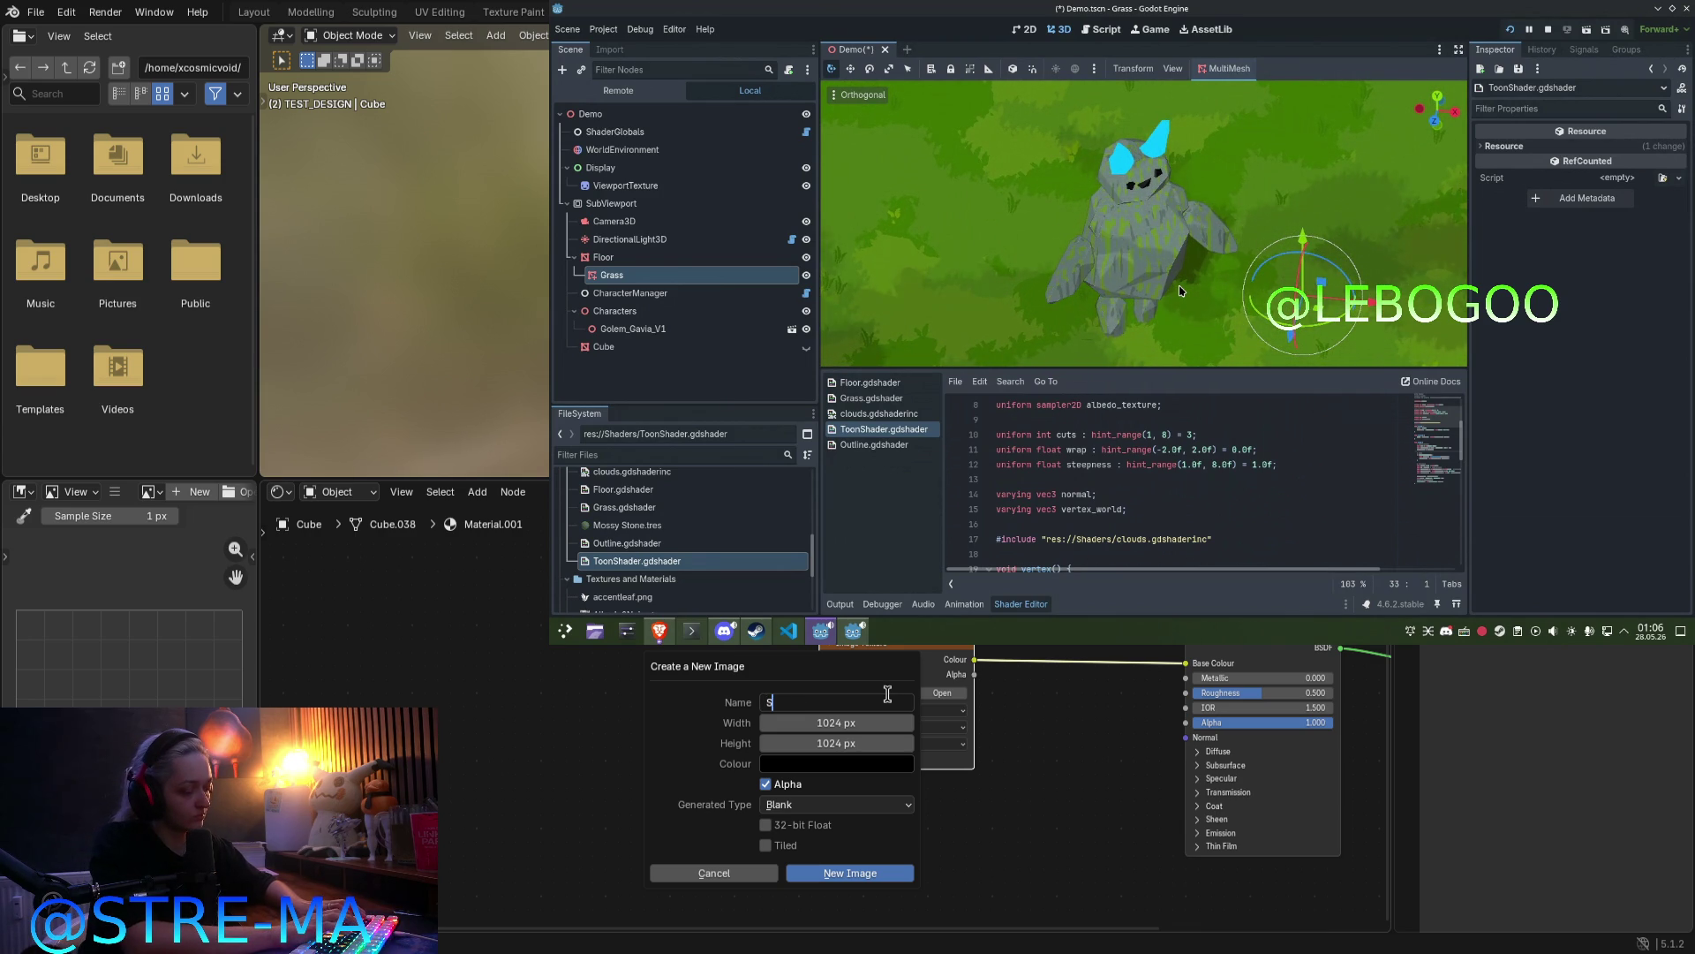
type("TONE_")
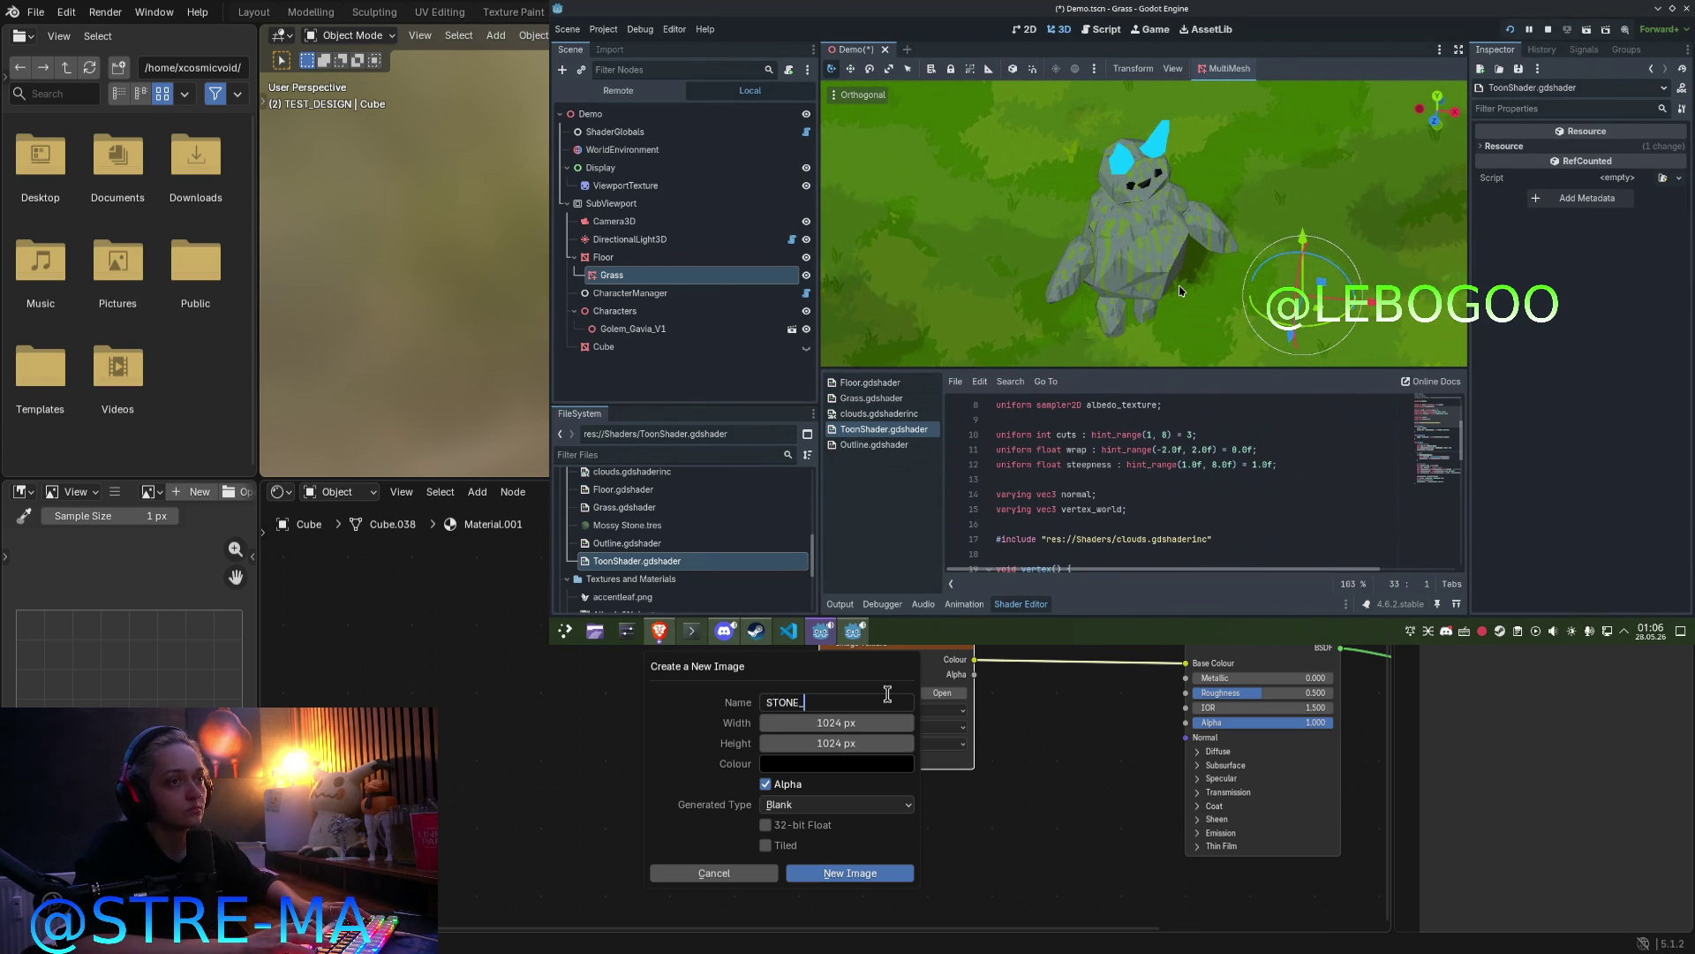
type("1")
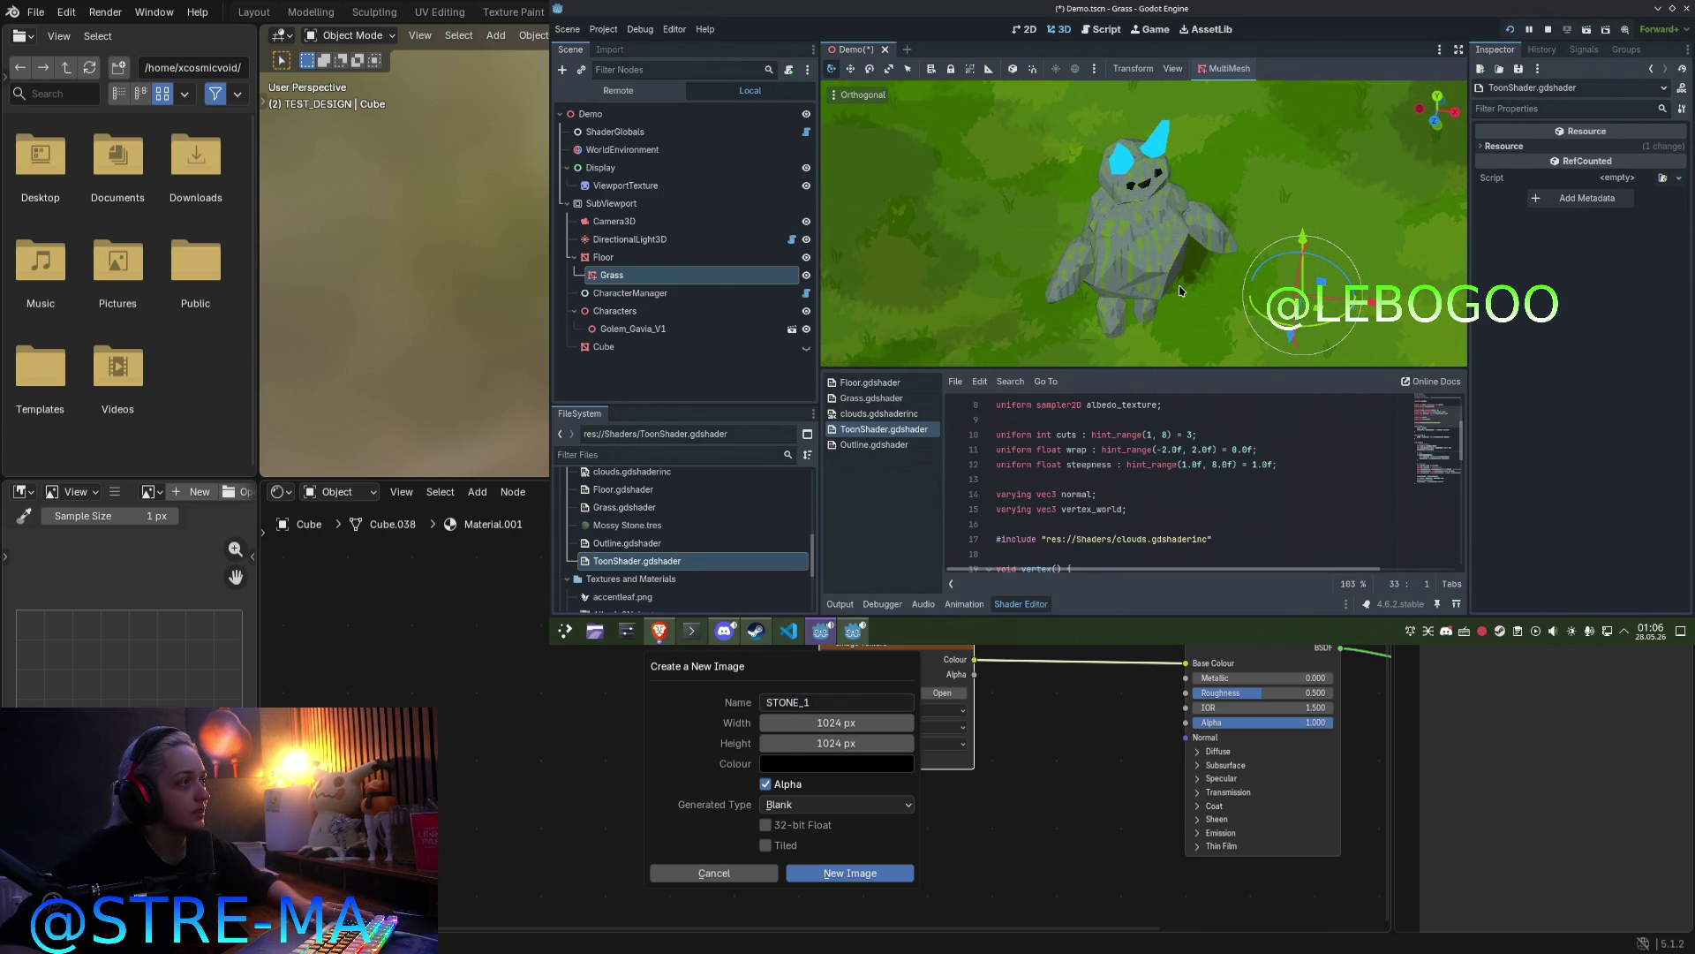
key("Escape")
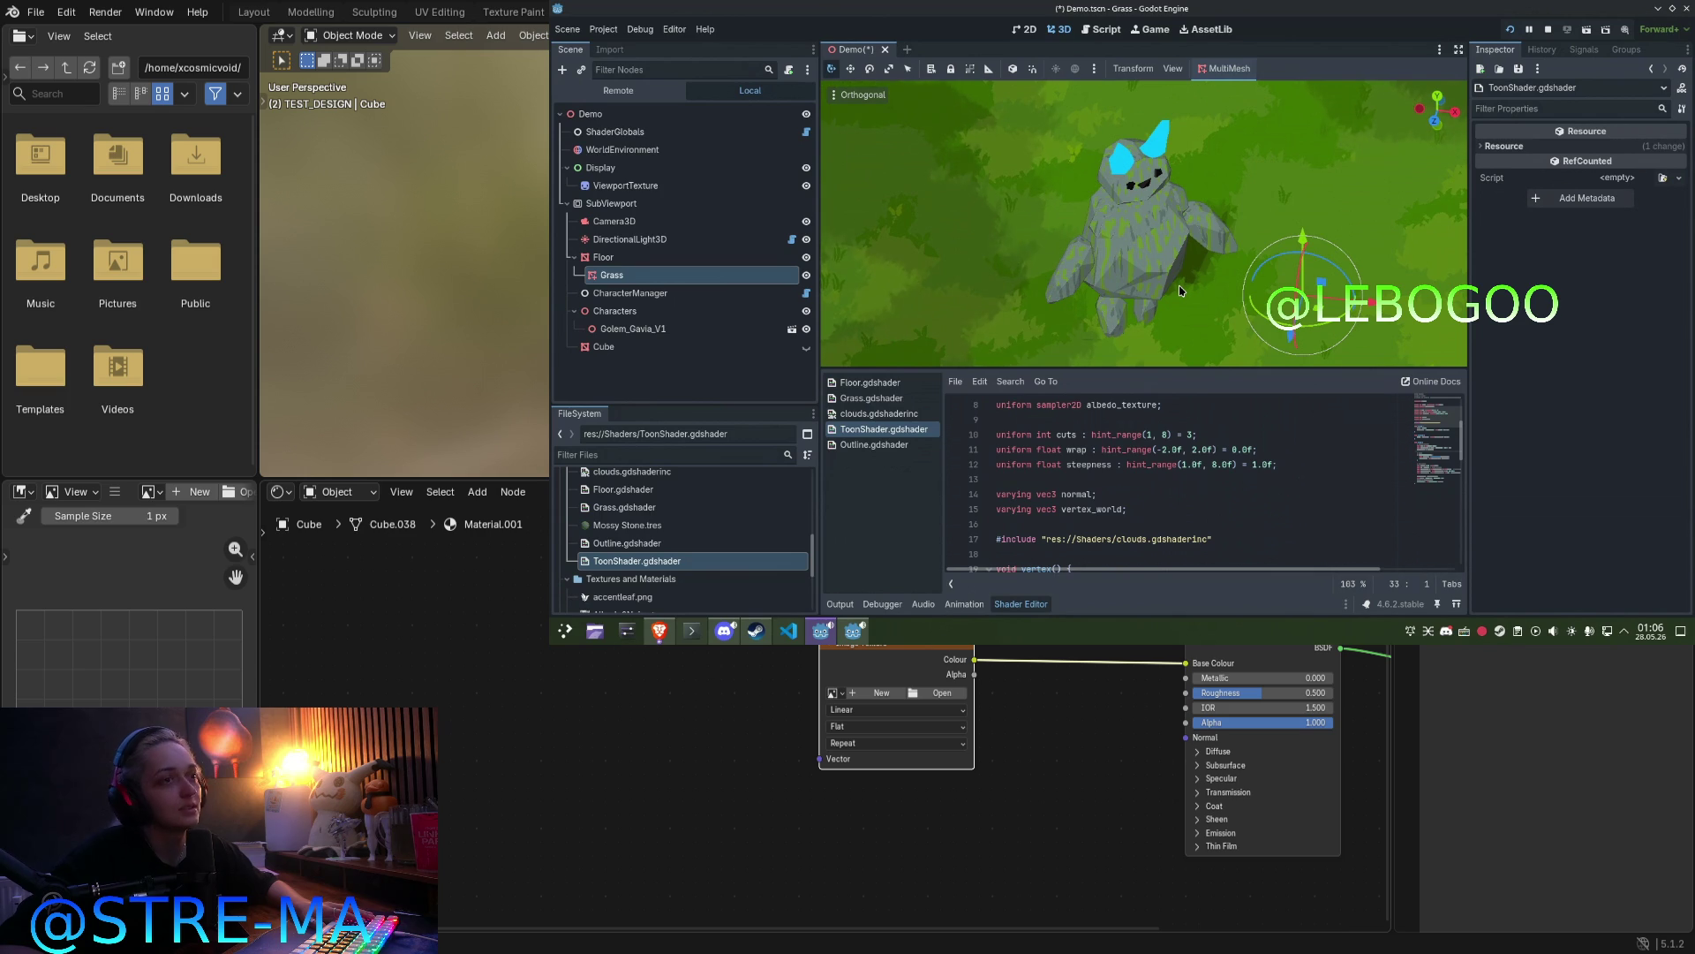
mouse_move(921, 647)
left_mouse_down()
mouse_move(530, 653)
mouse_move(530, 706)
mouse_move(379, 681)
mouse_move(433, 628)
left_mouse_up()
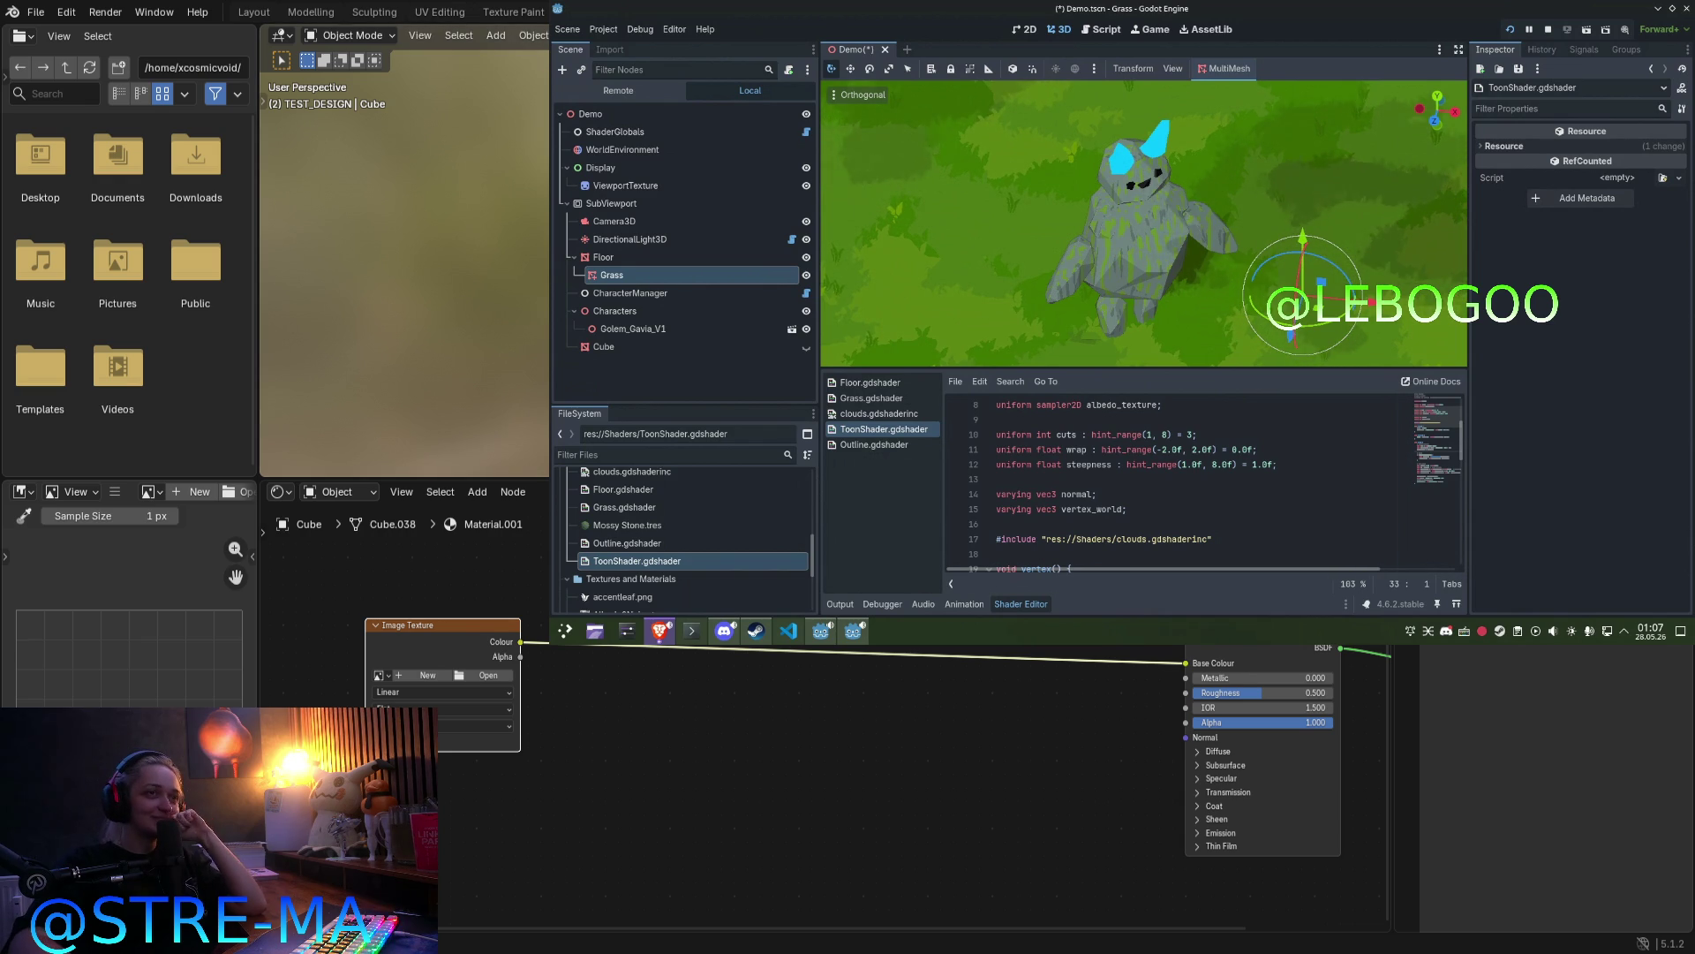
Step: Set up a new image 'NE_1' with width 1024*2 (2048 px), then close without creating it
scroll(553, 686, "up", 1)
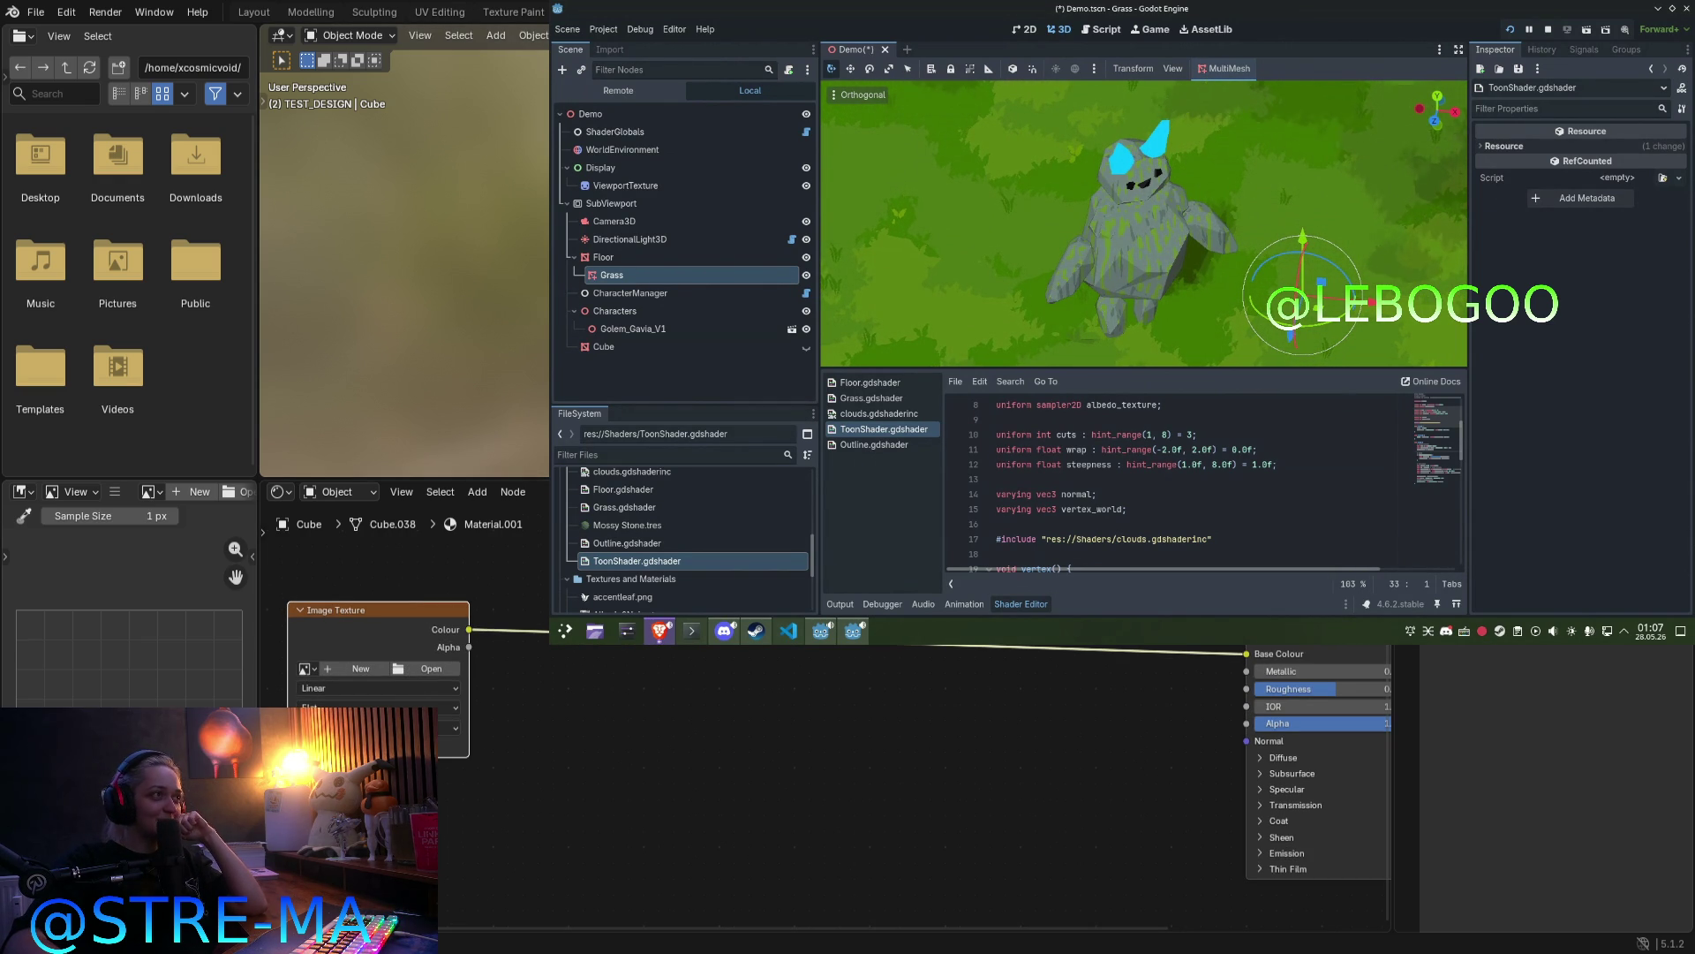
left_click(360, 669)
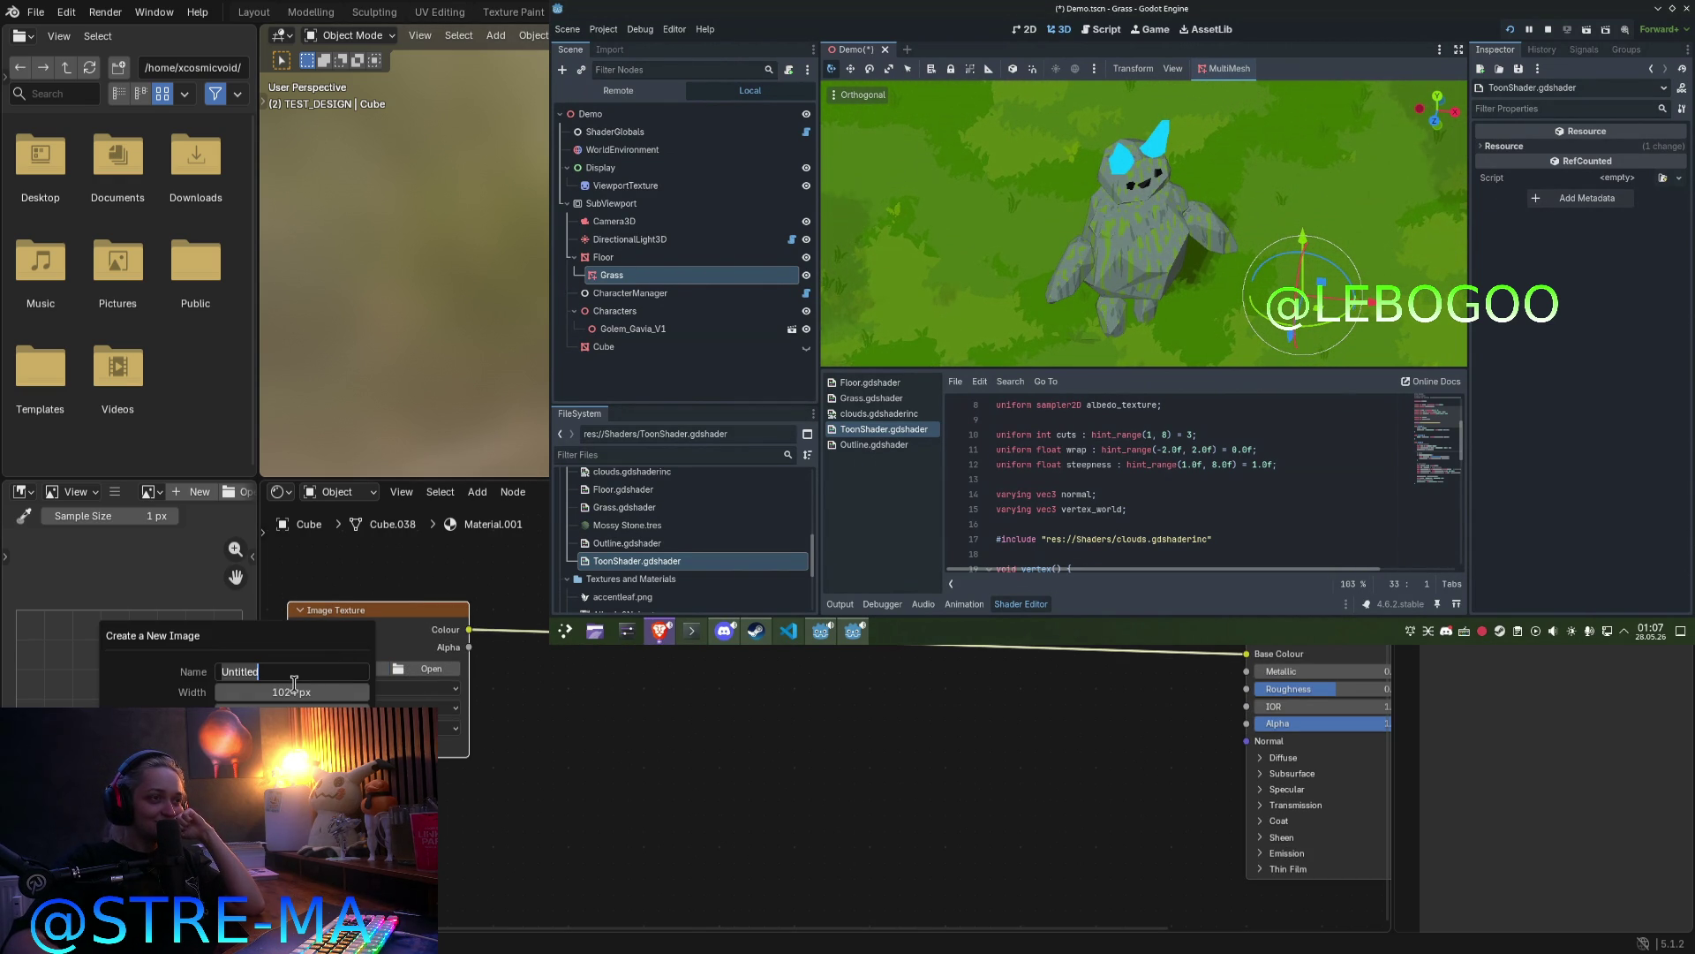
key("BackSpace")
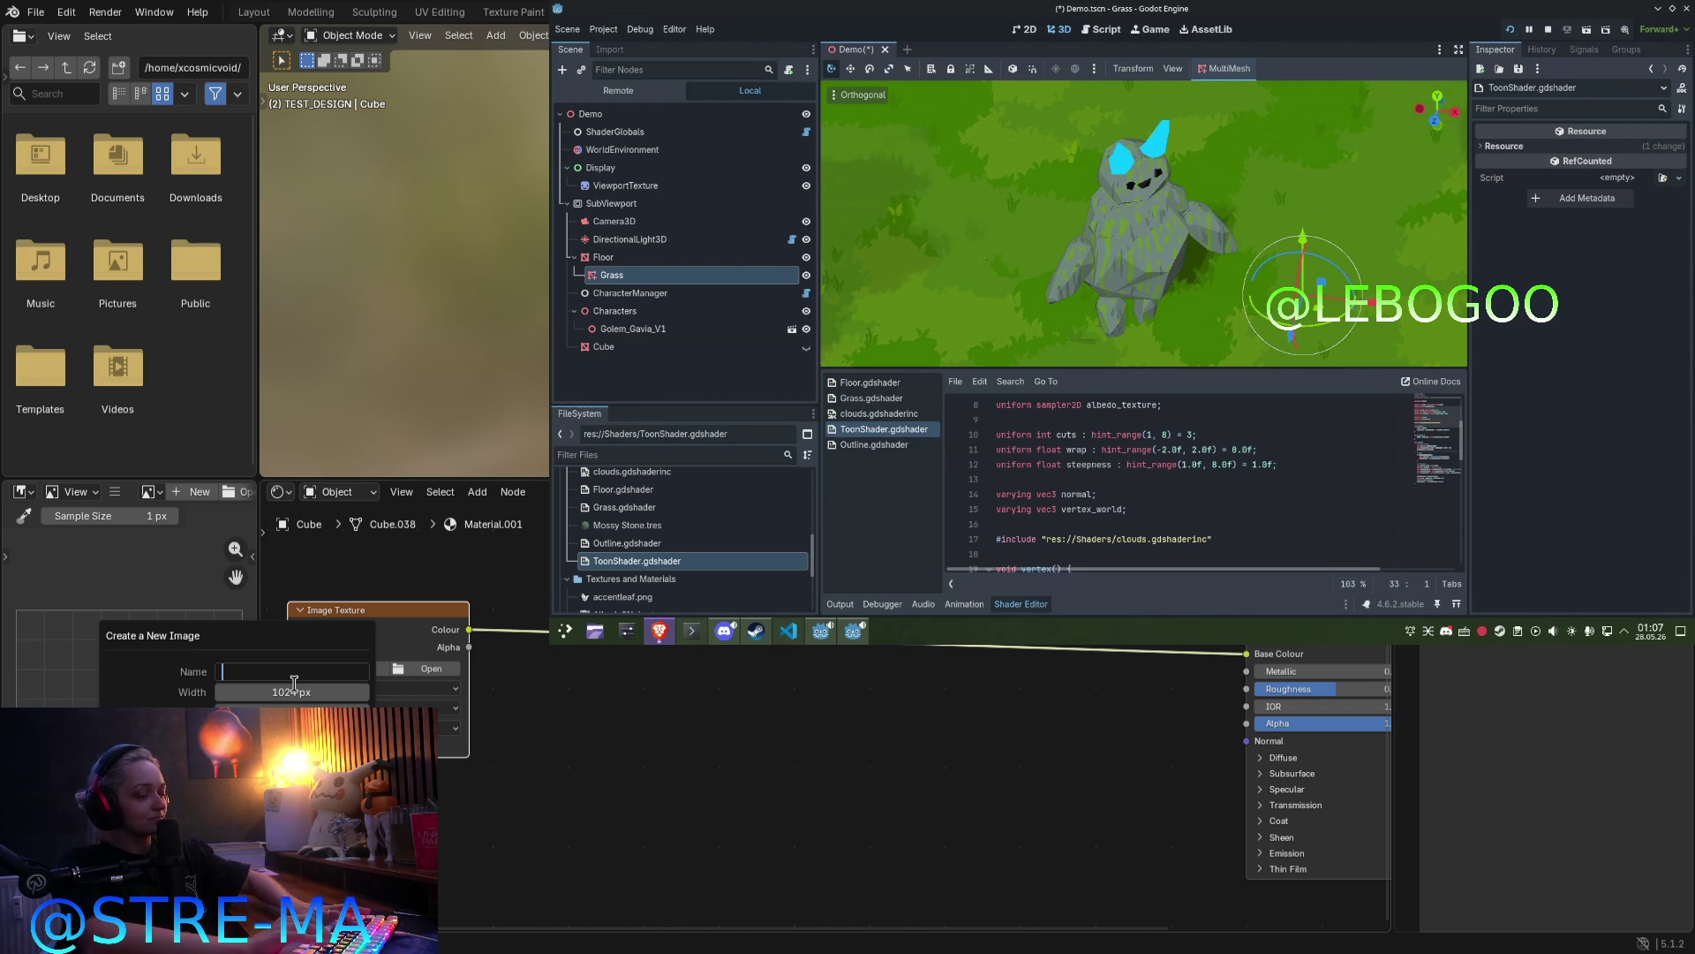
type("STONE")
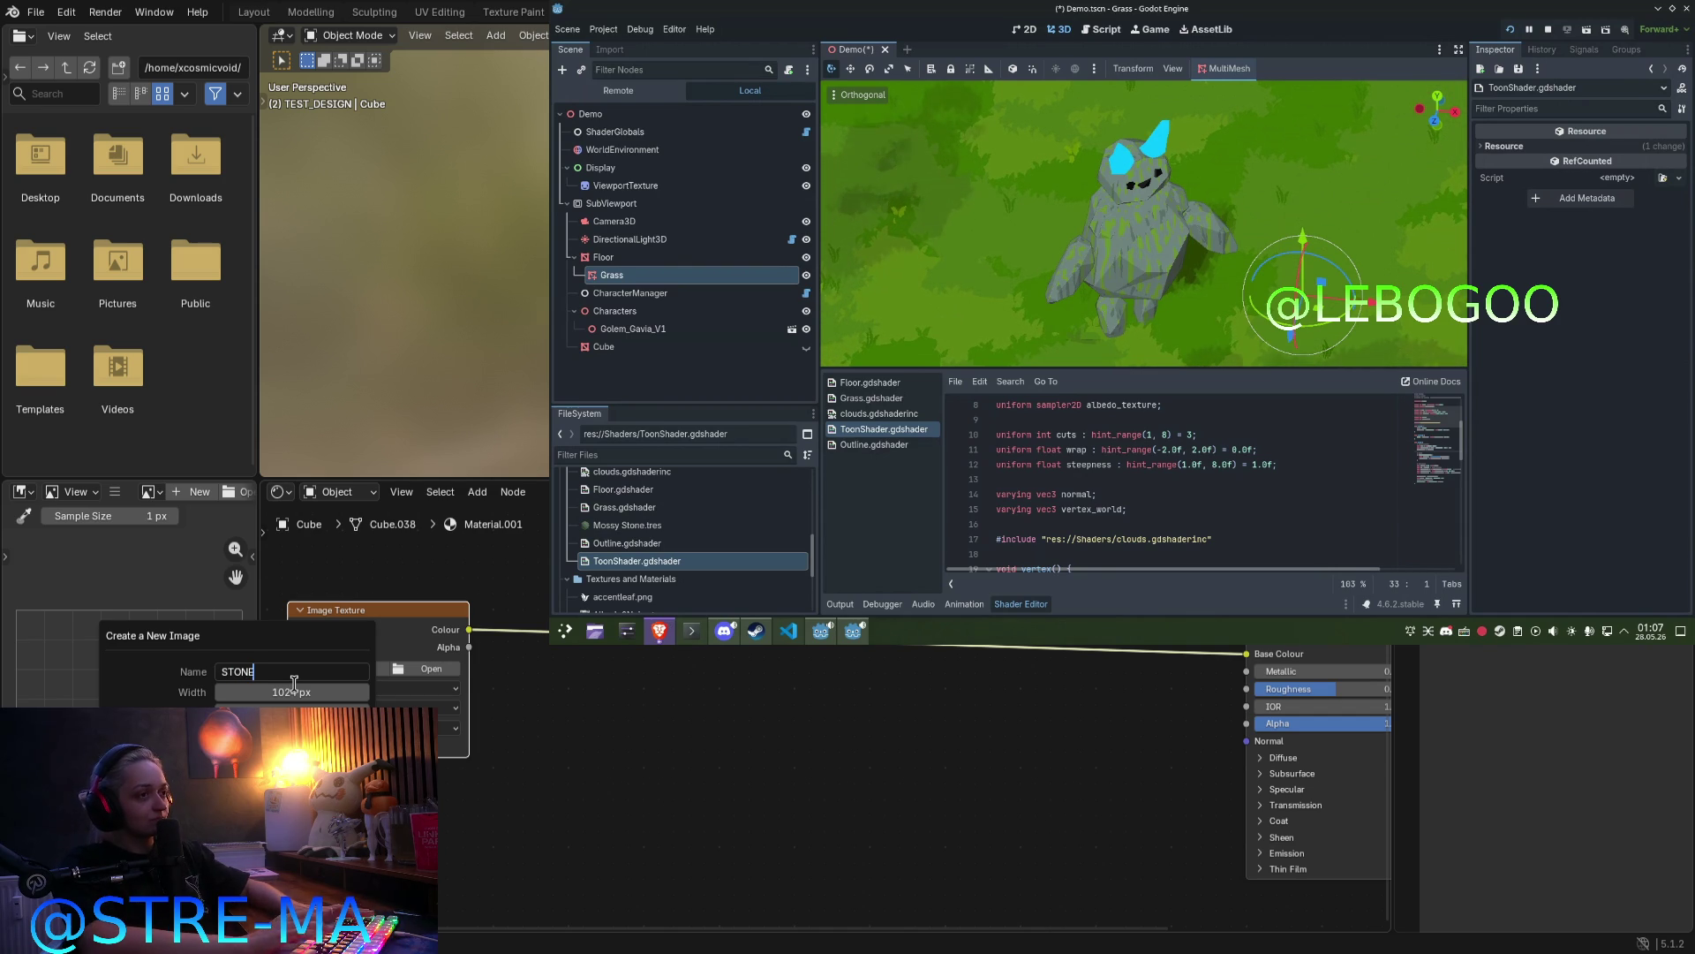
type("_1")
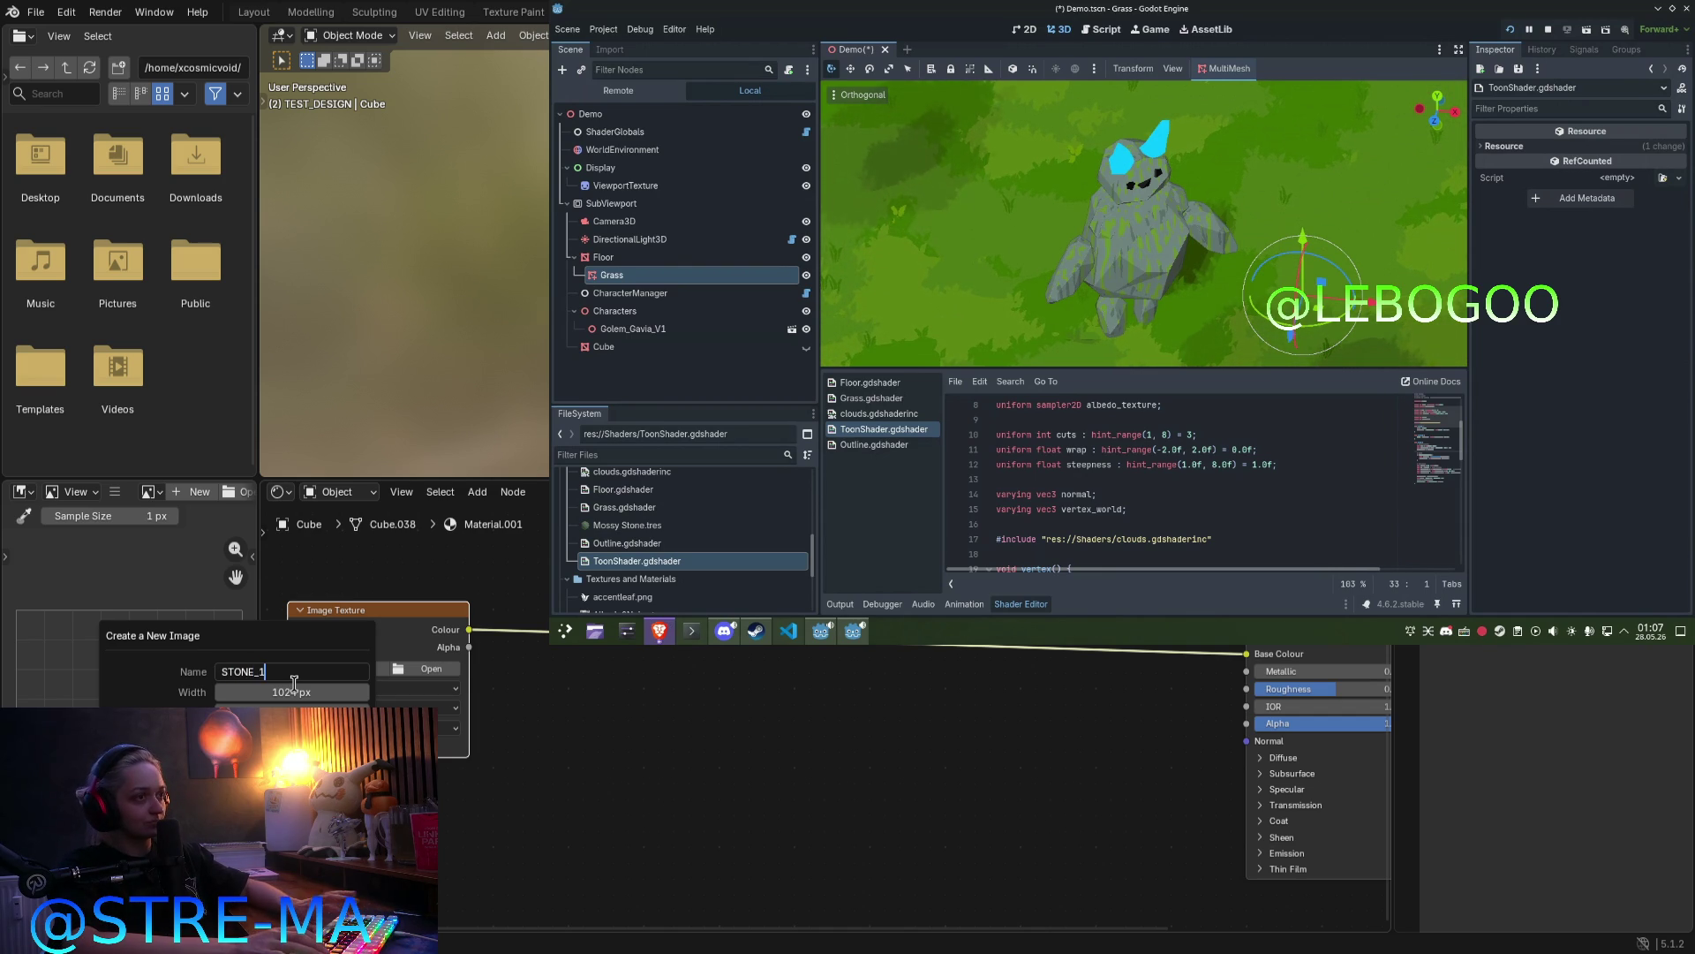
key("Escape")
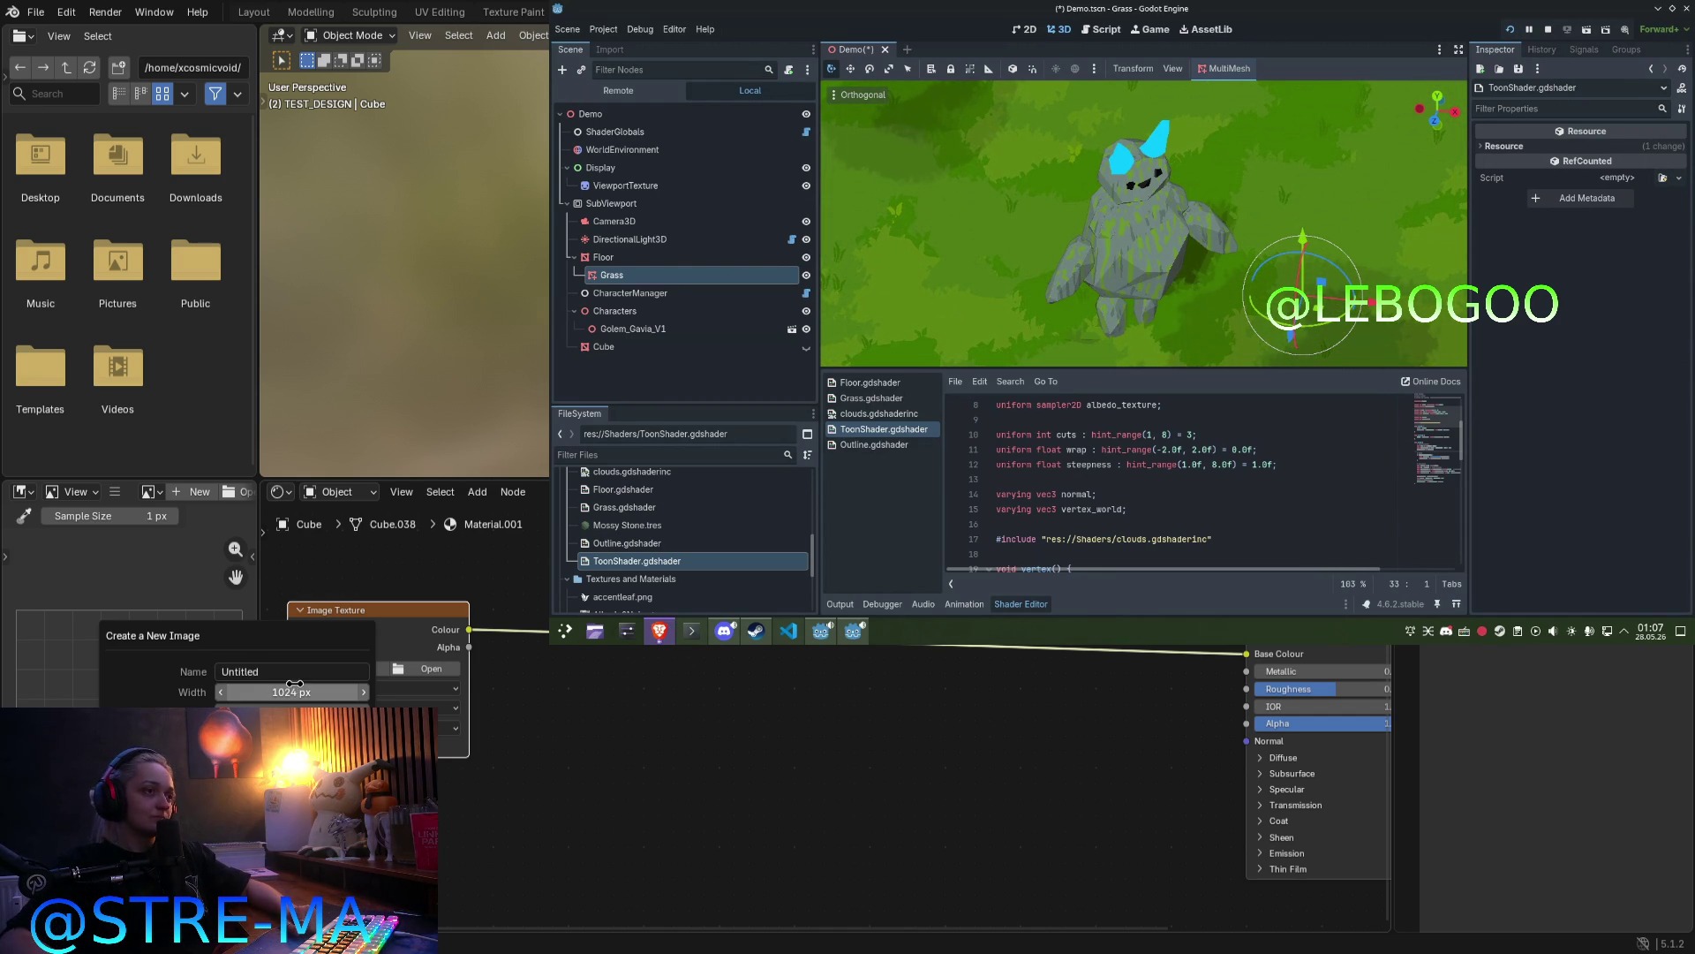
left_click(291, 692)
type("1024")
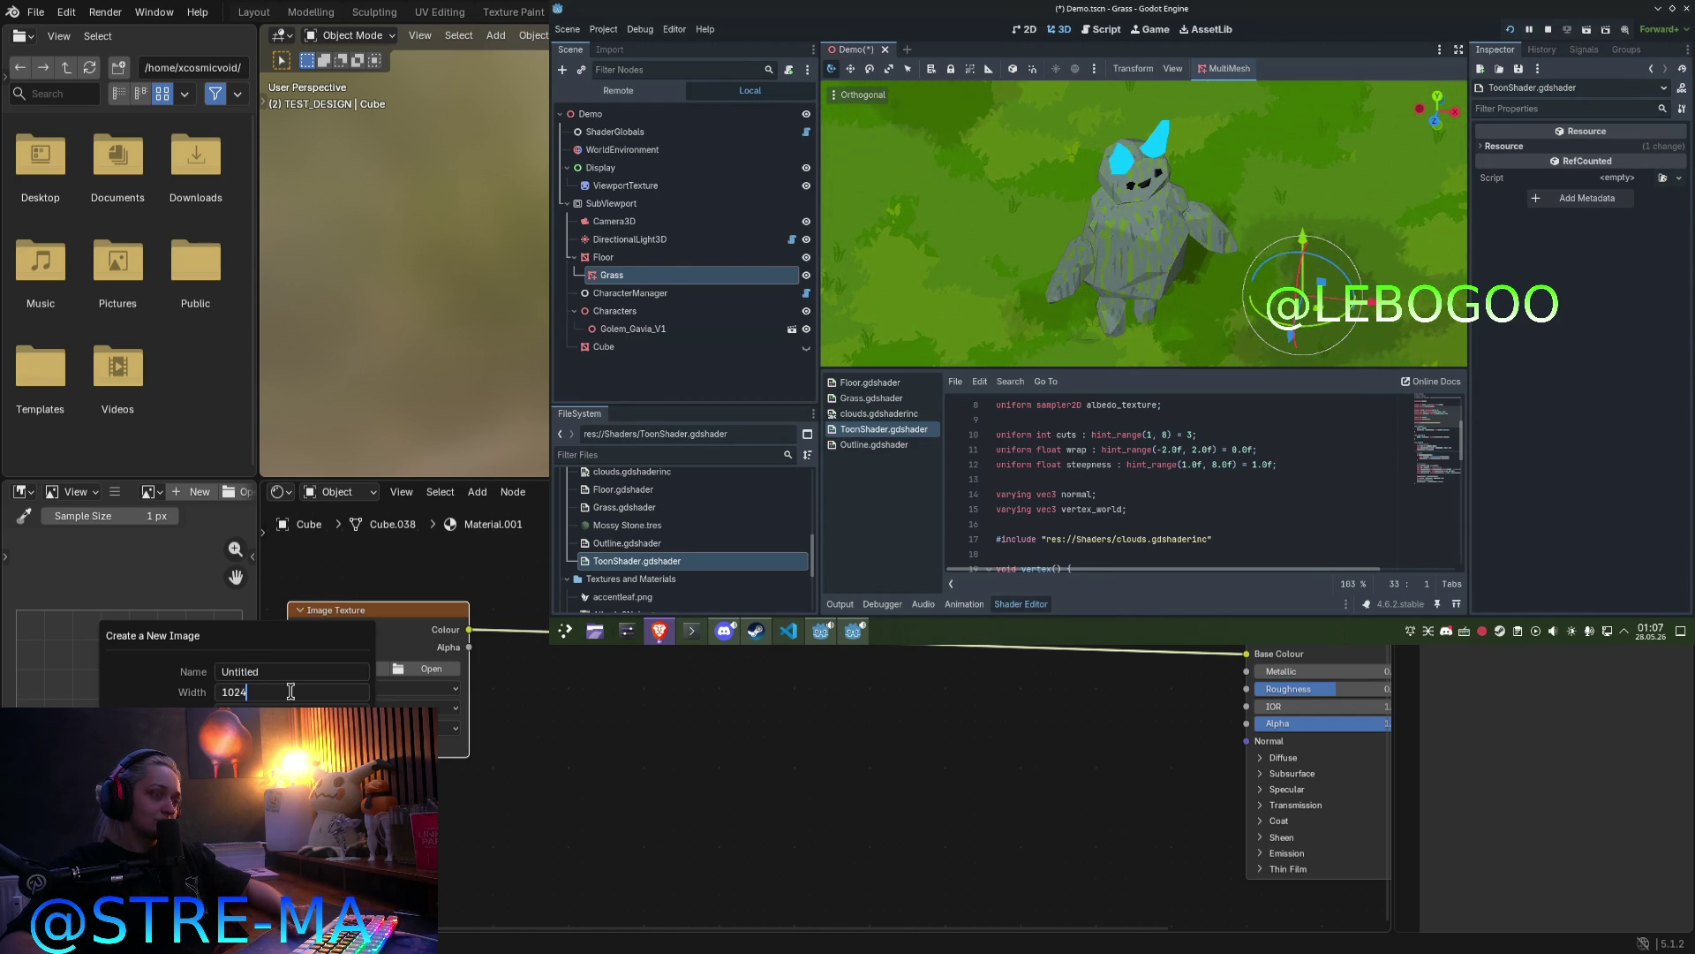
left_click_drag(307, 692, 197, 684)
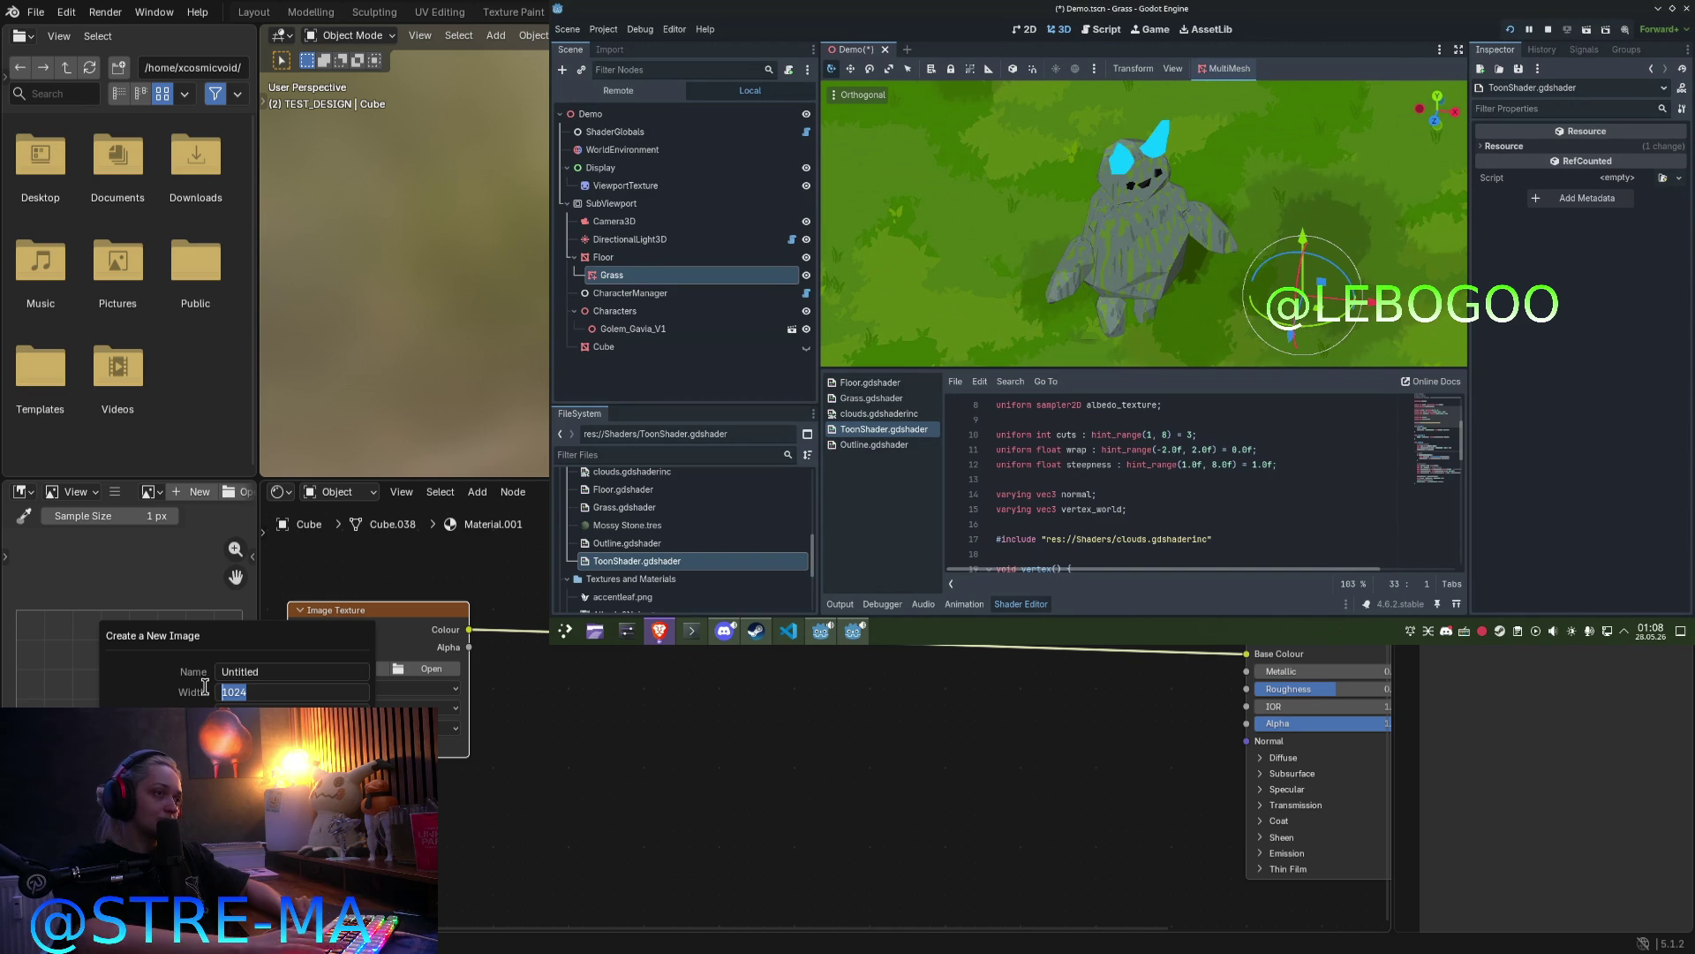
left_click(264, 692)
type("*")
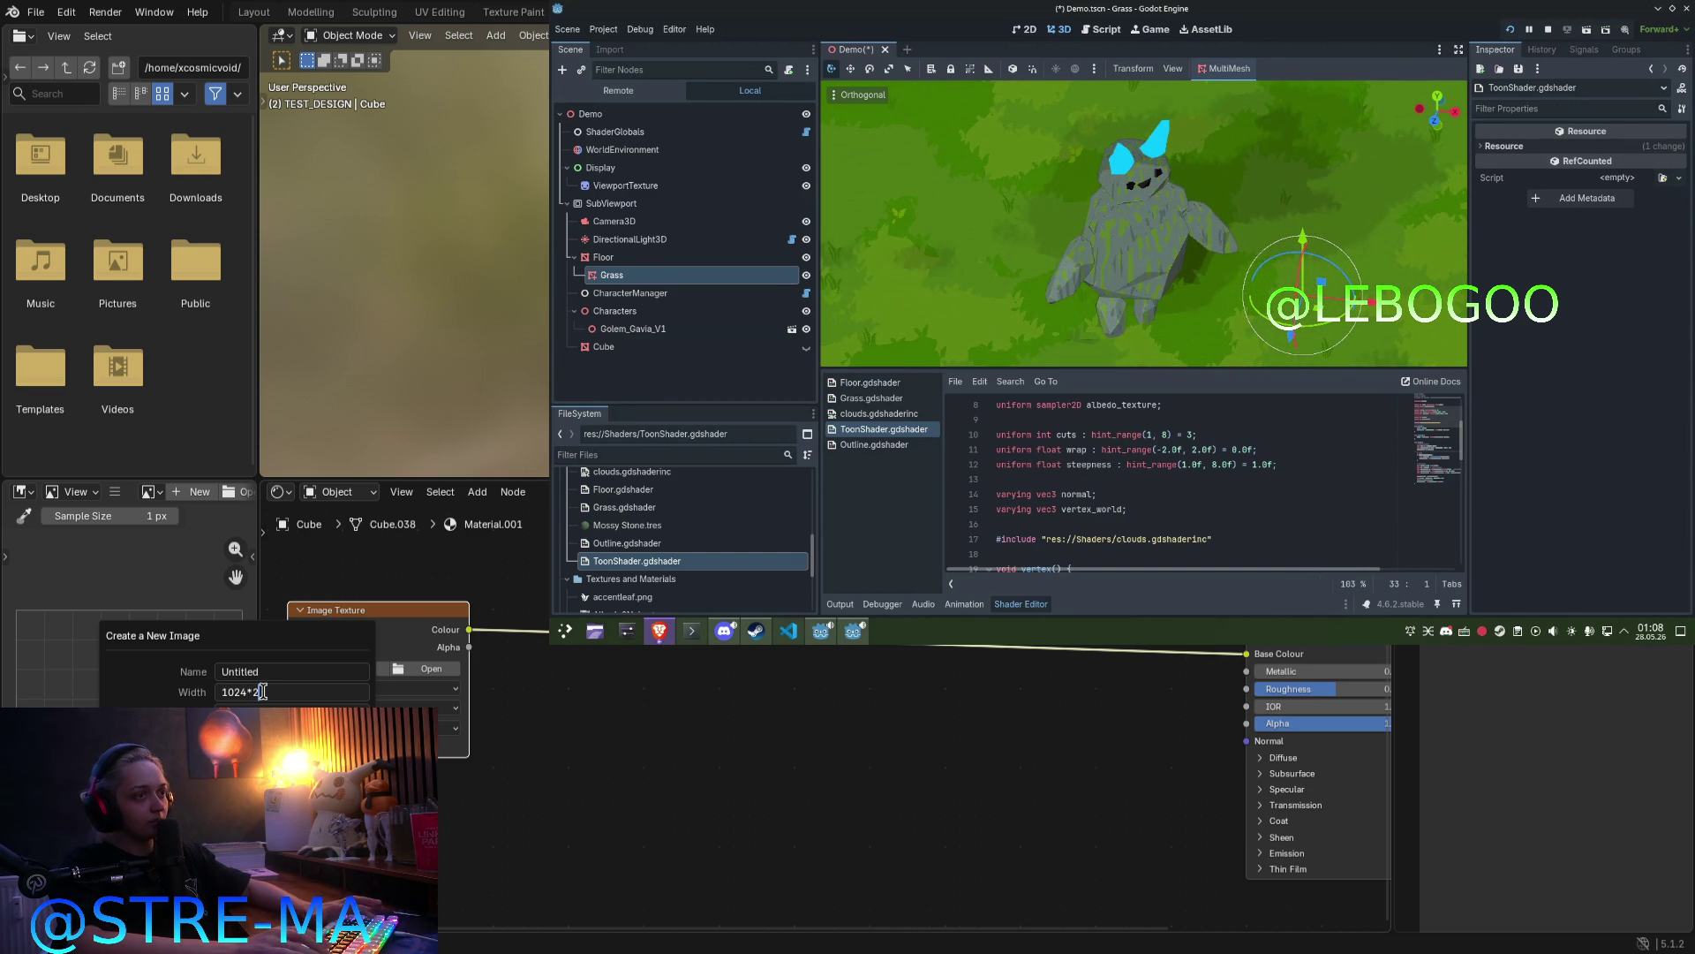
type("2")
key("Return")
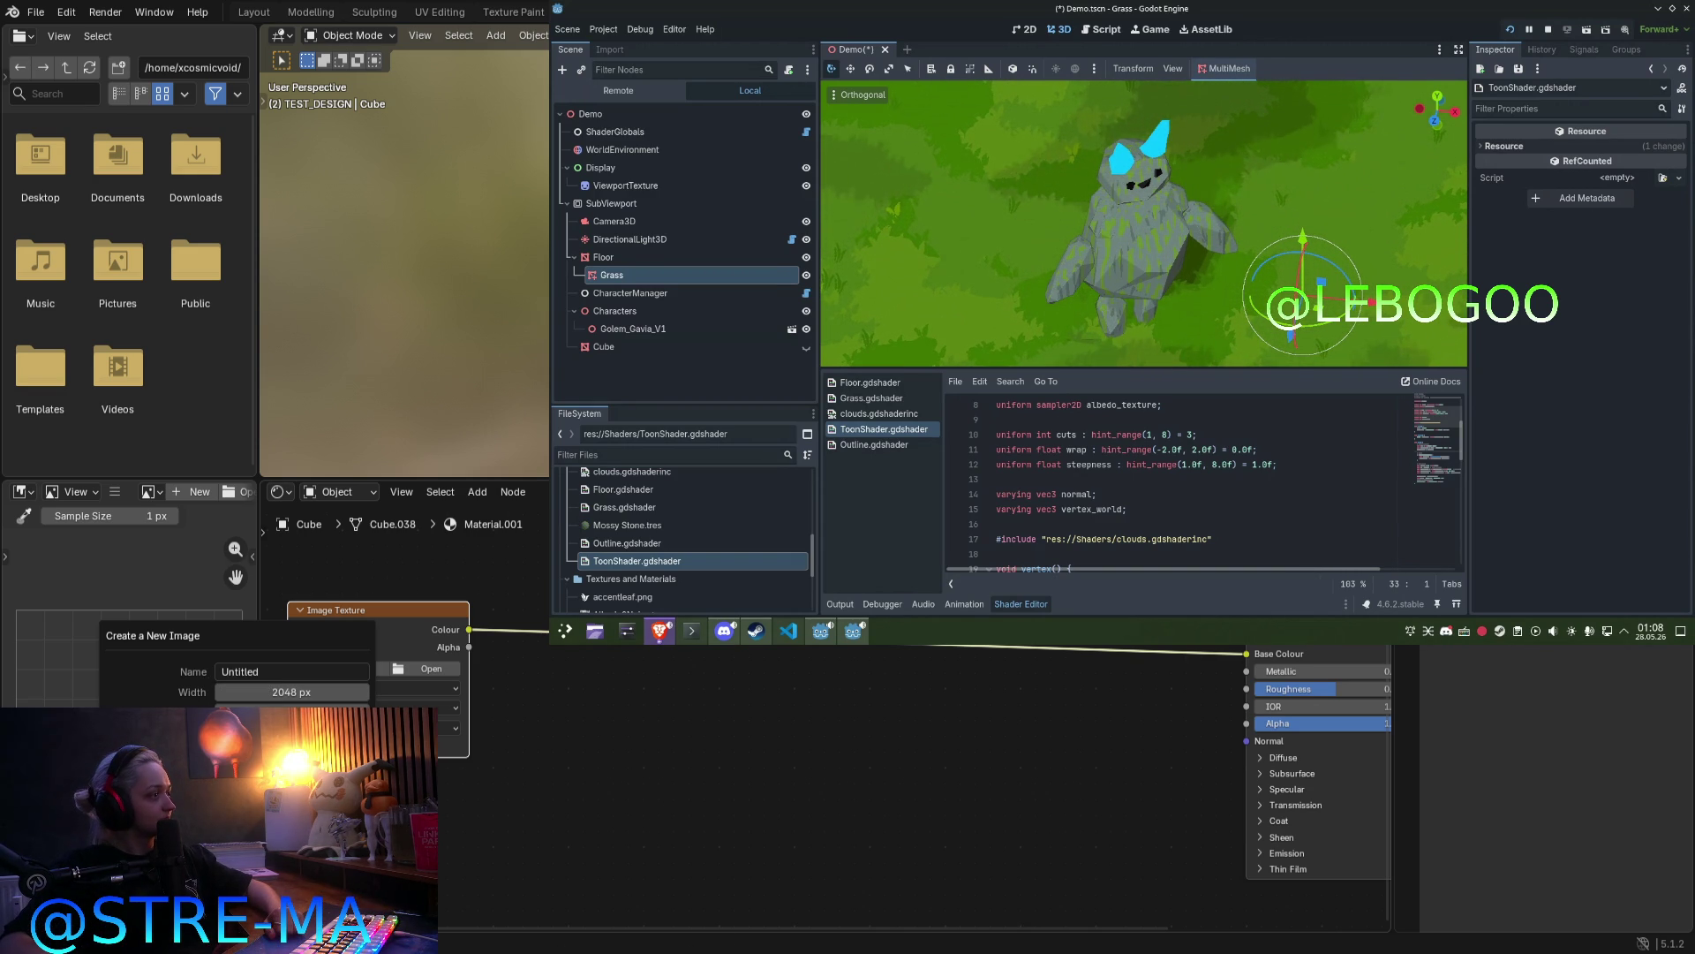
left_click(703, 893)
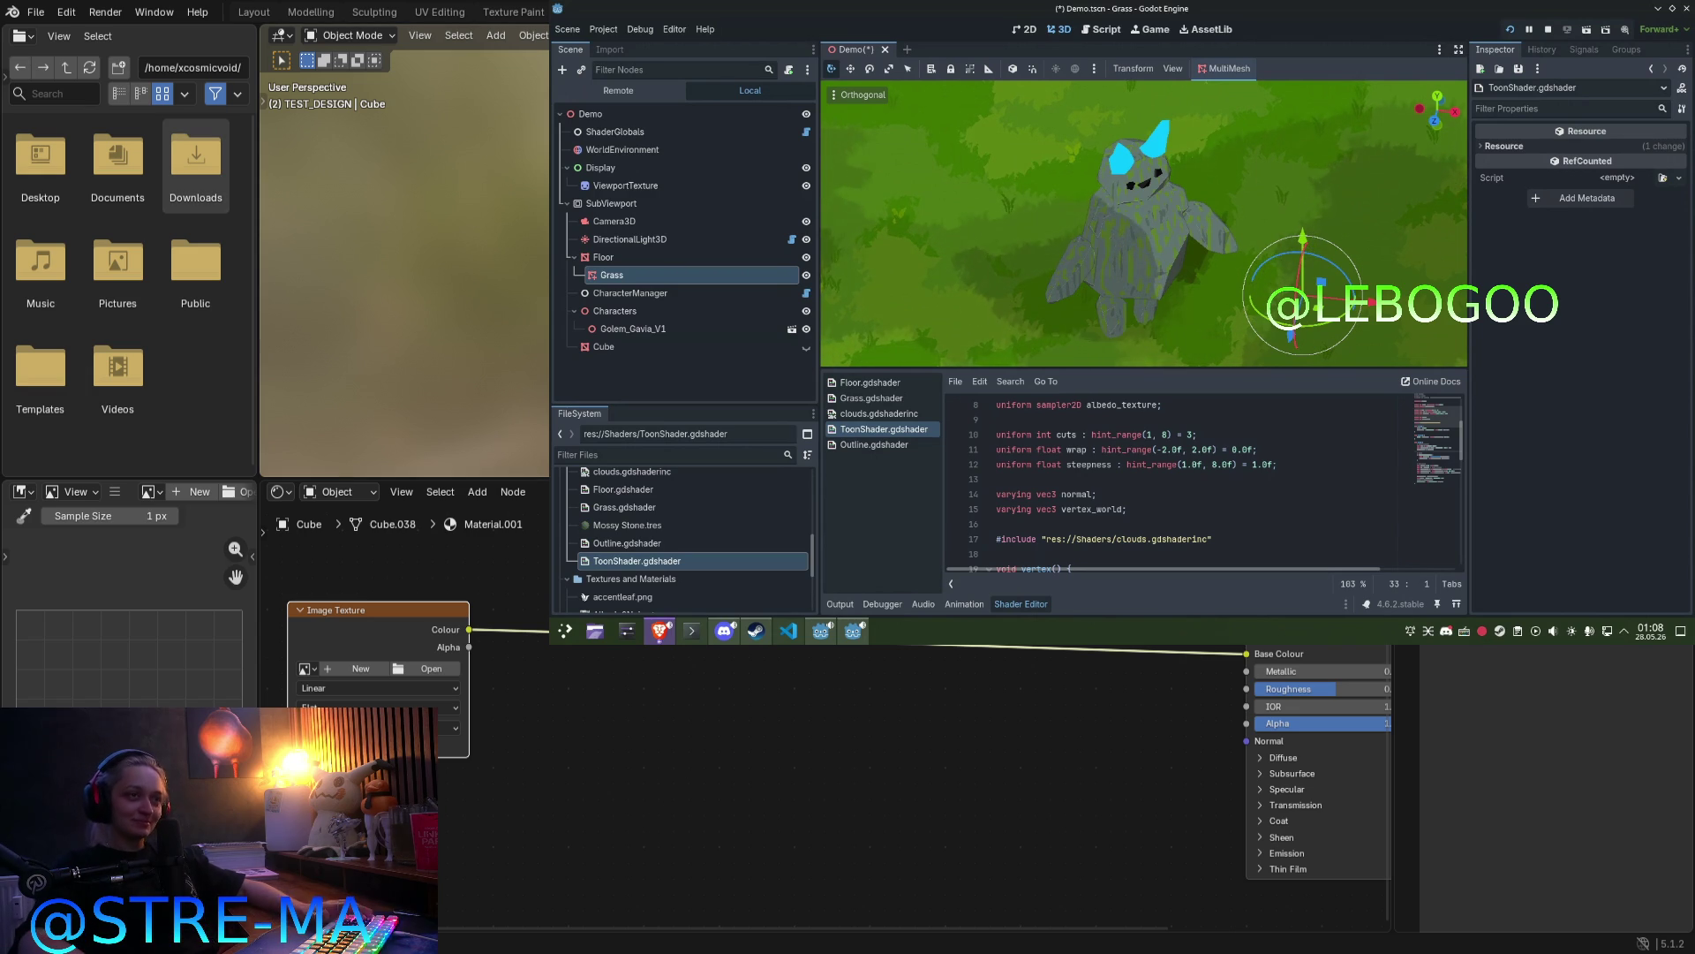
Step: Check the top and perspective views, then switch to the Layout workspace
key("KP_7")
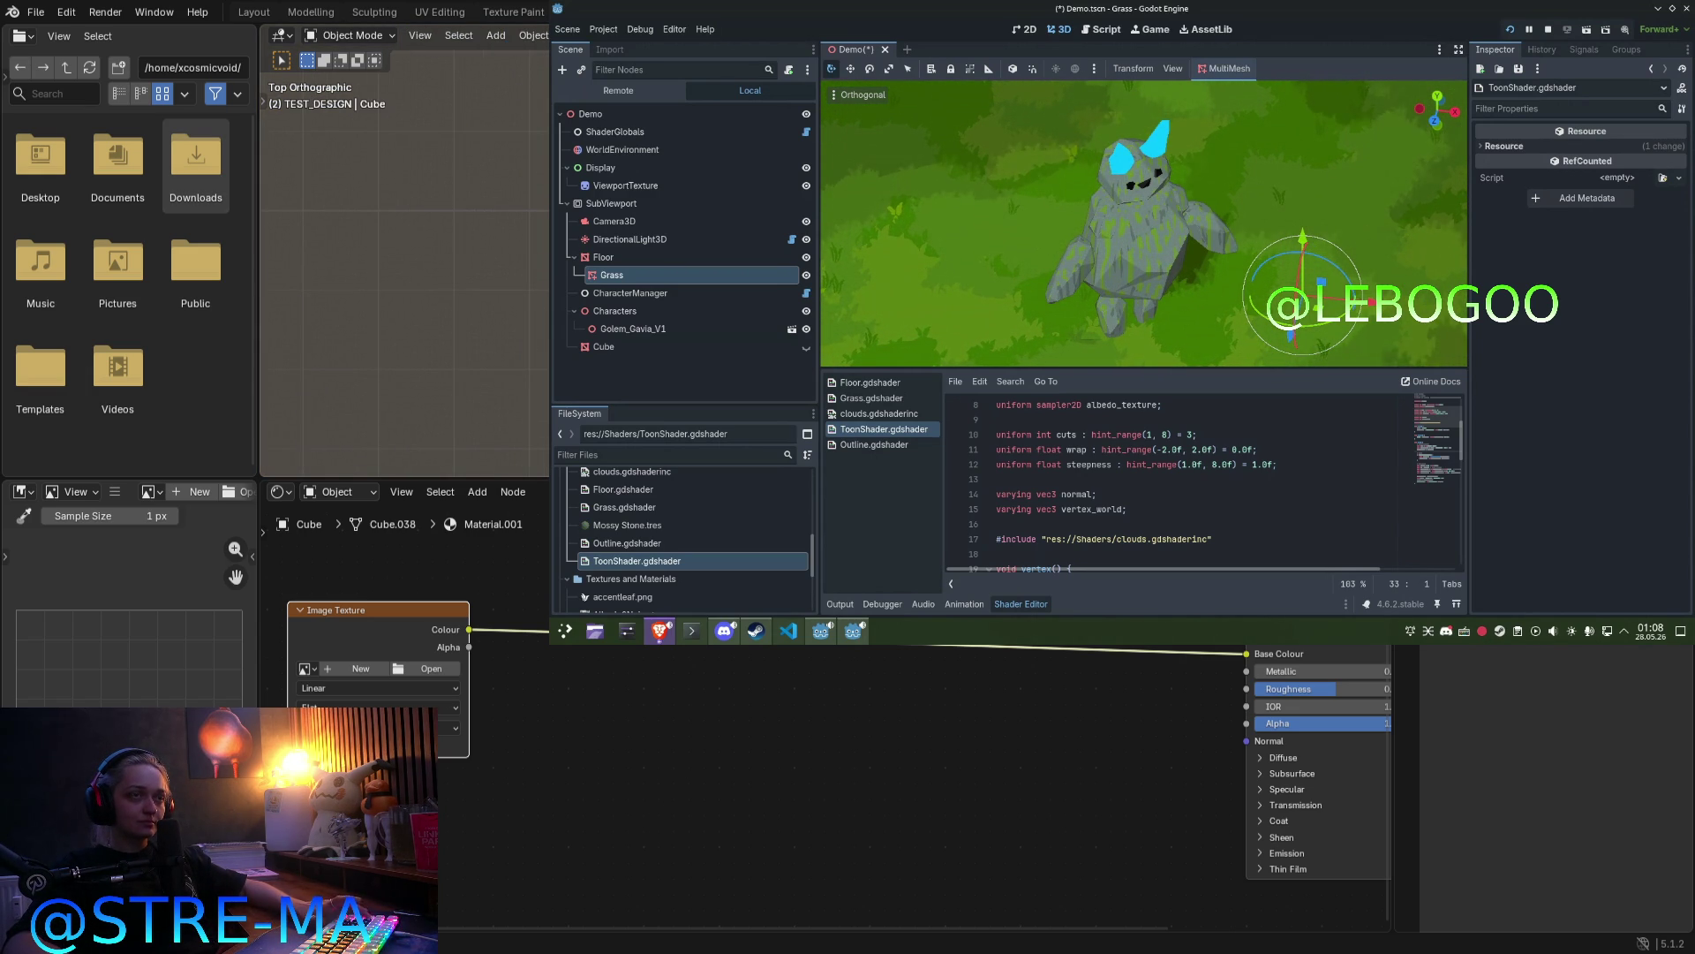
key("KP_8")
left_click(253, 12)
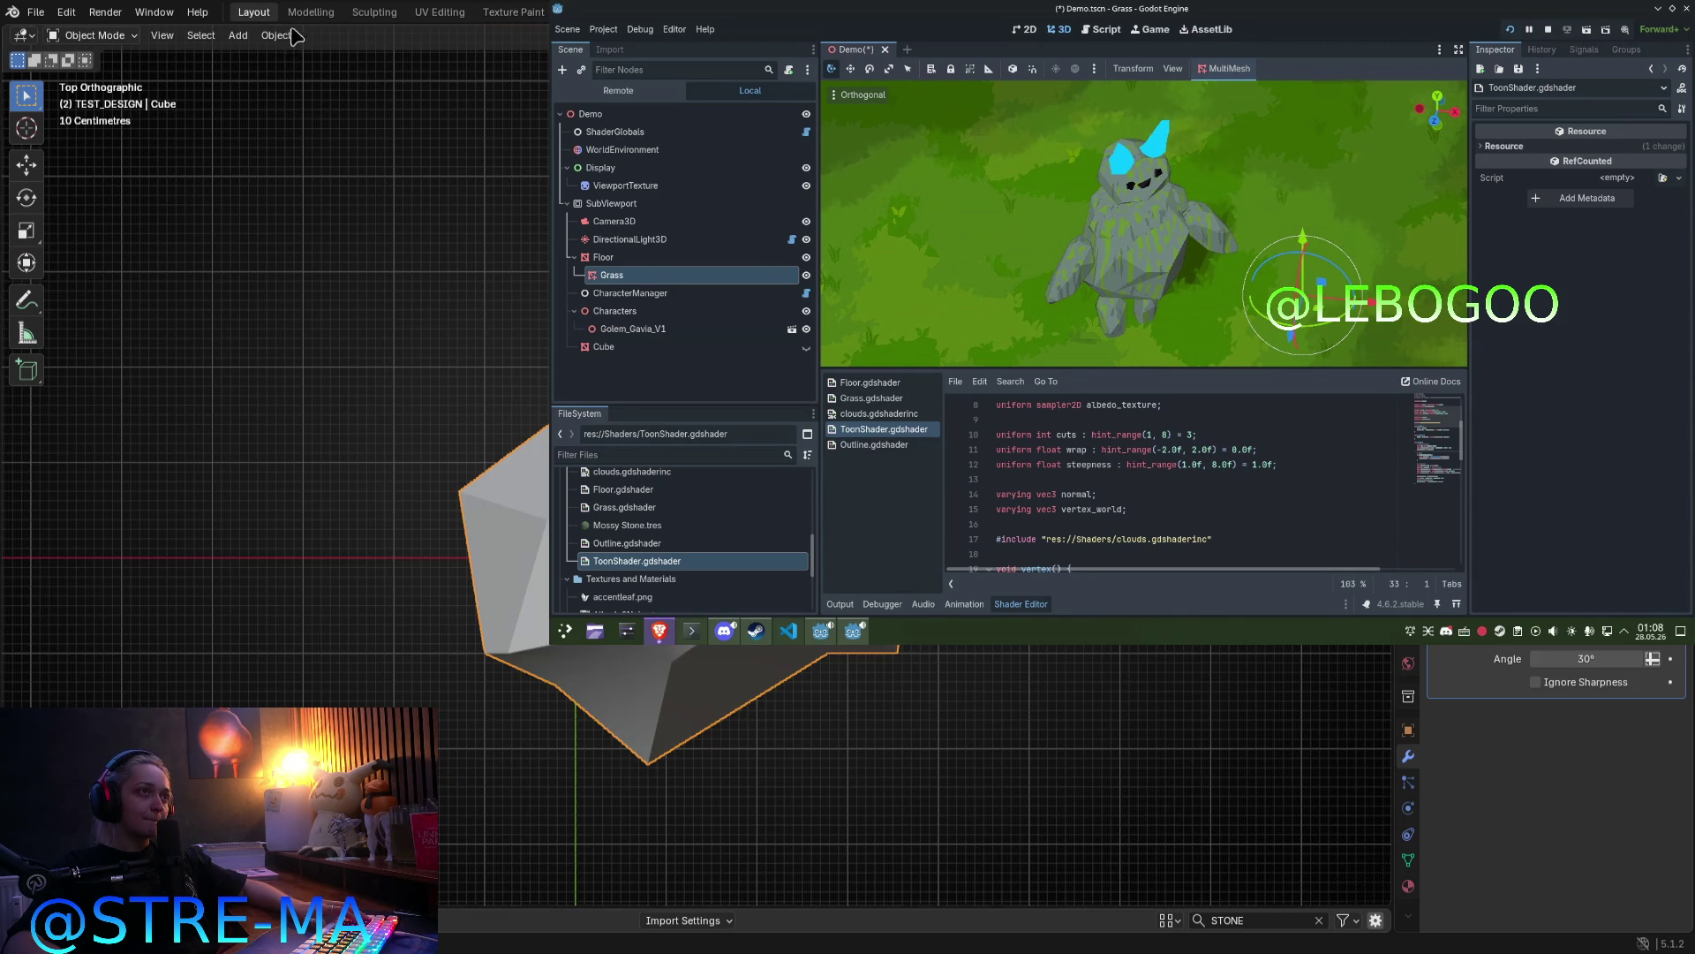
Step: Enter Edit Mode on the rock in front view and start moving the selected vertices along X
key("KP_1")
key("Tab")
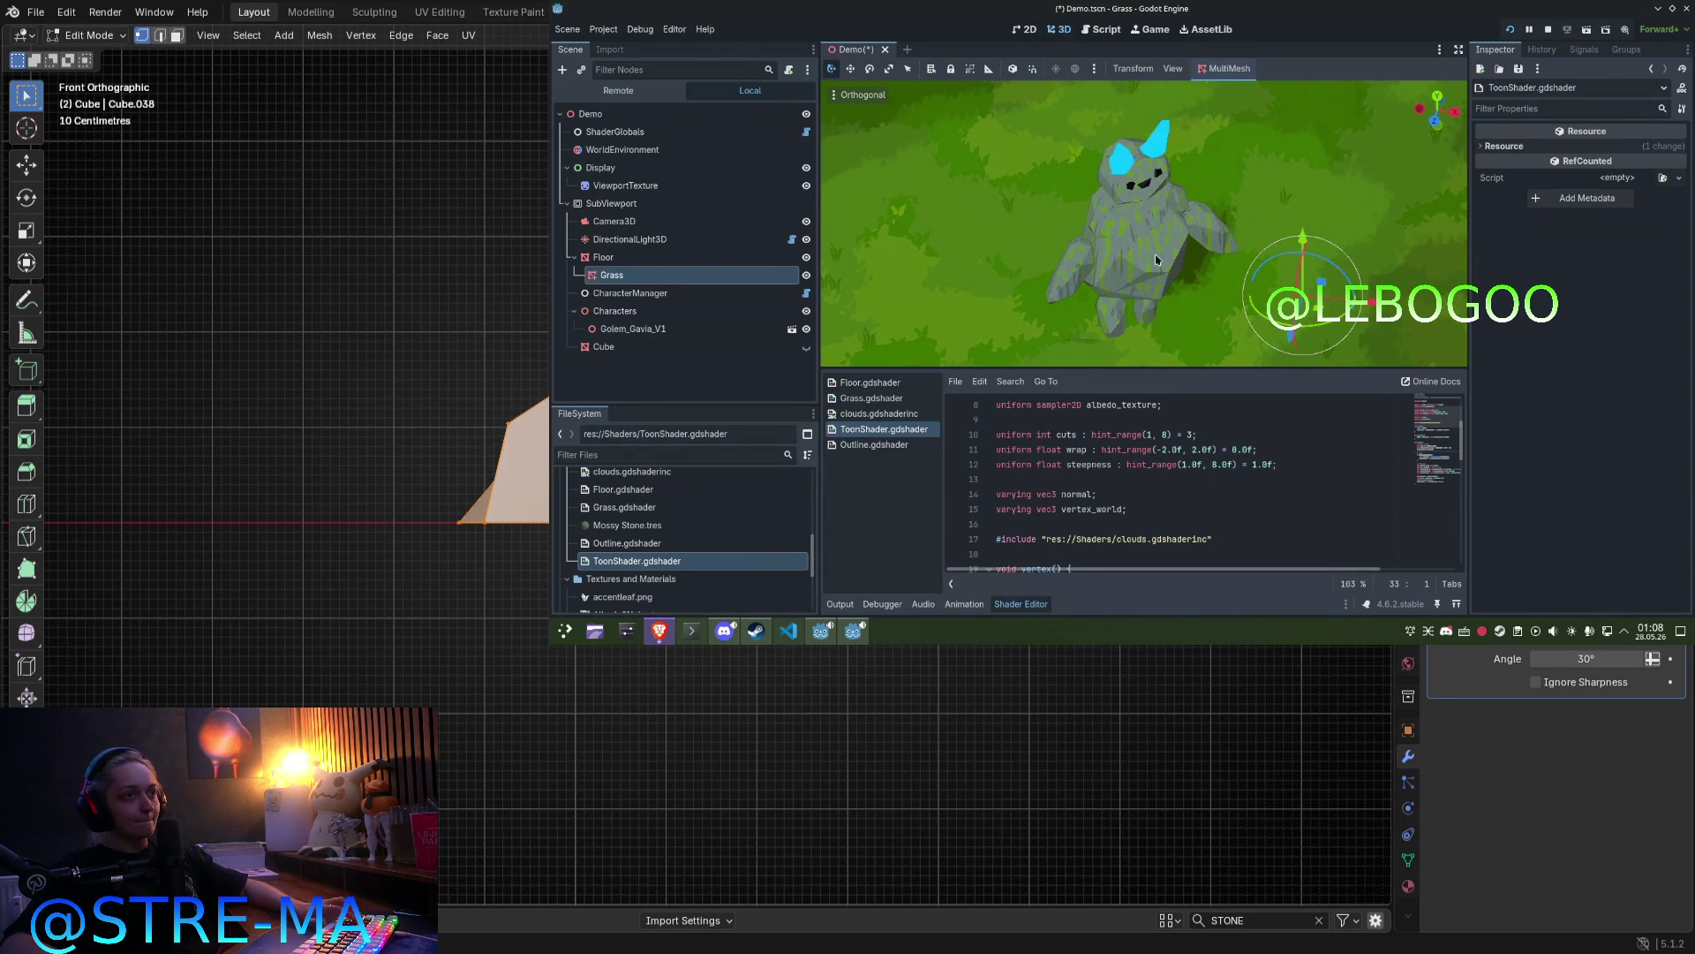
left_click(1031, 210)
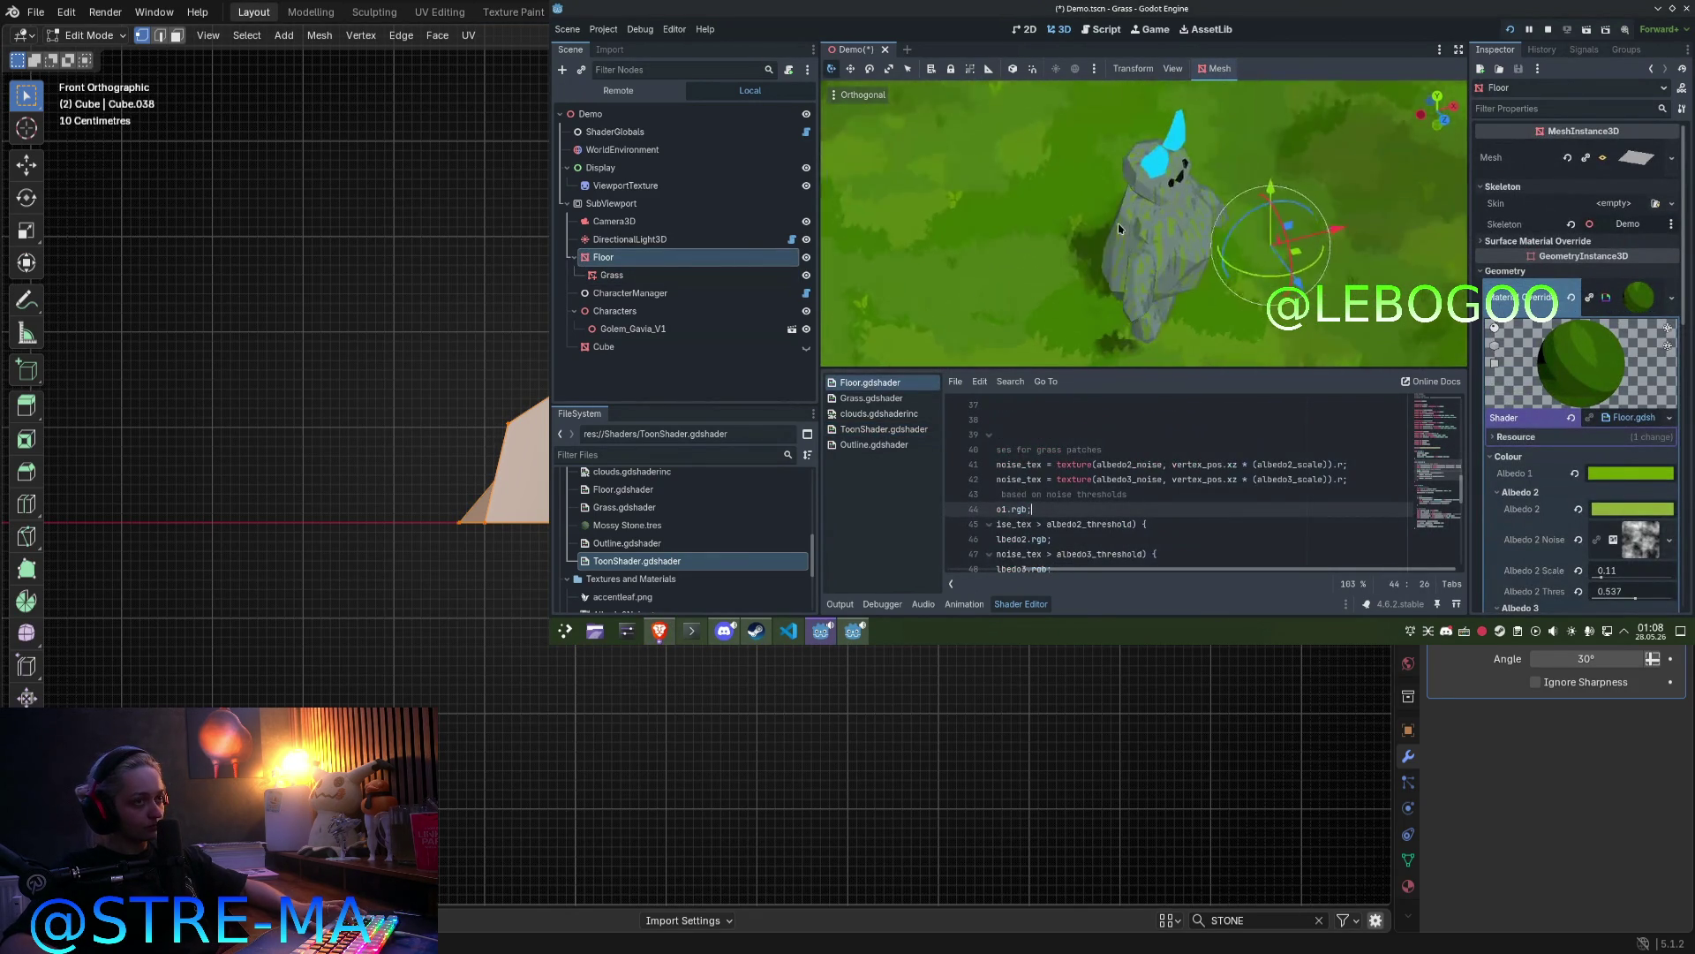
key("g")
key("x")
scroll(1052, 217, "down", 10)
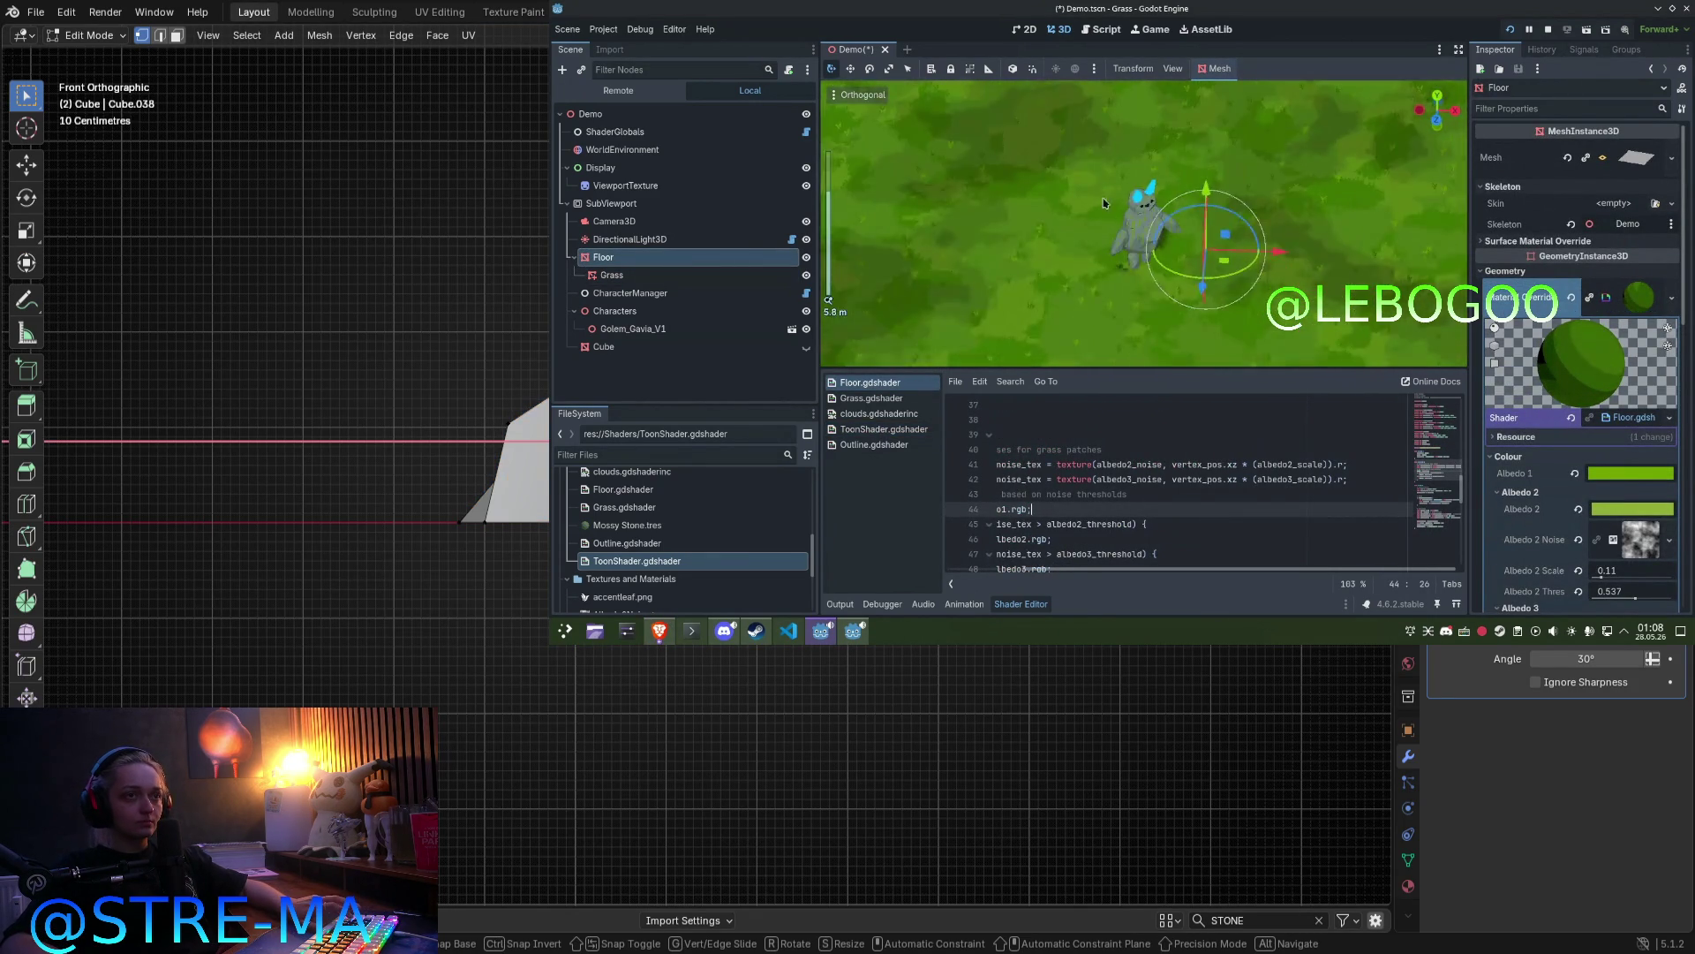
left_click(1406, 191)
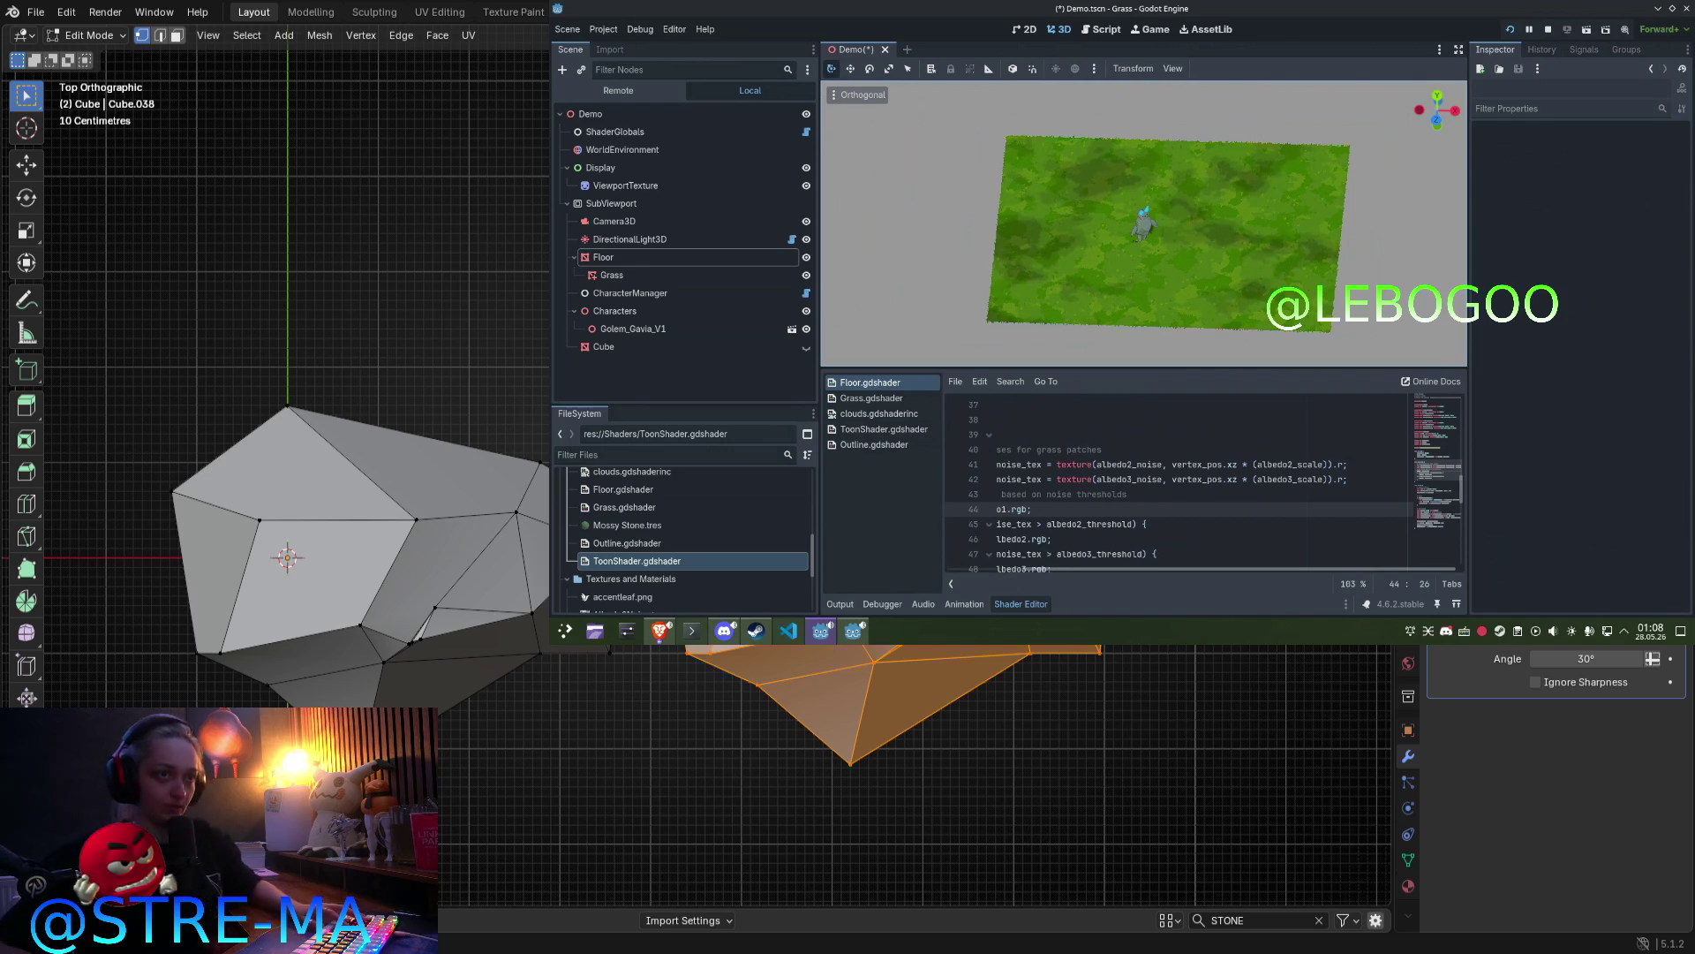
Step: Move the selected vertices along the X axis again and confirm, checking top and front views
key("KP_7")
middle_click_drag(264, 397, 318, 318)
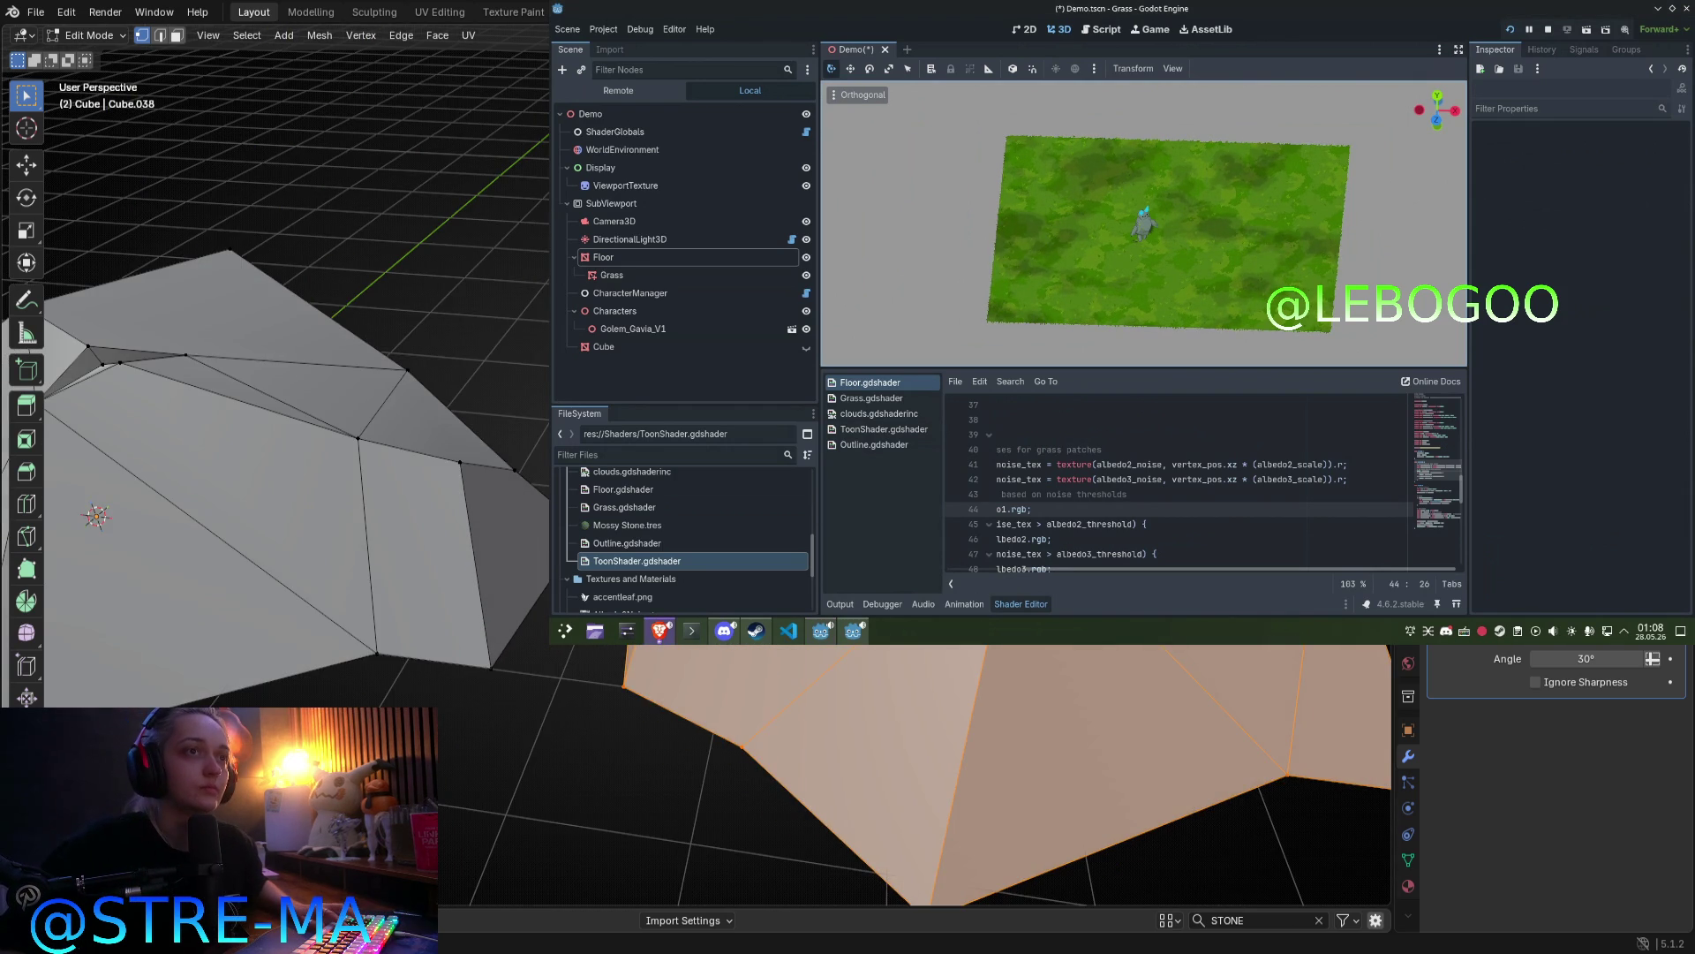
scroll(292, 398, "down", 5)
key("KP_1")
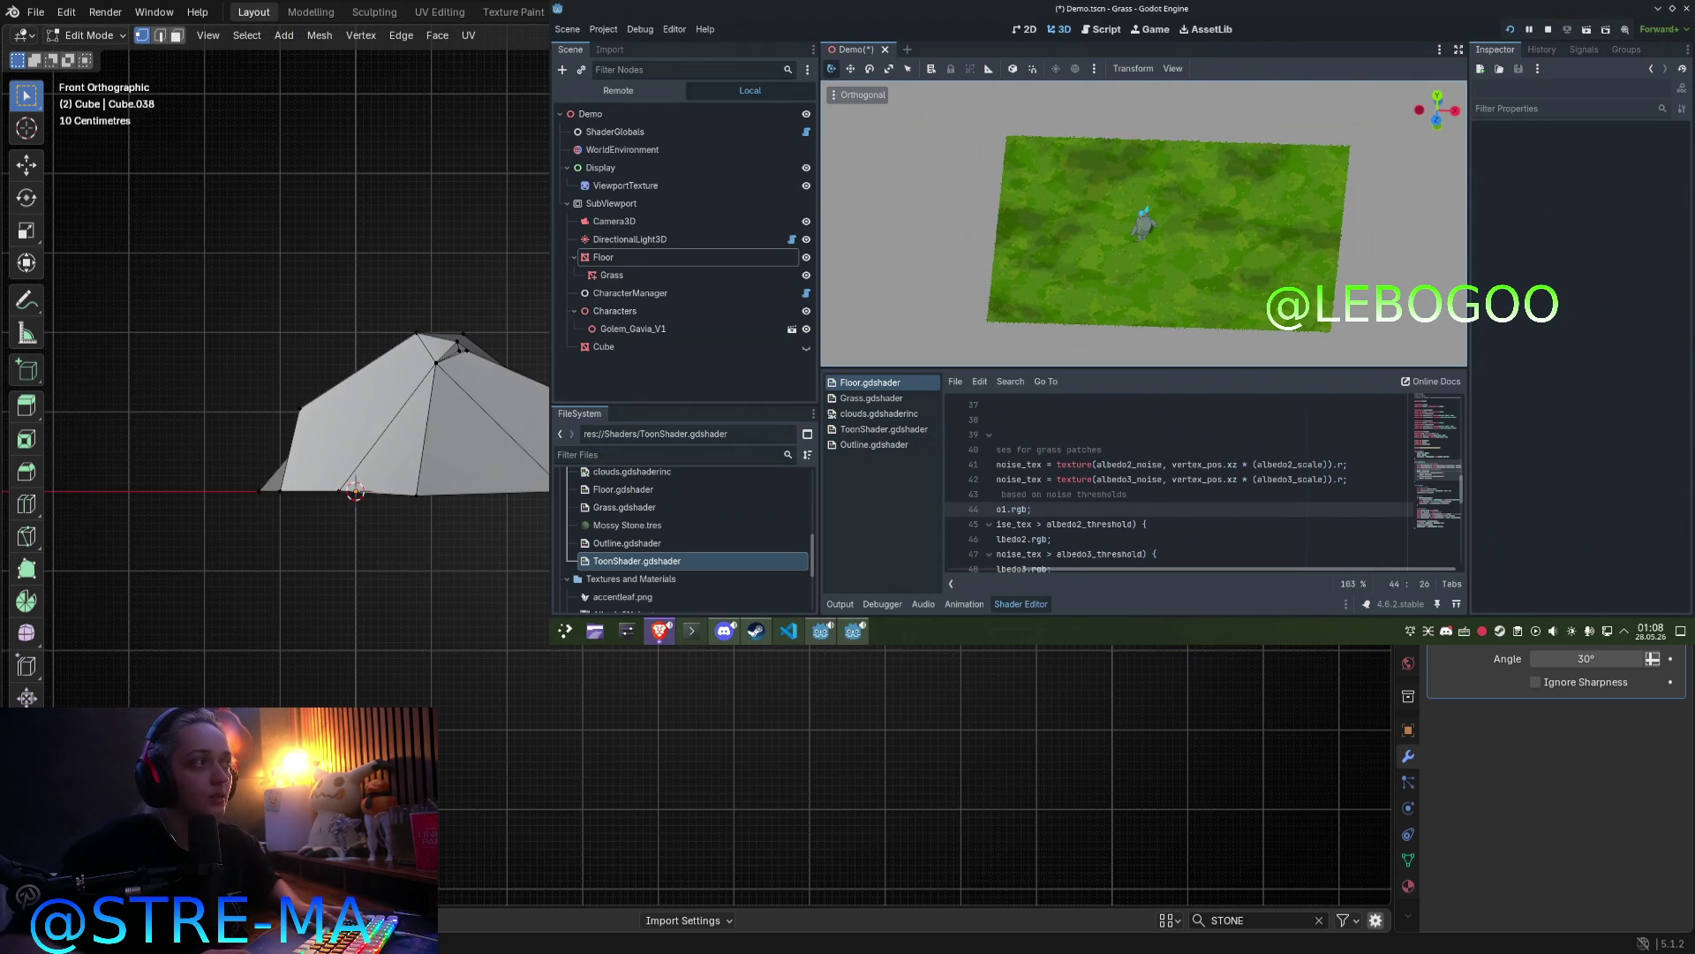
scroll(1052, 236, "up", 5)
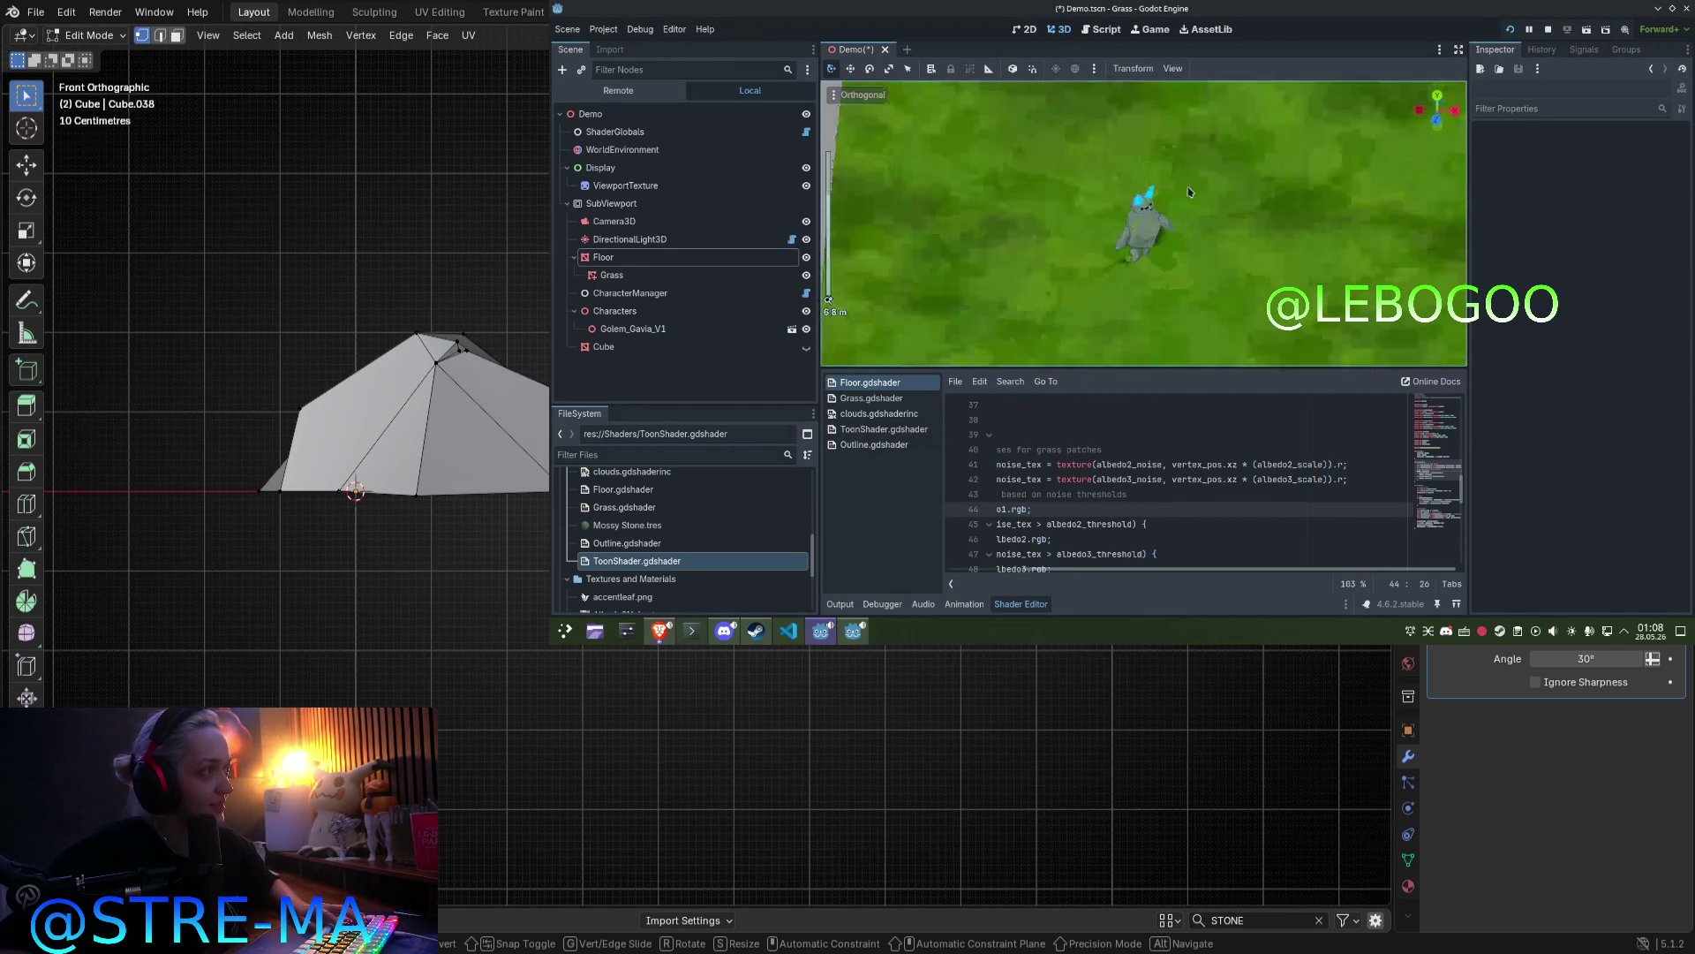
key("g")
key("x")
middle_click_drag(1138, 281, 1104, 266)
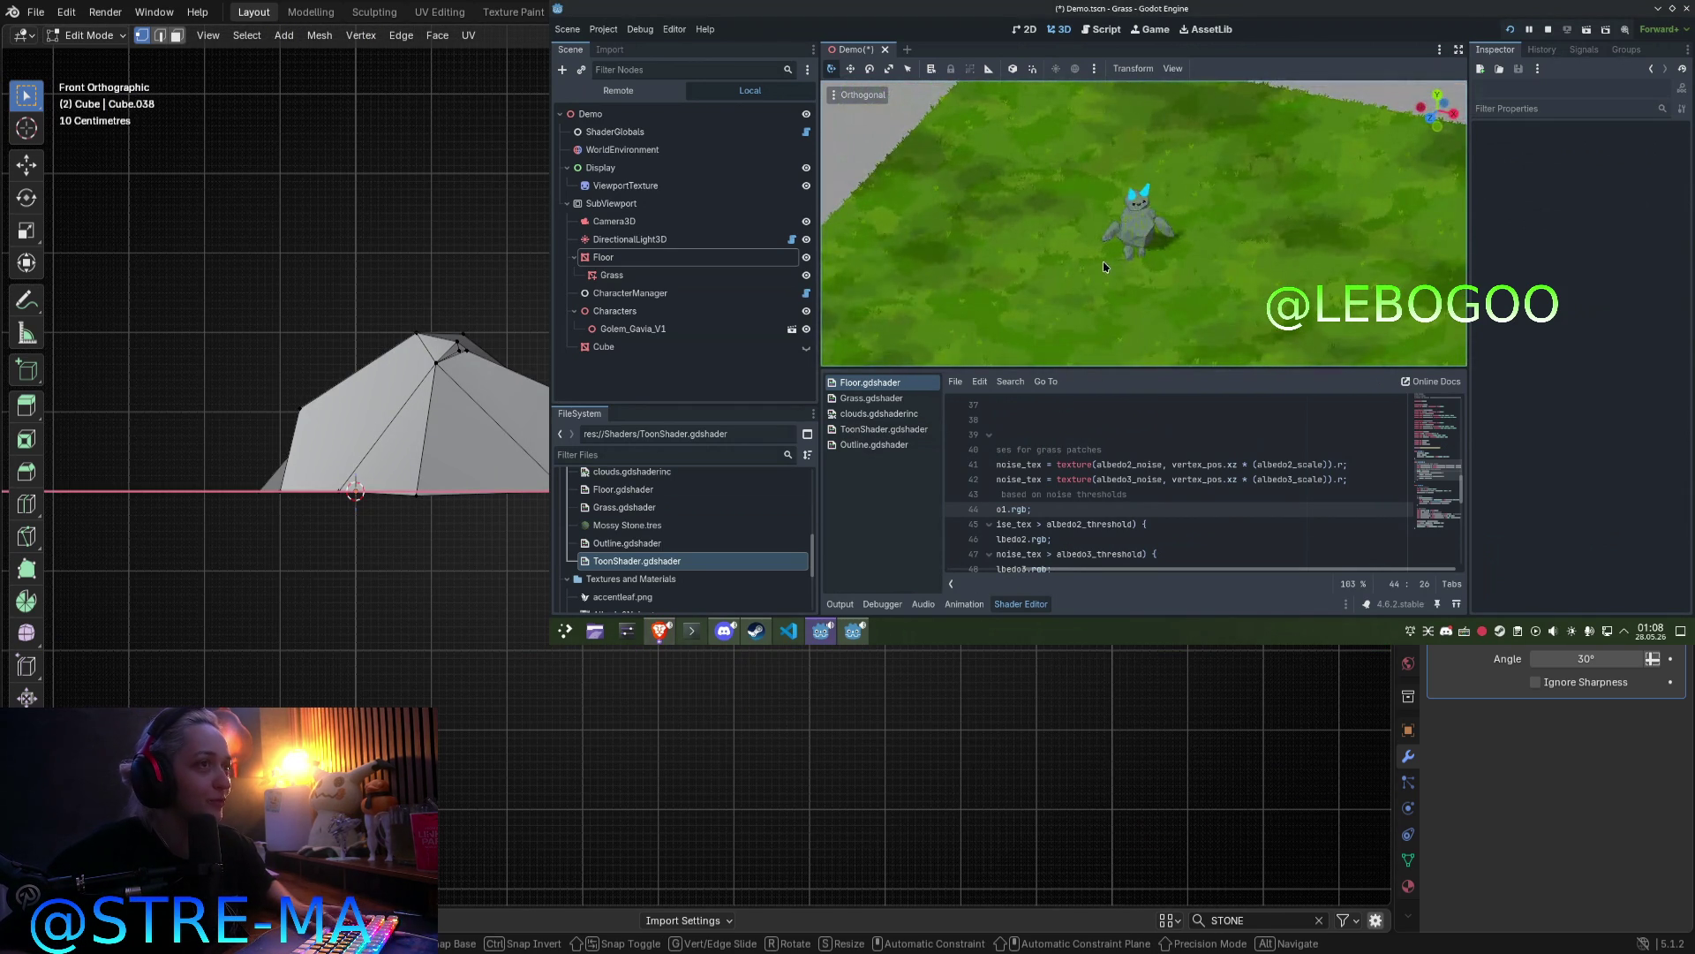
key("x")
key("Return")
middle_click_drag(309, 353, 362, 388)
scroll(353, 441, "up", 5)
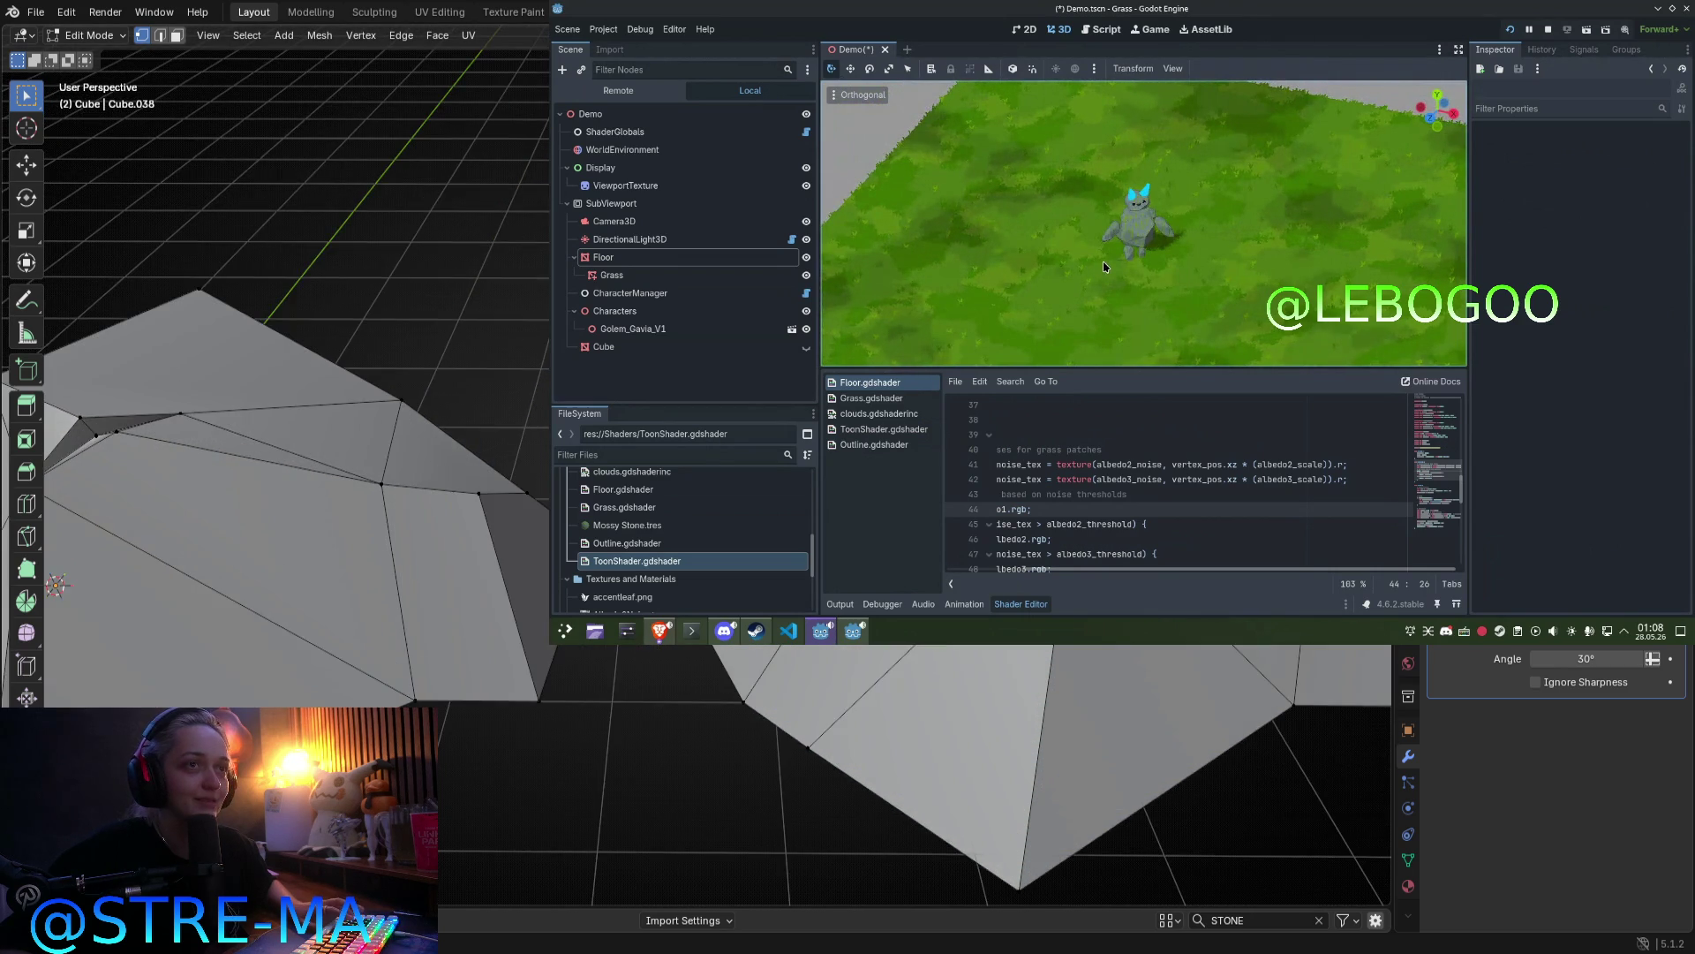
Step: Merge the selected vertices with M after trying the vertex context menu
right_click(1002, 658)
key("Escape")
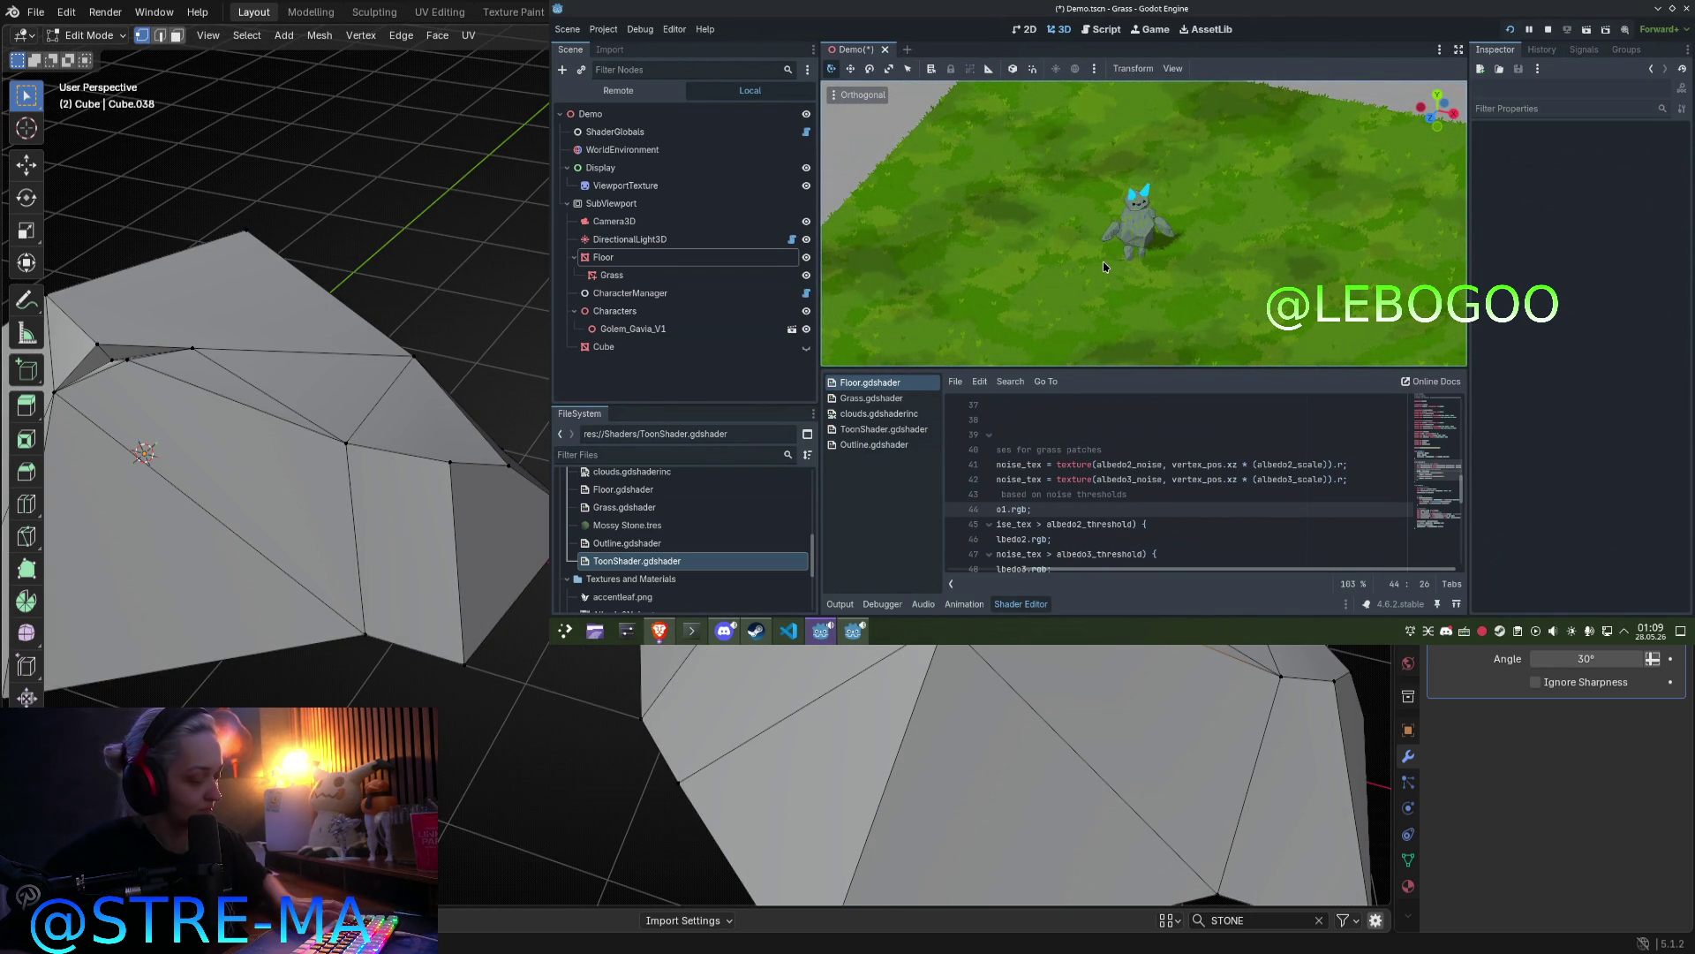
key("m")
key("Escape")
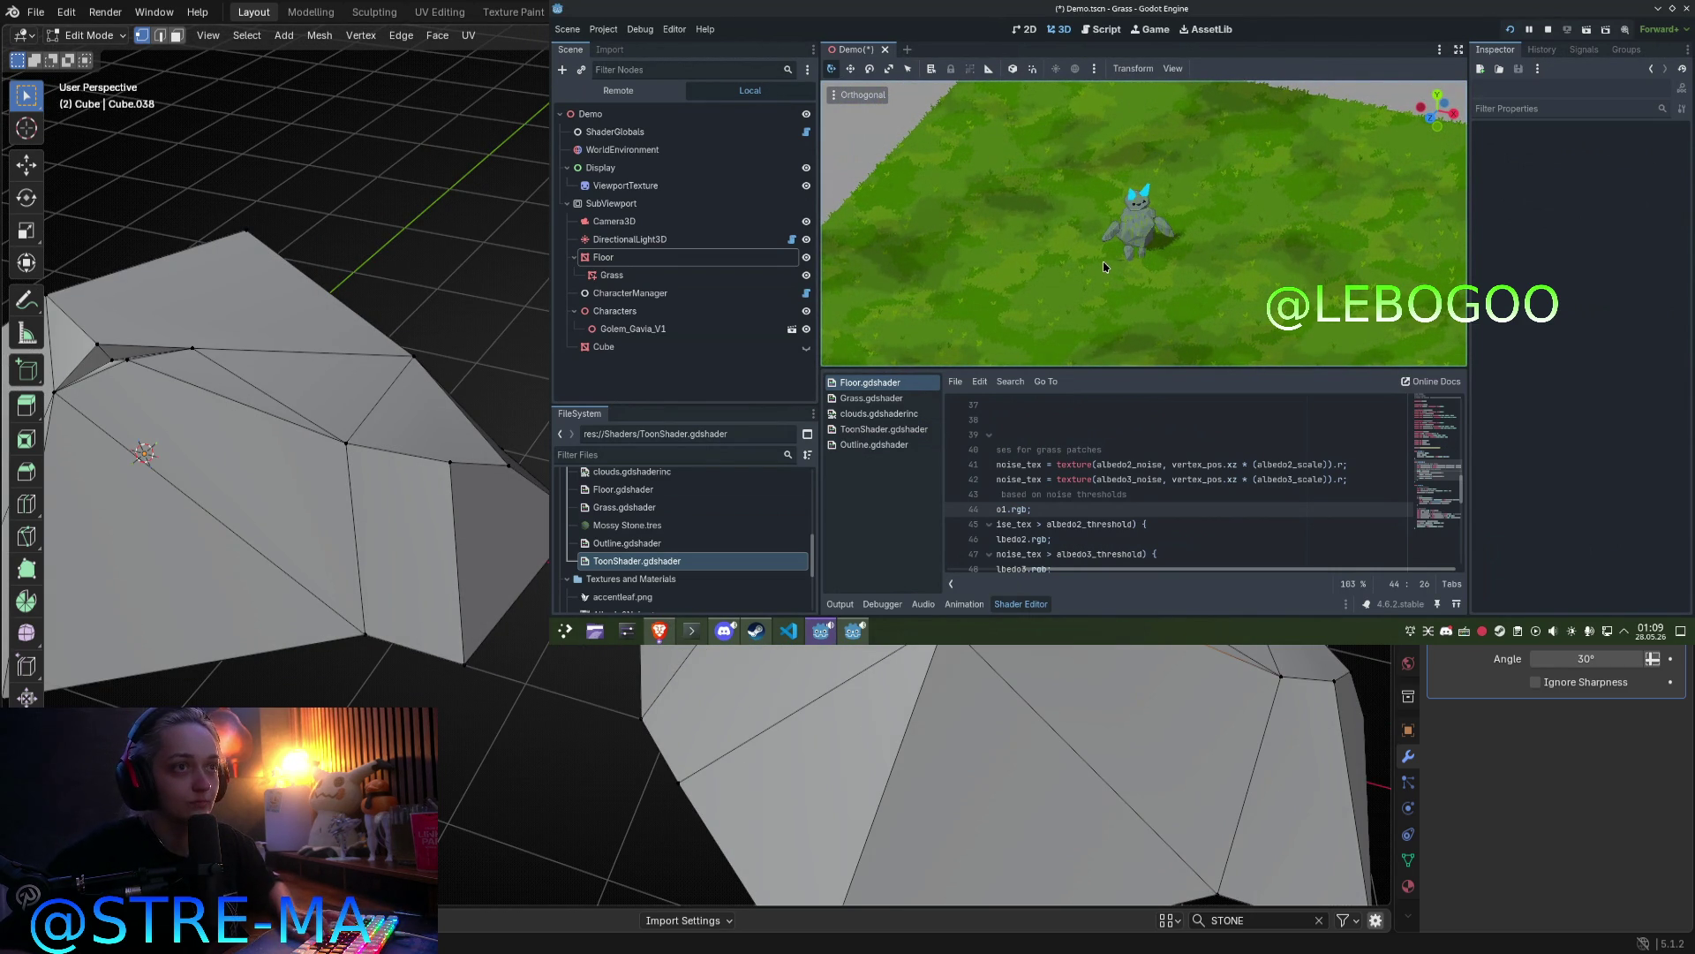
middle_click_drag(265, 397, 353, 353)
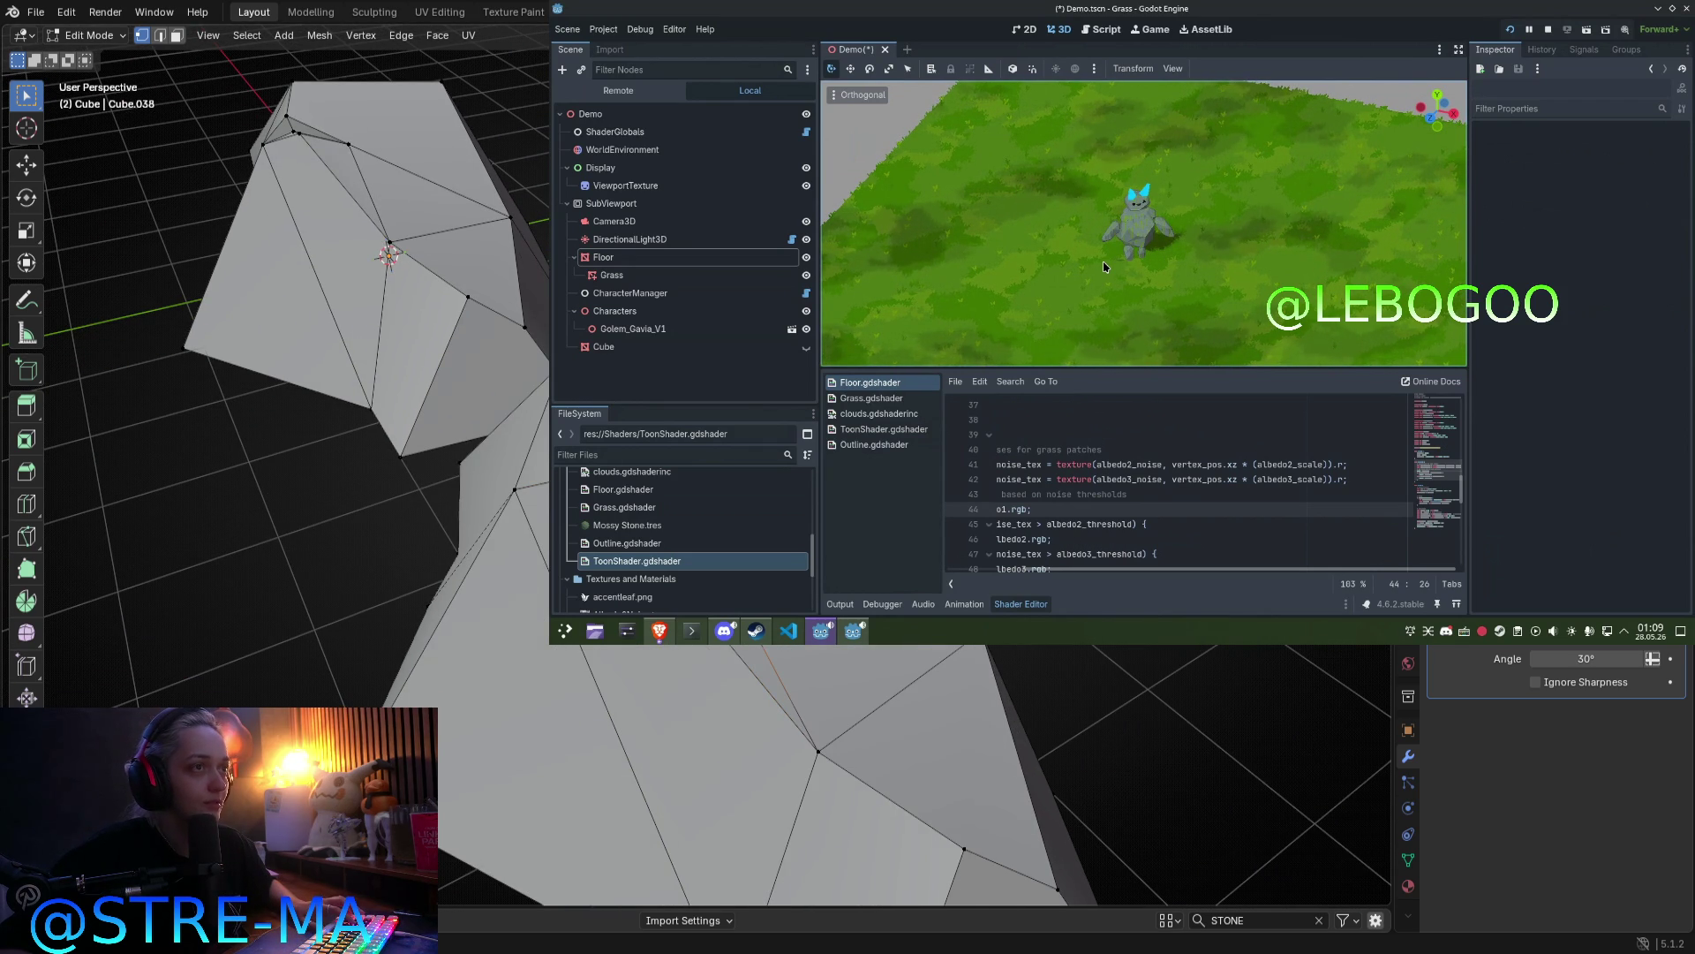
key("m")
key("Escape")
key("m")
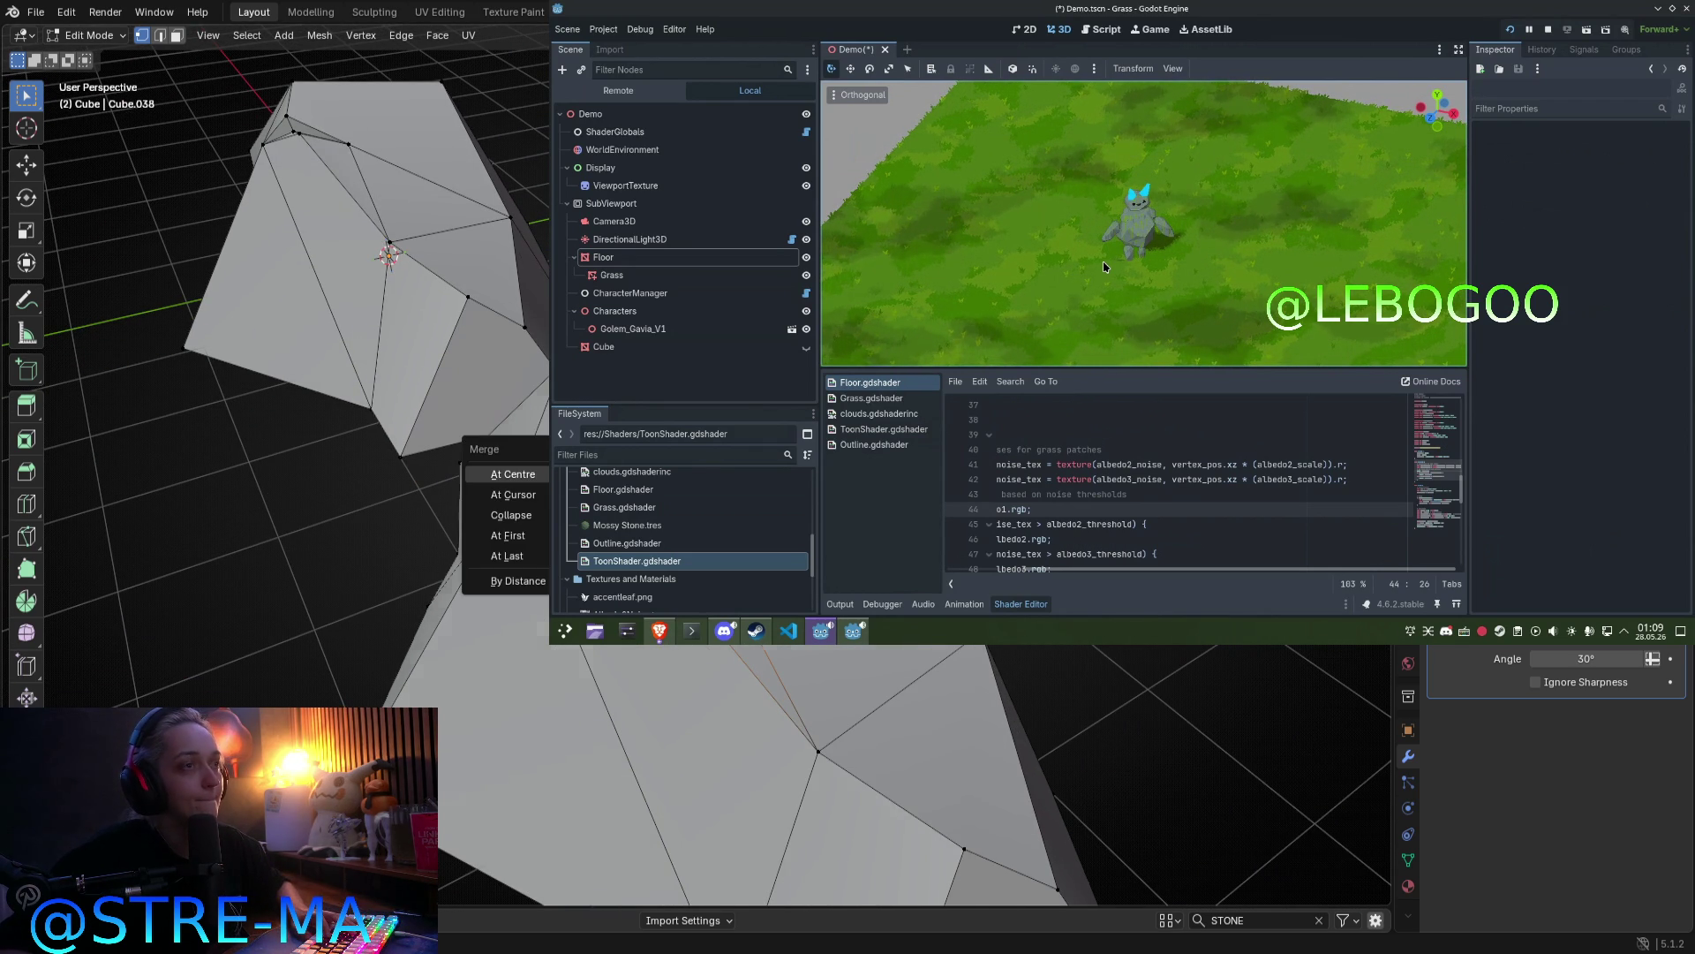
key("Return")
Step: Try moving the selected vertex from two angles, cancelling both times so the mesh stays unchanged
middle_click_drag(512, 474, 459, 432)
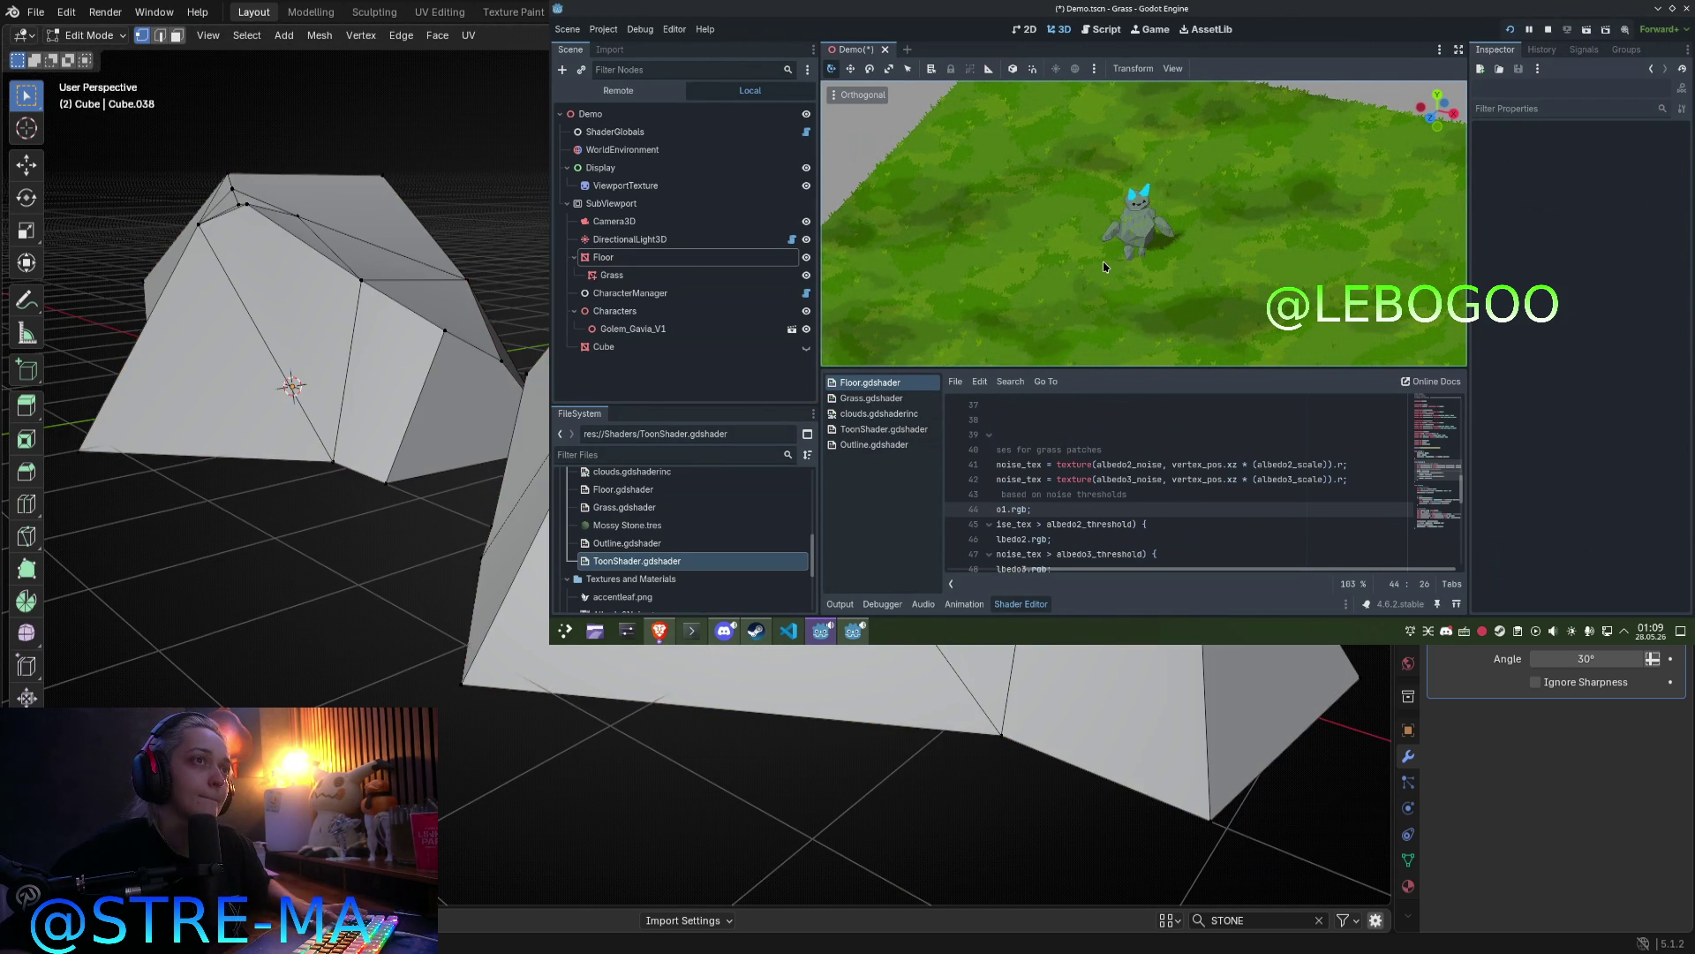
key("g")
key("Escape")
middle_click_drag(265, 353, 344, 301)
key("g")
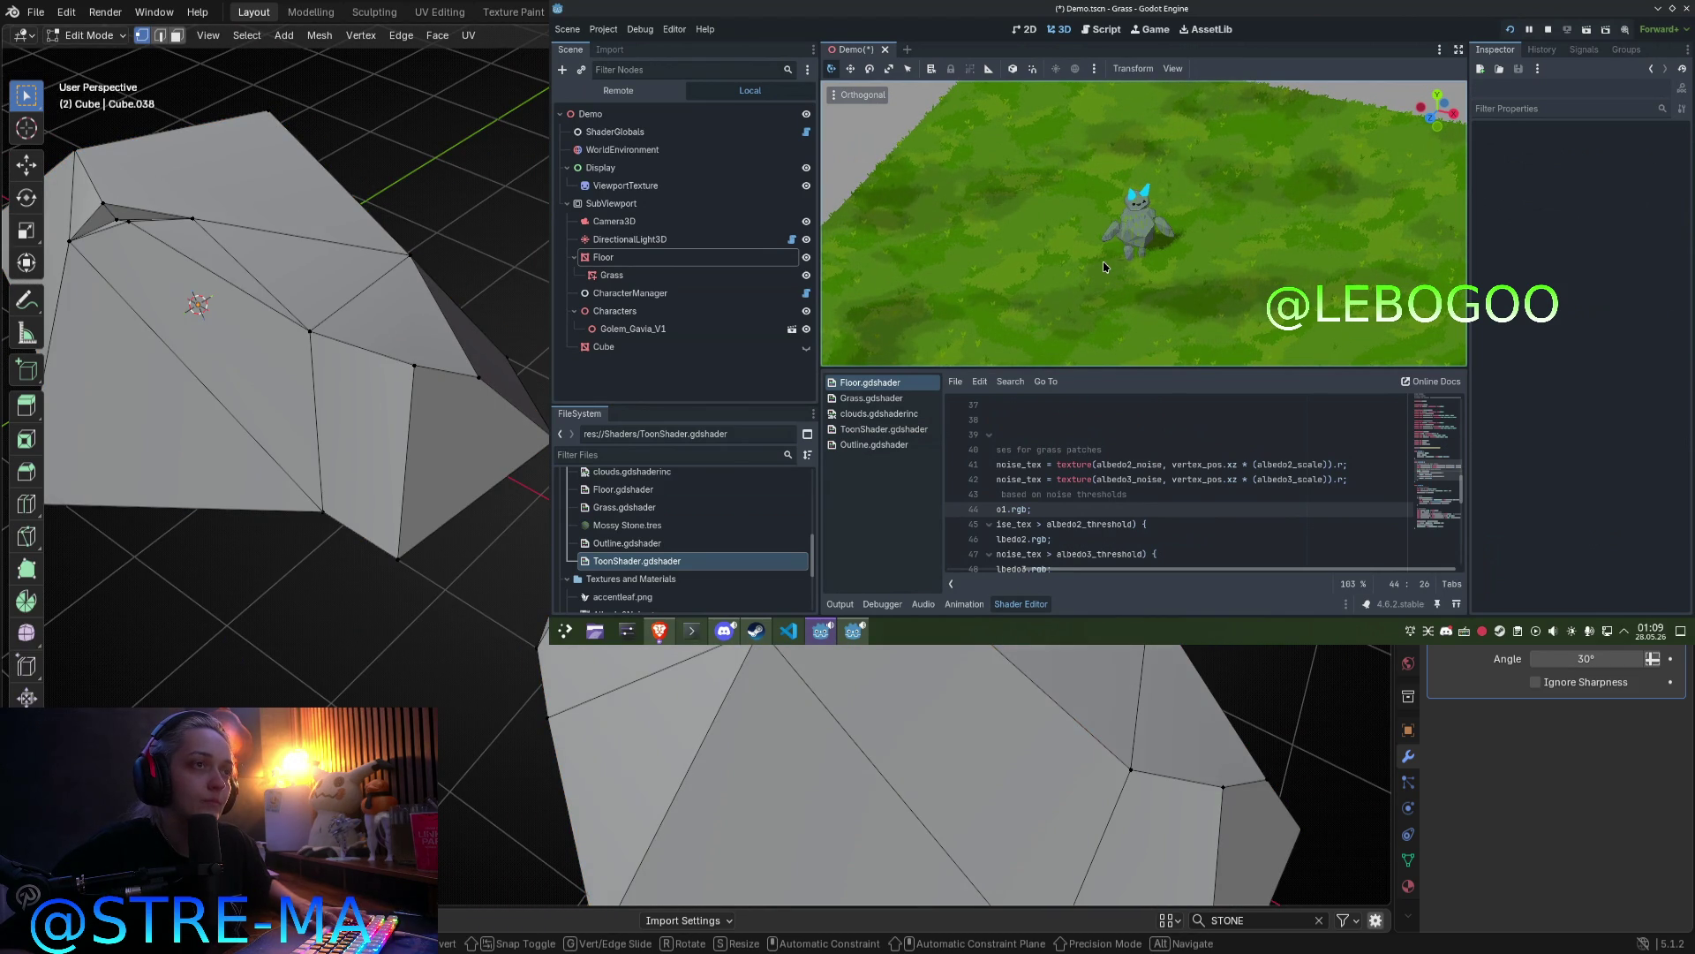
key("Escape")
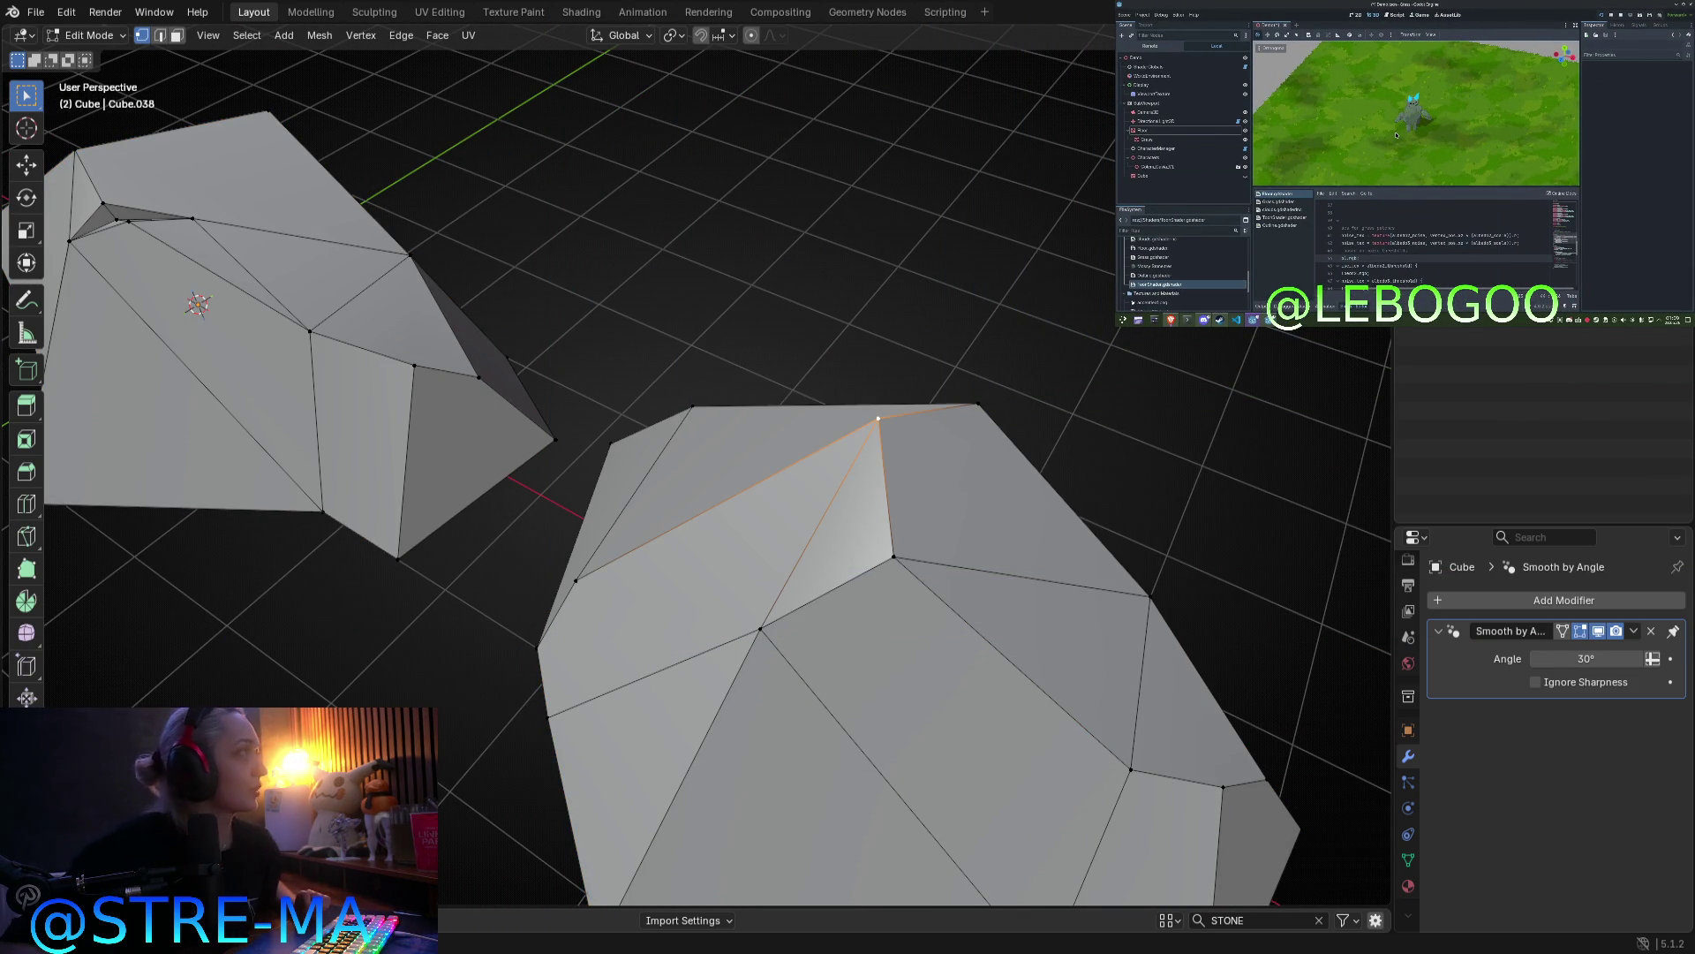
Step: Select top, lower and base vertices on the second rock and pull a side vertex down and outward
middle_click_drag(978, 593, 632, 560)
left_click(614, 587)
scroll(526, 408, "down", 5)
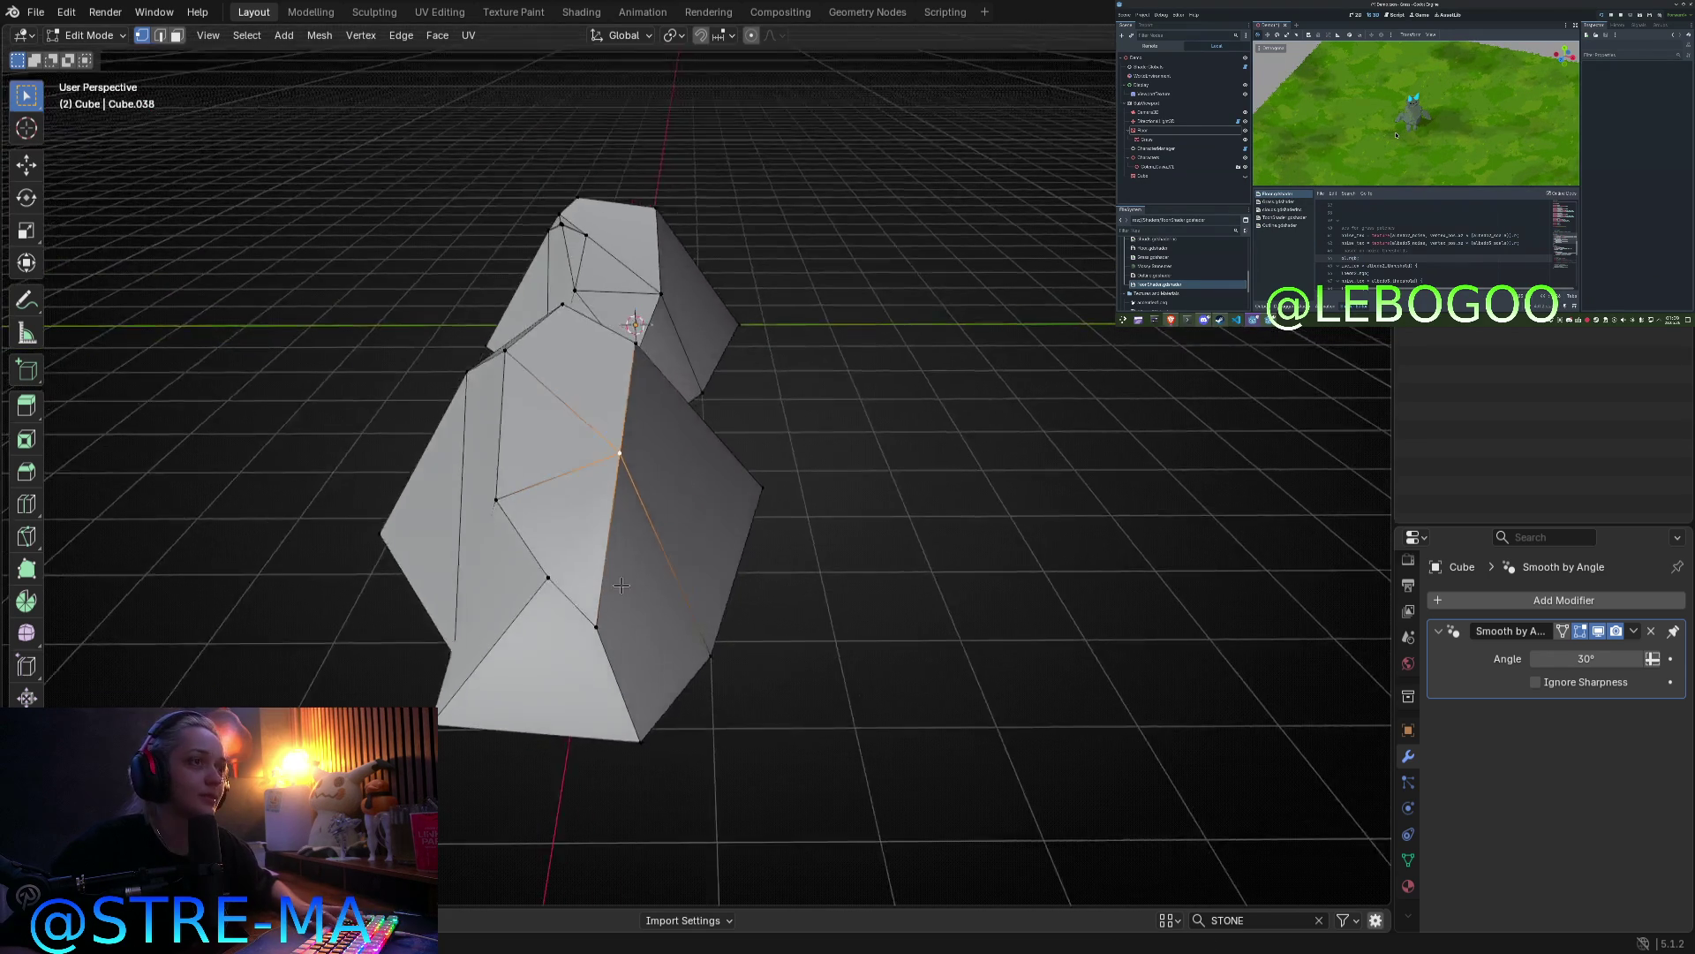
left_click(573, 567)
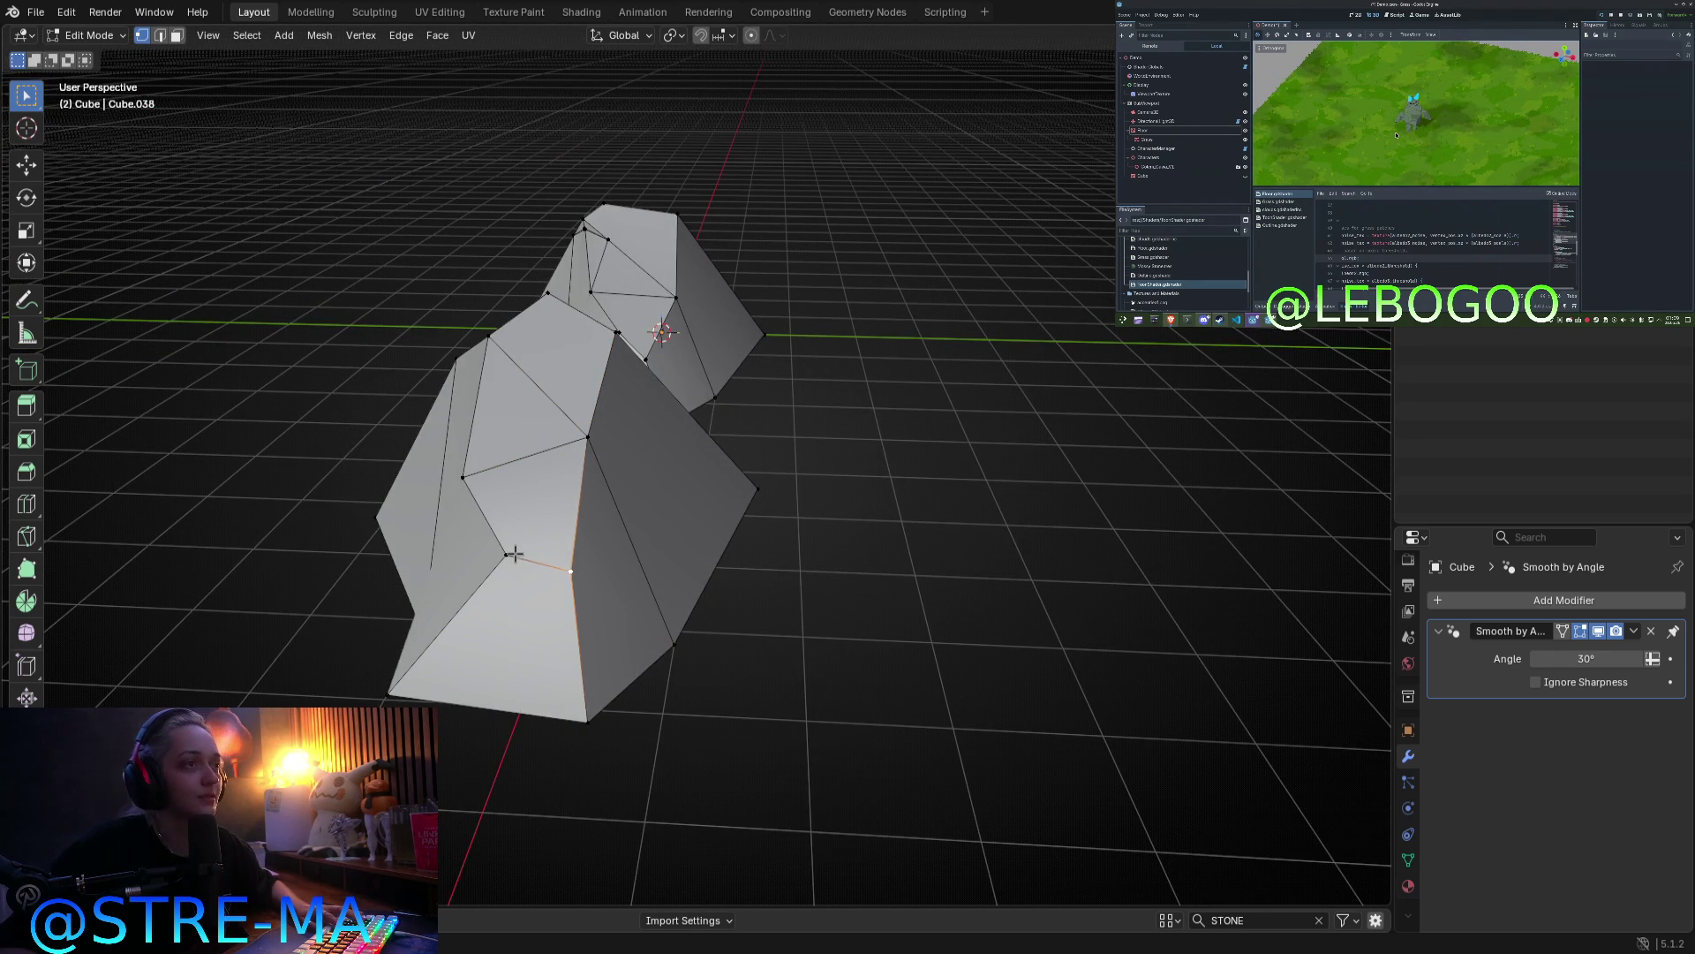
left_click(490, 597)
middle_click_drag(700, 623, 730, 616)
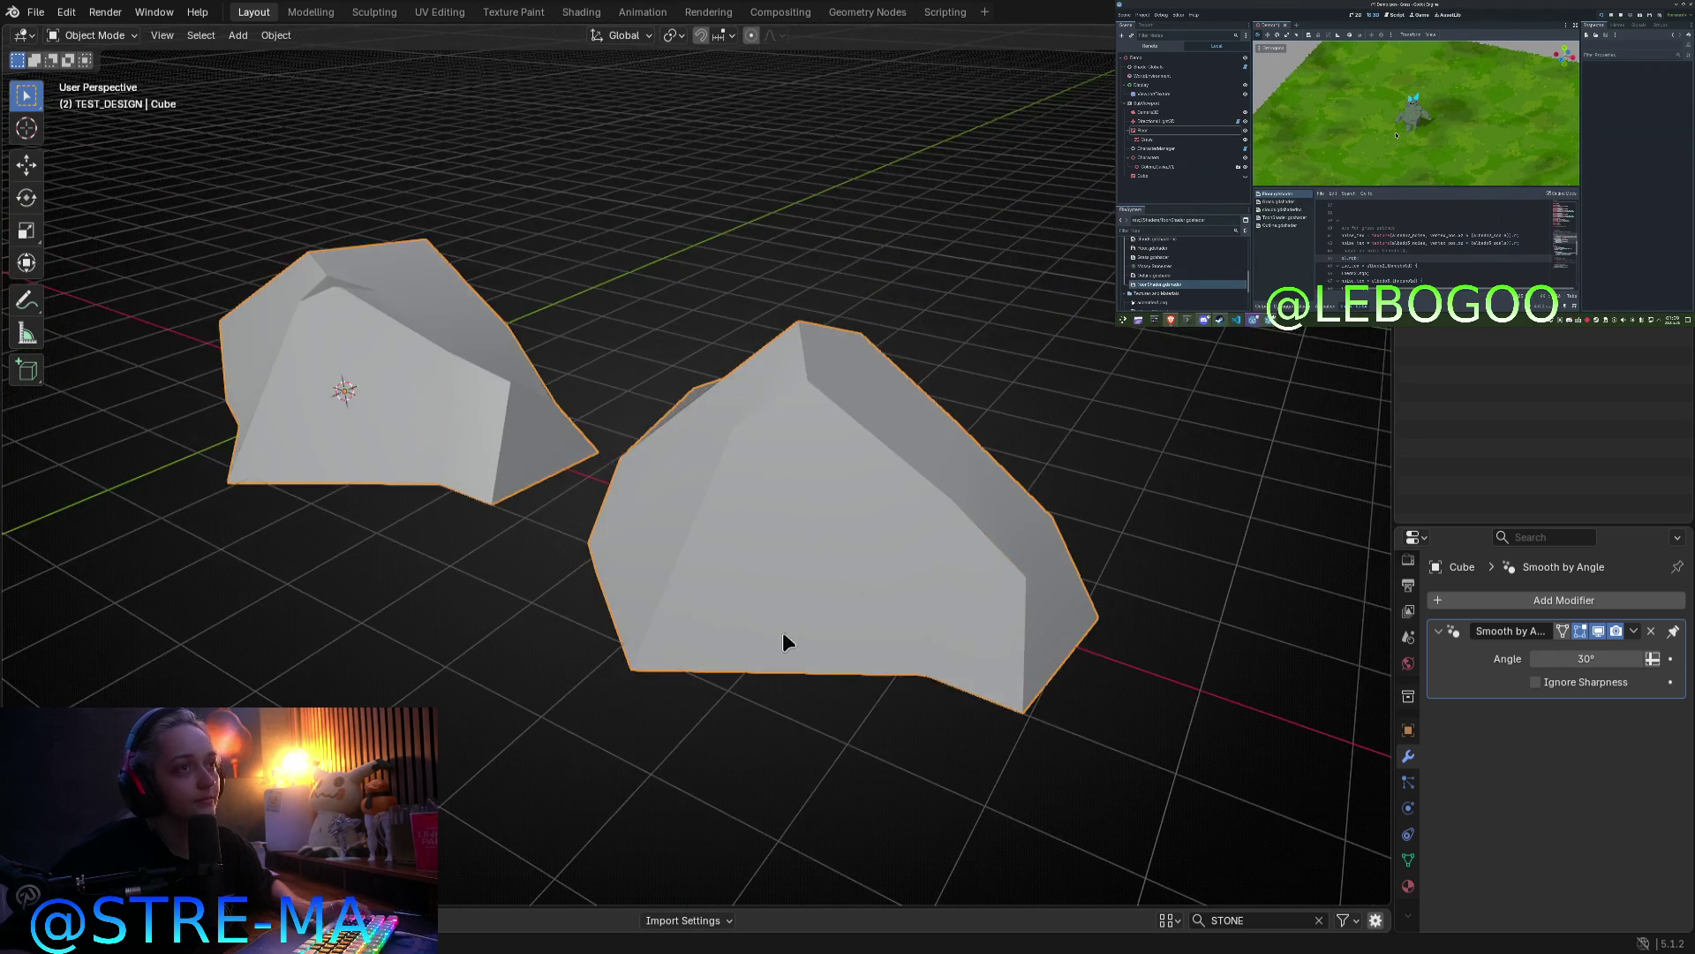
key("Tab")
key("Tab")
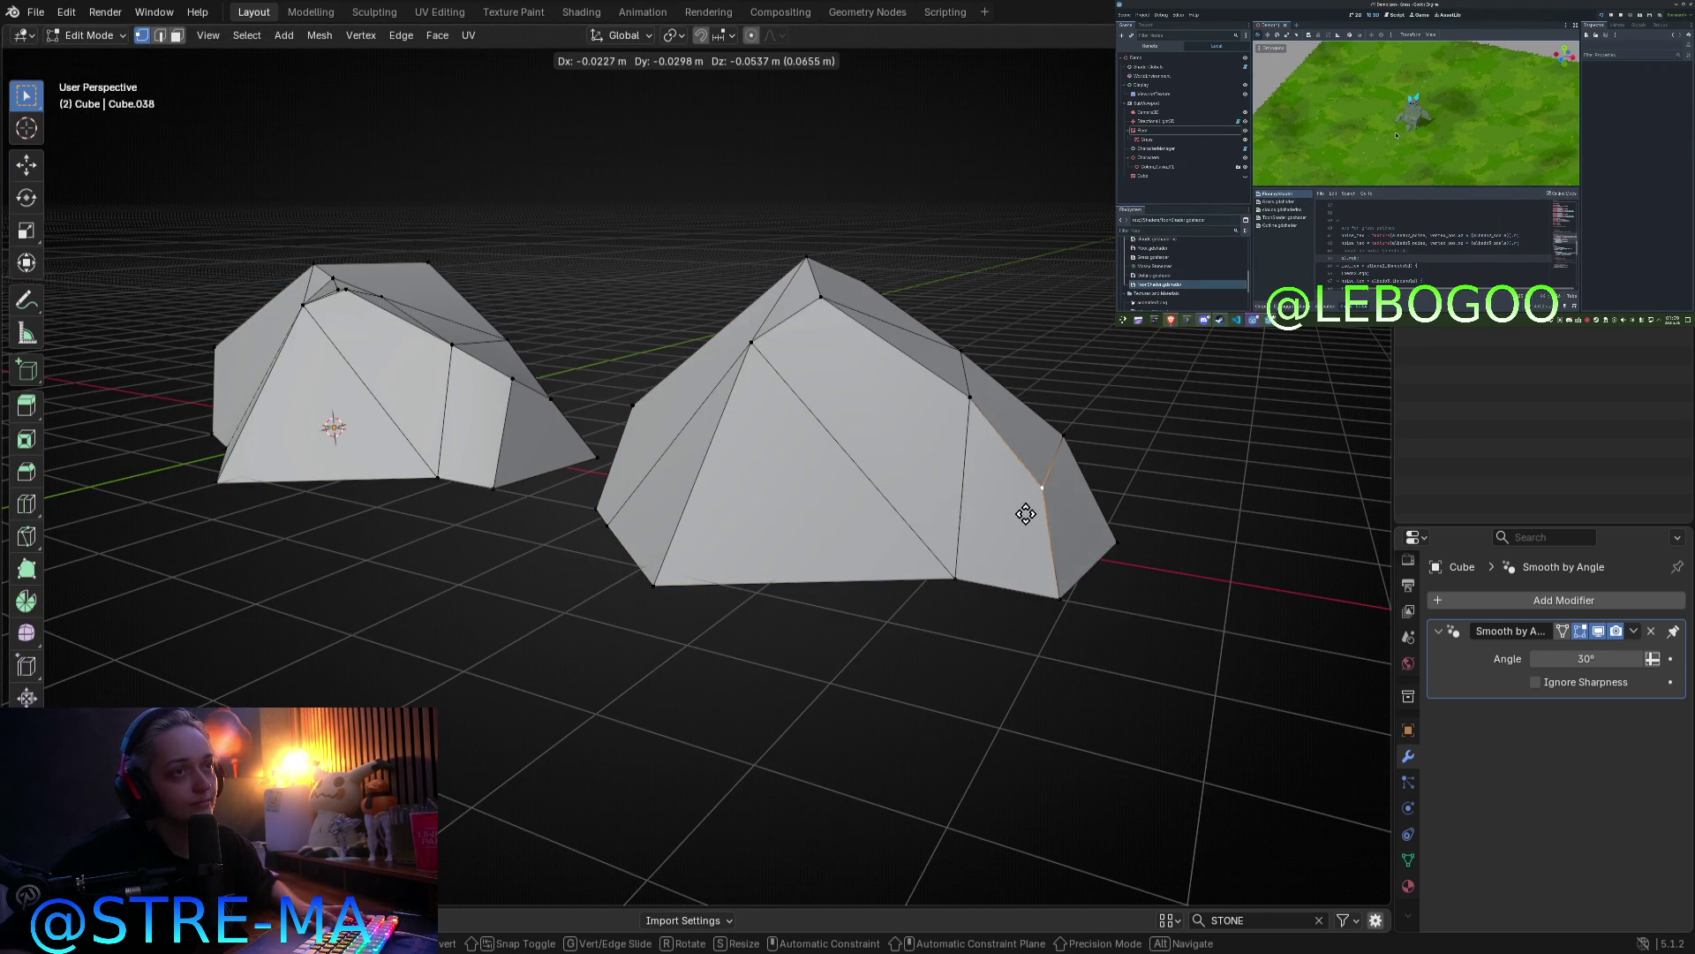
mouse_move(1018, 522)
middle_mouse_down()
mouse_move(836, 589)
mouse_move(537, 575)
mouse_move(888, 463)
mouse_move(846, 498)
mouse_move(651, 461)
mouse_move(548, 352)
middle_mouse_up()
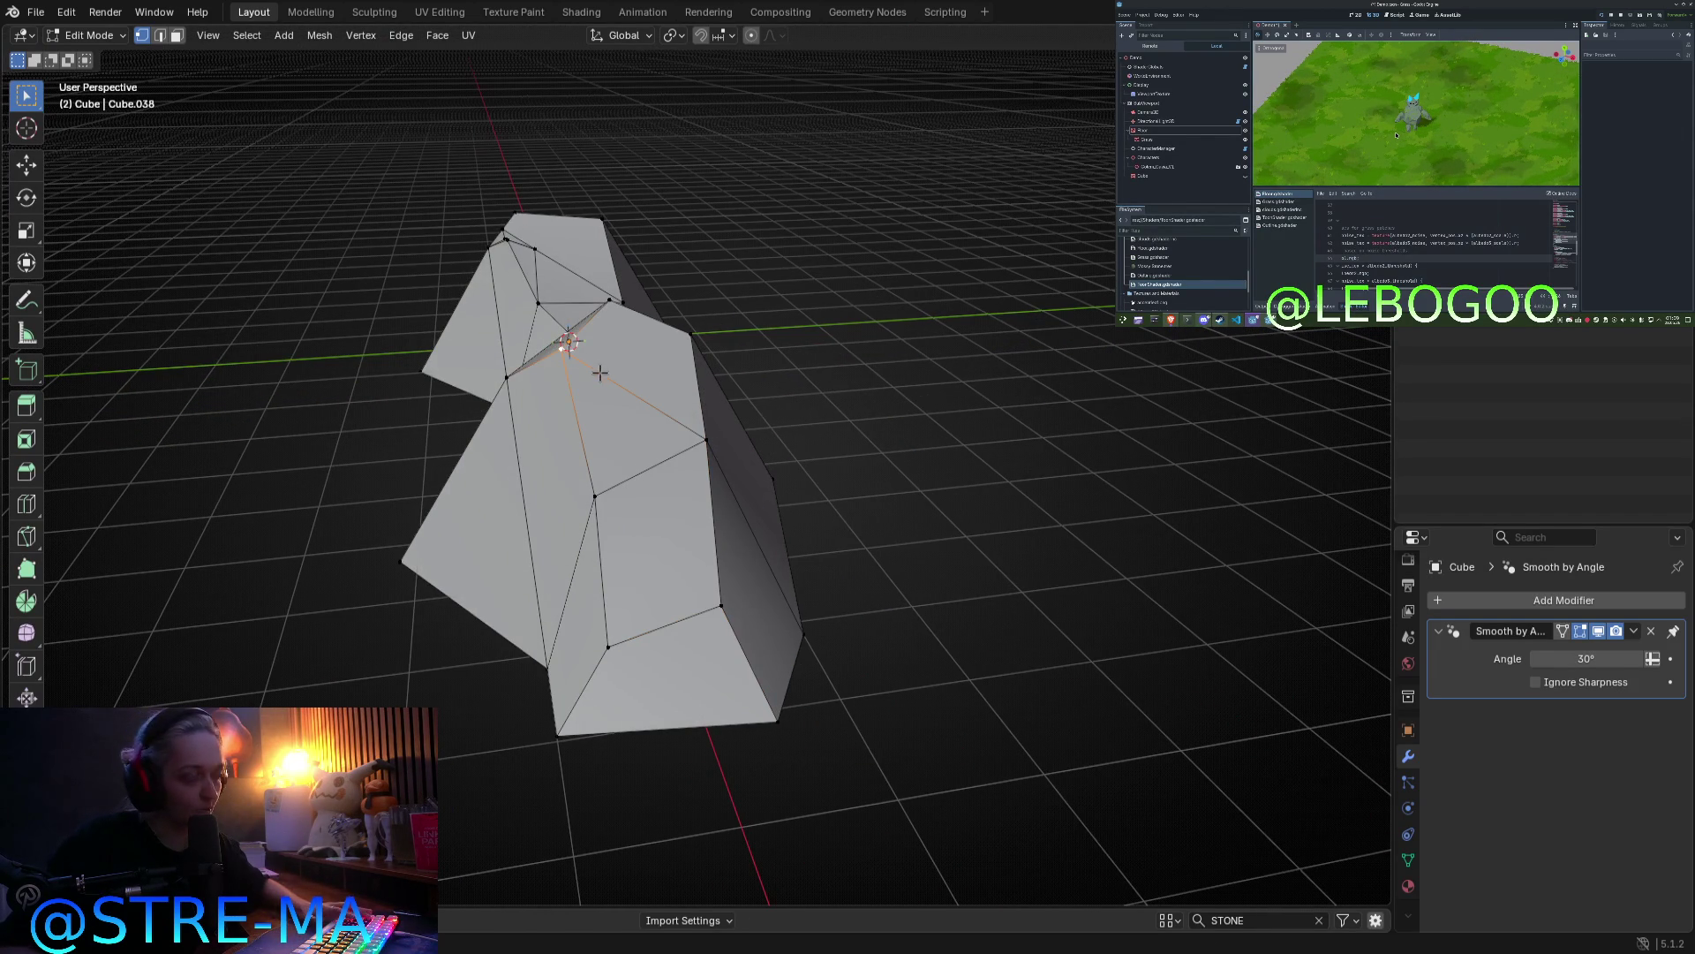
middle_click_drag(510, 463, 482, 547)
left_click_drag(559, 512, 583, 533)
mouse_move(863, 654)
middle_mouse_down()
mouse_move(679, 574)
mouse_move(646, 437)
mouse_move(567, 448)
middle_mouse_up()
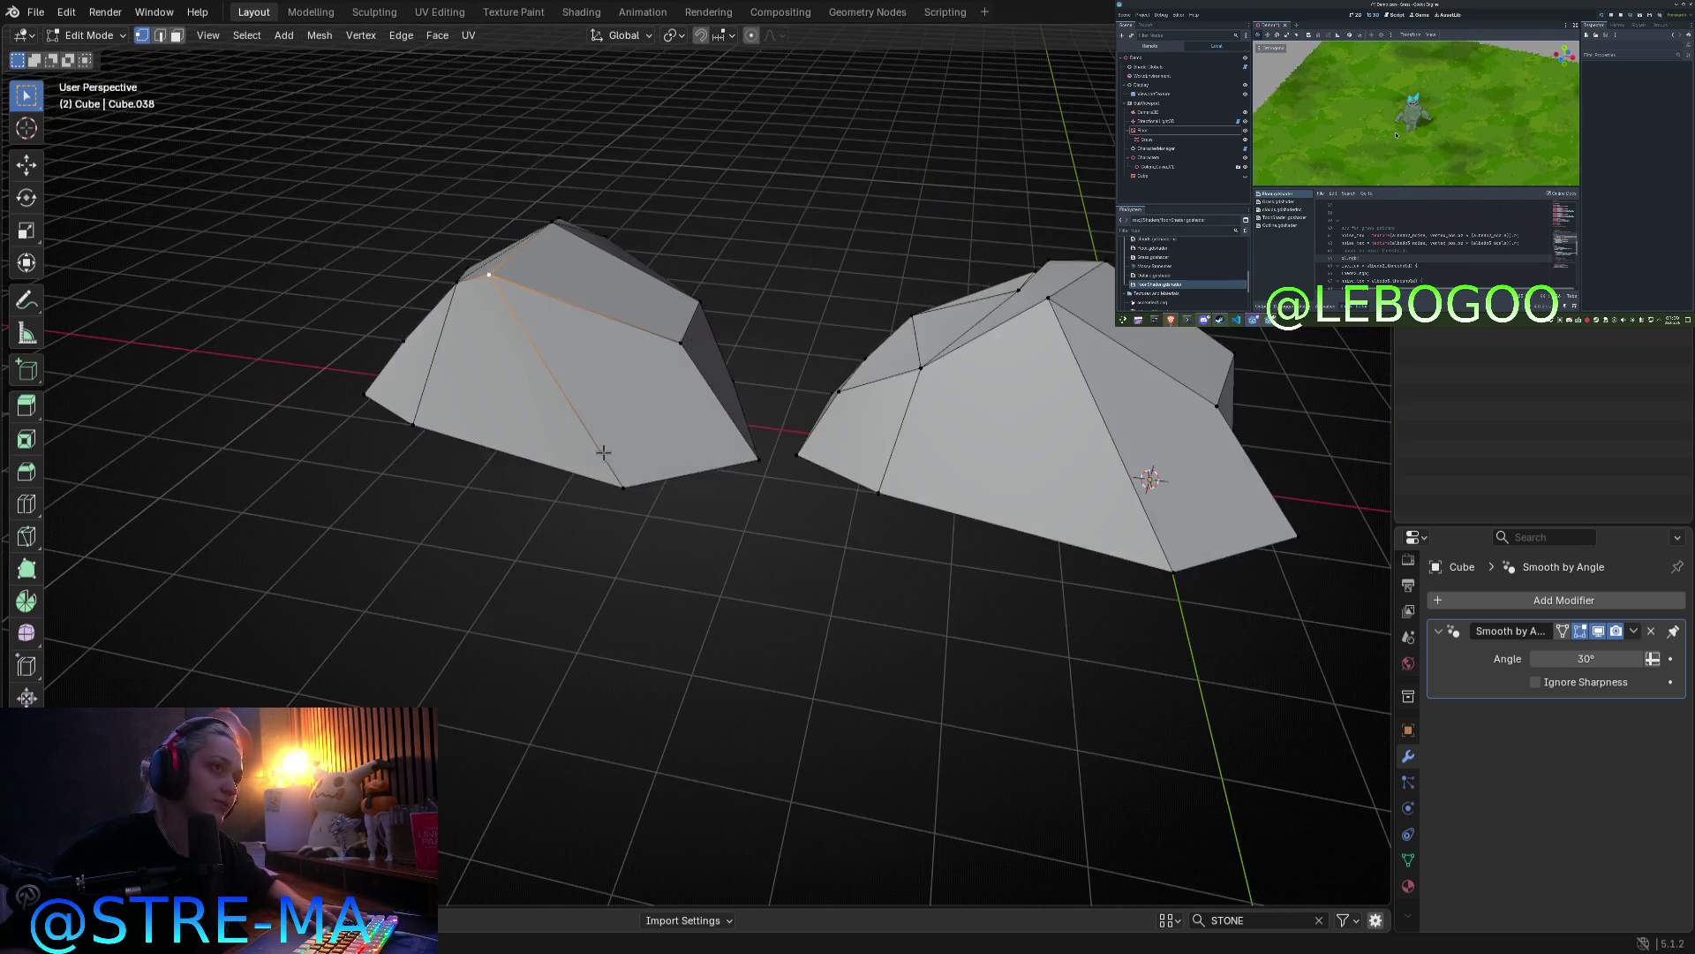
Step: From top view, reposition the right rock's top and middle vertices, then preview both rocks in Object Mode
key("KP_7")
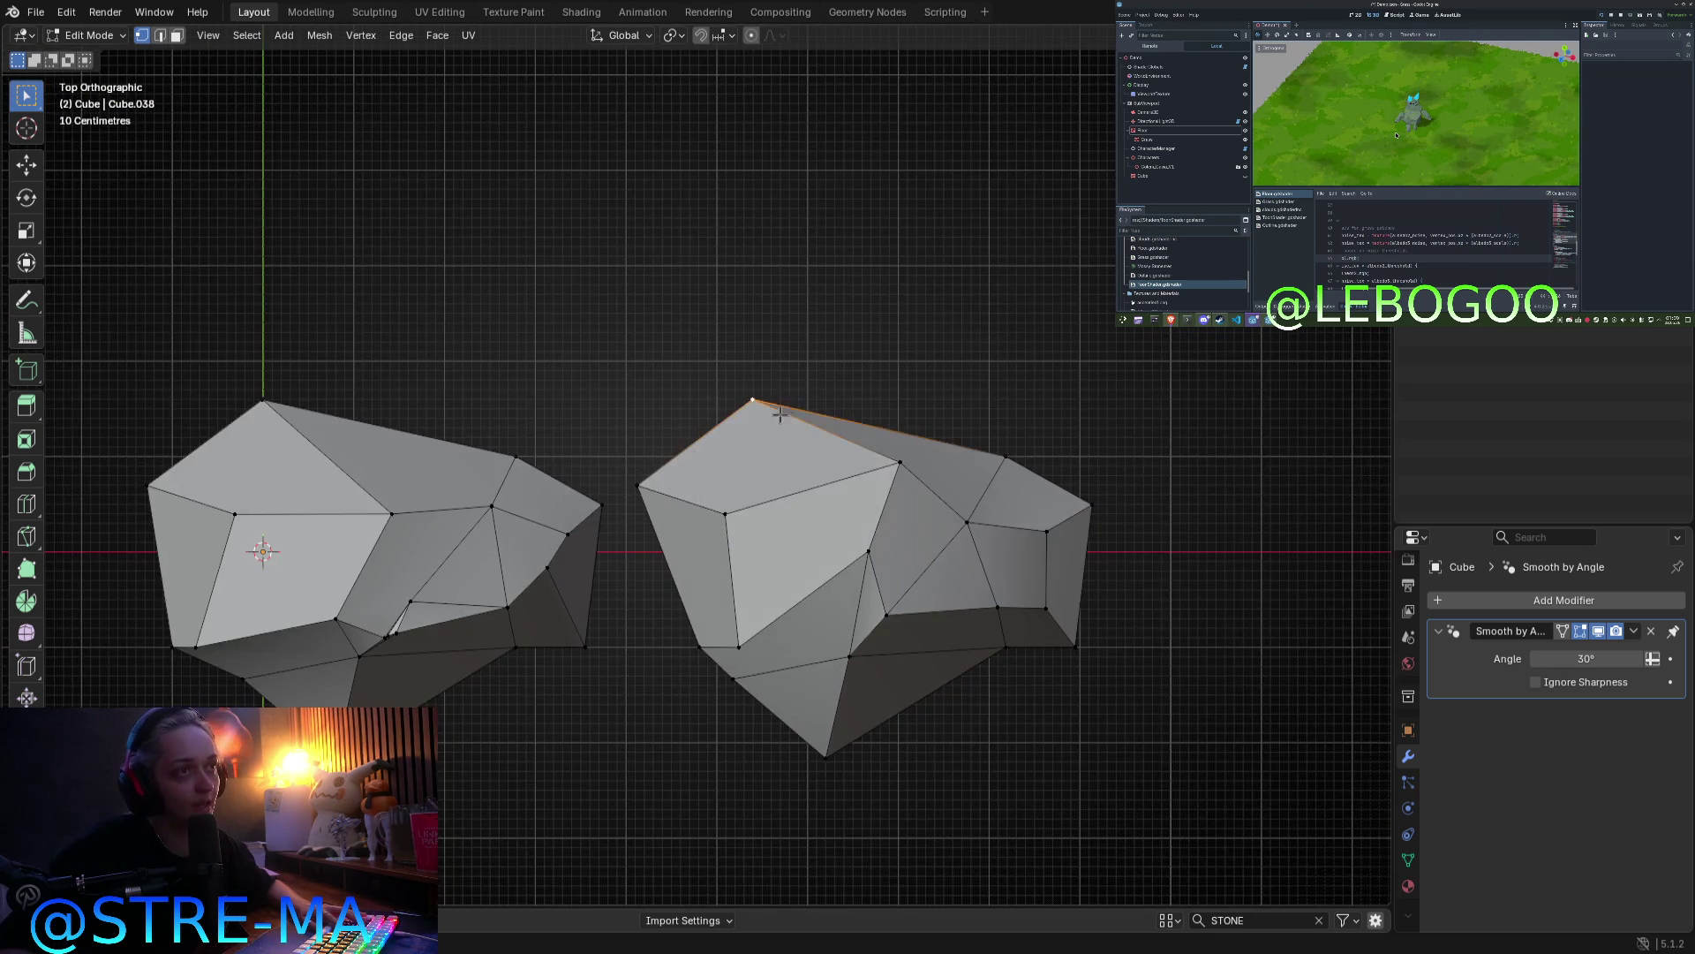
middle_click_drag(799, 369, 903, 590)
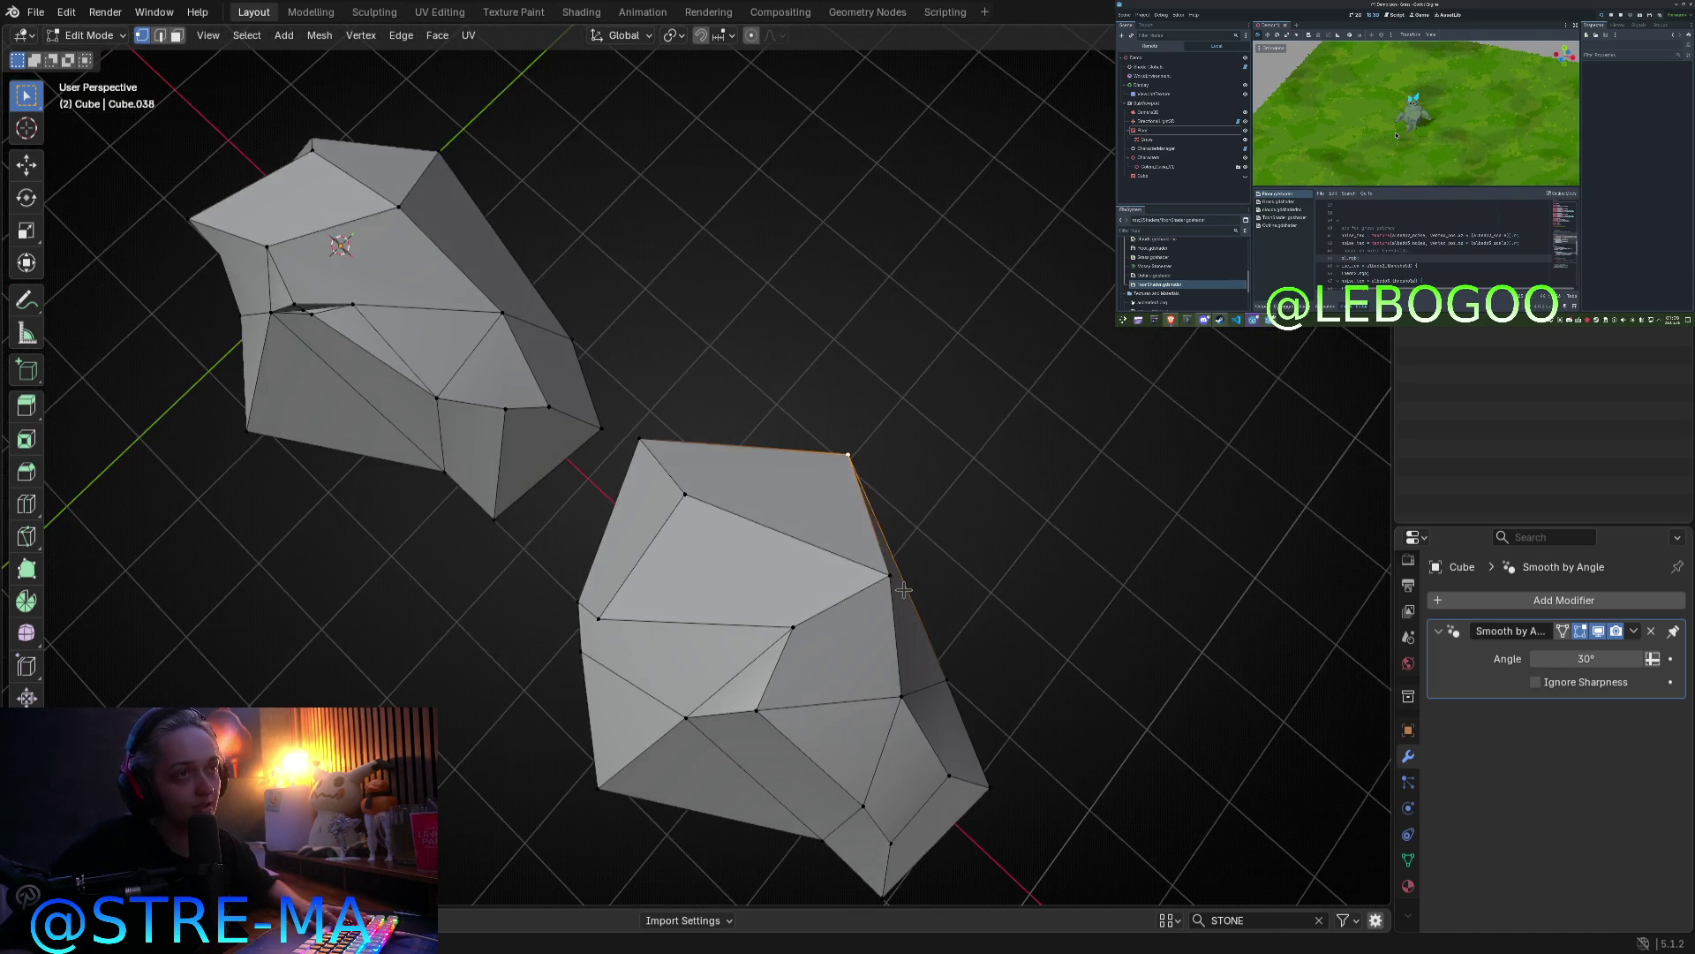
key("KP_7")
key("g")
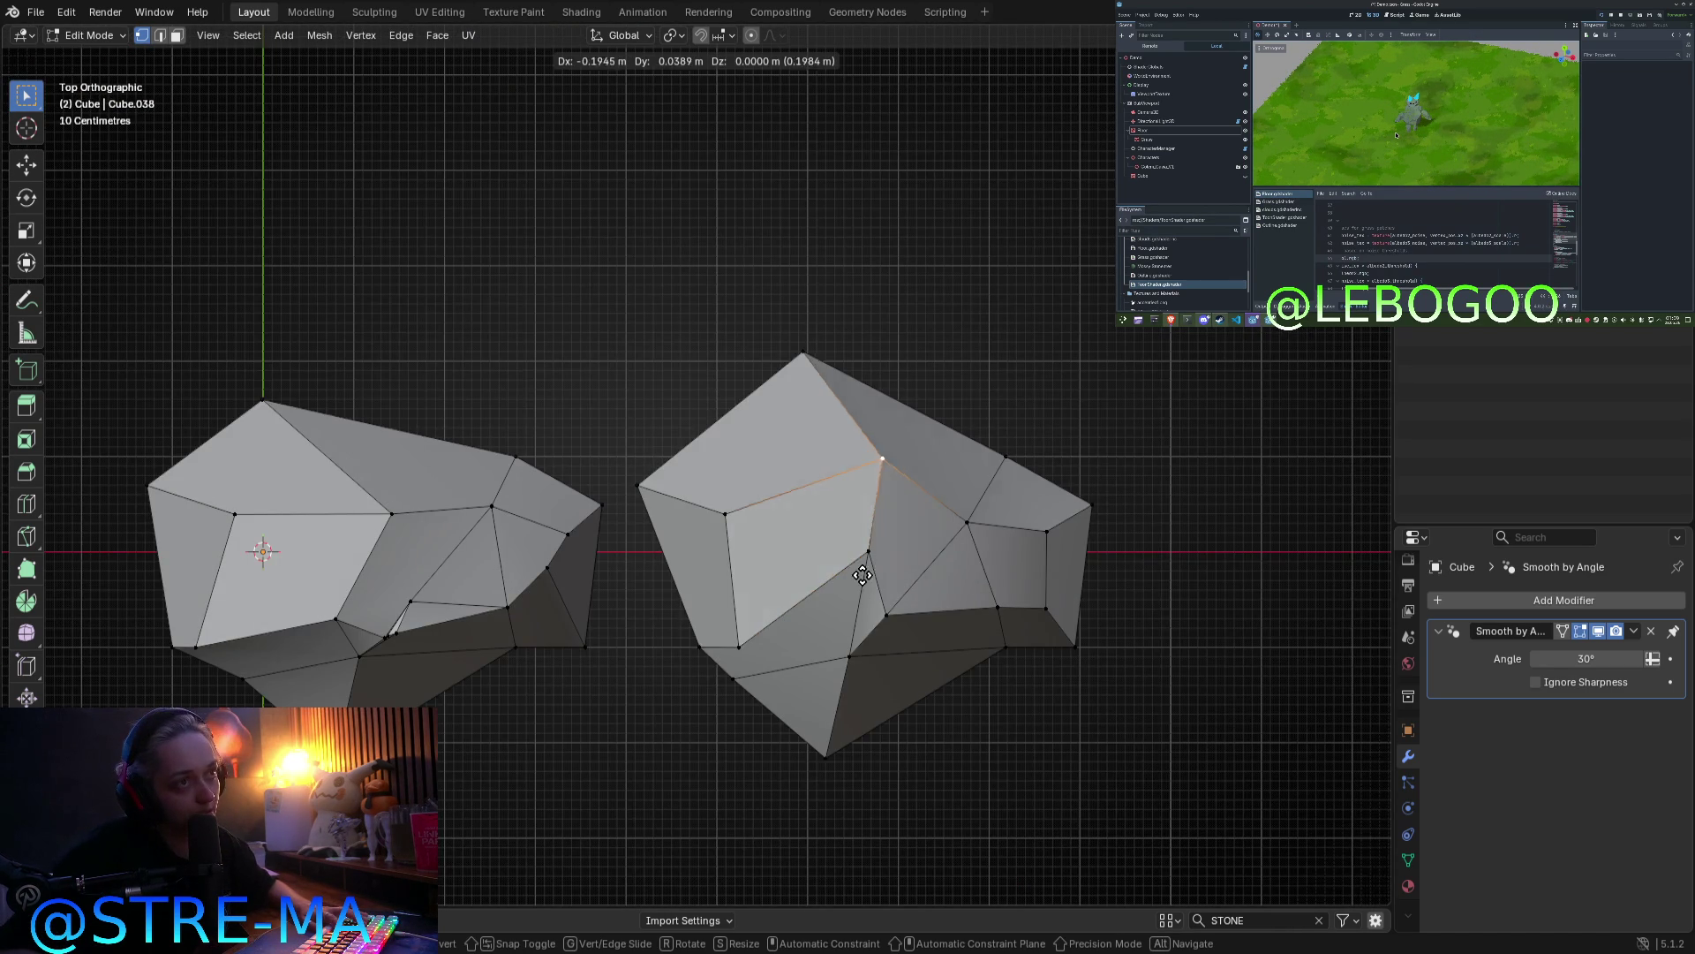
left_click(839, 564)
left_click(868, 551)
key("g")
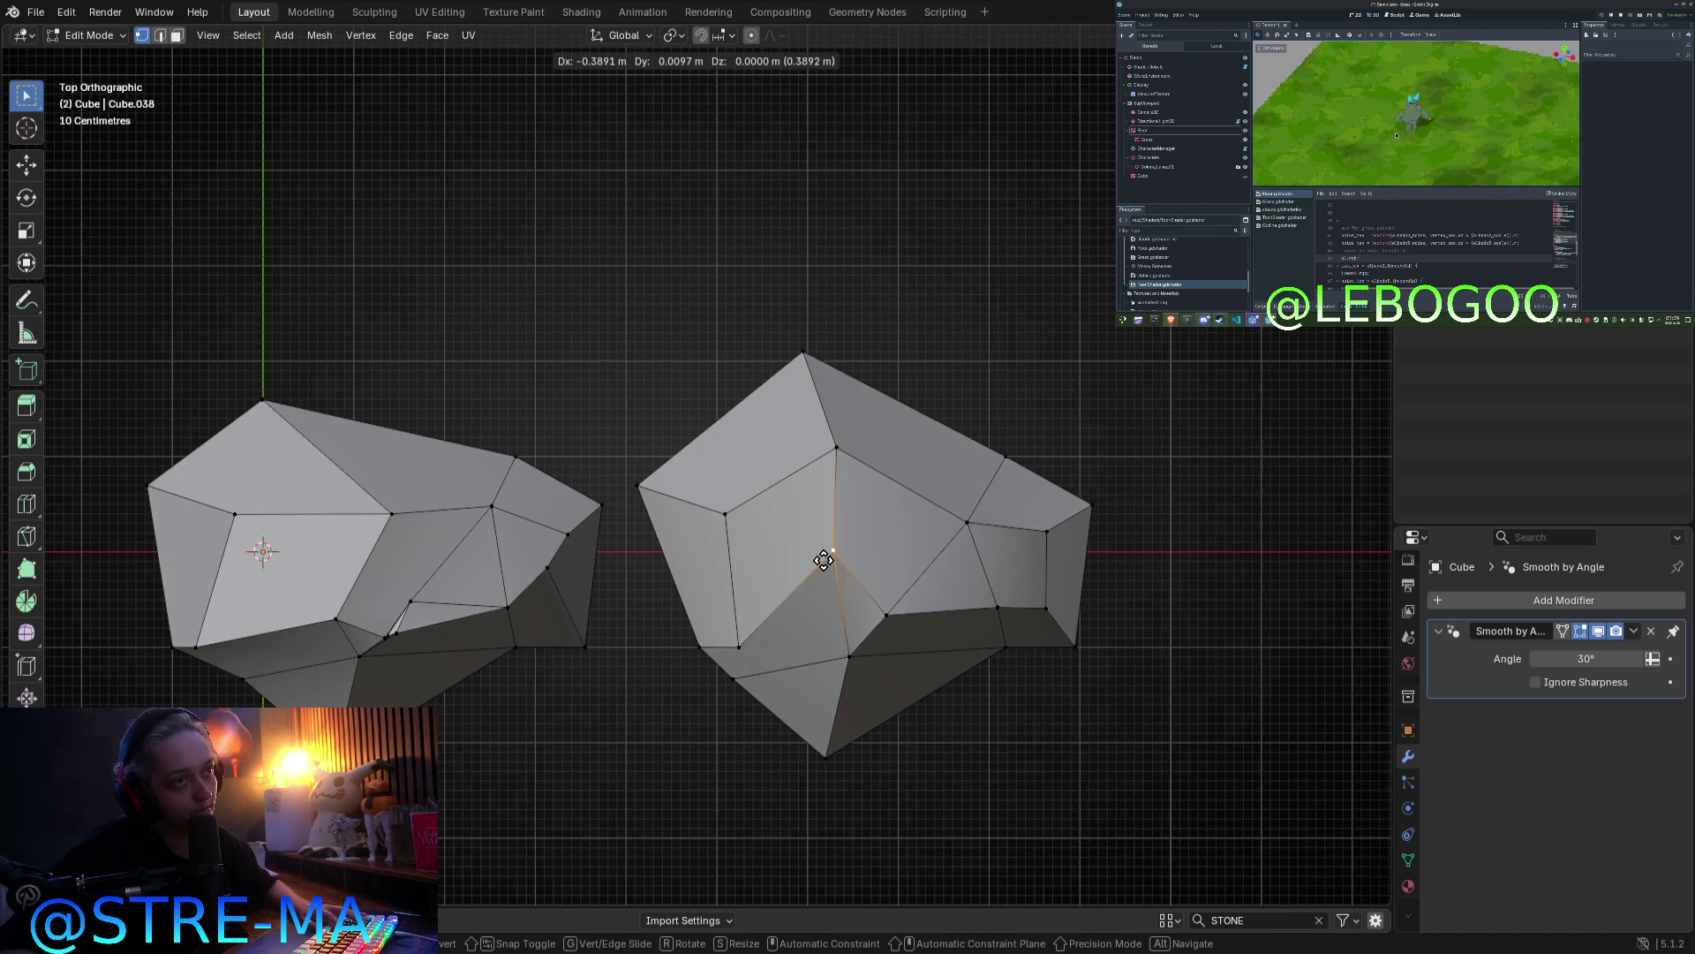
left_click(813, 532)
key("Tab")
mouse_move(948, 560)
middle_mouse_down()
mouse_move(876, 433)
mouse_move(775, 461)
mouse_move(749, 535)
middle_mouse_up()
key("KP_7")
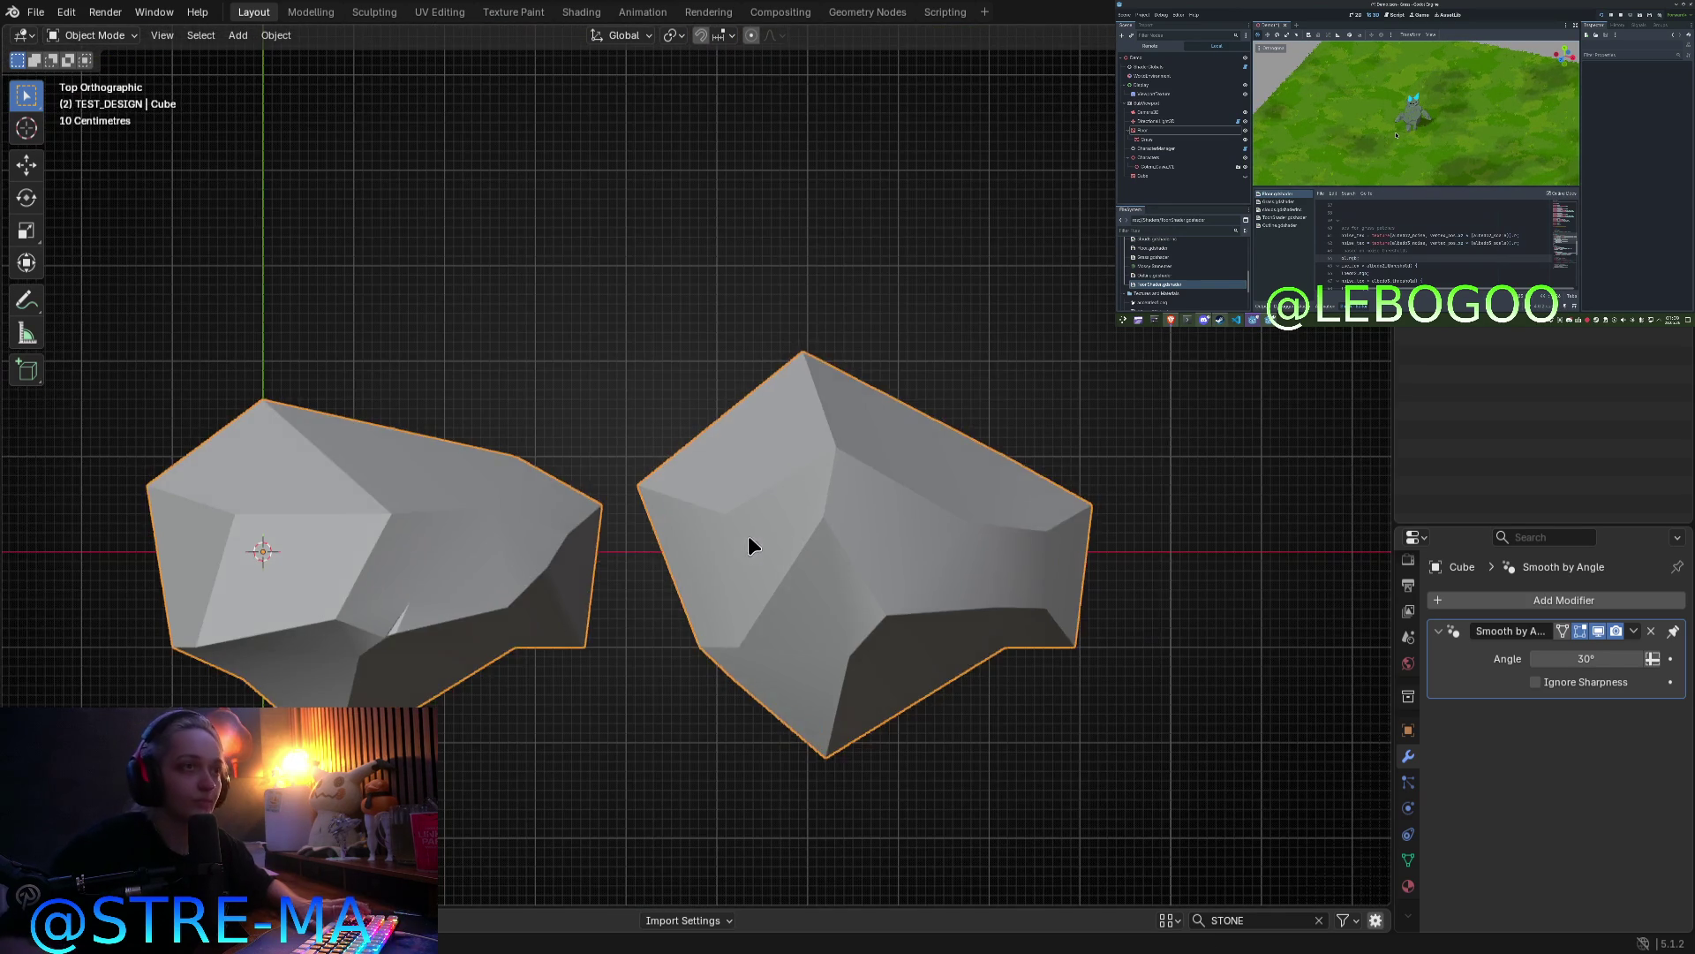
Step: In Edit Mode, raise the right rock's edge vertex and shift its top vertex up and left
key("Tab")
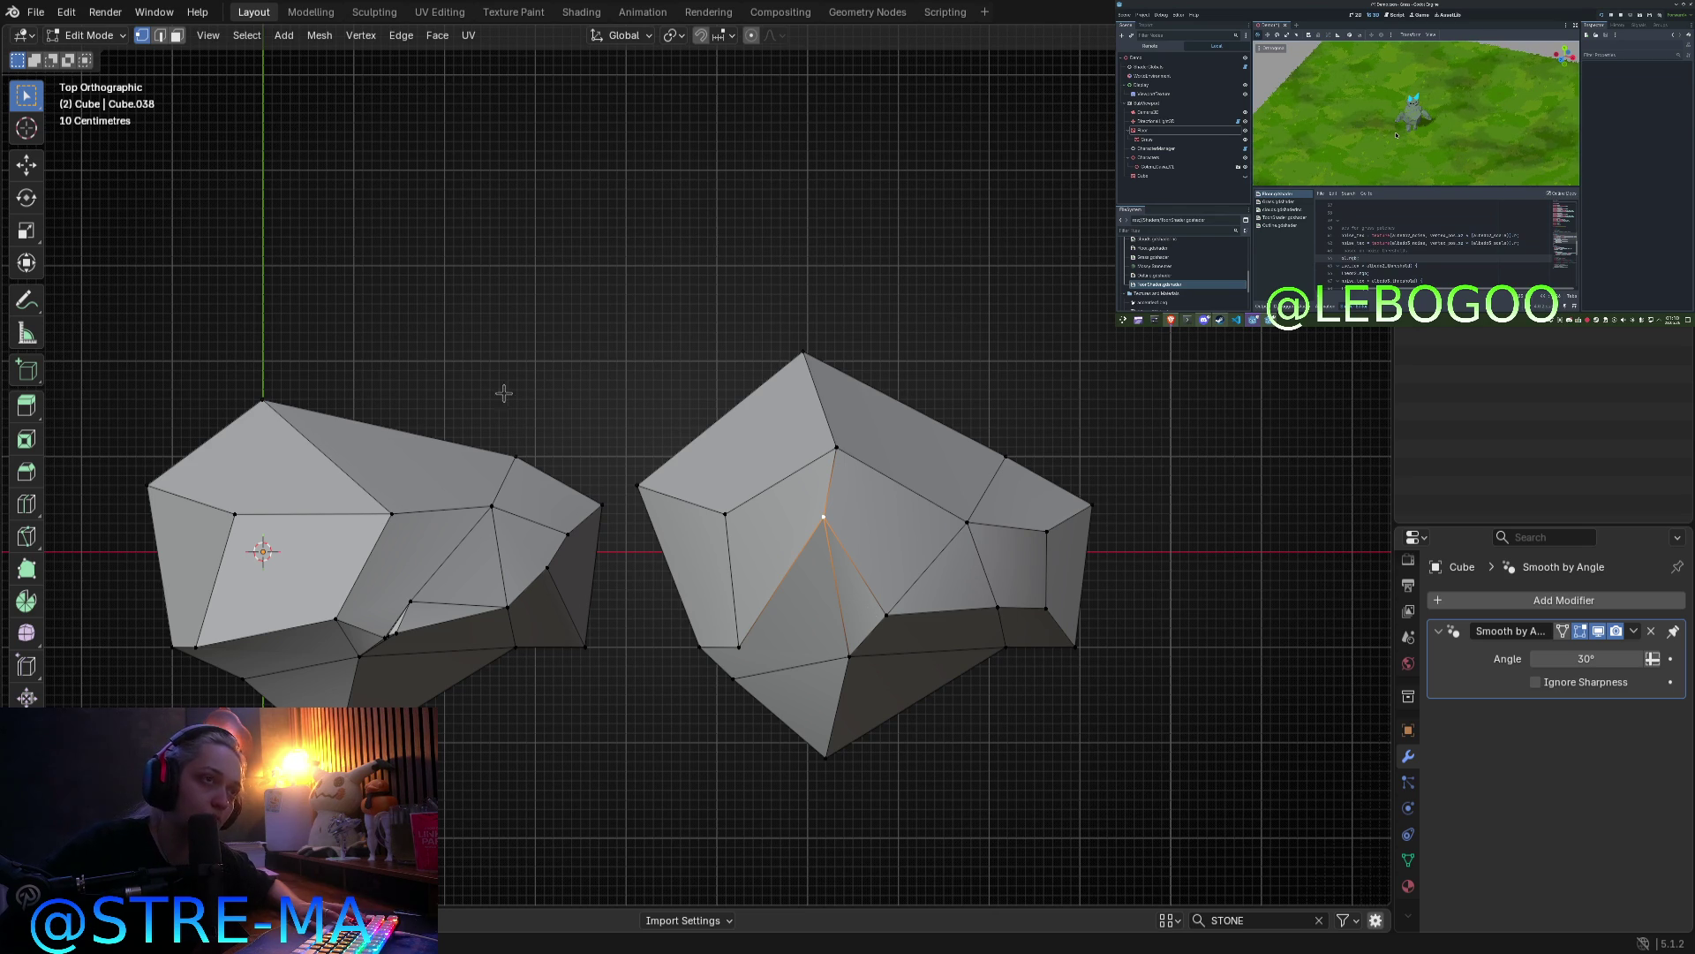
middle_click_drag(905, 537, 743, 599, "shift")
left_click(805, 584)
key("g")
left_click(810, 550)
key("g")
left_click(818, 450)
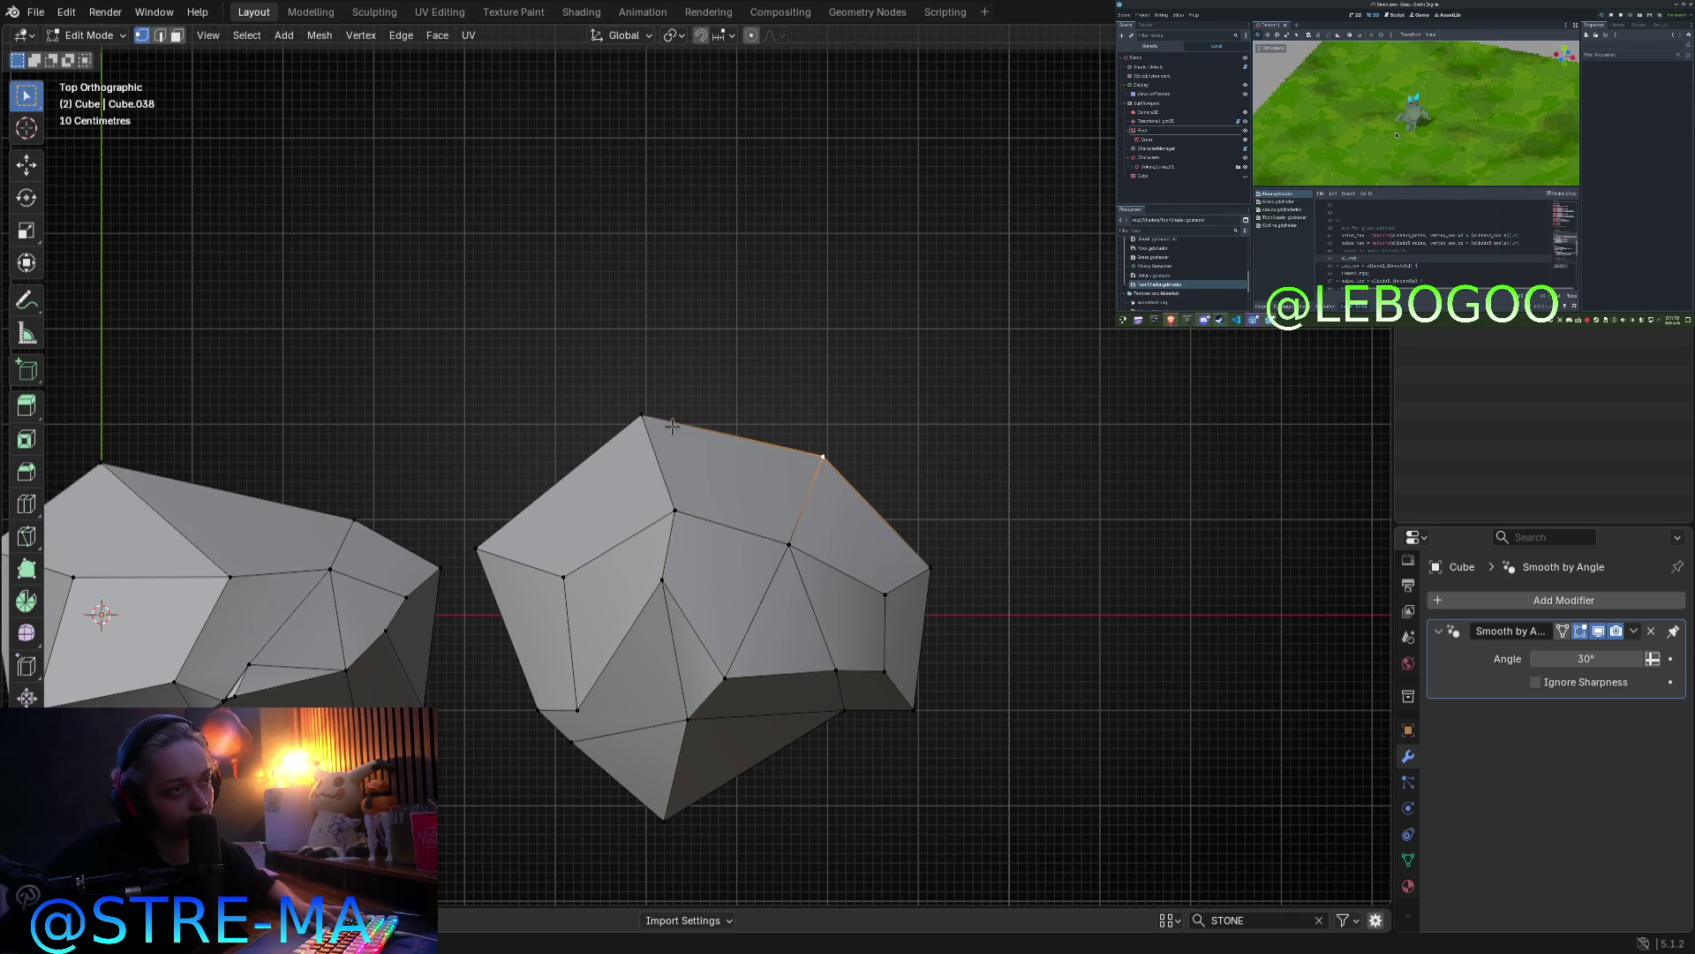
left_click(646, 438)
key("g")
left_click(665, 459)
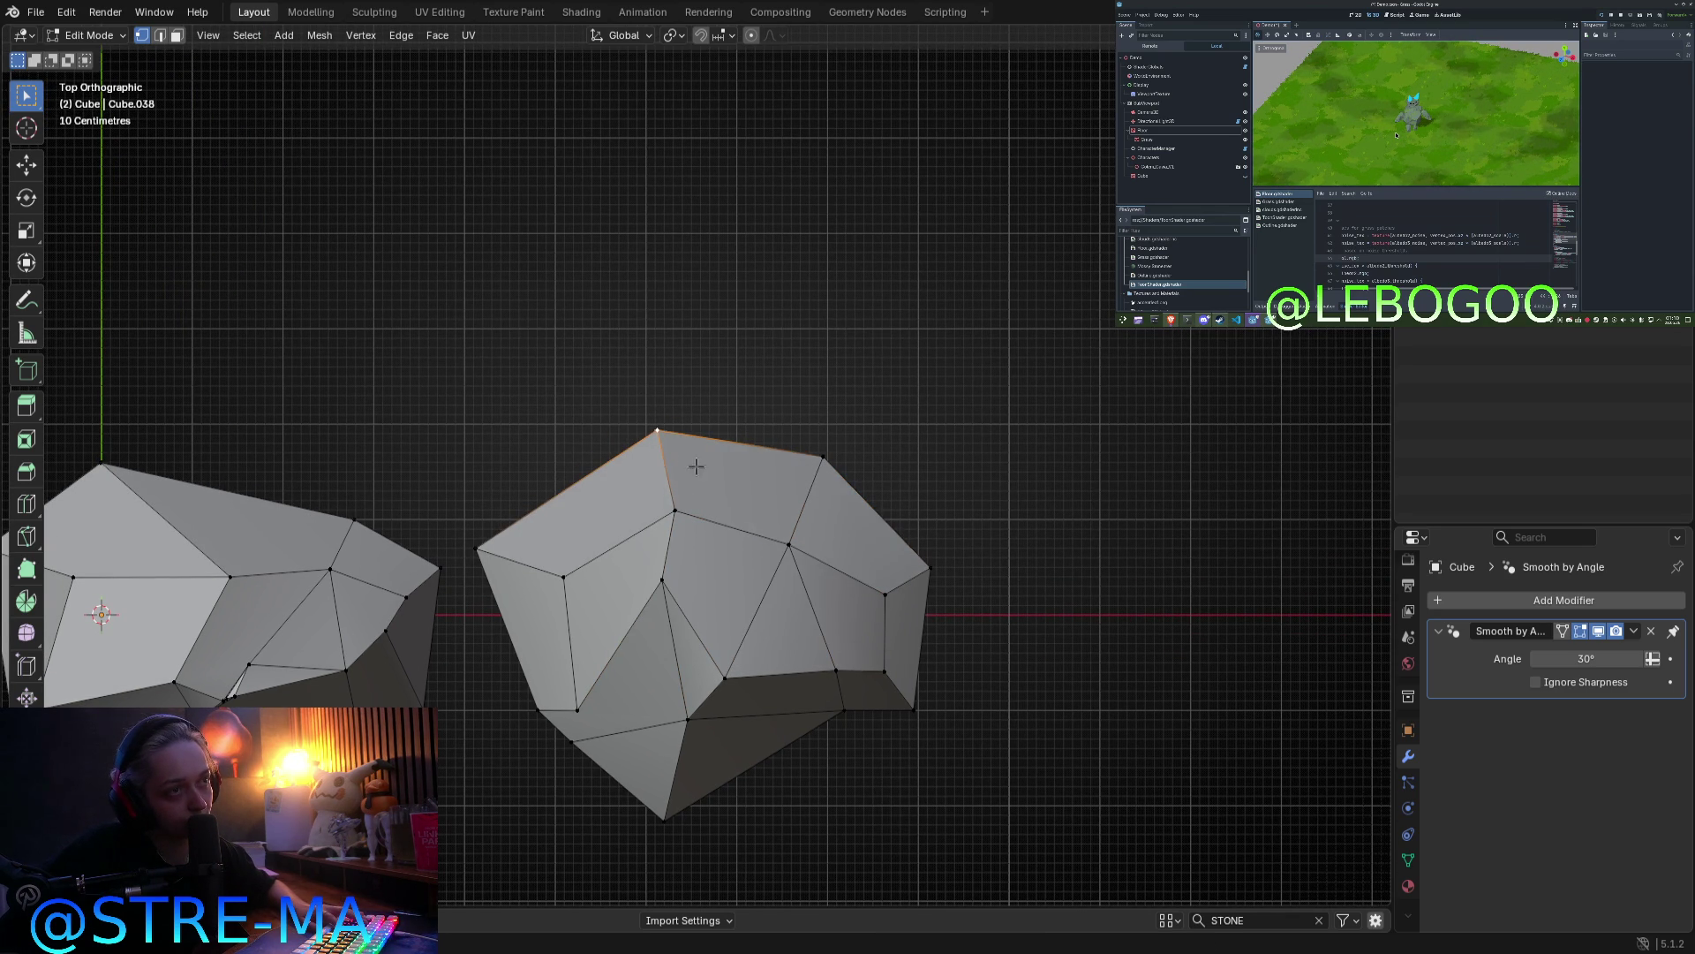
Step: Push the right-side and bottom-right vertices further out, then move one more vertex in perspective
left_click(926, 563)
key("g")
left_click(949, 544)
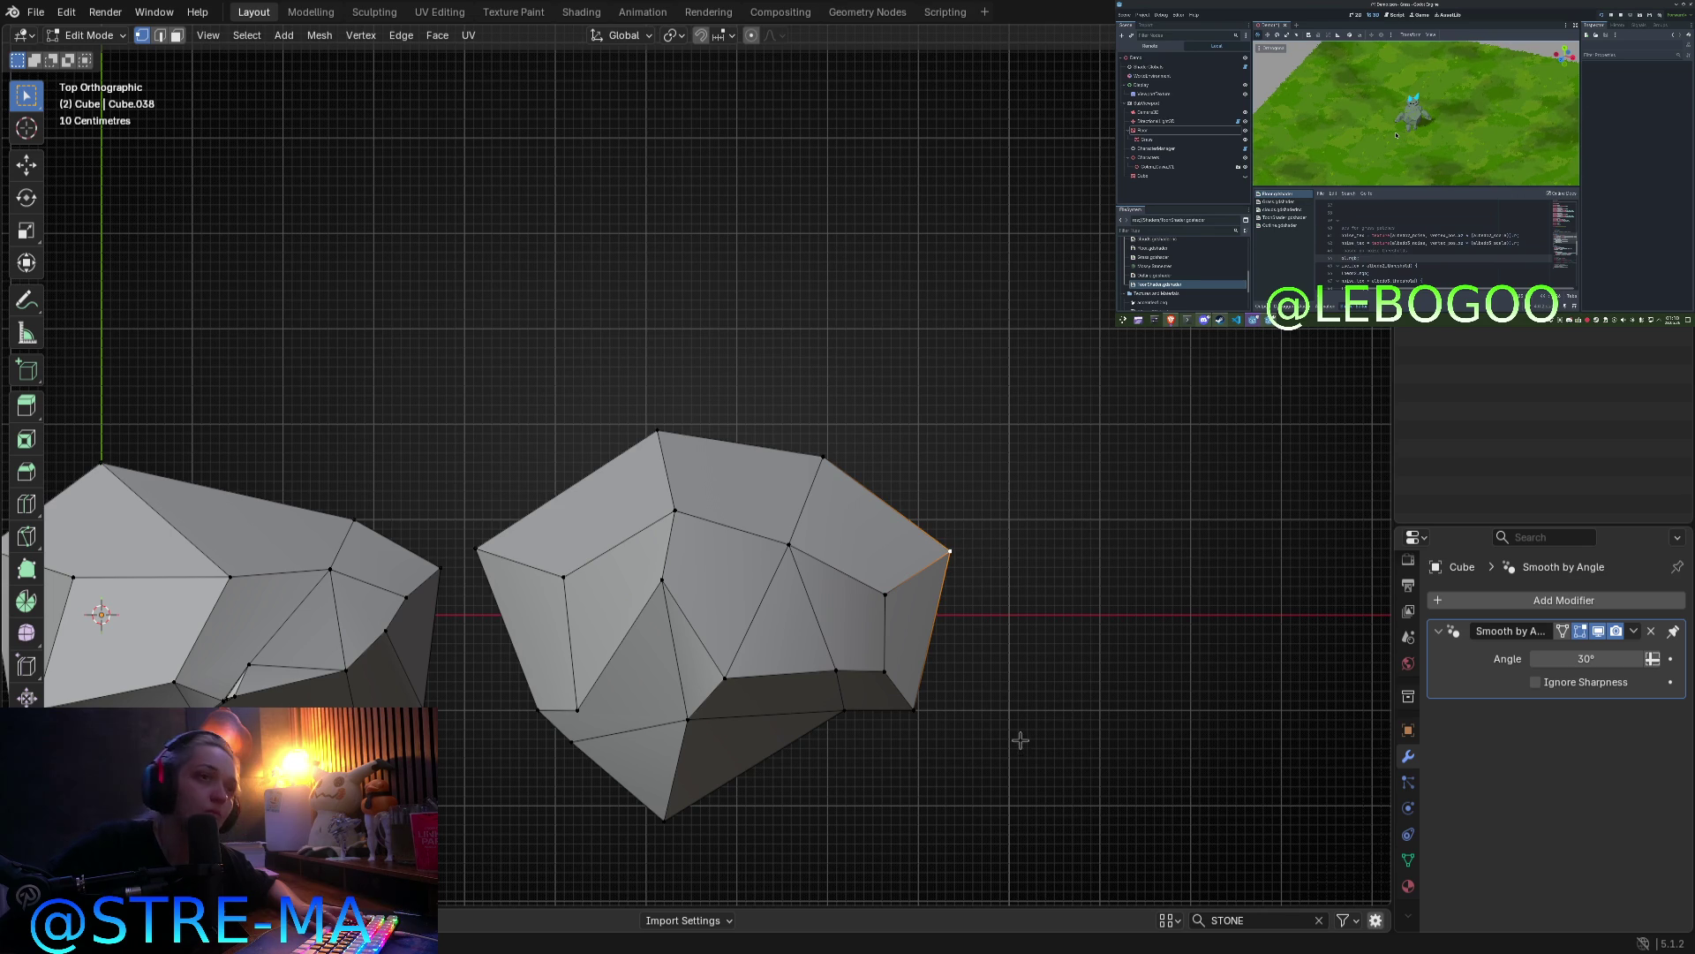
left_click(915, 709)
key("g")
left_click(996, 705)
mouse_move(996, 705)
middle_mouse_down()
mouse_move(949, 685)
mouse_move(813, 522)
middle_mouse_up()
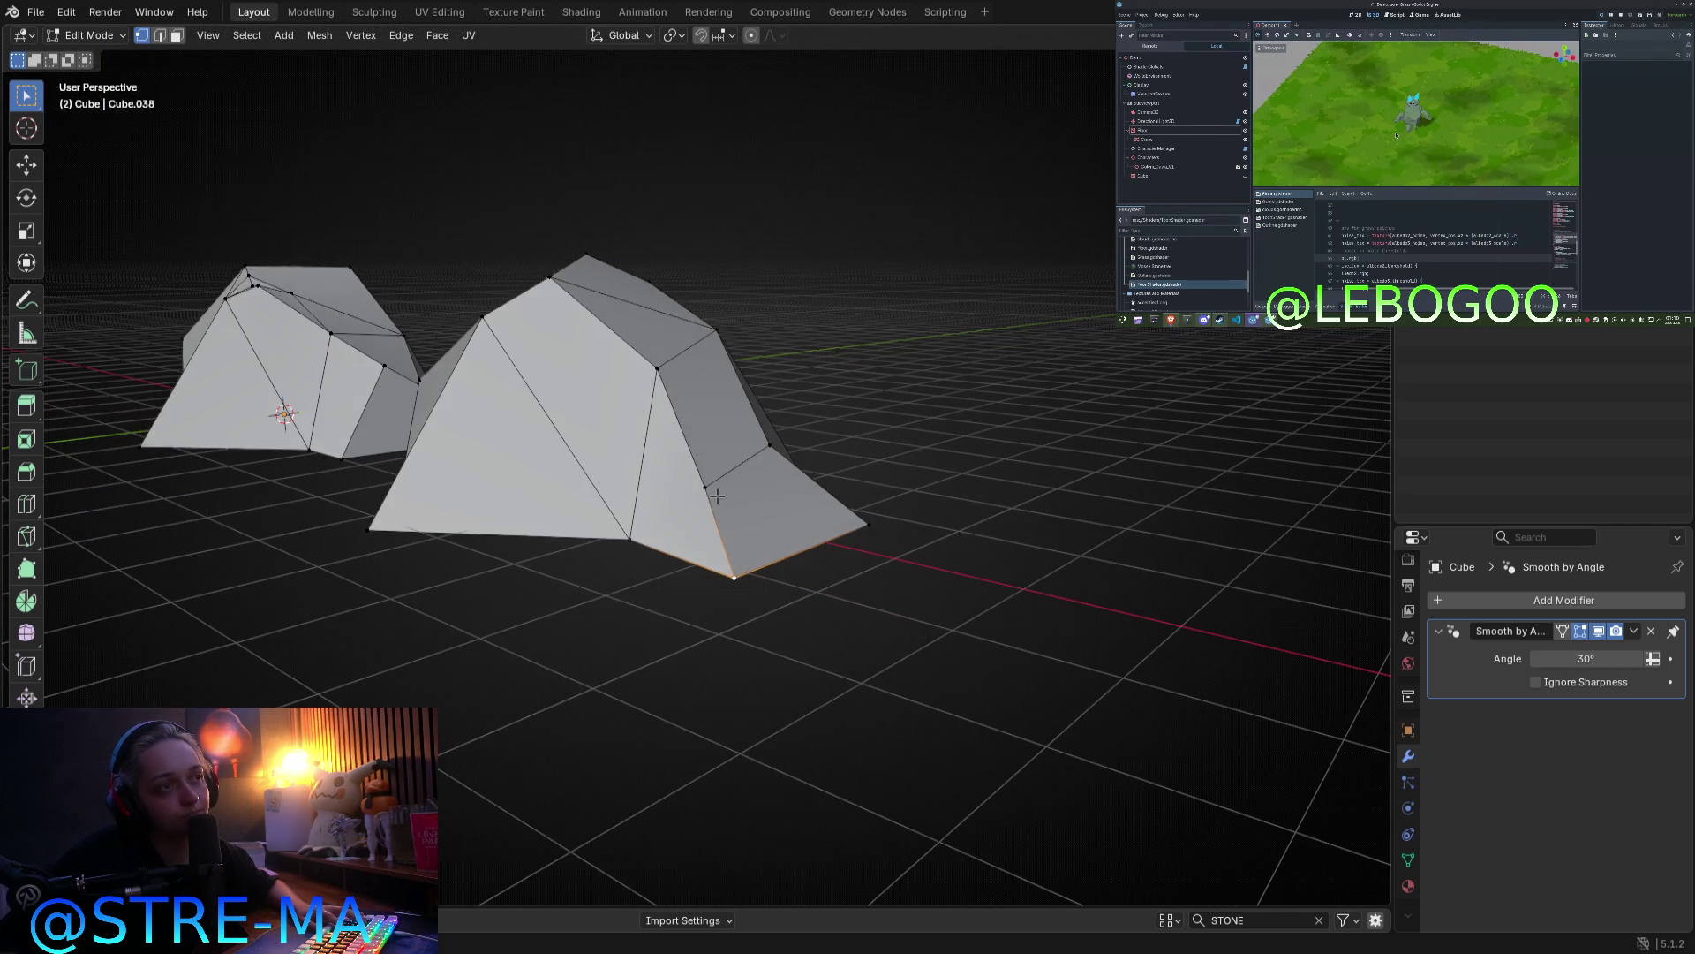
key("g")
left_click(691, 505)
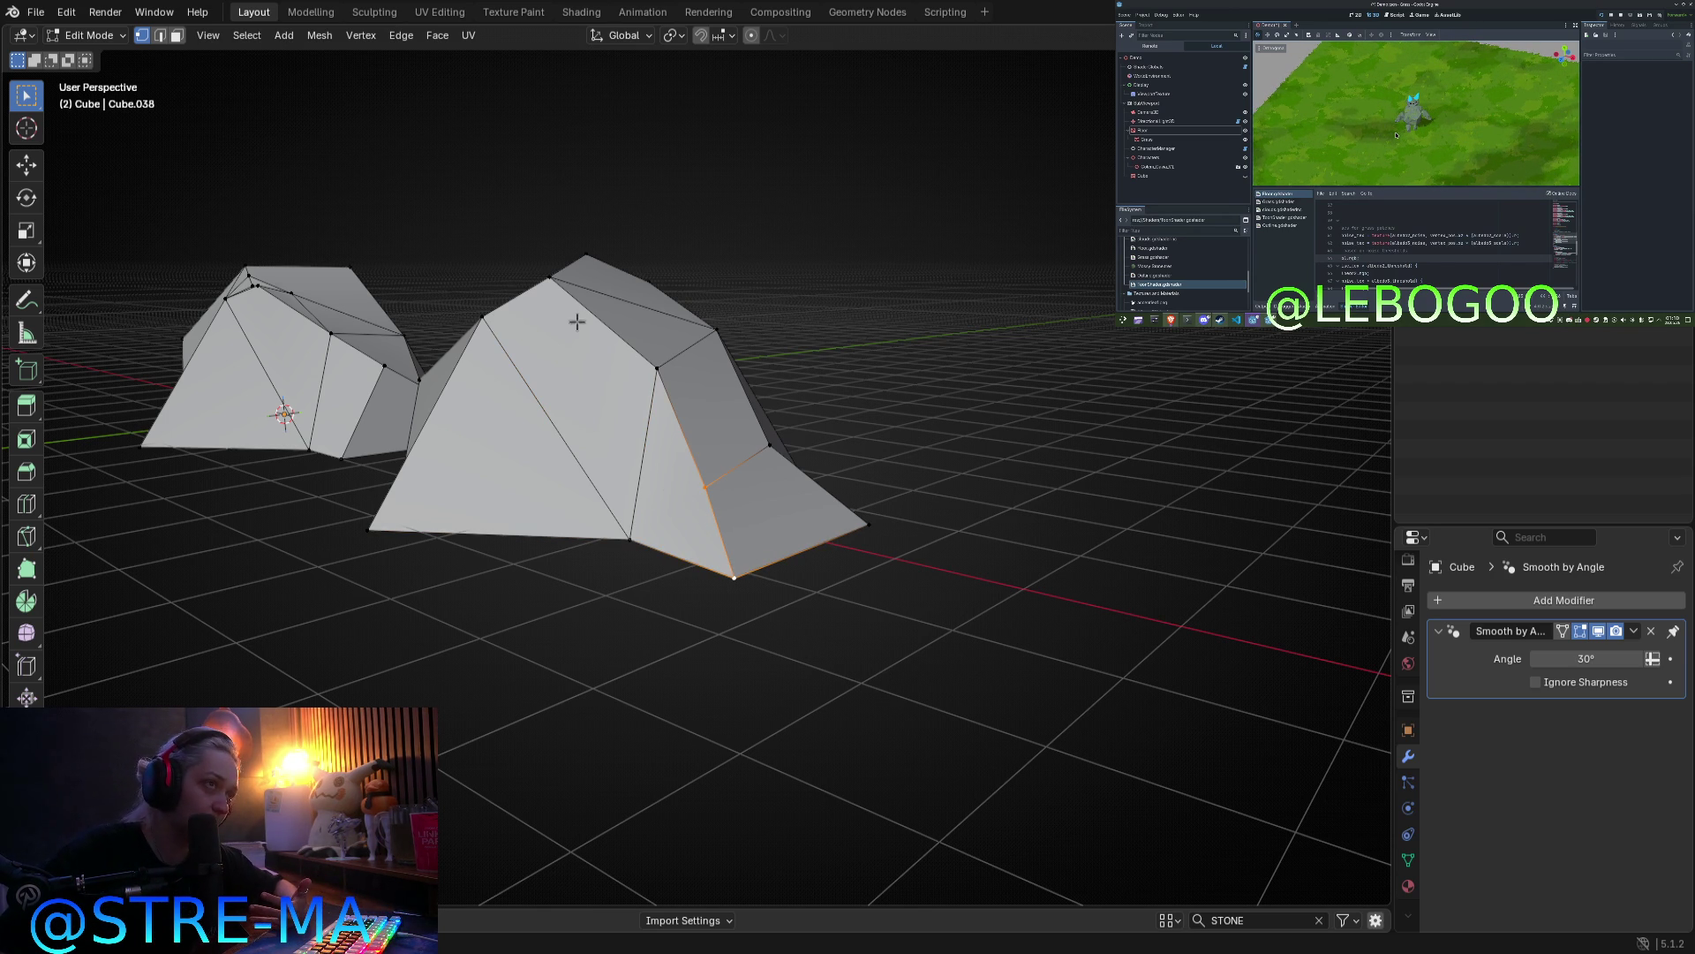
Step: Orbit around both rocks in Object Mode to inspect the new shape, then return to Edit Mode
middle_click_drag(868, 544, 913, 558)
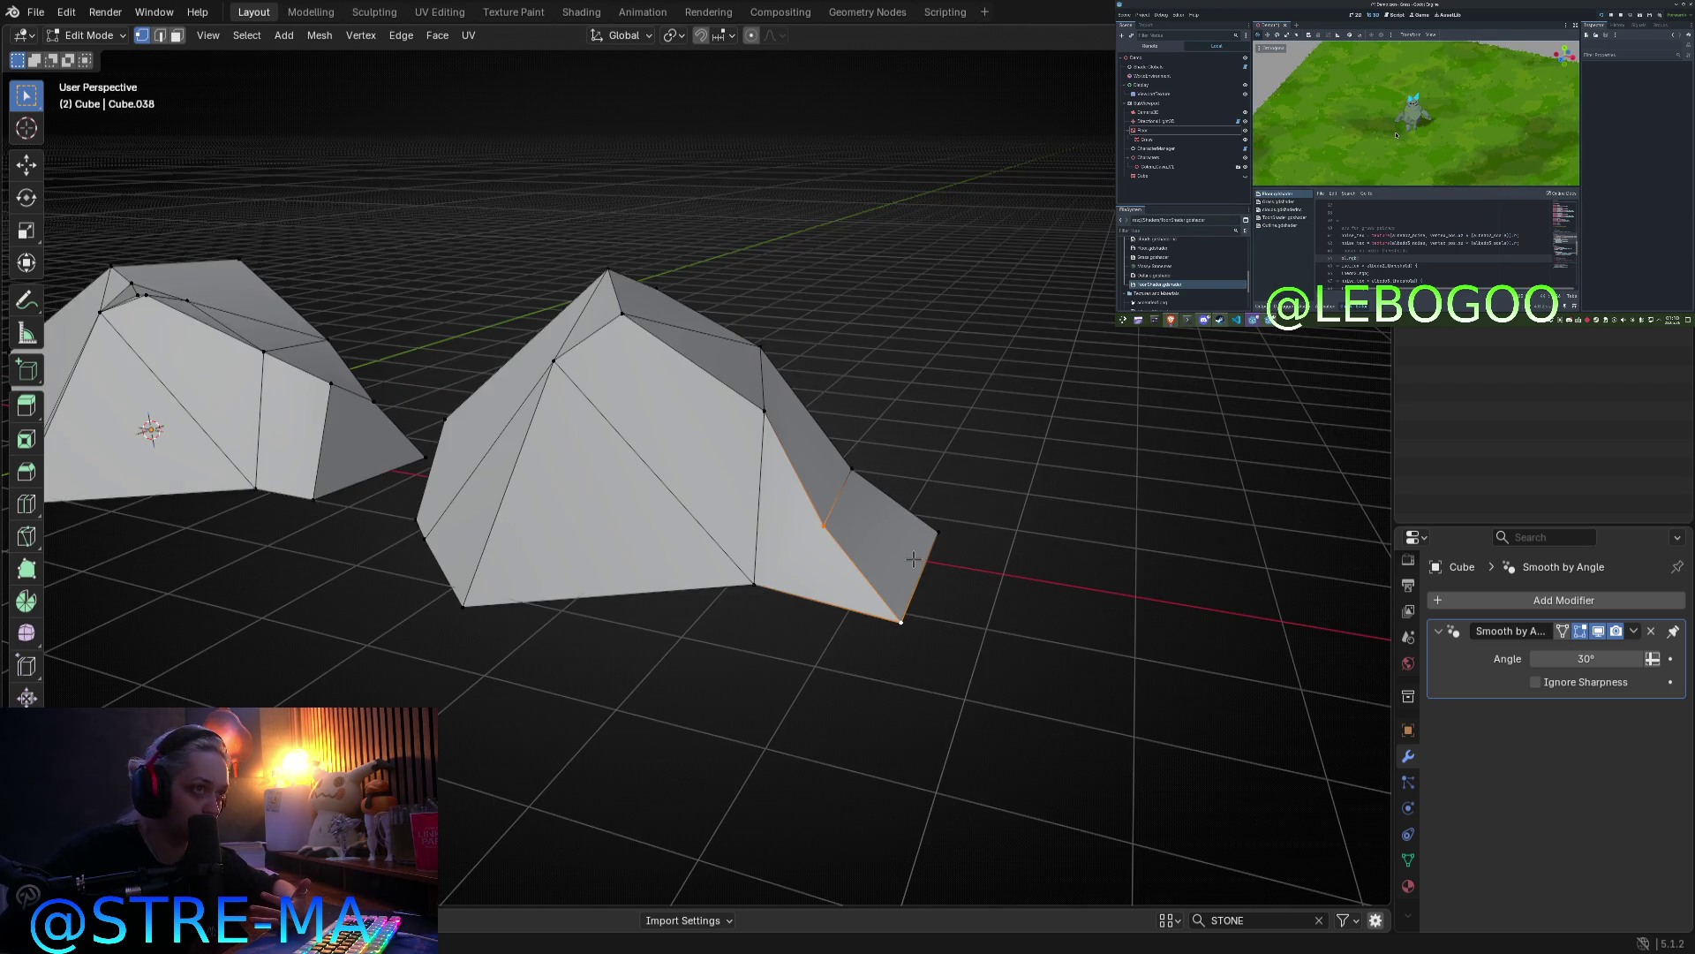
mouse_move(901, 661)
middle_mouse_down()
mouse_move(882, 665)
mouse_move(912, 645)
middle_mouse_up()
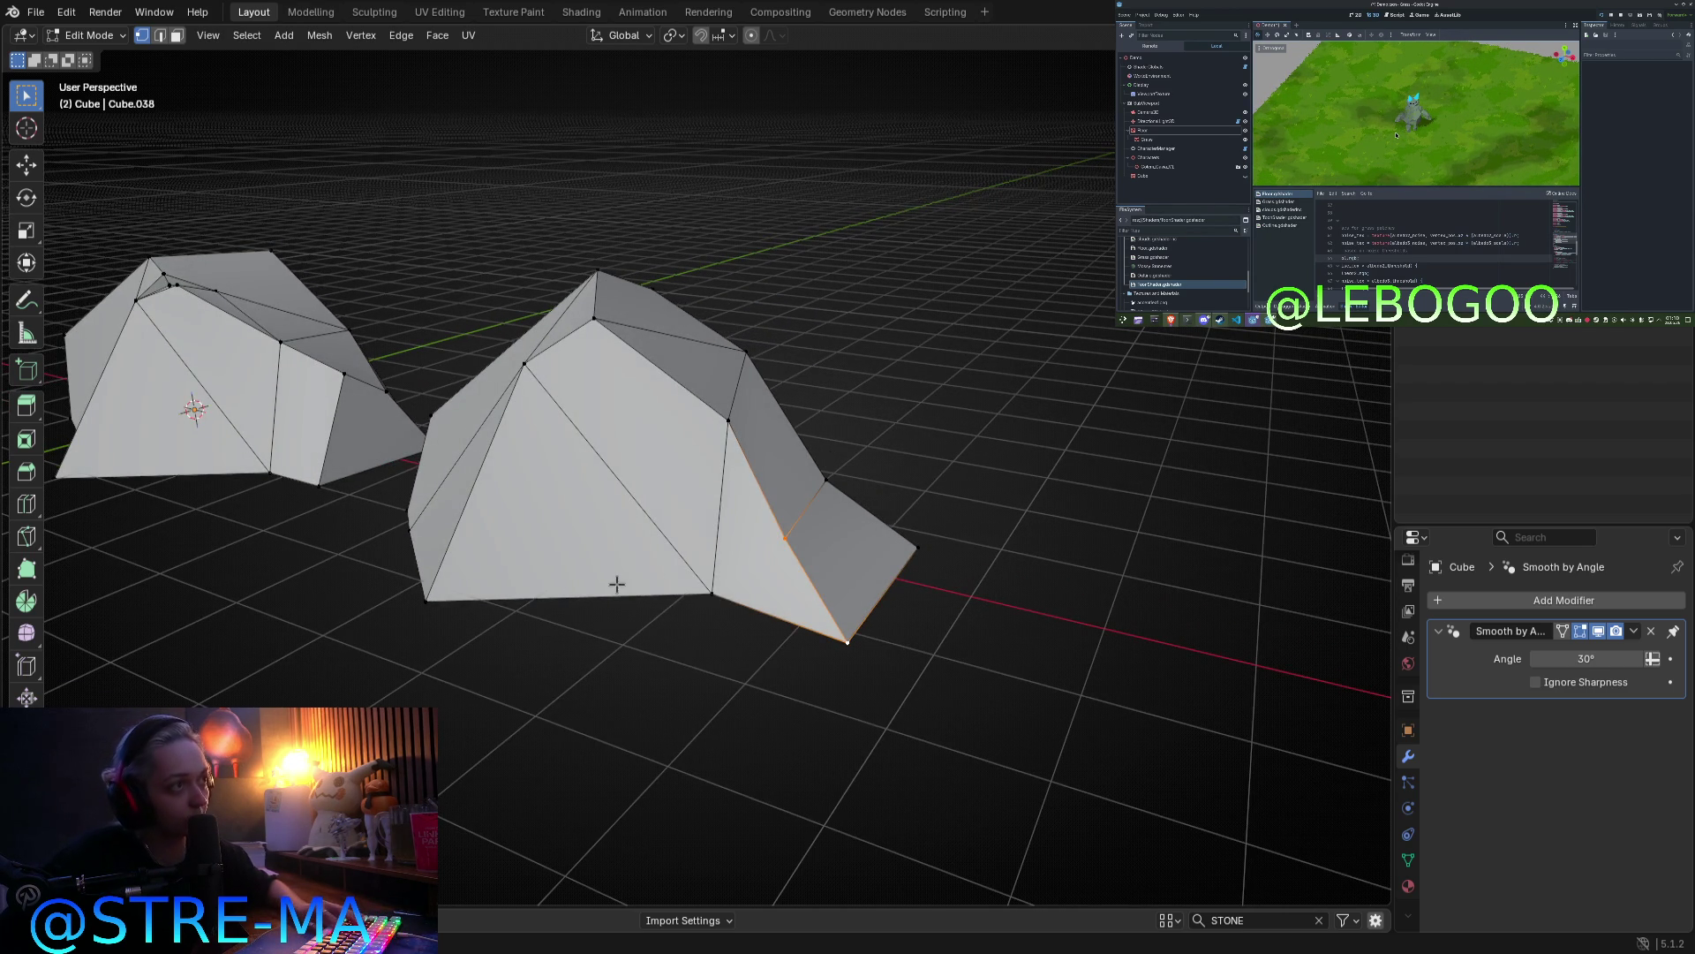
mouse_move(284, 401)
middle_mouse_down()
mouse_move(382, 351)
mouse_move(618, 485)
mouse_move(919, 609)
mouse_move(741, 536)
mouse_move(670, 666)
mouse_move(678, 734)
mouse_move(575, 632)
mouse_move(548, 539)
mouse_move(568, 526)
mouse_move(488, 601)
middle_mouse_up()
key("Tab")
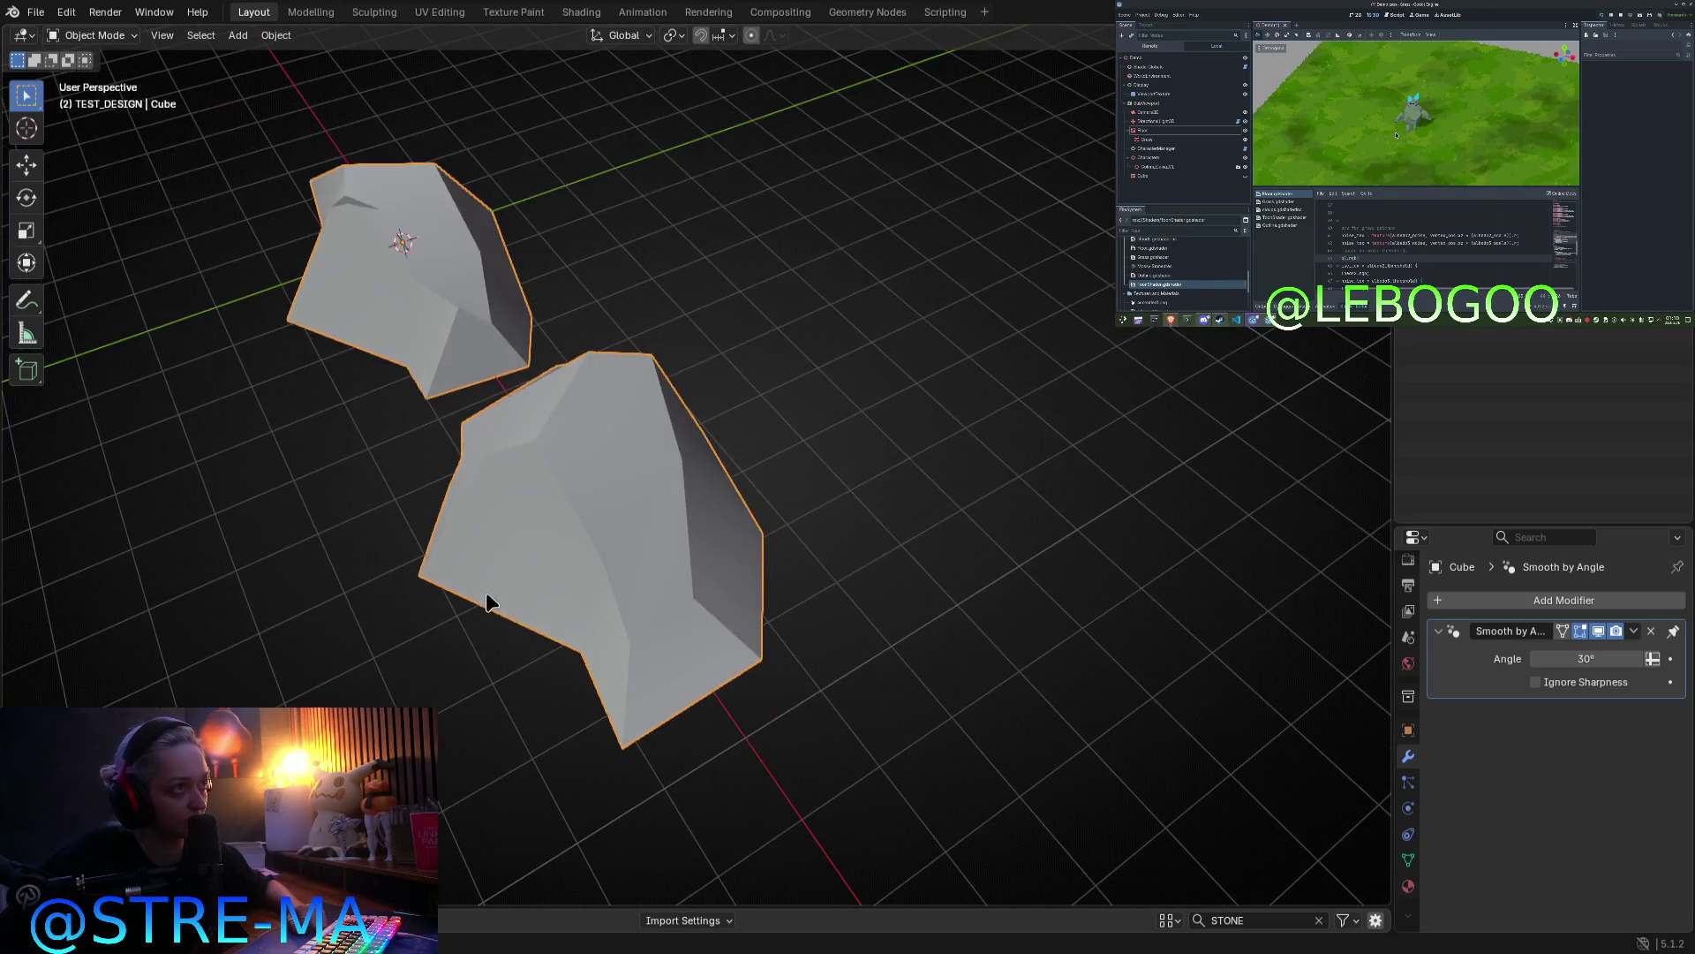
mouse_move(708, 606)
middle_mouse_down()
mouse_move(722, 586)
mouse_move(594, 662)
mouse_move(632, 507)
middle_mouse_up()
scroll(722, 586, "up", 2)
key("Tab")
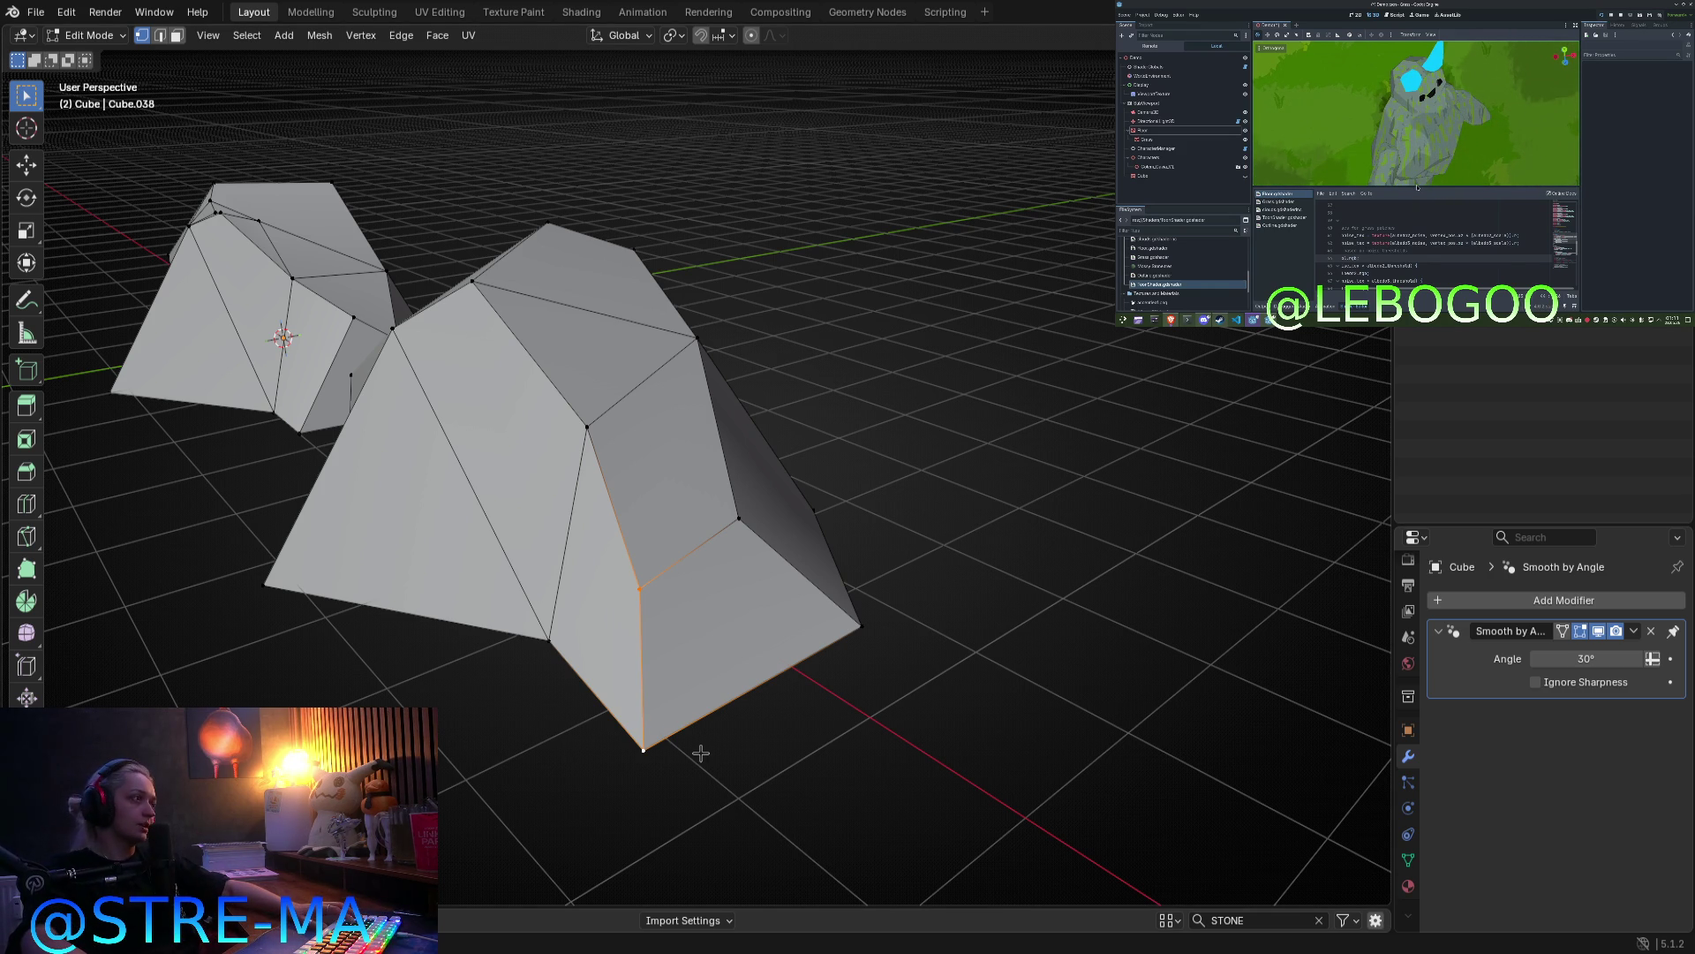
Step: Merge the selected vertices of the front rock Cube.038 at their center
key("m")
left_click(669, 644)
key("KP_1")
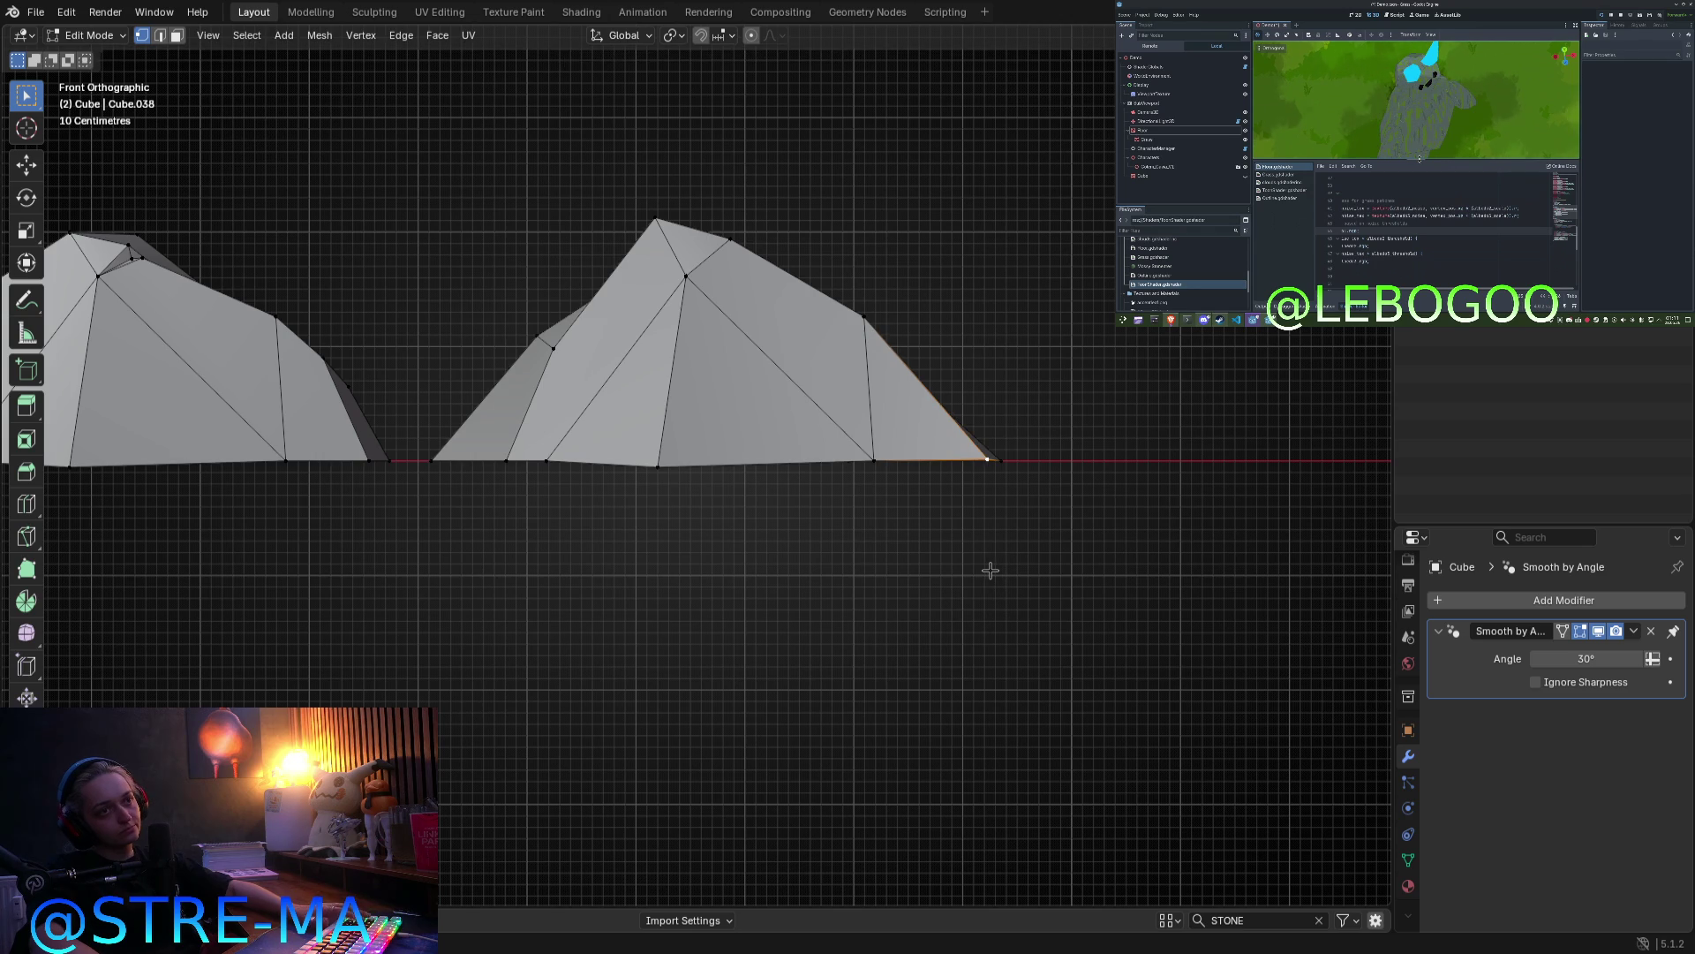
key("Tab")
middle_click_drag(950, 541, 848, 612)
Step: In Top view, slide the selected vertex along Y to pull it inward
key("Tab")
key("KP_7")
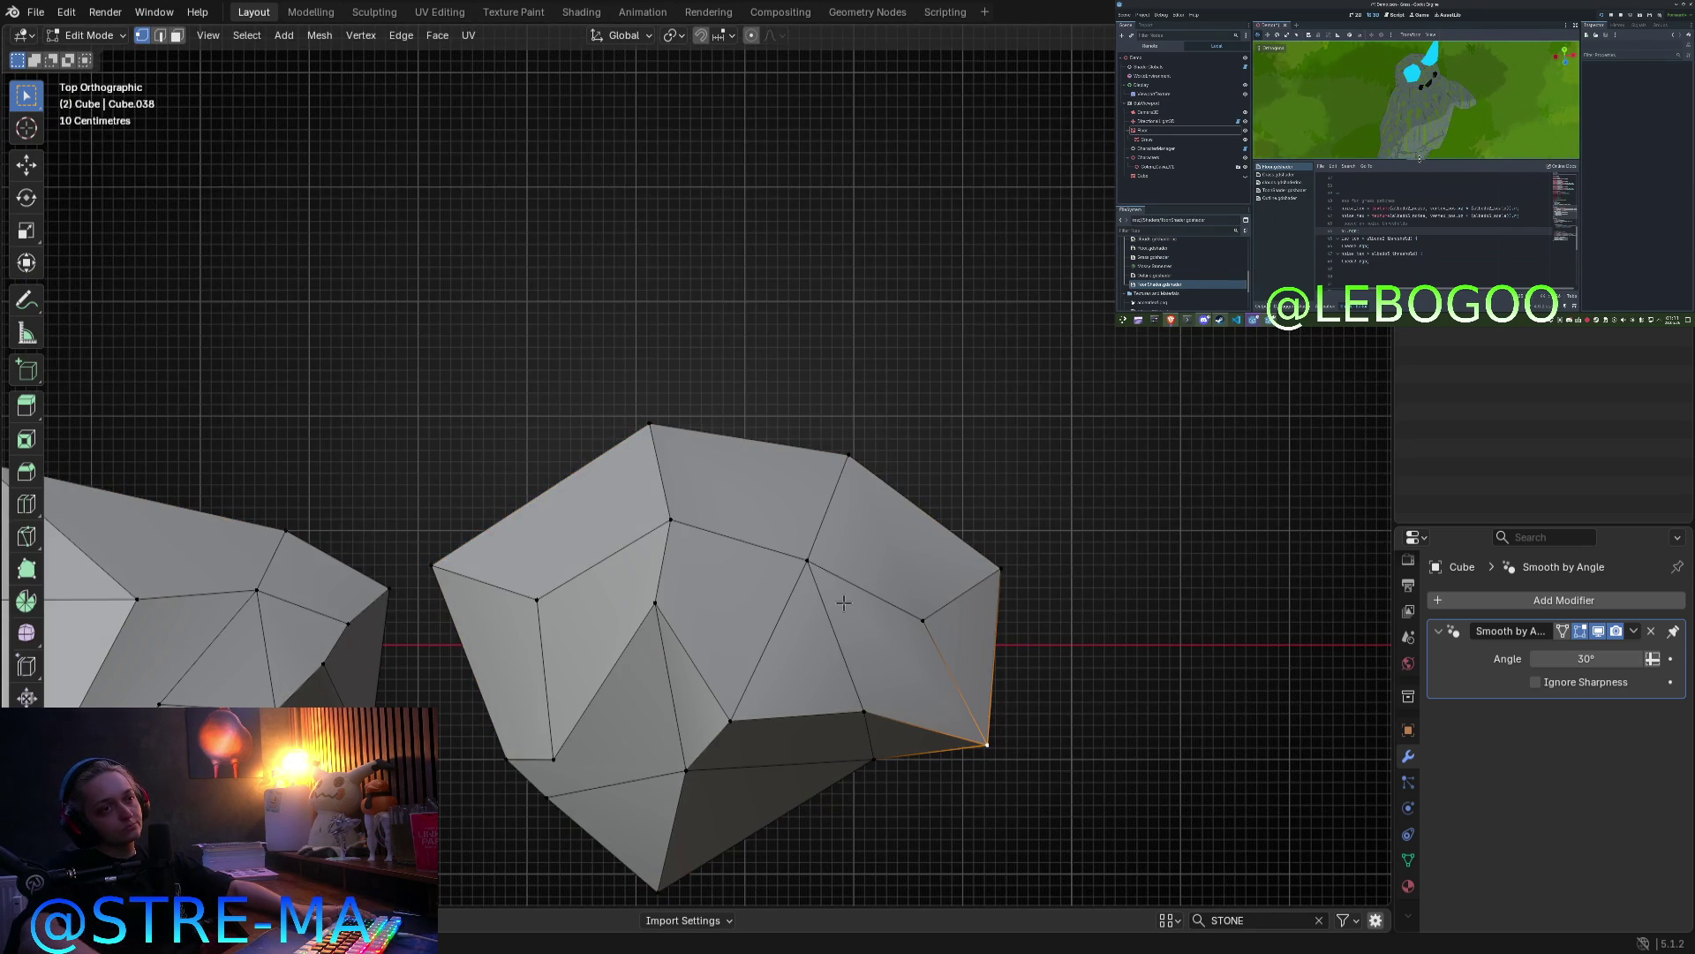
key("g")
key("y")
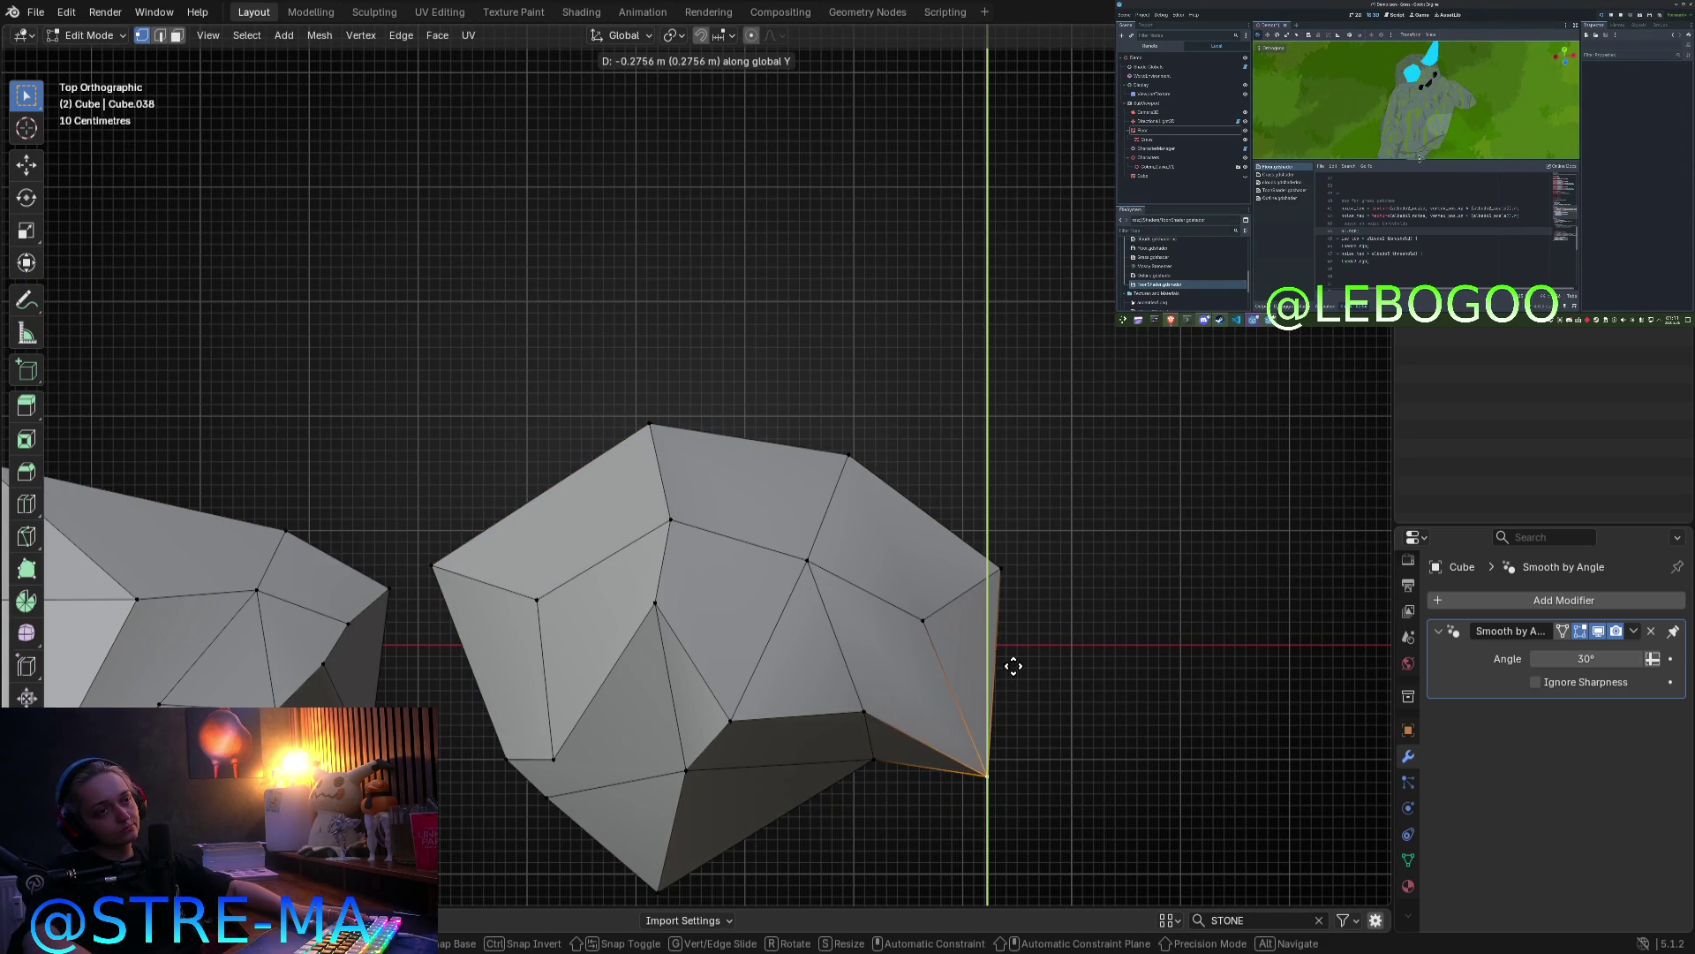
left_click(1010, 666)
Step: Move the corner vertex on the rock's right side up and inward
key("Tab")
key("Tab")
left_click(999, 569)
key("g")
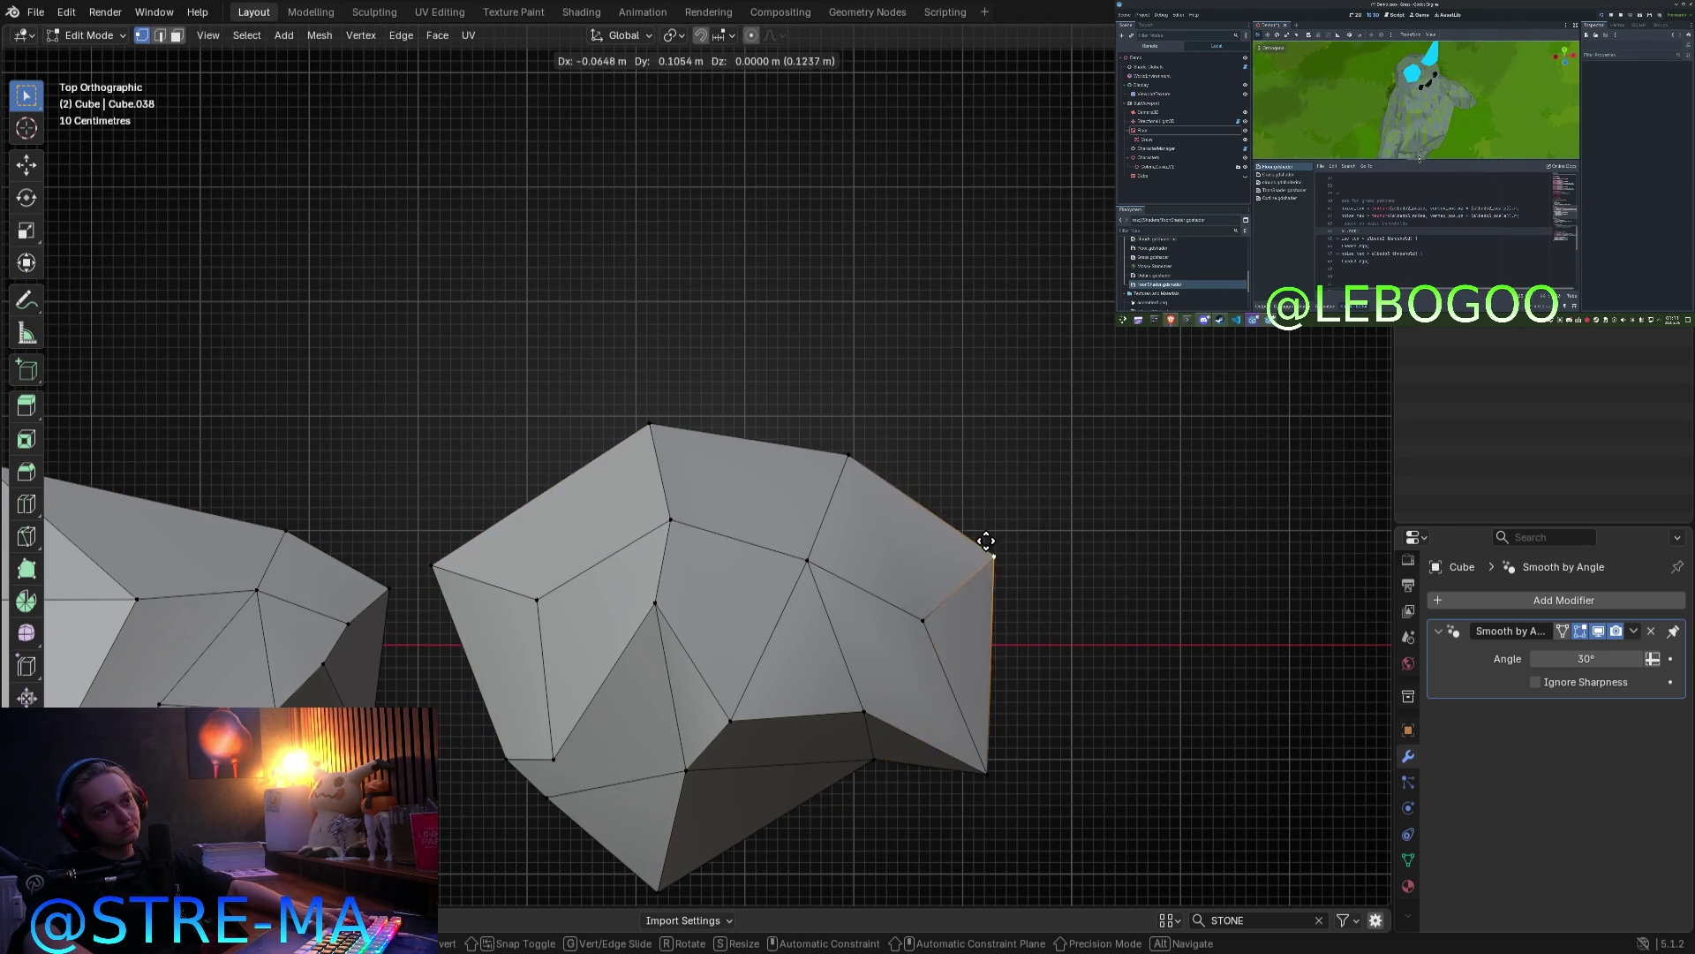
left_click(994, 552)
key("Tab")
mouse_move(923, 625)
middle_mouse_down()
mouse_move(1030, 681)
mouse_move(927, 549)
mouse_move(863, 521)
middle_mouse_up()
key("Tab")
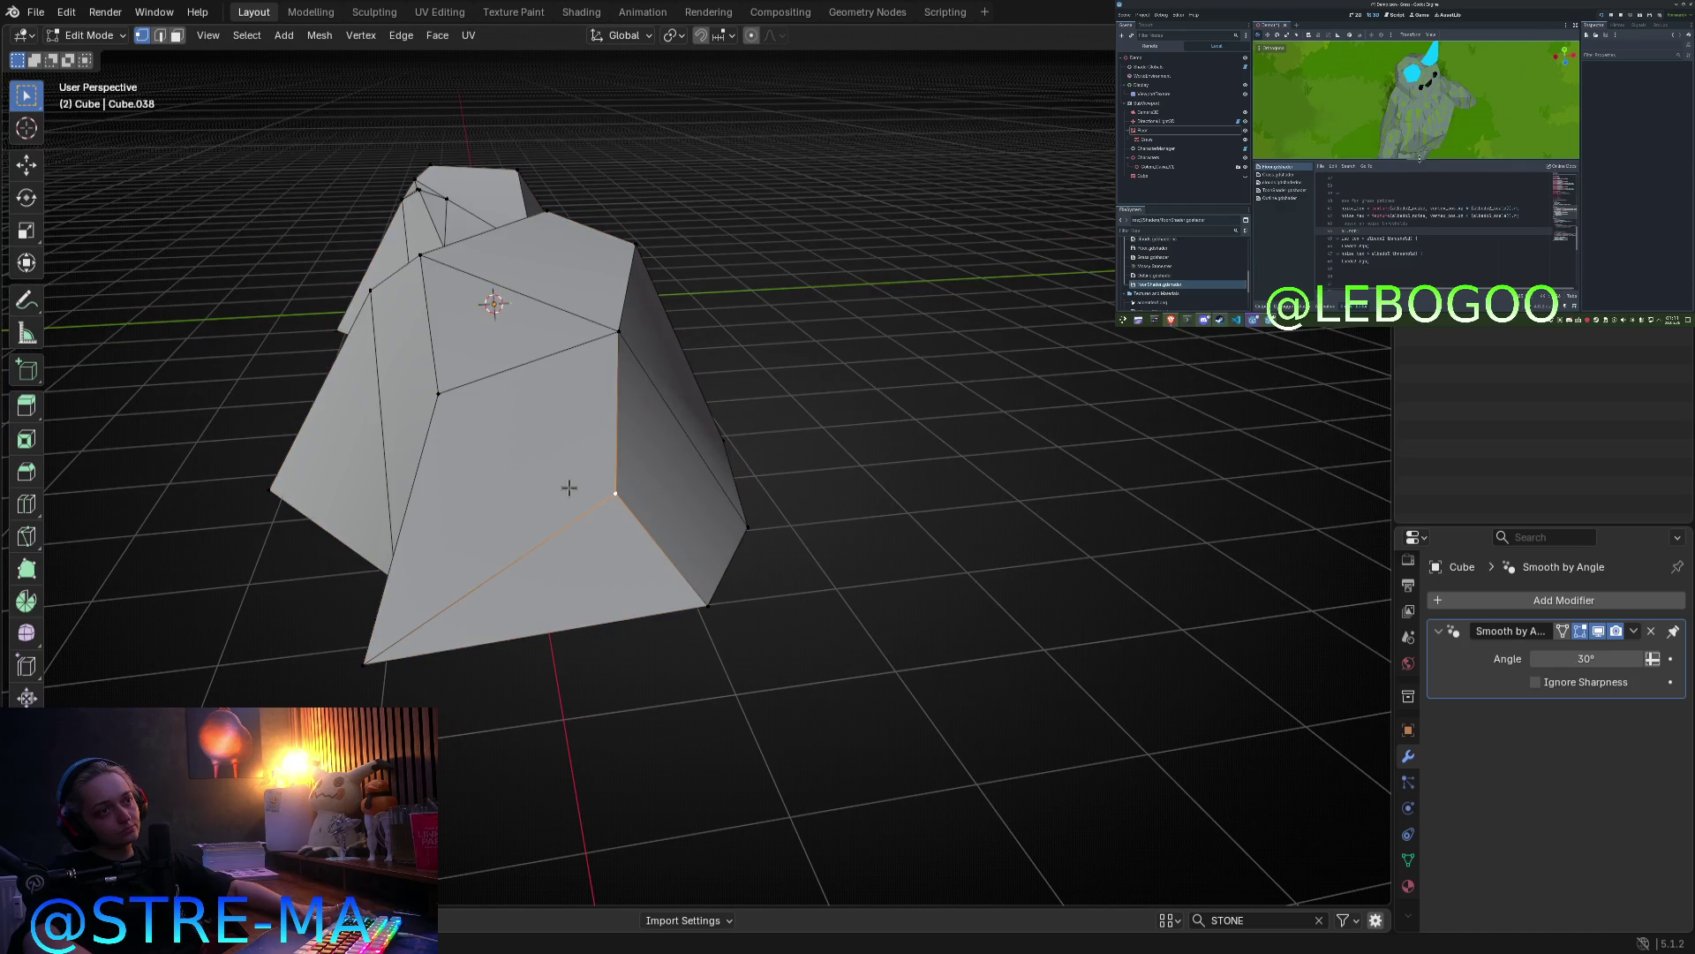
key("Tab")
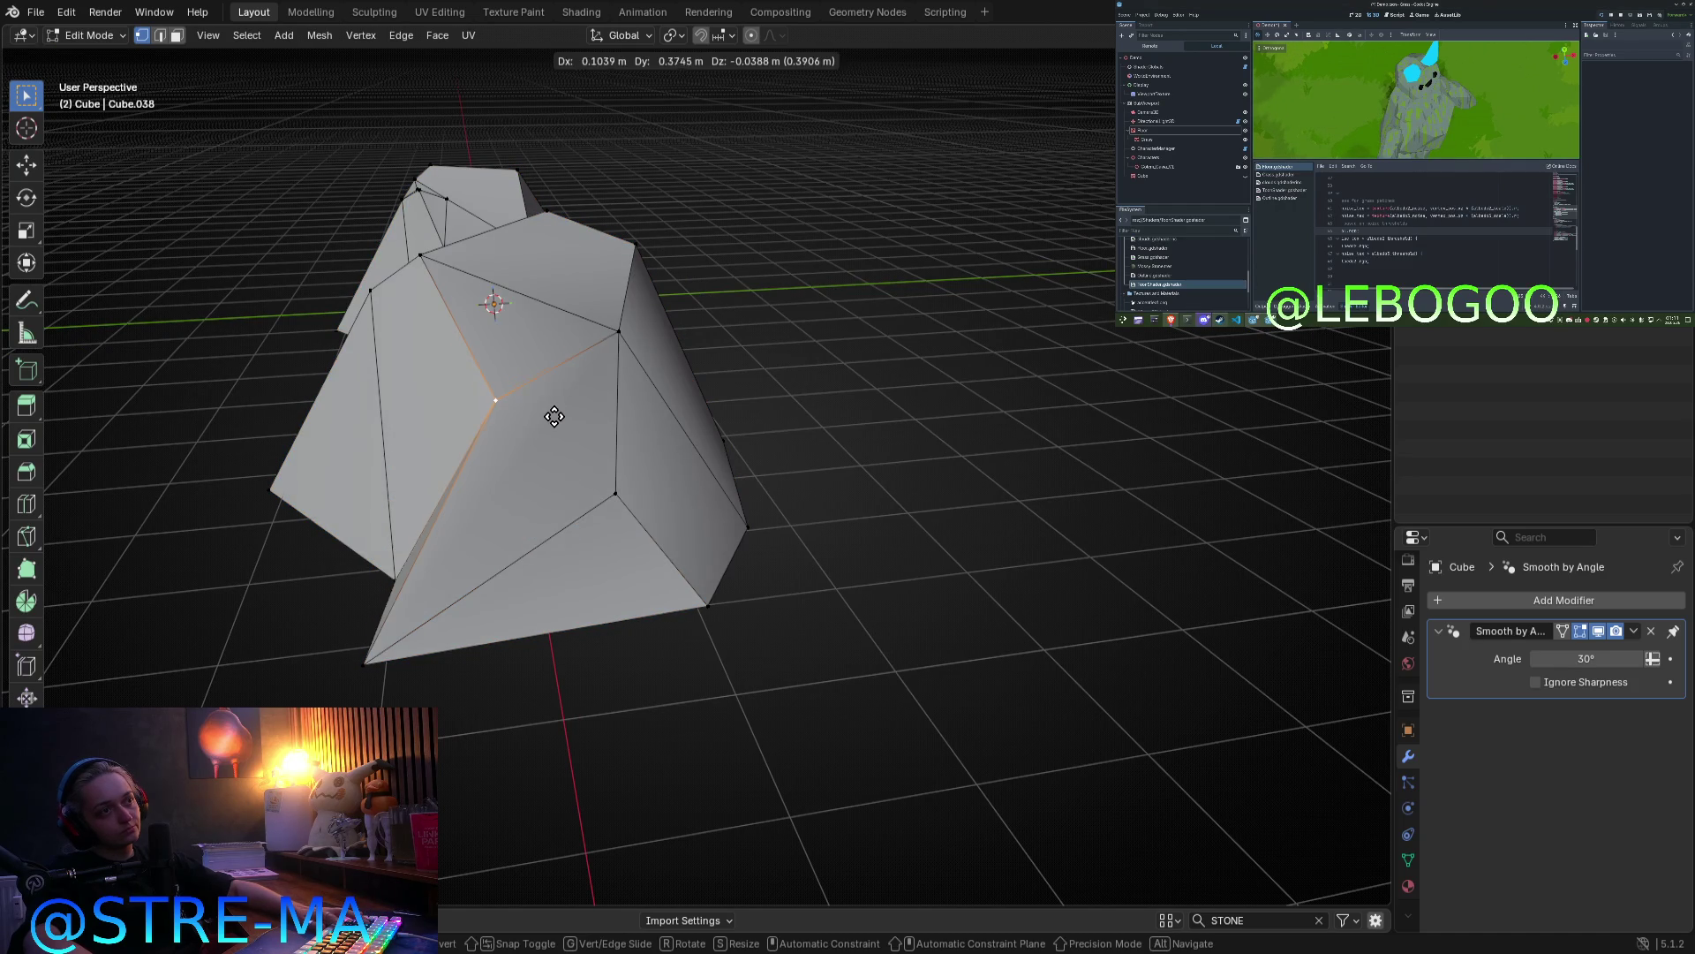
Step: Shift a top vertex of the rock to a new spot and return to Object Mode
middle_click_drag(466, 389, 706, 460)
left_click(804, 504)
key("ctrl+z")
key("ctrl+z")
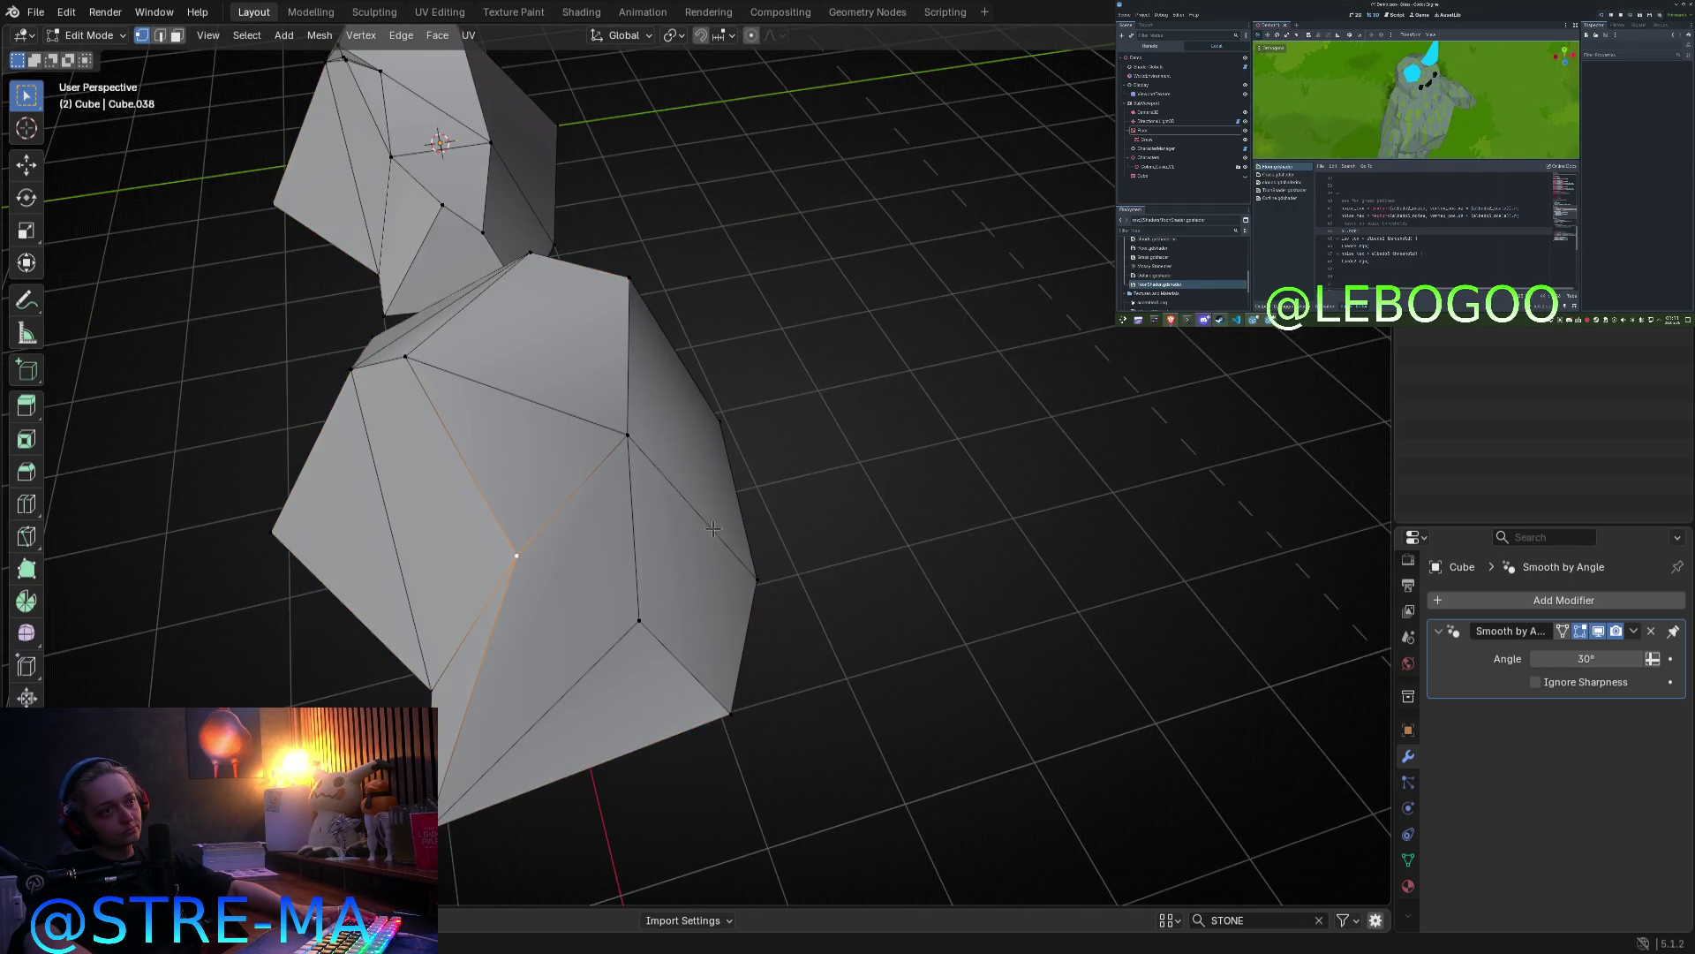
key("g")
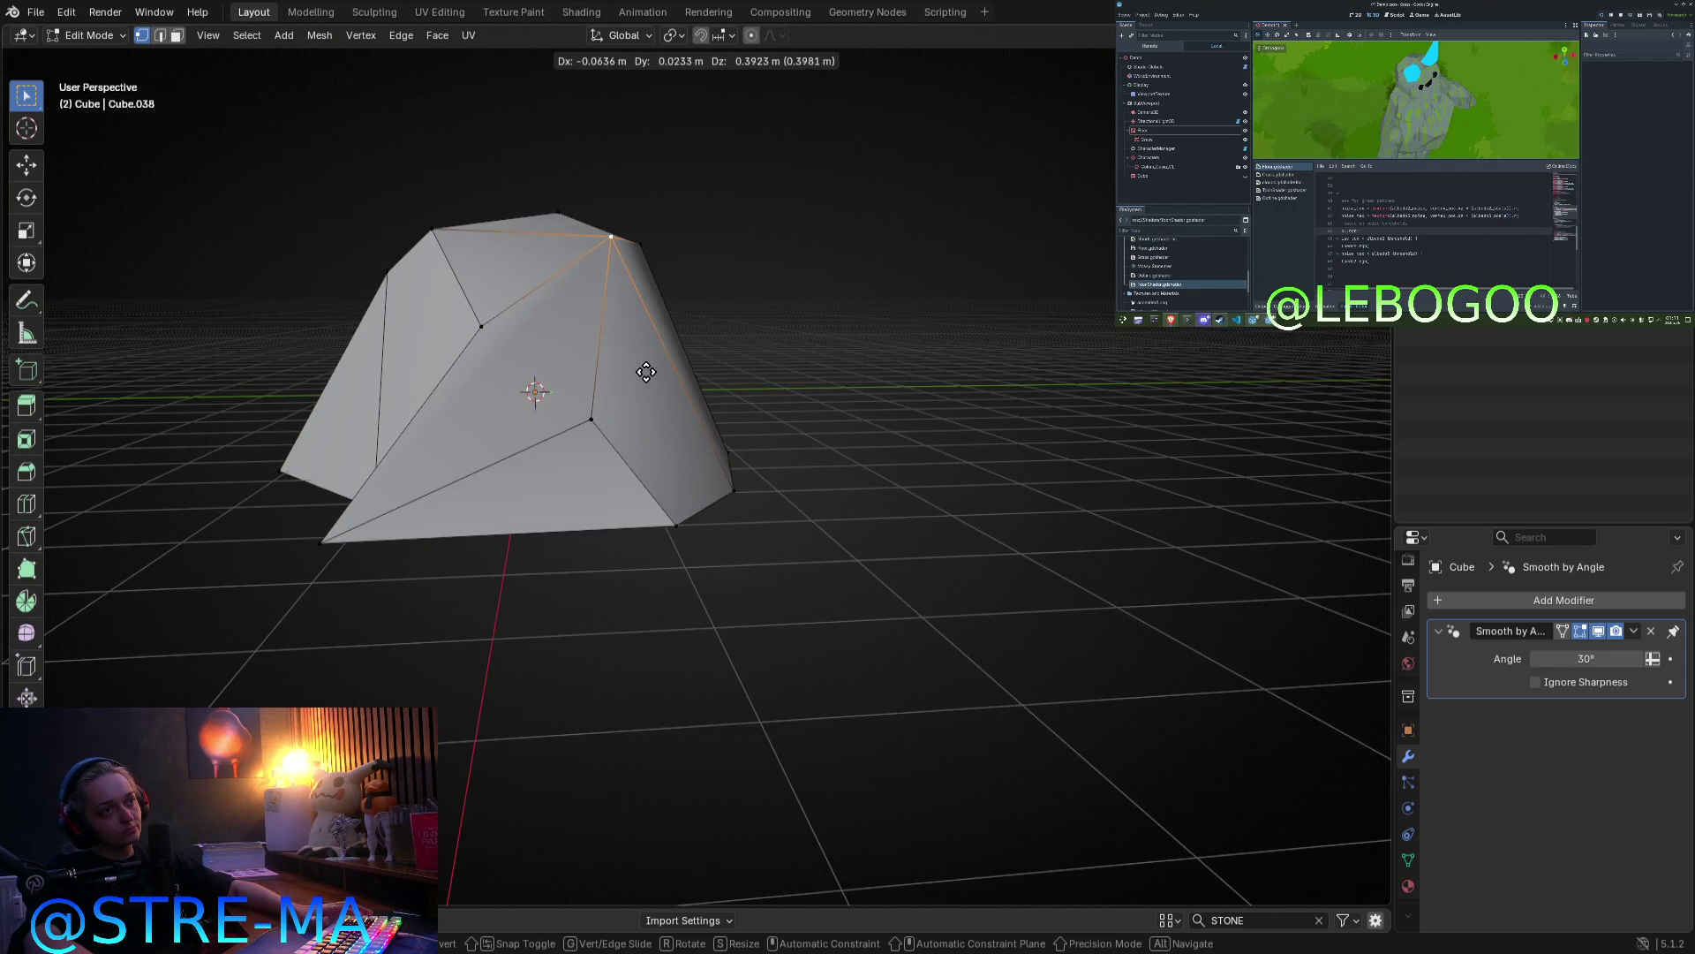
left_click(712, 423)
key("Tab")
middle_click_drag(745, 507, 719, 609)
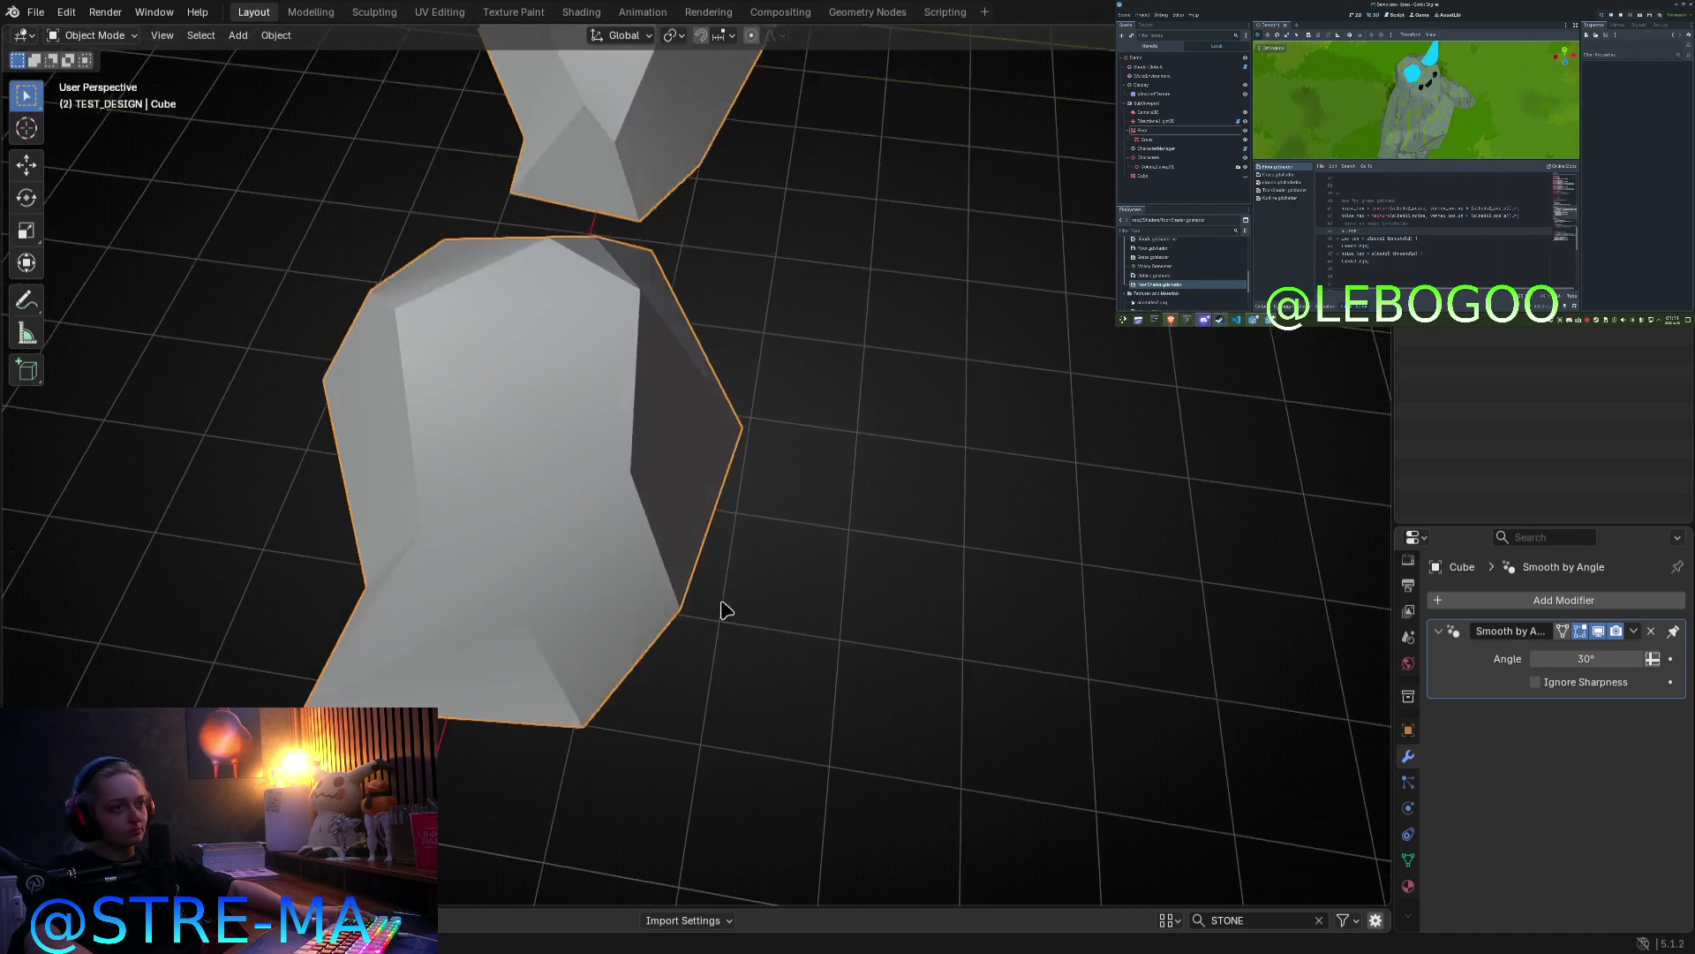
Step: Raise a selected vertex on the front rock's top
key("Tab")
middle_click_drag(579, 559, 567, 414)
key("g")
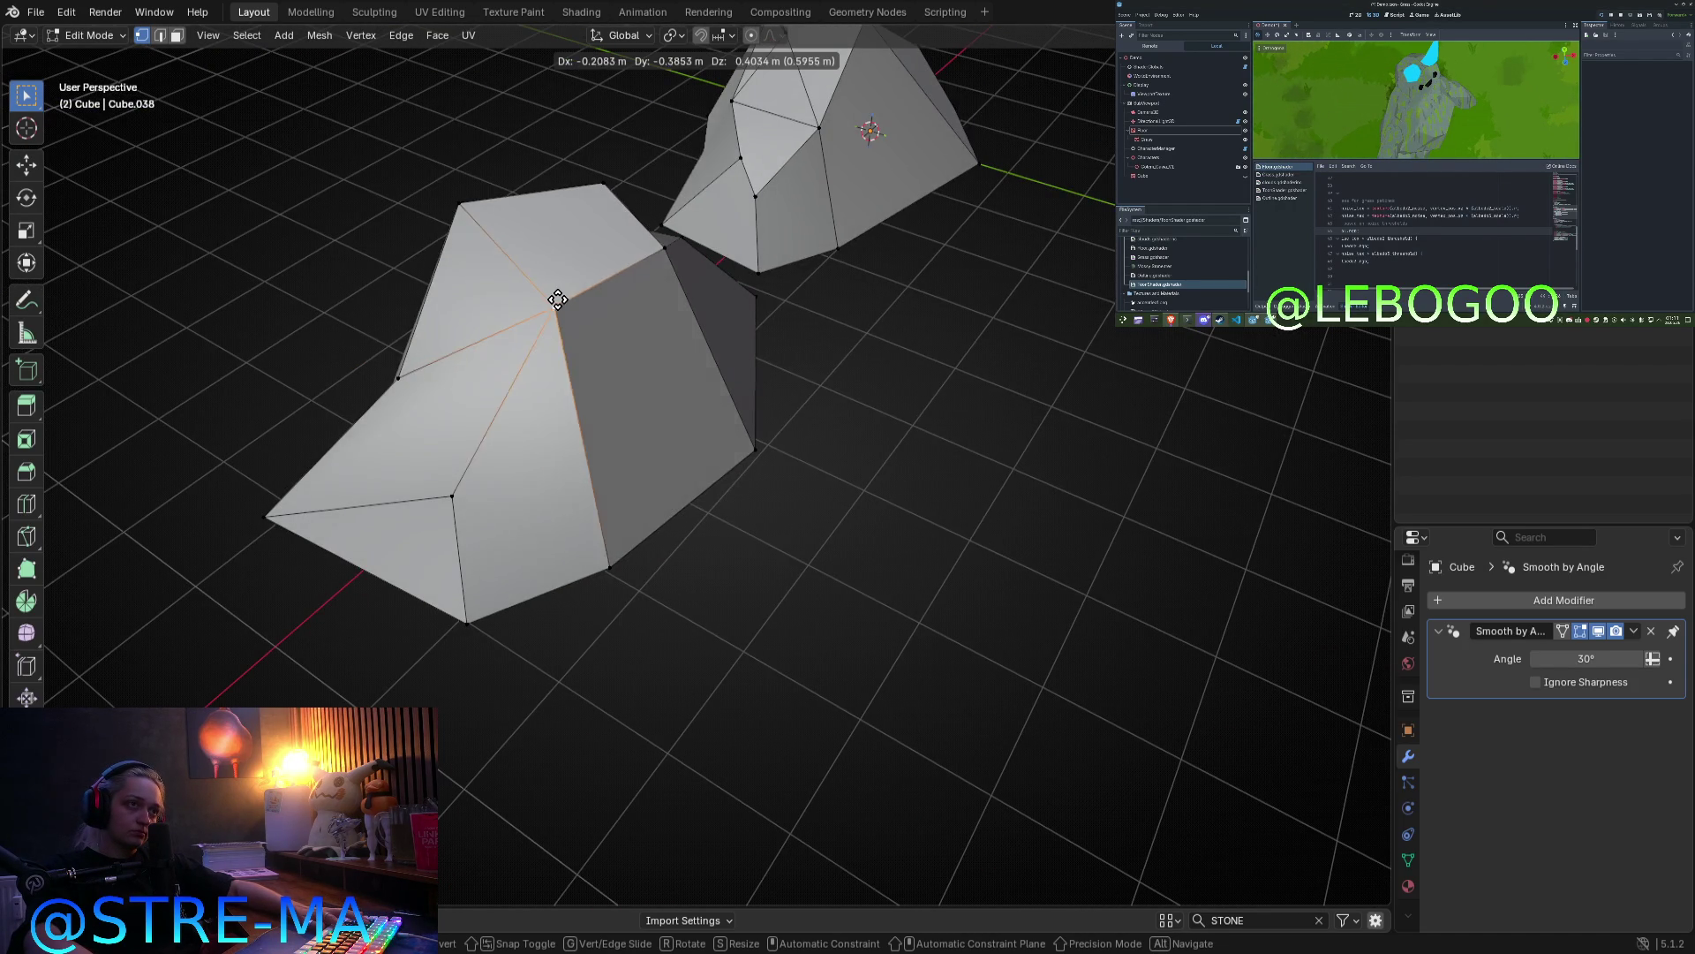
left_click(596, 247)
key("Tab")
mouse_move(776, 408)
middle_mouse_down()
mouse_move(684, 343)
mouse_move(581, 363)
mouse_move(510, 460)
mouse_move(689, 503)
middle_mouse_up()
key("Tab")
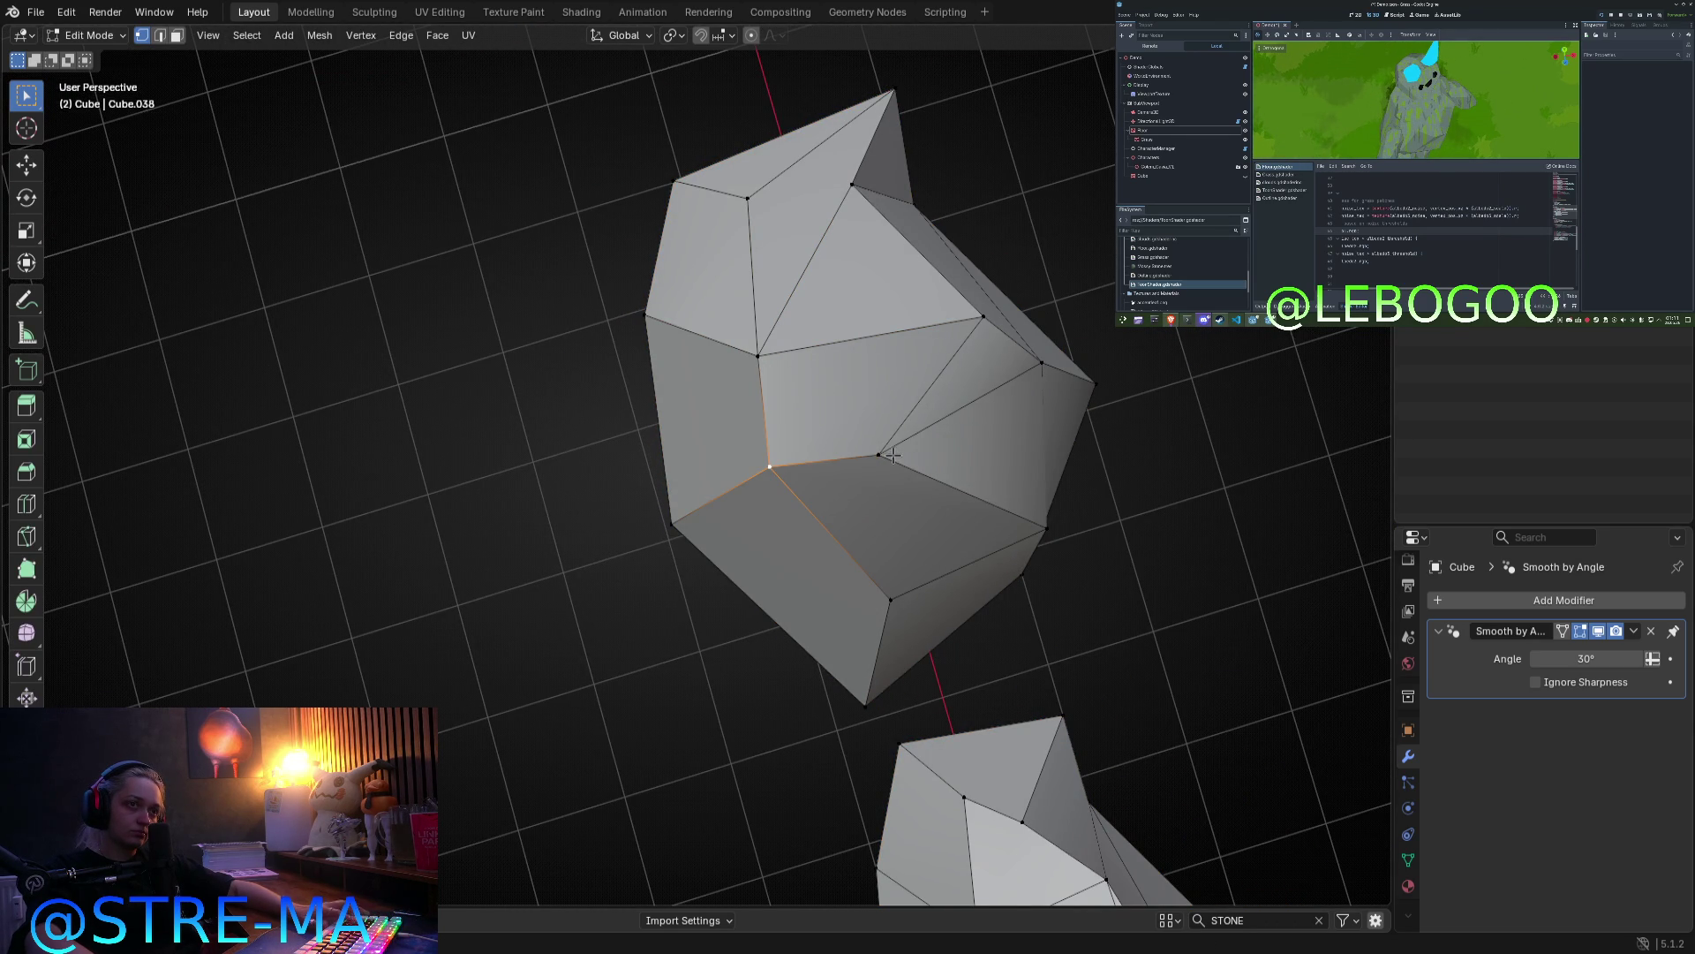
Step: Merge two separate vertex selections, each into one vertex at its center
key("m")
left_click(871, 462)
key("Tab")
mouse_move(1045, 556)
middle_mouse_down()
mouse_move(939, 498)
mouse_move(914, 401)
mouse_move(839, 413)
middle_mouse_up()
key("Tab")
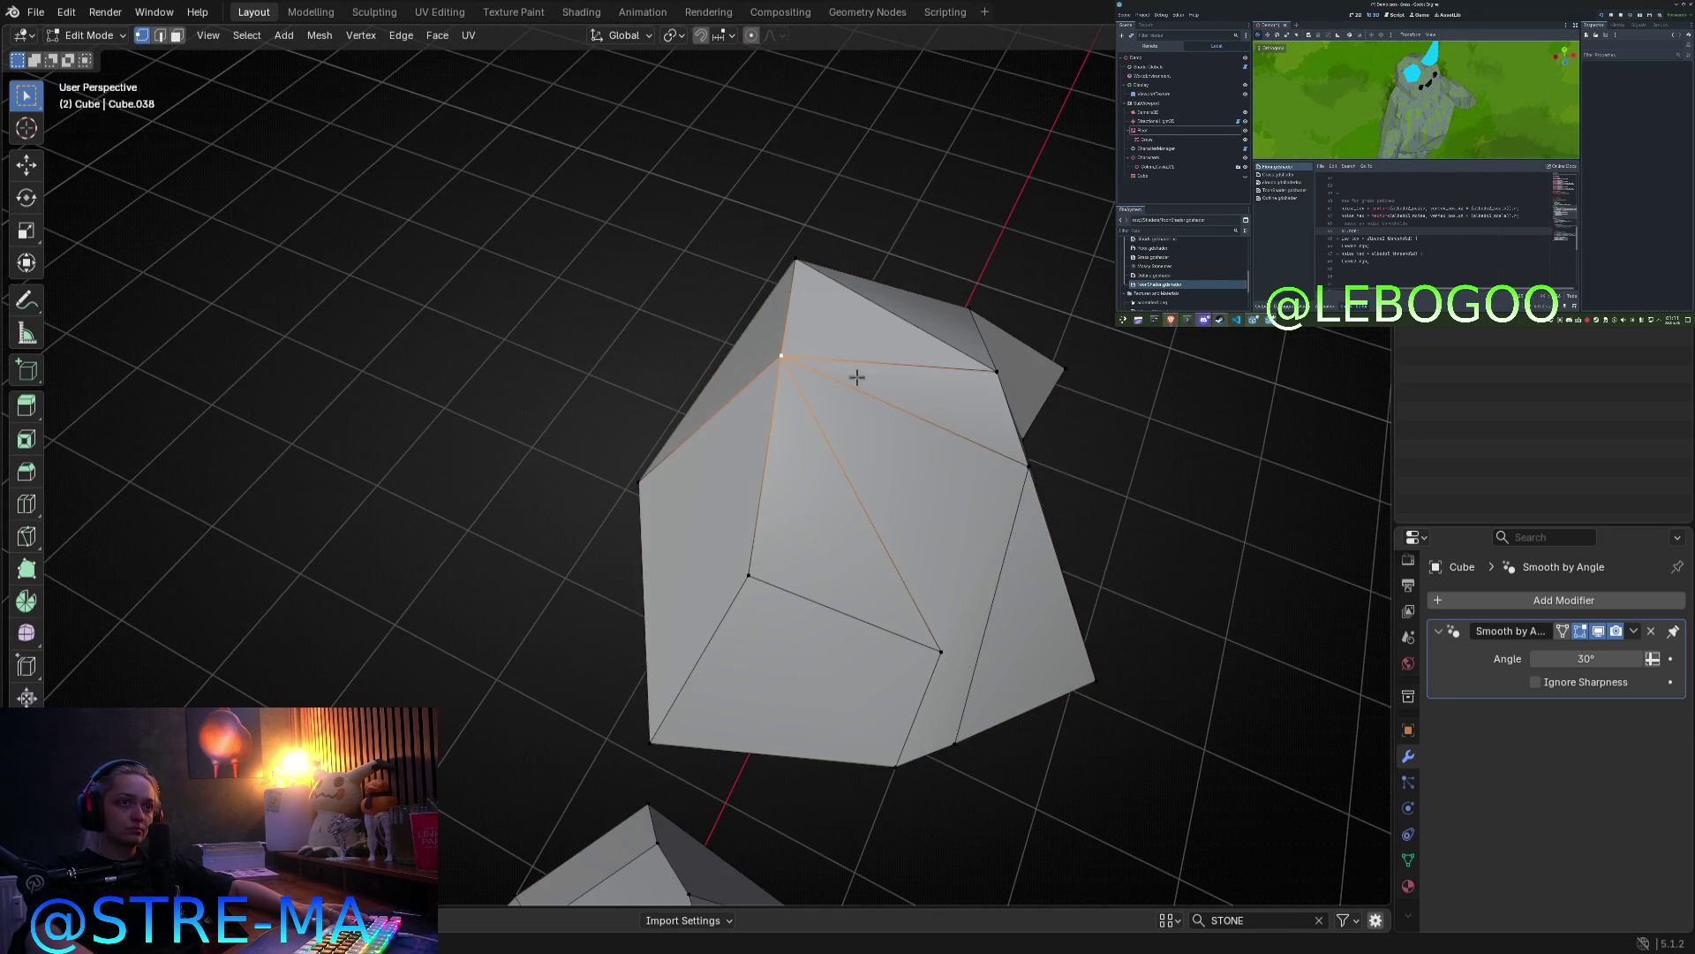
middle_click_drag(1028, 592, 909, 560)
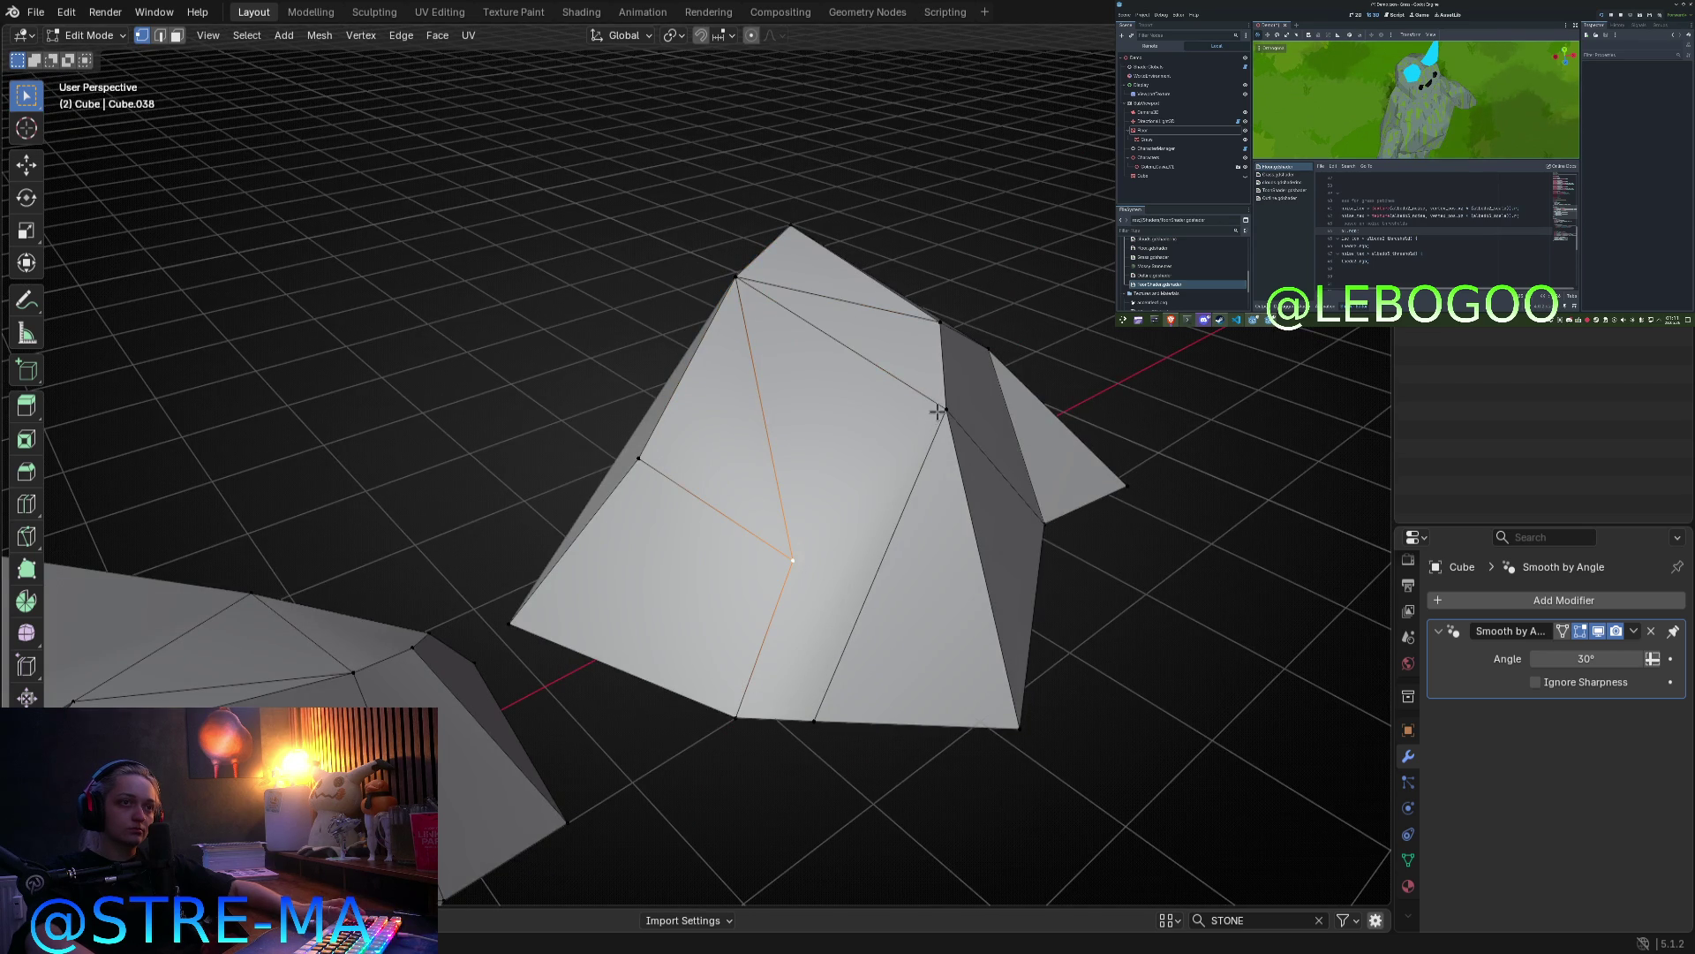
key("m")
left_click(939, 480)
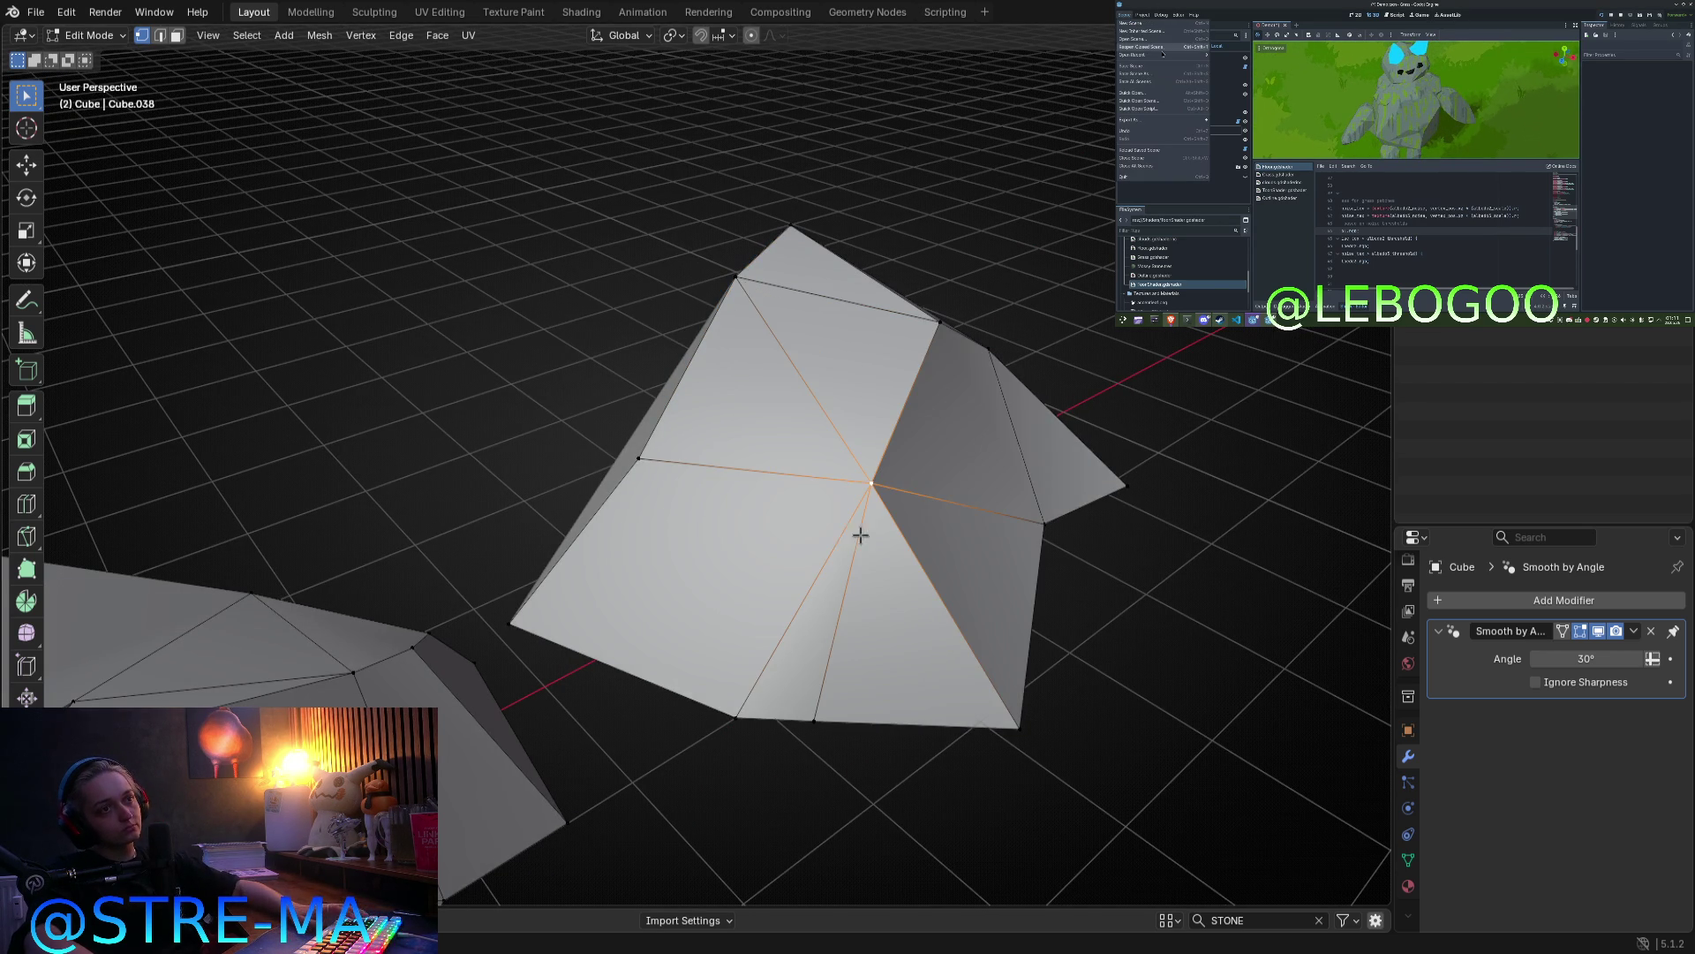
mouse_move(851, 508)
middle_mouse_down()
mouse_move(829, 459)
mouse_move(796, 476)
middle_mouse_up()
Step: In Top view, push a left-side vertex further left and raise another vertex
left_click(516, 594)
key("KP_7")
key("g")
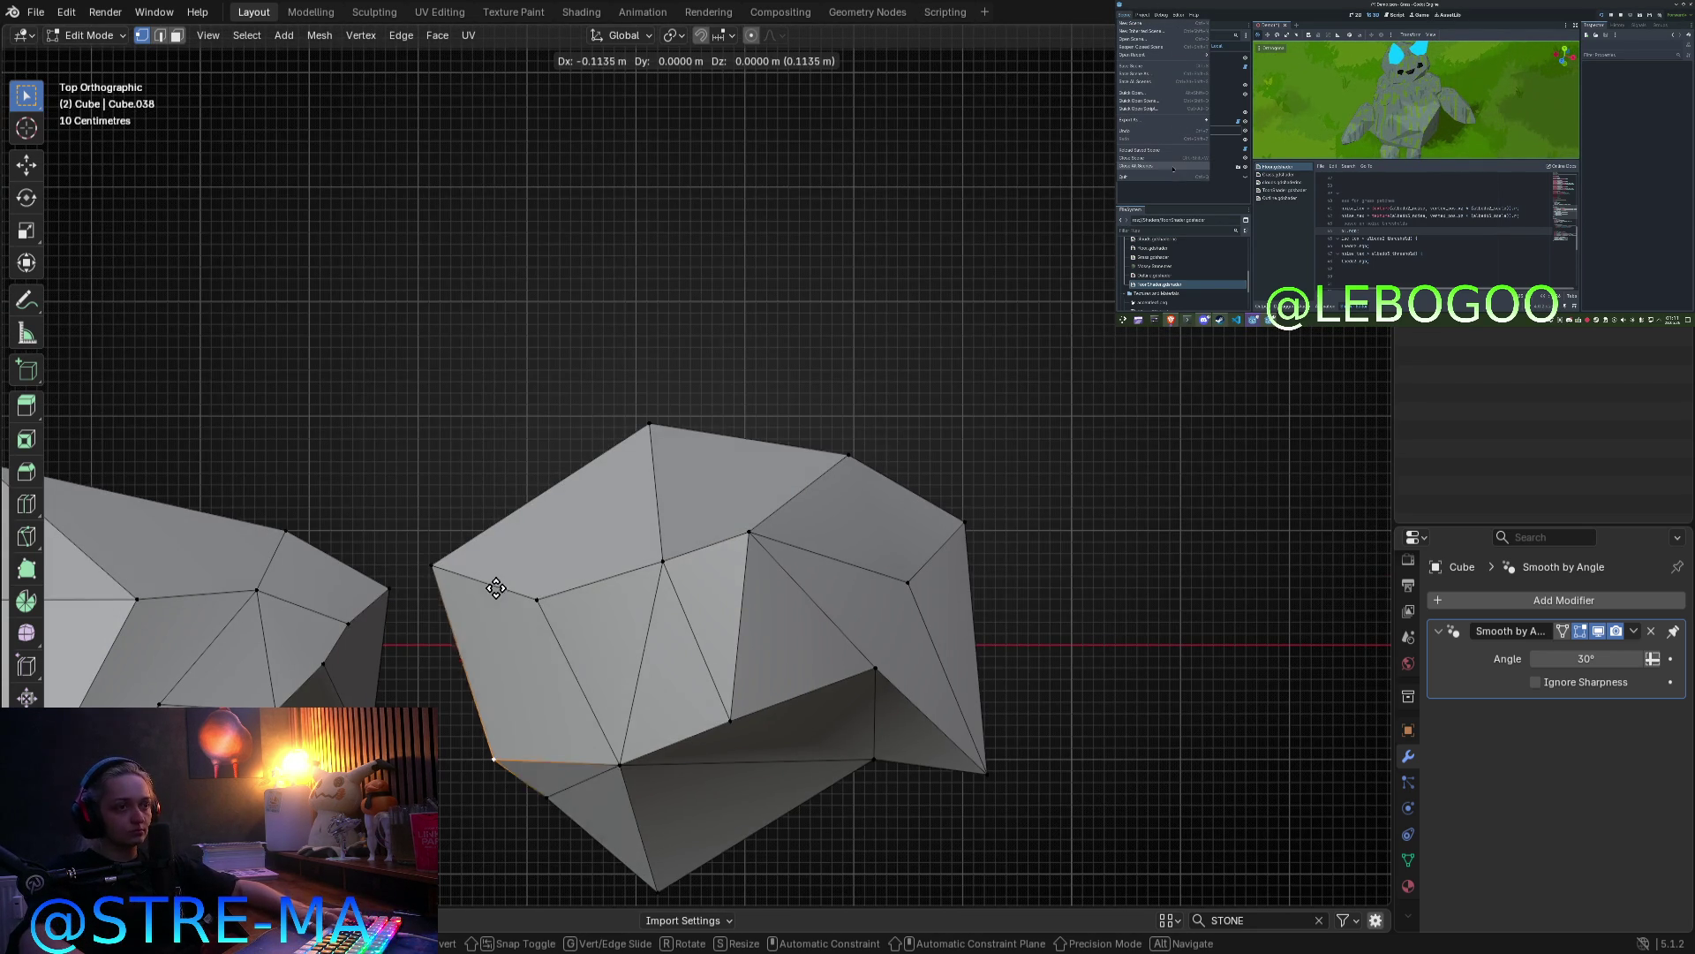
left_click(504, 610)
key("g")
left_click(539, 556)
Step: Merge two more neighbouring vertex pairs at their midpoints
left_click(660, 590)
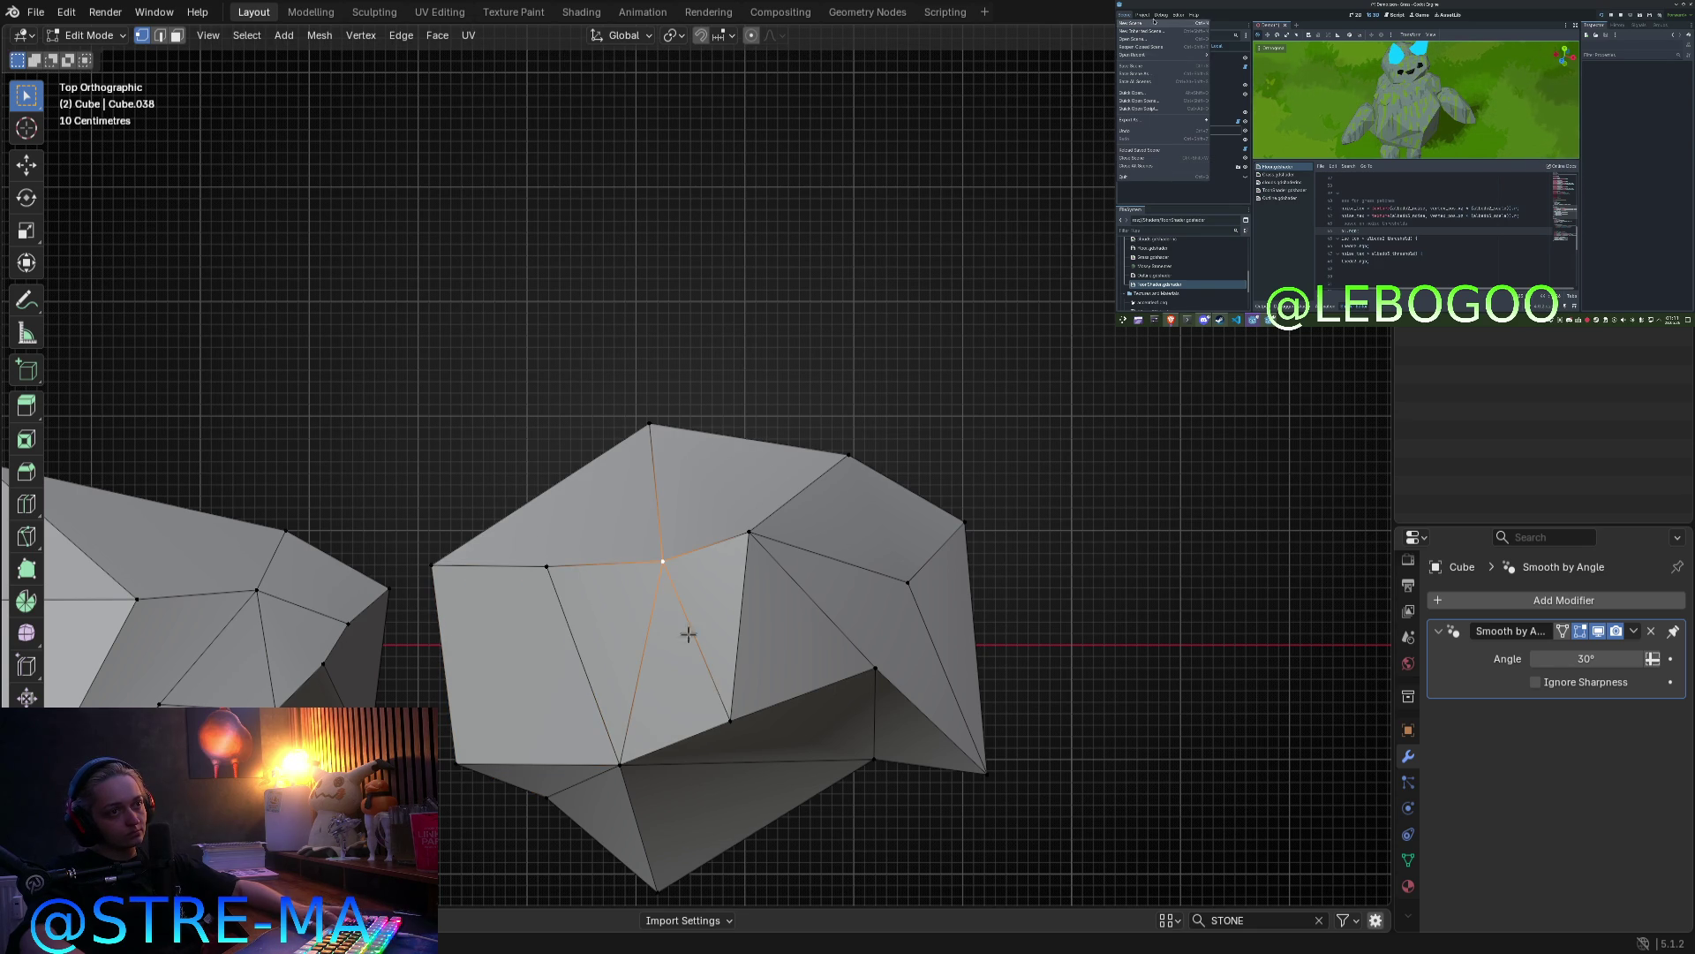
key("m")
left_click(773, 746)
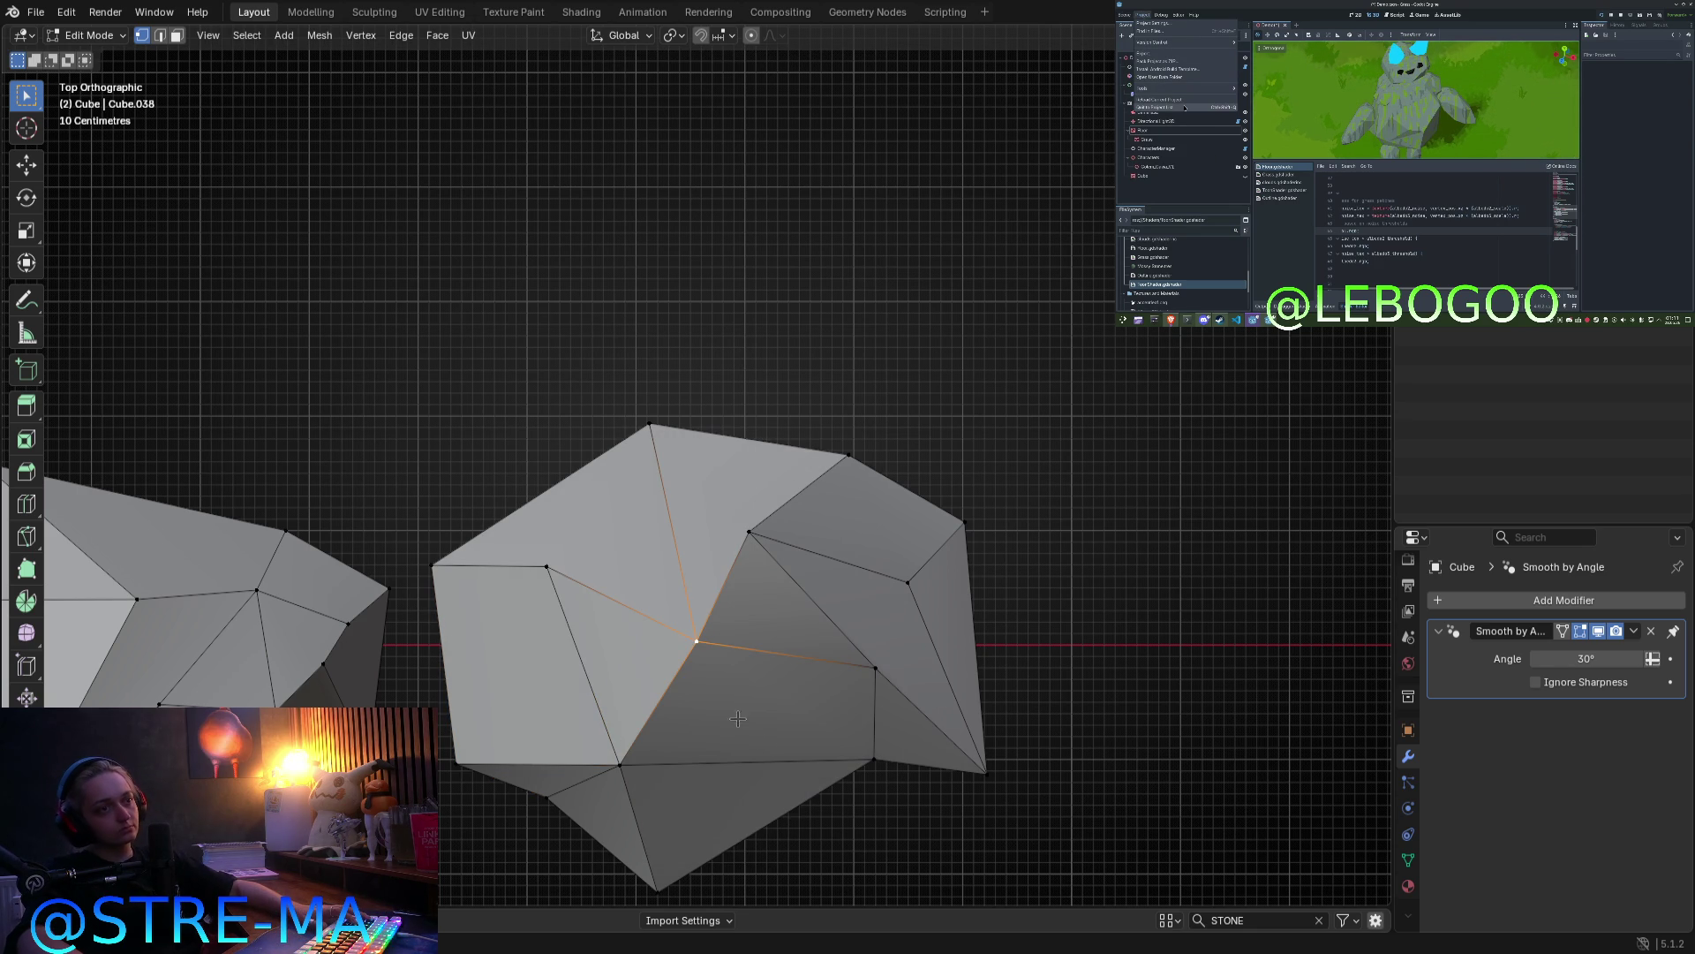
left_click(585, 615)
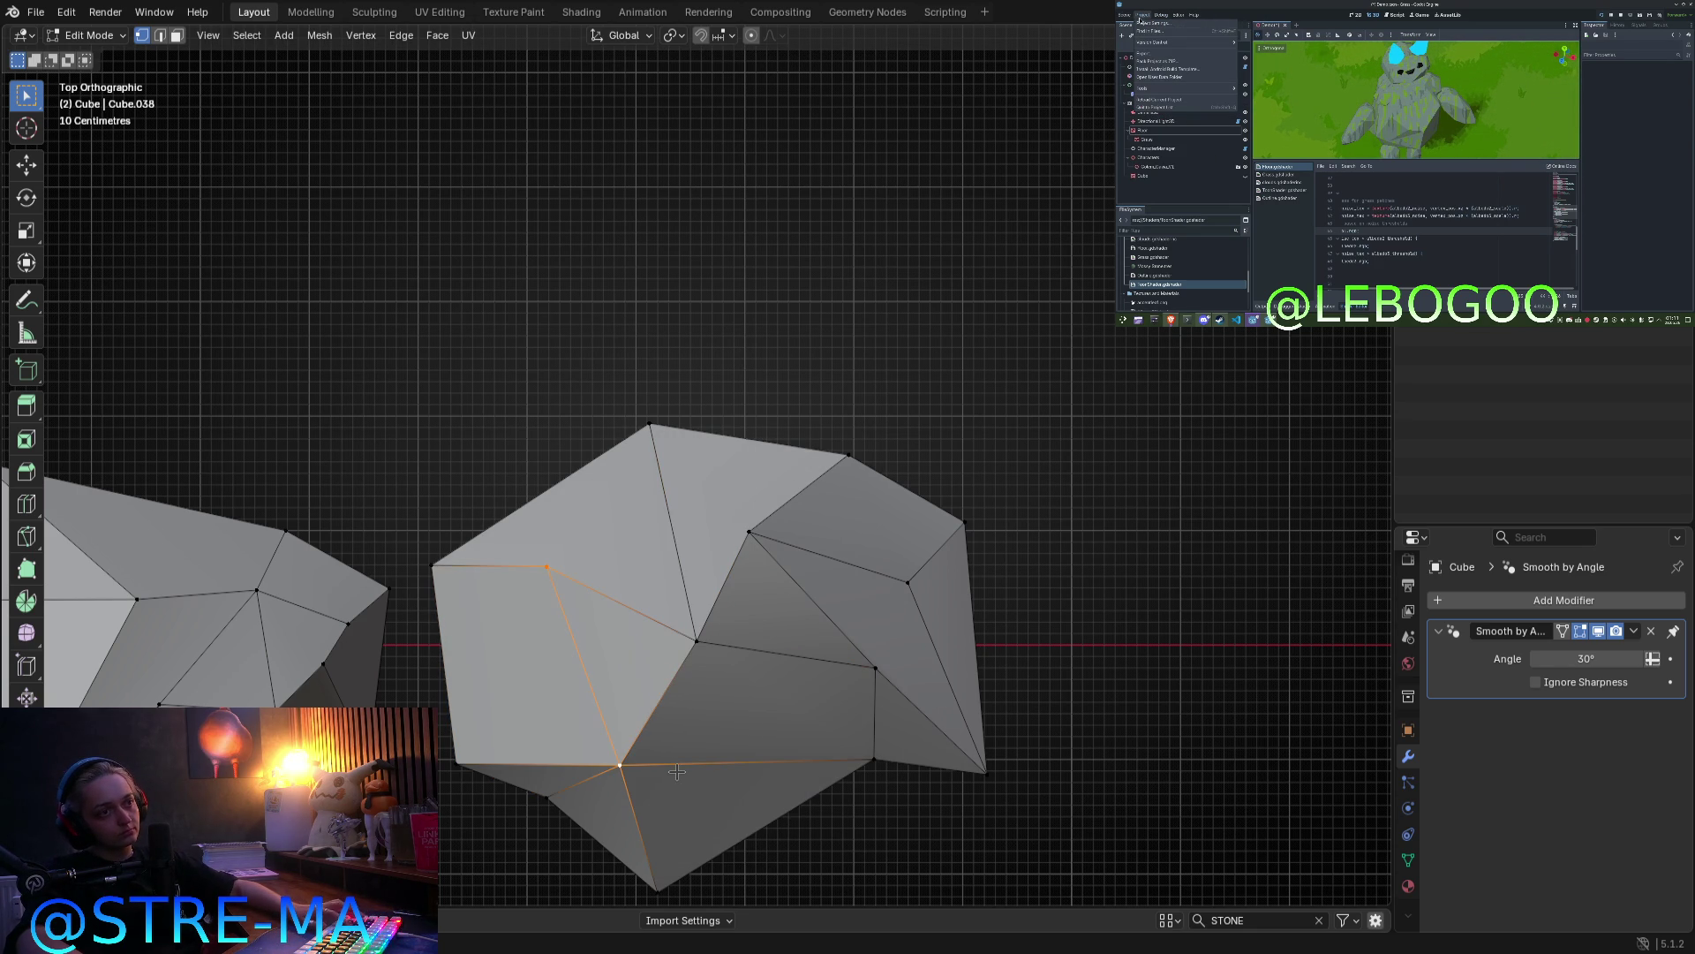
key("m")
left_click(679, 775)
mouse_move(679, 775)
middle_mouse_down()
mouse_move(734, 668)
mouse_move(784, 623)
mouse_move(991, 549)
mouse_move(993, 688)
mouse_move(867, 651)
middle_mouse_up()
key("Tab")
key("Tab")
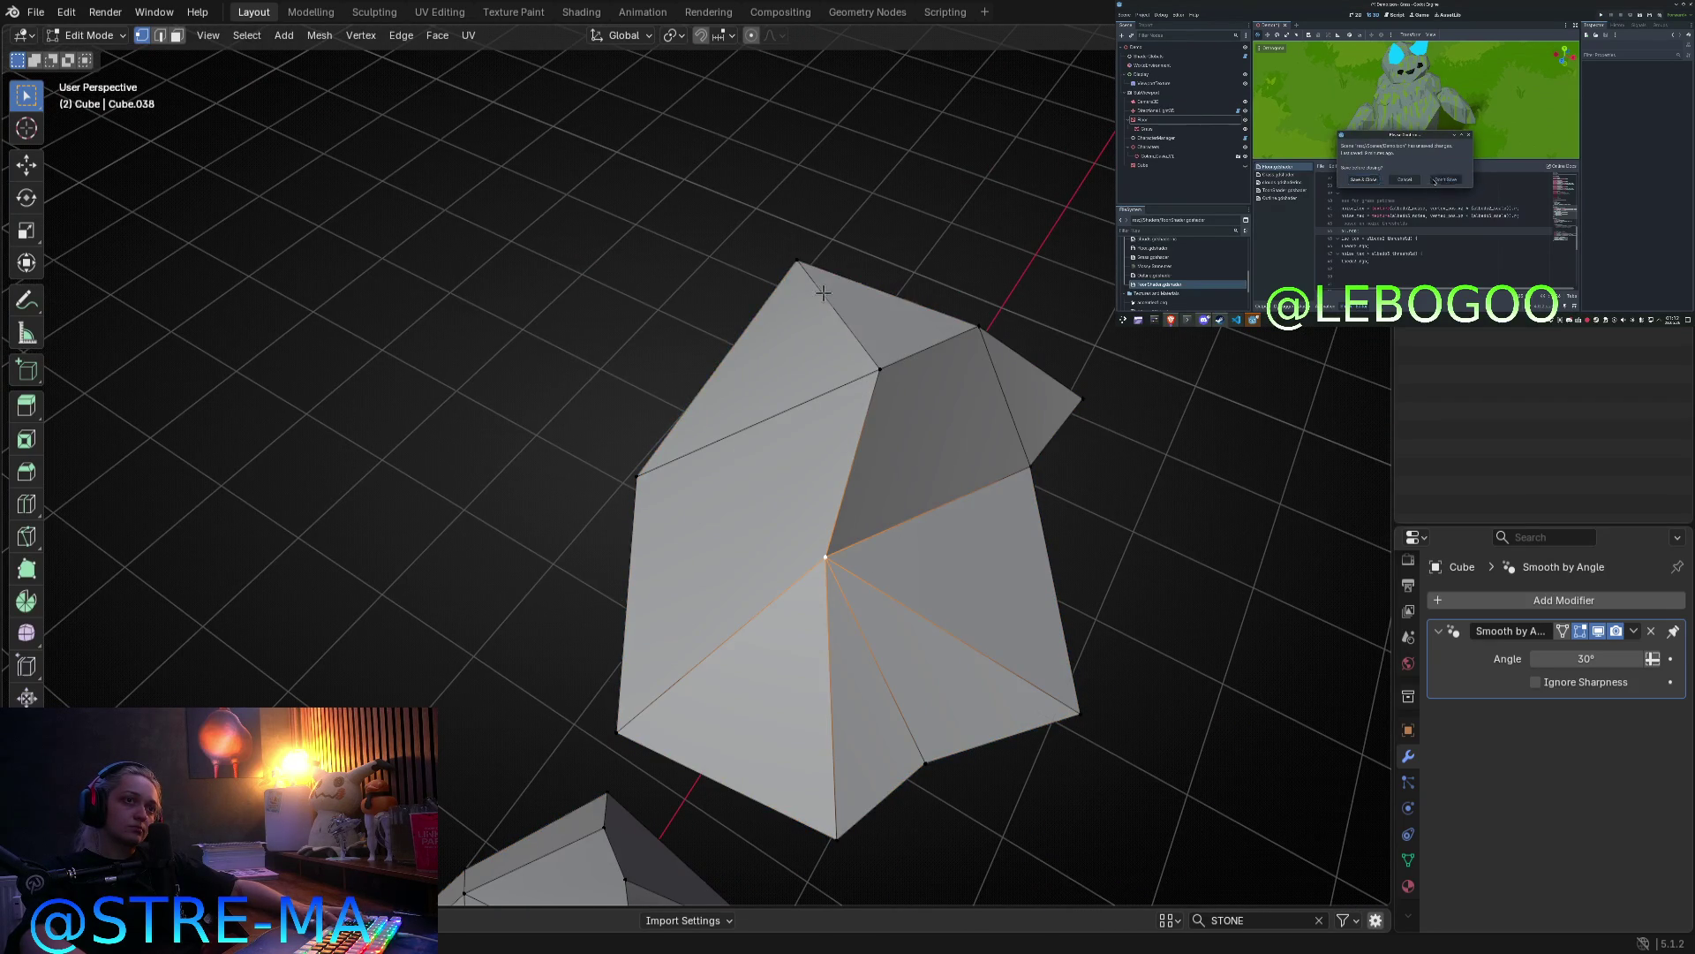
Step: Reposition the rock's top vertex and a neighbouring vertex to form the peak
left_click(823, 293)
key("g")
left_click(847, 365)
left_click(879, 369)
key("g")
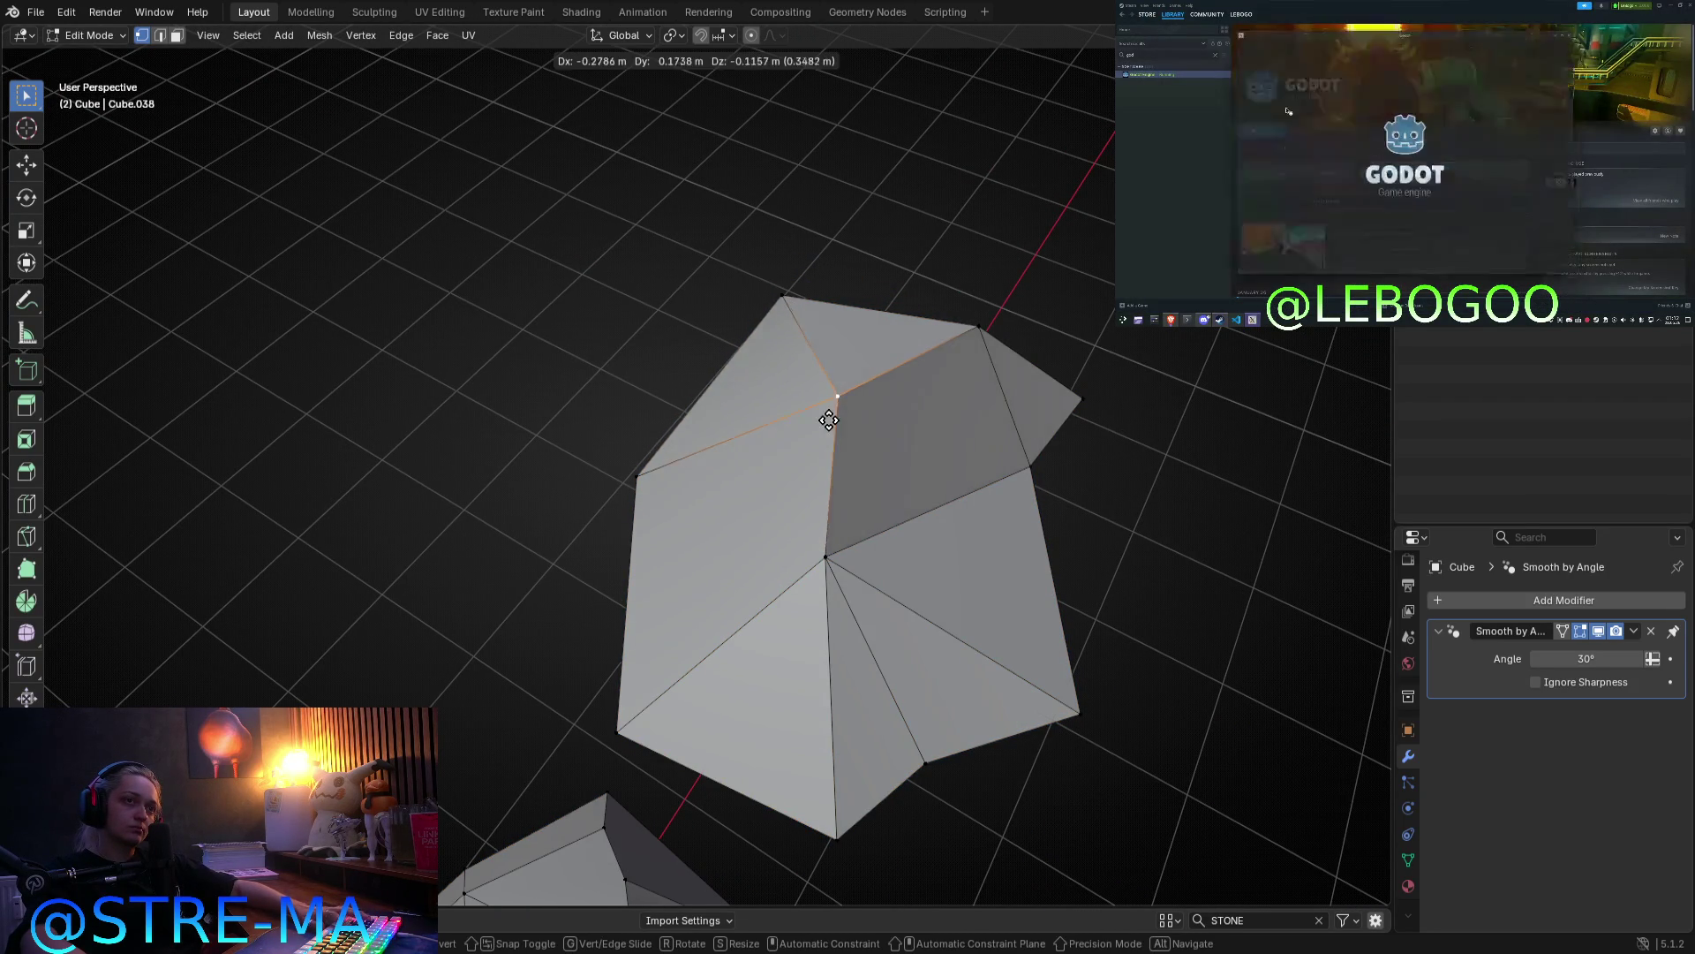
left_click(829, 420)
key("Tab")
middle_click_drag(862, 476, 786, 499)
Step: Move one more vertex outward to reshape the triangular top facets
key("Tab")
left_click(776, 390)
key("g")
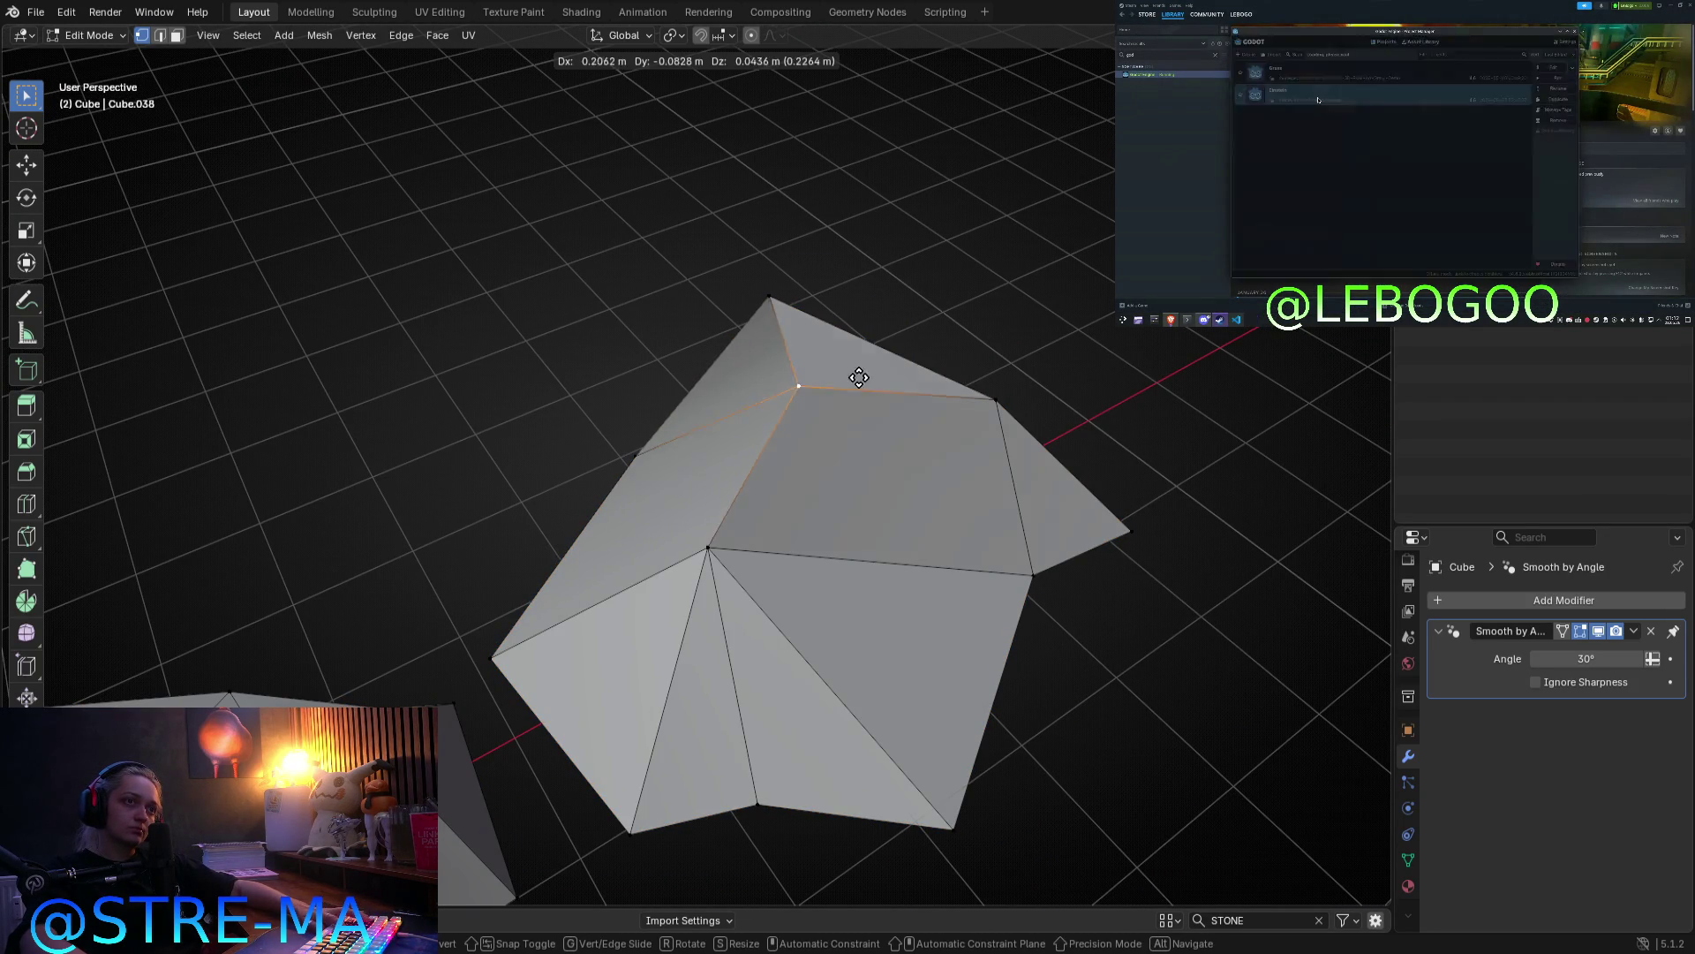
left_click(897, 442)
key("Tab")
mouse_move(897, 443)
middle_mouse_down()
mouse_move(741, 363)
mouse_move(685, 420)
mouse_move(692, 575)
middle_mouse_up()
key("Tab")
mouse_move(665, 468)
middle_mouse_down()
mouse_move(628, 485)
mouse_move(462, 383)
mouse_move(820, 450)
mouse_move(798, 383)
mouse_move(855, 405)
middle_mouse_up()
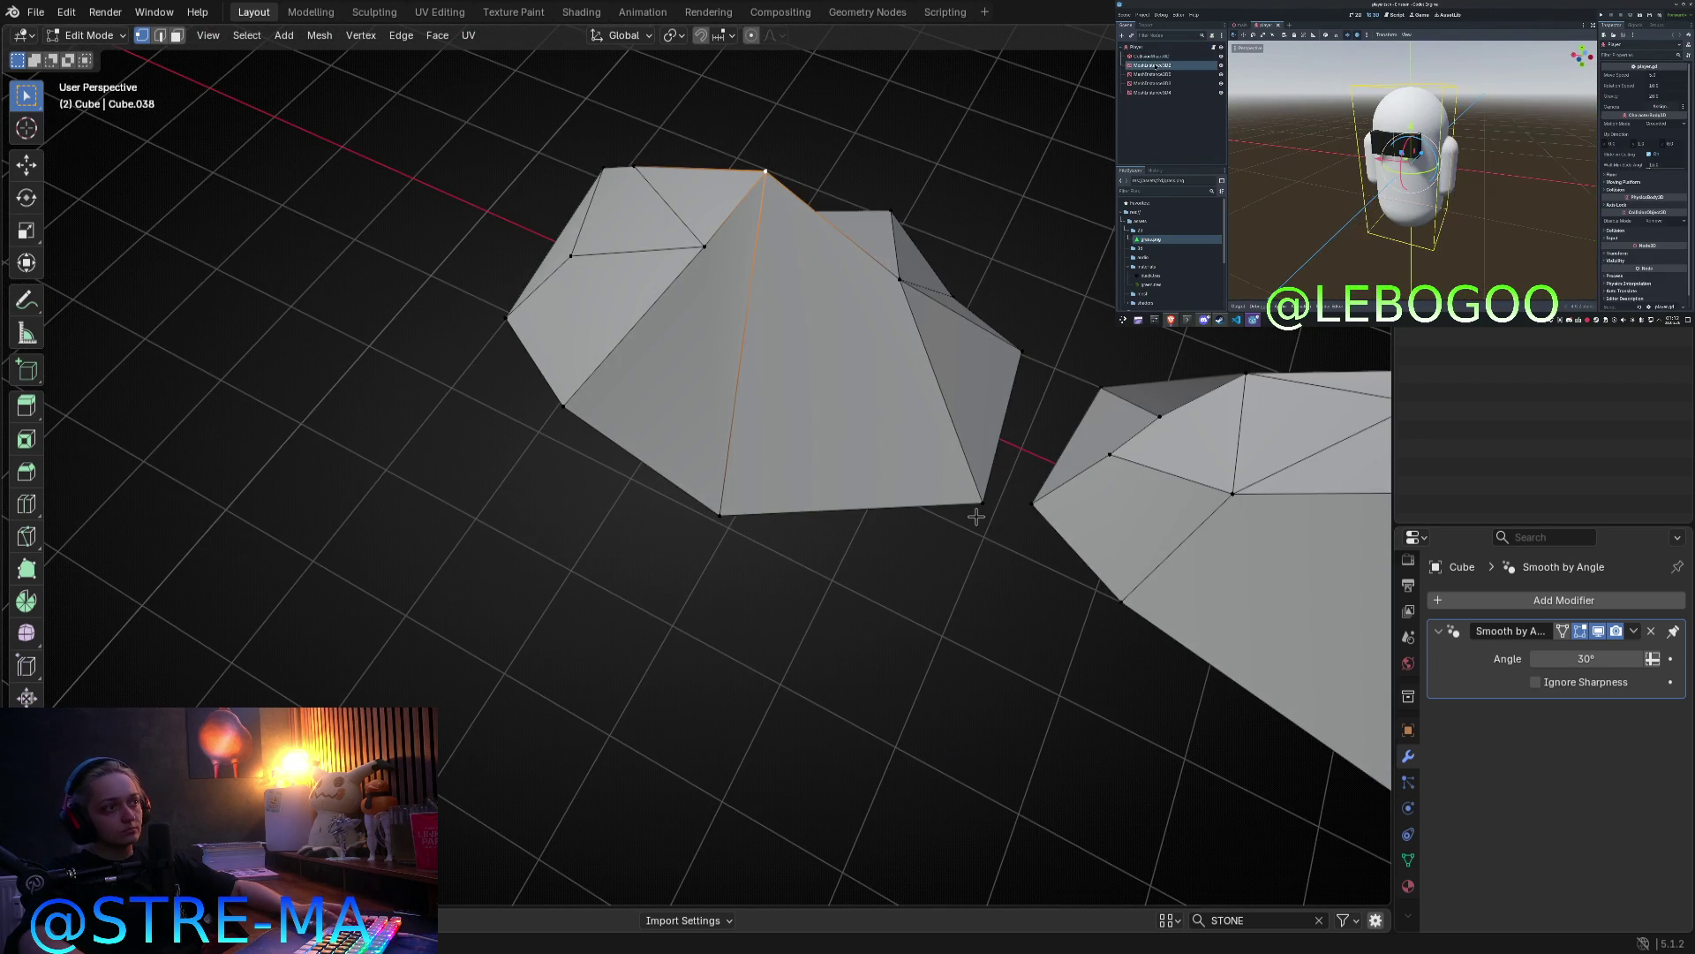
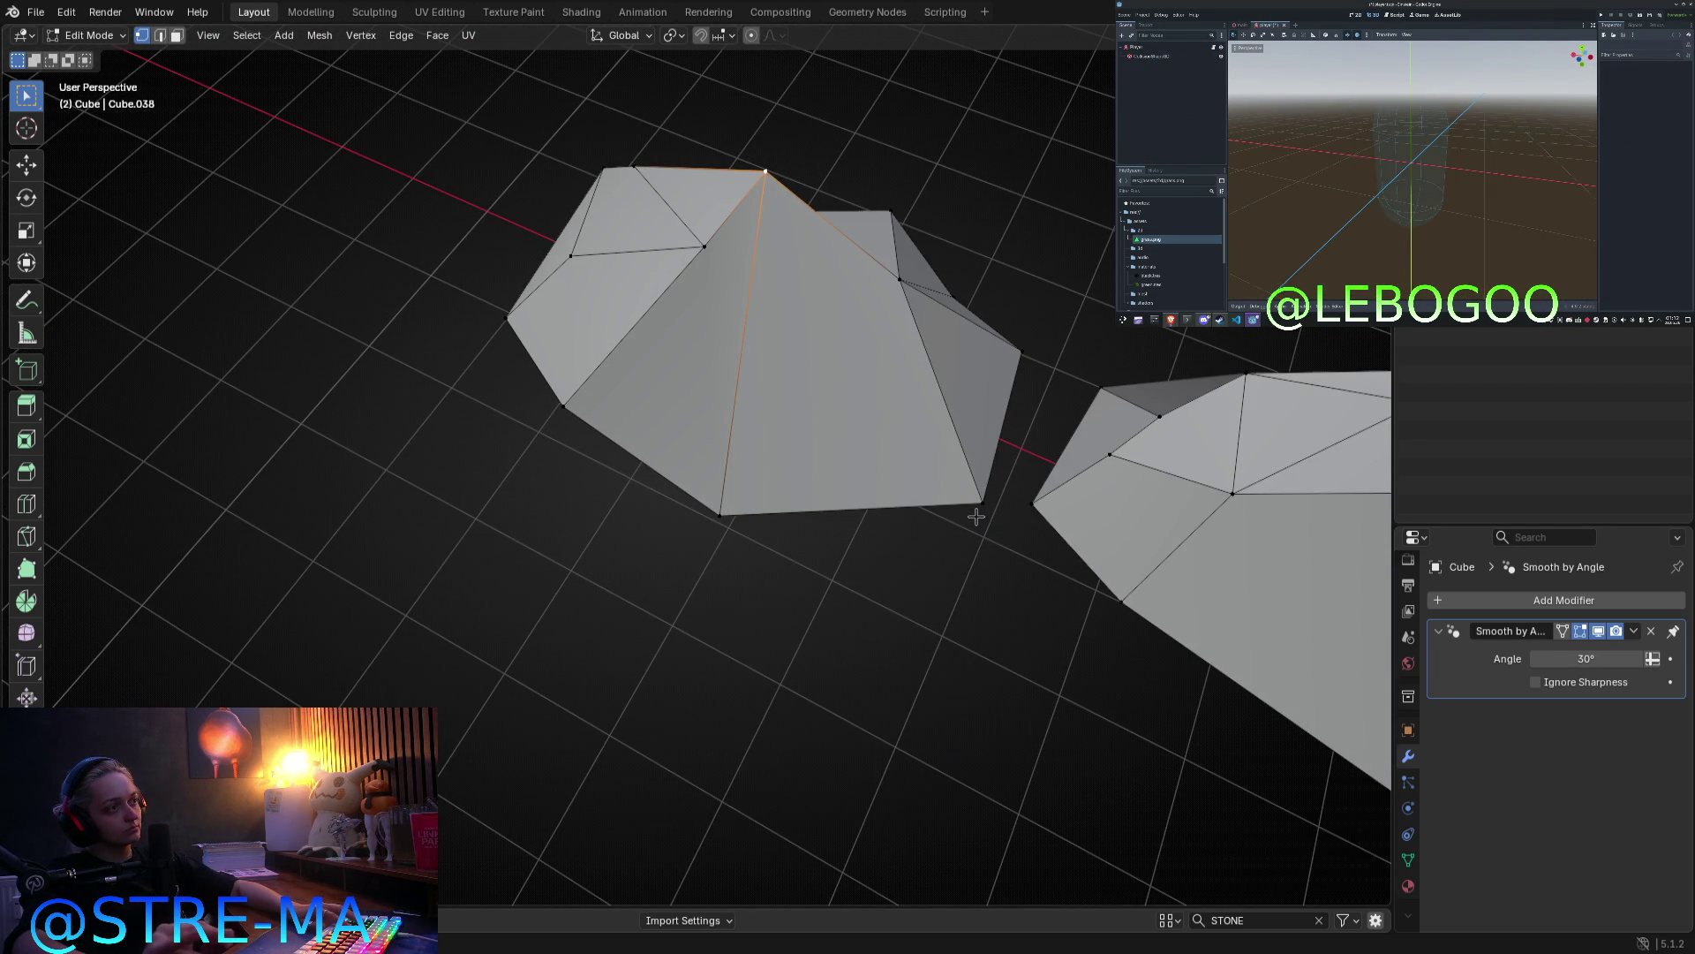
Step: Pull several vertices of the first stone into new positions for a rougher outline
middle_click_drag(770, 187, 688, 269)
key("g")
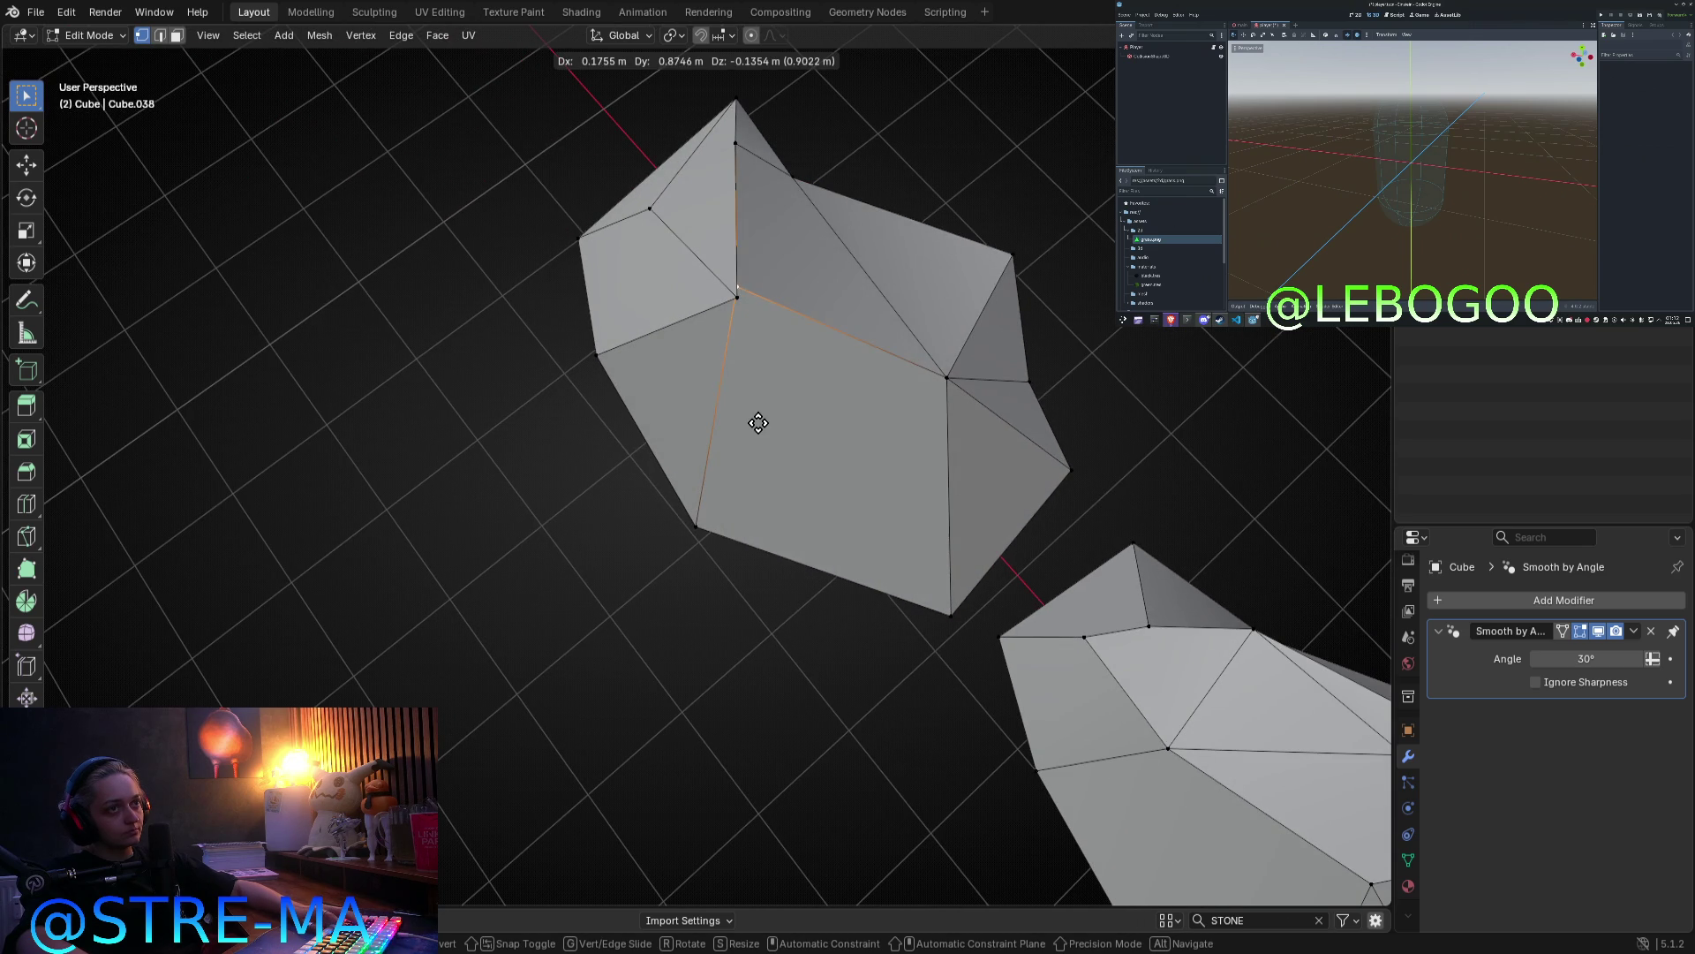
left_click(780, 436)
left_click(759, 291)
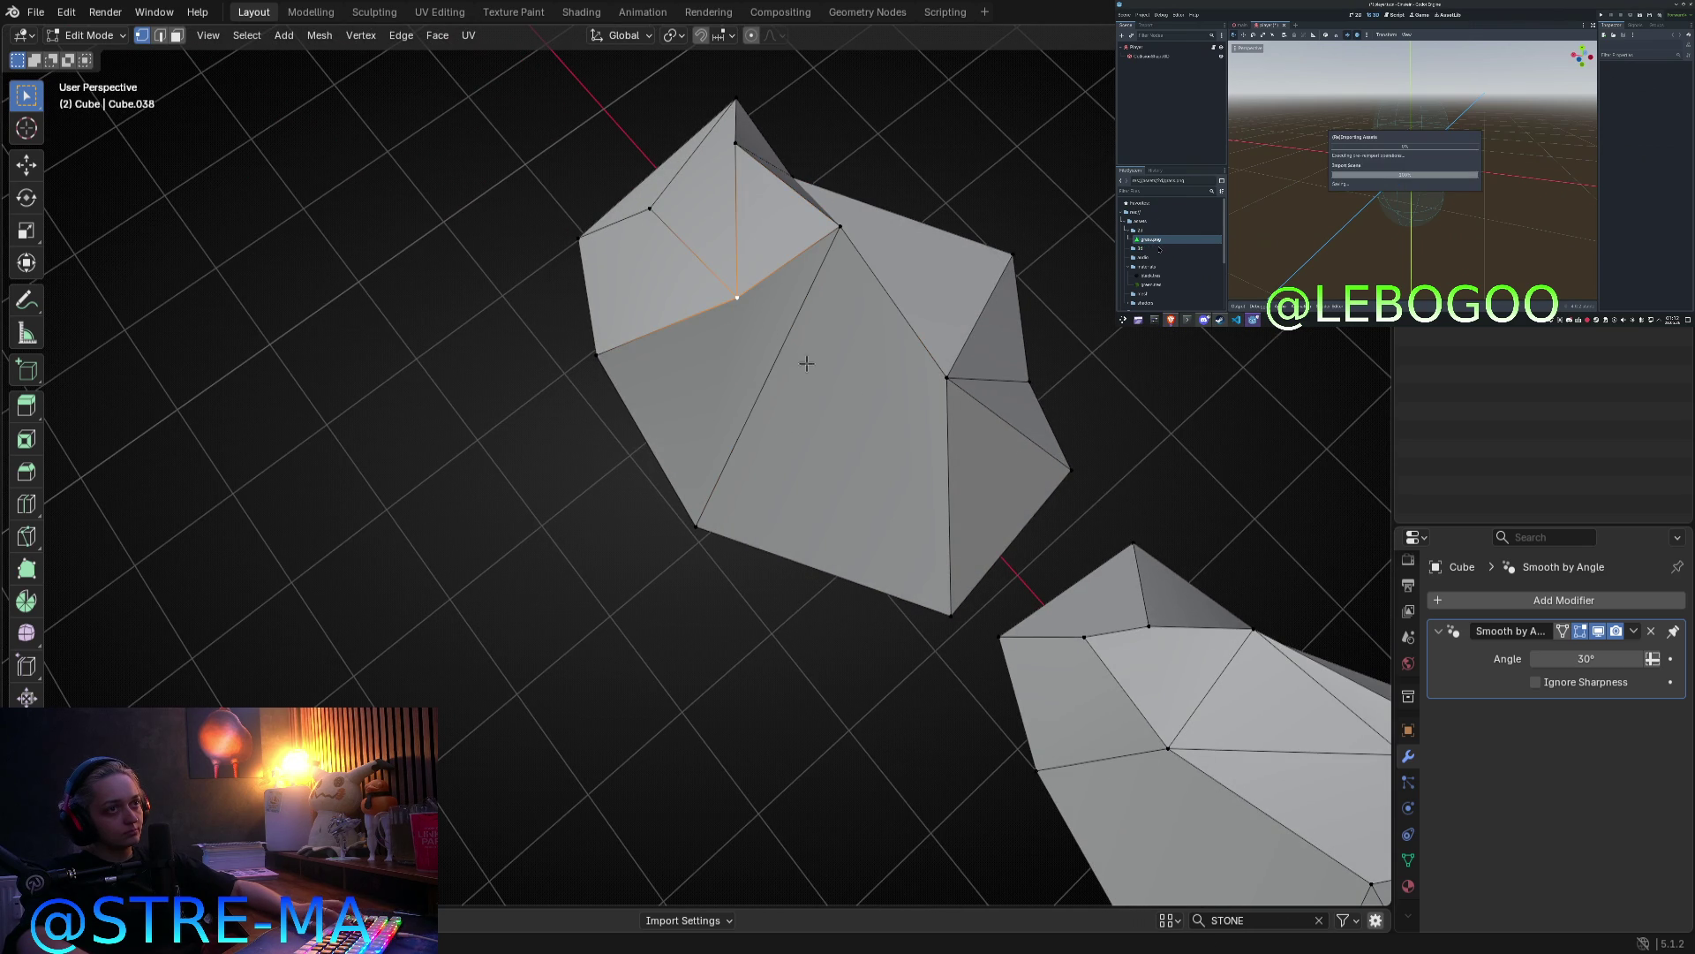
left_click(950, 402, "shift")
middle_click_drag(951, 483, 933, 324)
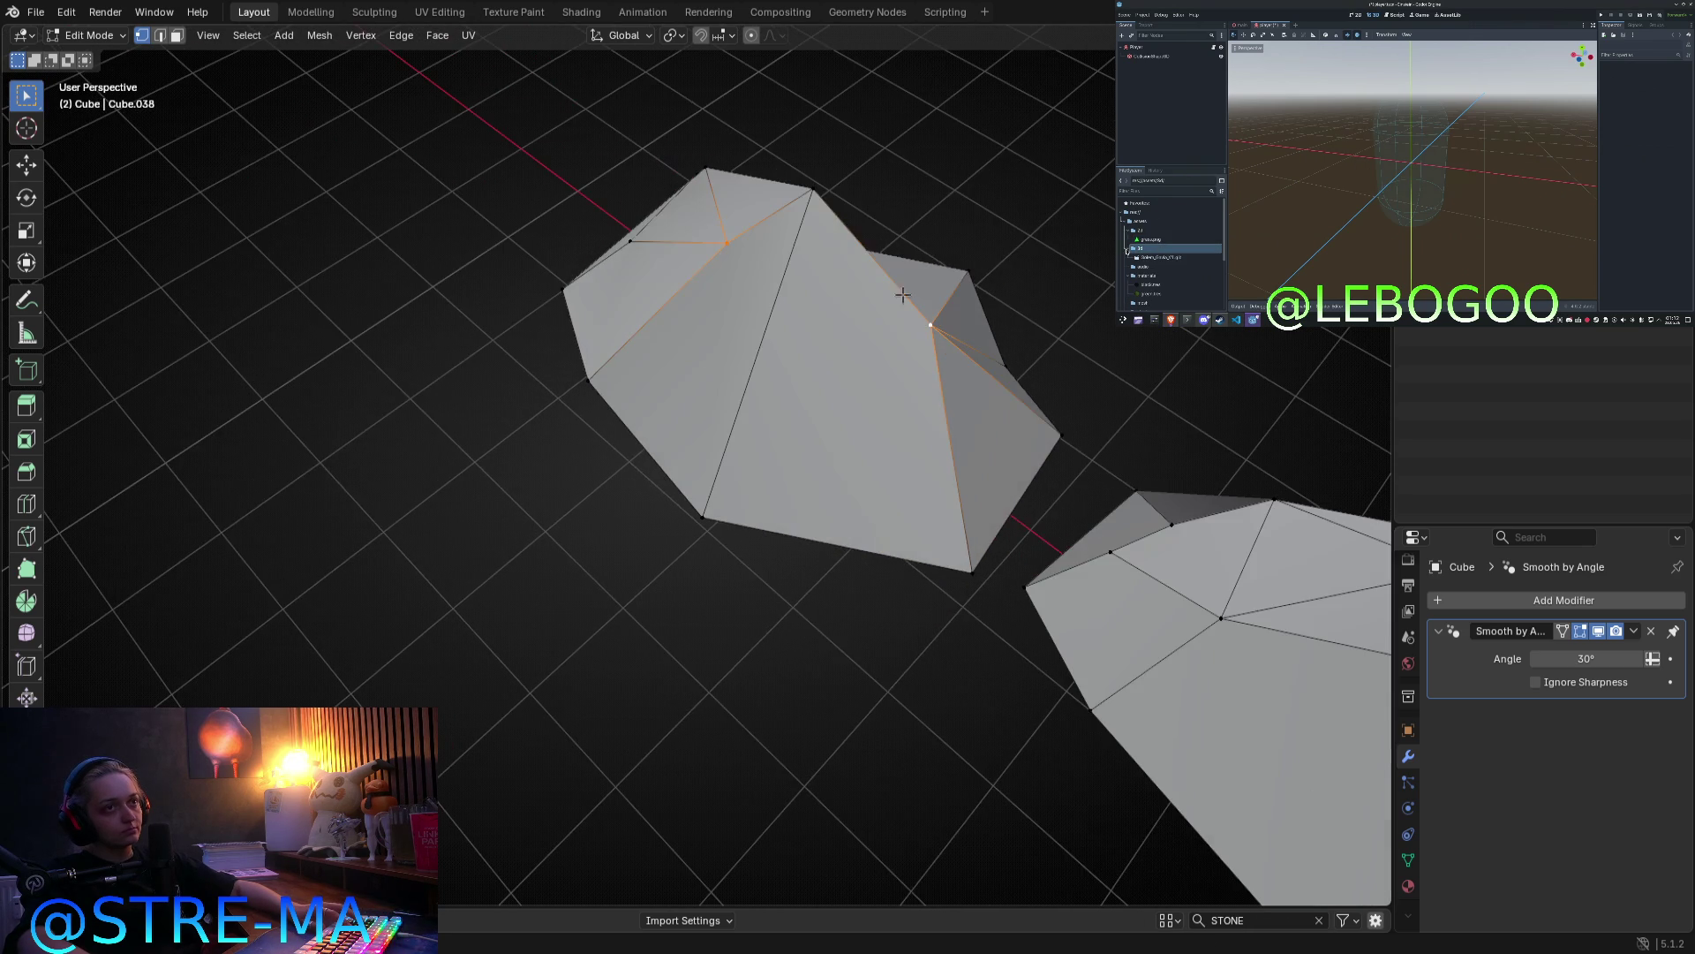
mouse_move(843, 228)
middle_mouse_down()
mouse_move(756, 257)
mouse_move(870, 359)
middle_mouse_up()
key("g")
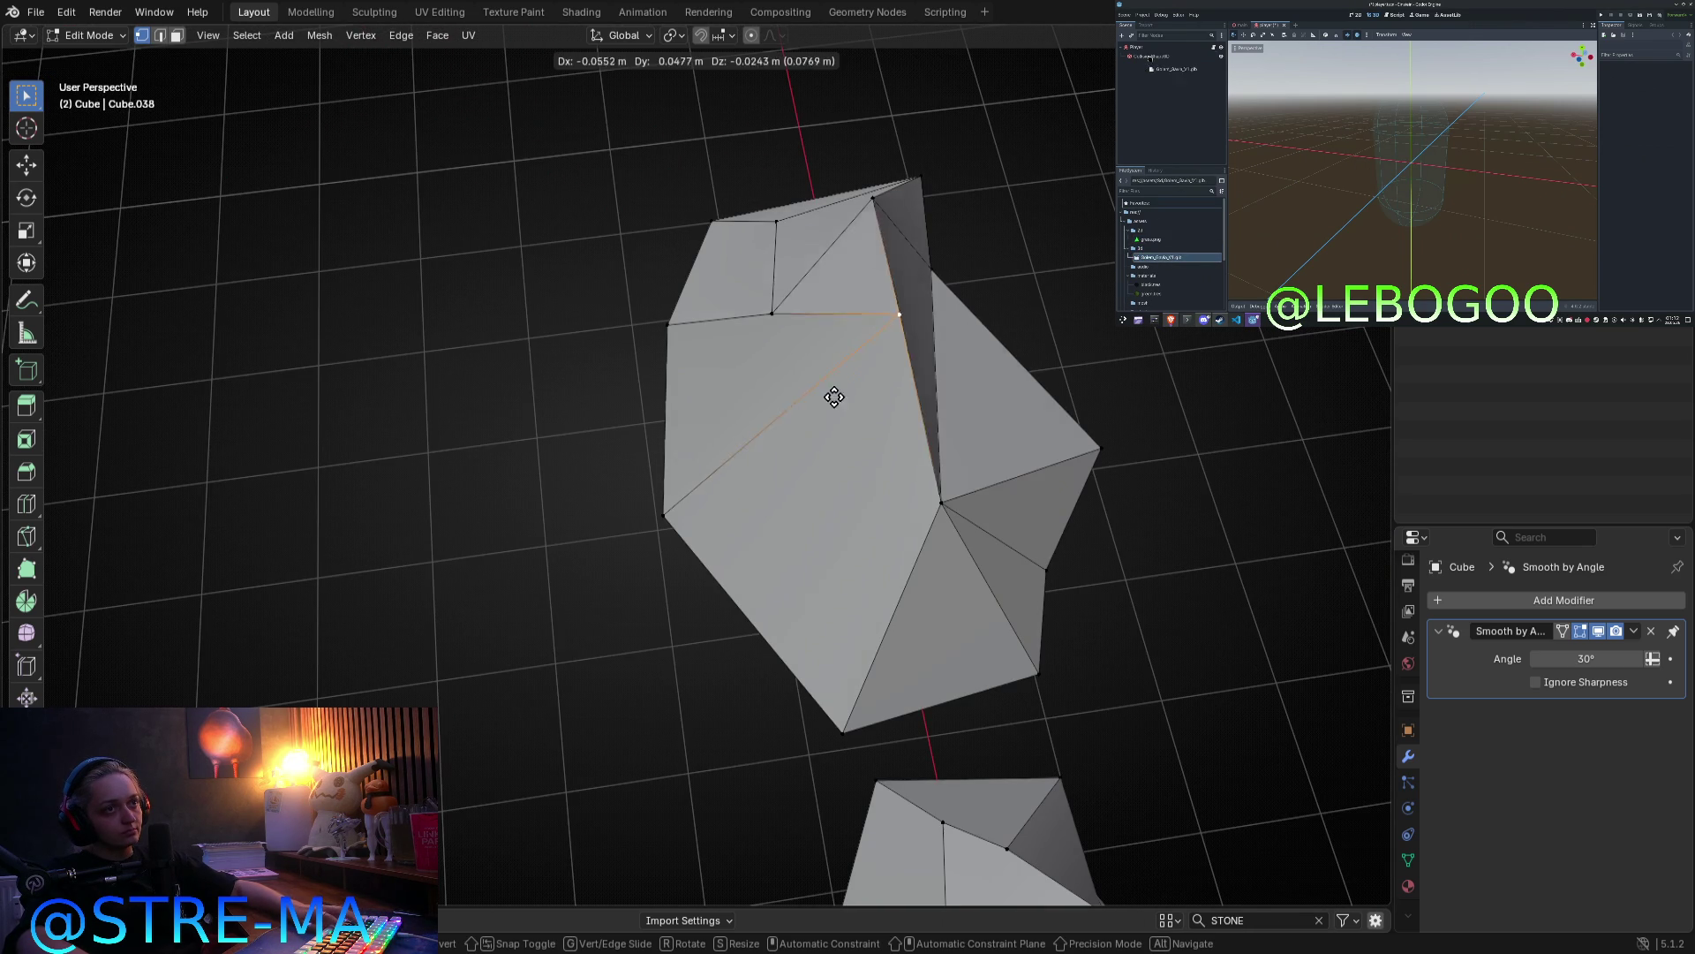
left_click(757, 463)
Step: Select the neighbouring stone, frame it in the view, and enter Edit Mode on it
key("Tab")
mouse_move(760, 473)
middle_mouse_down()
mouse_move(806, 443)
mouse_move(910, 491)
mouse_move(990, 401)
mouse_move(991, 428)
middle_mouse_up()
left_click(990, 427)
key("KP_Decimal")
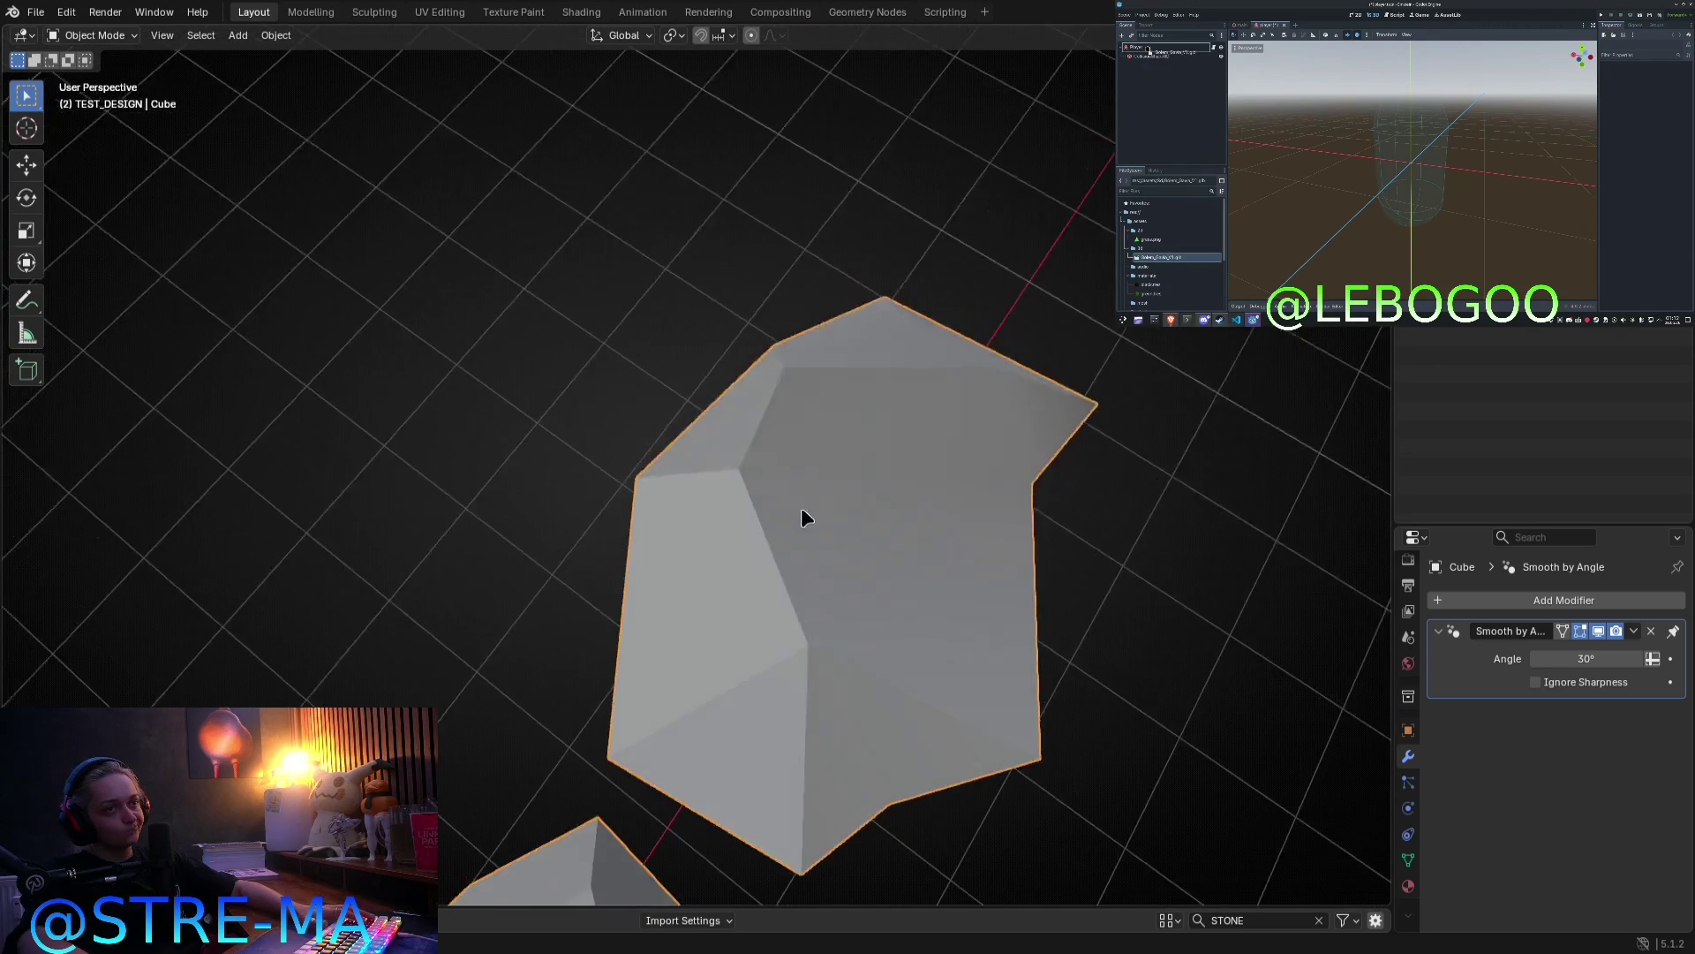
key("Tab")
middle_click_drag(888, 553, 894, 515)
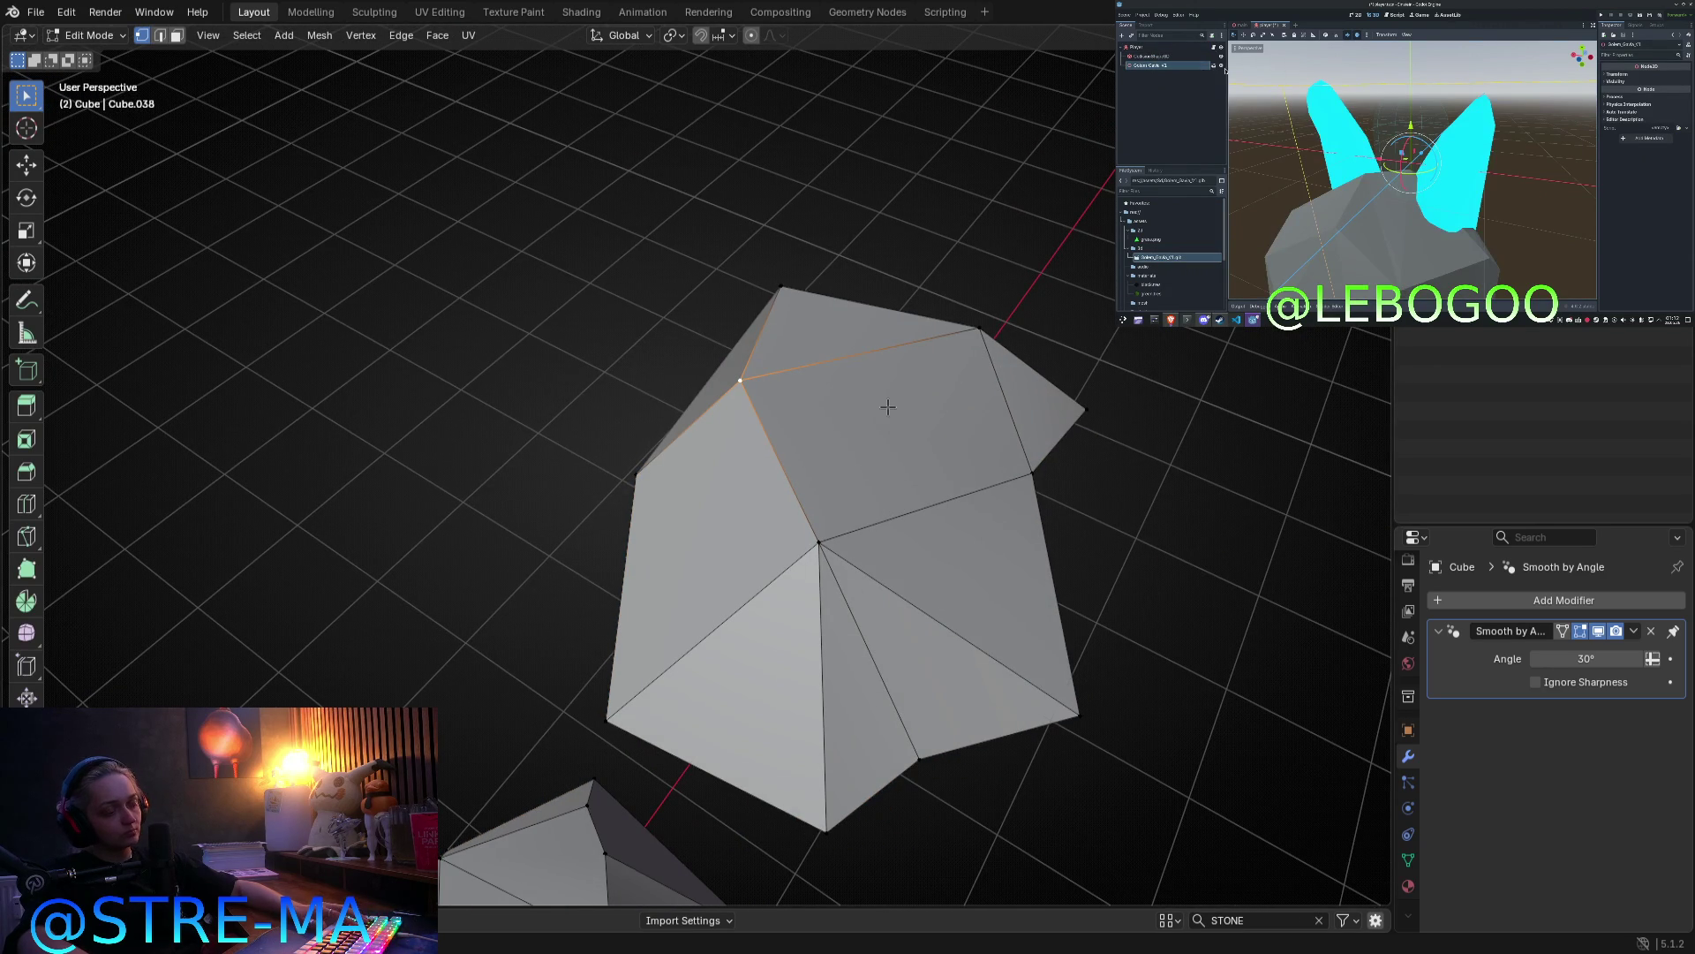
Step: Pick an edge on the second stone and inspect the stone from below
key("2")
left_click(901, 517)
mouse_move(900, 518)
middle_mouse_down()
mouse_move(1016, 447)
mouse_move(1063, 378)
middle_mouse_up()
key("Tab")
mouse_move(1074, 512)
middle_mouse_down()
mouse_move(927, 463)
mouse_move(863, 477)
mouse_move(892, 420)
mouse_move(896, 310)
middle_mouse_up()
key("Tab")
Step: Brush-select the stone's faces in face mode and switch to the front view
key("3")
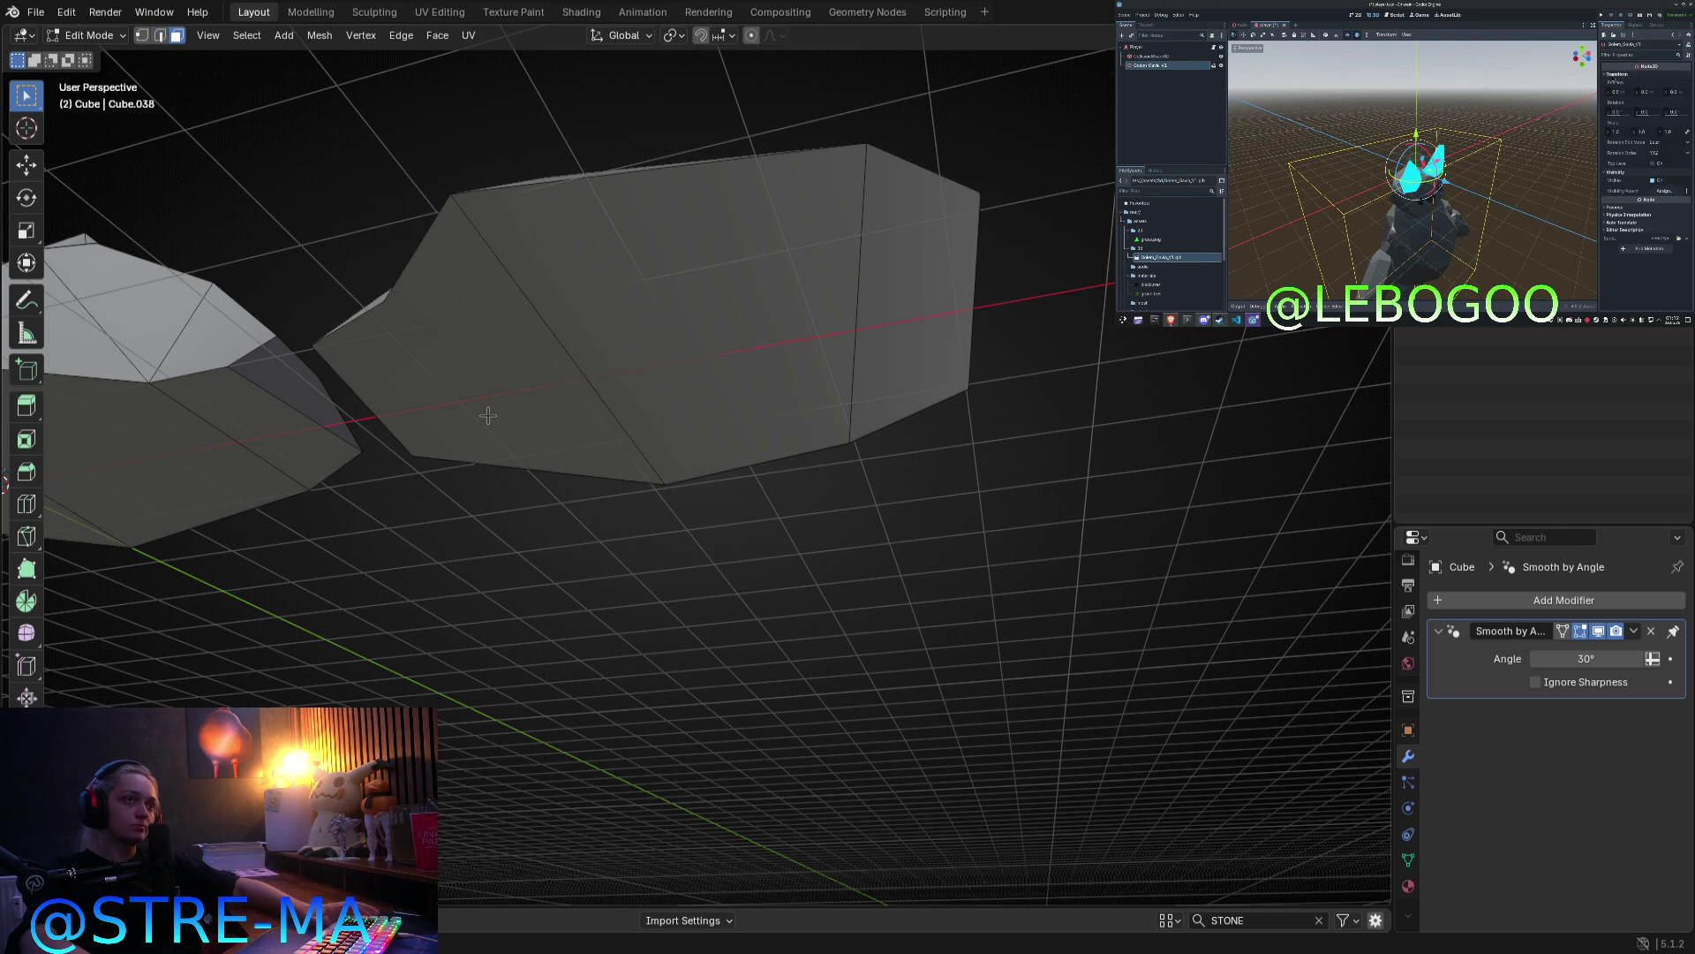
key("c")
mouse_move(491, 378)
left_mouse_down()
mouse_move(783, 288)
mouse_move(840, 292)
left_mouse_up()
right_click(914, 289)
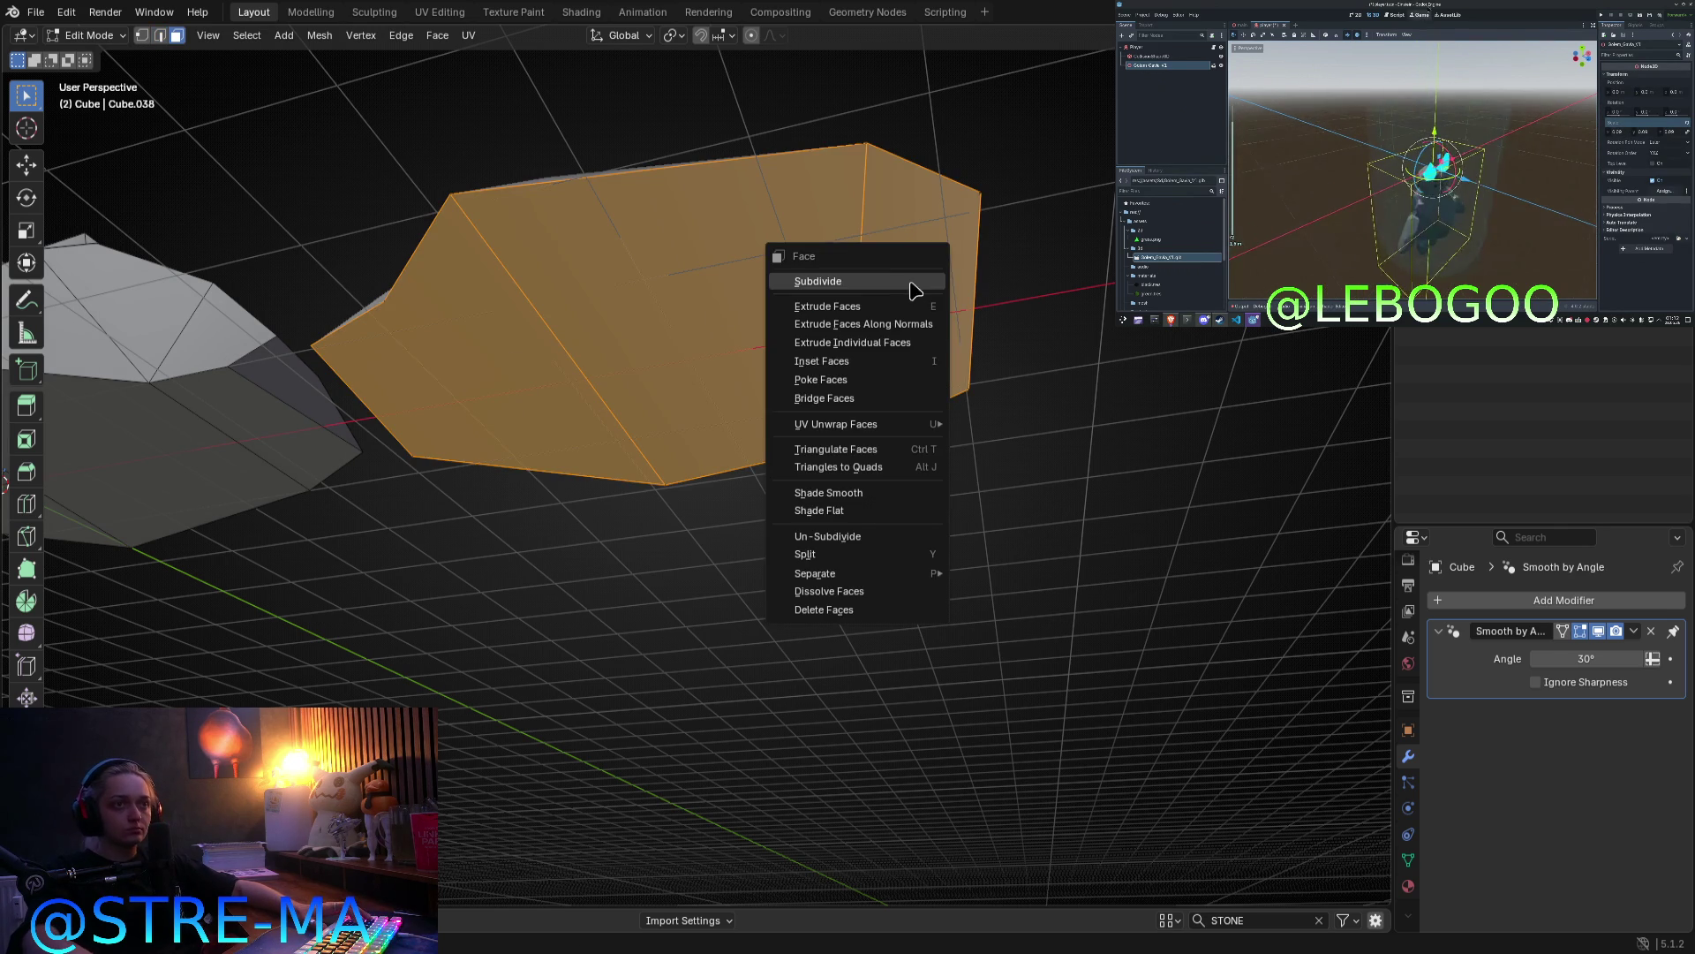
key("Escape")
key("KP_1")
Step: Flatten the selection into a level base with S Z 0 and adjust its height vertically
key("s")
key("z")
key("0")
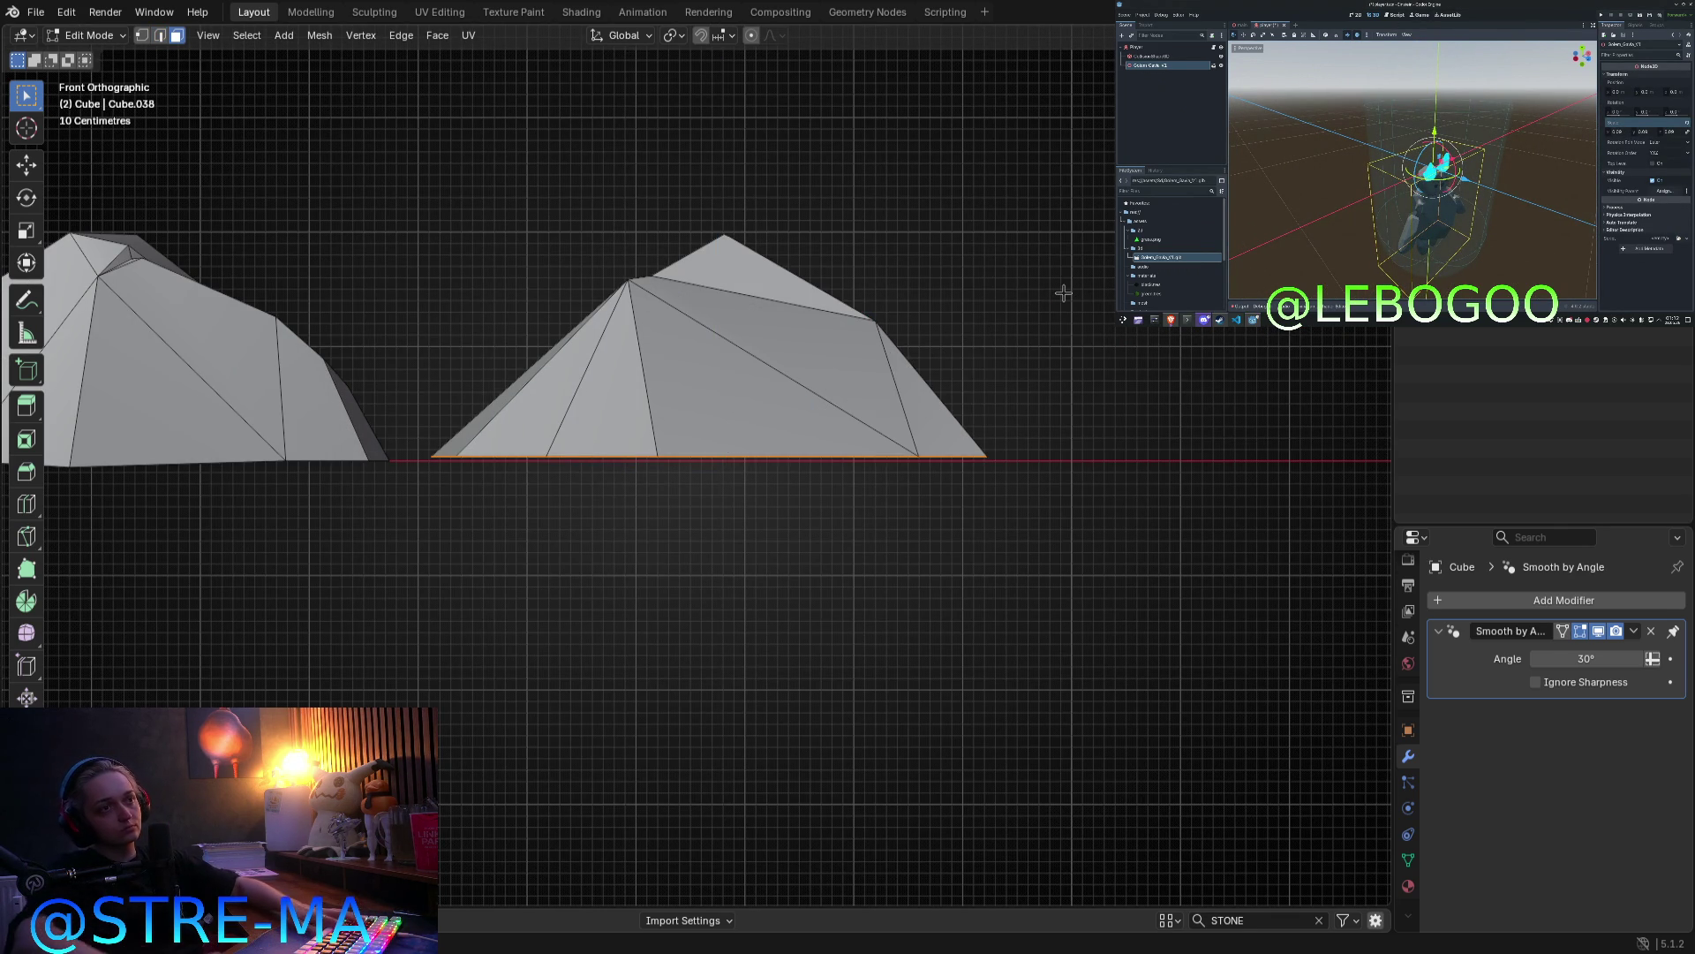
key("z")
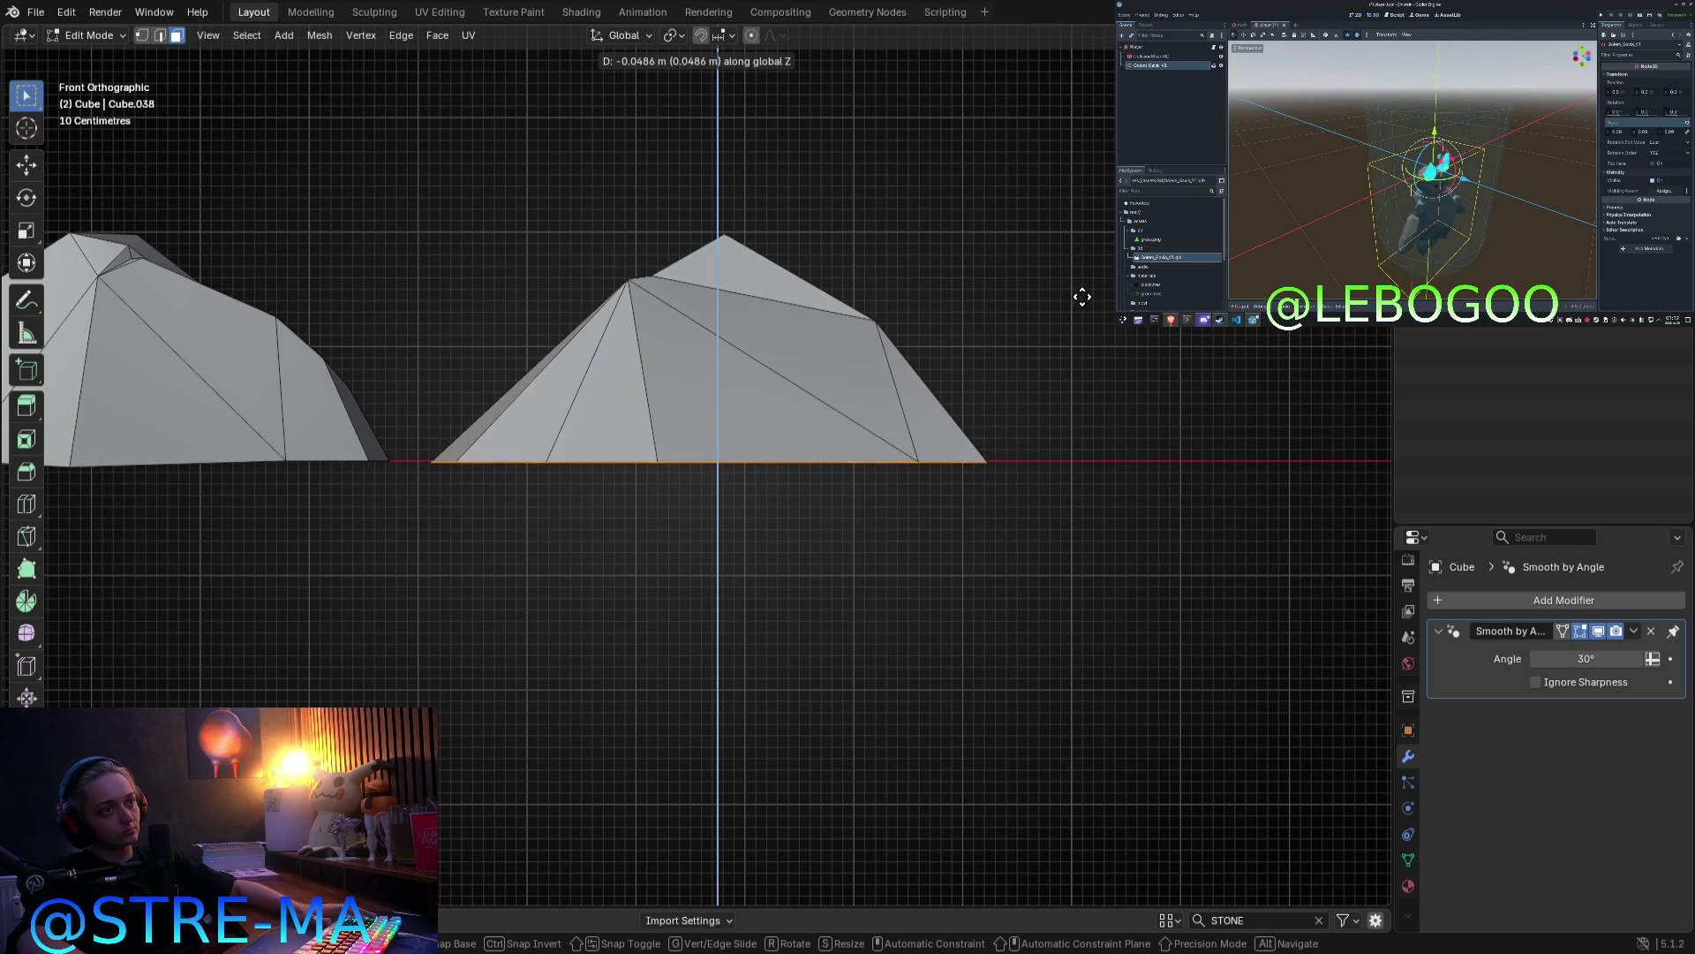
left_click(1086, 298)
Step: From the top view, move the selected edges and a vertex to new positions
key("Tab")
mouse_move(836, 375)
middle_mouse_down()
mouse_move(761, 533)
mouse_move(594, 480)
middle_mouse_up()
key("Tab")
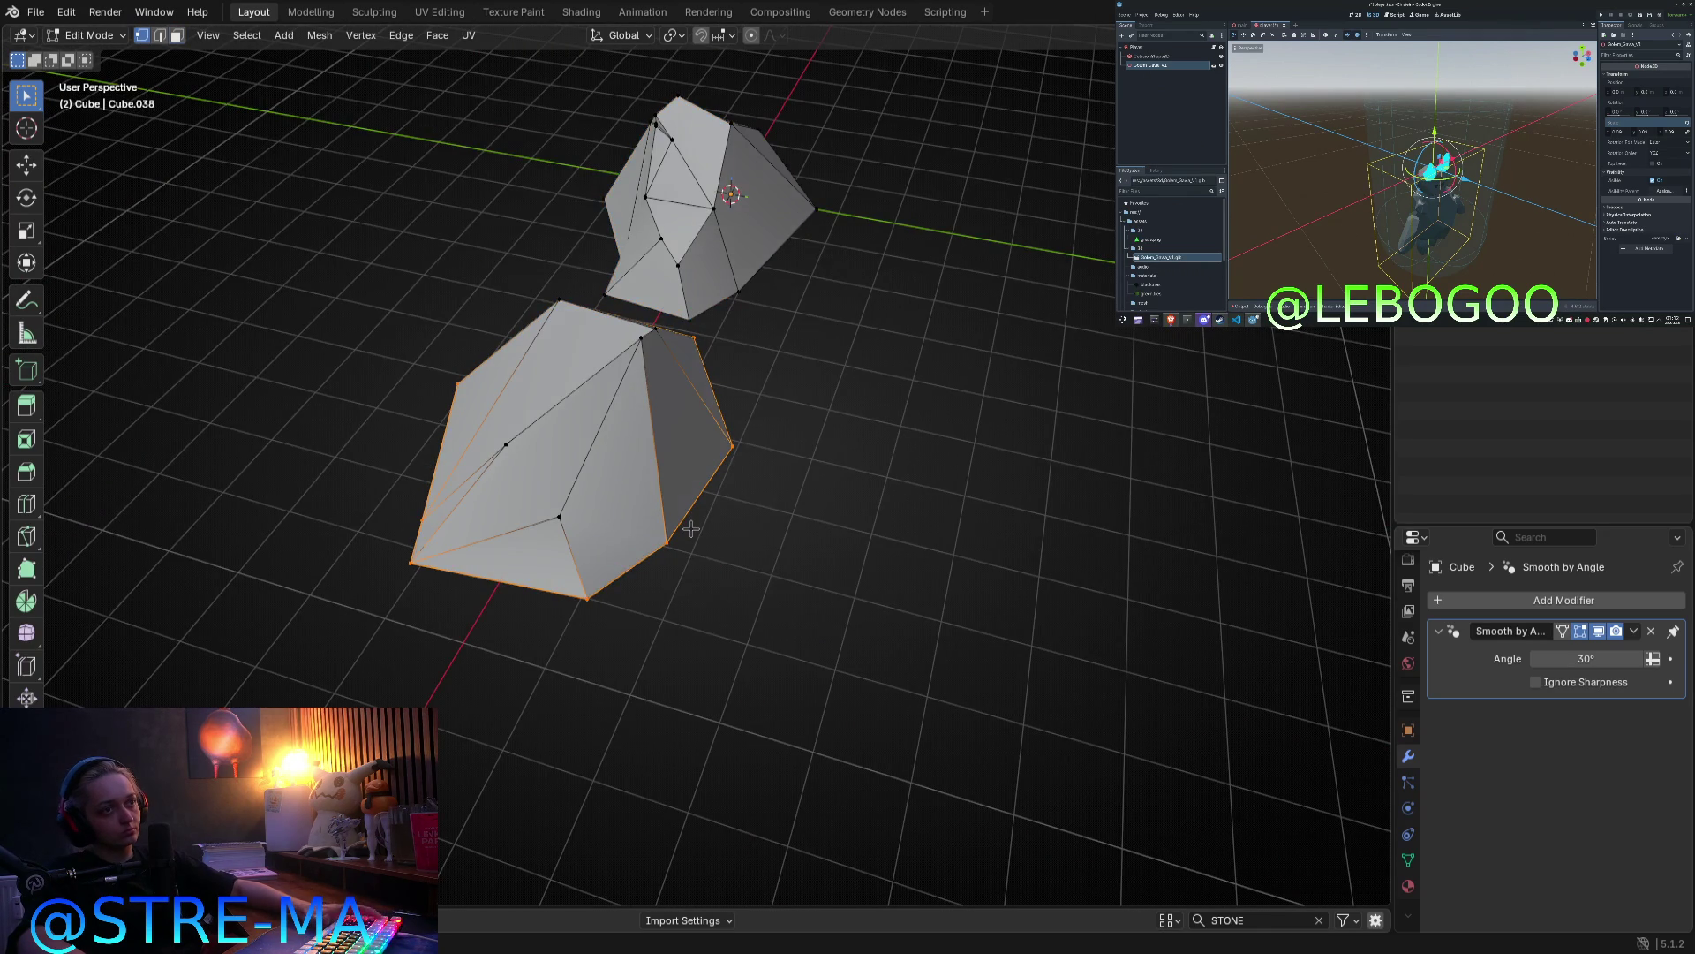
key("KP_7")
key("g")
left_click(704, 490)
key("g")
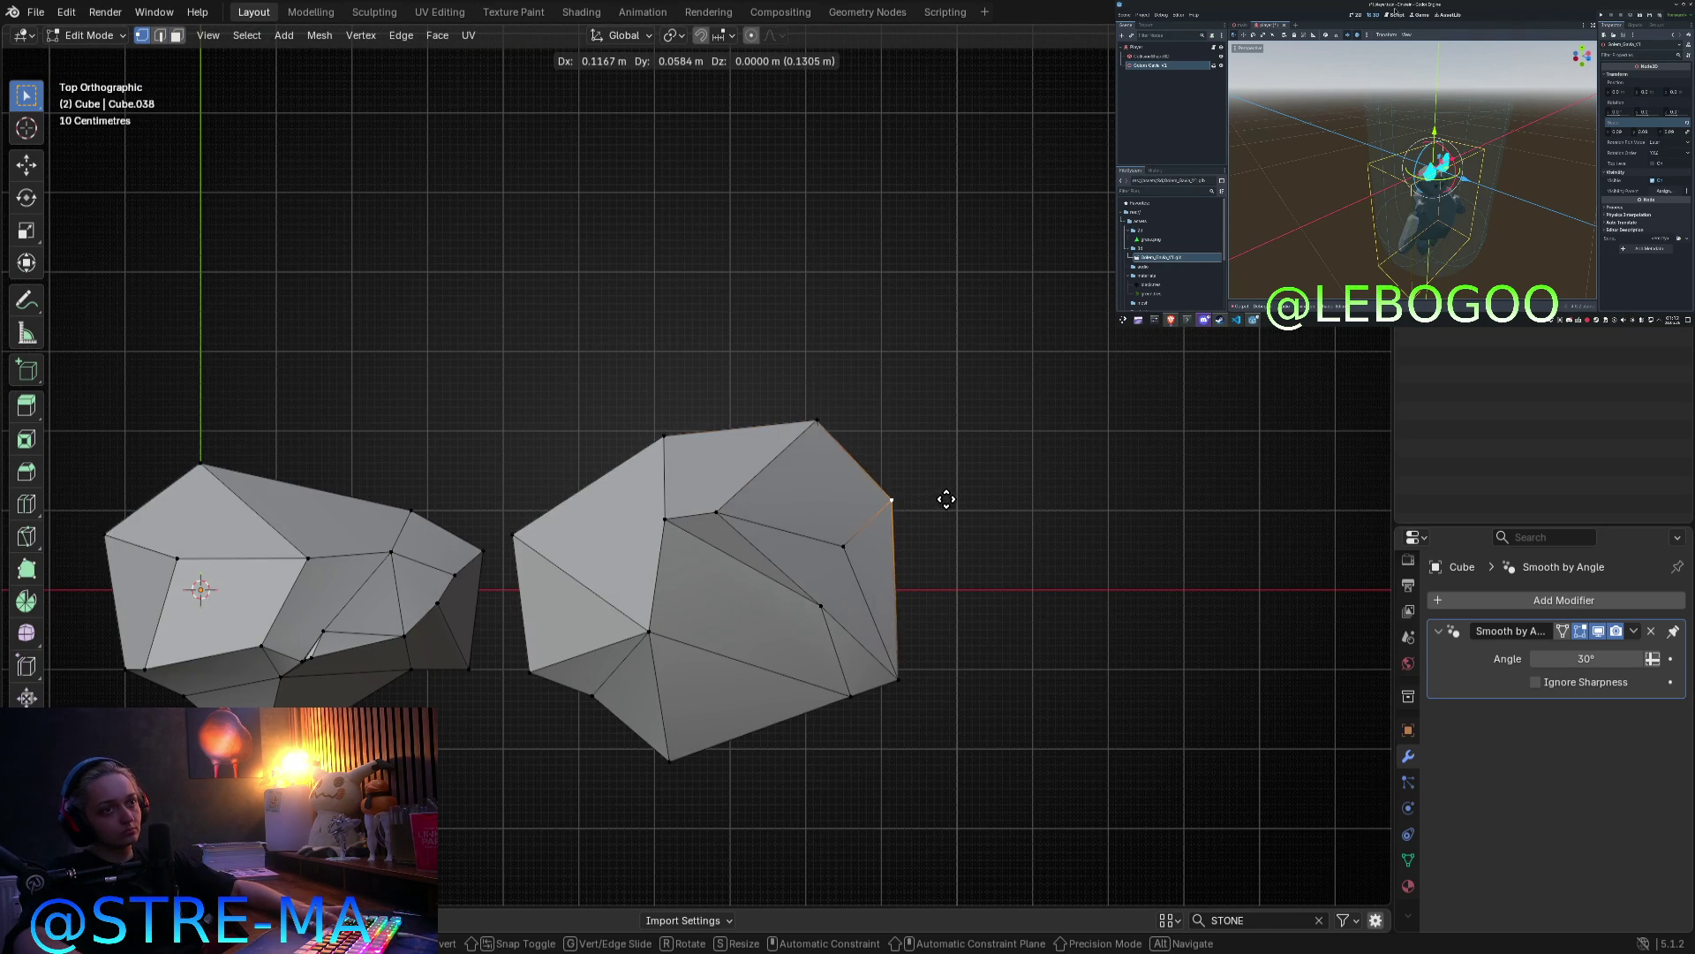
left_click(958, 493)
Step: Pull a vertex on the front stone into a new position
key("Tab")
mouse_move(792, 559)
middle_mouse_down()
mouse_move(800, 490)
mouse_move(676, 517)
middle_mouse_up()
key("Tab")
left_click(737, 455)
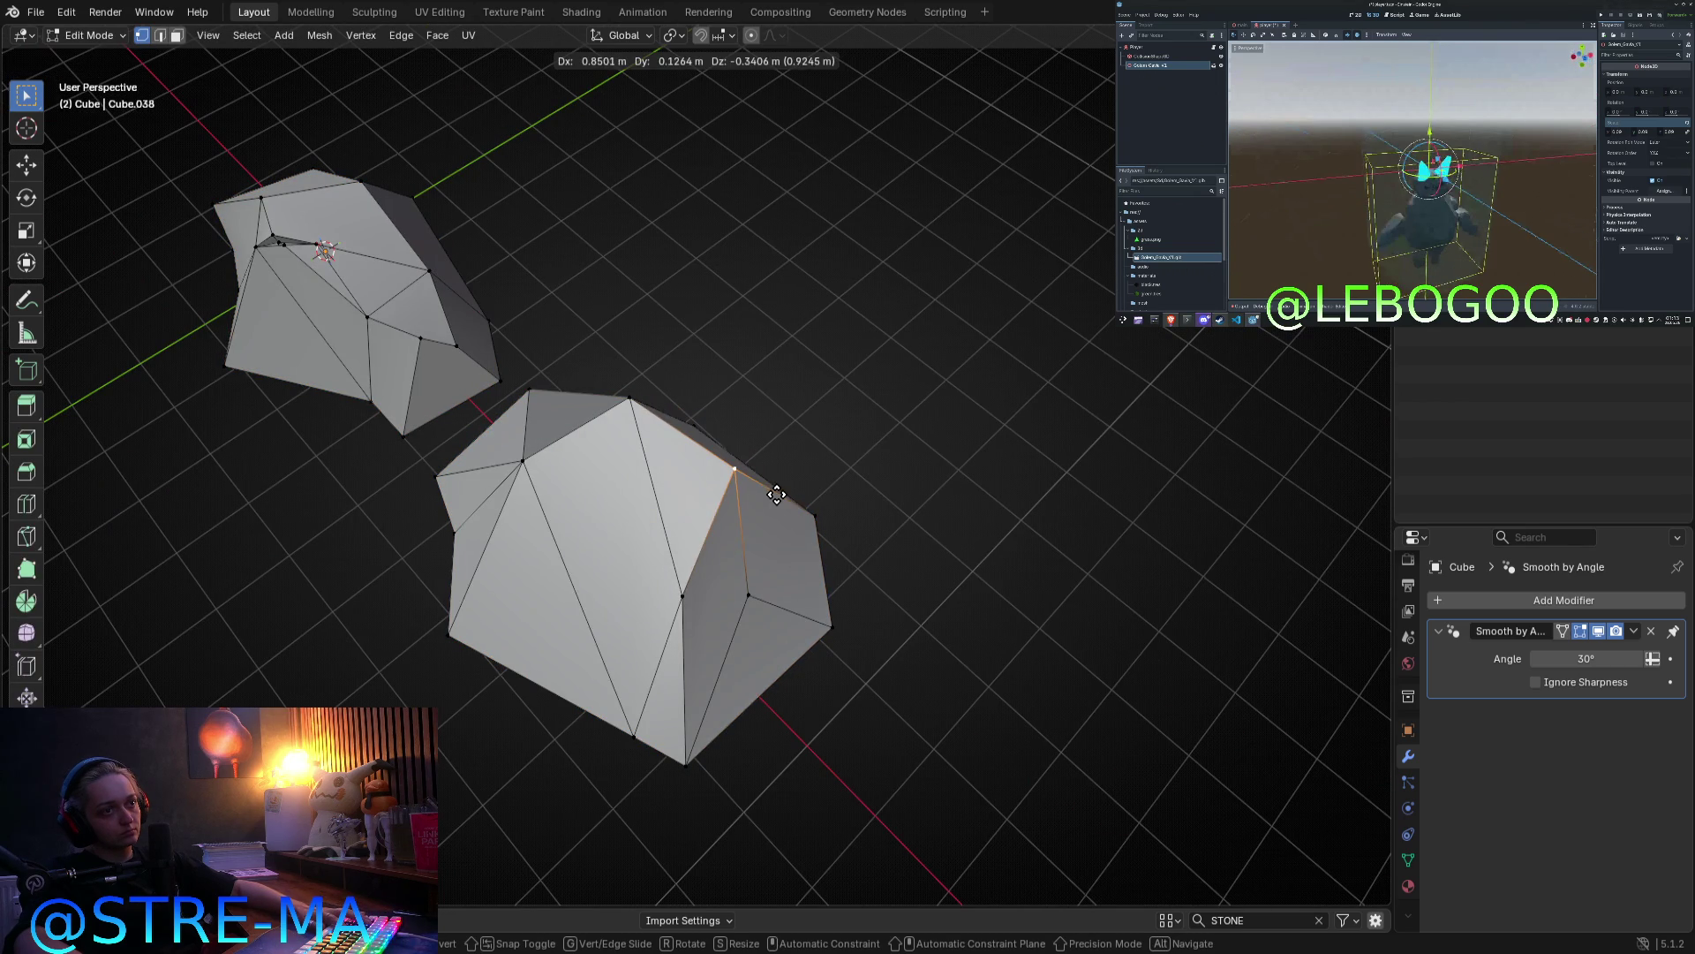
mouse_move(858, 560)
middle_mouse_down()
mouse_move(871, 662)
mouse_move(806, 711)
mouse_move(745, 571)
mouse_move(601, 495)
middle_mouse_up()
key("g")
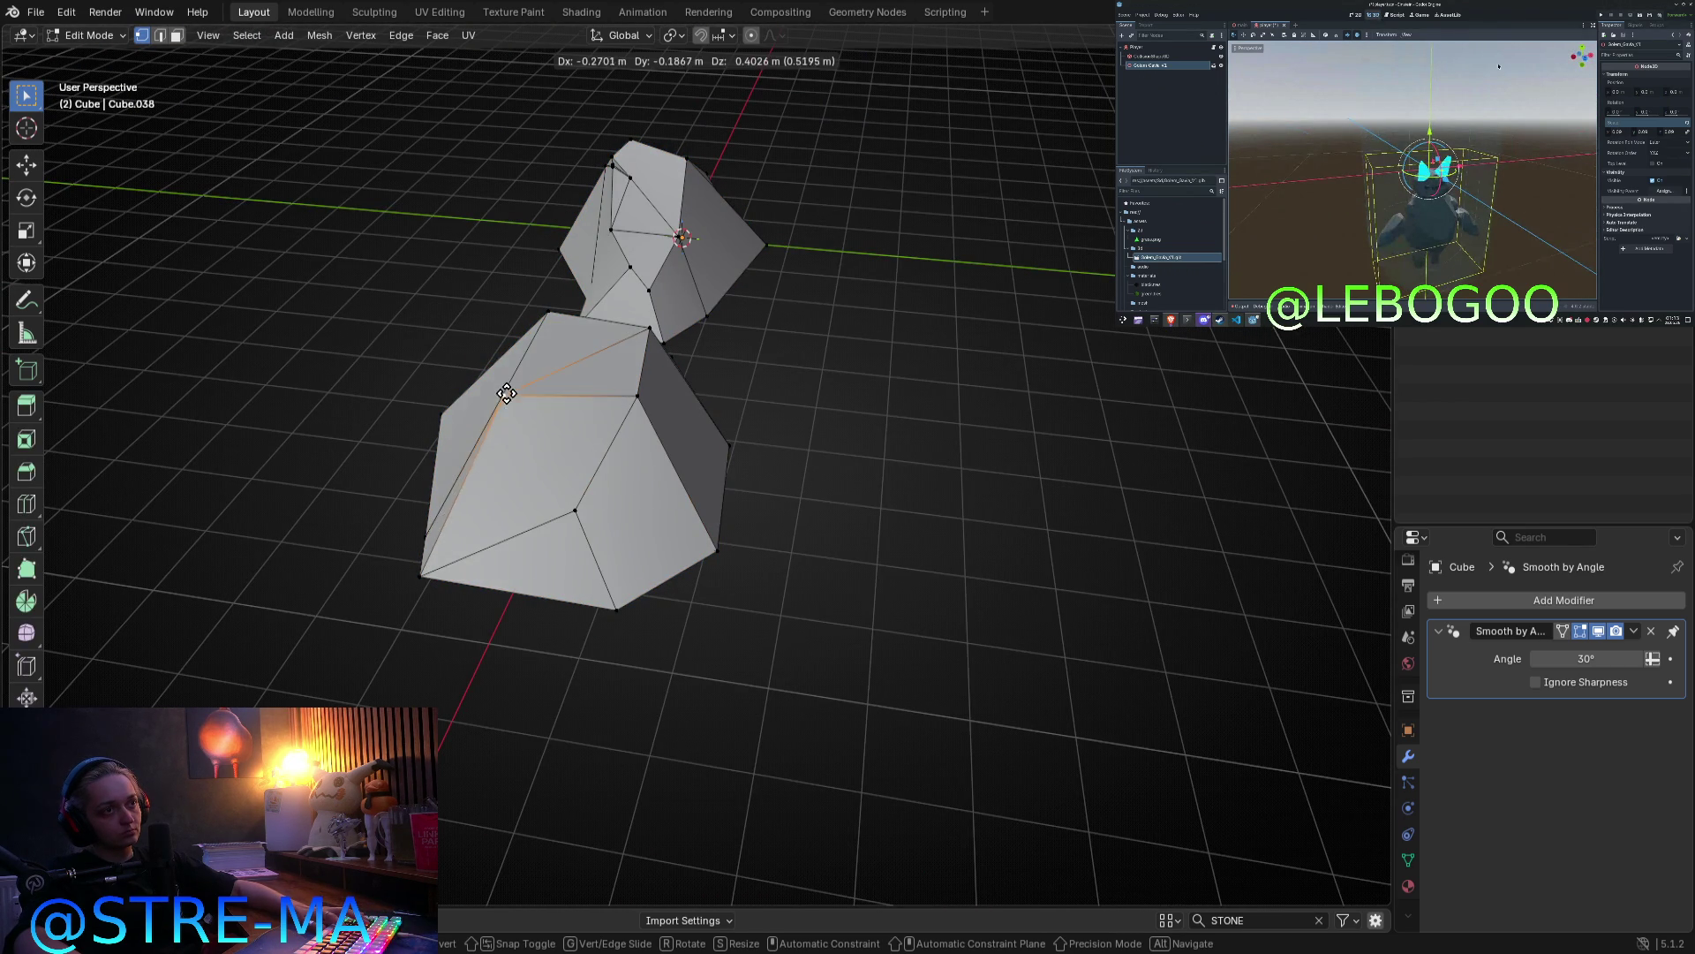
left_click(519, 398)
middle_click_drag(519, 398, 664, 492)
Step: Select the front stone's top vertex, checking it from several angles
left_click(830, 469, "shift")
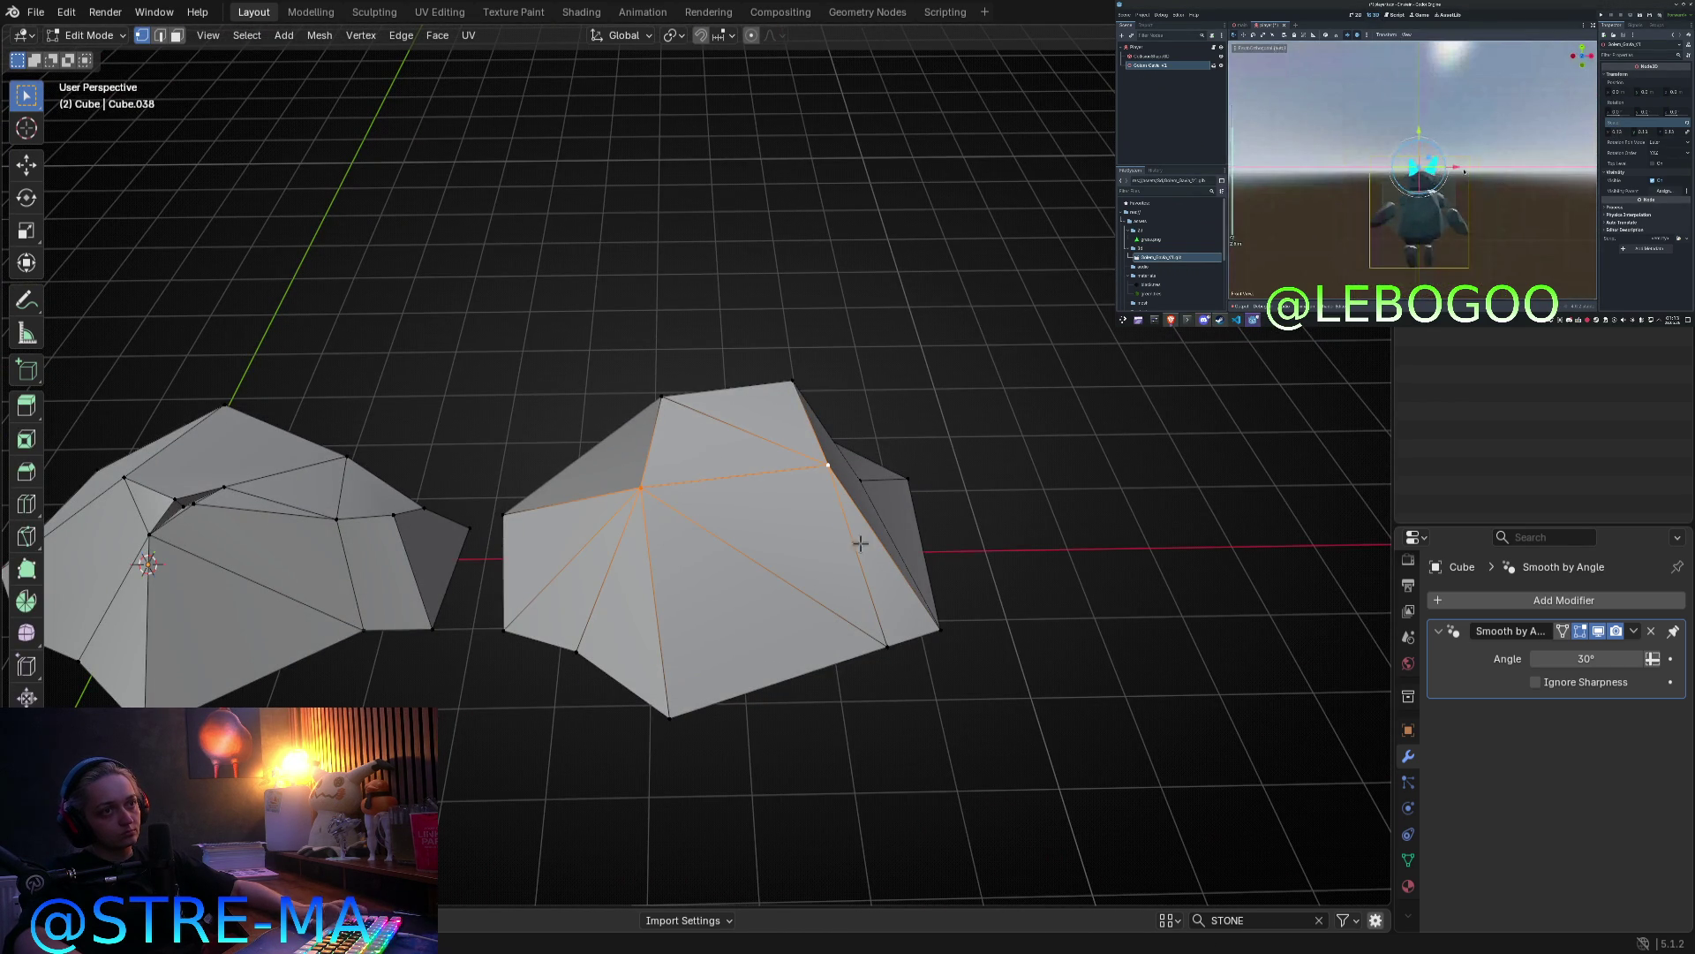
key("Tab")
mouse_move(852, 527)
middle_mouse_down()
mouse_move(713, 540)
mouse_move(791, 530)
mouse_move(795, 557)
middle_mouse_up()
key("Tab")
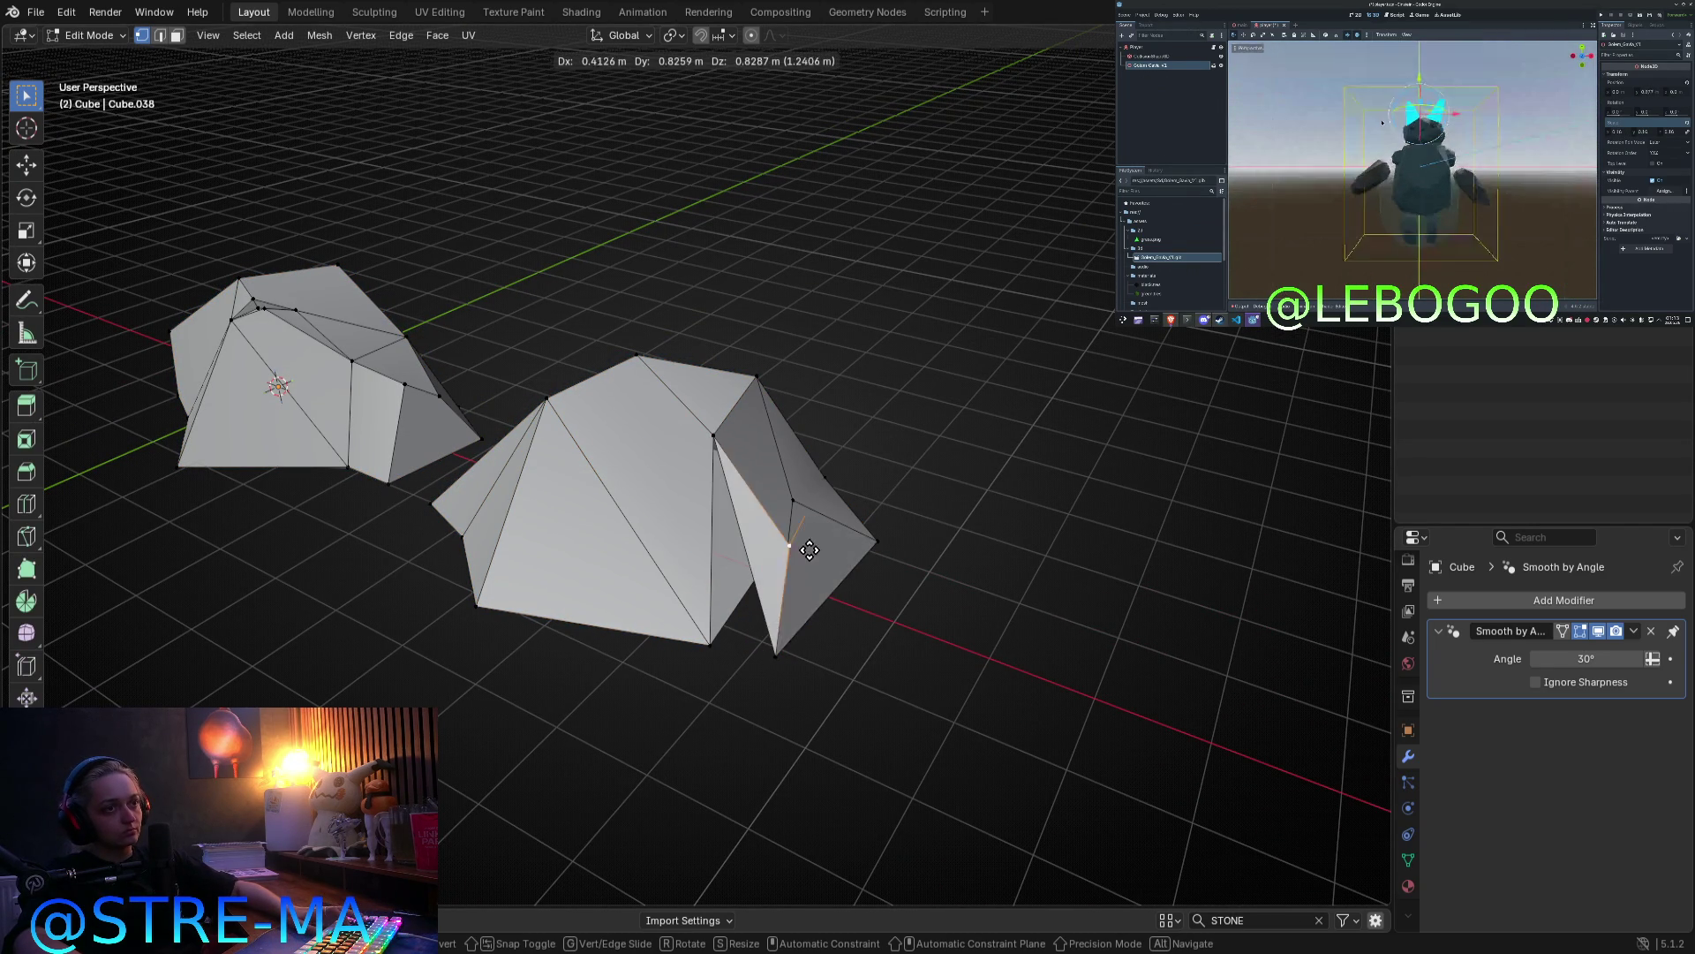
mouse_move(712, 617)
middle_mouse_down()
mouse_move(773, 455)
mouse_move(712, 644)
mouse_move(738, 650)
middle_mouse_up()
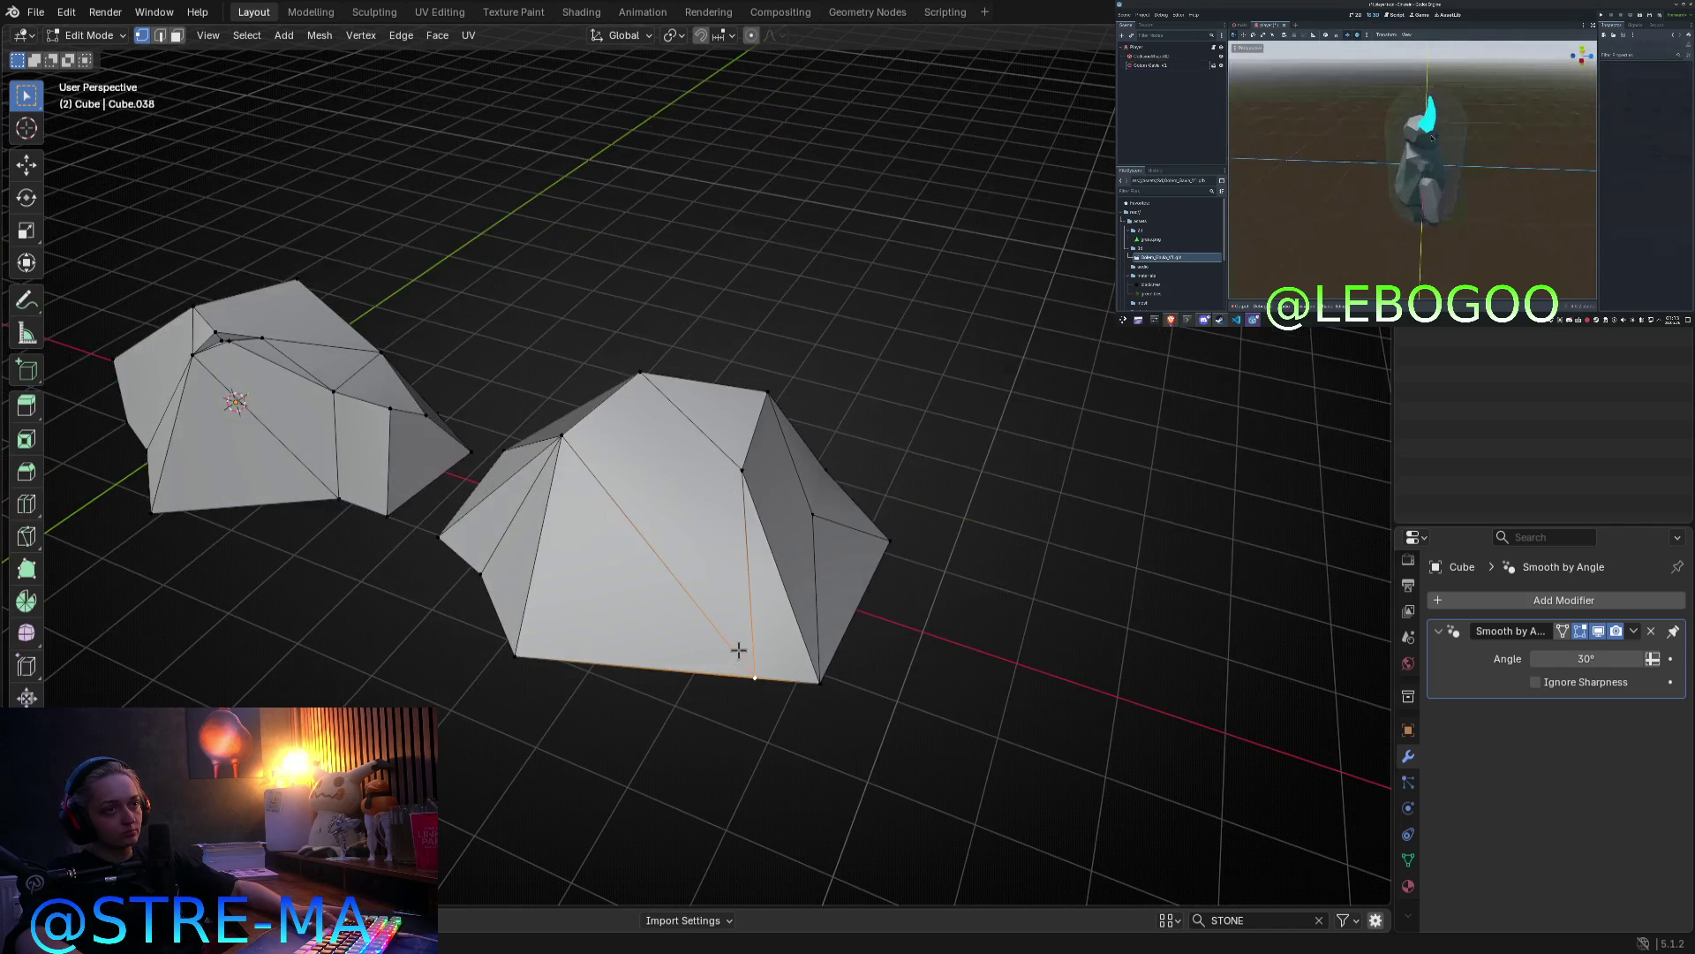
left_click(576, 450)
middle_click_drag(662, 491, 734, 538)
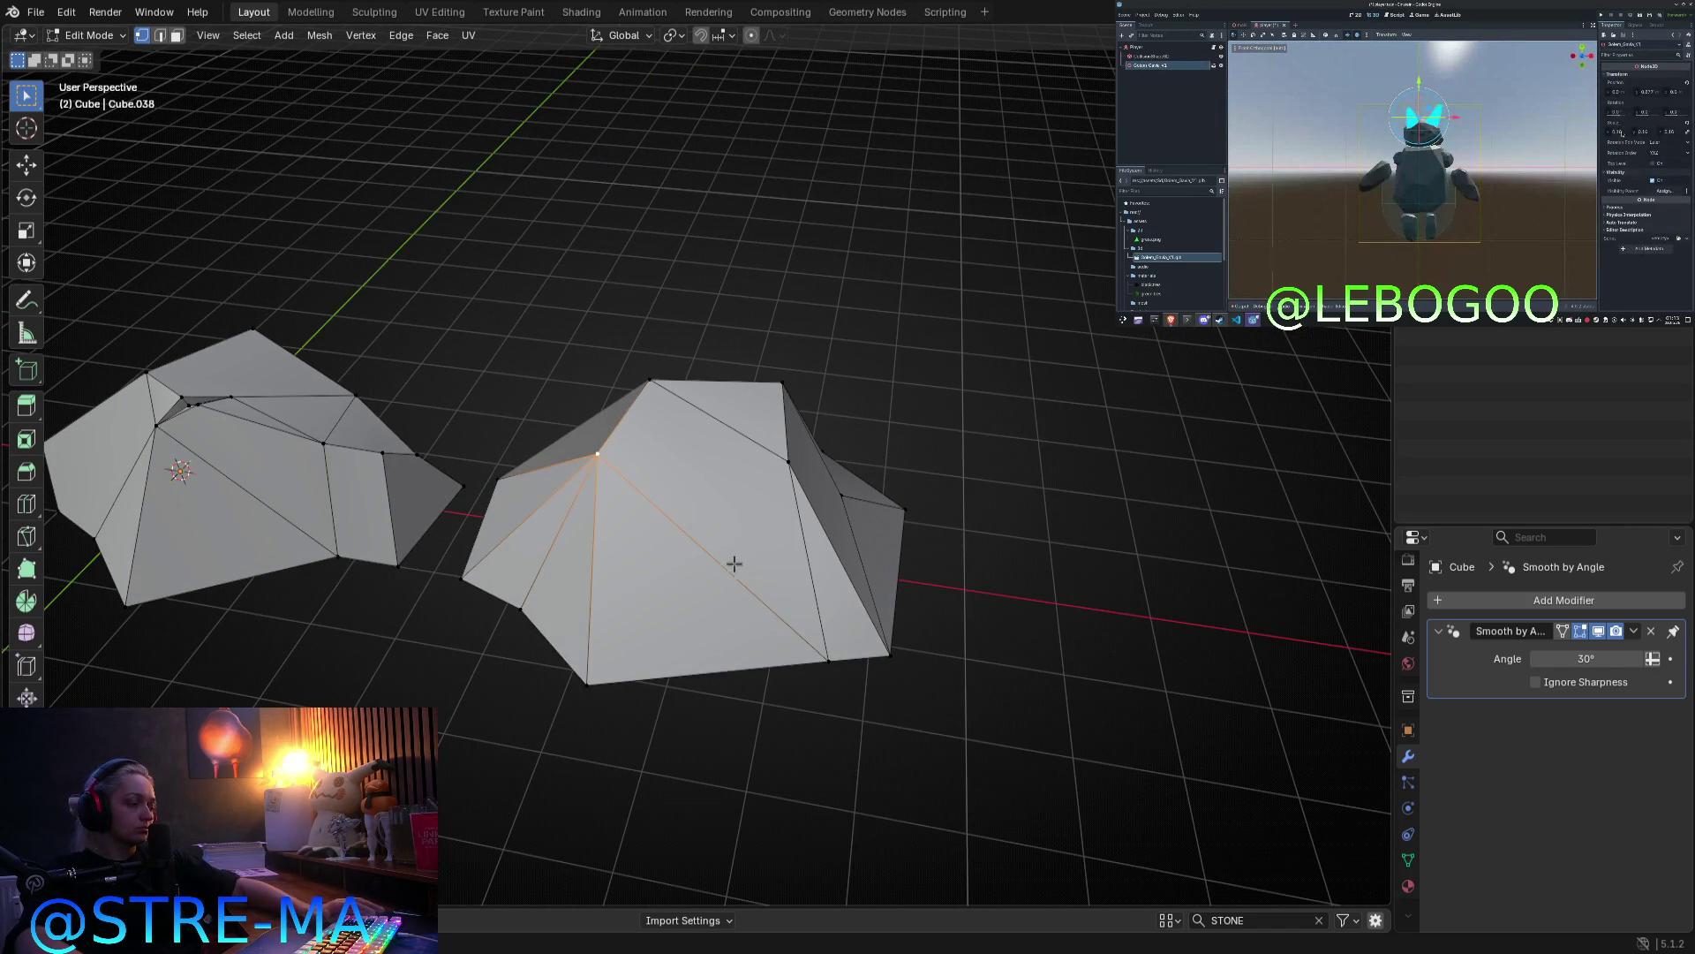
Step: Delete the lower and upper triangular faces of the front stone
key("3")
left_click(742, 590)
left_click(812, 597, "shift")
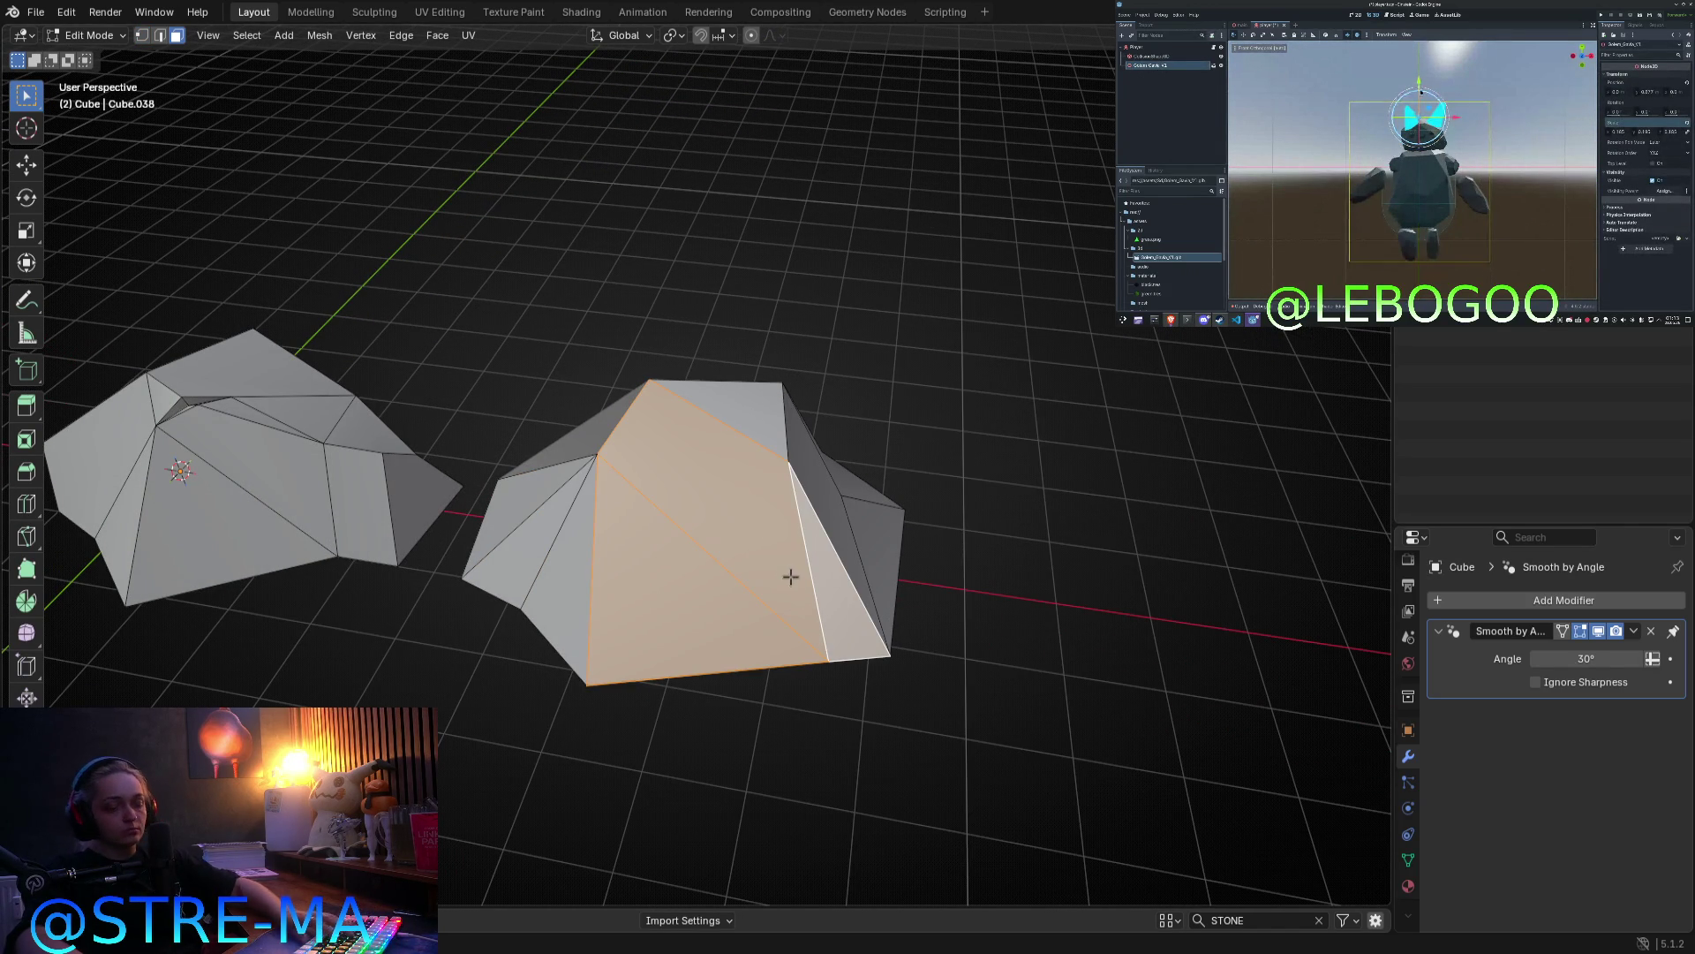
key("x")
left_click(757, 606)
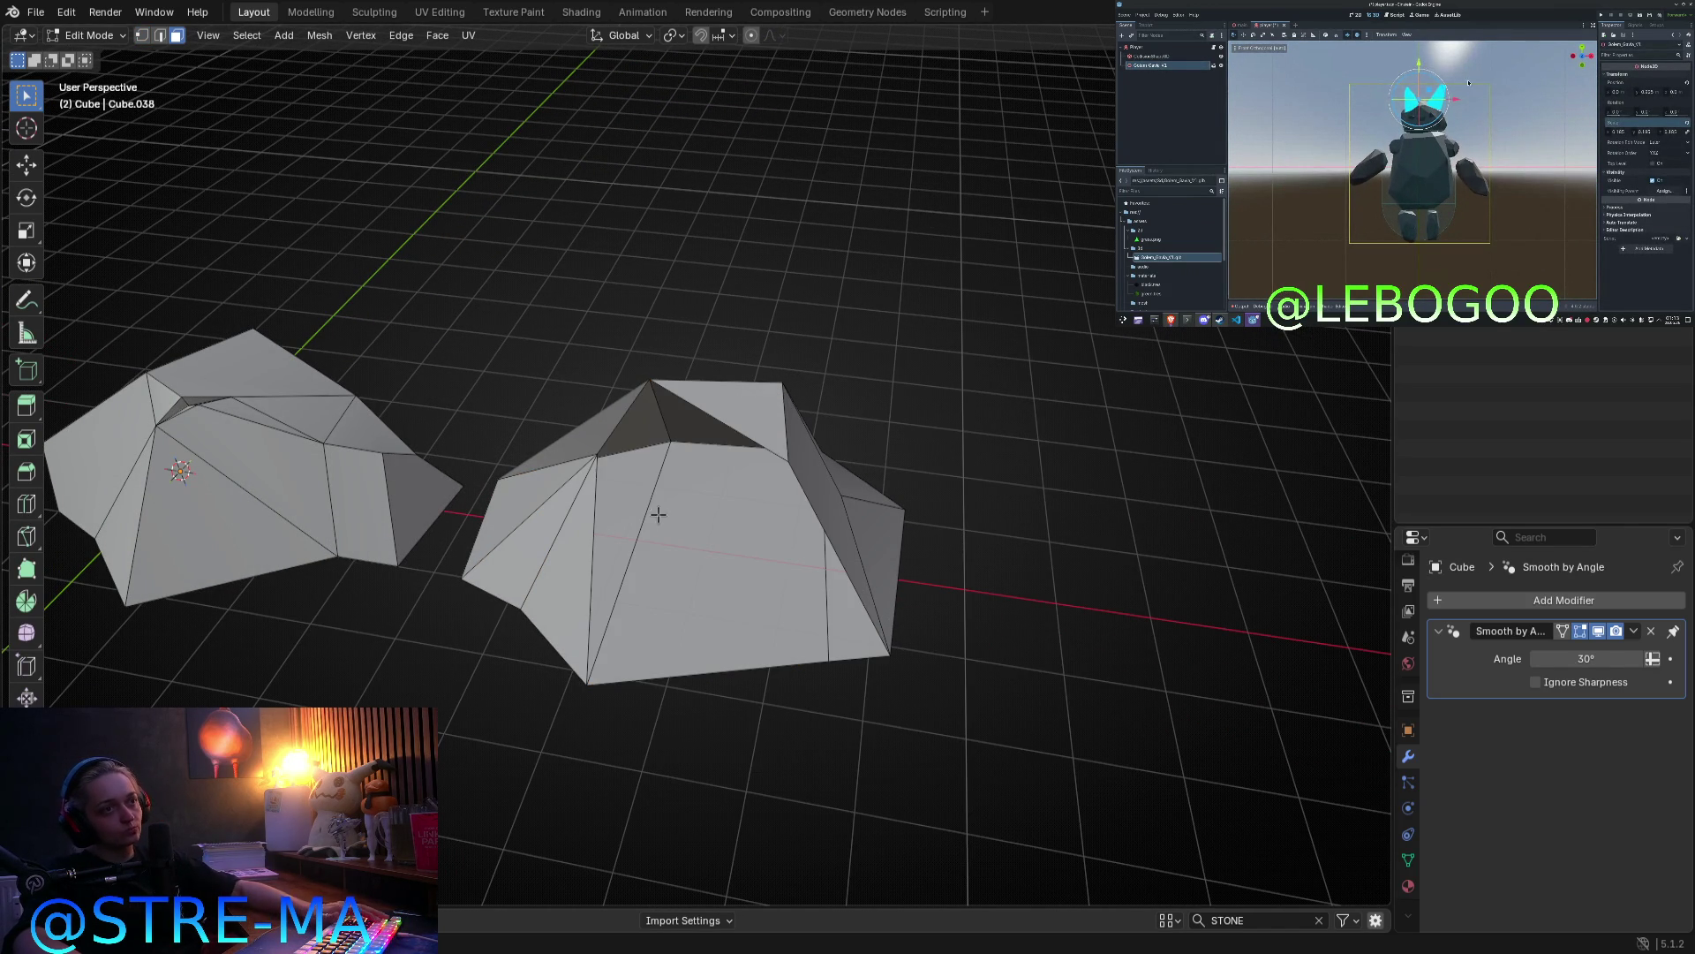
Step: Join the two selected vertices with a new edge
key("1")
middle_click_drag(654, 513, 832, 515)
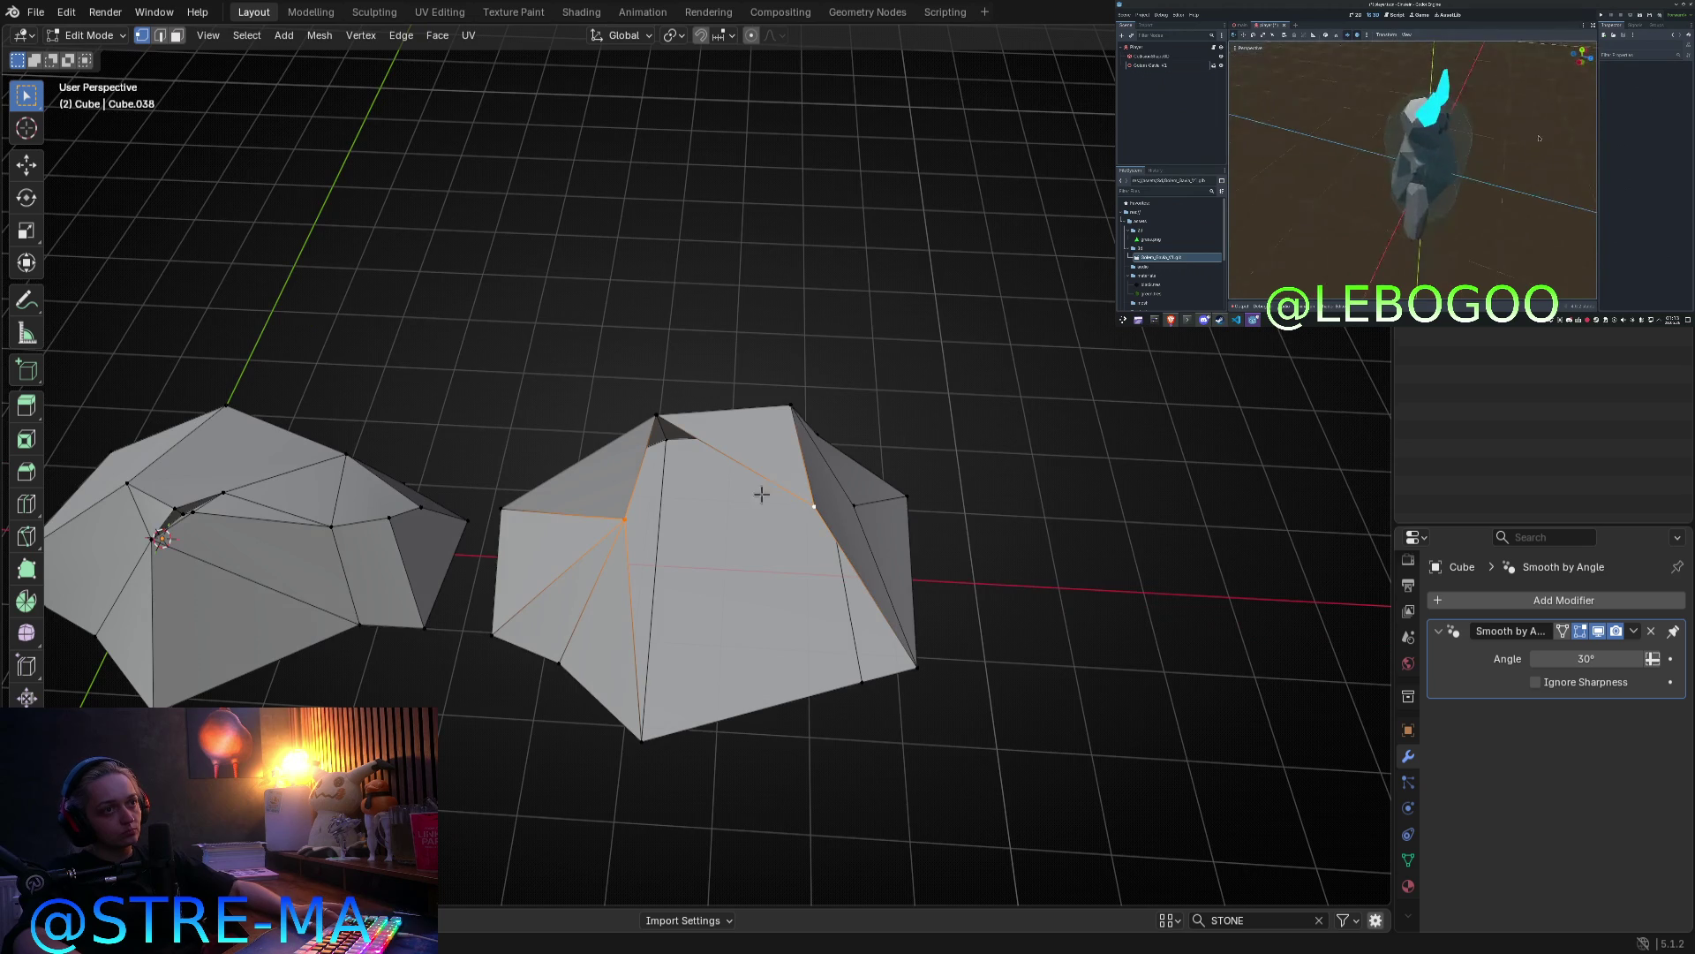
key("j")
key("2")
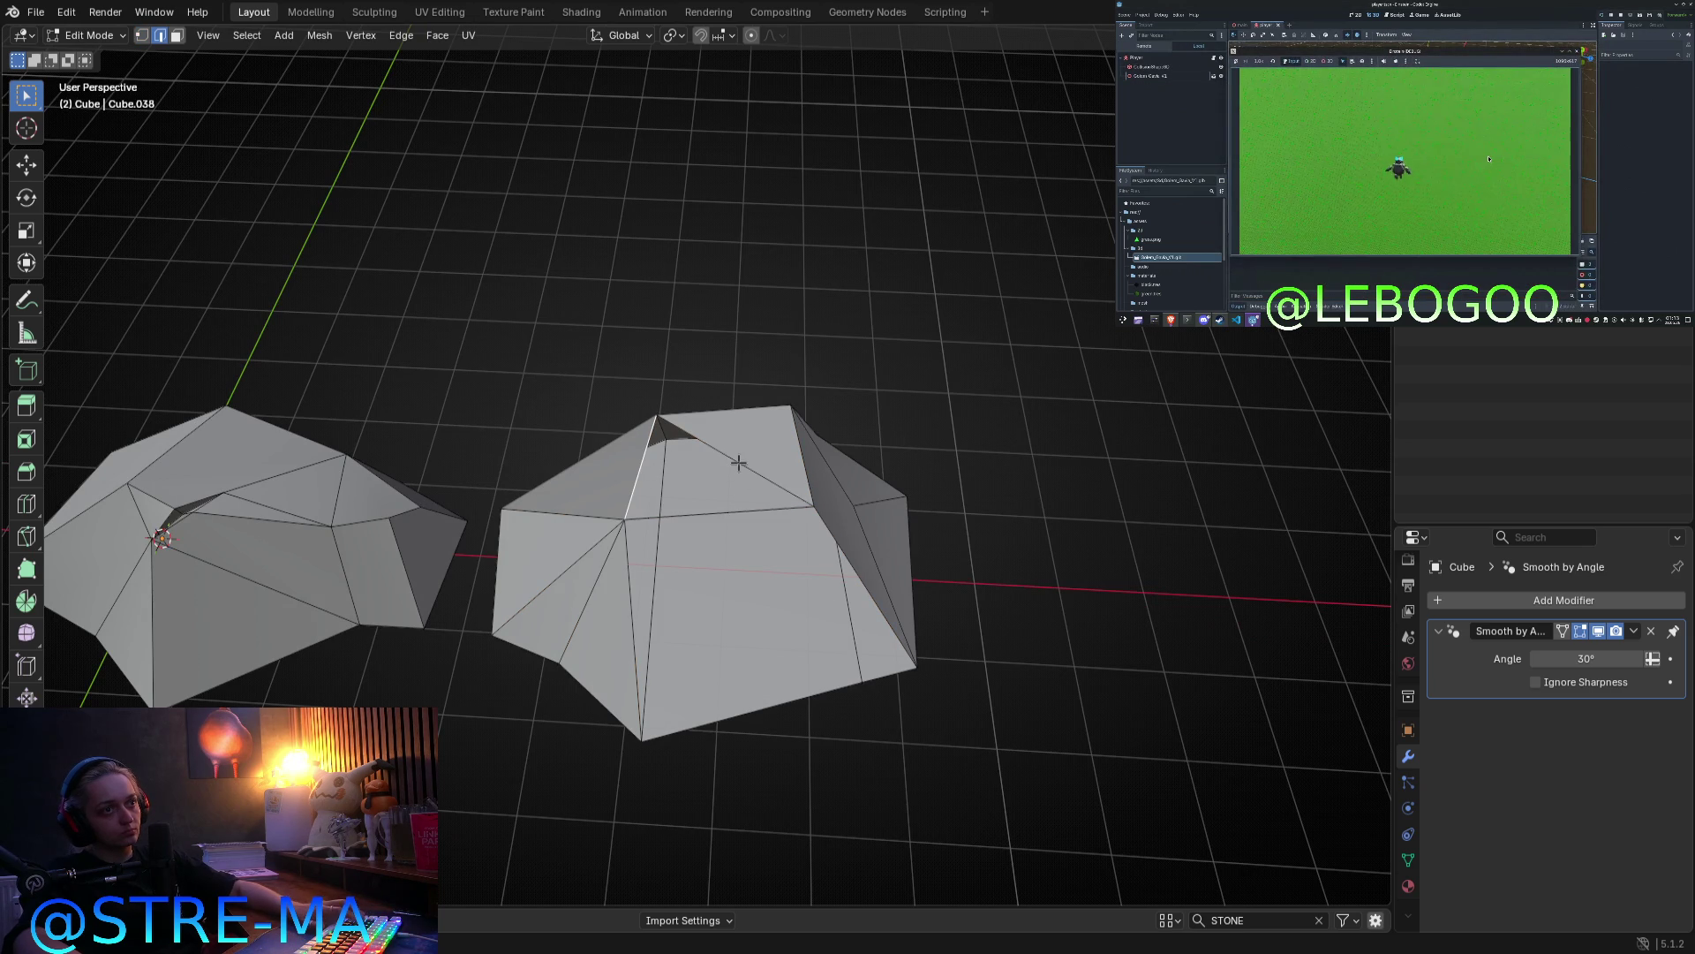
middle_click_drag(755, 569, 771, 501)
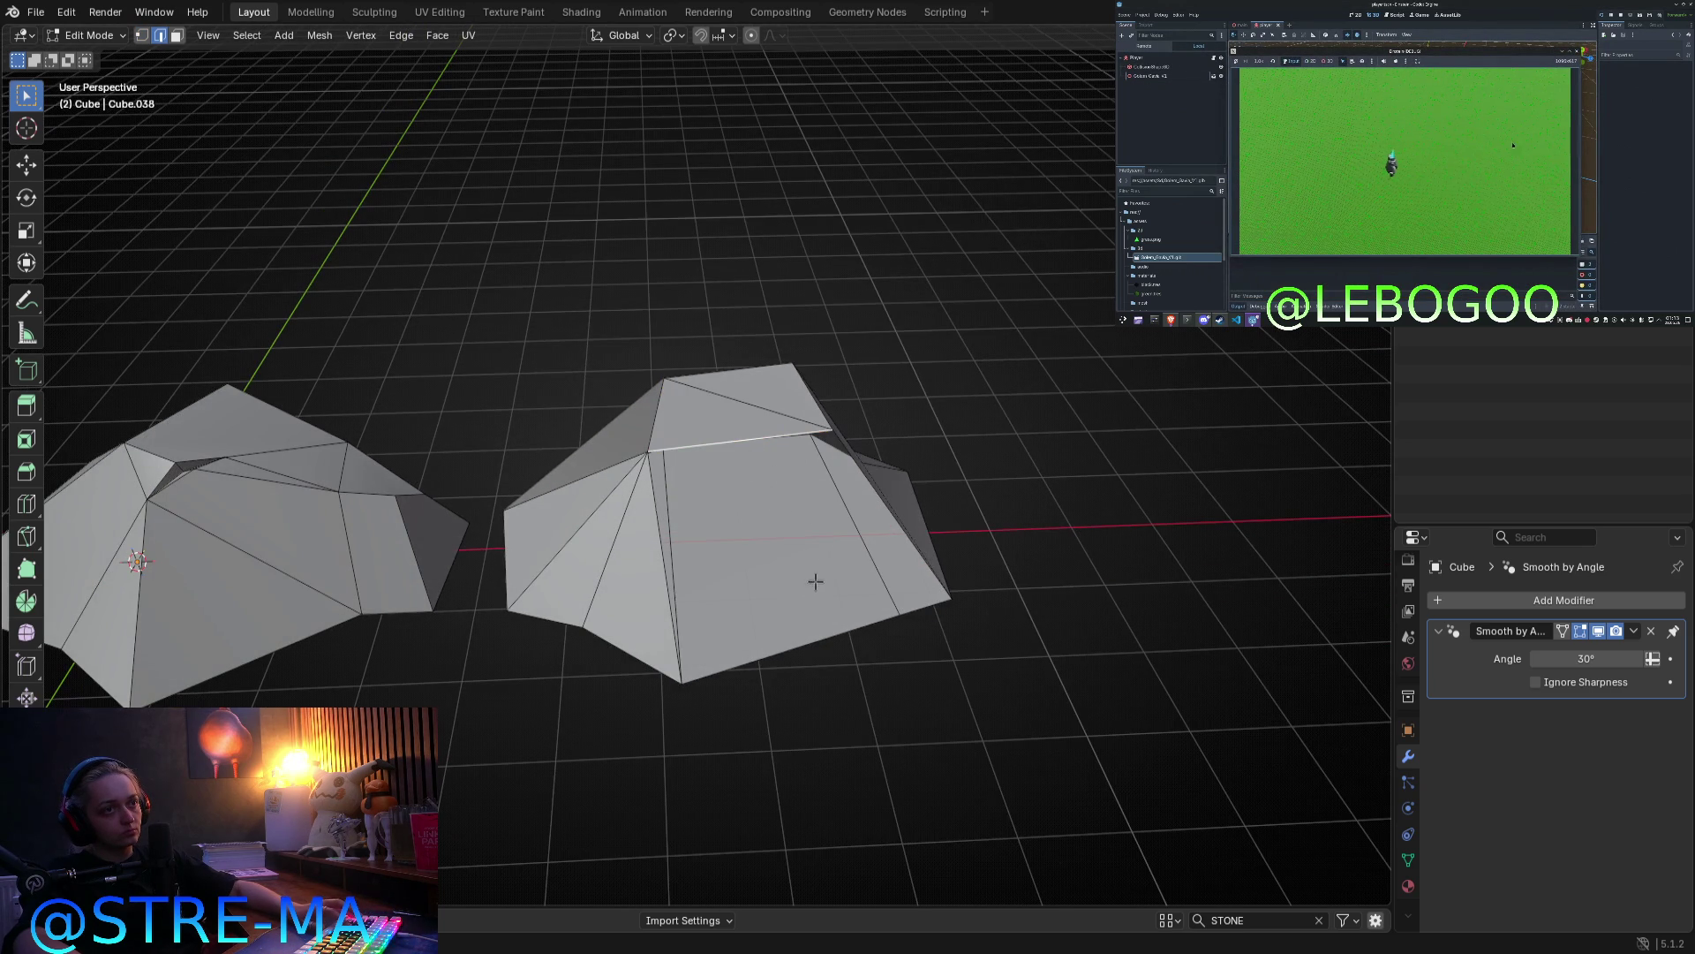
Step: Select the stone's lower-right vertex, side edge and the adjacent triangular face
key("1")
left_click(918, 607)
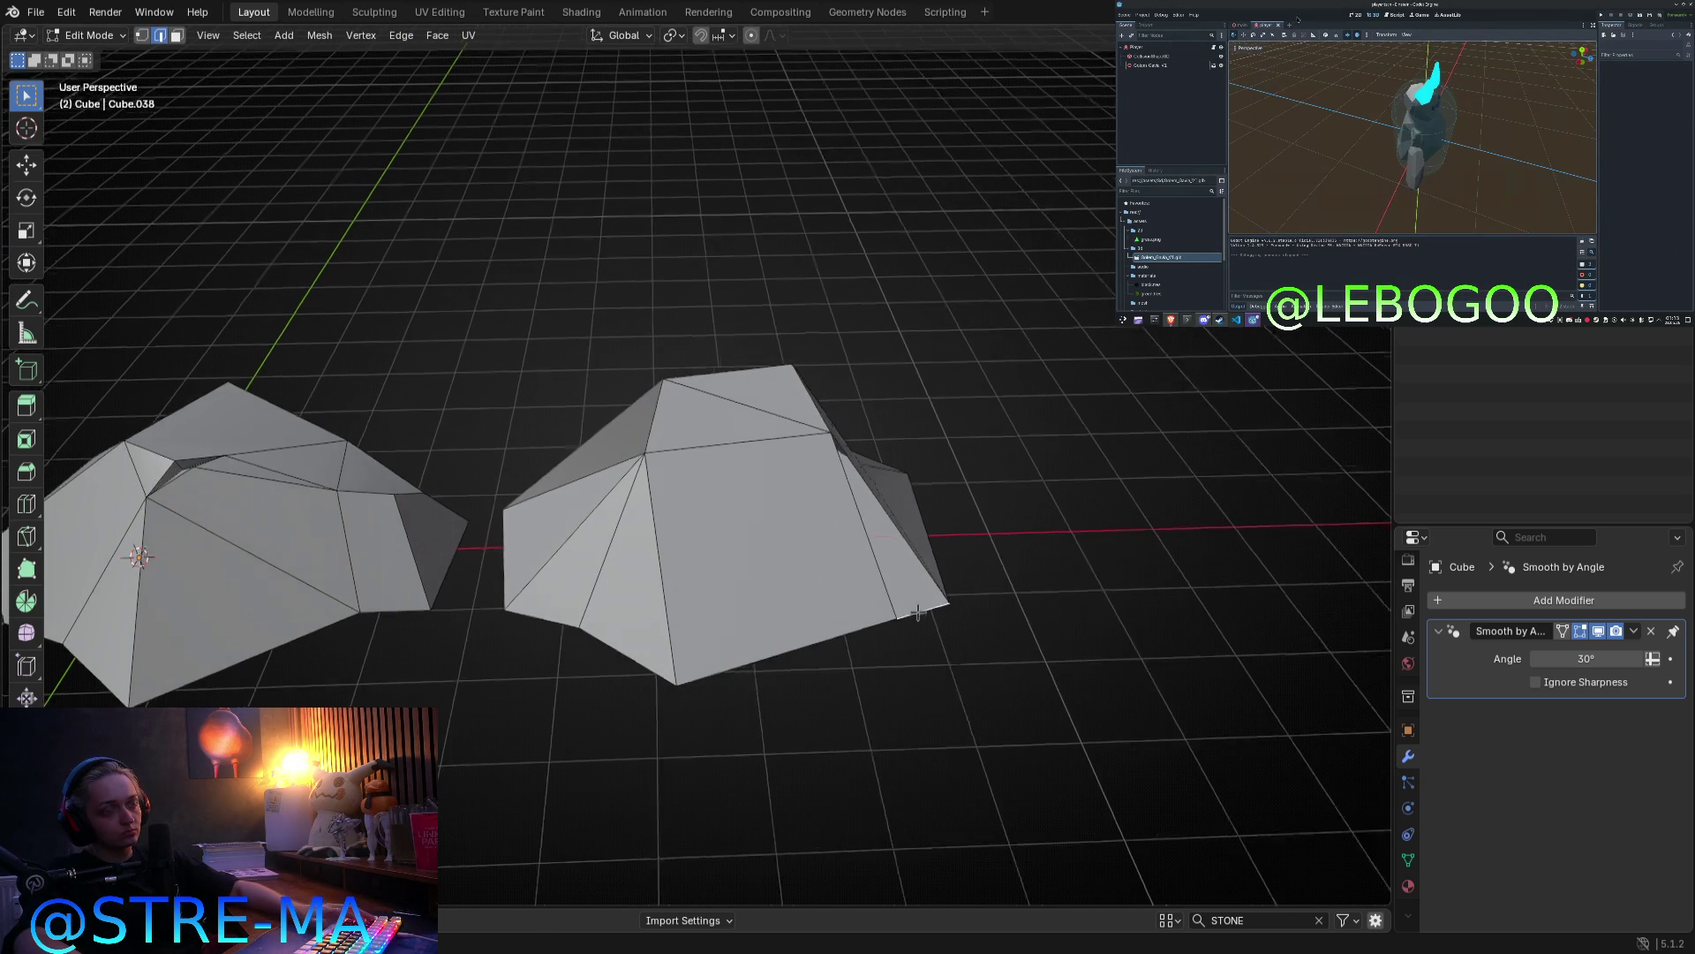
middle_click_drag(918, 608, 830, 534)
key("2")
left_click(869, 567)
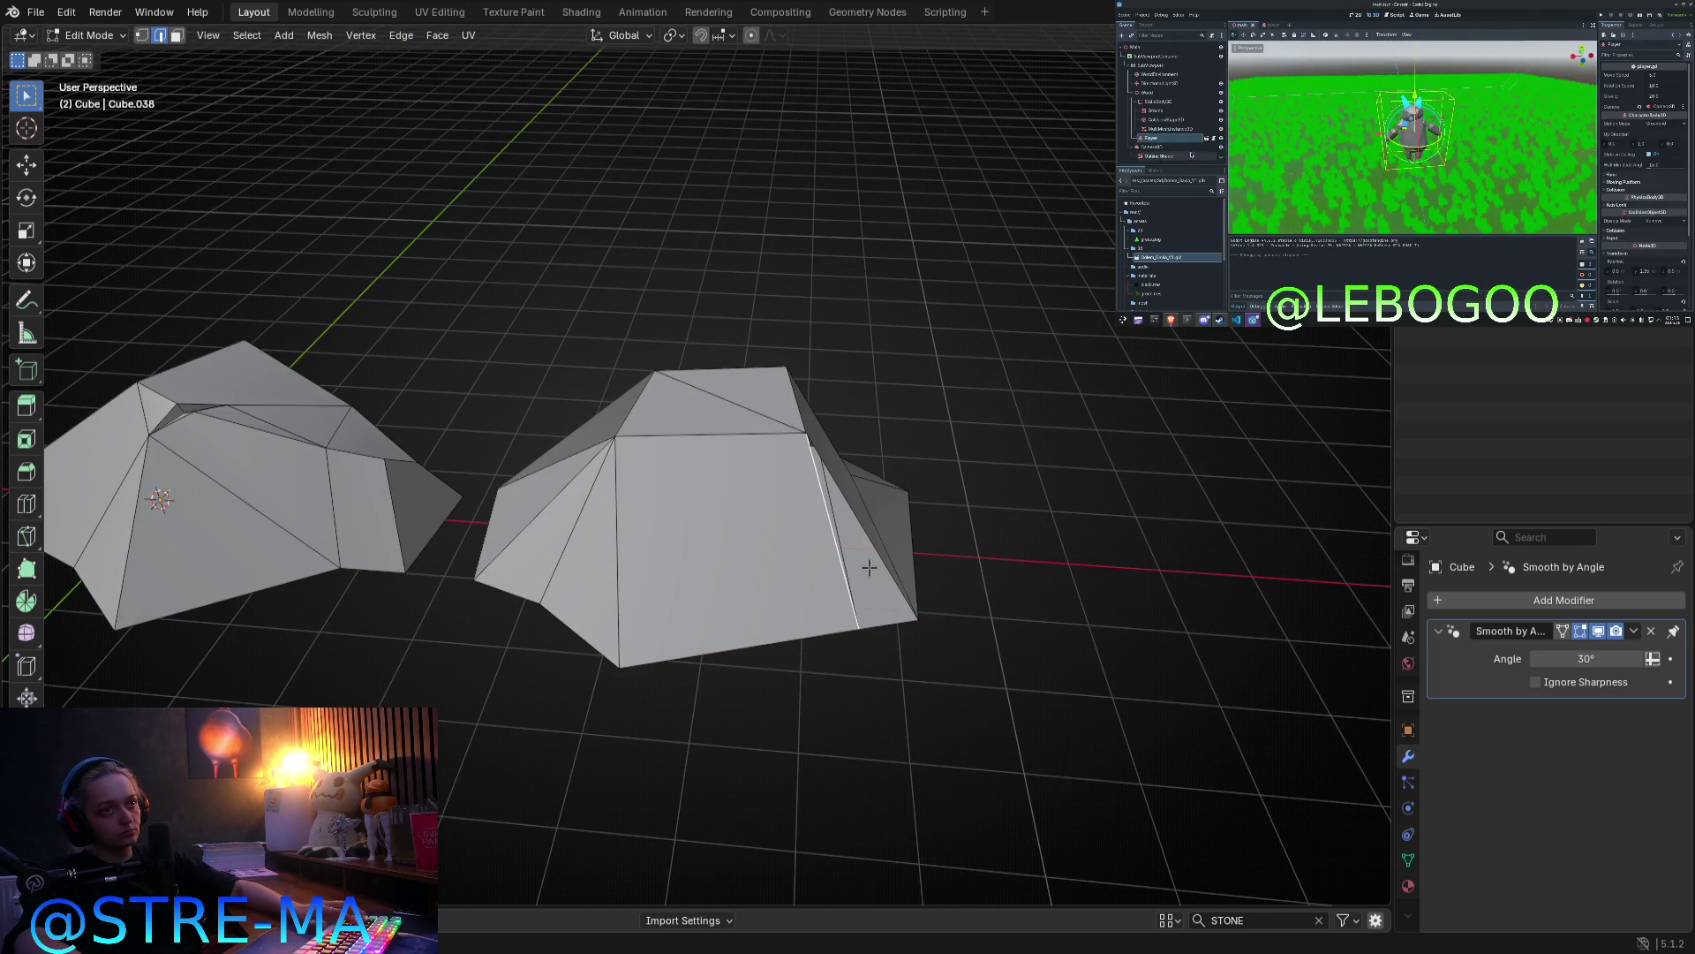
mouse_move(872, 544)
middle_mouse_down()
mouse_move(863, 660)
mouse_move(845, 637)
middle_mouse_up()
left_click(862, 662, "shift")
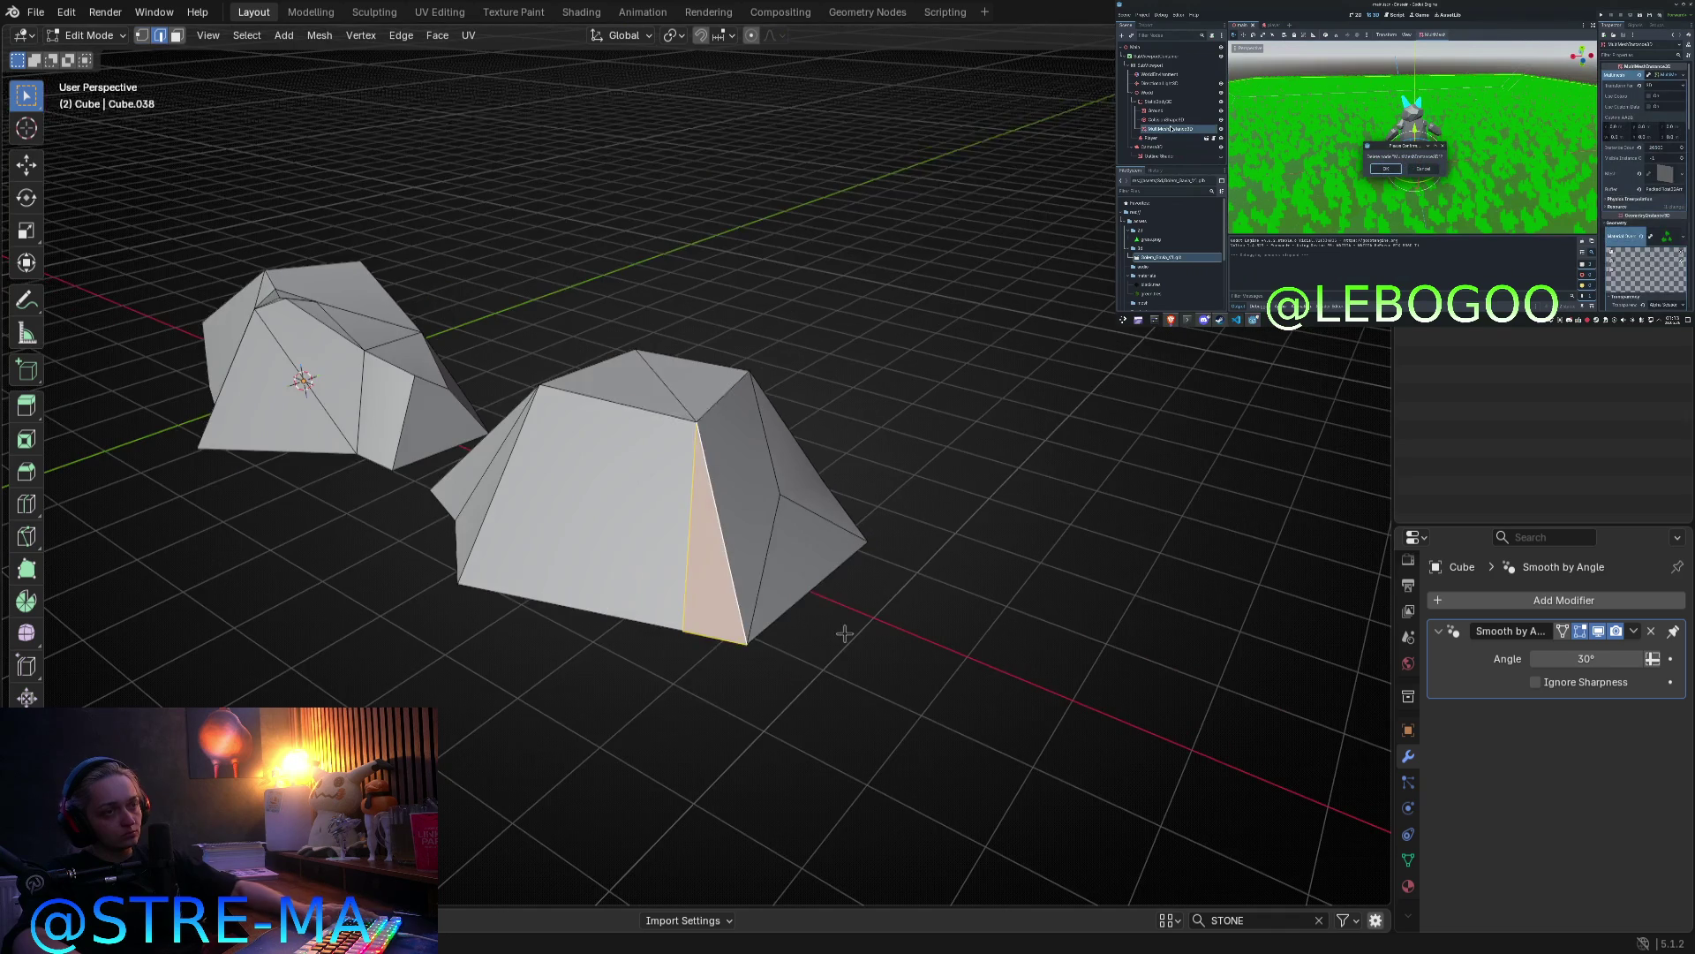
Step: In front view, pull the right rock's top-right vertex down and check it from front and top
key("KP_1")
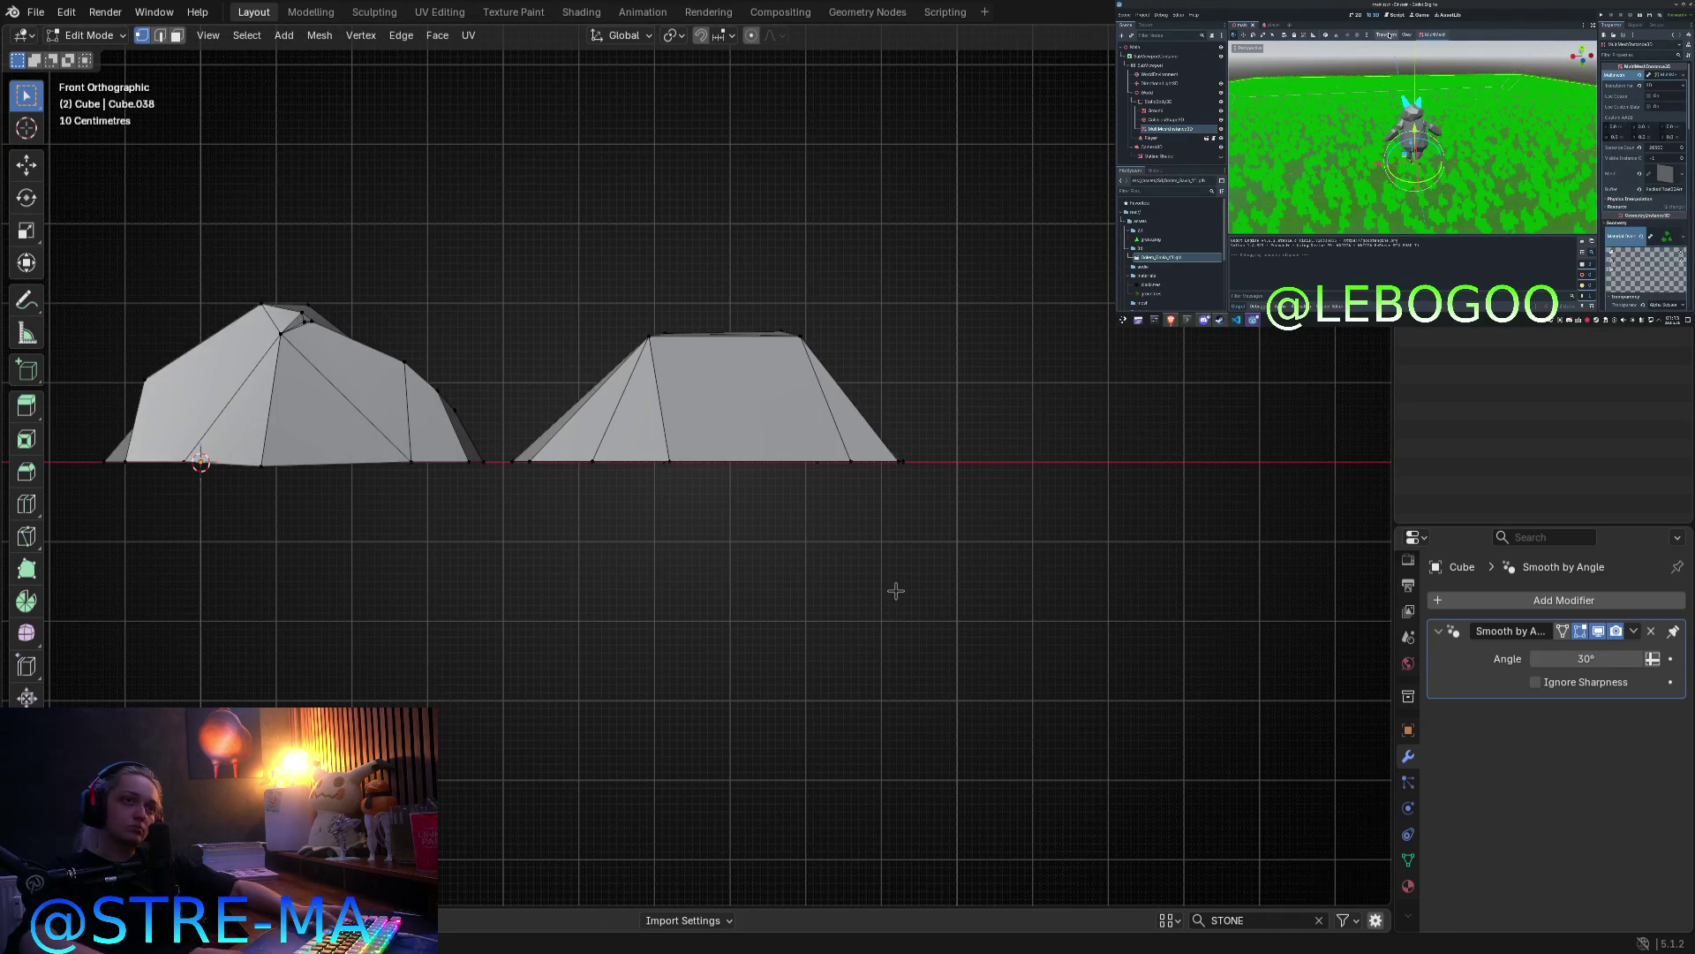
mouse_move(803, 341)
left_mouse_down()
mouse_move(864, 438)
mouse_move(866, 393)
left_mouse_up()
key("Tab")
mouse_move(866, 393)
middle_mouse_down()
mouse_move(648, 512)
mouse_move(515, 478)
middle_mouse_up()
key("Tab")
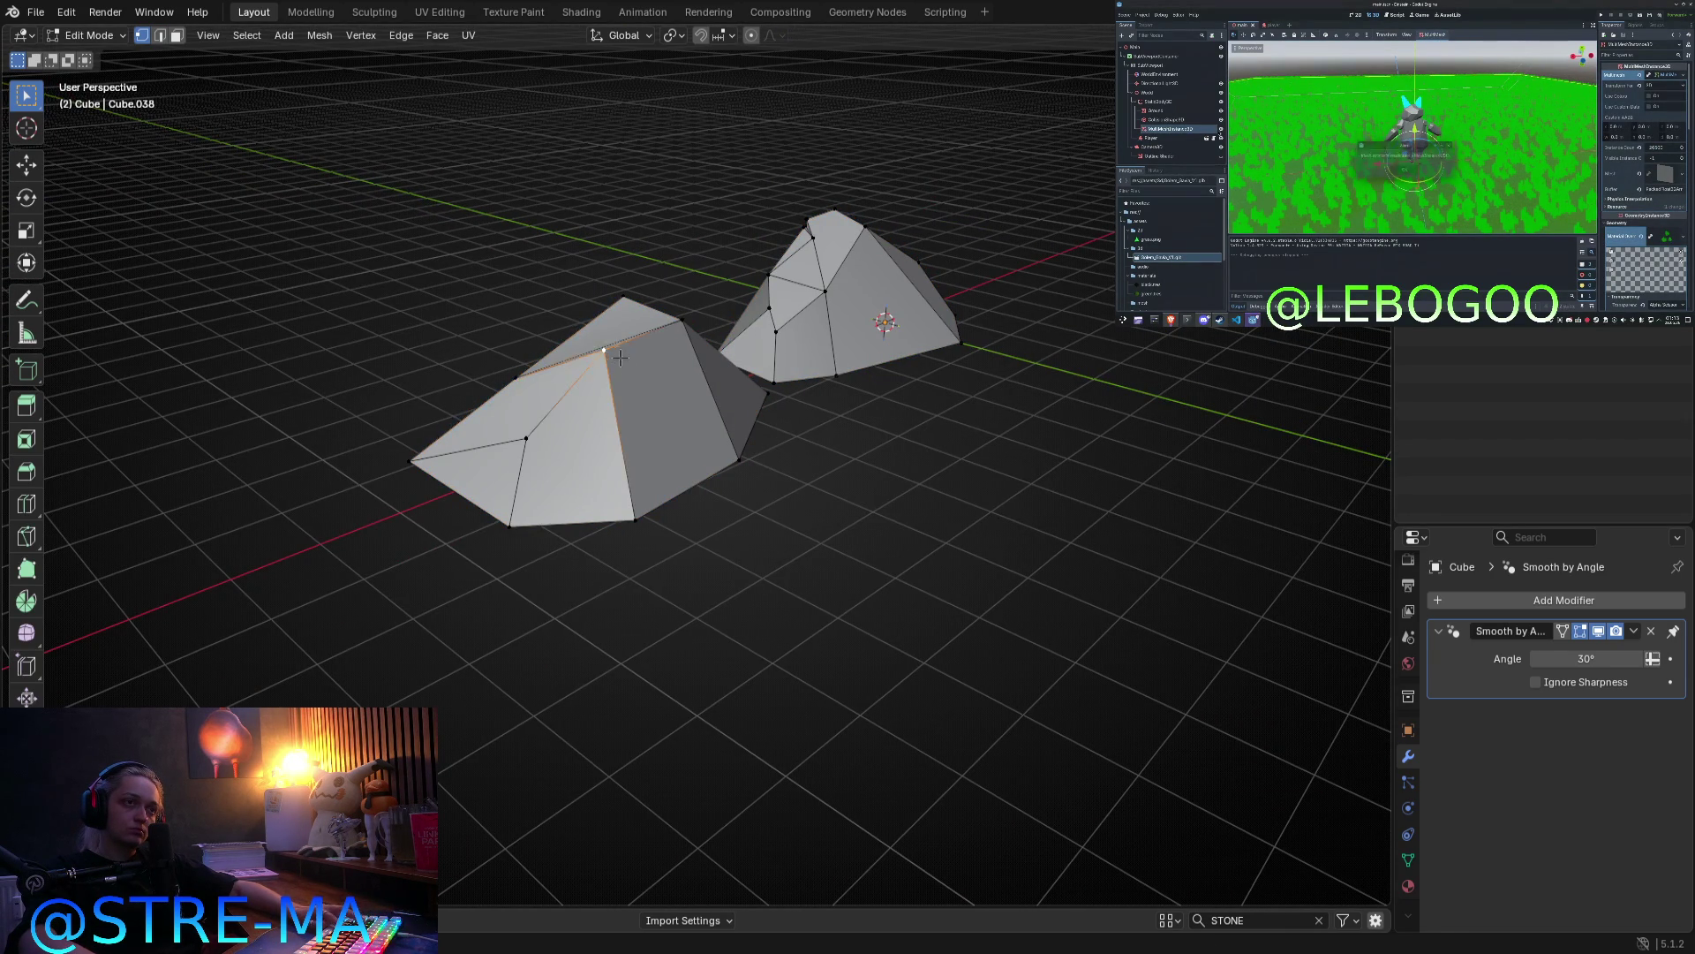
key("KP_1")
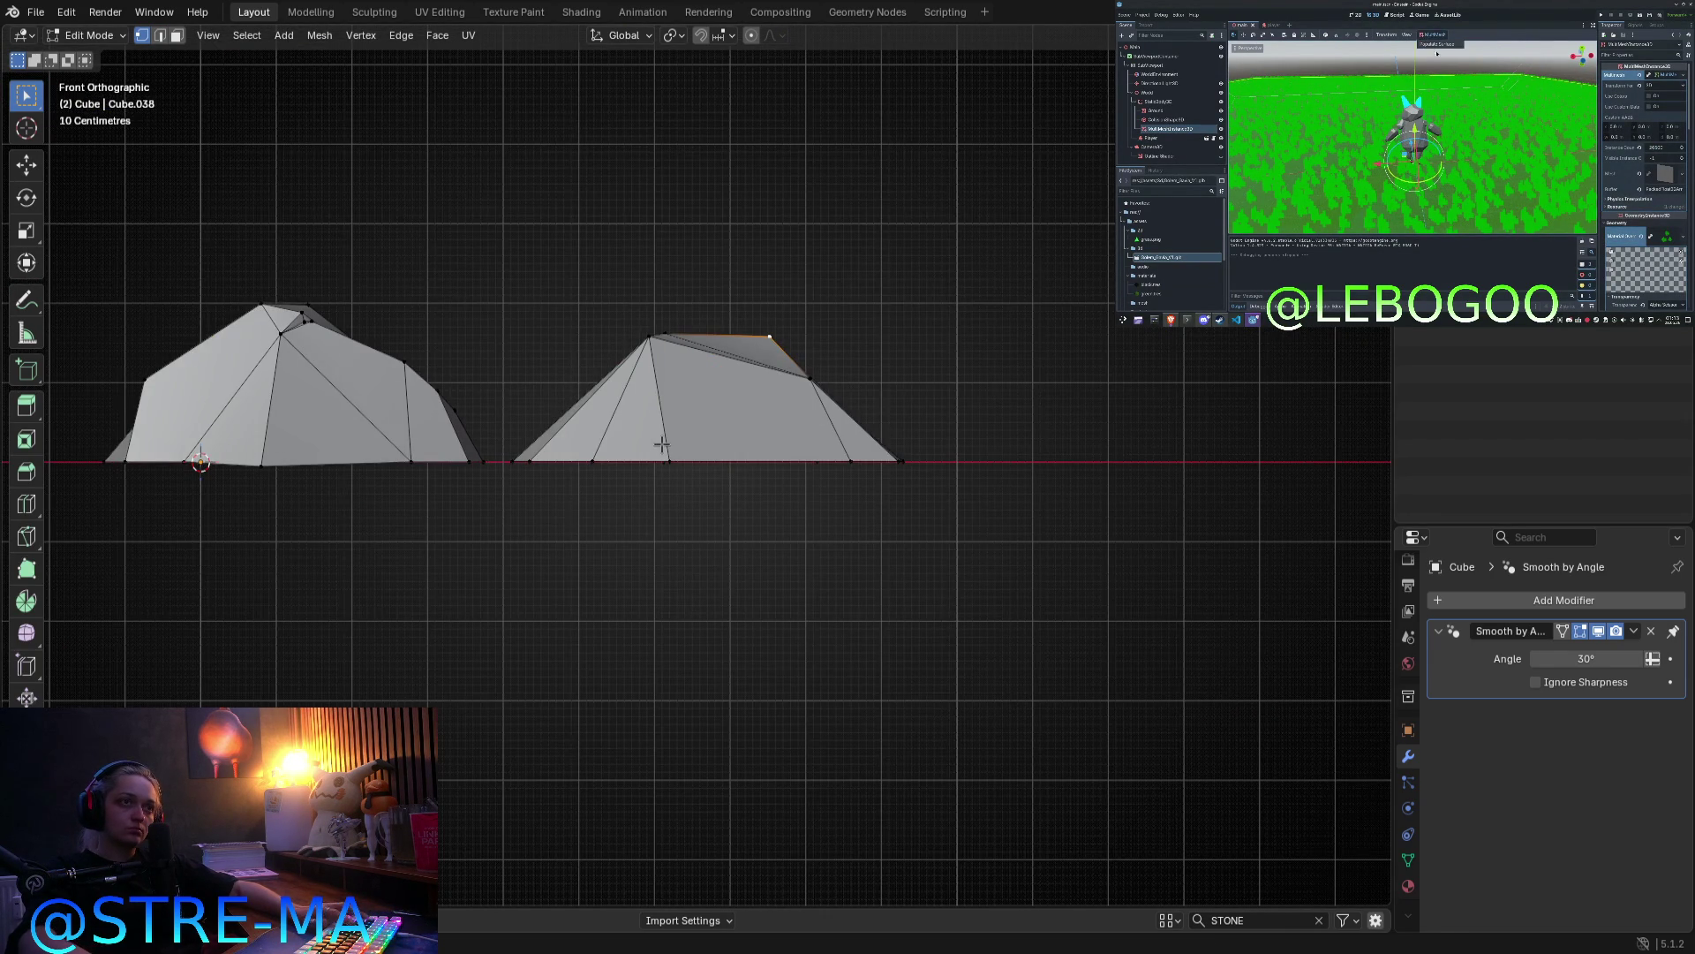
key("KP_7")
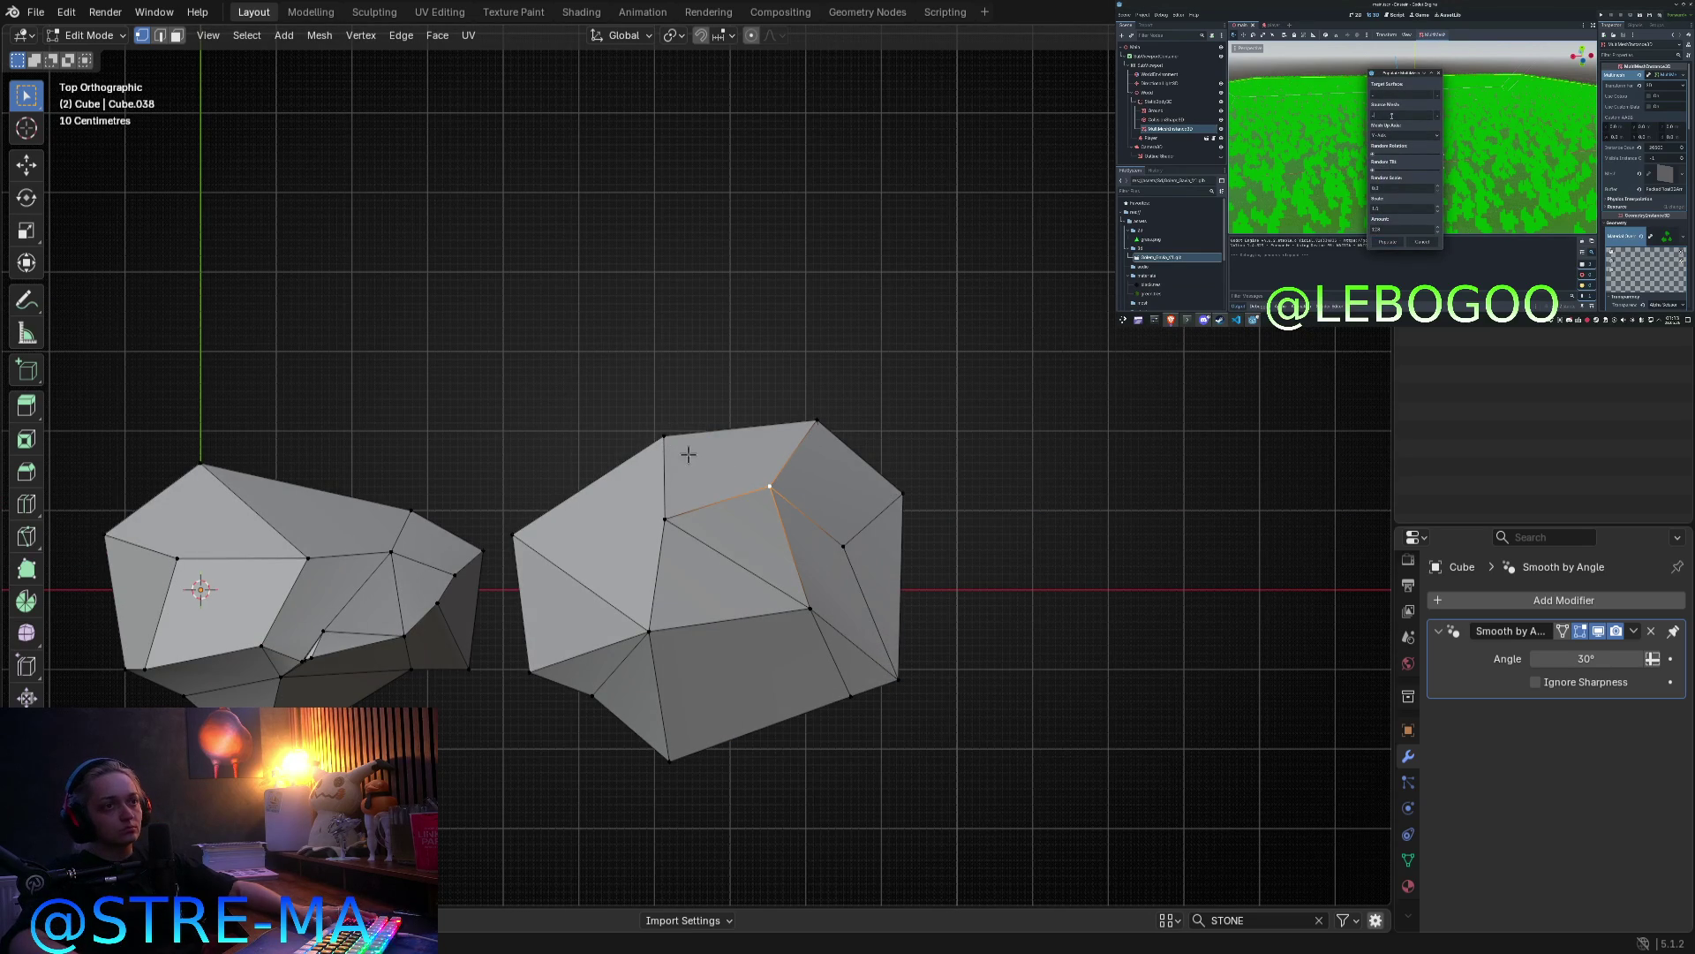
Step: Move the selected vertex to a lower position and check the rocks in perspective
key("Tab")
mouse_move(732, 458)
middle_mouse_down()
mouse_move(755, 593)
mouse_move(781, 468)
mouse_move(808, 441)
mouse_move(773, 406)
middle_mouse_up()
key("Tab")
key("g")
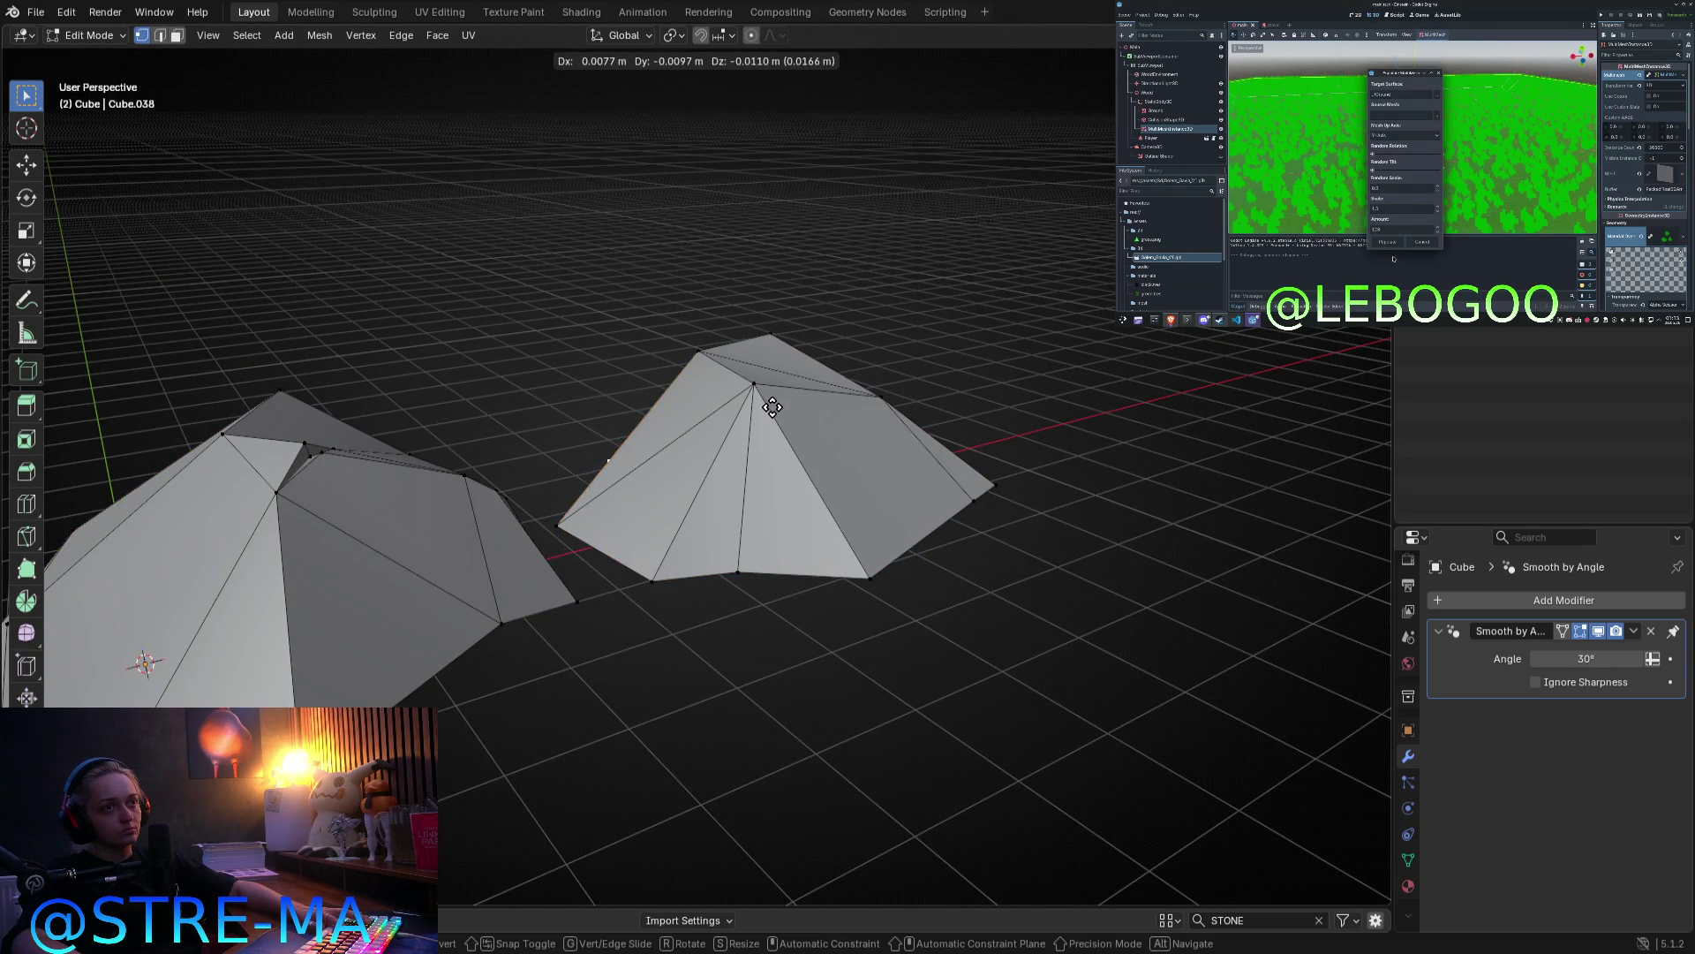
left_click(795, 447)
key("Tab")
mouse_move(971, 468)
middle_mouse_down()
mouse_move(885, 522)
mouse_move(776, 480)
middle_mouse_up()
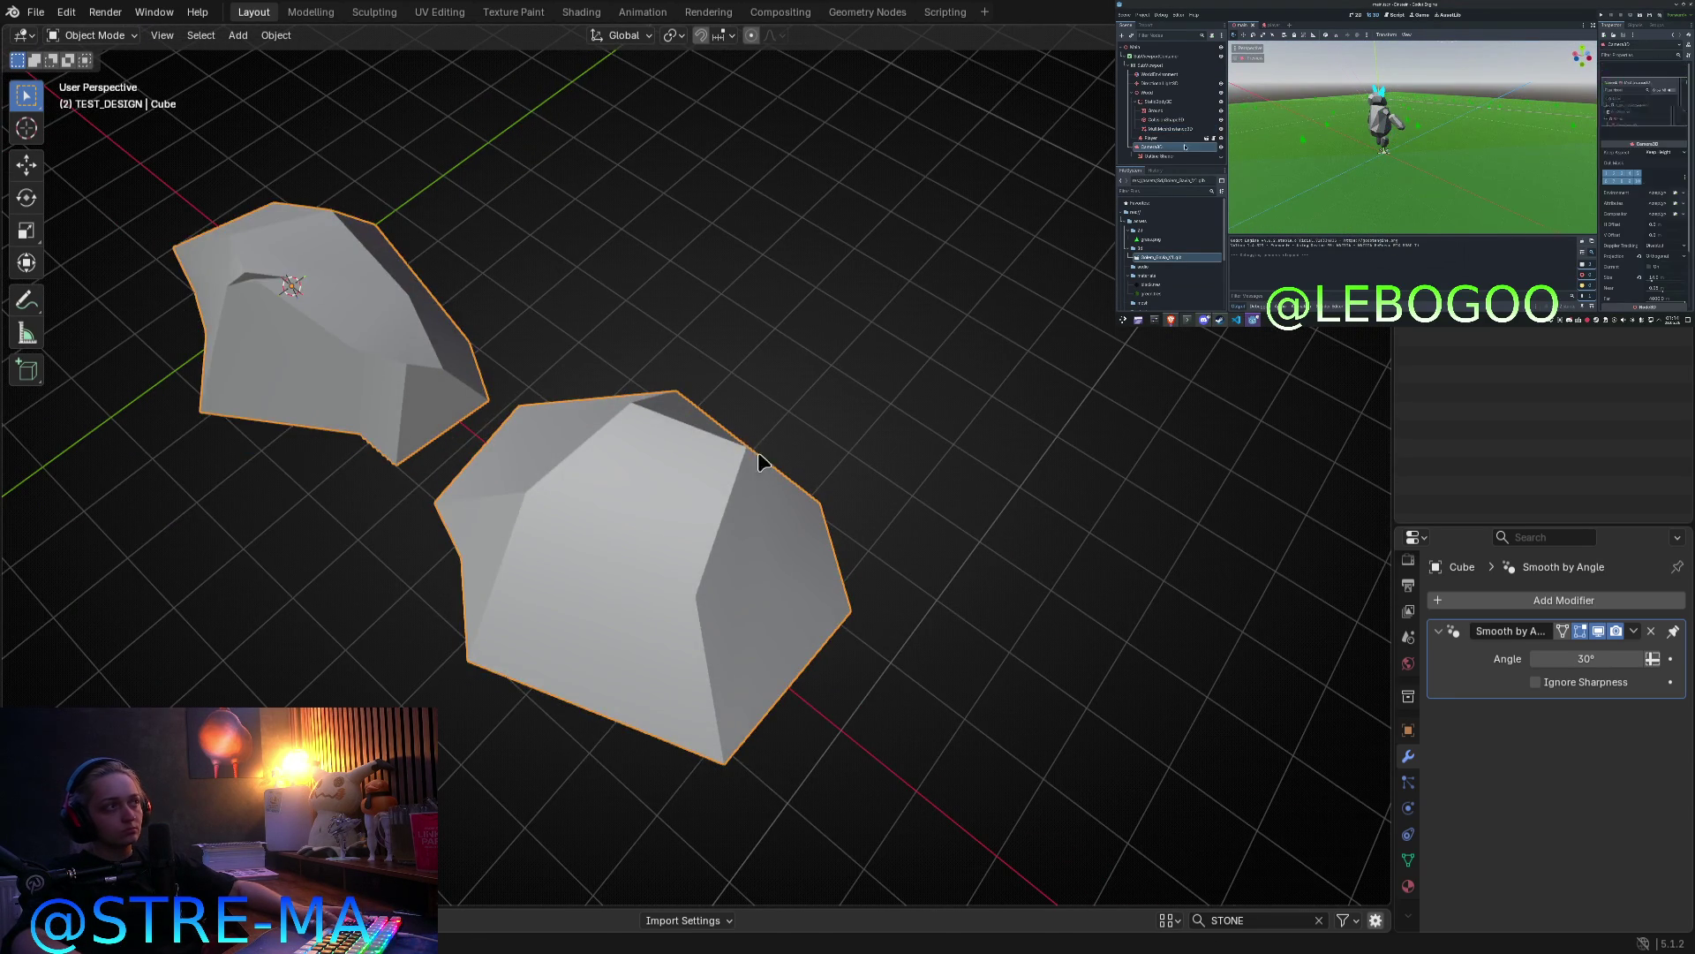
Step: Reposition the rock object and check it from the side and low angles
key("g")
left_click(829, 495)
key("KP_1")
key("Tab")
mouse_move(833, 487)
middle_mouse_down()
mouse_move(689, 532)
mouse_move(529, 673)
middle_mouse_up()
key("Tab")
mouse_move(707, 605)
middle_mouse_down()
mouse_move(789, 501)
mouse_move(924, 474)
mouse_move(806, 515)
middle_mouse_up()
key("Tab")
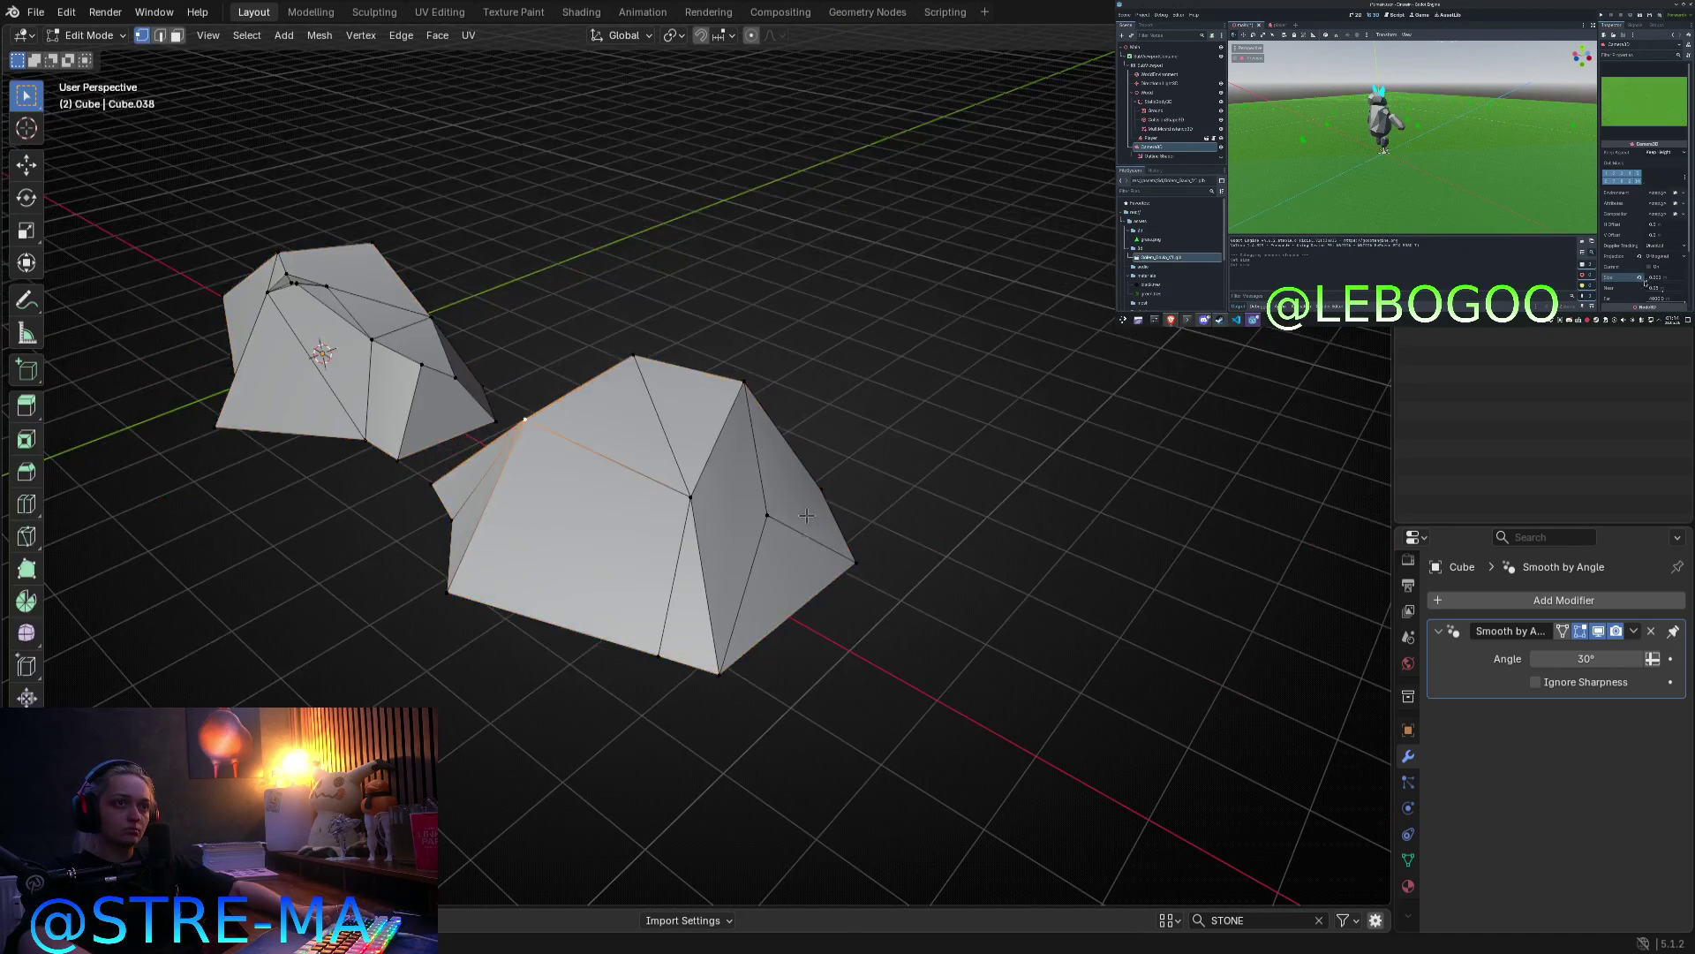
Step: From the top view, push the right rock's corner and lower-right vertices outward
key("KP_7")
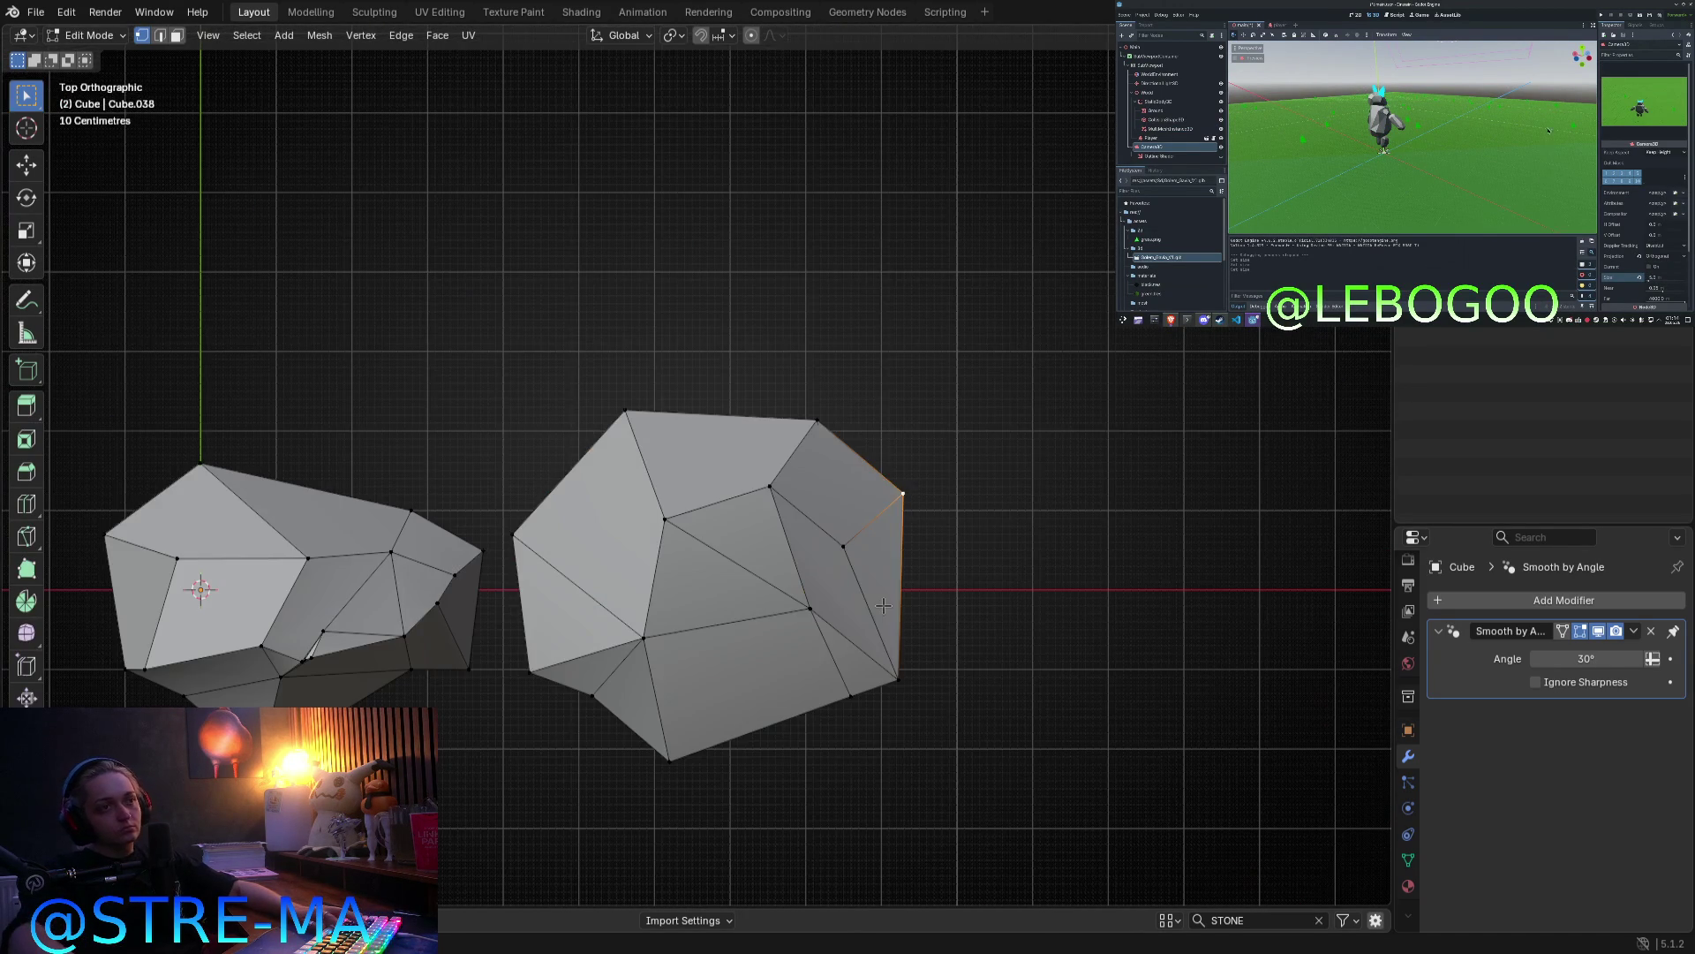
key("g")
left_click(939, 592)
left_click(899, 677)
key("g")
left_click(1024, 665)
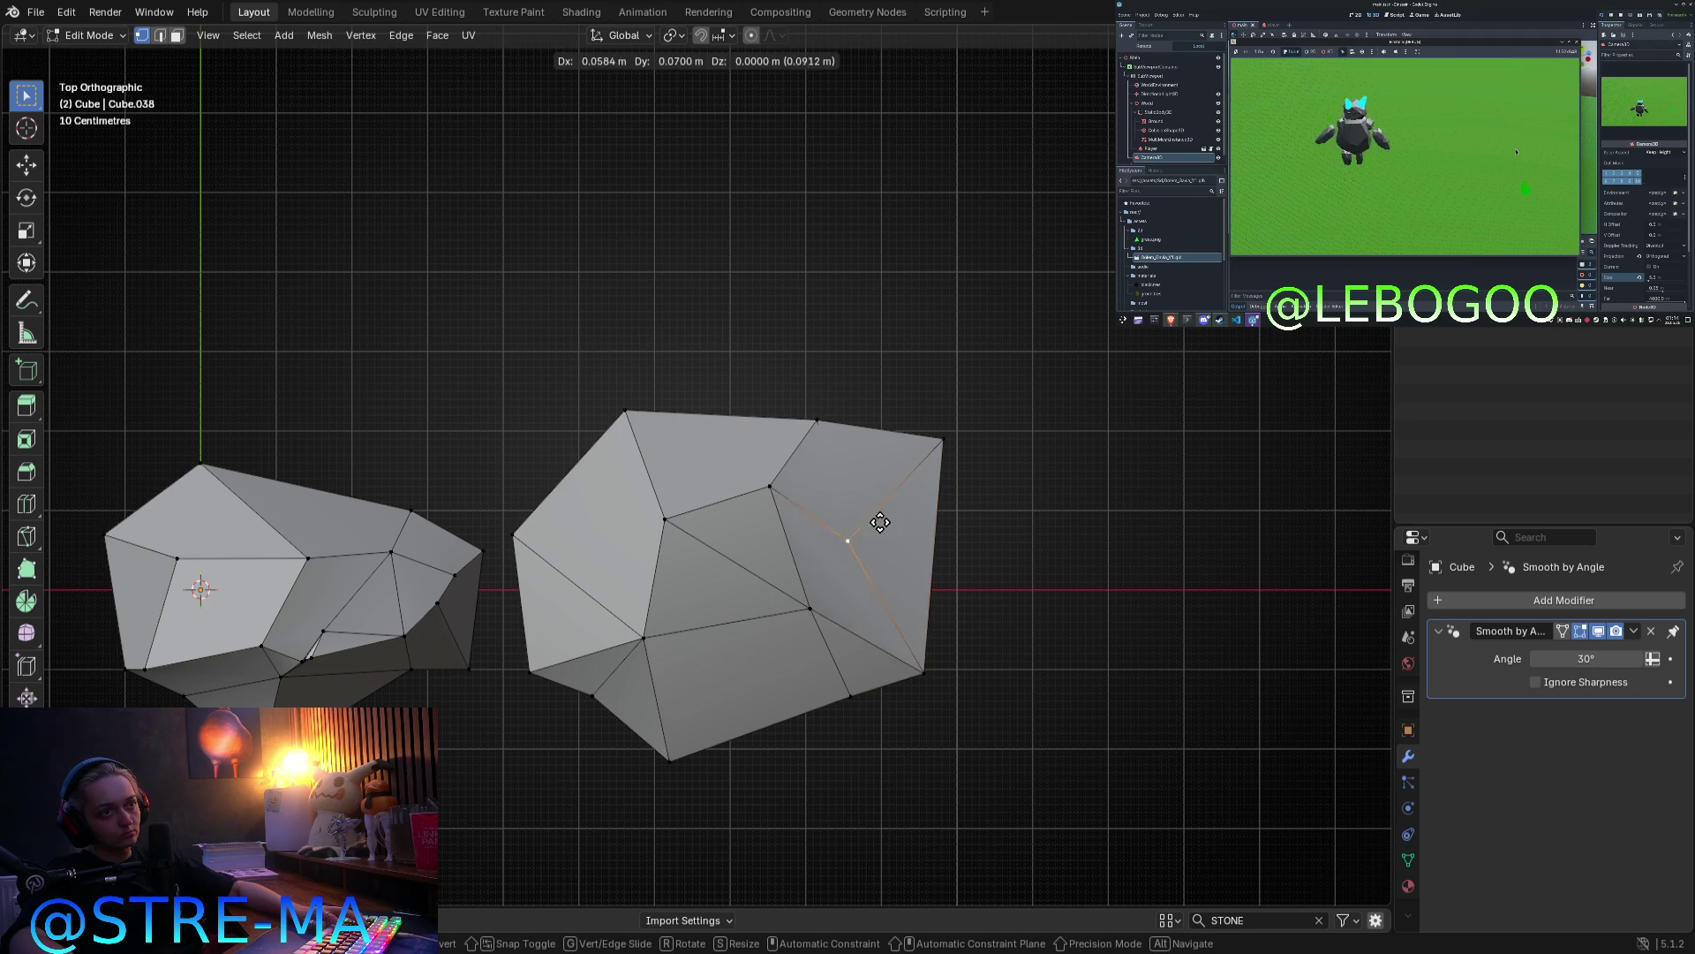
Step: Raise the selected vertex of the right rock
key("Tab")
mouse_move(1123, 693)
middle_mouse_down()
mouse_move(1086, 571)
mouse_move(632, 451)
middle_mouse_up()
key("Tab")
key("g")
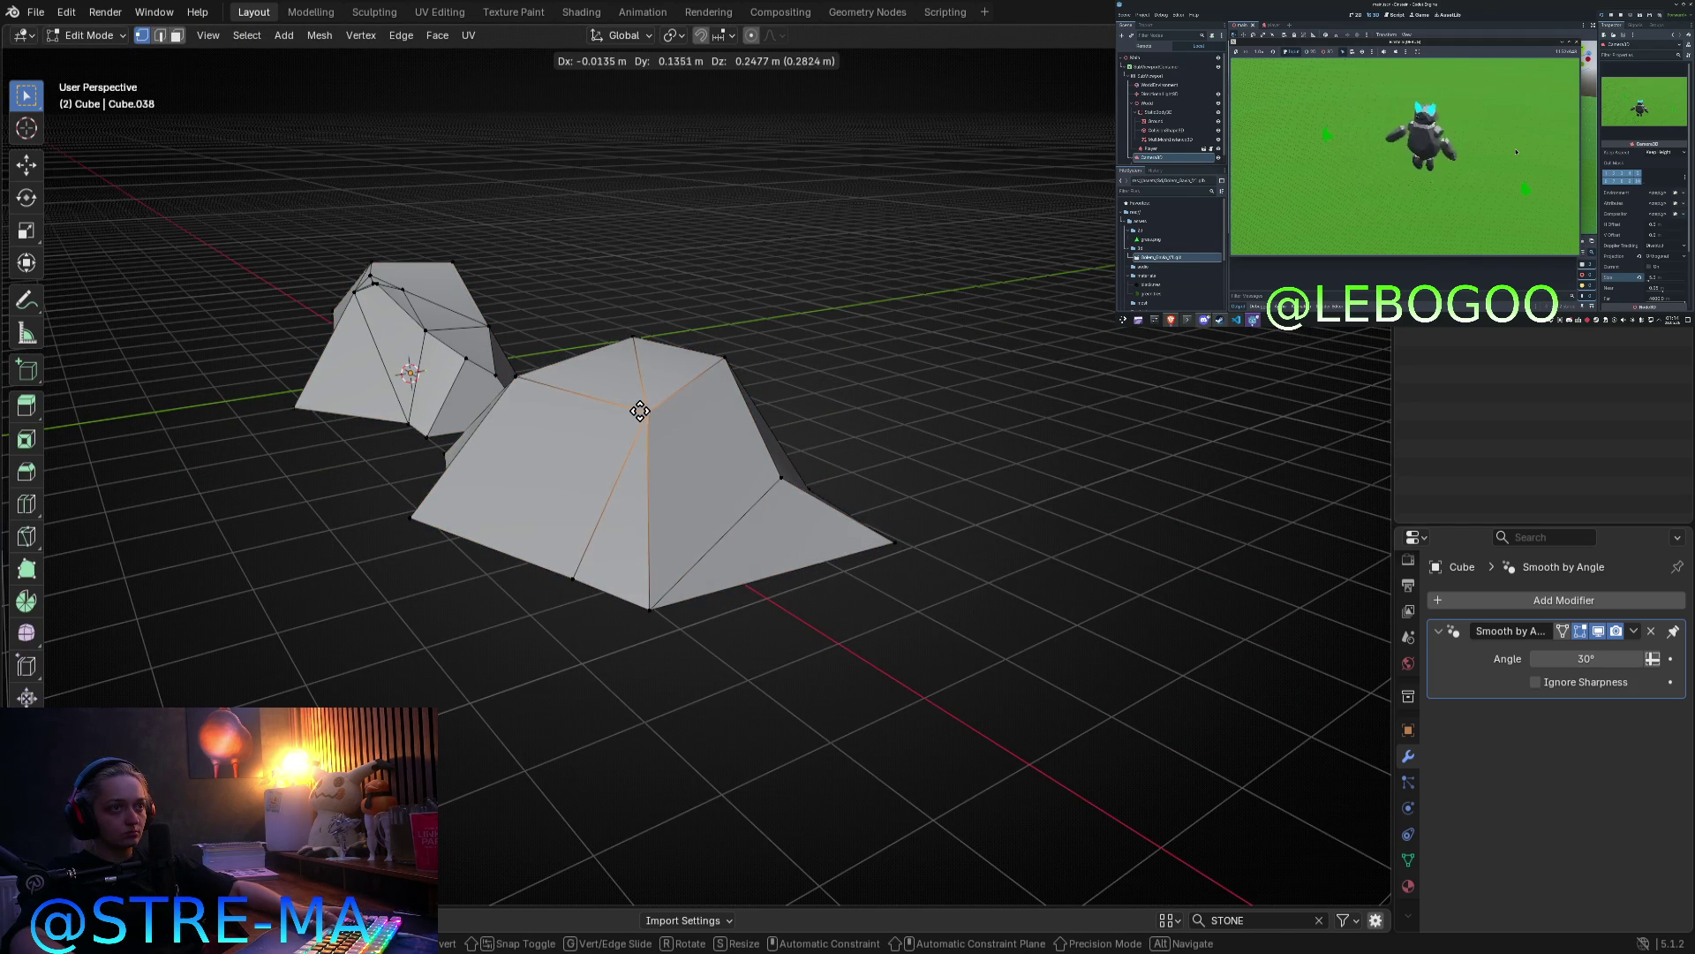
left_click(640, 410)
Step: Lower another selected vertex and check the rock's shape
key("Tab")
mouse_move(640, 410)
middle_mouse_down()
mouse_move(731, 479)
mouse_move(604, 494)
mouse_move(595, 355)
middle_mouse_up()
key("Tab")
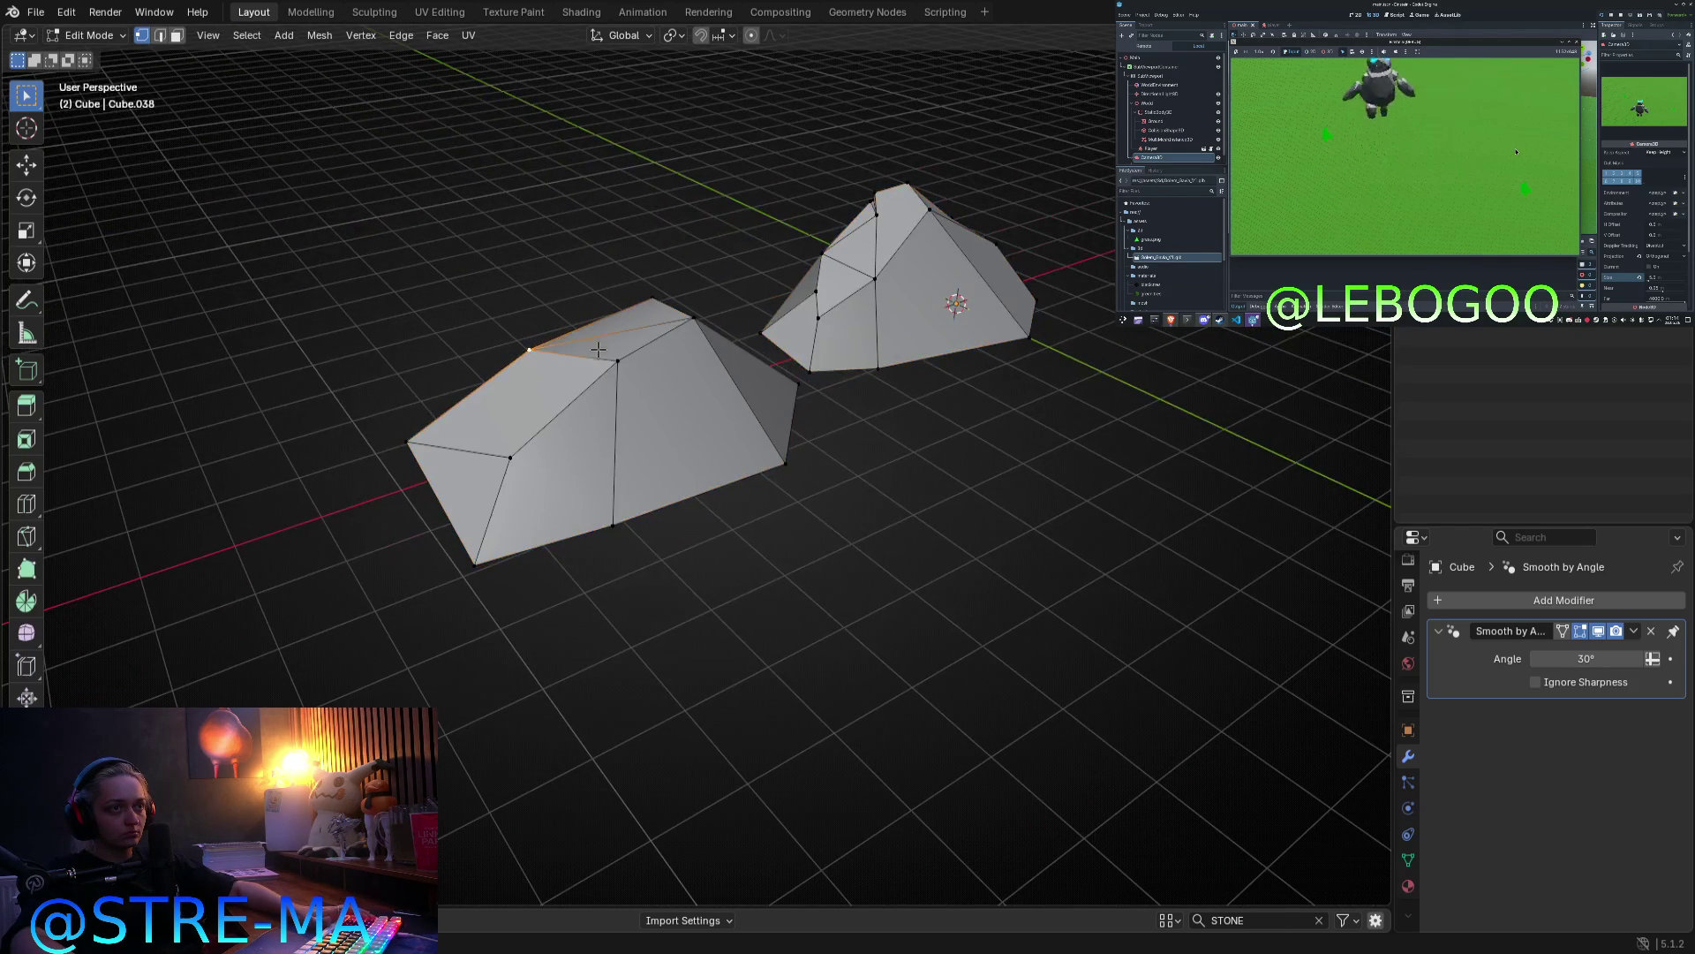
key("g")
left_click(650, 409)
mouse_move(650, 408)
middle_mouse_down()
mouse_move(866, 416)
mouse_move(768, 518)
mouse_move(852, 642)
mouse_move(854, 533)
mouse_move(819, 462)
mouse_move(784, 519)
mouse_move(687, 498)
mouse_move(633, 428)
mouse_move(798, 447)
mouse_move(822, 530)
mouse_move(685, 594)
mouse_move(635, 548)
middle_mouse_up()
key("Tab")
key("Tab")
key("Tab")
key("Tab")
Step: Move an edge of the right rock down and out, then pull its top-right vertex outward
mouse_move(640, 615)
middle_mouse_down()
mouse_move(692, 598)
mouse_move(571, 533)
middle_mouse_up()
key("g")
left_click(521, 560)
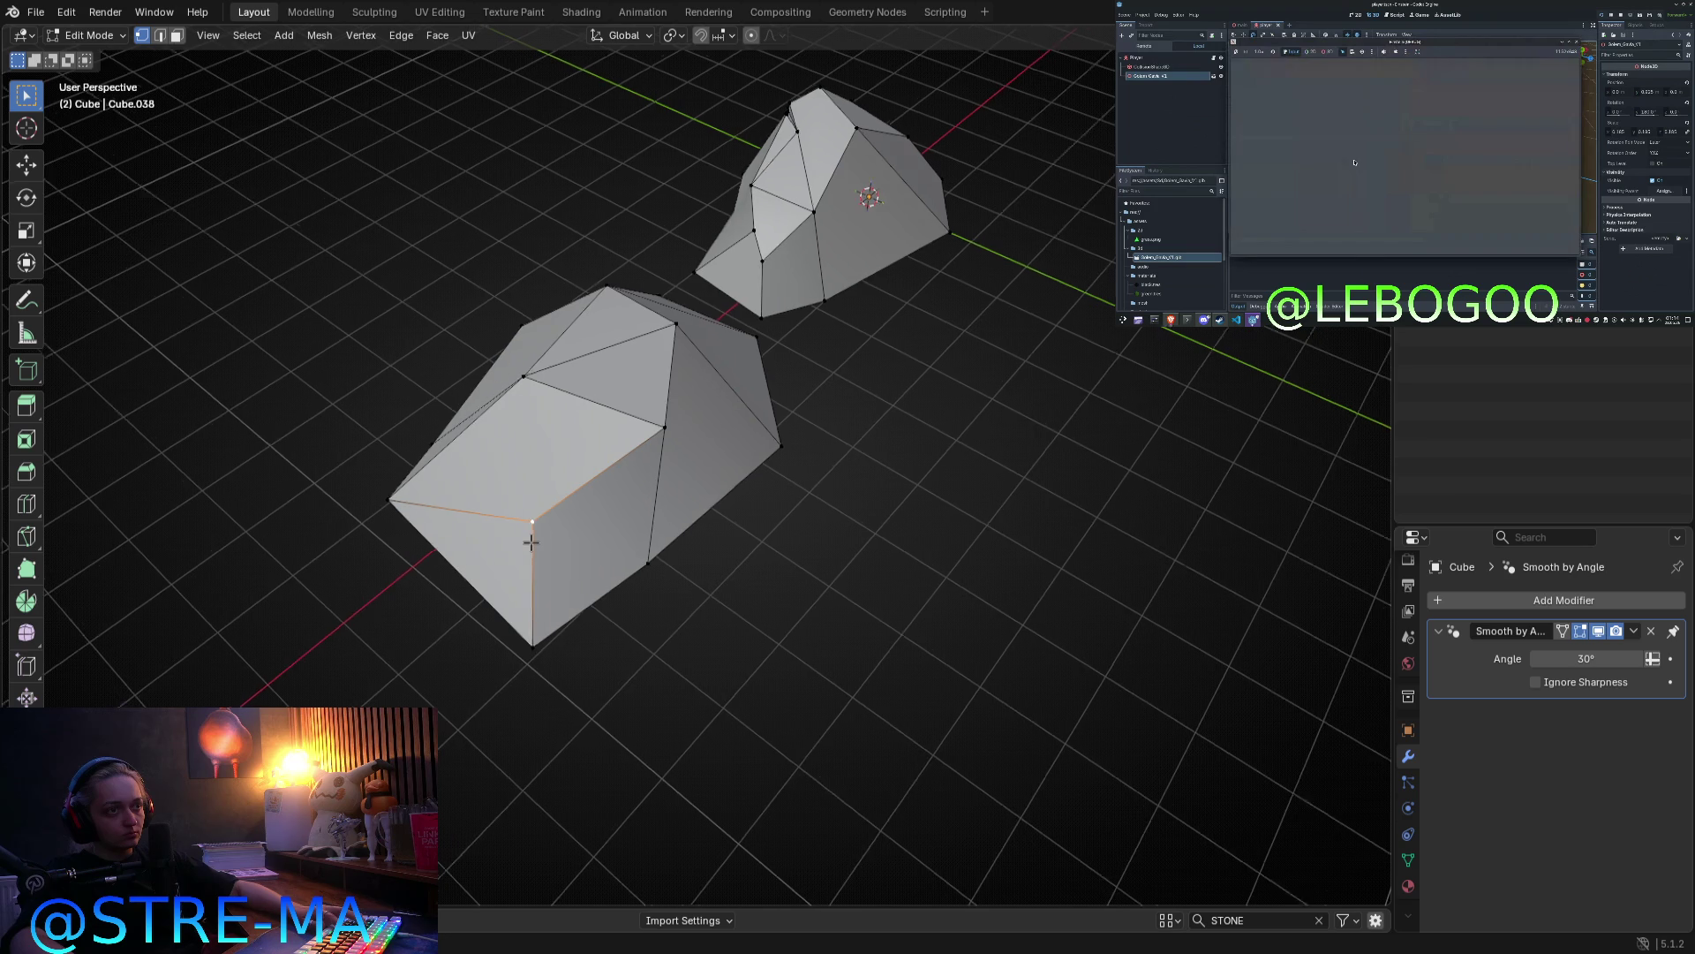
key("KP_7")
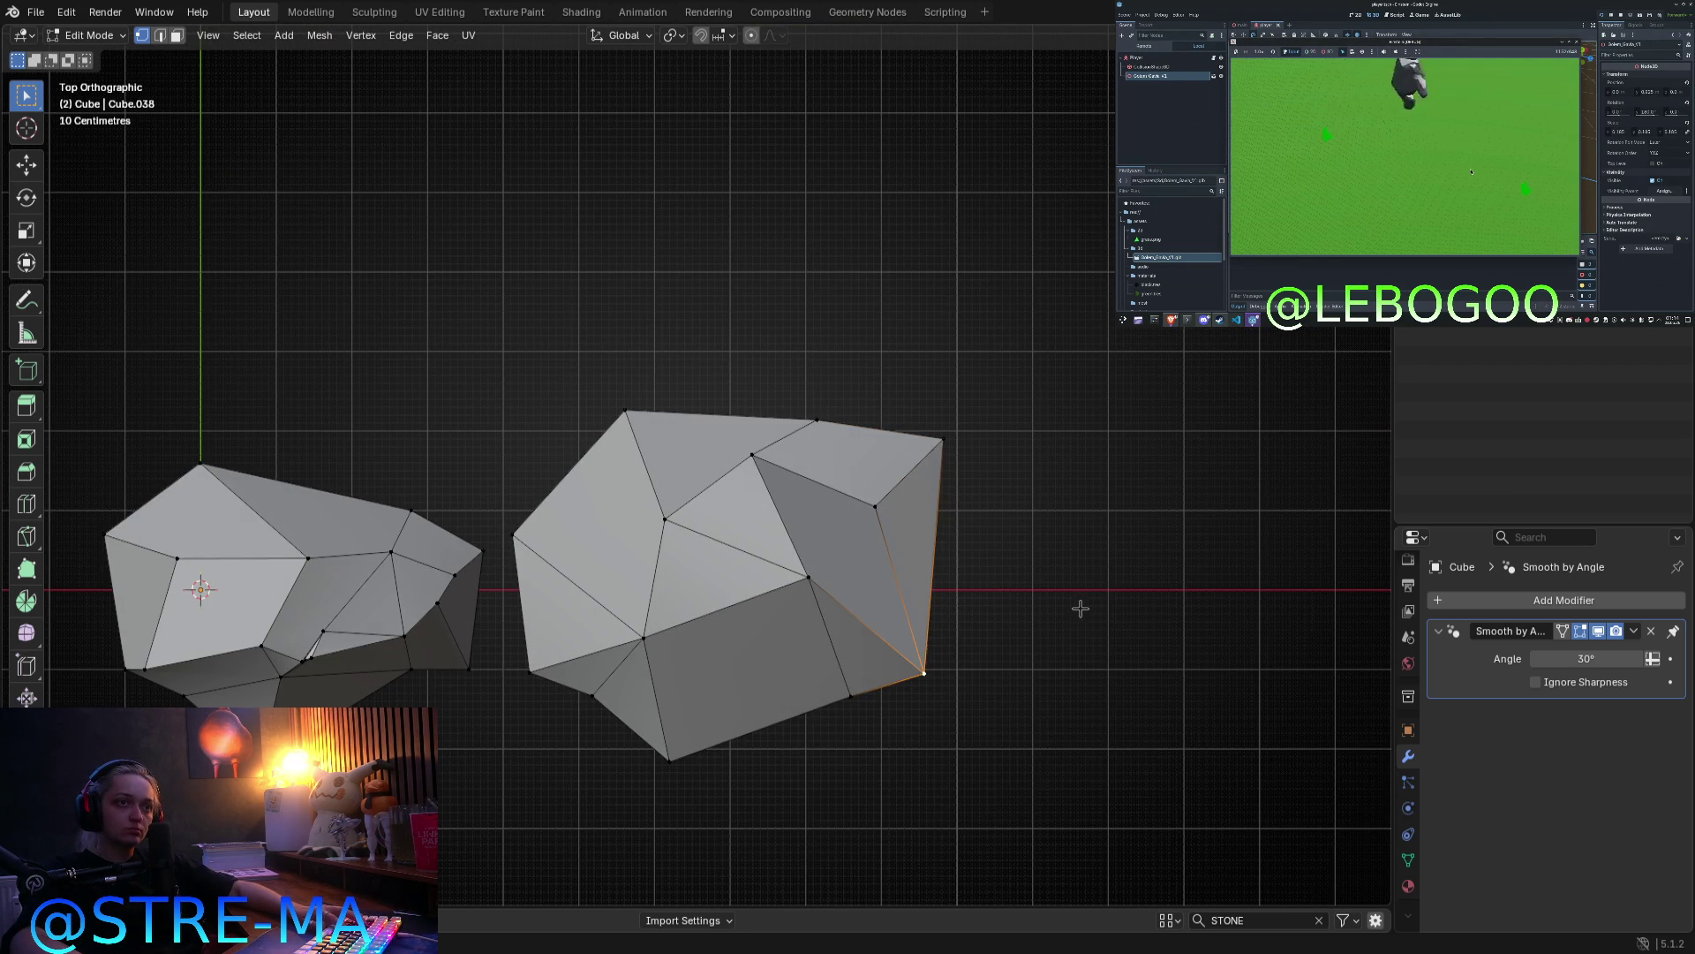
left_click(969, 431)
key("g")
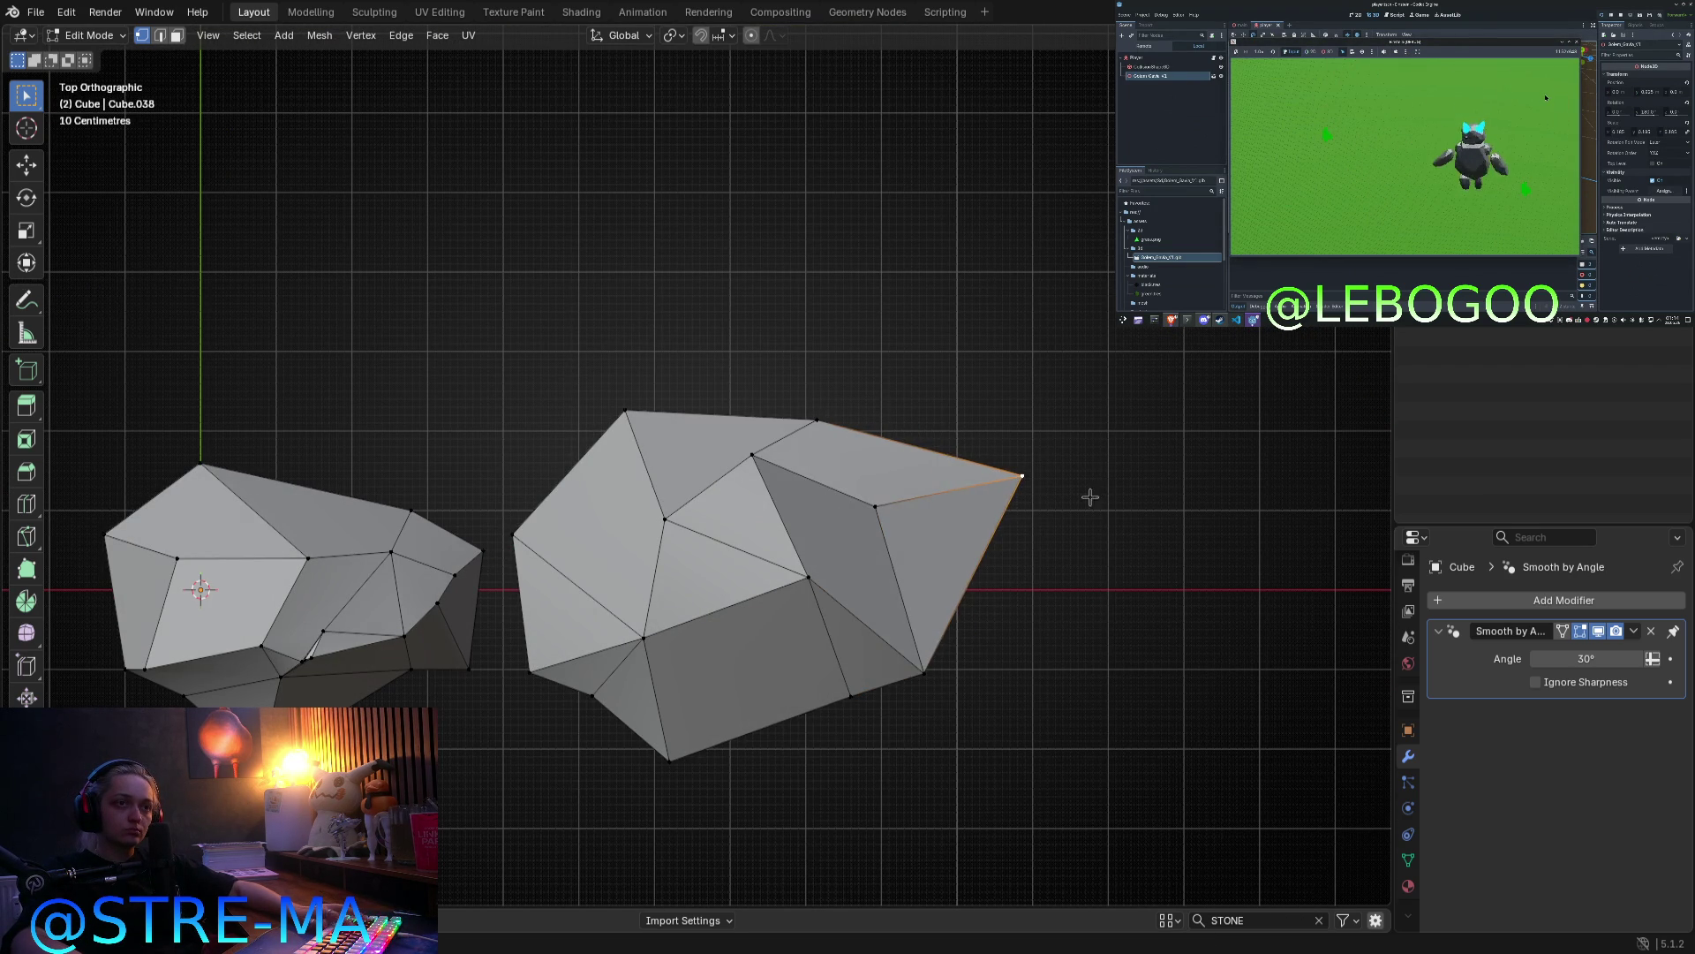
Step: Inspect the rocks from the front and in perspective, zooming in and out
key("Tab")
mouse_move(1098, 613)
middle_mouse_down()
mouse_move(1003, 474)
mouse_move(724, 495)
mouse_move(612, 473)
mouse_move(450, 606)
mouse_move(377, 454)
mouse_move(303, 527)
middle_mouse_up()
key("KP_1")
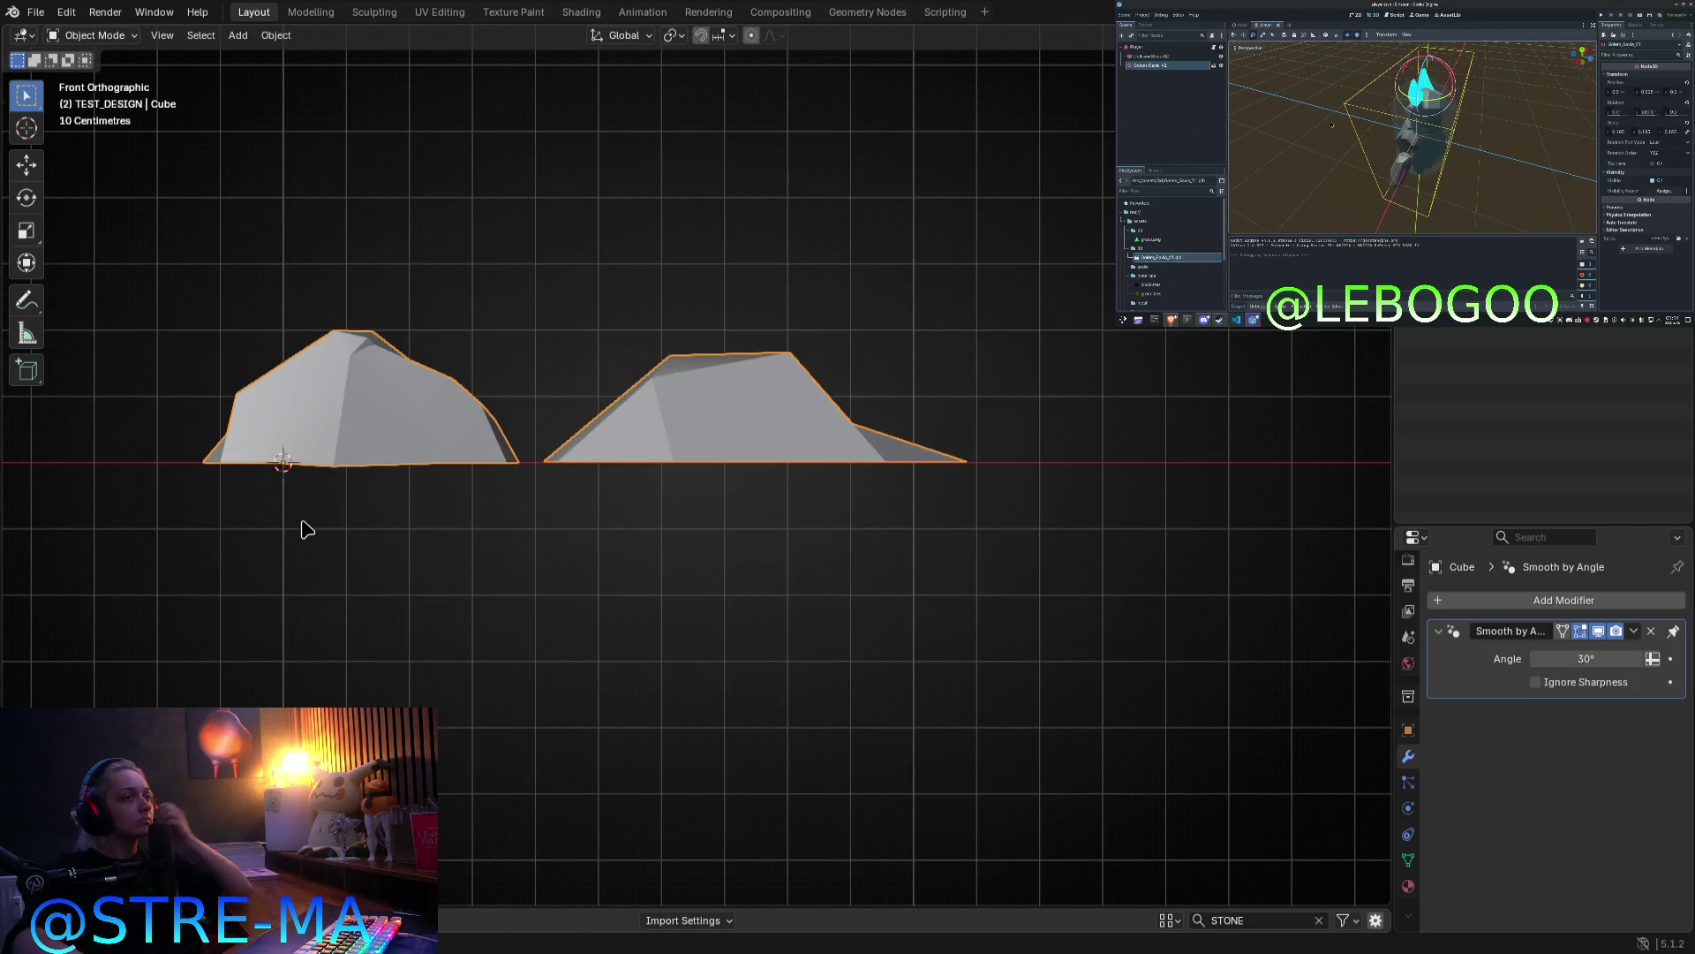
mouse_move(364, 408)
middle_mouse_down()
mouse_move(321, 530)
mouse_move(786, 632)
mouse_move(882, 586)
mouse_move(812, 558)
middle_mouse_up()
scroll(804, 621, "up", 3)
scroll(812, 558, "up", 3)
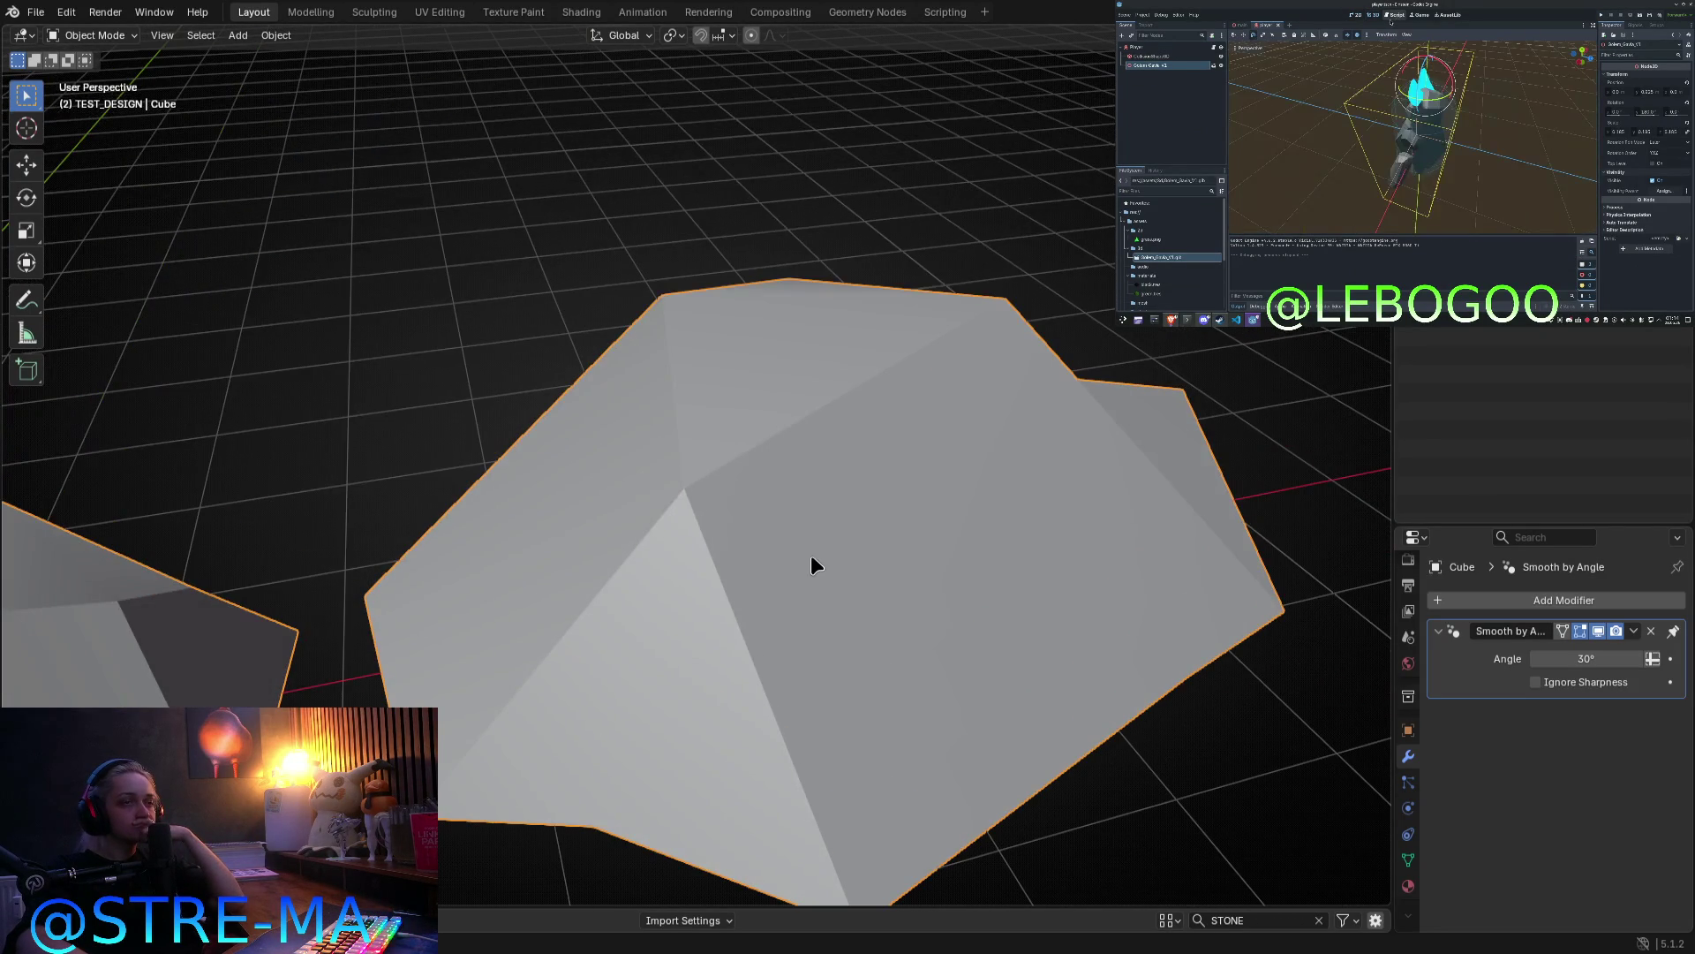
scroll(707, 508, "down", 3)
middle_click_drag(711, 504, 738, 473)
Step: Move the rock's peak vertex to the right and confirm its new position
key("Tab")
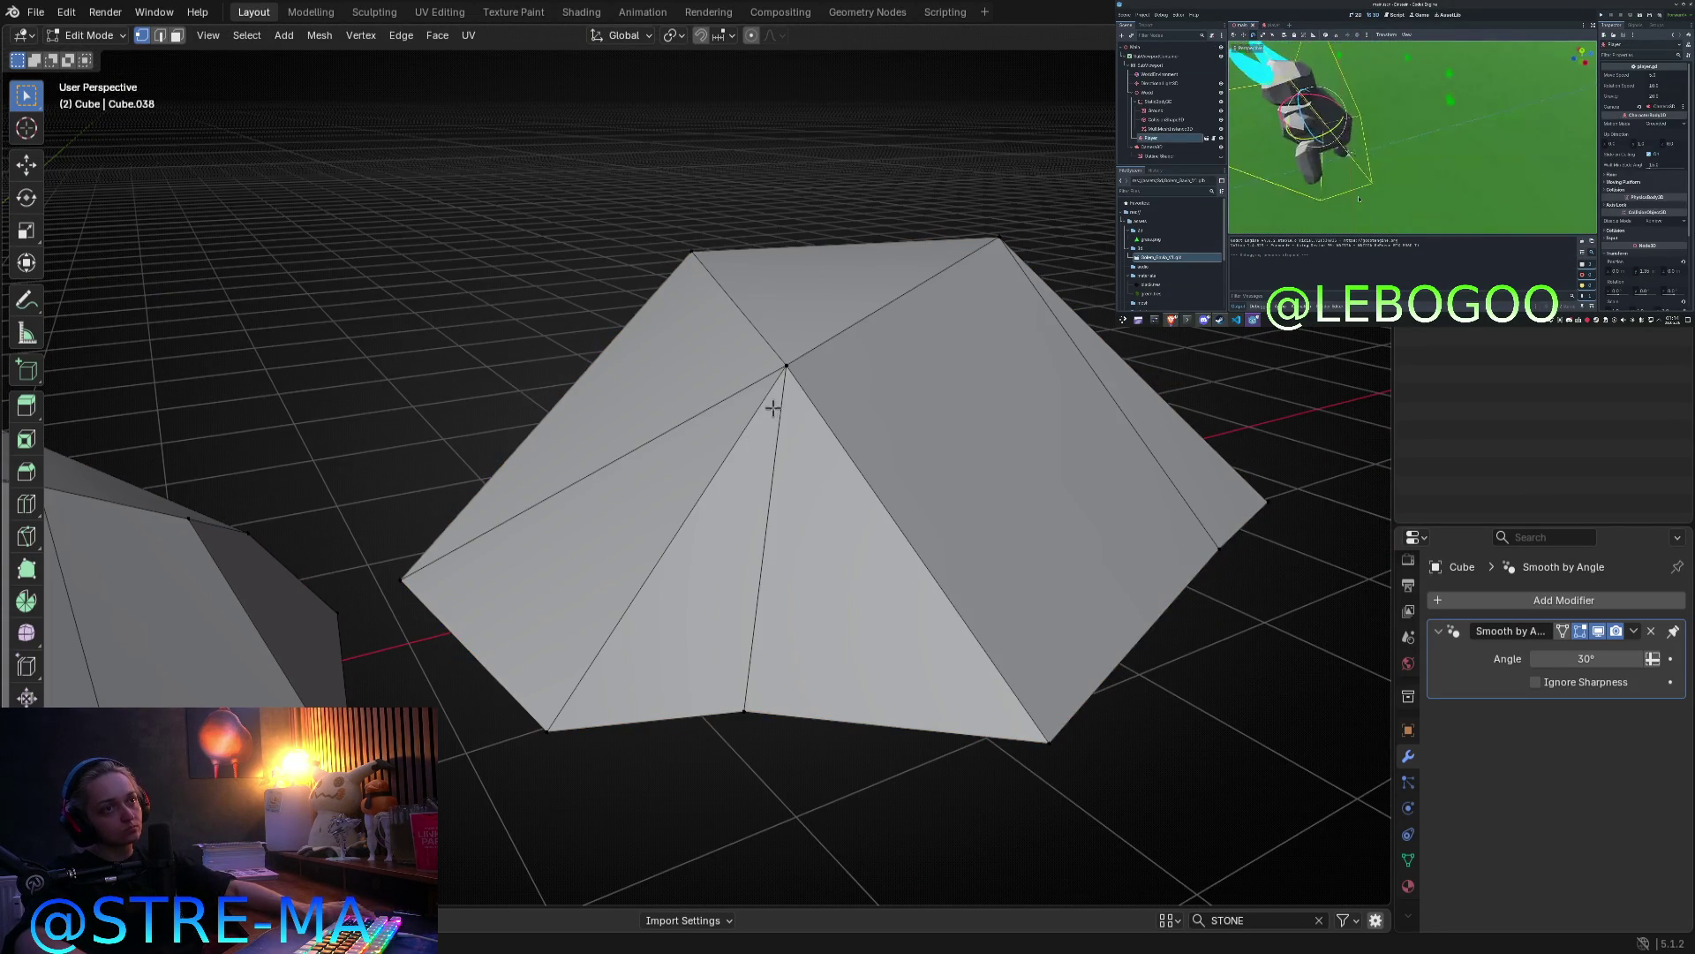
key("g")
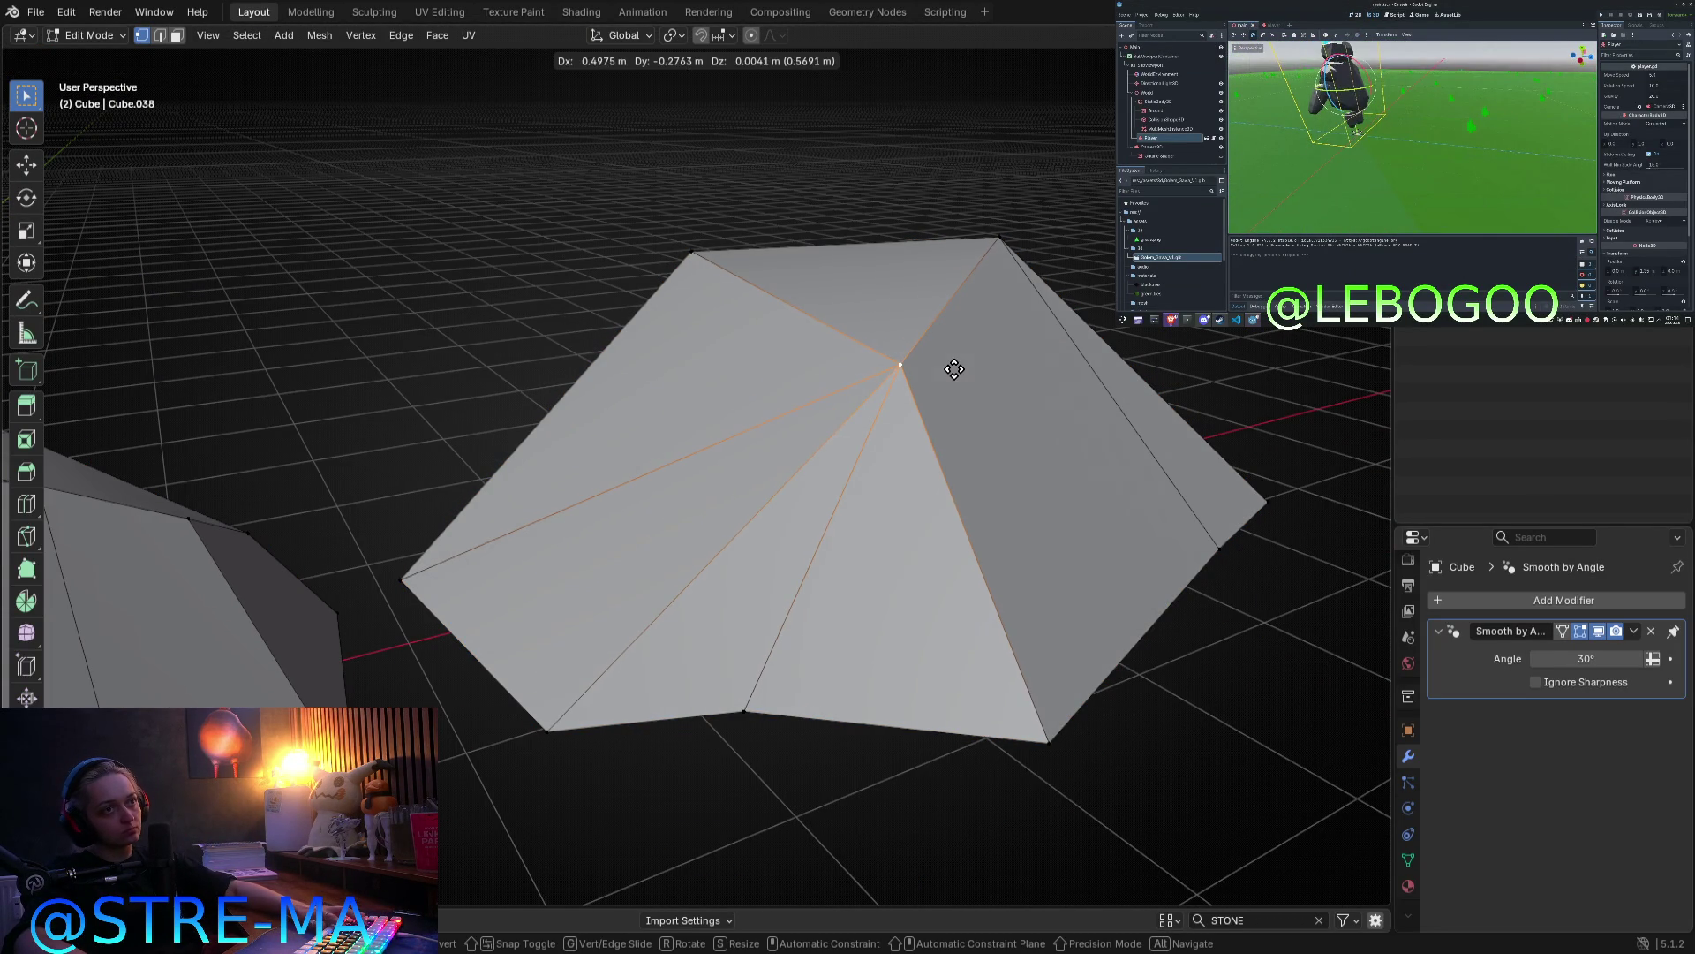
mouse_move(888, 502)
middle_mouse_down()
mouse_move(822, 651)
mouse_move(753, 710)
middle_mouse_up()
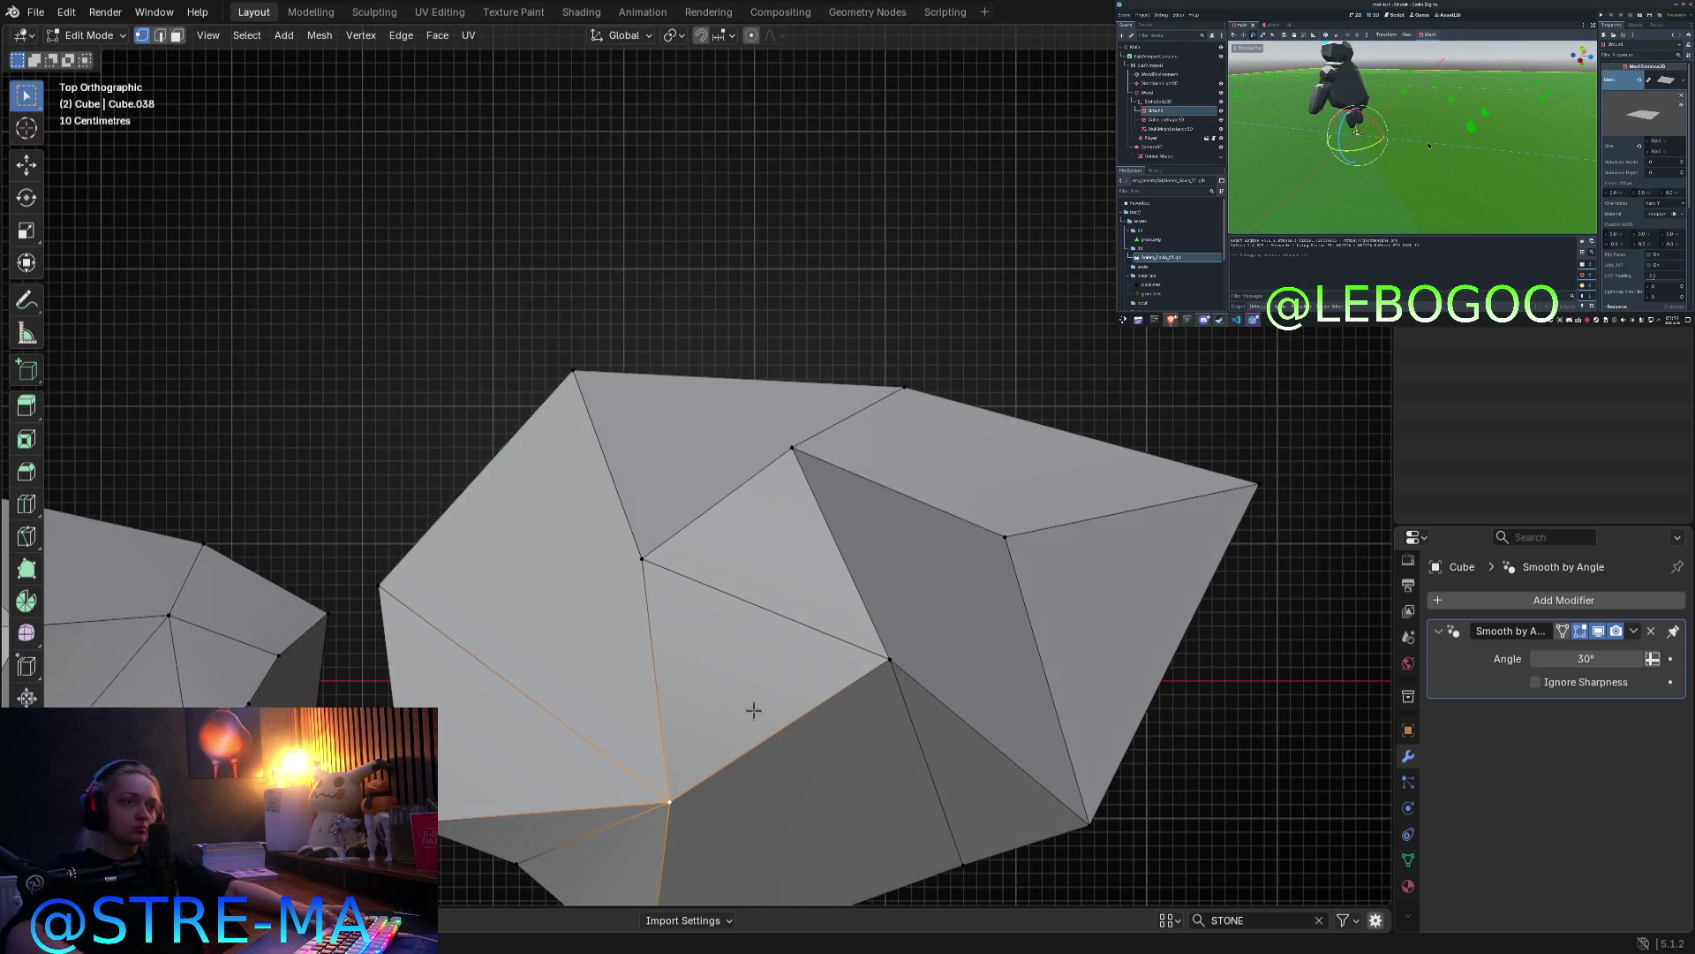
key("Tab")
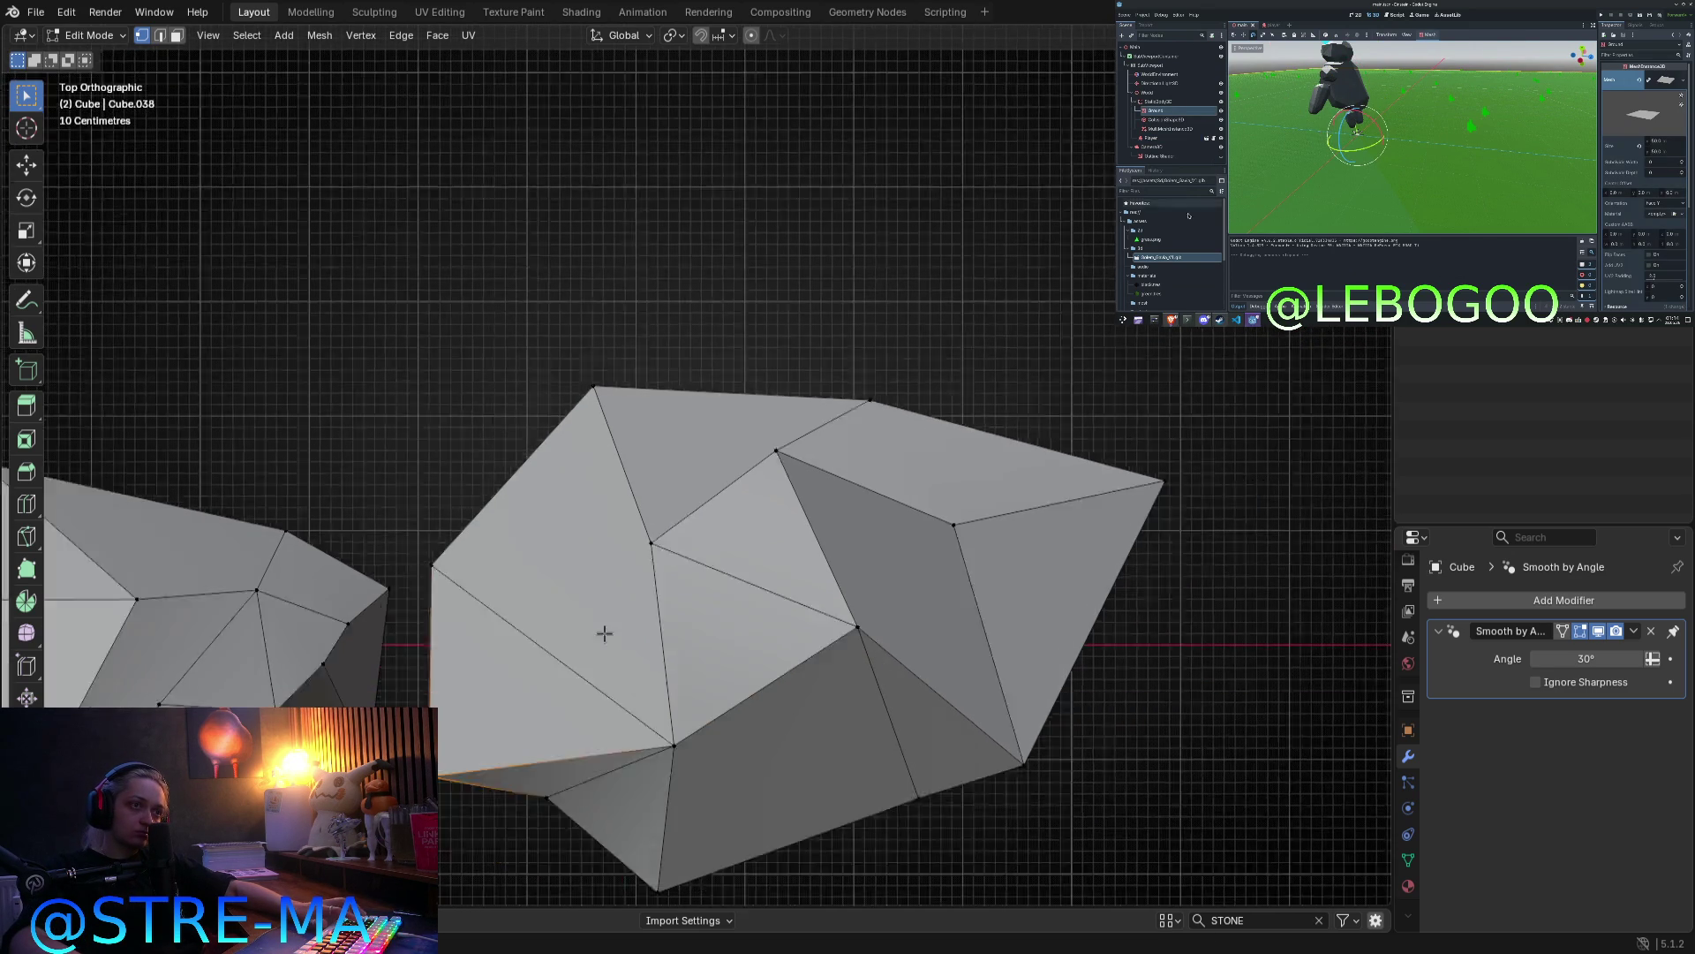
scroll(743, 546, "down", 5)
mouse_move(744, 553)
middle_mouse_down()
mouse_move(779, 405)
mouse_move(832, 379)
mouse_move(668, 353)
mouse_move(700, 450)
mouse_move(823, 429)
mouse_move(838, 491)
middle_mouse_up()
key("Tab")
left_click(678, 382)
Step: Check the reshaped rocks from a lower angle and from the top view
key("Tab")
key("Tab")
middle_click_drag(735, 512, 484, 621)
key("Tab")
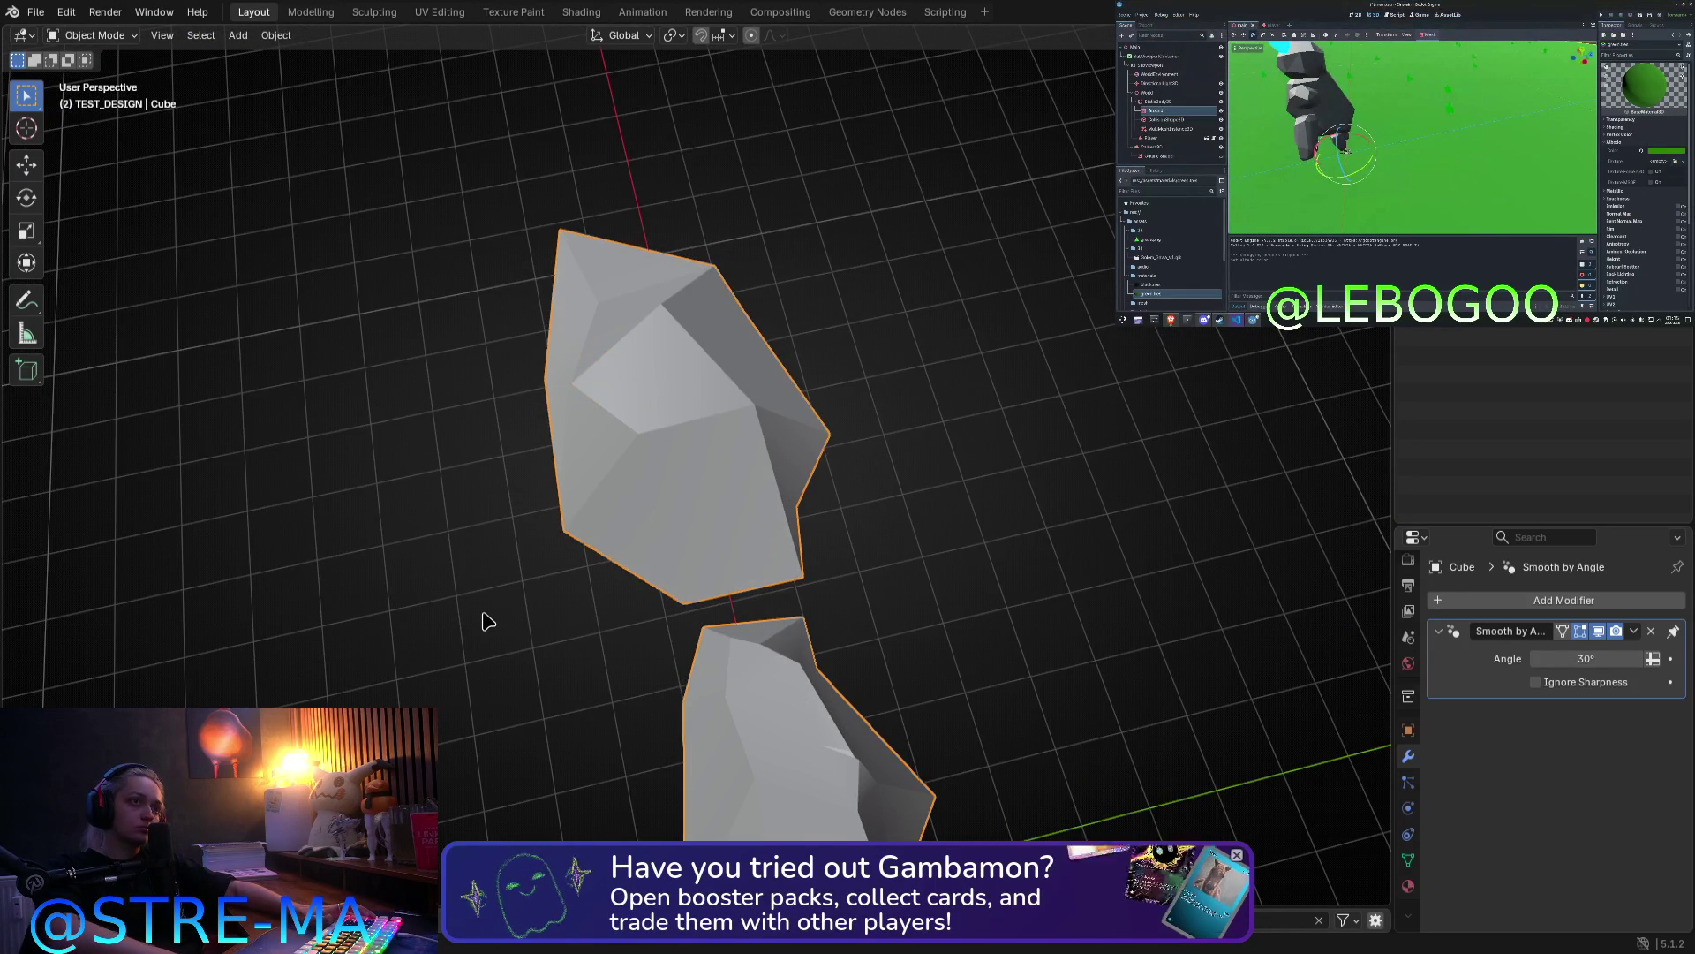
key("KP_7")
Step: In Edit Mode, extrude the larger rock's top face upward into a block
key("Tab")
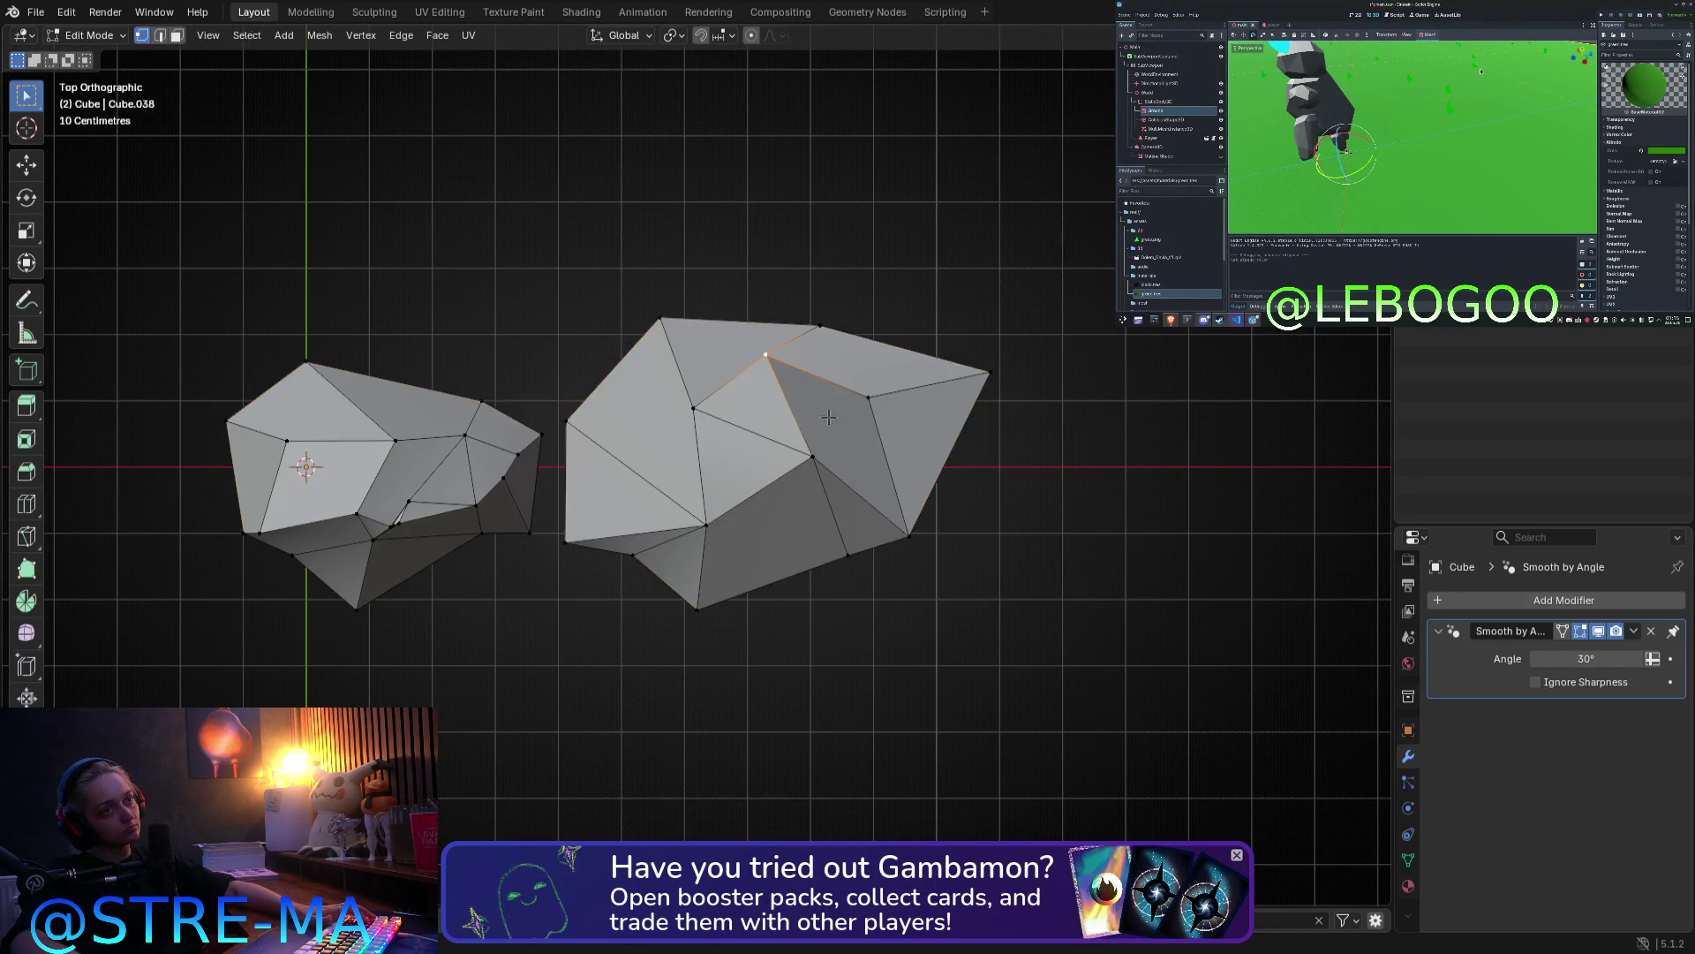
middle_click_drag(738, 422, 720, 466)
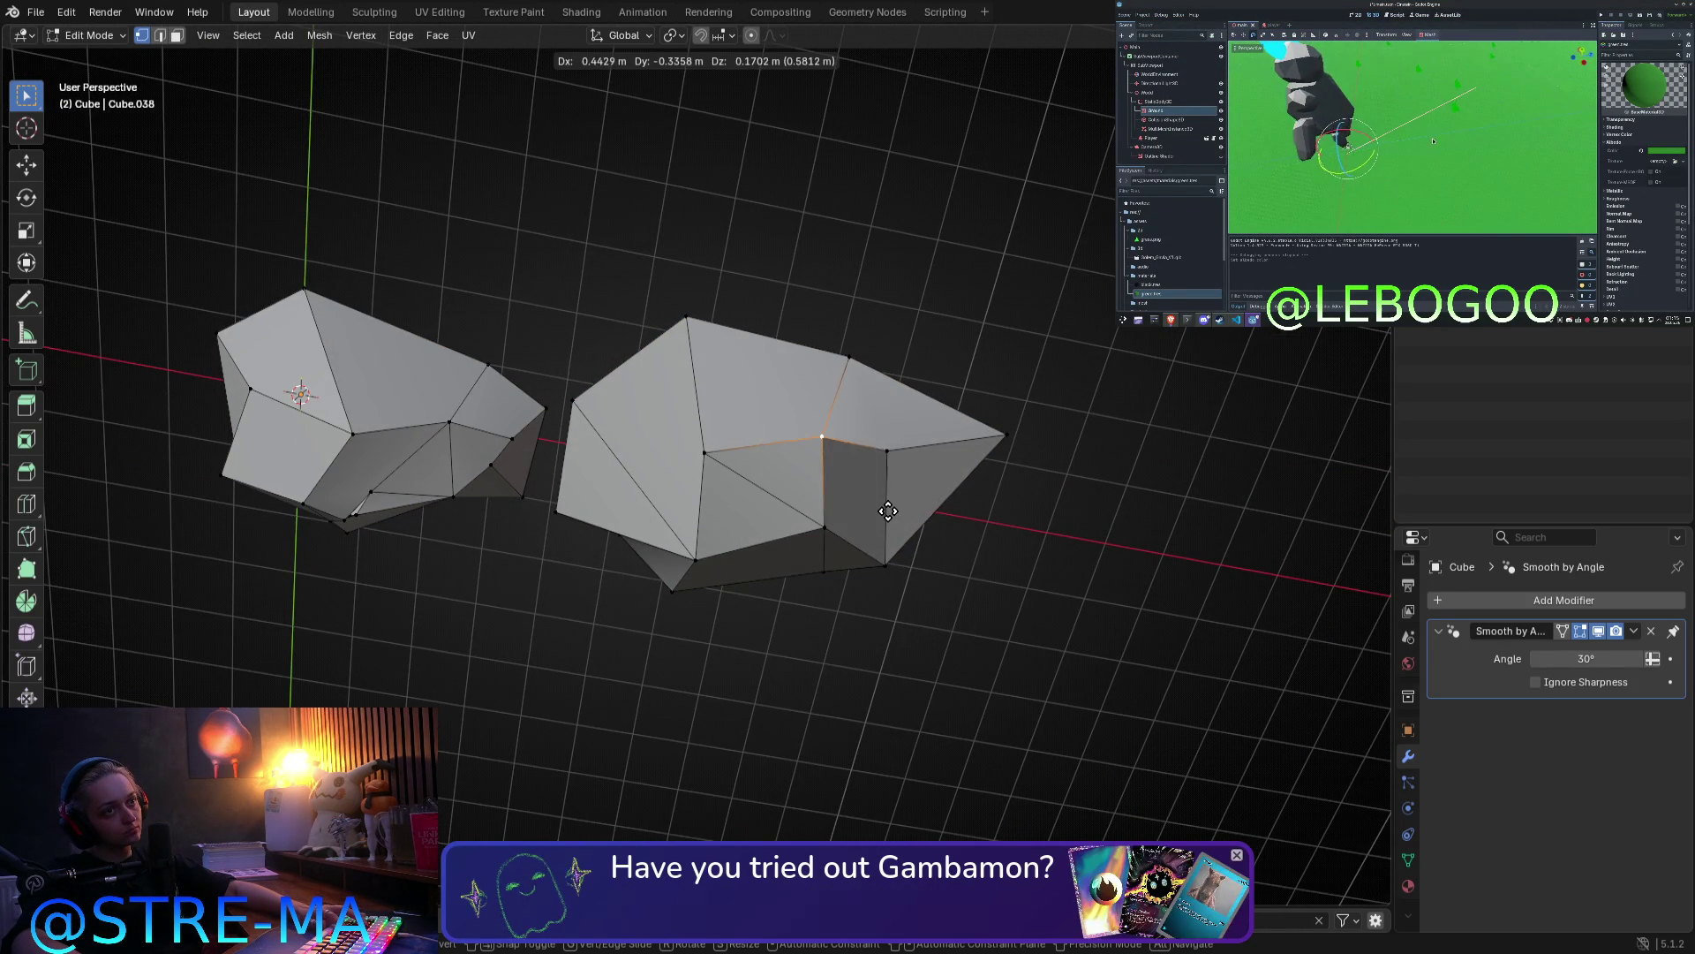
middle_click_drag(860, 543, 603, 430)
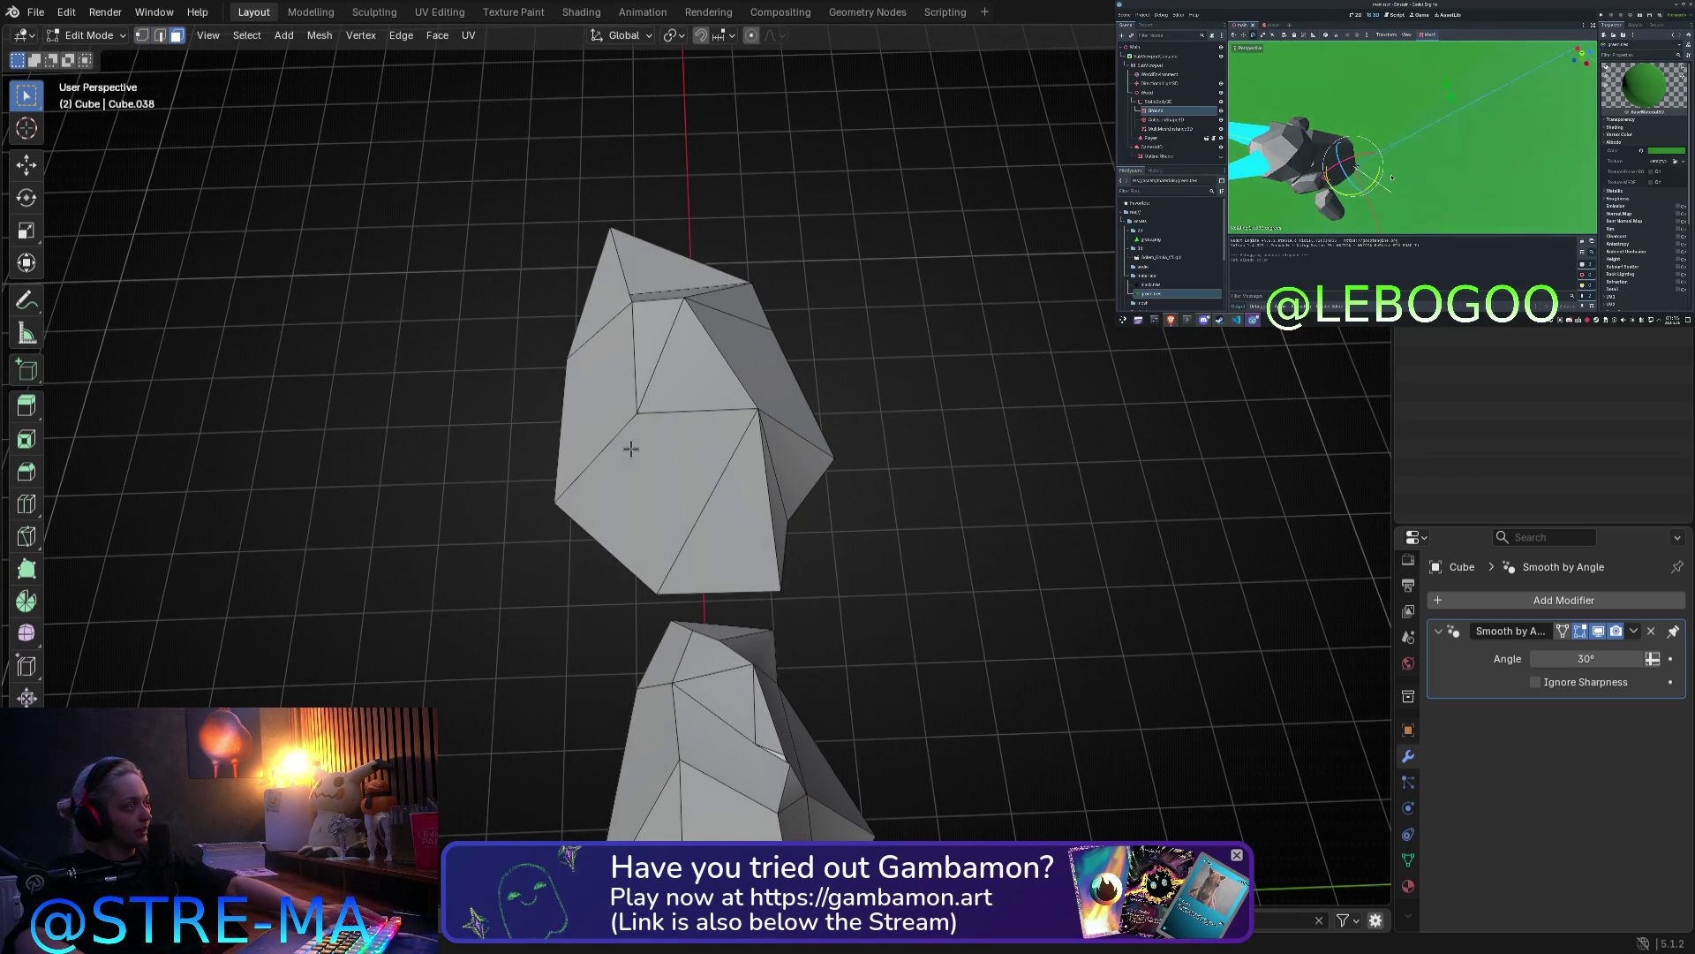
key("KP_7")
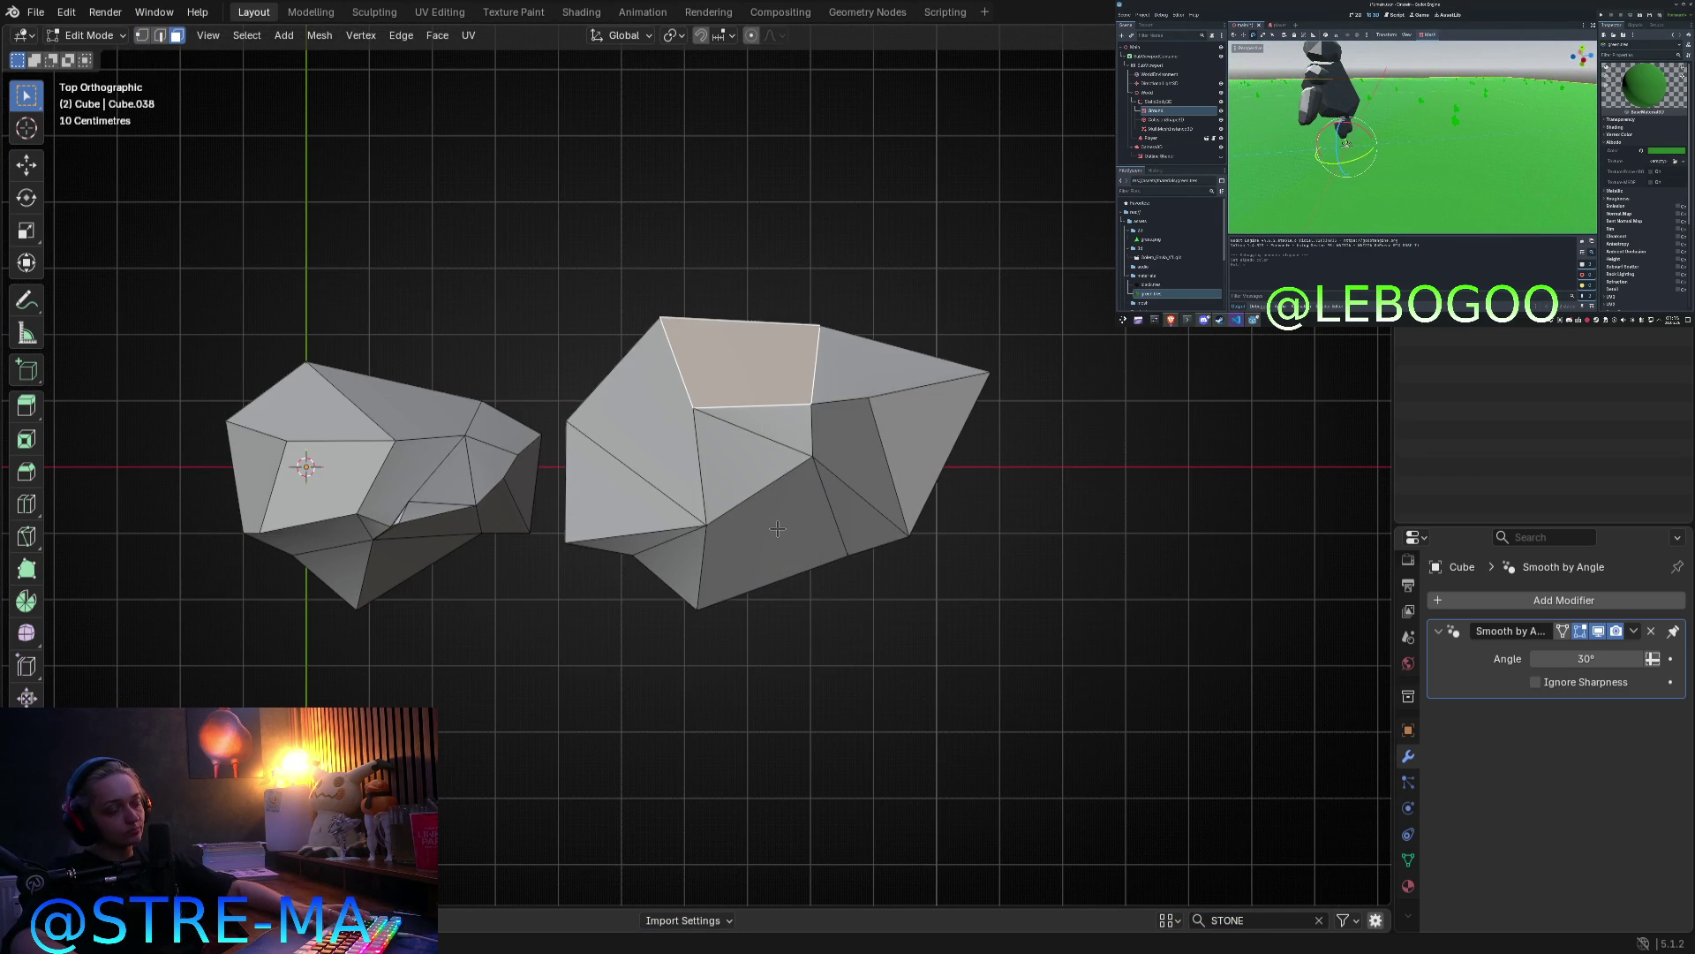
key("Escape")
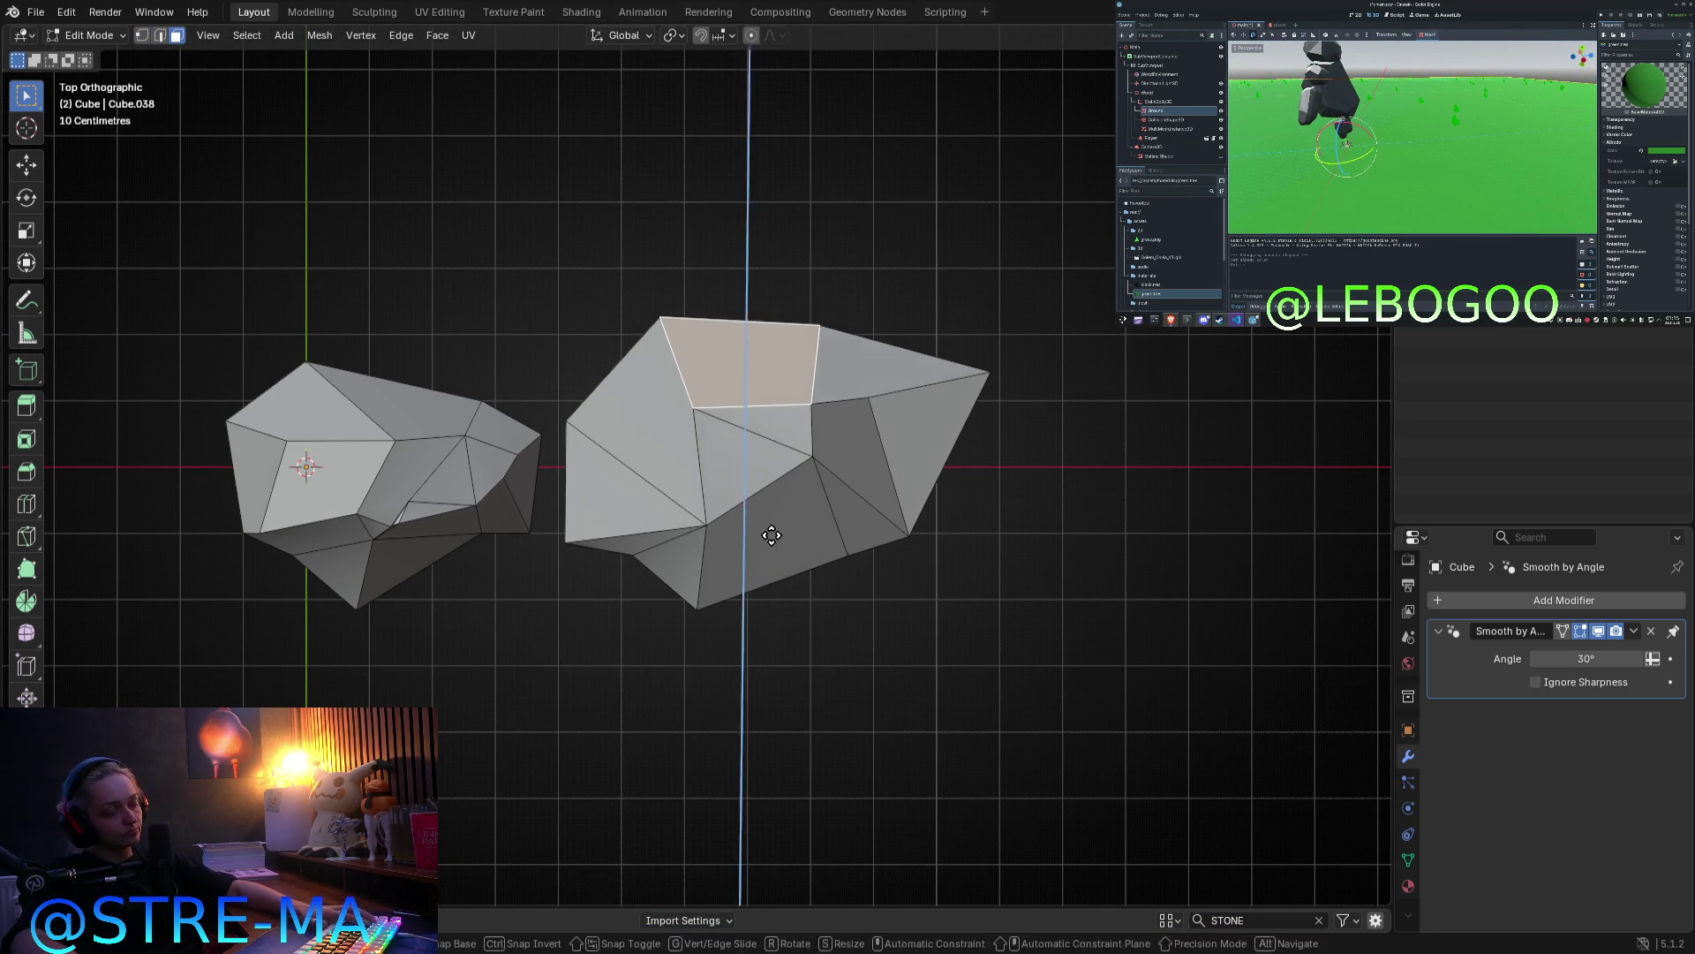
key("e")
left_click(771, 388)
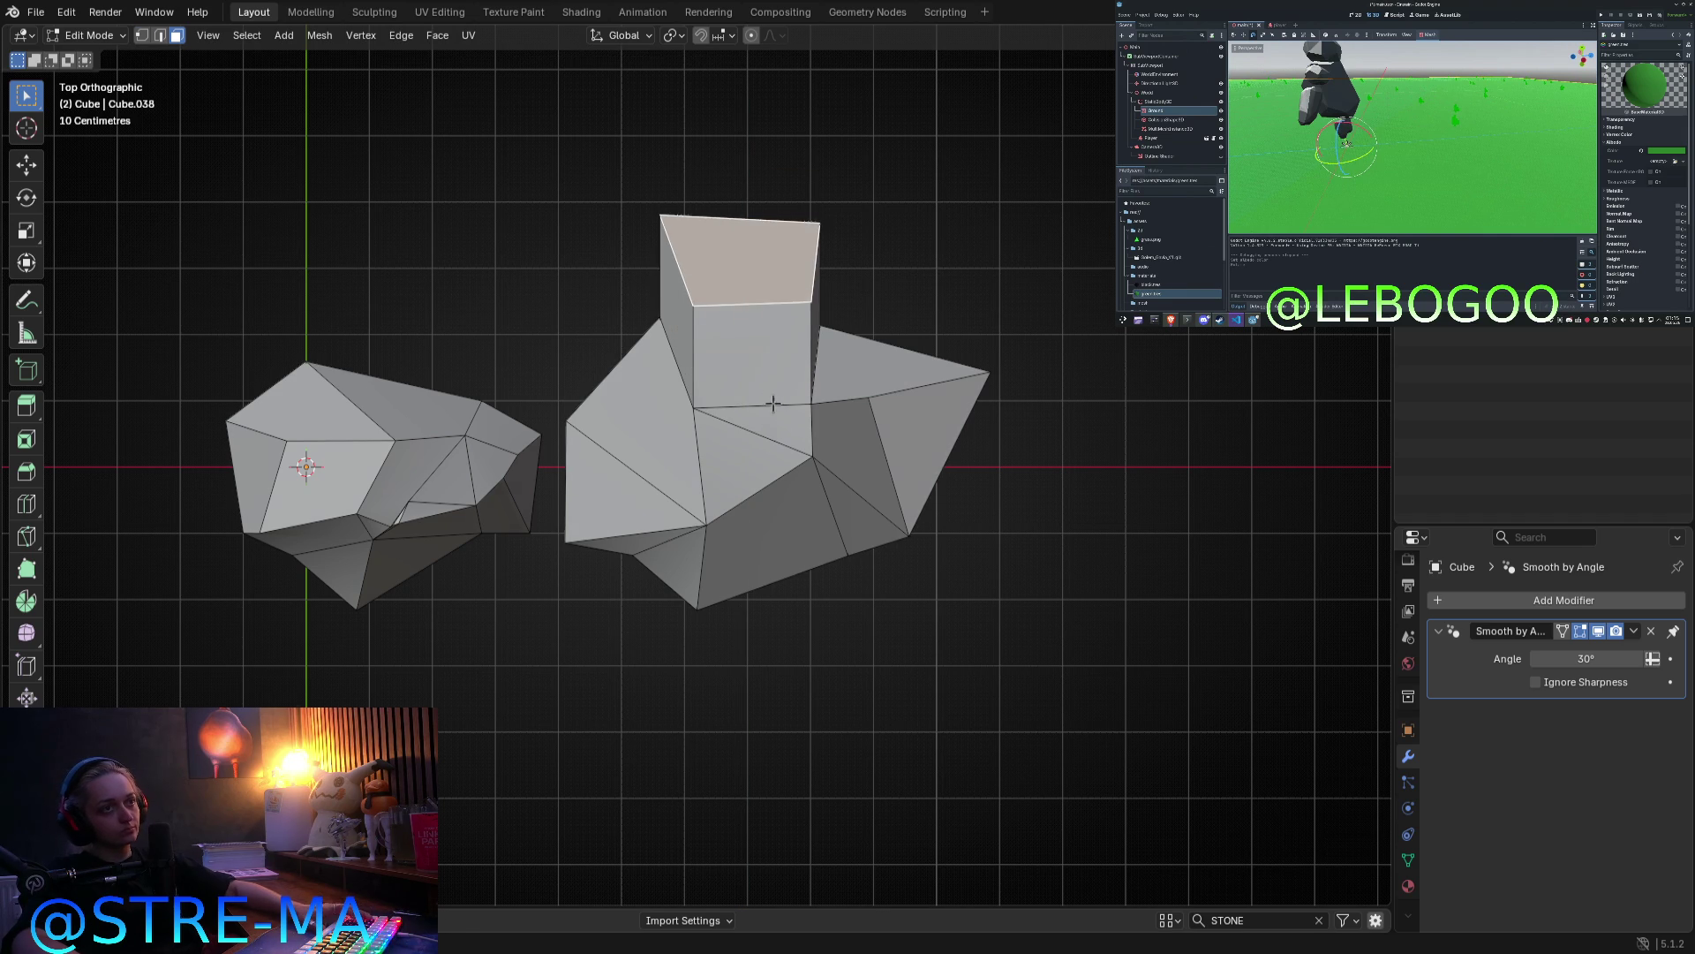
Step: Grab several vertices of the larger rock to roughen its outline, checking from above
key("g")
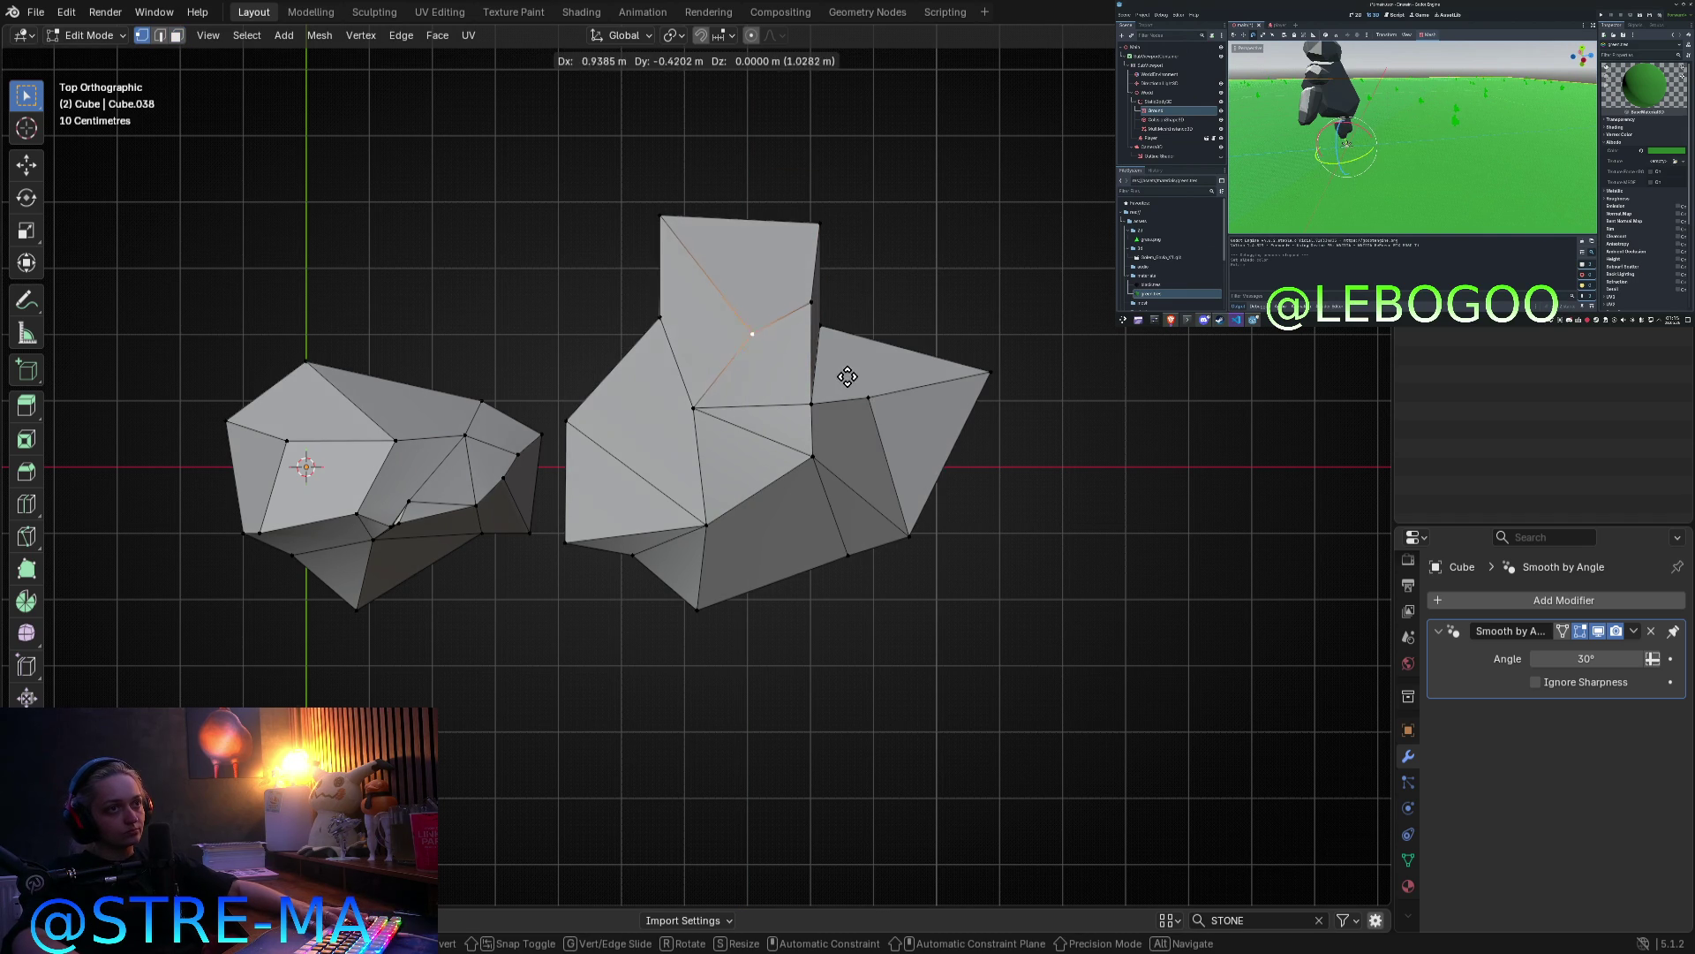
left_click(839, 373)
key("g")
left_click(684, 221)
middle_click_drag(684, 220, 746, 267)
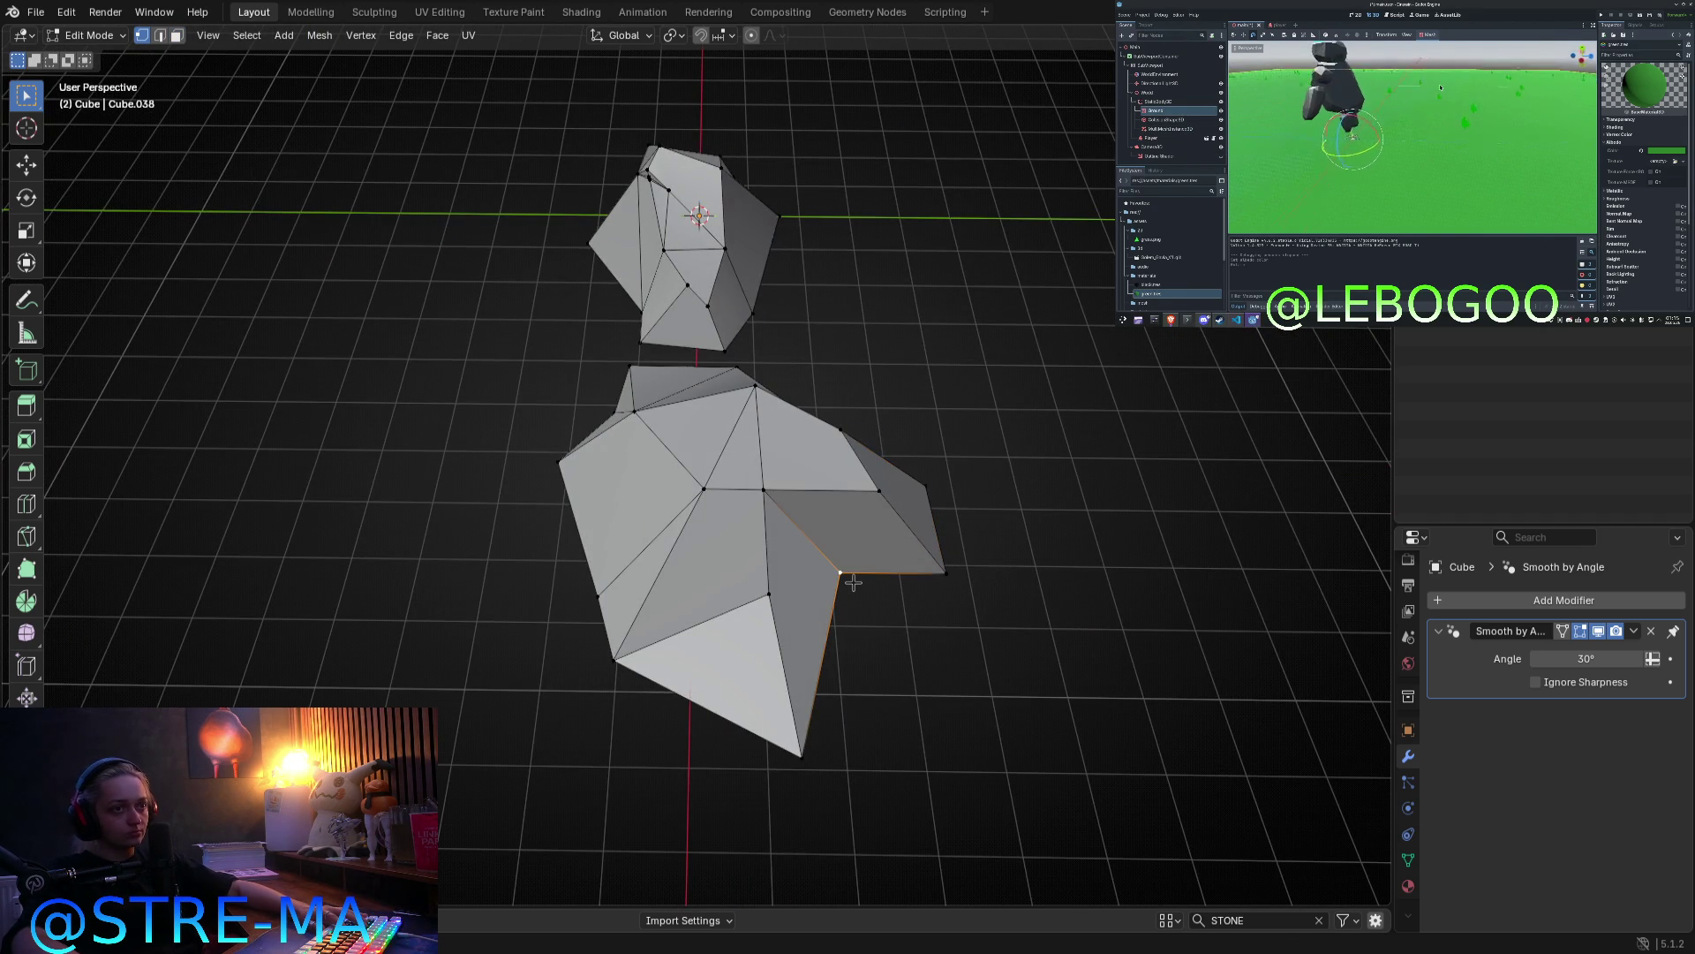
key("KP_7")
key("g")
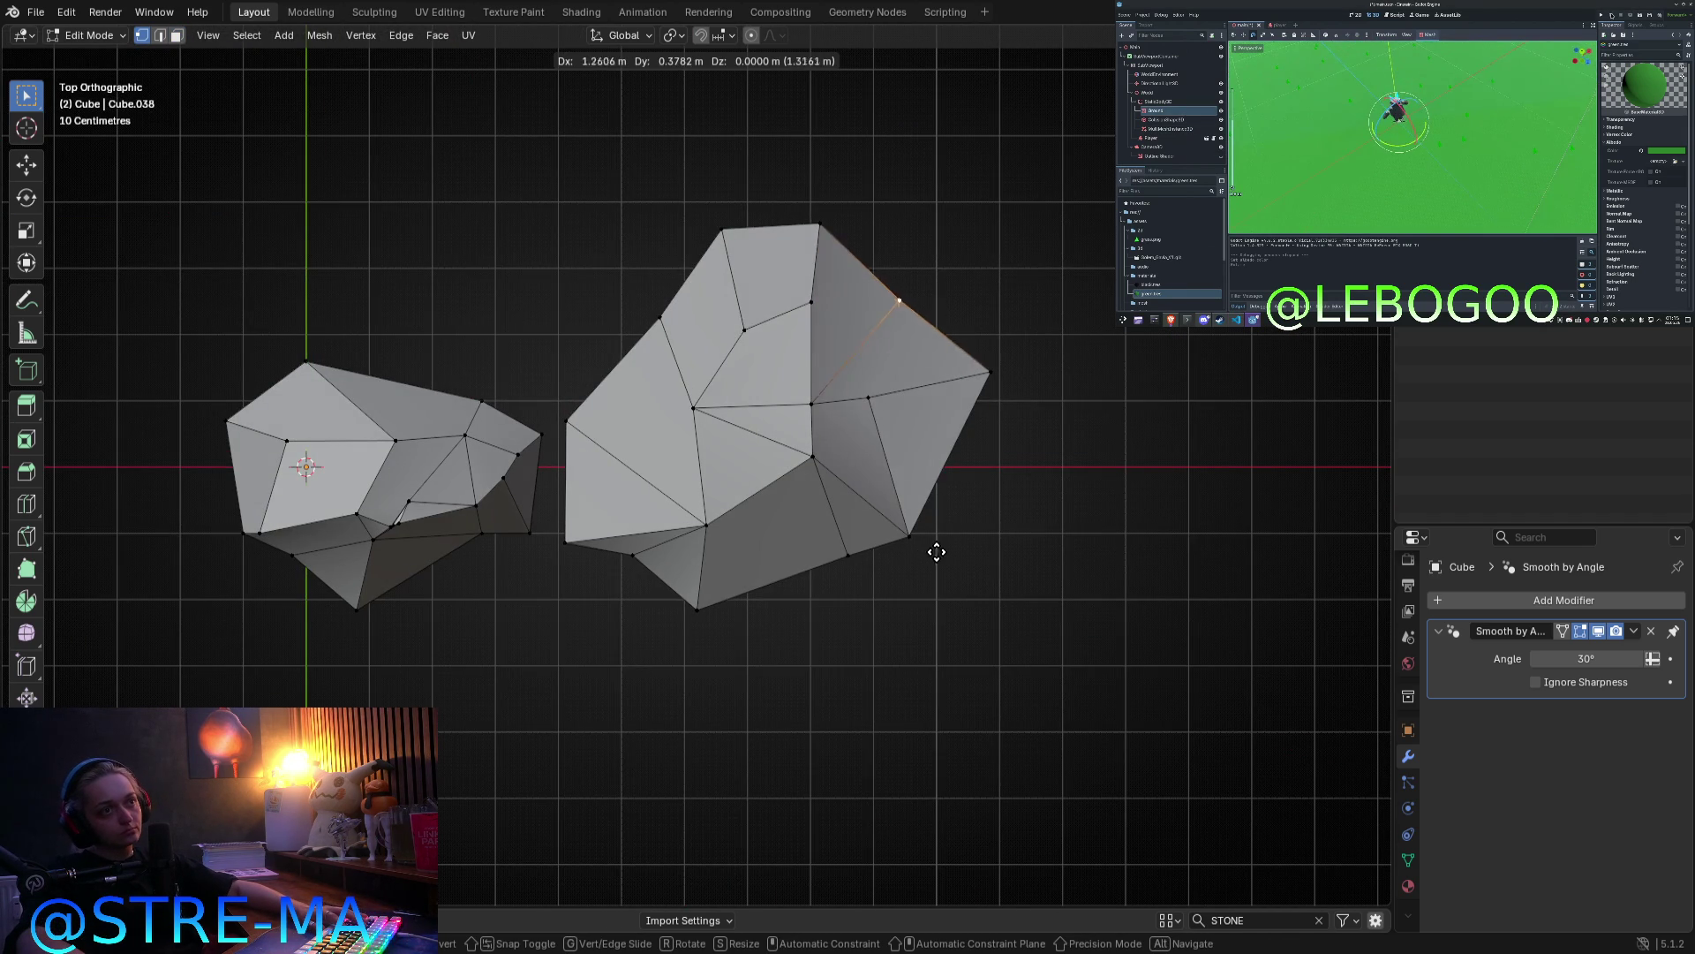
left_click(920, 548)
Step: Reposition another vertex of the rock after reviewing it in Object Mode
key("Tab")
mouse_move(1056, 586)
middle_mouse_down()
mouse_move(999, 458)
mouse_move(939, 450)
mouse_move(946, 535)
middle_mouse_up()
key("Tab")
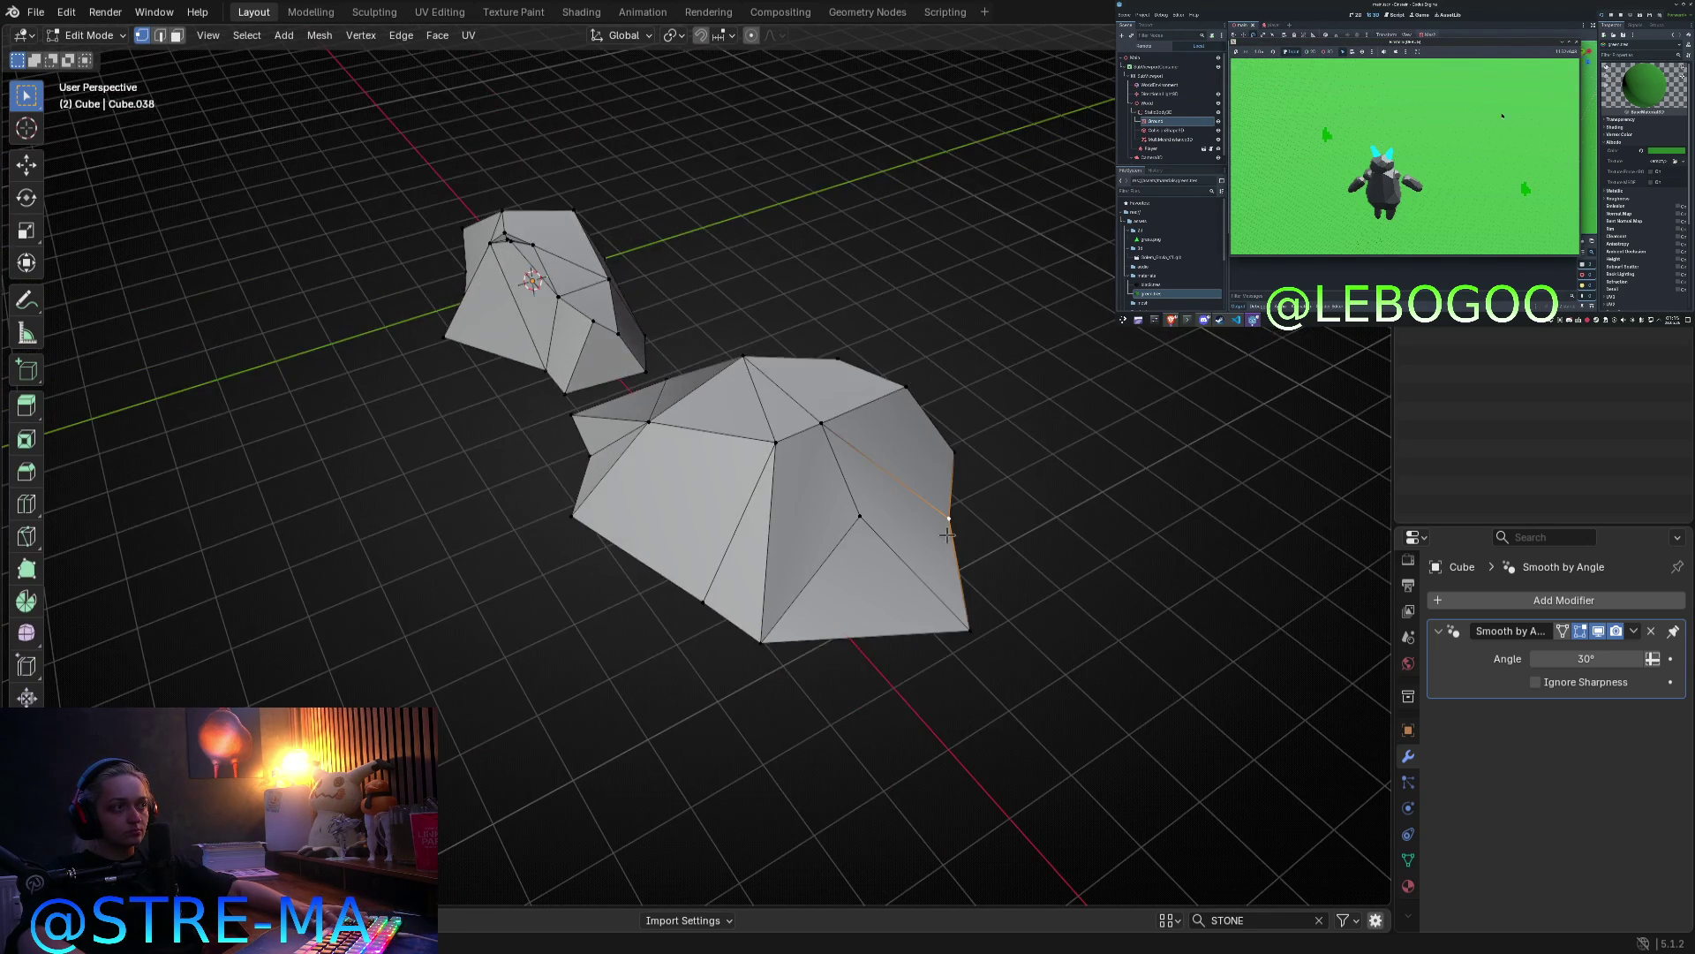
scroll(934, 576, "up", 3)
key("Tab")
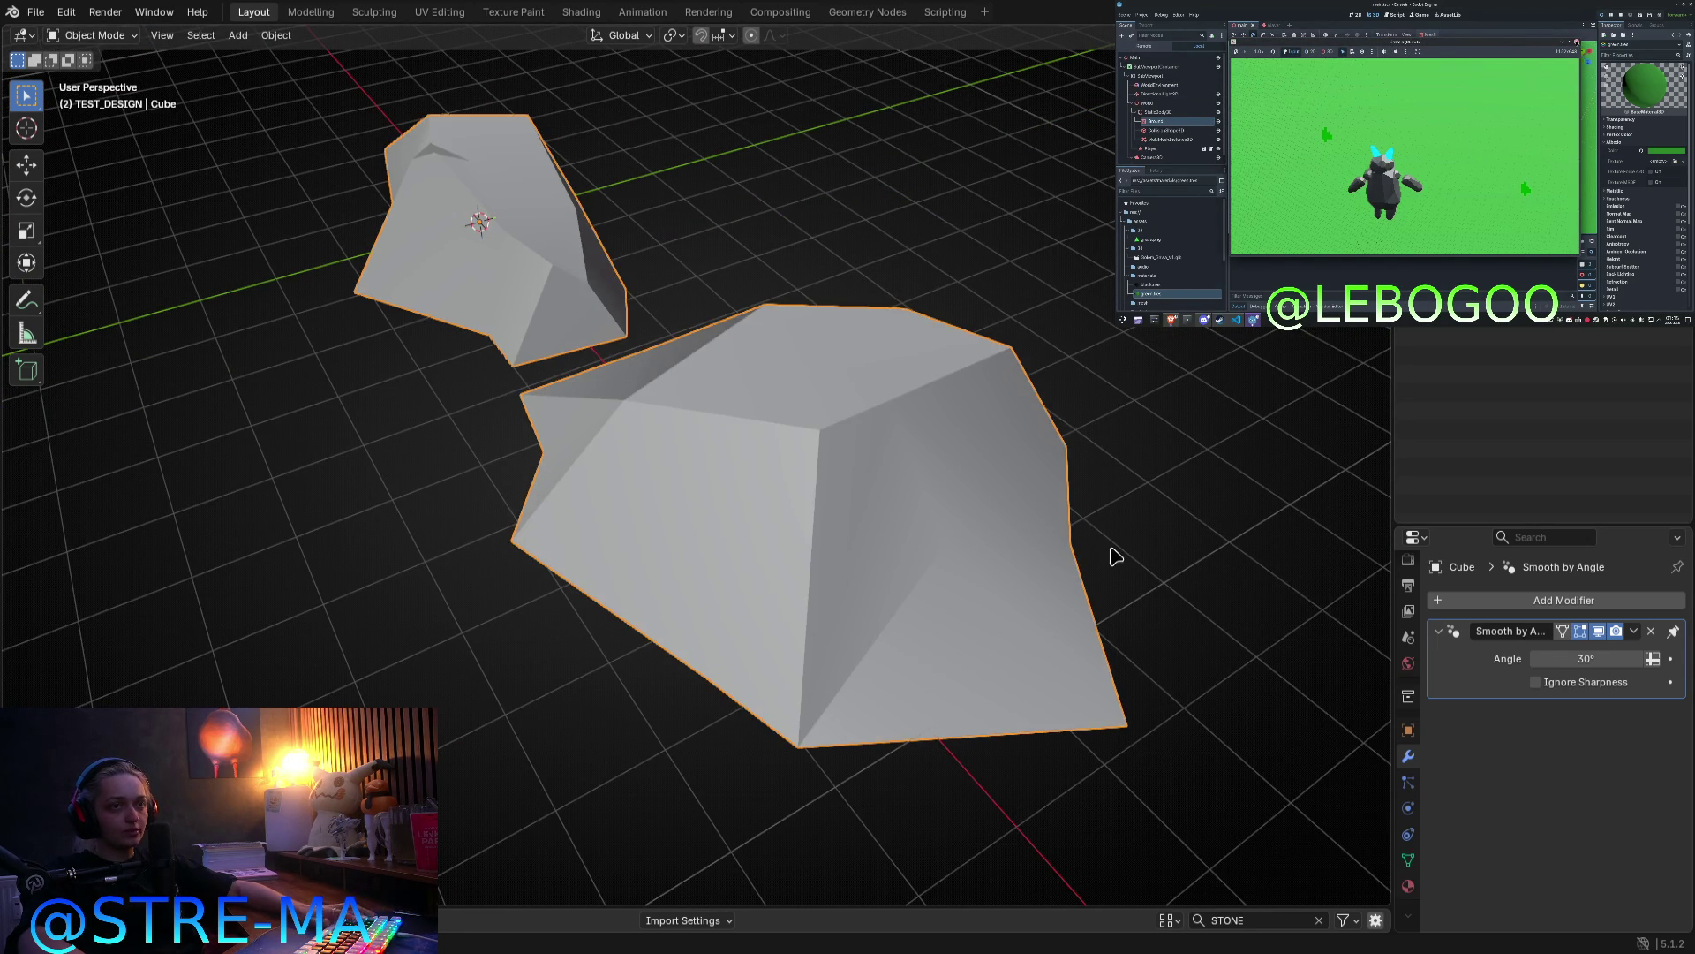
key("Tab")
key("g")
mouse_move(1071, 617)
middle_mouse_down()
mouse_move(1079, 593)
mouse_move(1015, 586)
mouse_move(1127, 575)
middle_mouse_up()
left_click(1098, 578)
Step: Check the rocks from another side and move one more vertex
key("Tab")
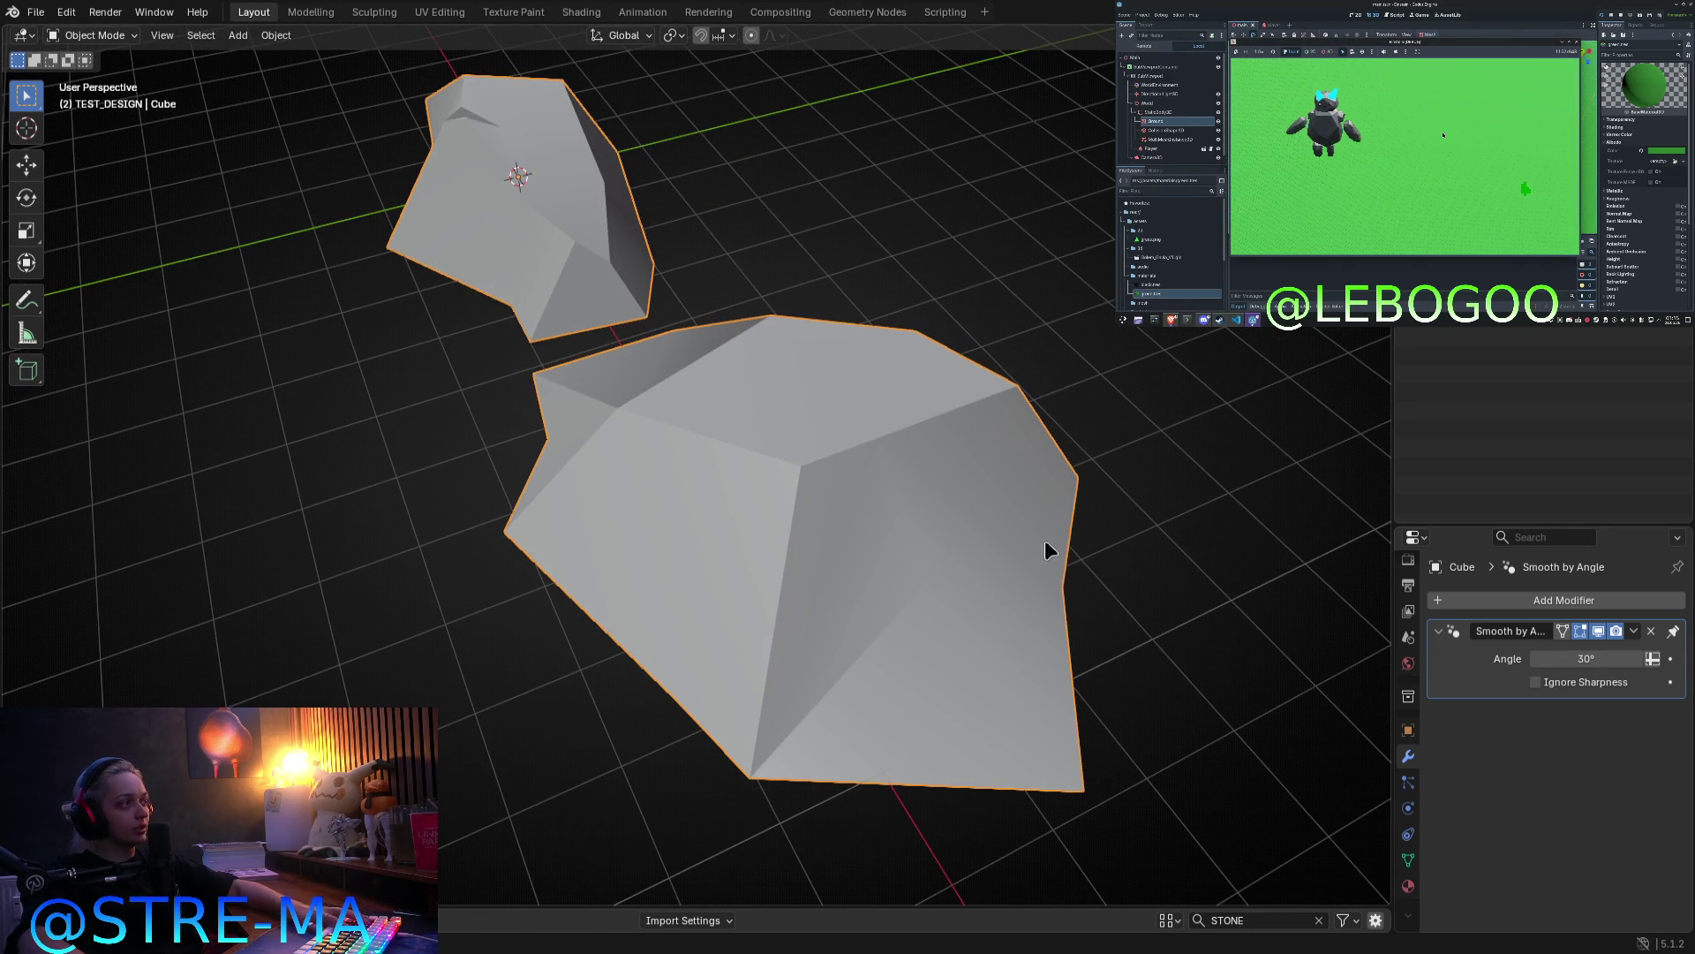
middle_click_drag(1104, 589, 1051, 579)
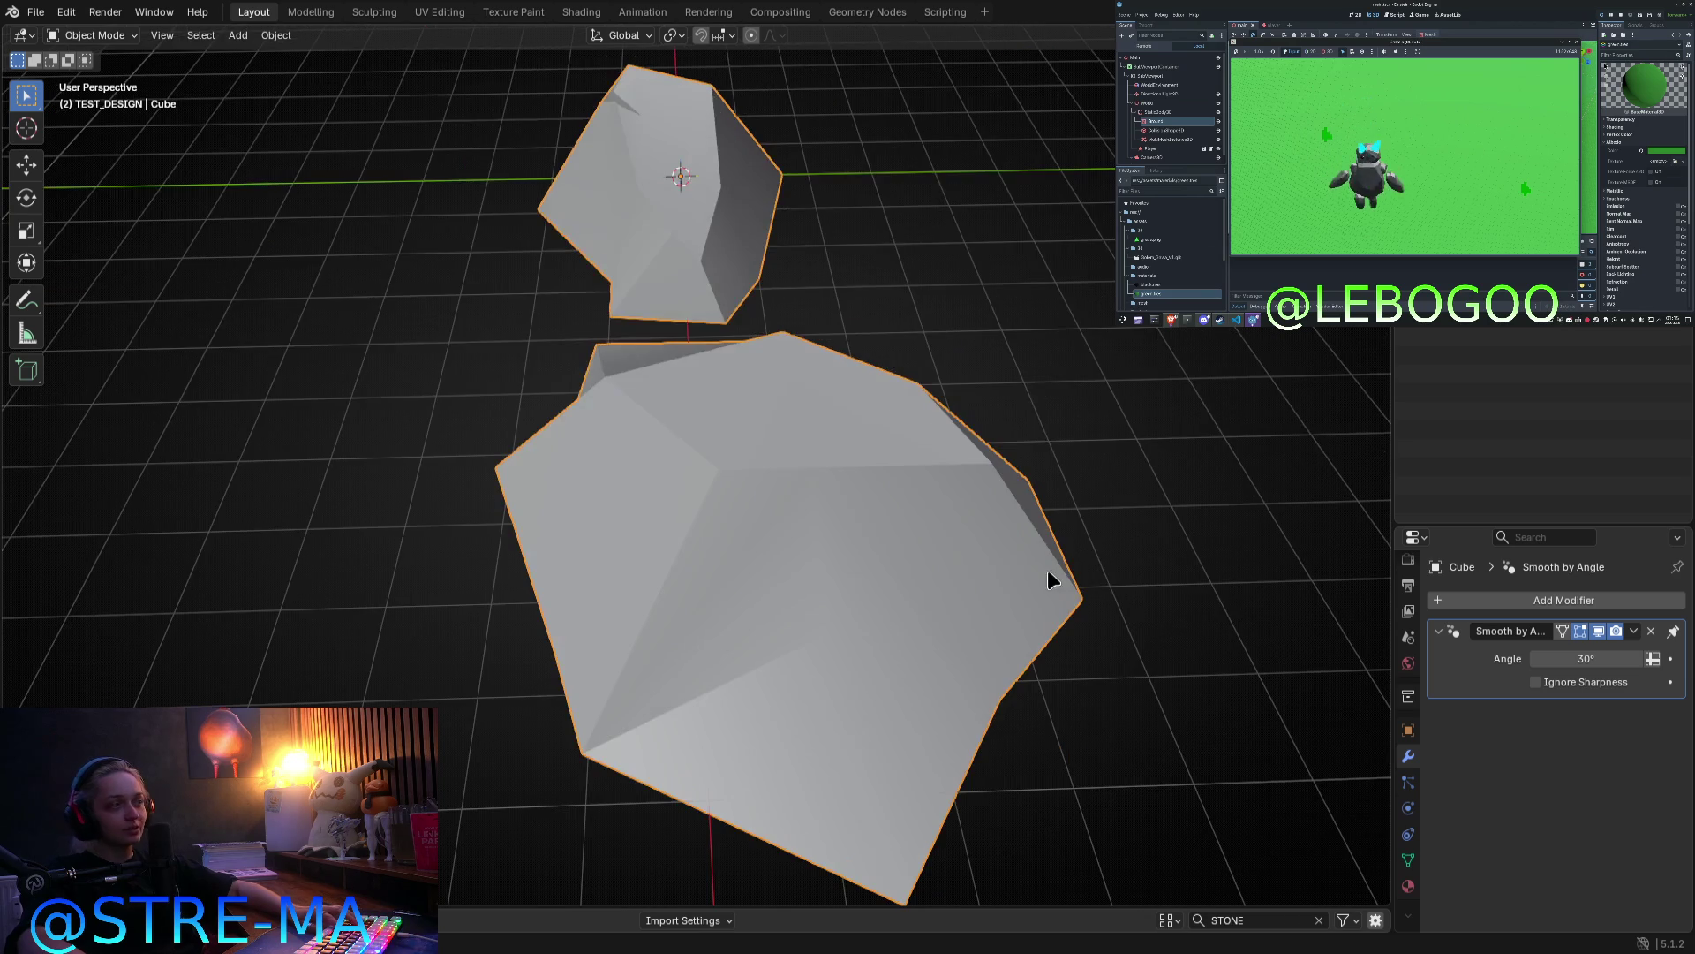
key("Tab")
key("g")
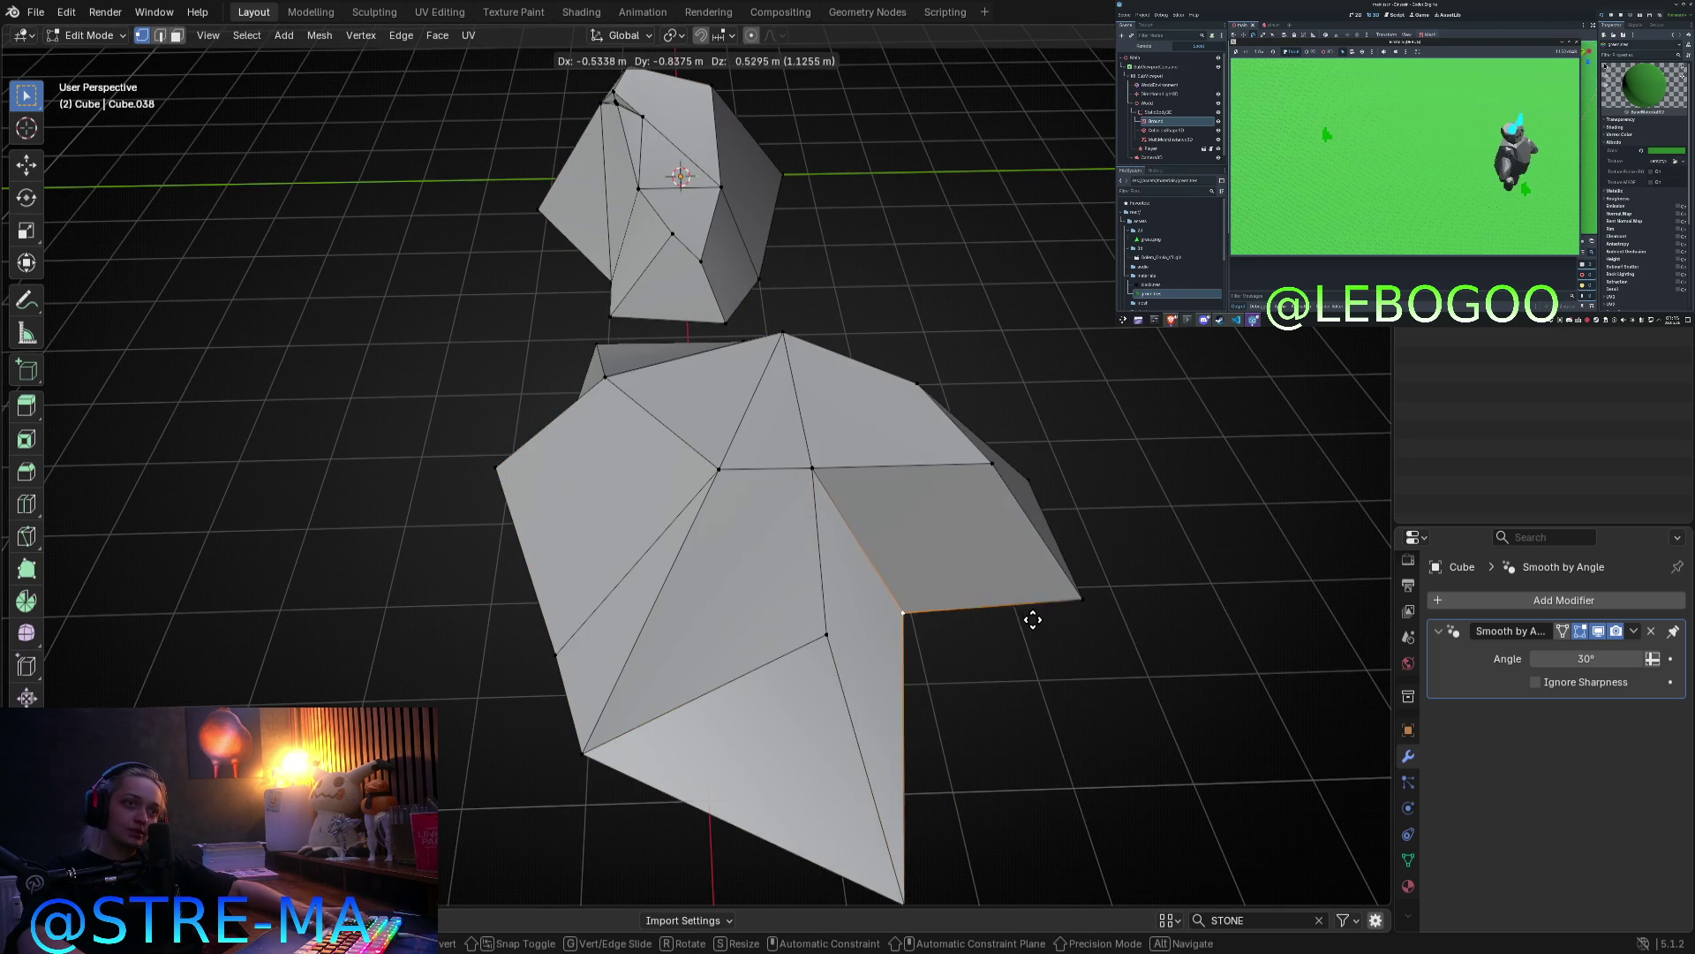
left_click(1032, 601)
Step: Undo the pulled-down vertex move and view the rocks from the front orthographically
key("Tab")
mouse_move(954, 651)
middle_mouse_down()
mouse_move(976, 556)
mouse_move(848, 432)
mouse_move(824, 517)
middle_mouse_up()
key("Tab")
key("ctrl+z")
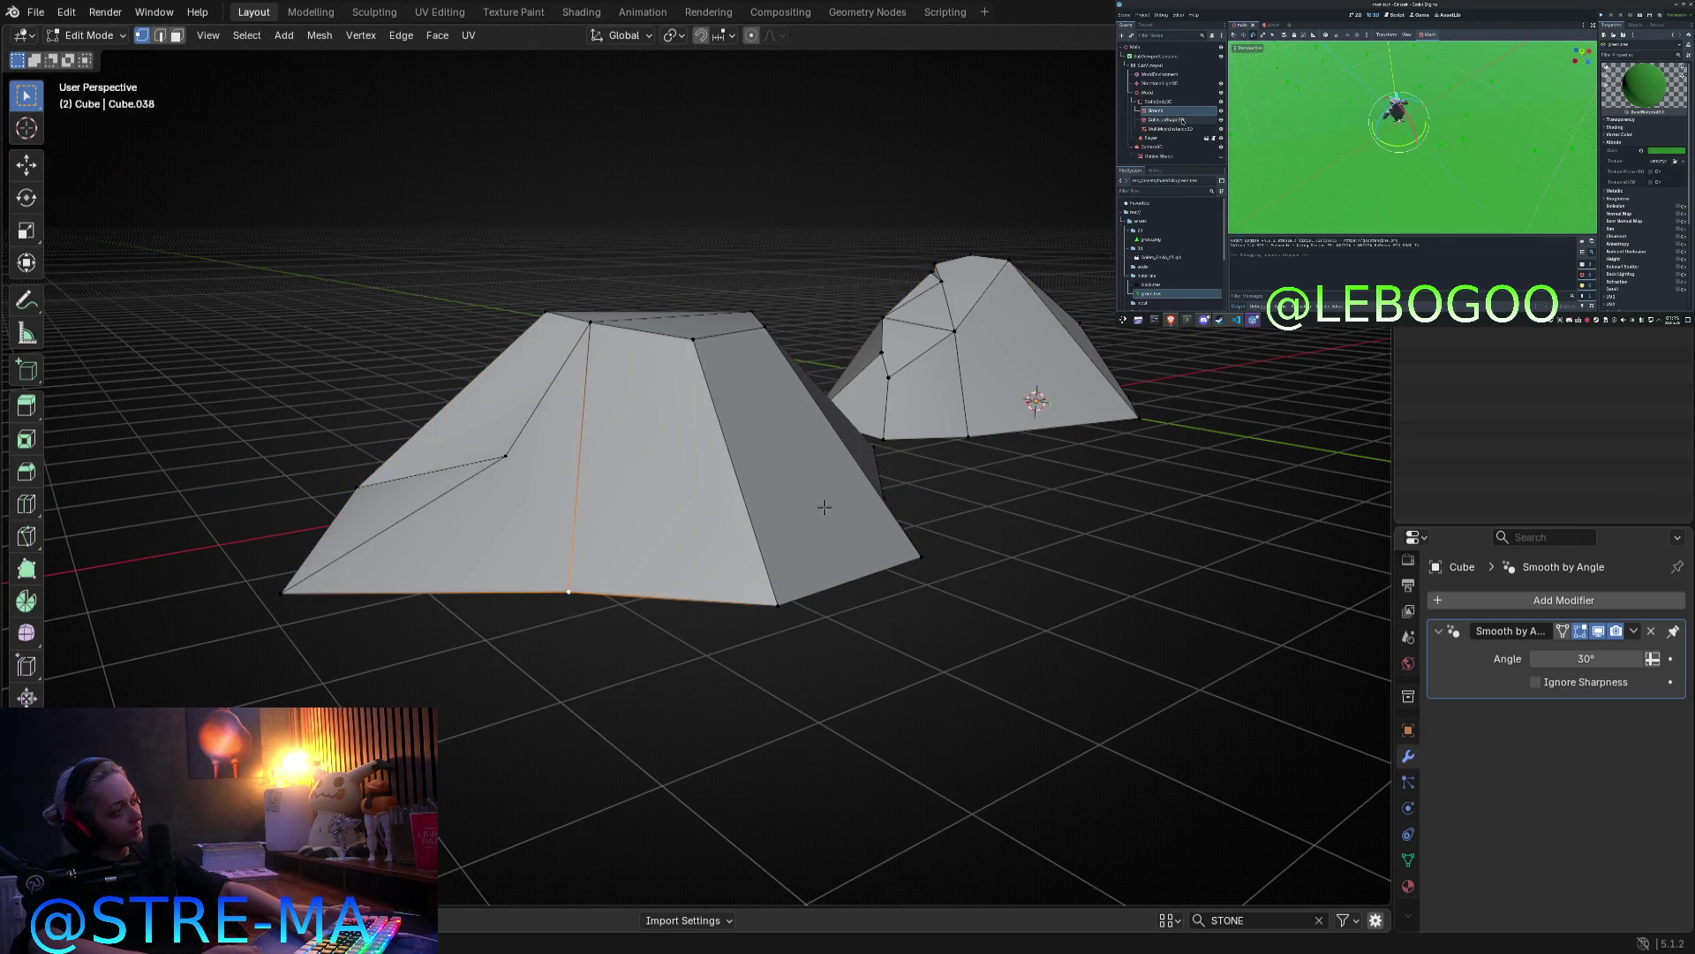
key("KP_5")
key("KP_1")
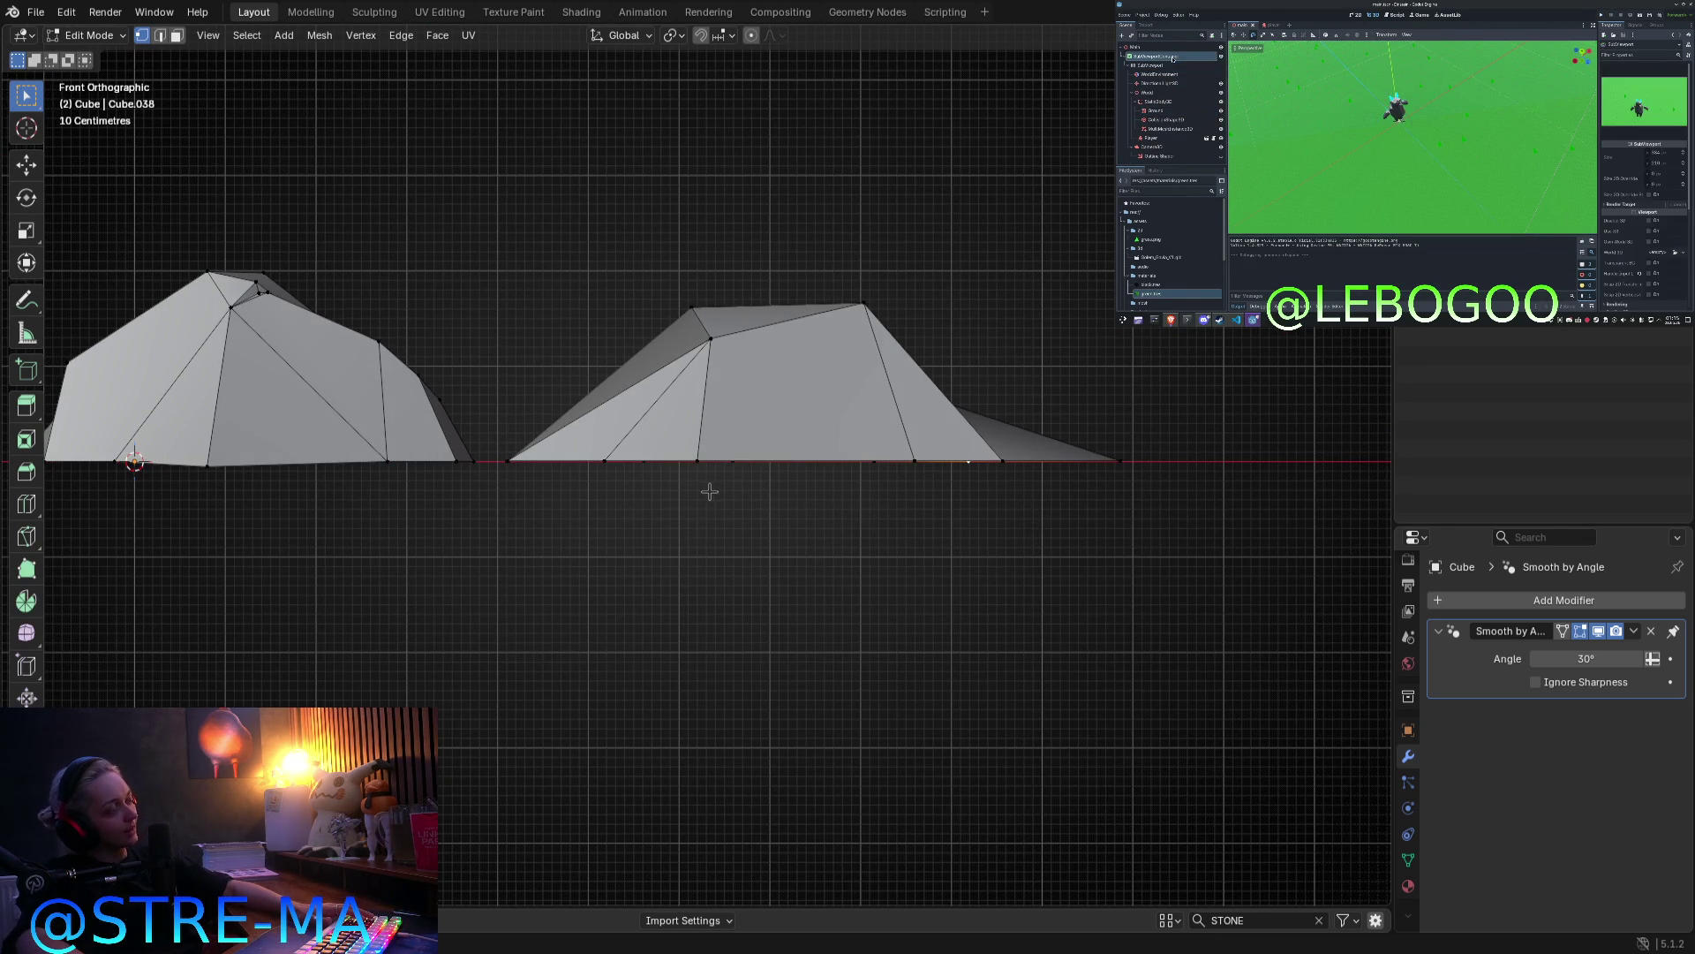
mouse_move(772, 507)
middle_mouse_down()
mouse_move(685, 598)
mouse_move(849, 654)
mouse_move(851, 680)
mouse_move(866, 662)
mouse_move(561, 452)
middle_mouse_up()
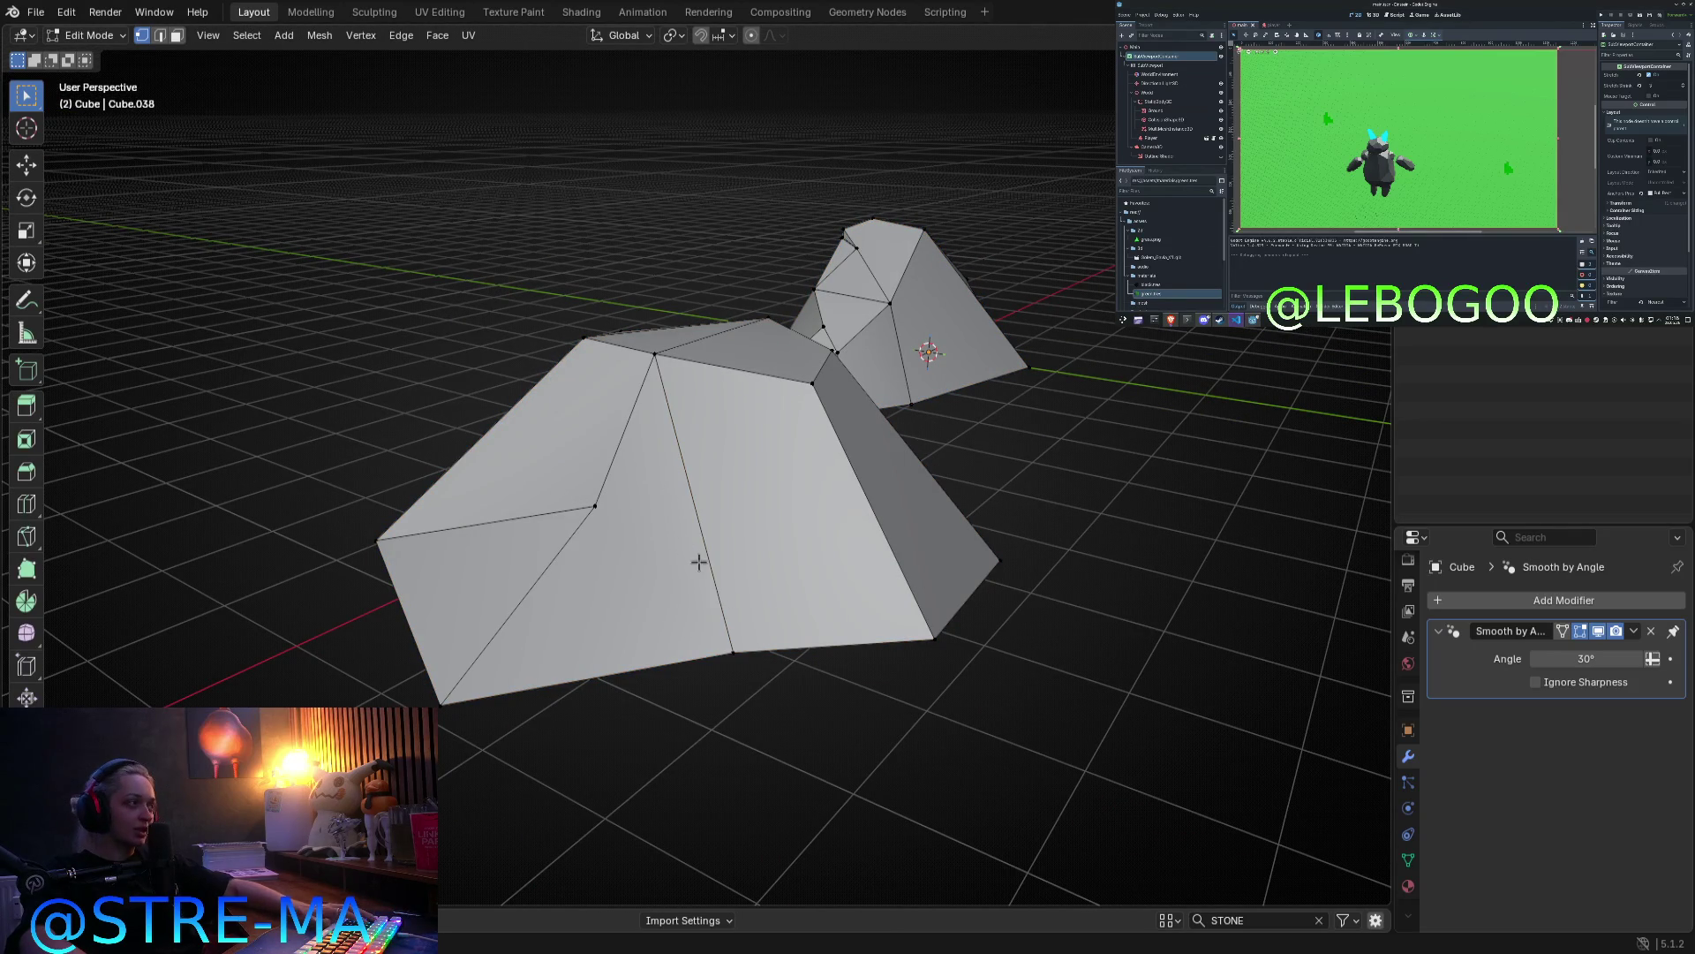
Step: Delete the selected vertices and fill the hole's border edges with a new face
key("x")
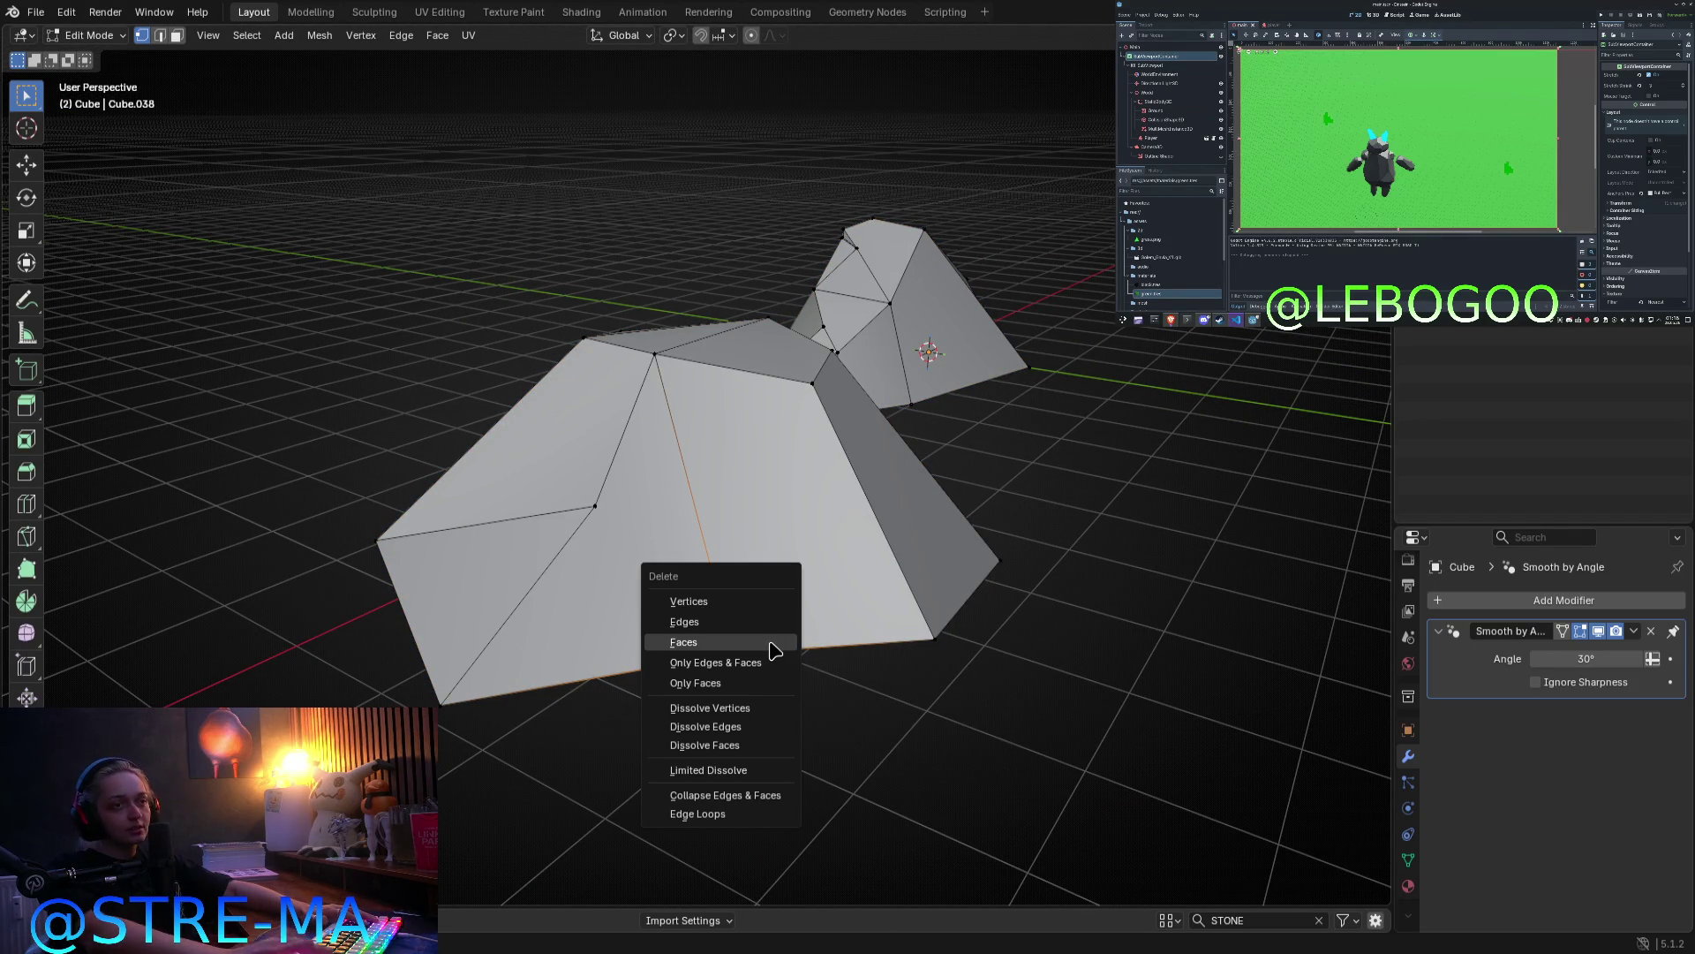
left_click(789, 606)
mouse_move(374, 102)
middle_mouse_down()
mouse_move(459, 177)
mouse_move(671, 559)
middle_mouse_up()
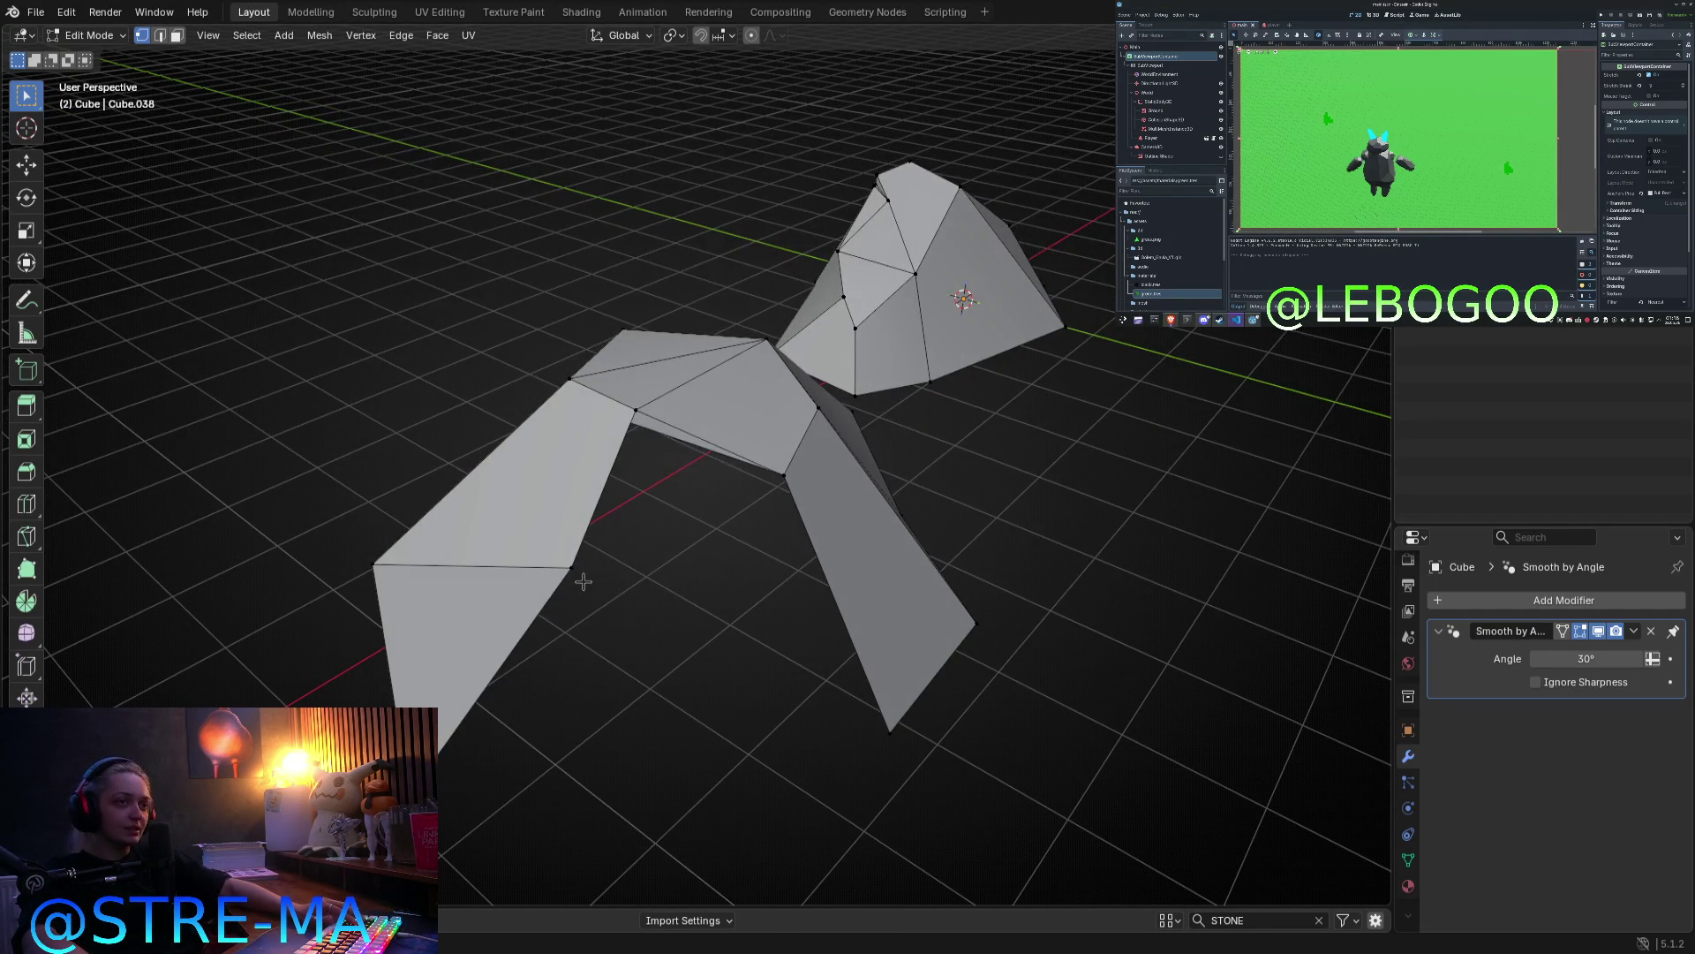
key("2")
mouse_move(939, 772)
middle_mouse_down()
mouse_move(945, 719)
mouse_move(759, 576)
middle_mouse_up()
left_click(577, 471)
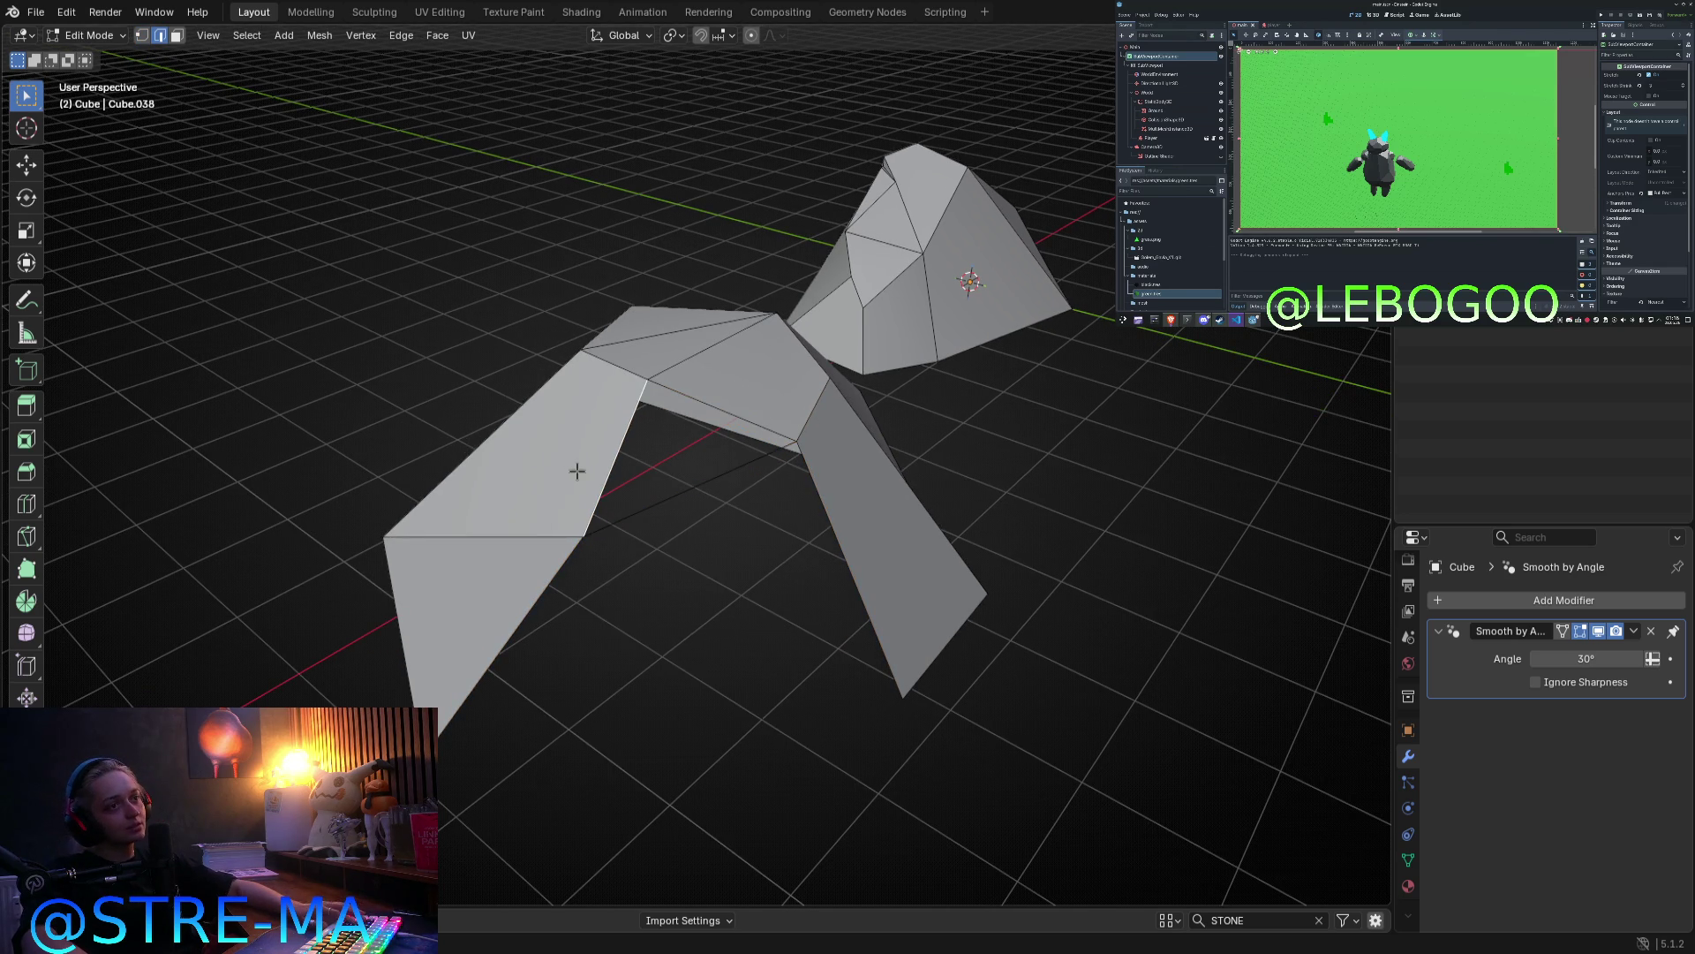
key("f")
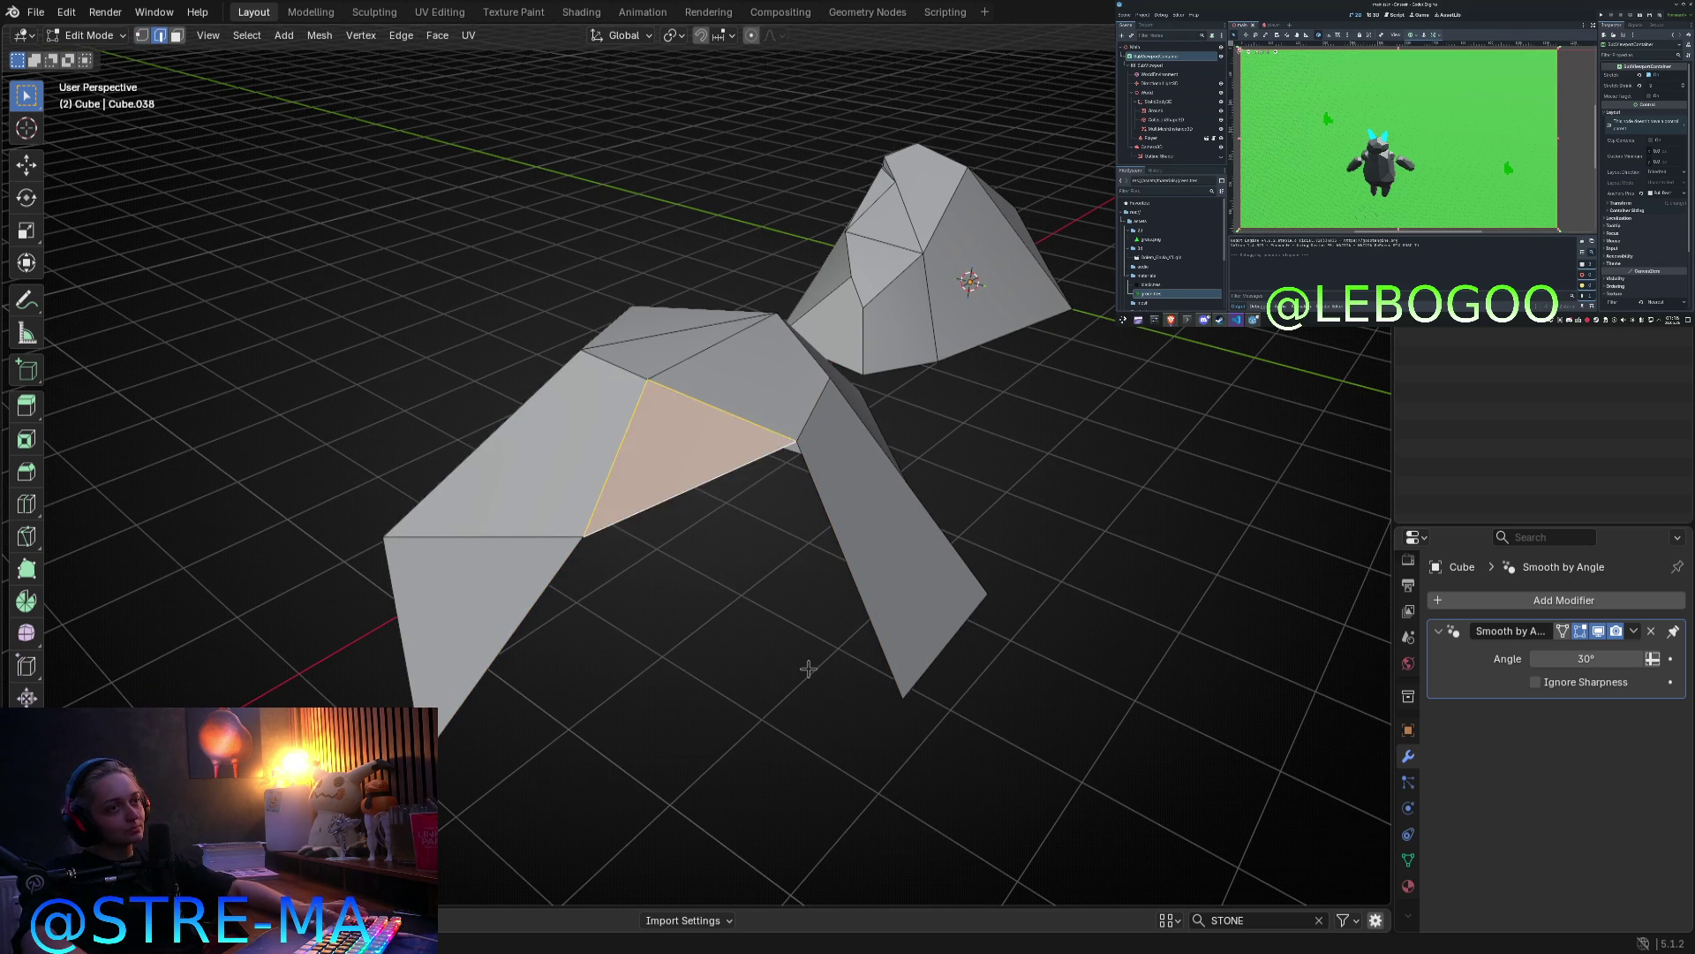
Step: Inspect the patched faces around the gap, then return to Object Mode
middle_click_drag(806, 662, 781, 576)
mouse_move(582, 389)
middle_mouse_down()
mouse_move(641, 596)
mouse_move(952, 556)
mouse_move(930, 596)
mouse_move(795, 477)
mouse_move(904, 341)
mouse_move(864, 250)
mouse_move(685, 321)
mouse_move(746, 662)
middle_mouse_up()
key("1")
left_click(772, 662)
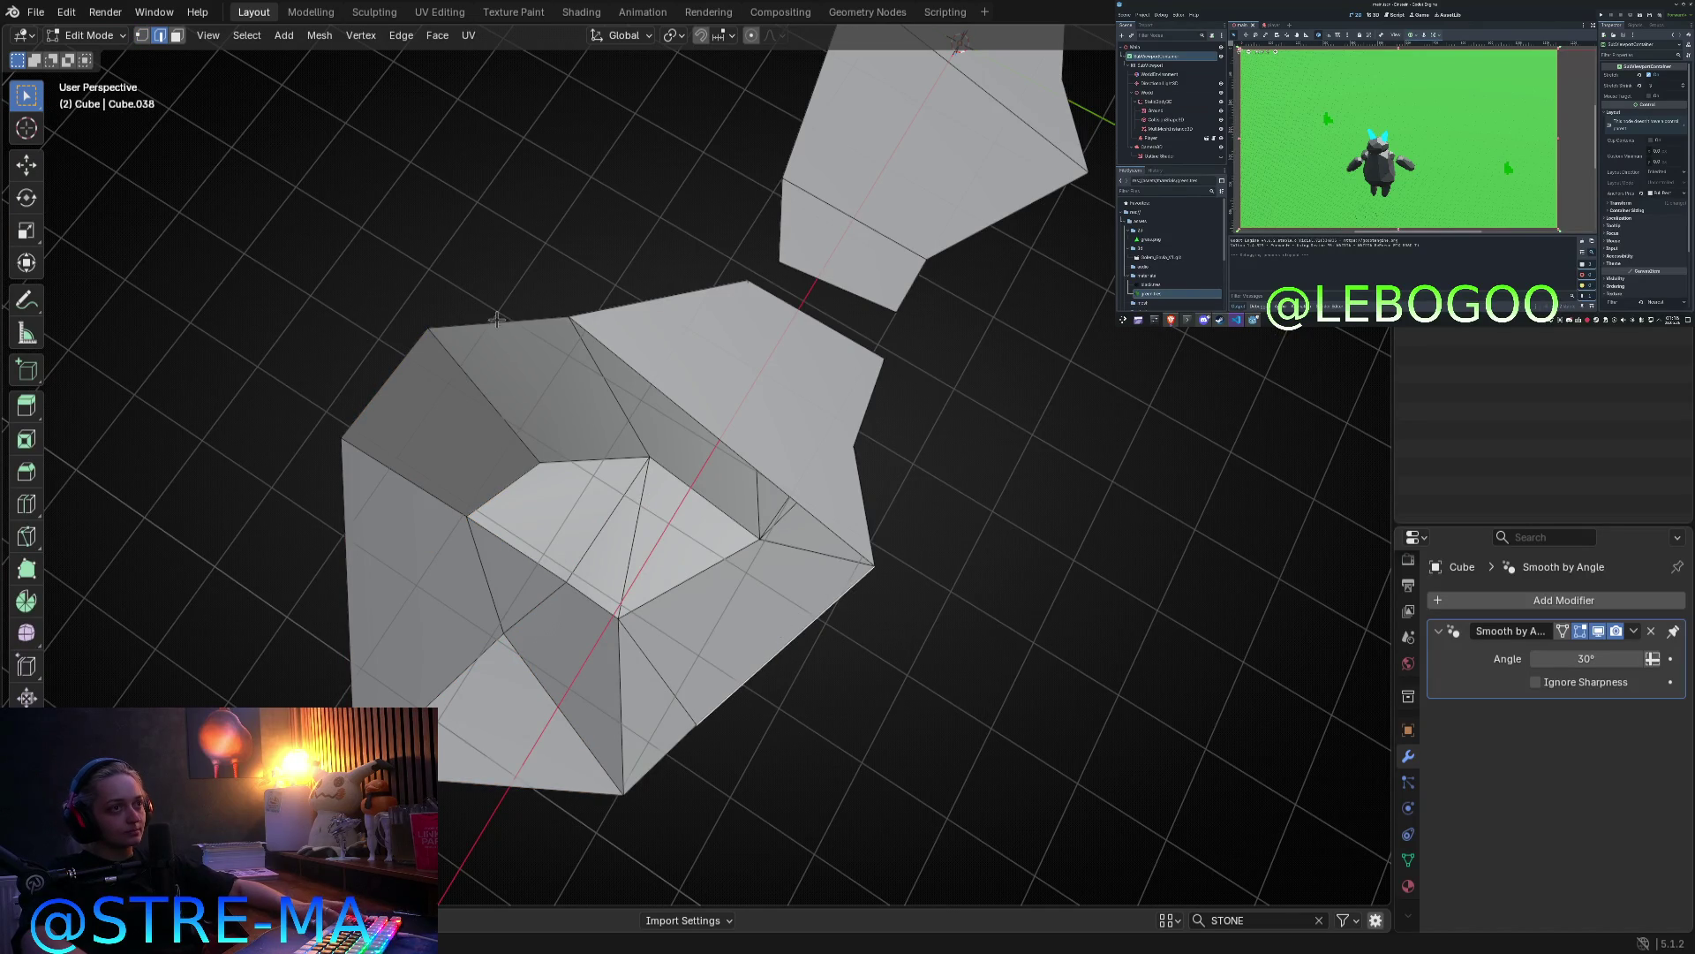
left_click(606, 521)
mouse_move(606, 522)
middle_mouse_down()
mouse_move(644, 514)
mouse_move(371, 451)
middle_mouse_up()
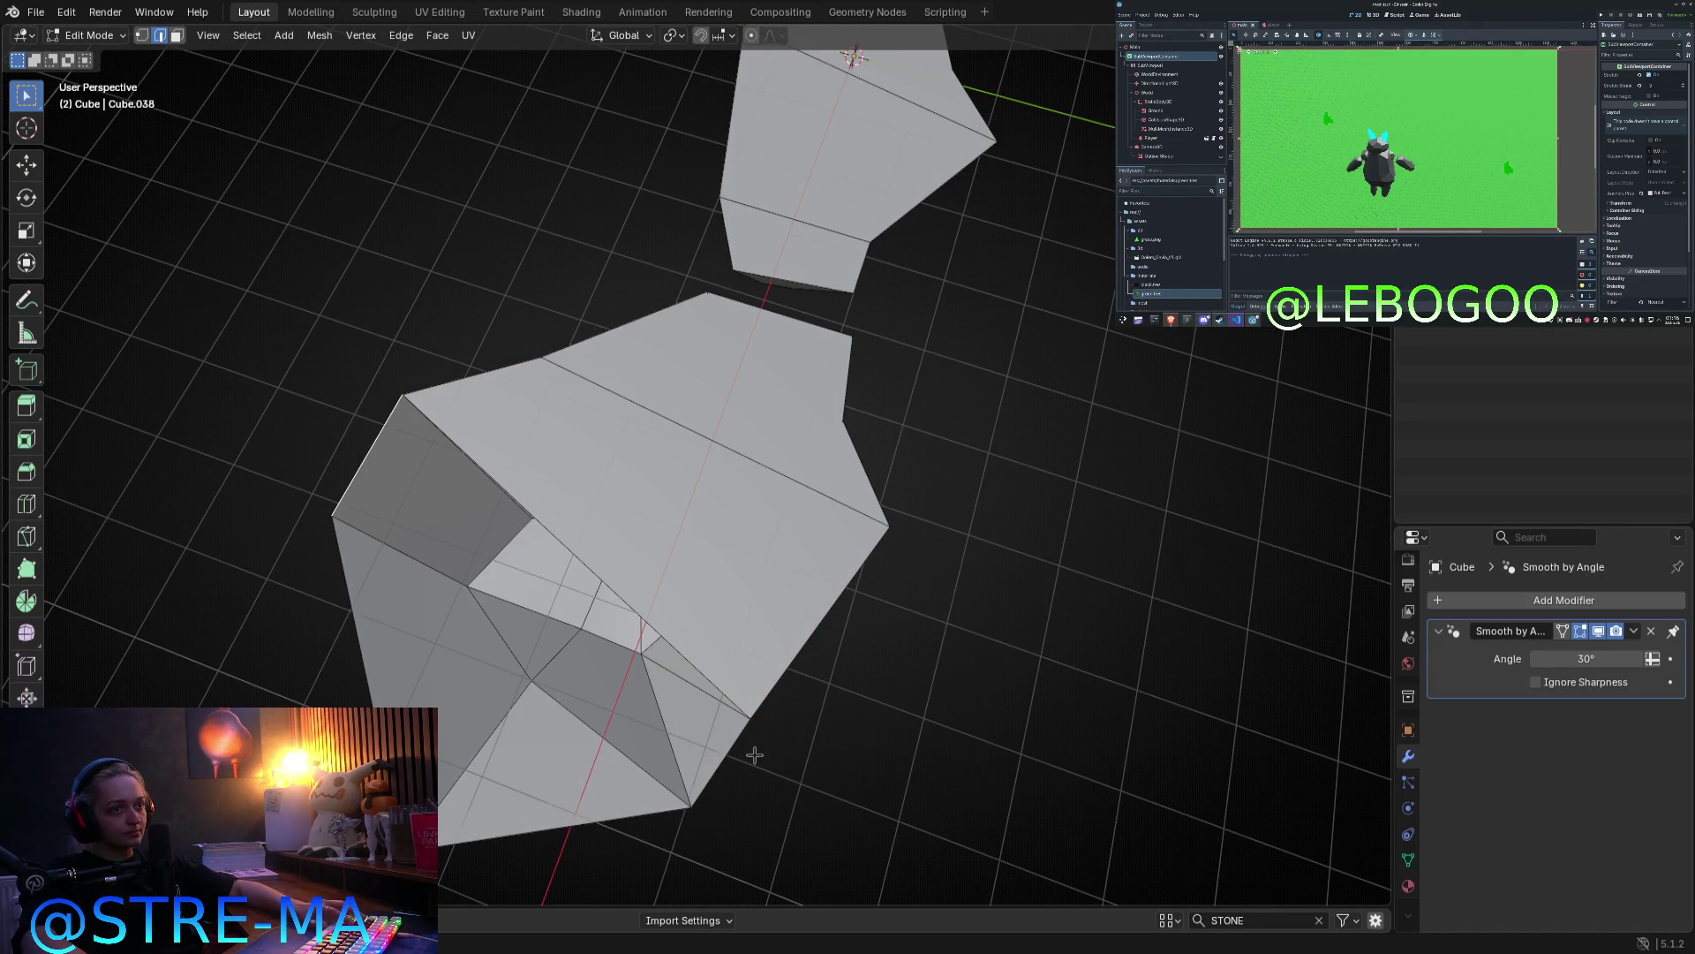
left_click(706, 689)
mouse_move(706, 688)
middle_mouse_down()
mouse_move(848, 609)
mouse_move(896, 671)
middle_mouse_up()
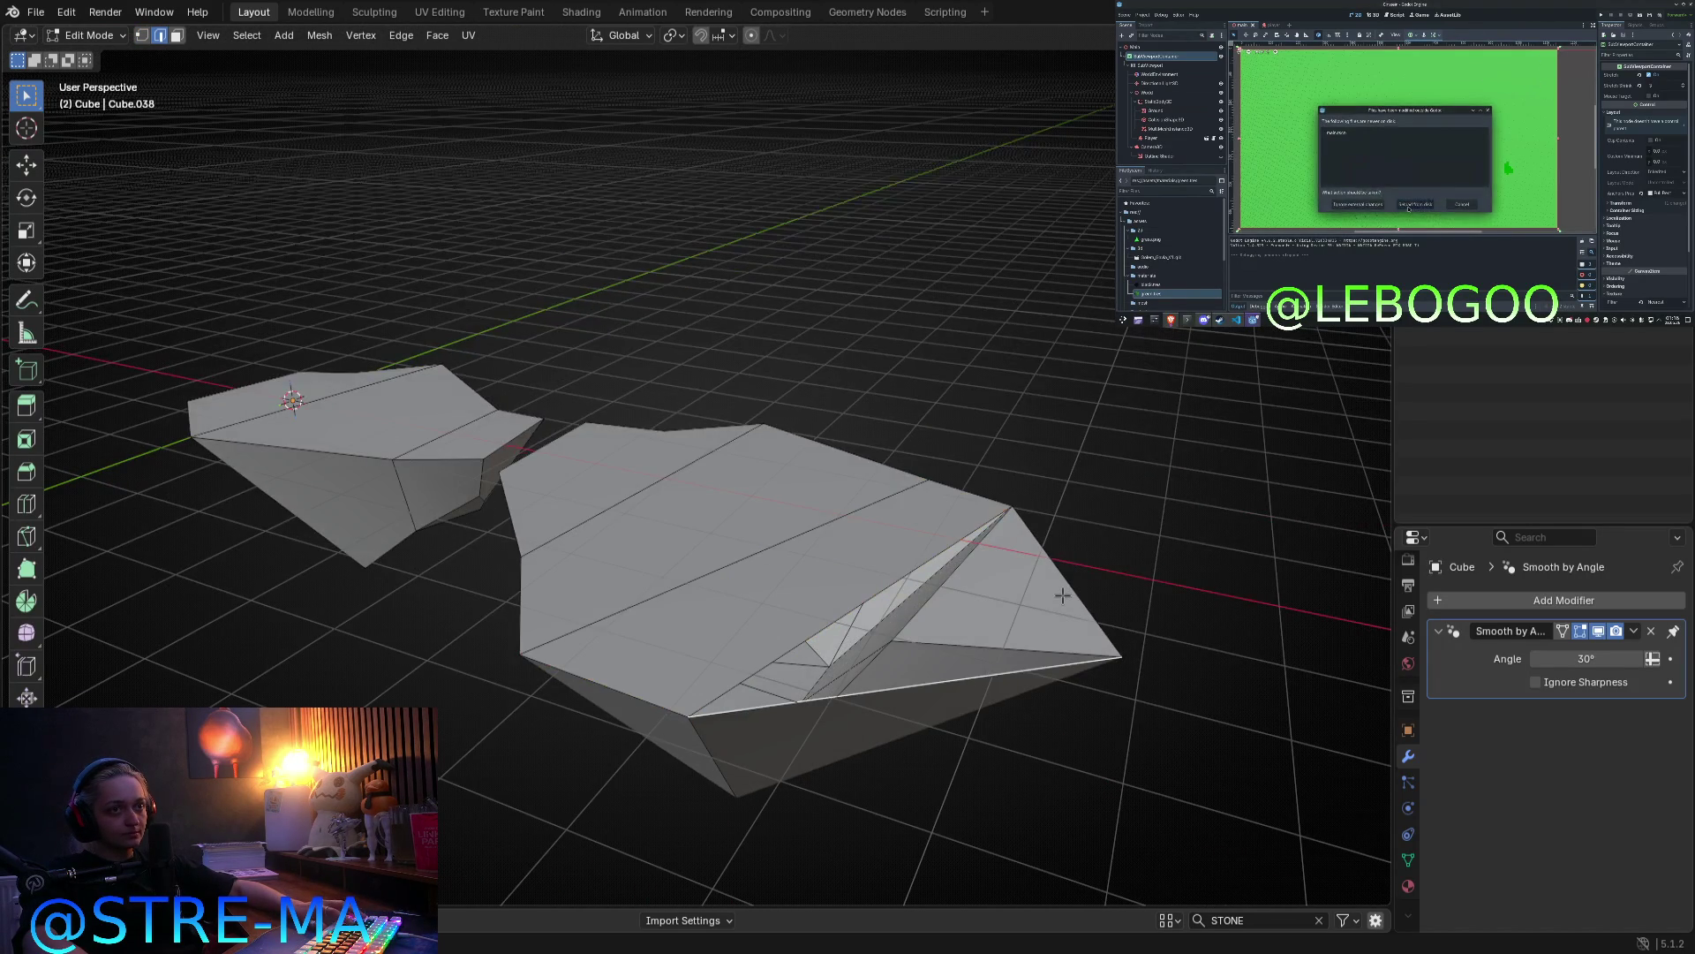
left_click(1042, 636)
key("Tab")
key("KP_7")
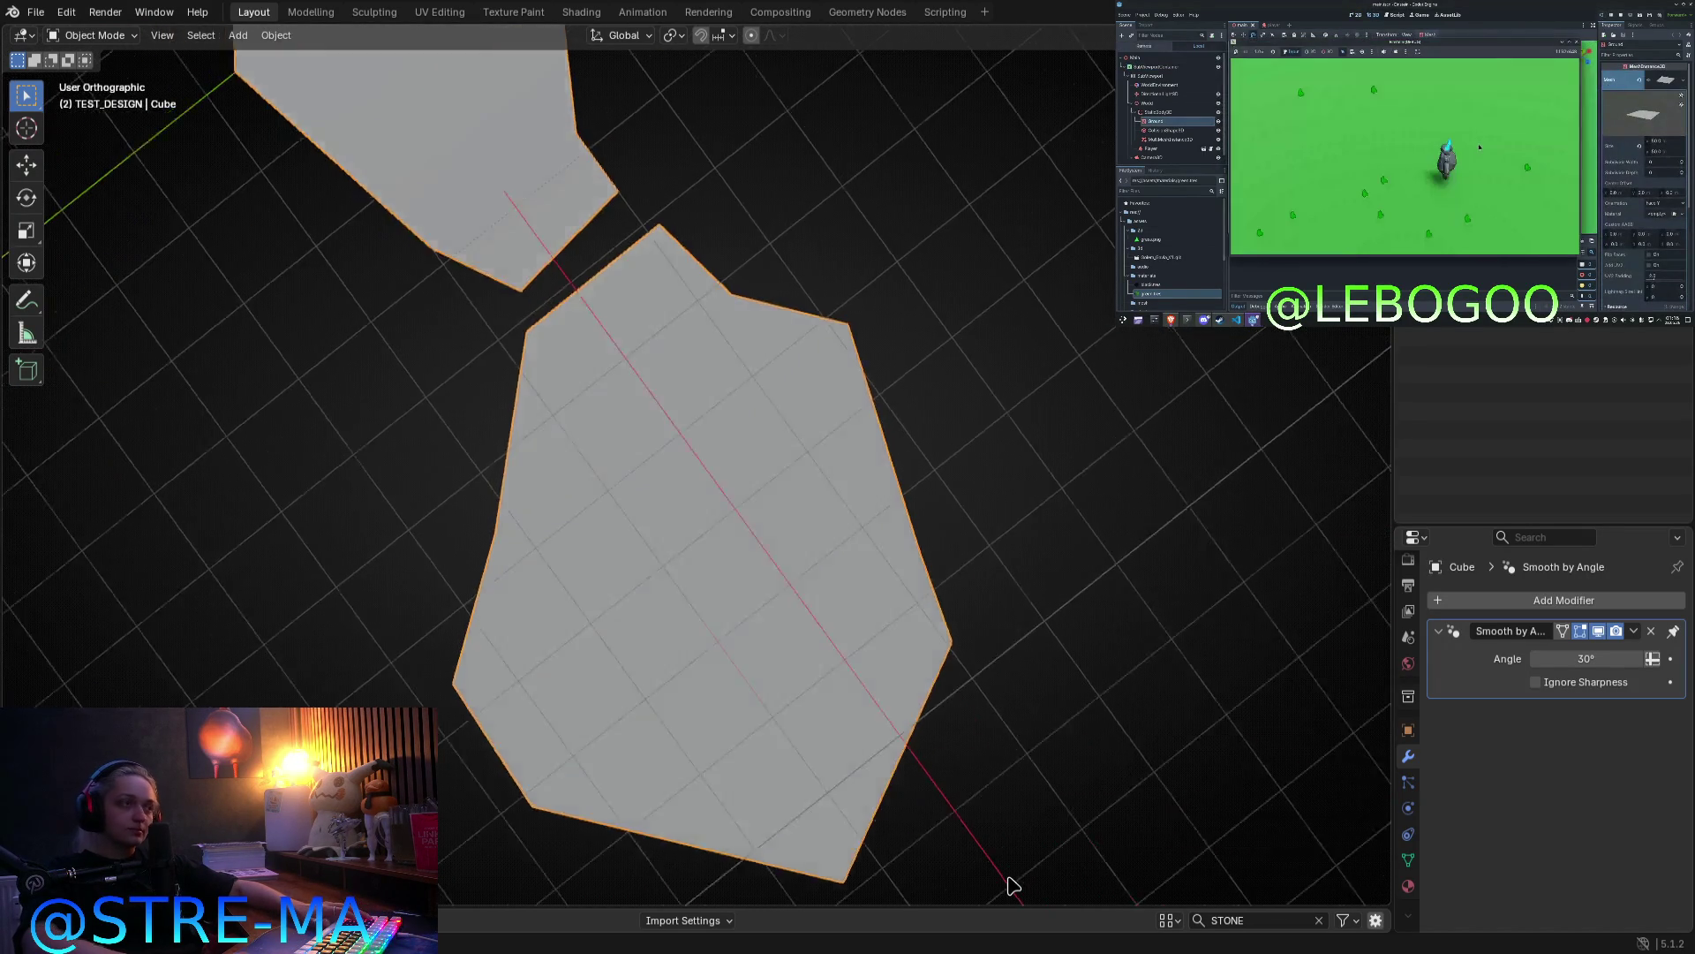
Step: Enter vertex select mode and pick a vertex on the large rock's side
key("KP_1")
mouse_move(838, 494)
middle_mouse_down()
mouse_move(801, 446)
mouse_move(733, 530)
mouse_move(692, 510)
middle_mouse_up()
key("Tab")
scroll(692, 510, "up", 2)
key("1")
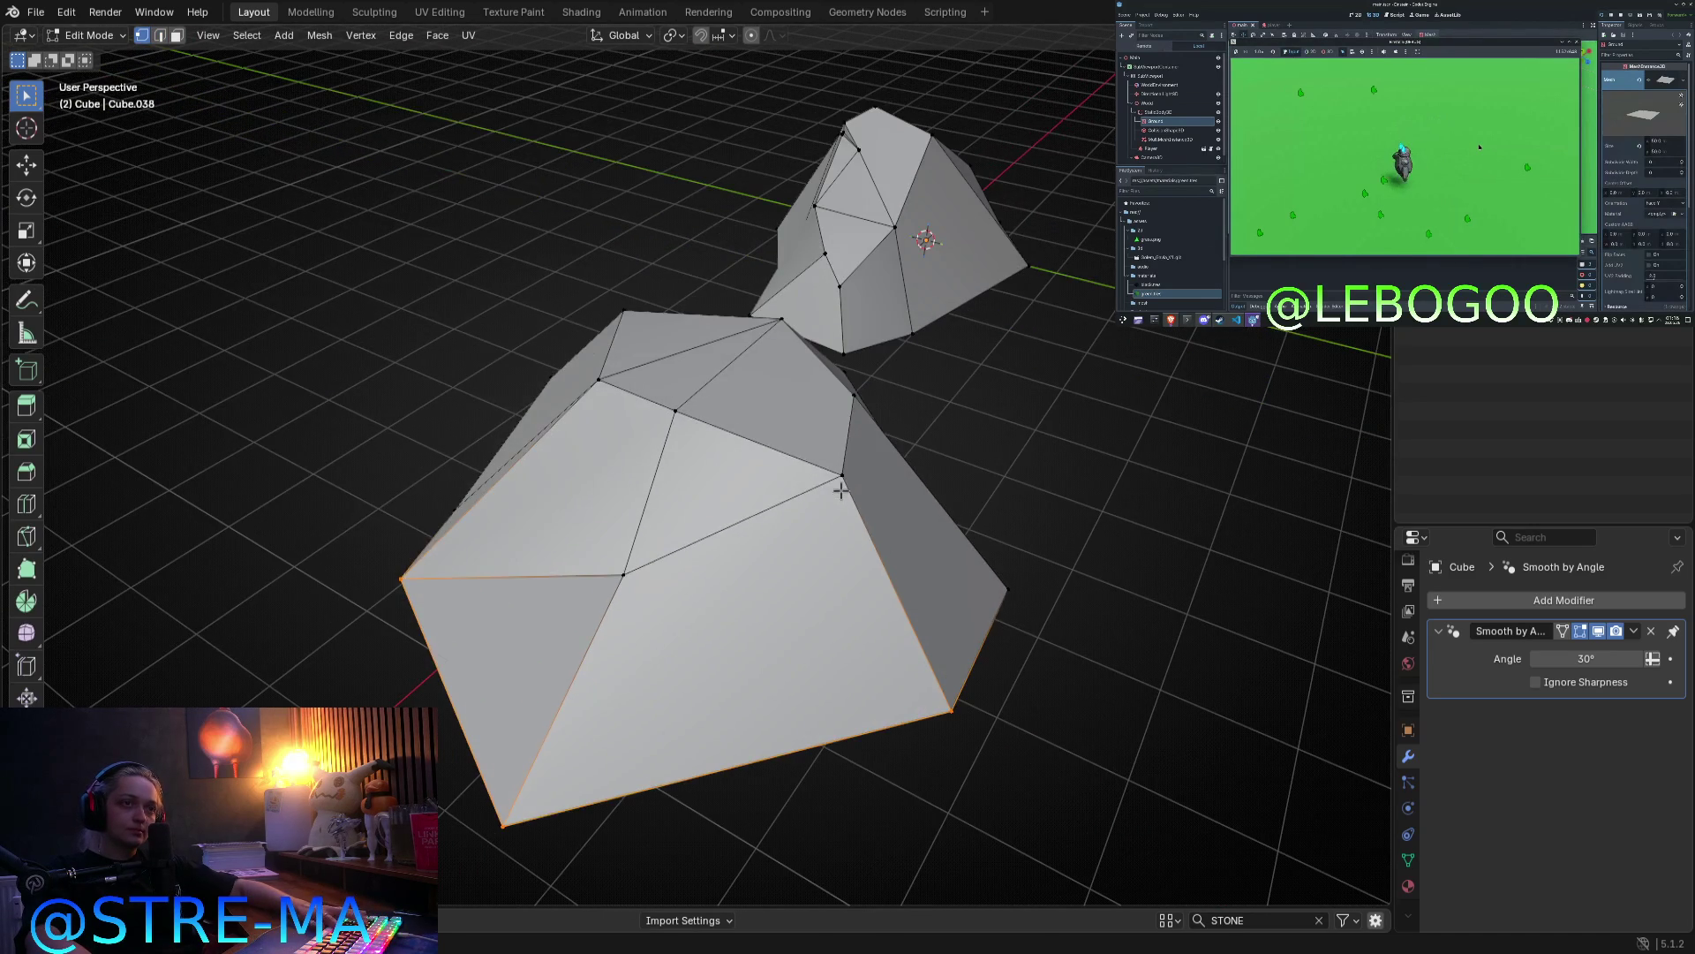
left_click(832, 453)
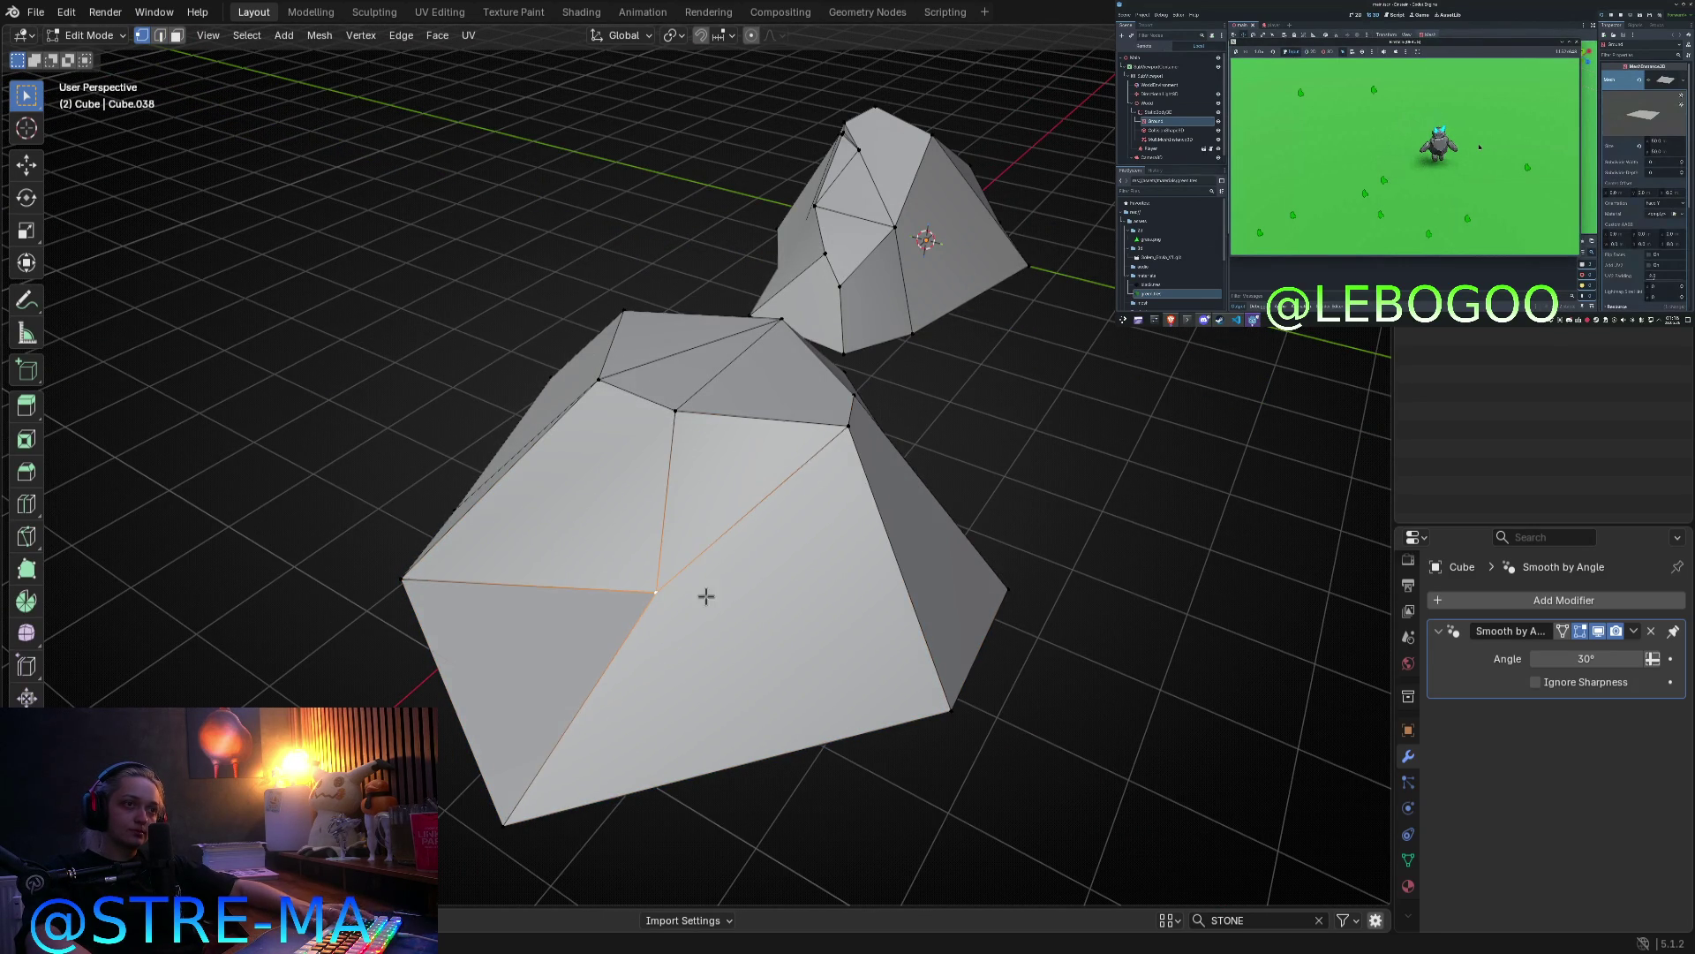
Step: Lower the large rock's top vertex
key("Tab")
mouse_move(666, 606)
middle_mouse_down()
mouse_move(812, 577)
mouse_move(870, 325)
middle_mouse_up()
key("Tab")
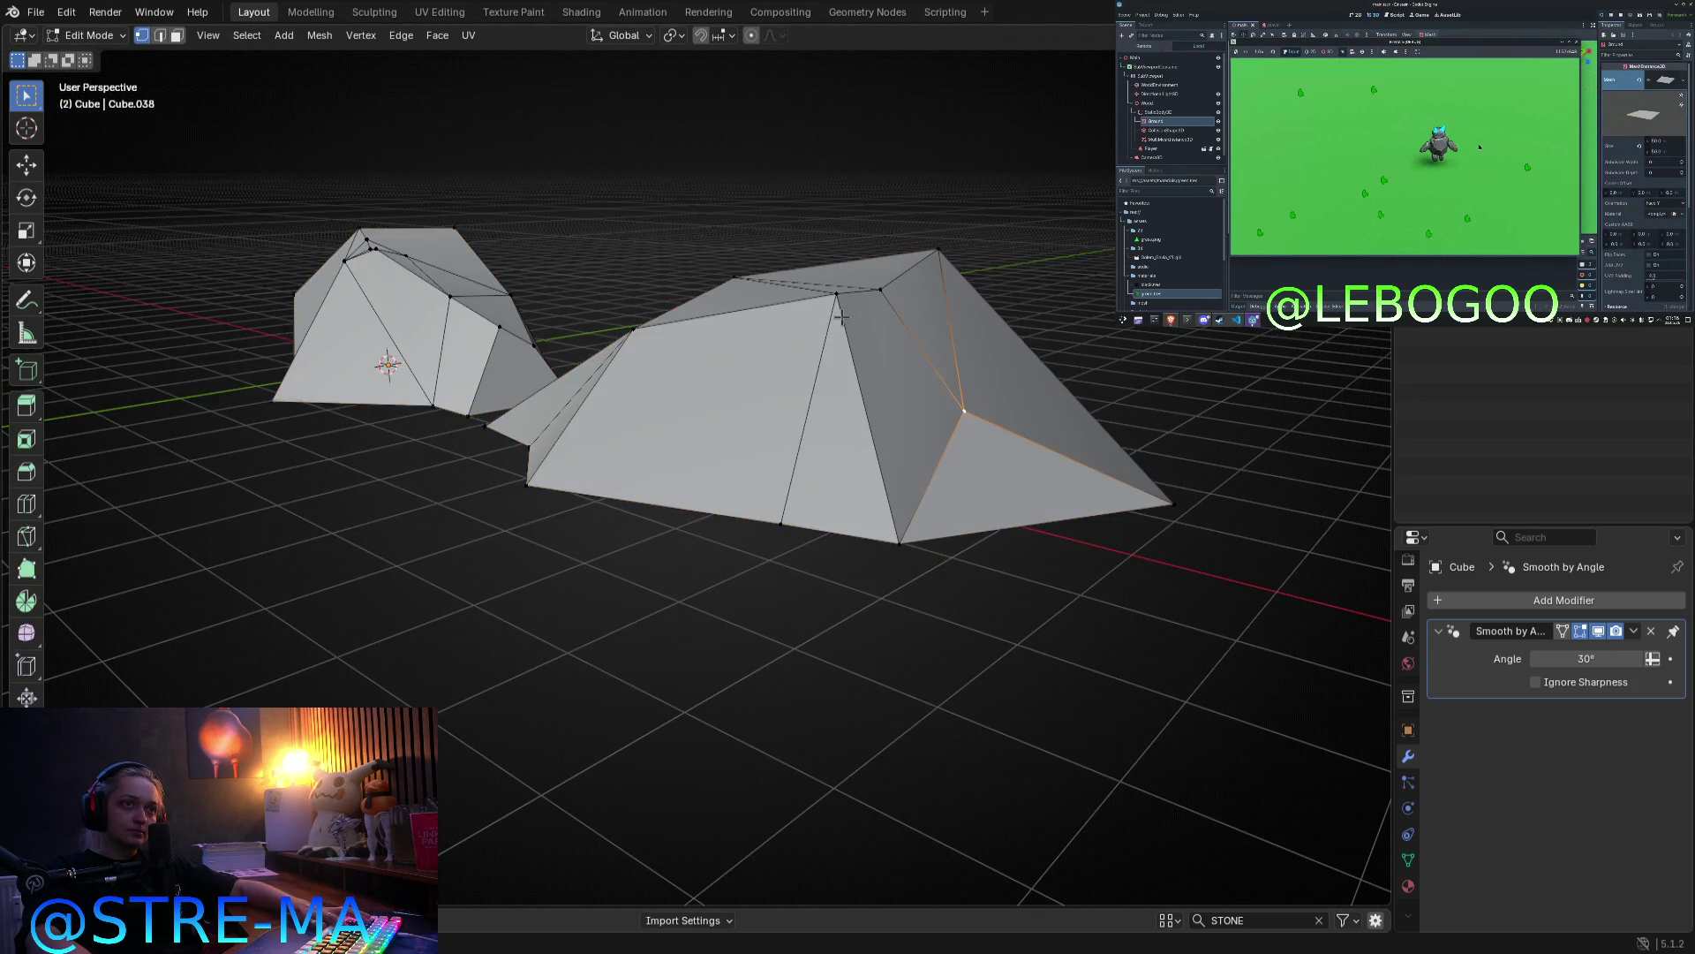
left_click(836, 296)
key("g")
left_click(813, 389)
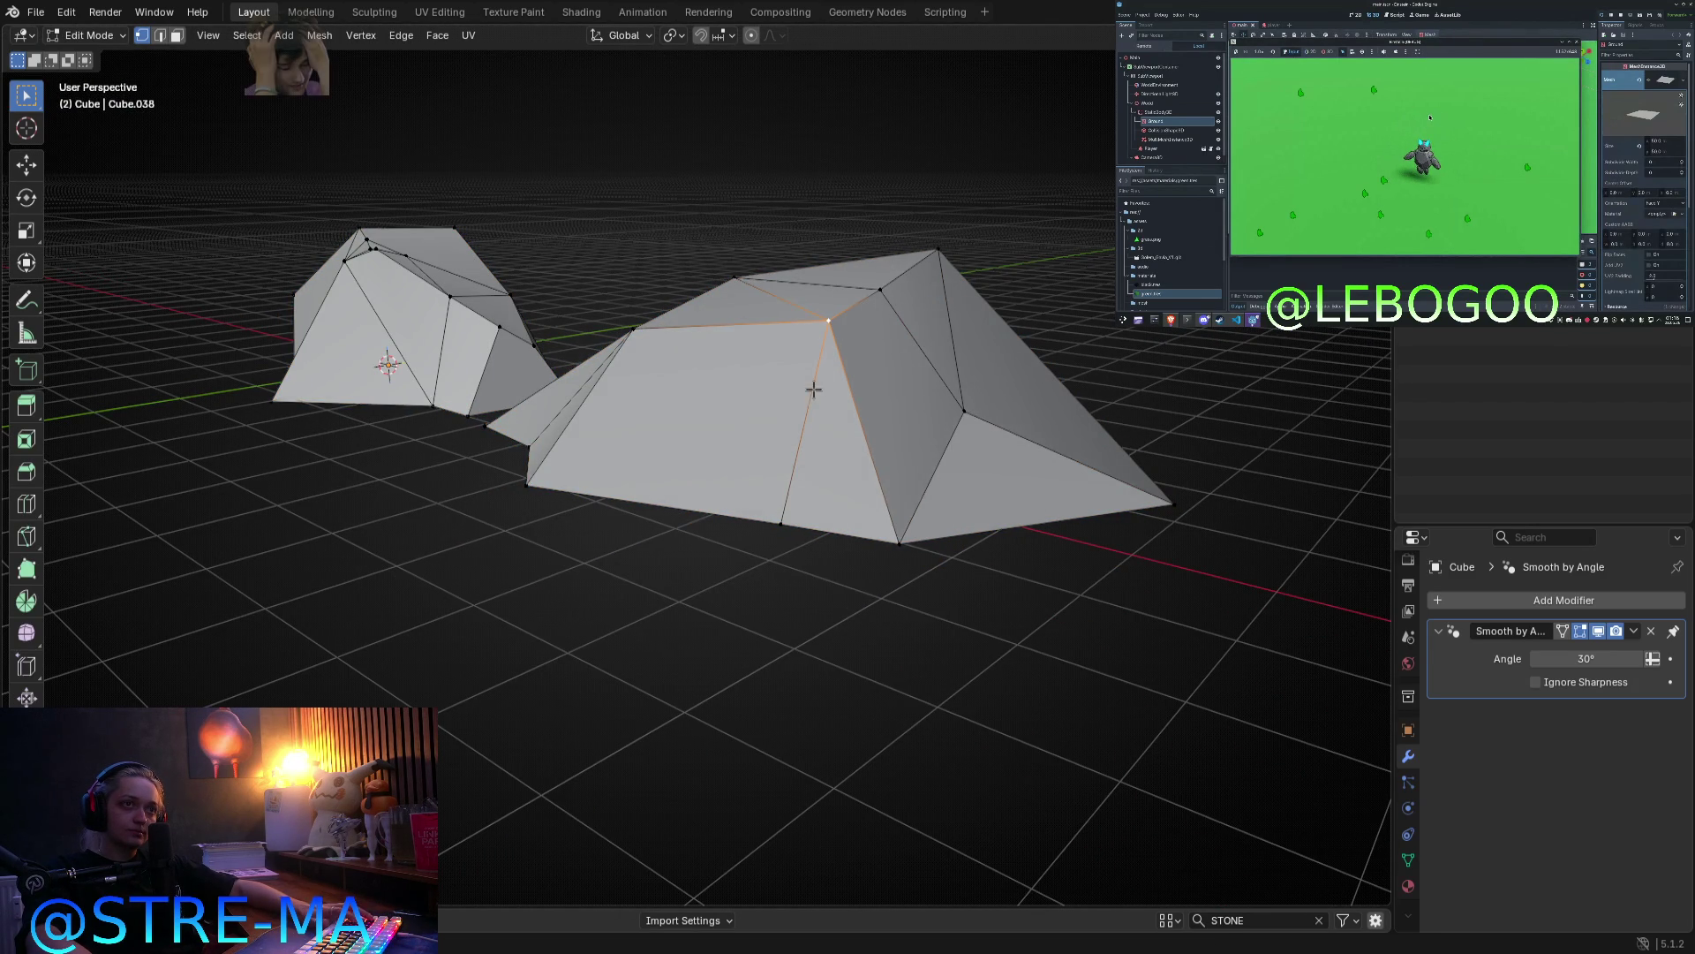
key("Tab")
middle_click_drag(922, 477, 854, 500)
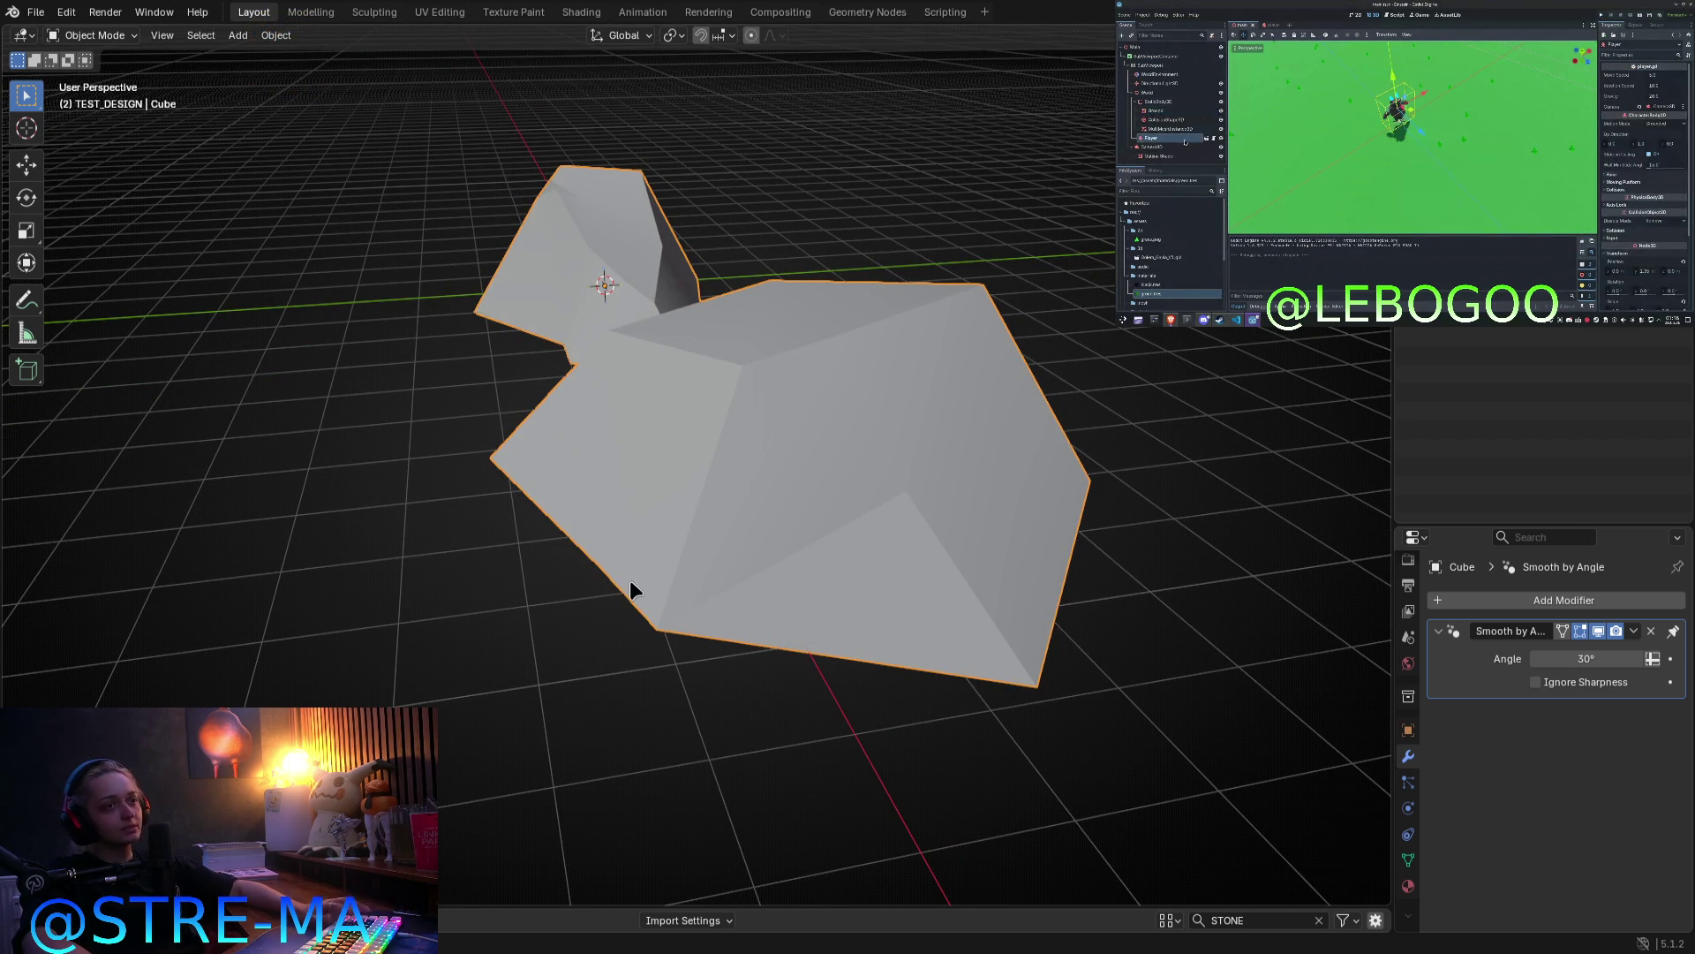
Step: In top orthographic view, move the rock's right-hand vertex outward
key("Tab")
key("KP_5")
key("KP_7")
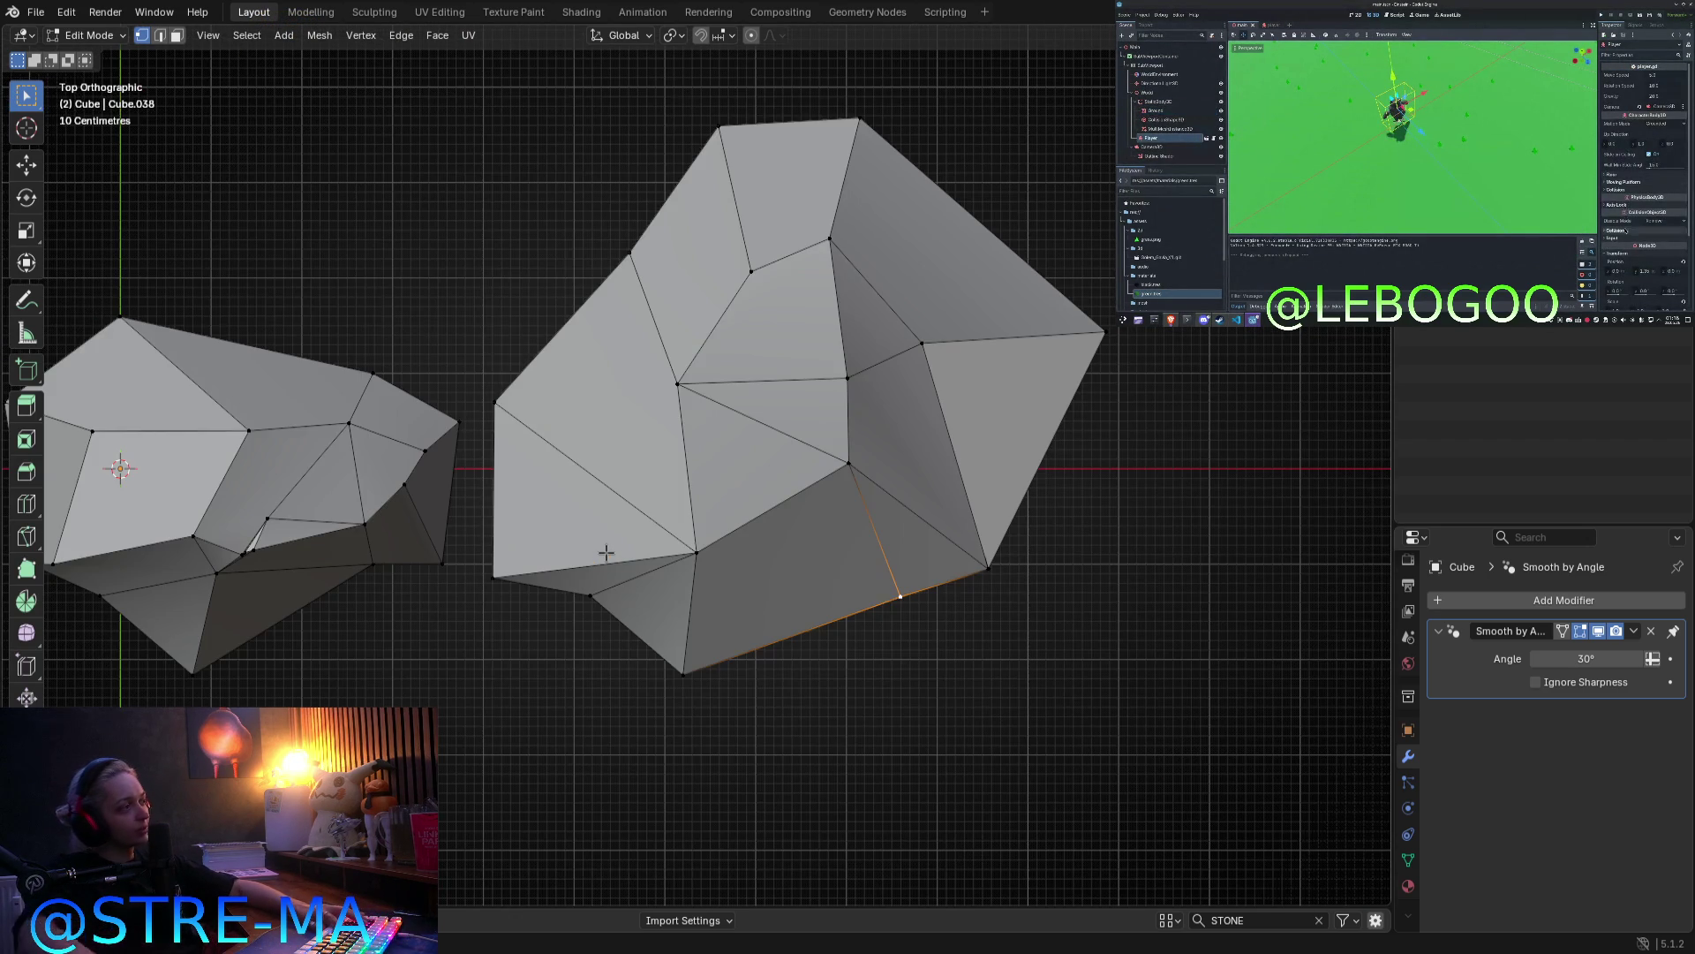
key("g")
key("Escape")
key("Tab")
key("Tab")
left_click(1105, 332)
key("g")
left_click(1139, 381)
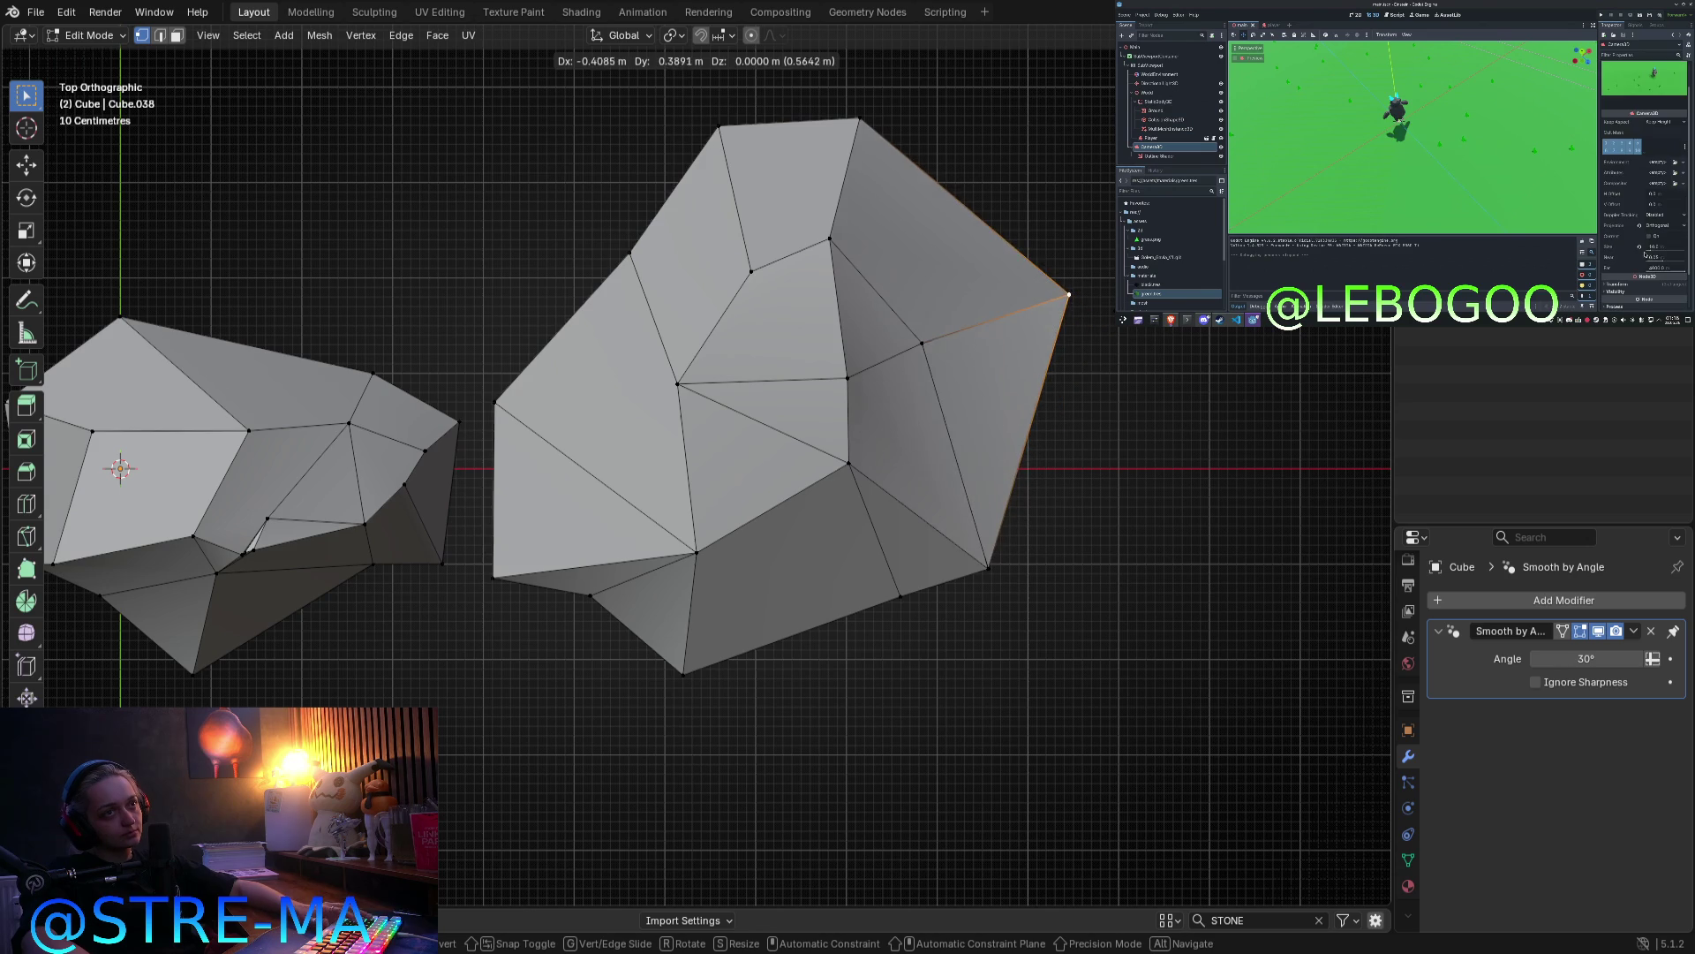
key("Tab")
mouse_move(1158, 594)
middle_mouse_down()
mouse_move(1024, 372)
mouse_move(1013, 479)
mouse_move(958, 520)
middle_mouse_up()
Step: Move another vertex of the large rock from a low side angle
key("Tab")
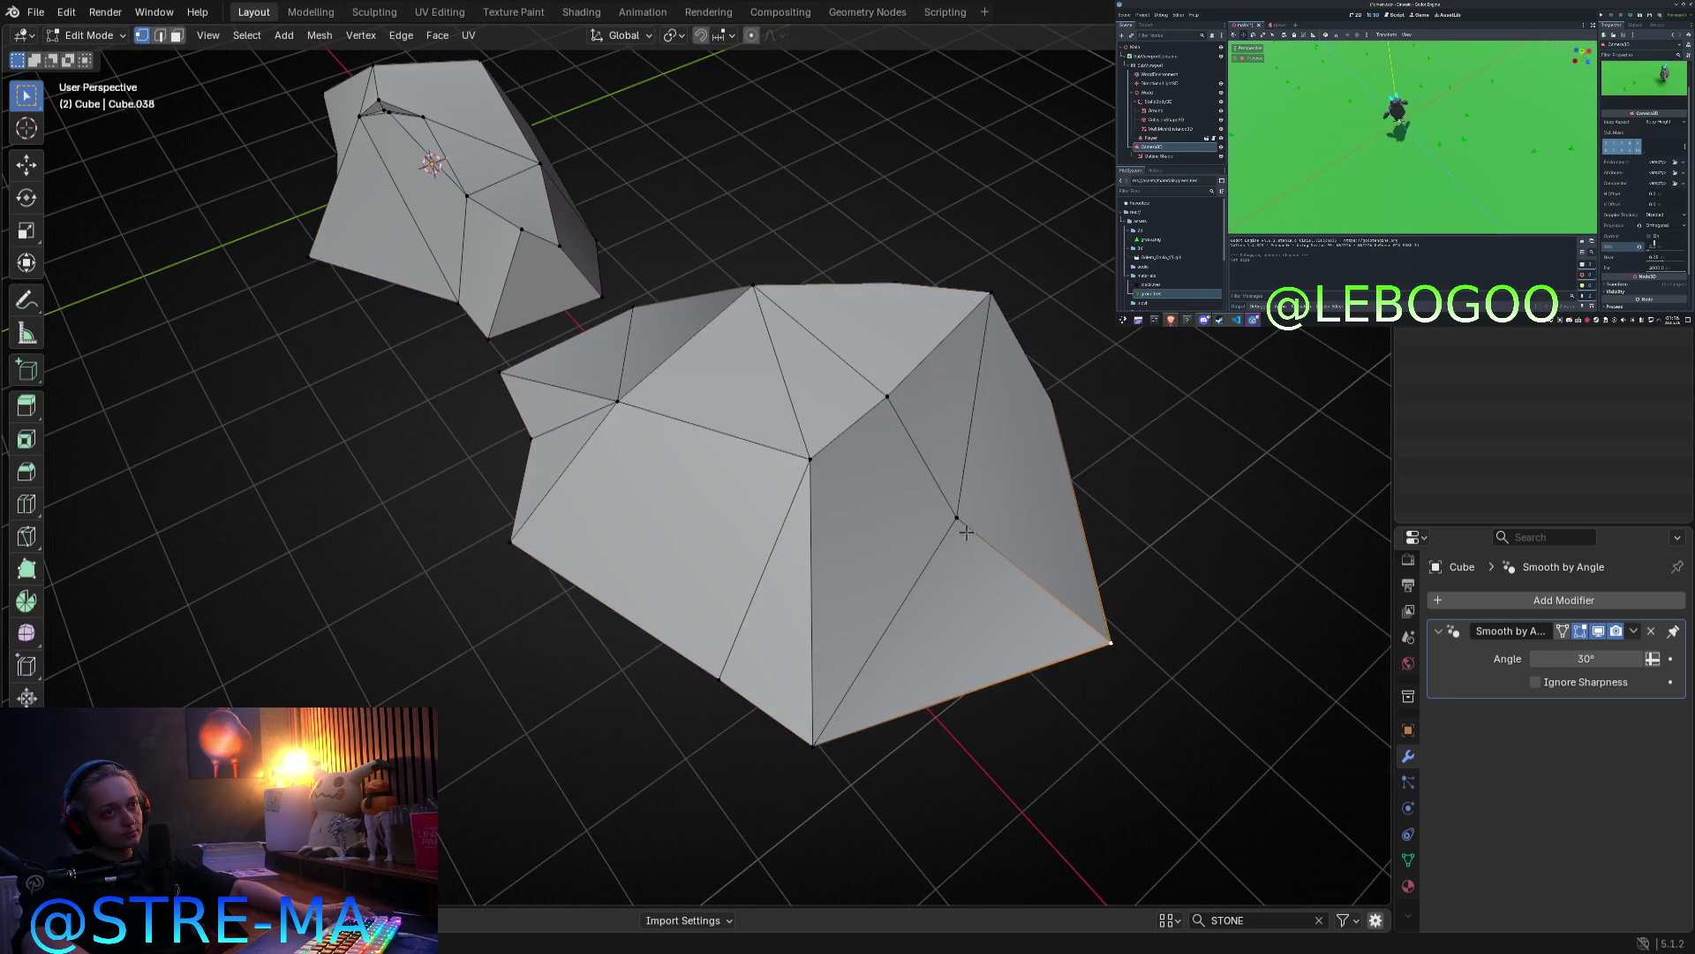
key("Tab")
mouse_move(1130, 610)
middle_mouse_down()
mouse_move(942, 473)
mouse_move(1048, 442)
middle_mouse_up()
key("Tab")
left_click(981, 304)
key("g")
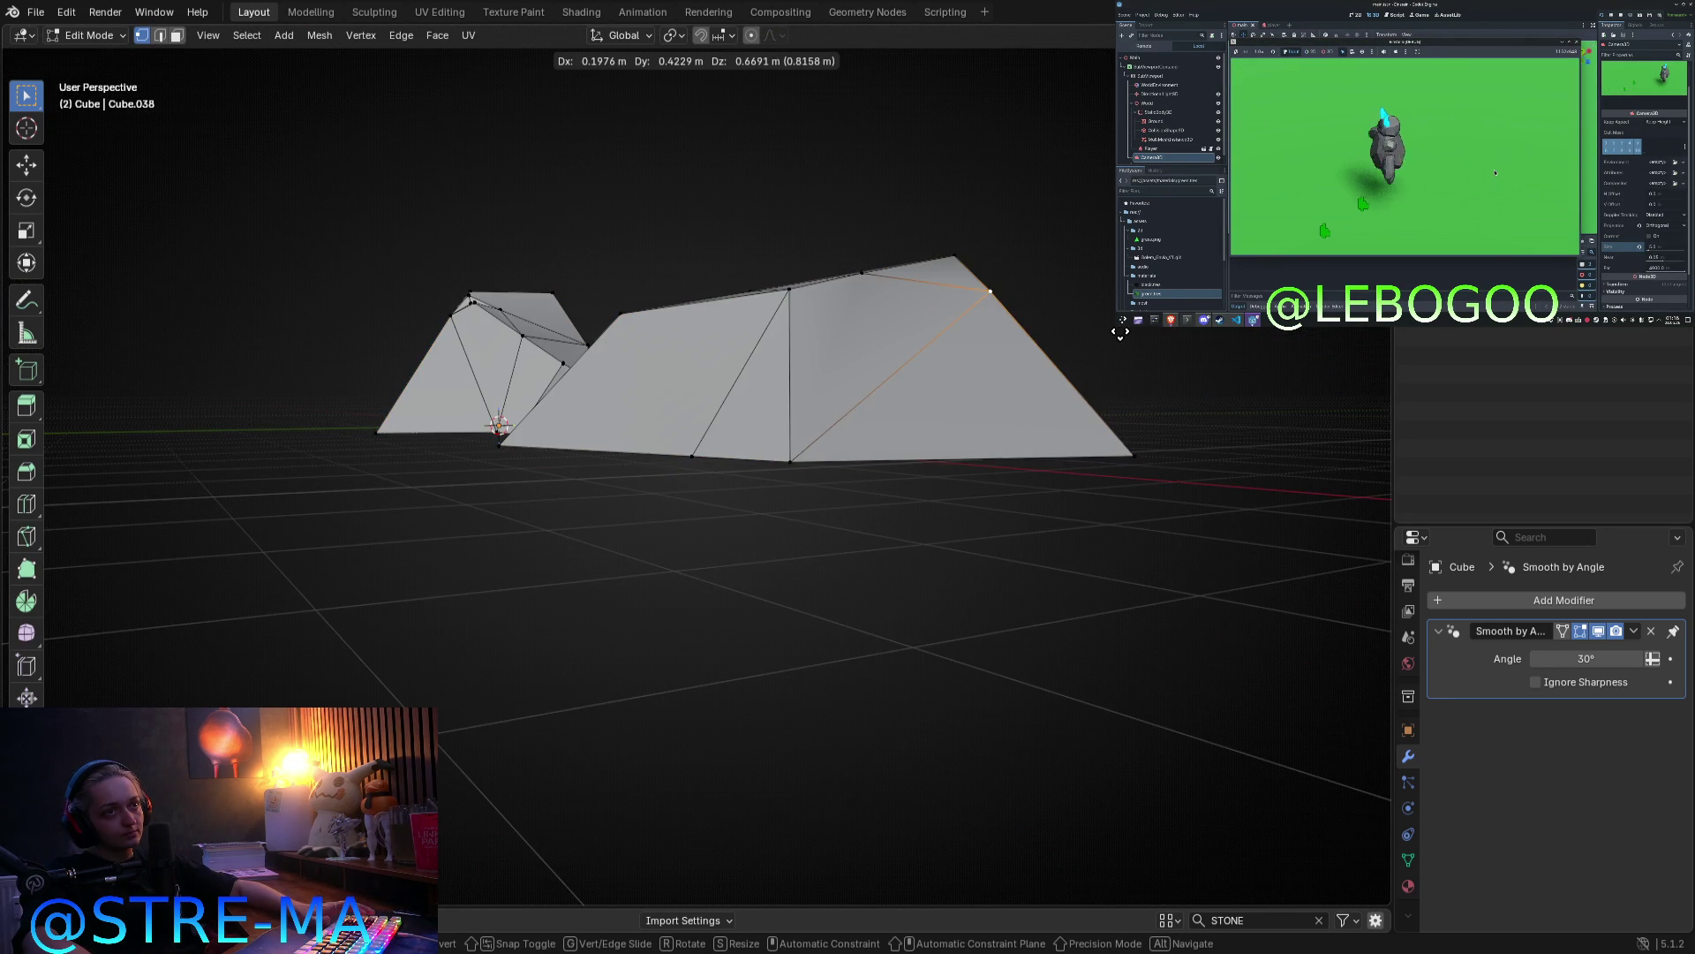
left_click(1117, 338)
key("Tab")
mouse_move(1116, 367)
middle_mouse_down()
mouse_move(965, 461)
mouse_move(886, 484)
middle_mouse_up()
Step: Nudge a vertex on the rock's top slightly downward
key("Tab")
left_click(587, 370)
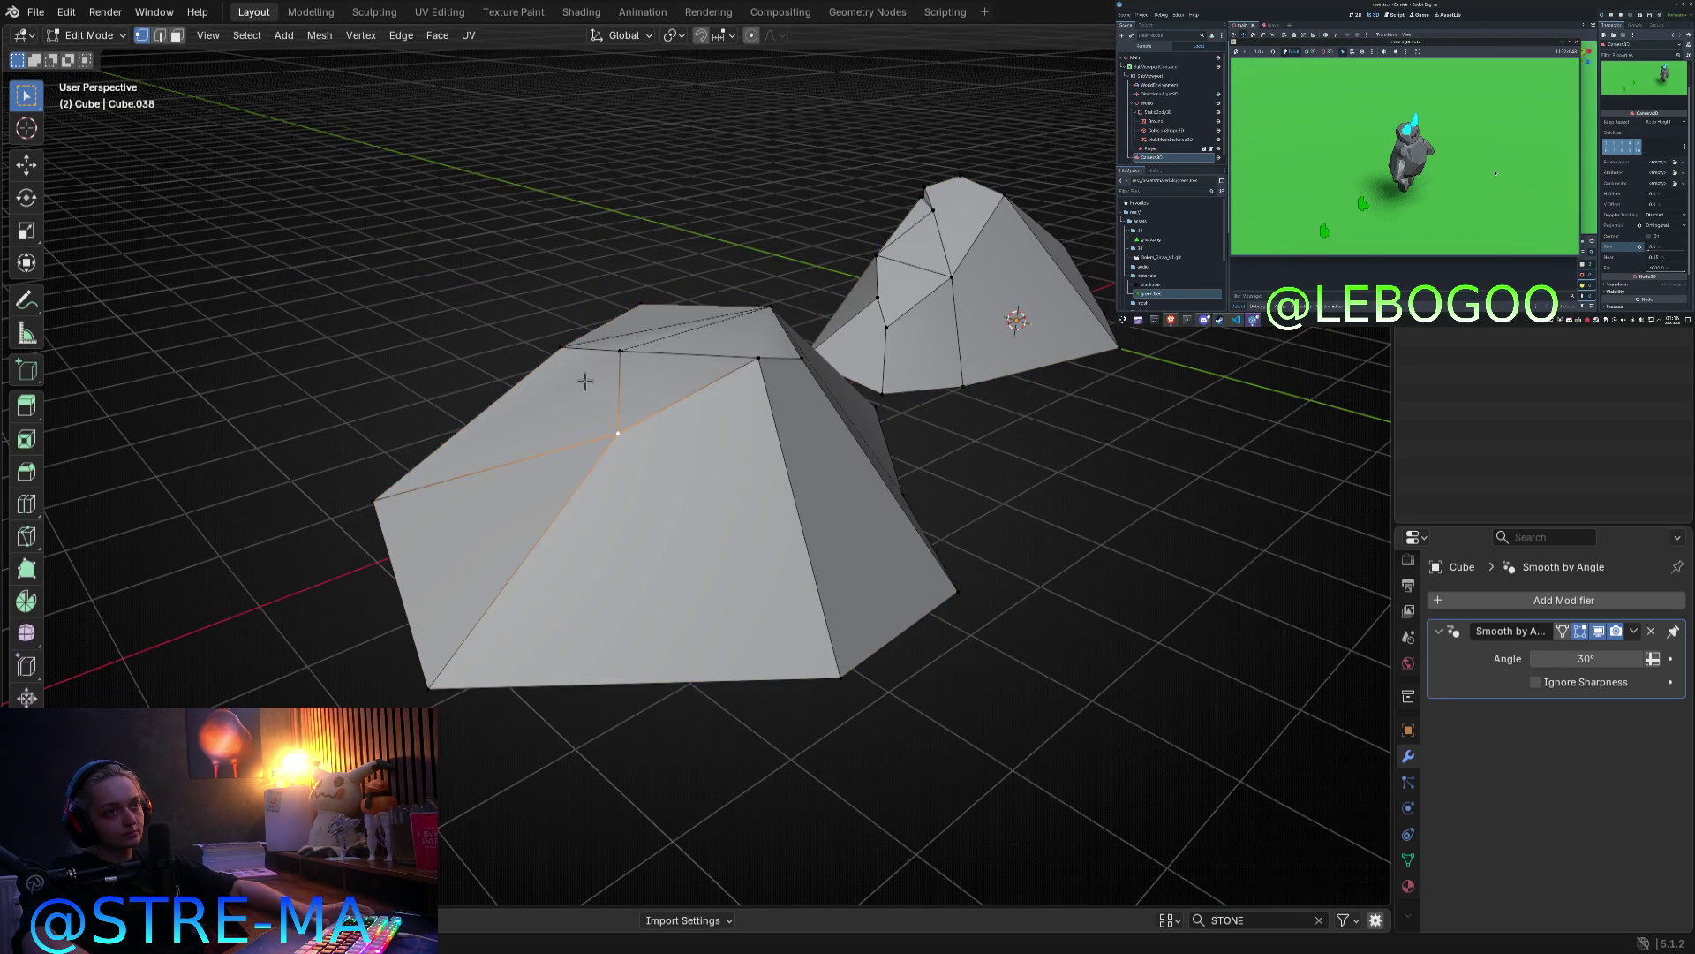
key("g")
left_click(587, 378)
key("Tab")
mouse_move(586, 377)
middle_mouse_down()
mouse_move(855, 435)
mouse_move(957, 488)
middle_mouse_up()
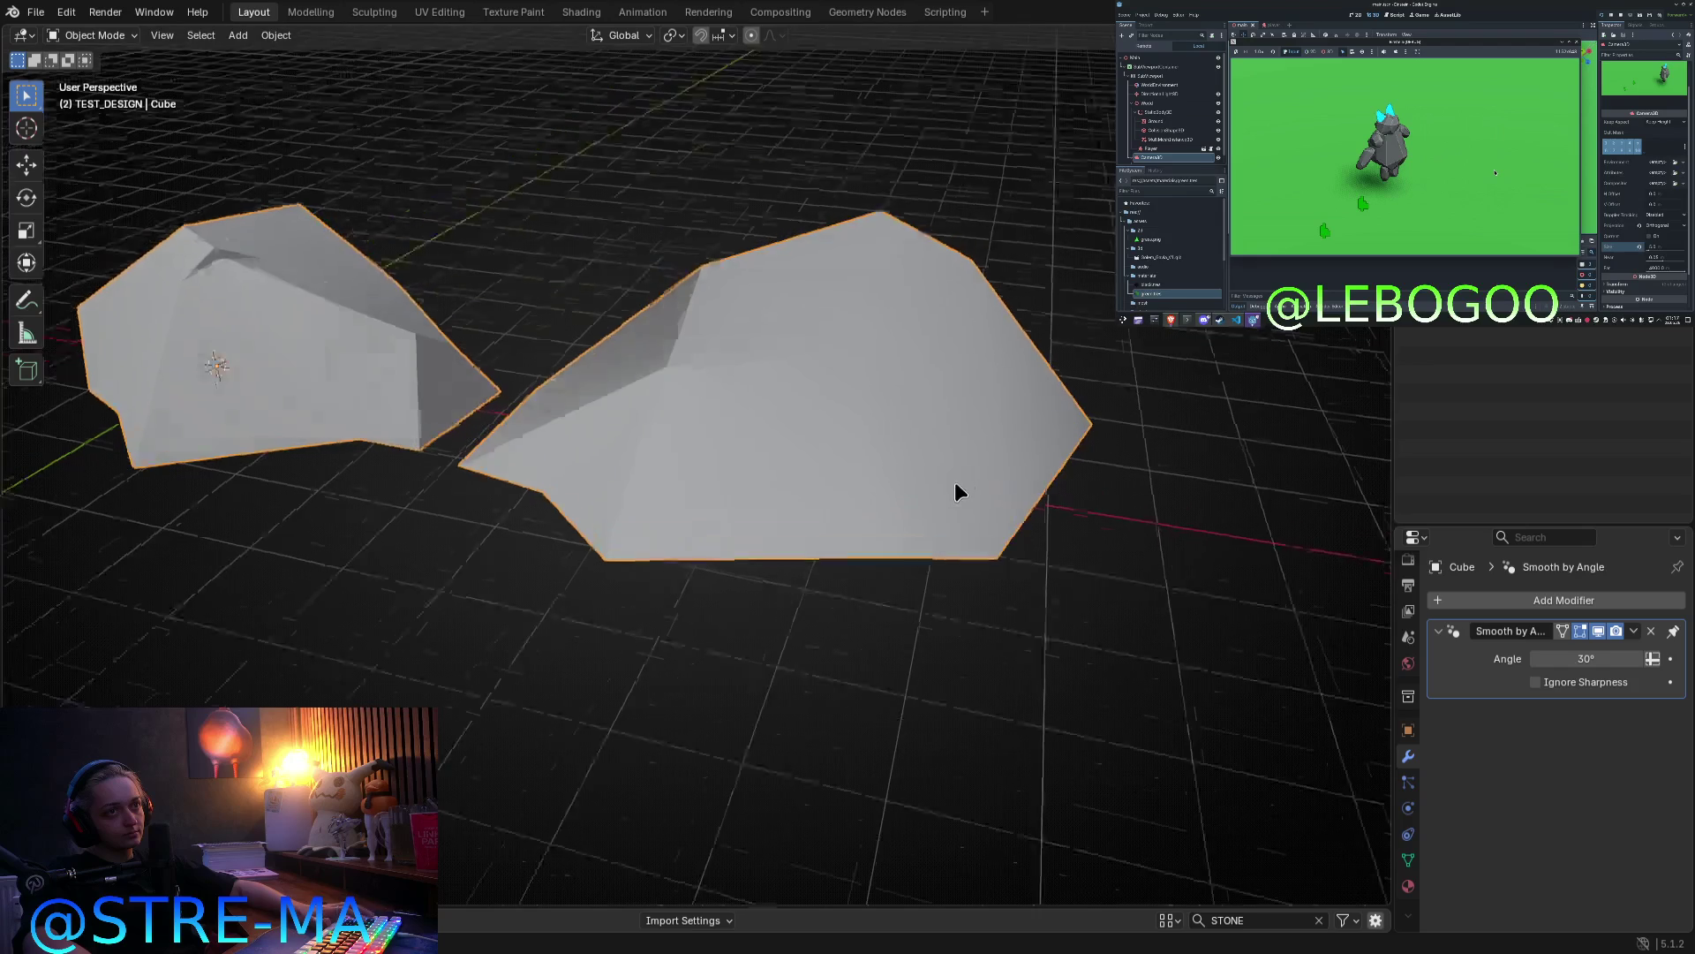
Step: Select the top ridge vertices of the large rock and review its shape
key("Tab")
left_click(930, 329)
middle_click_drag(931, 378, 1003, 291)
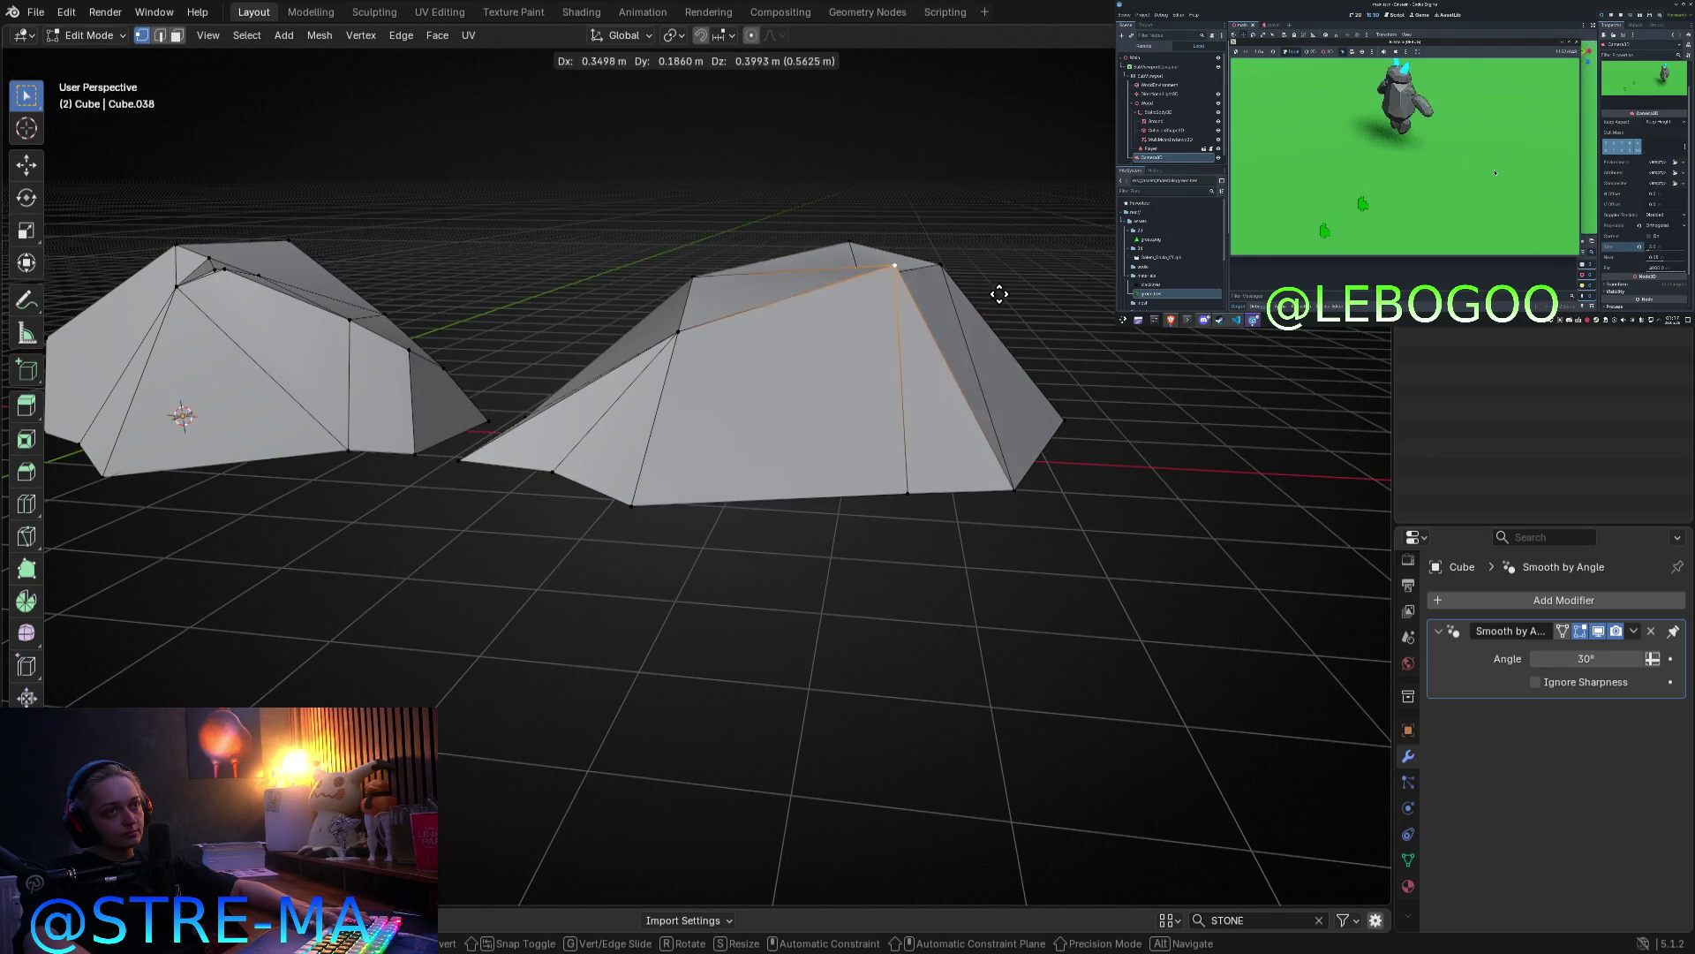
left_click(890, 280)
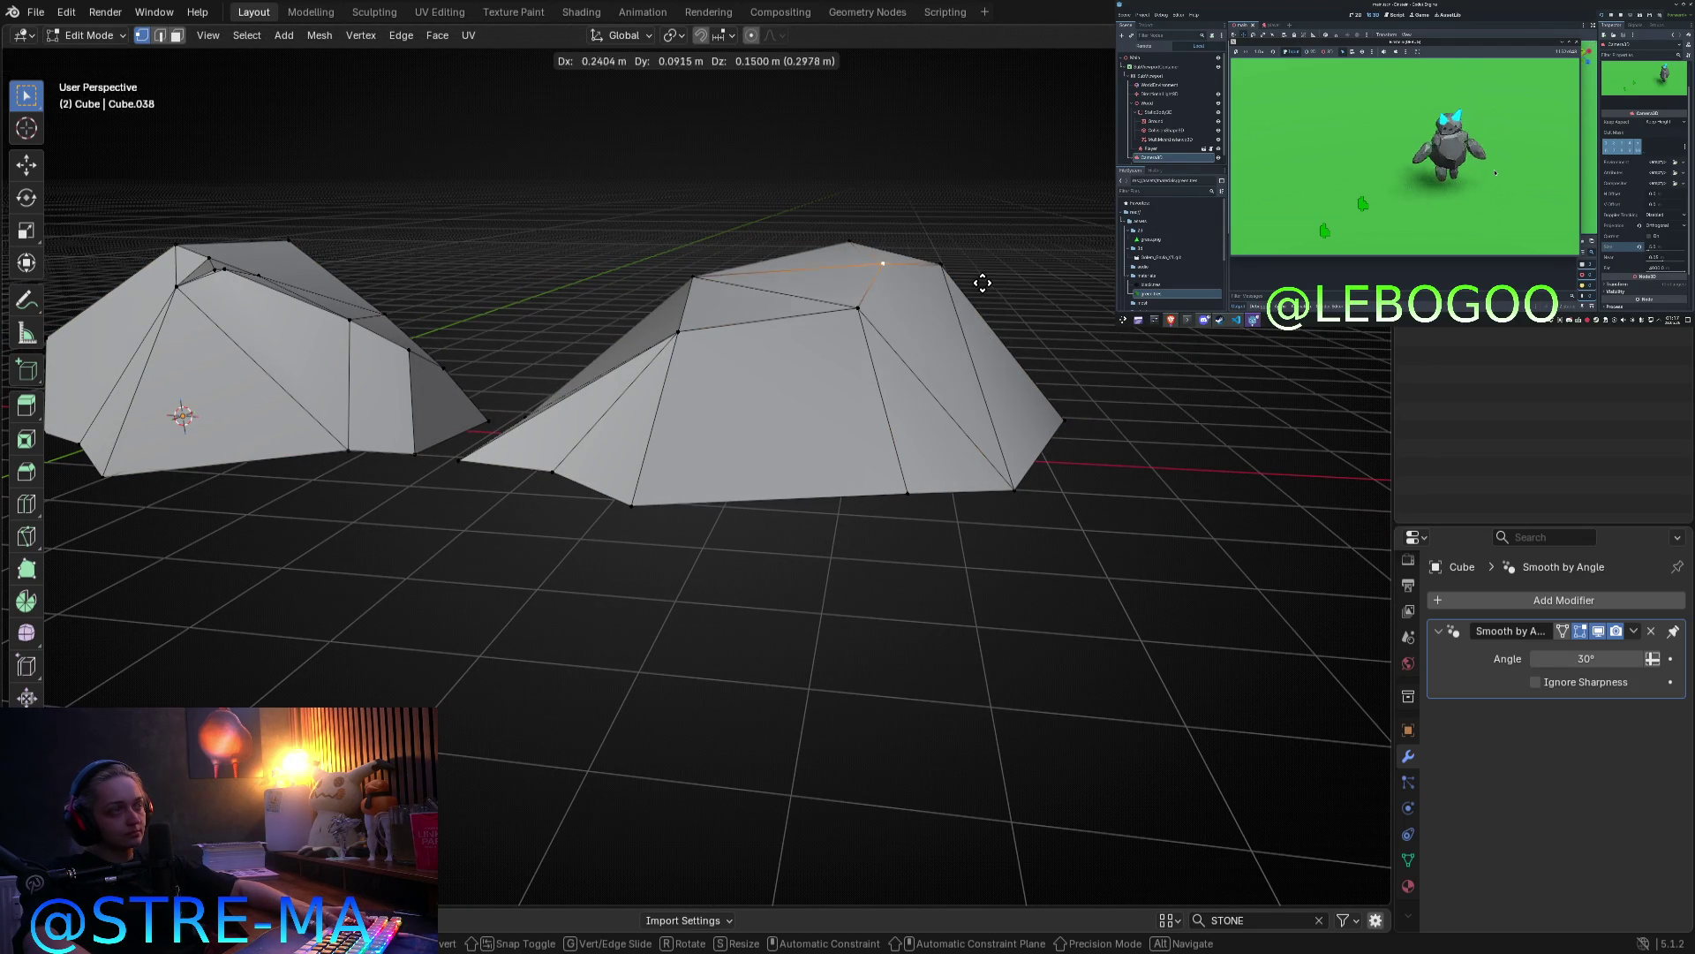
key("Tab")
scroll(920, 668, "up", 3)
mouse_move(1059, 427)
middle_mouse_down()
mouse_move(920, 667)
mouse_move(904, 575)
mouse_move(957, 522)
middle_mouse_up()
scroll(920, 667, "down", 3)
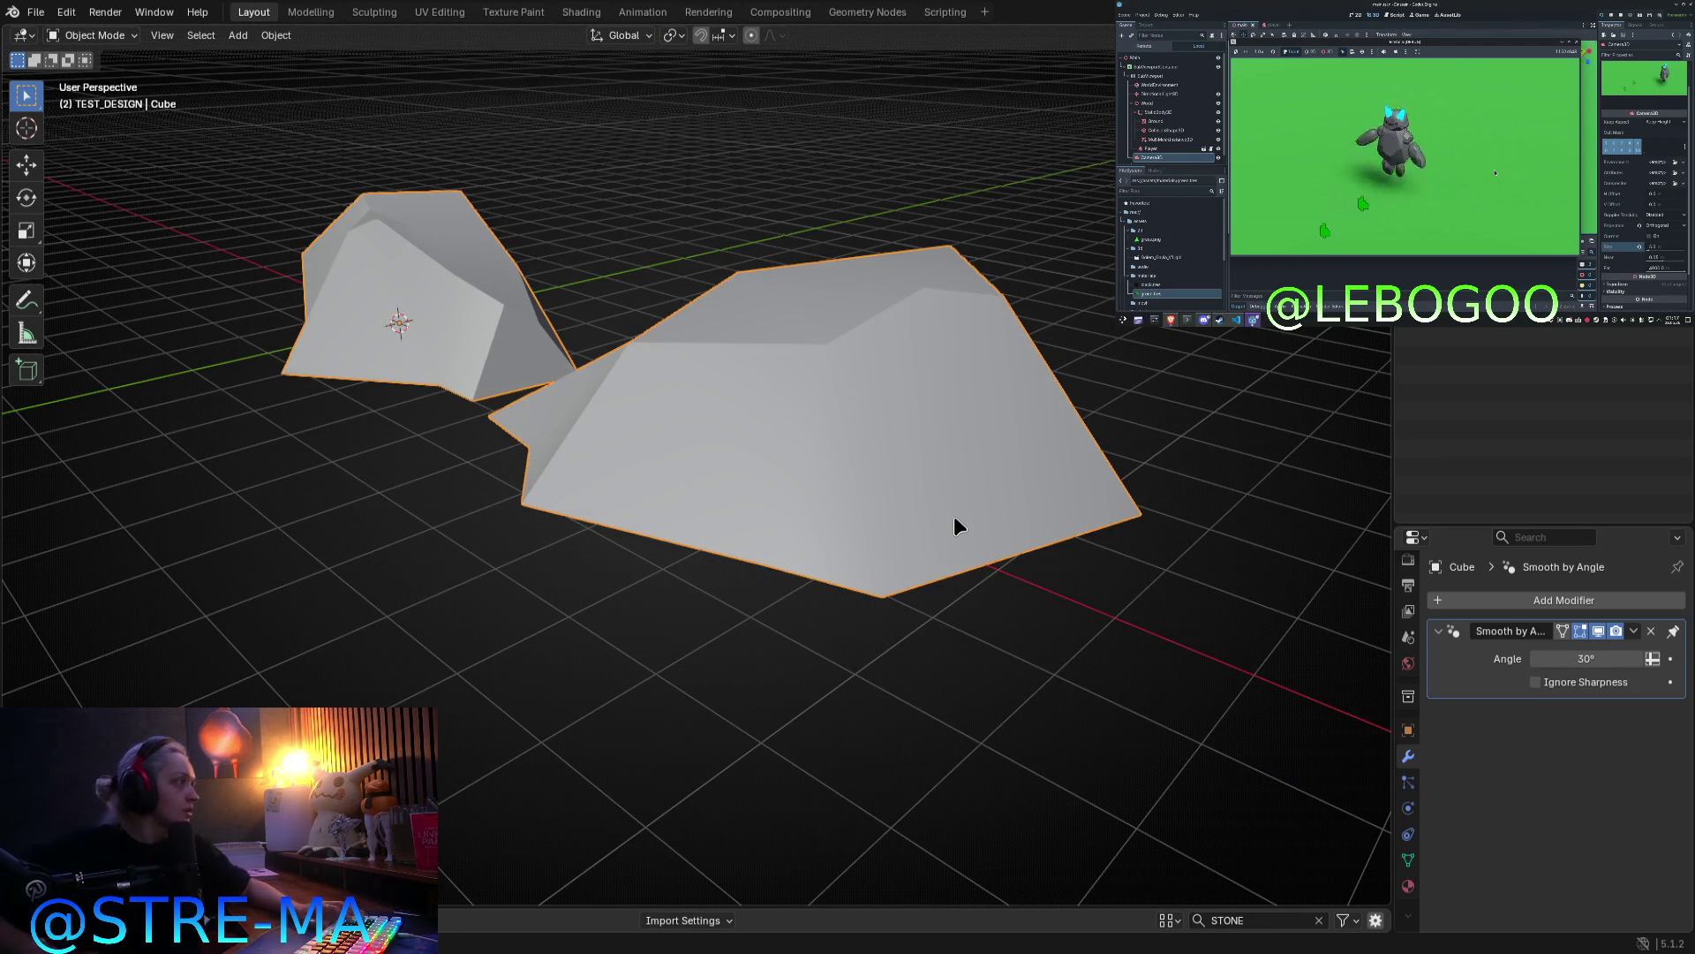
Step: Check the File menu, then re-enter Edit Mode on the rock mesh
key("Tab")
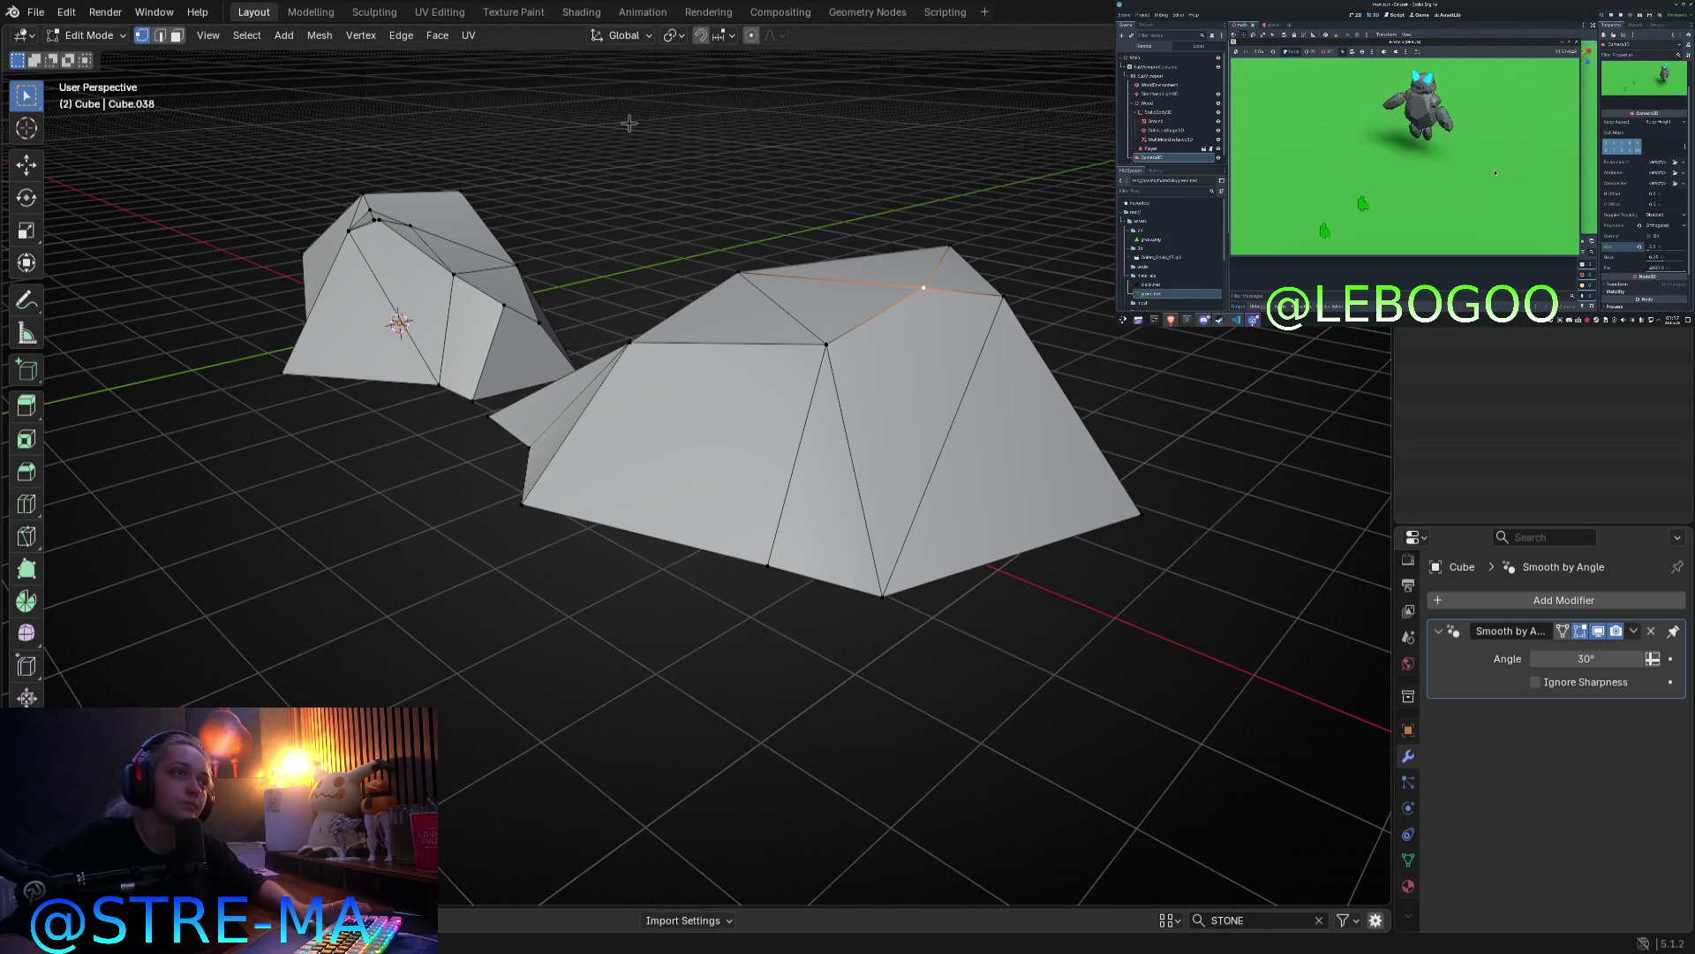
key("Tab")
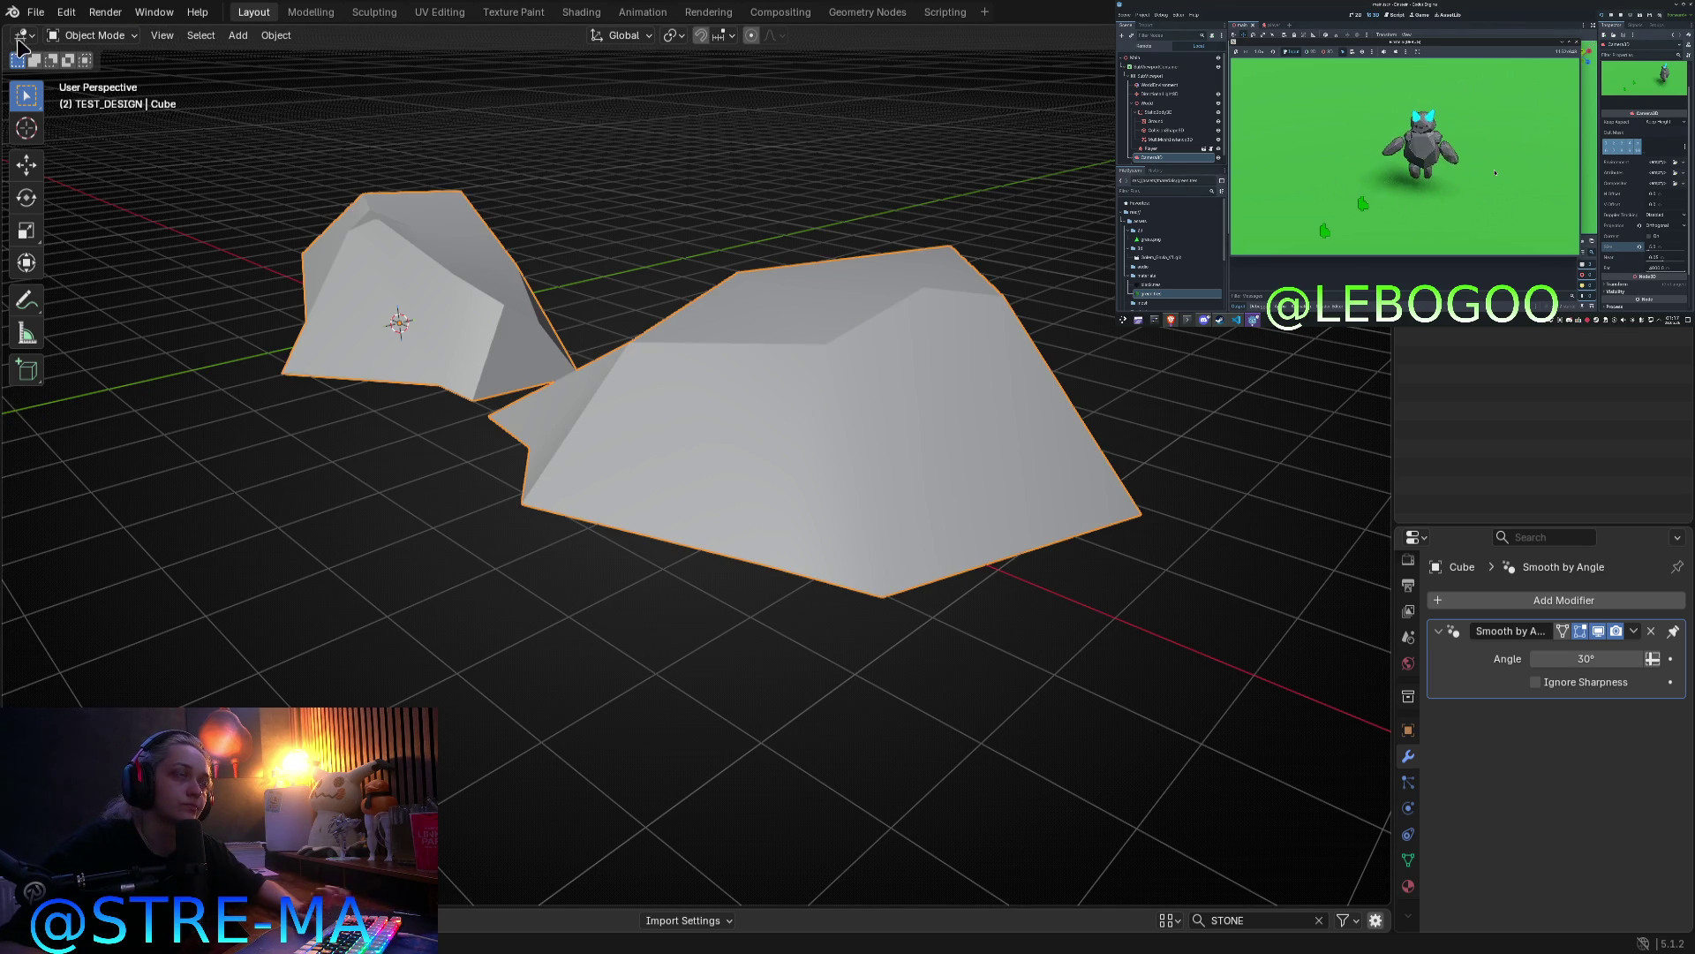
left_click(35, 12)
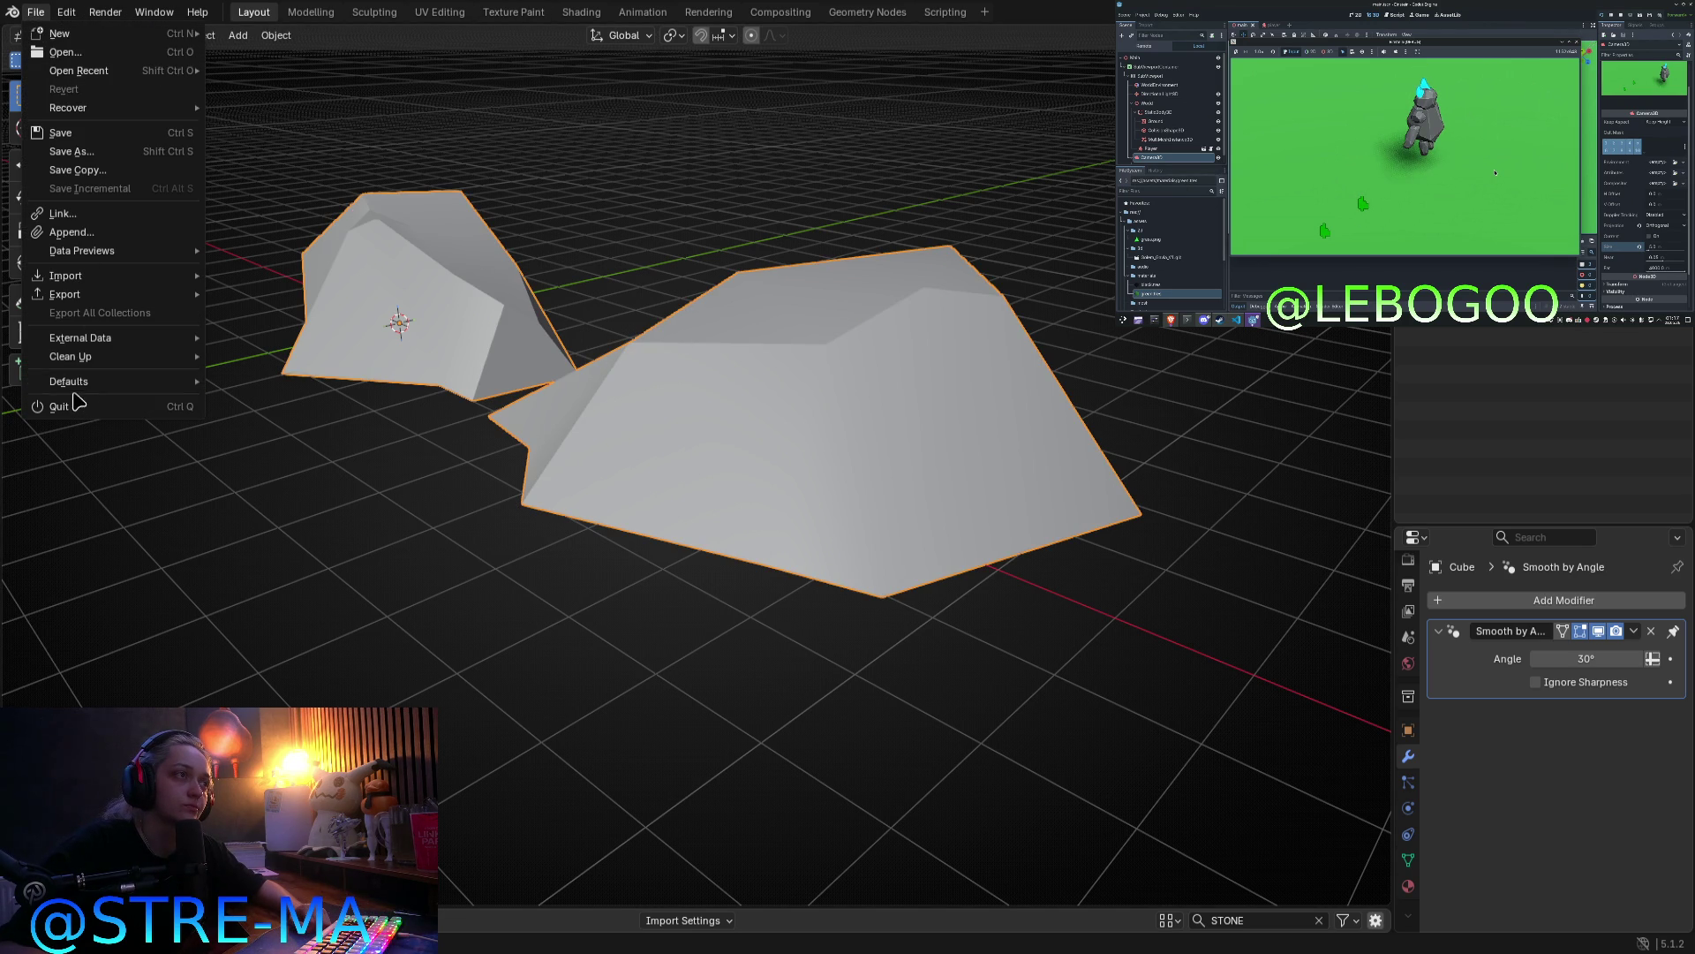
mouse_move(102, 298)
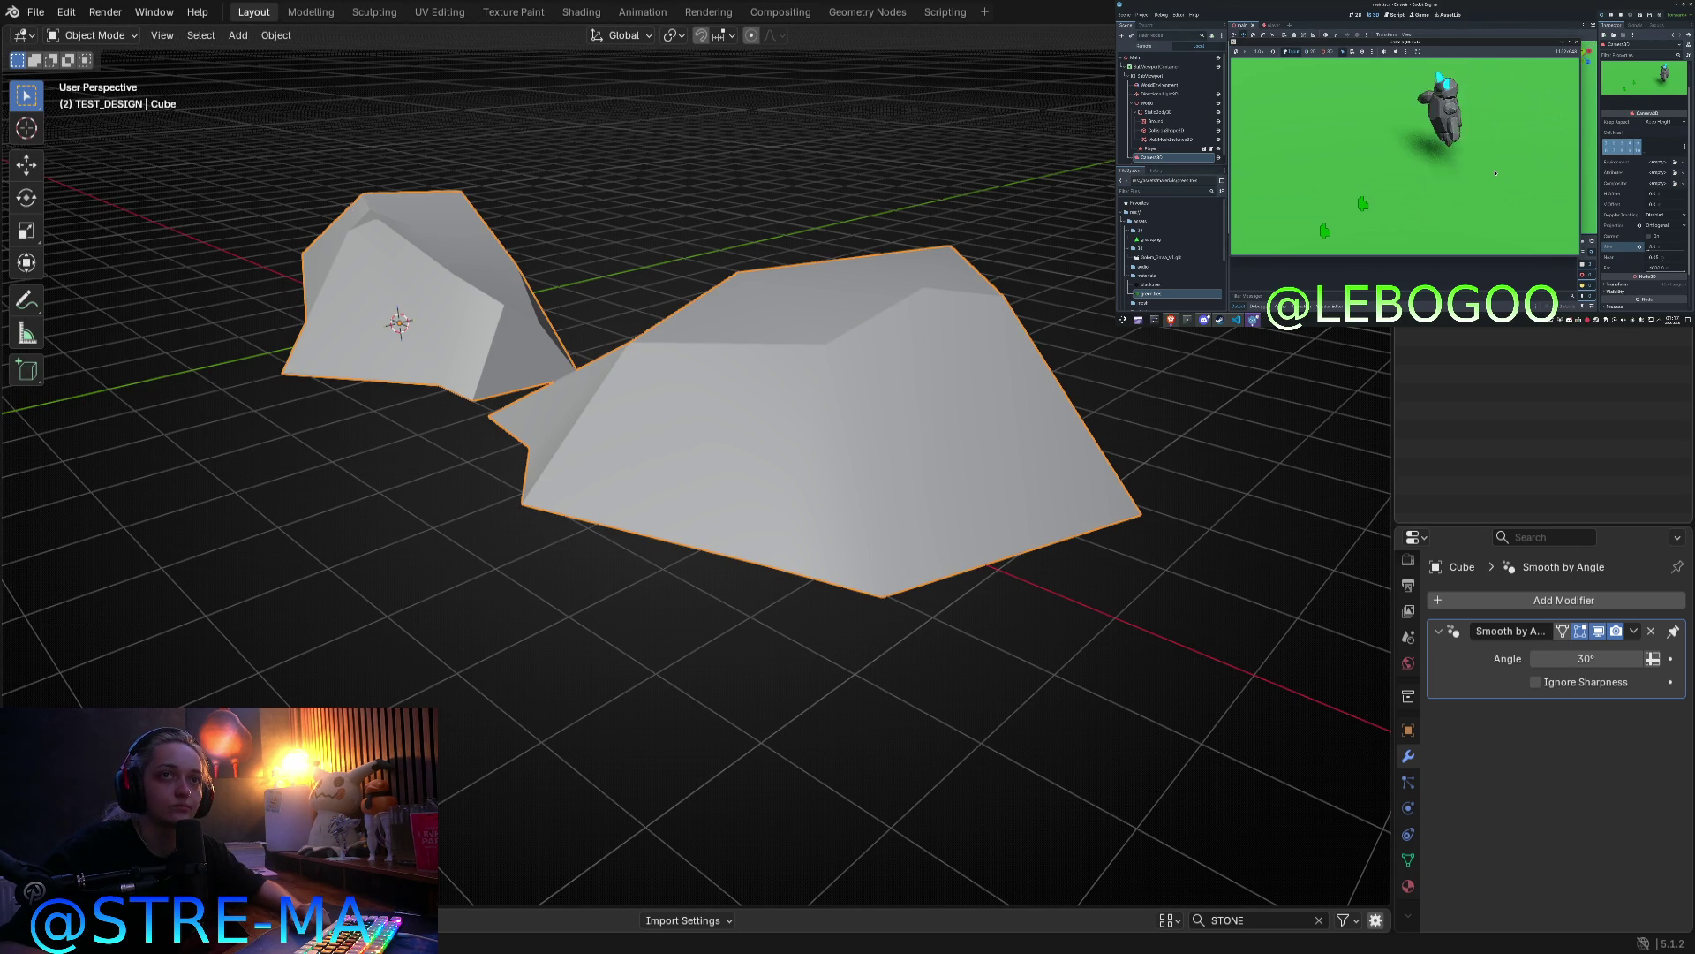
key("Tab")
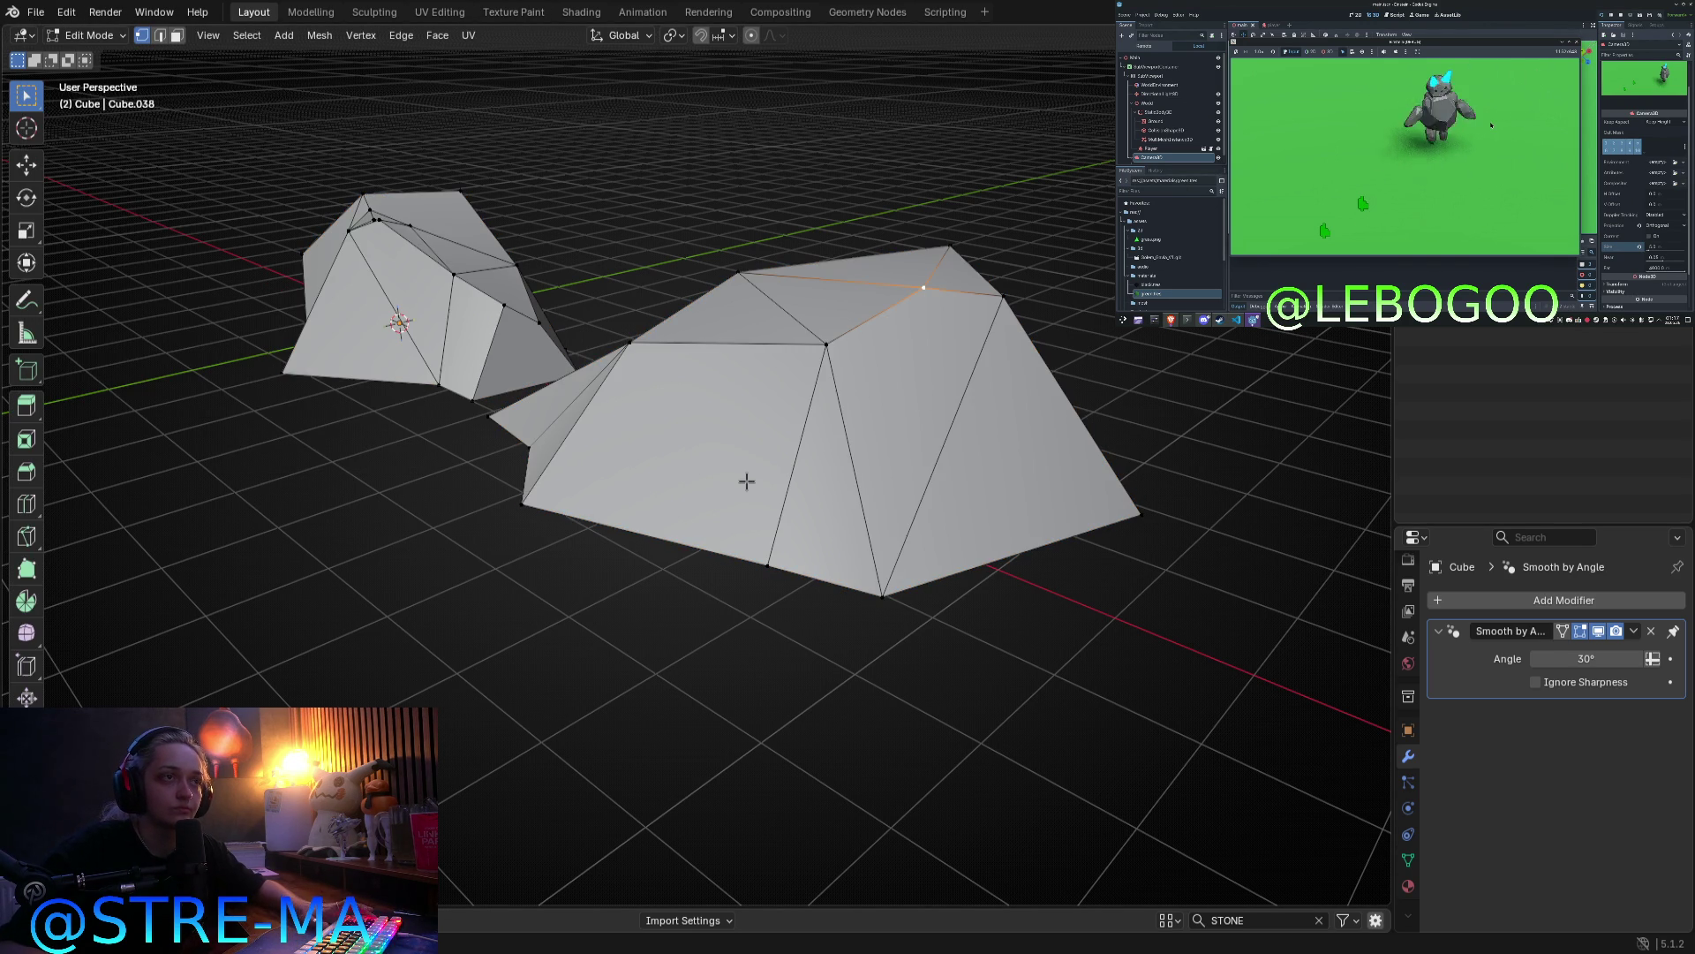
Step: Separate the rock mesh by loose parts into two objects
key("p")
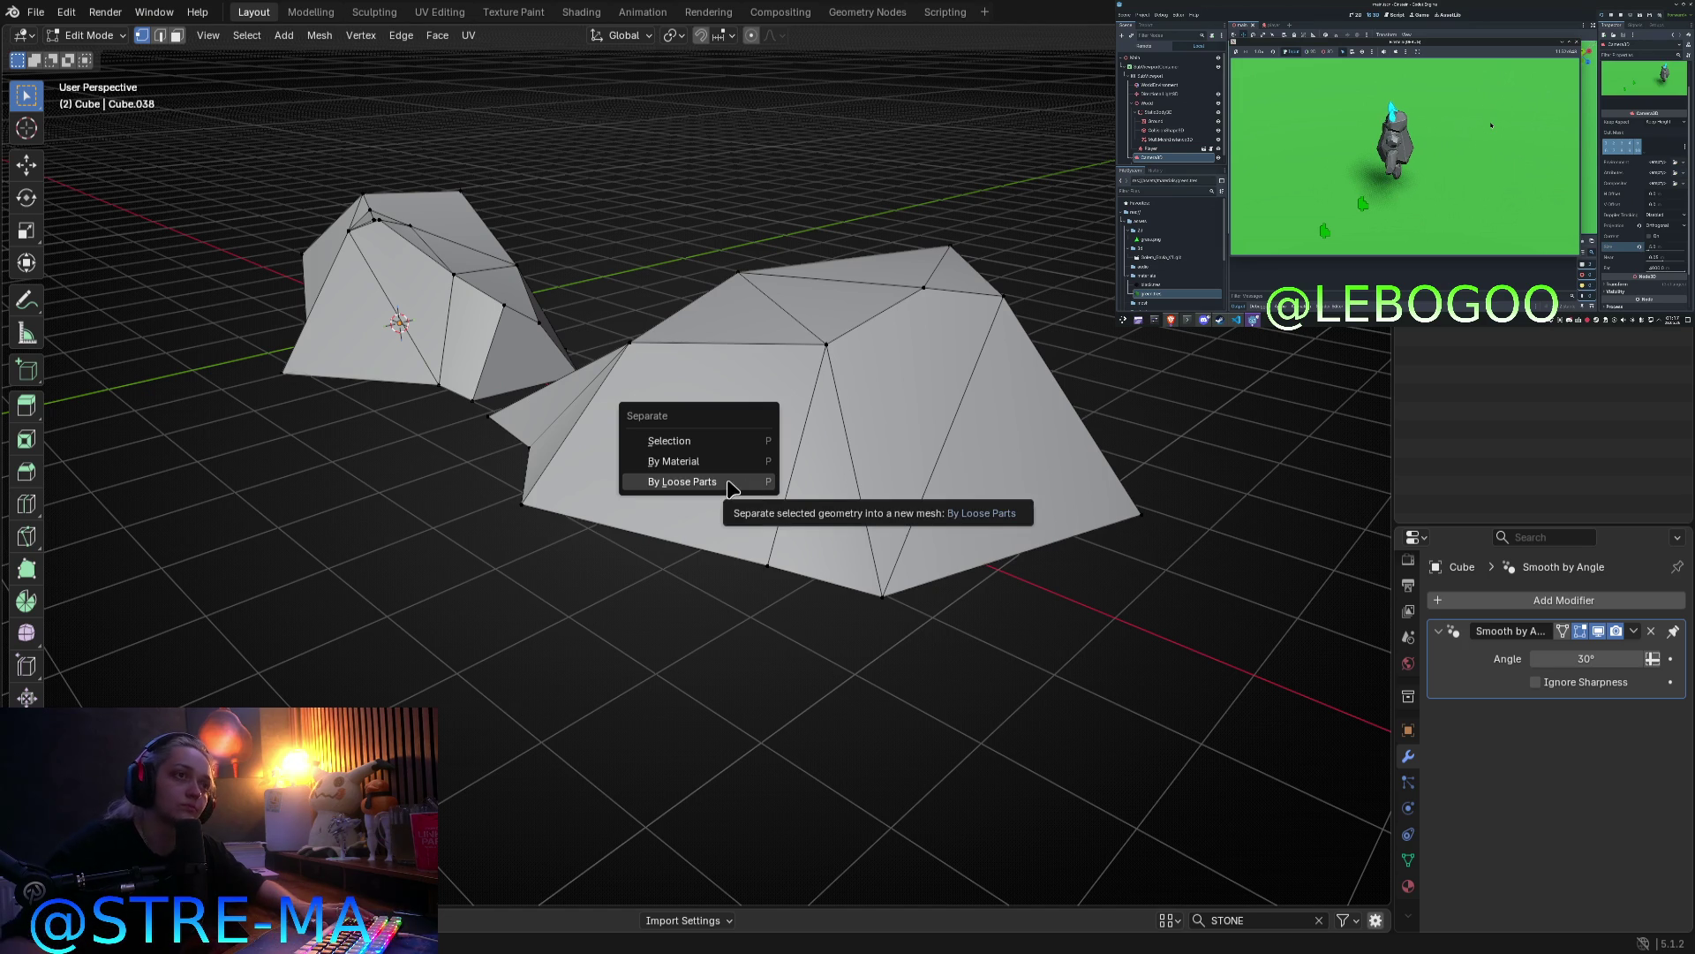
left_click(729, 484)
key("Tab")
Step: Rename the large rock STONE_1, then select the smaller stone
left_click(830, 424)
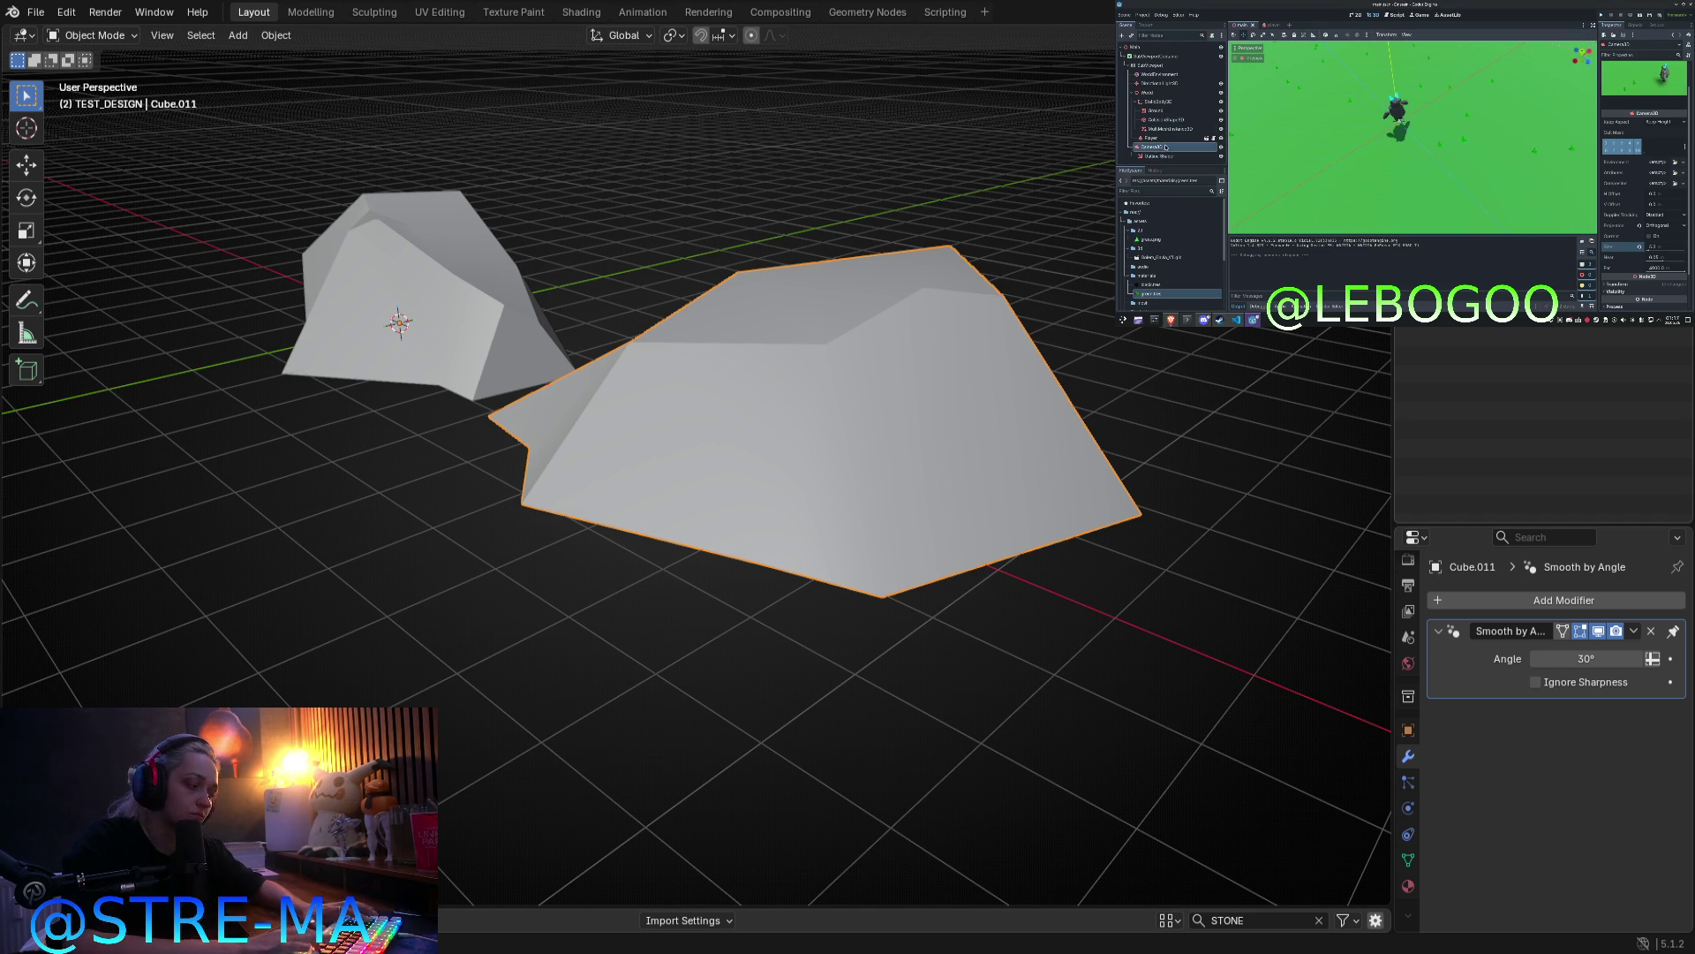
key("ctrl+z")
key("alt+a")
left_click(397, 291)
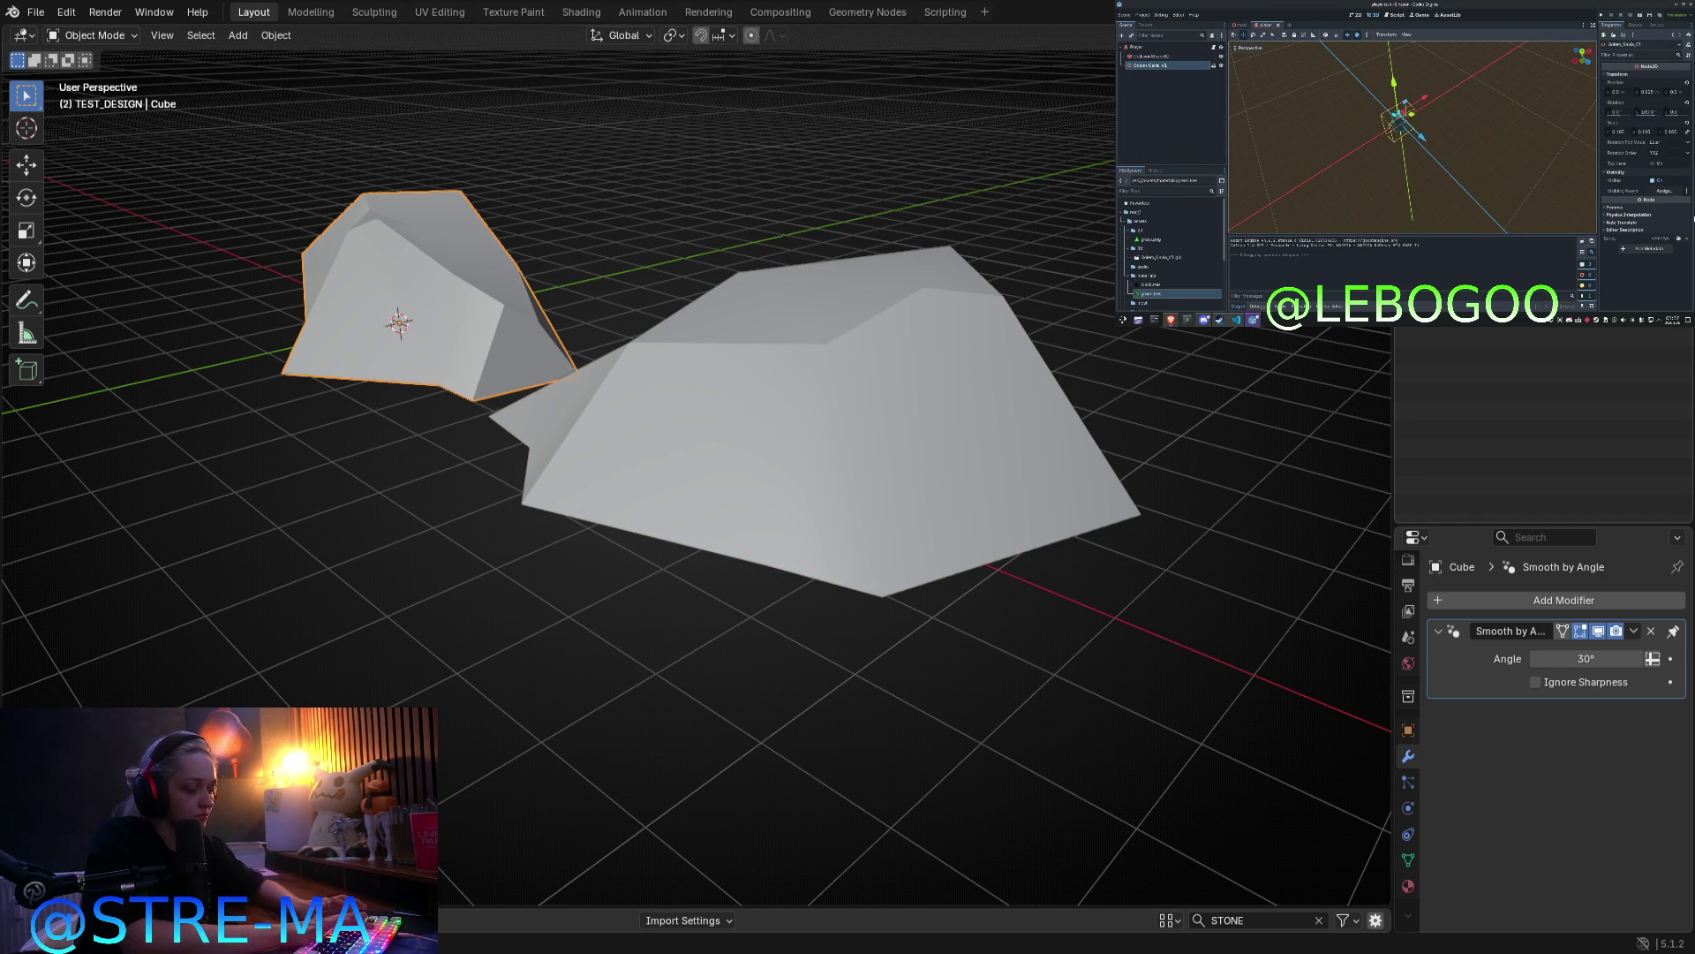
Step: Name the left rock STONE_2, create a STONE collection, and select both stones for it
key("Return")
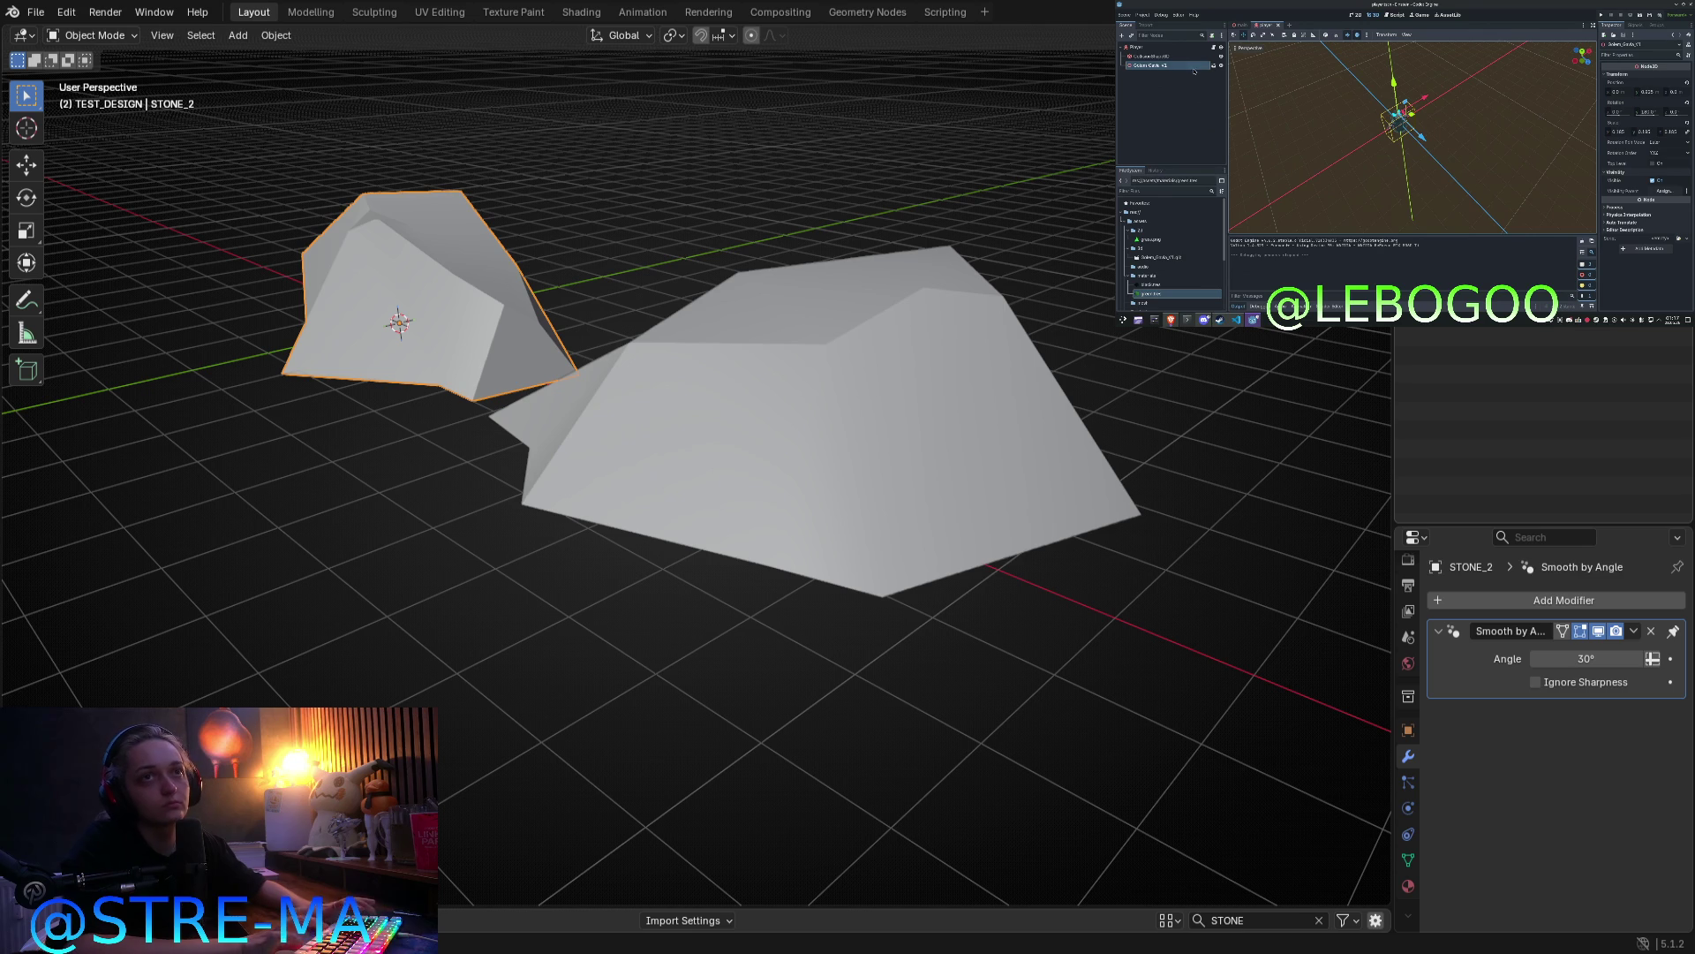
left_click(1483, 114)
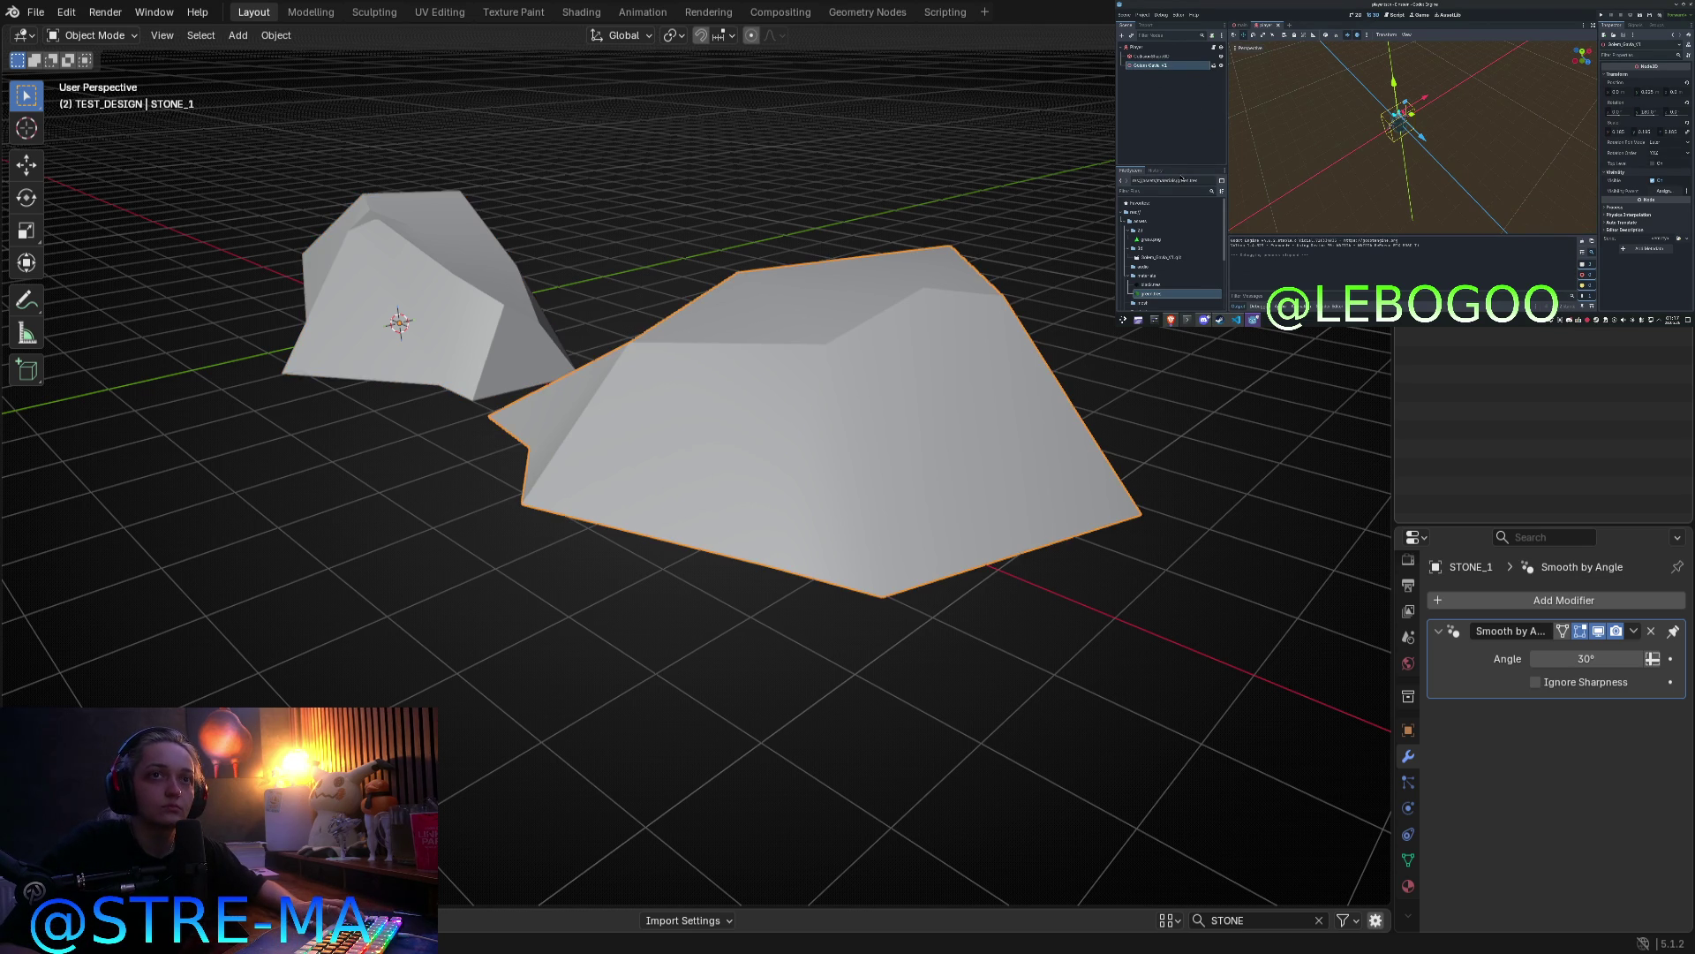
key("a")
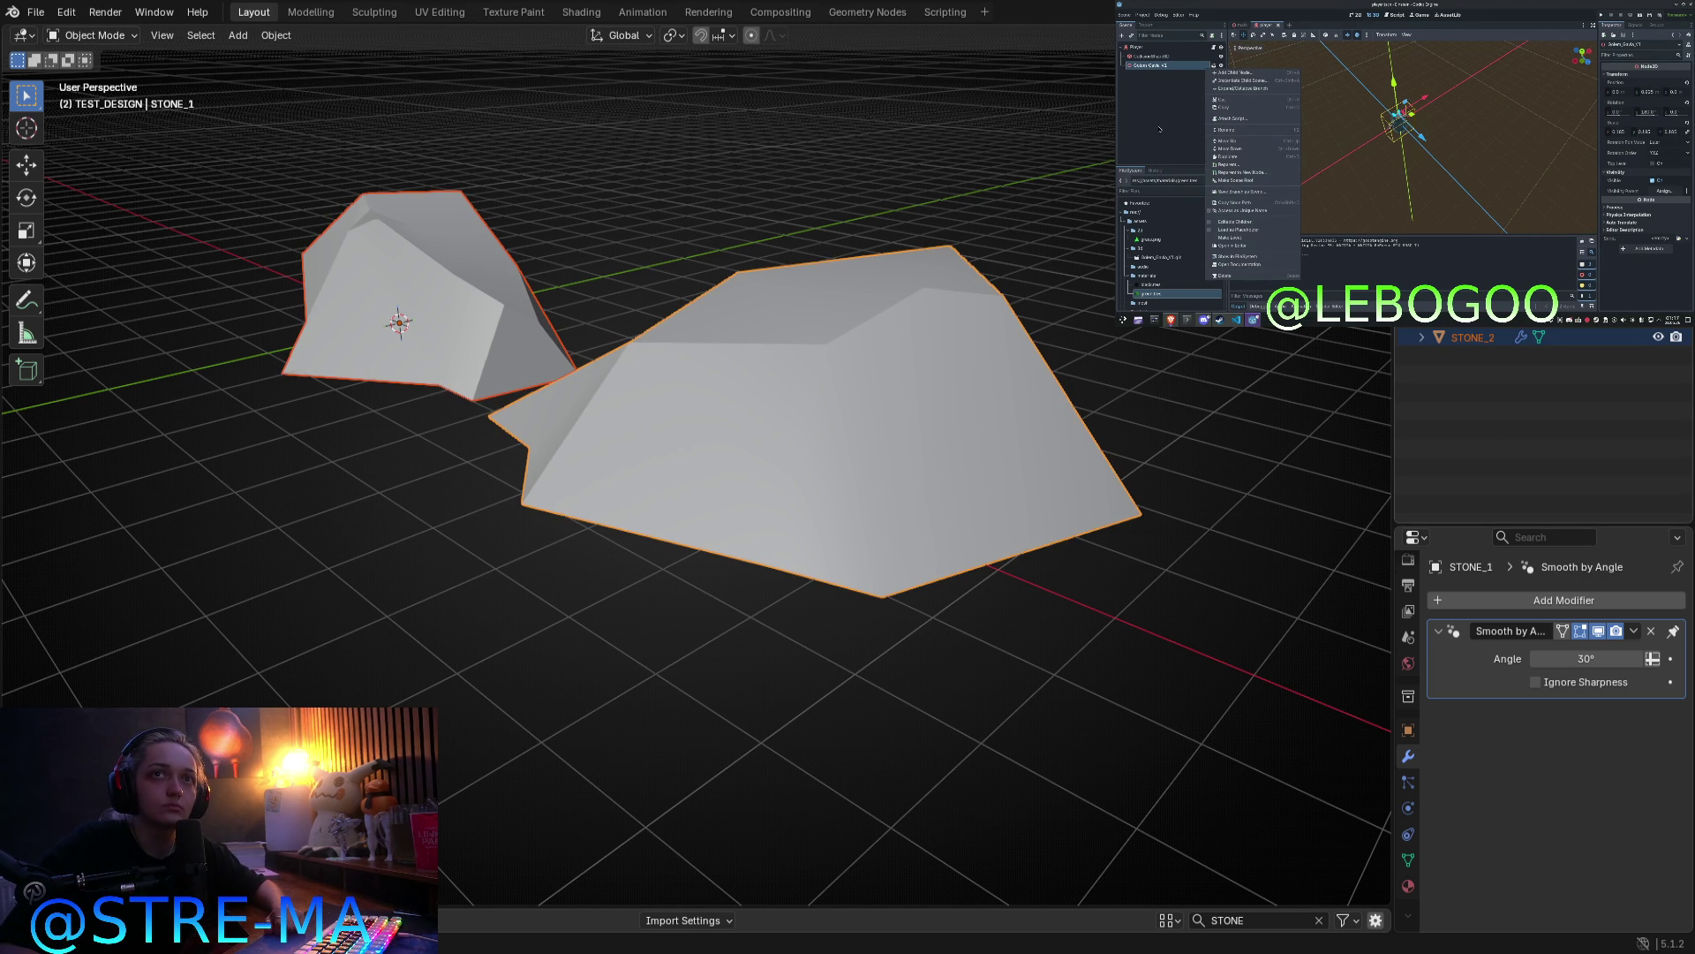
left_click(1466, 319)
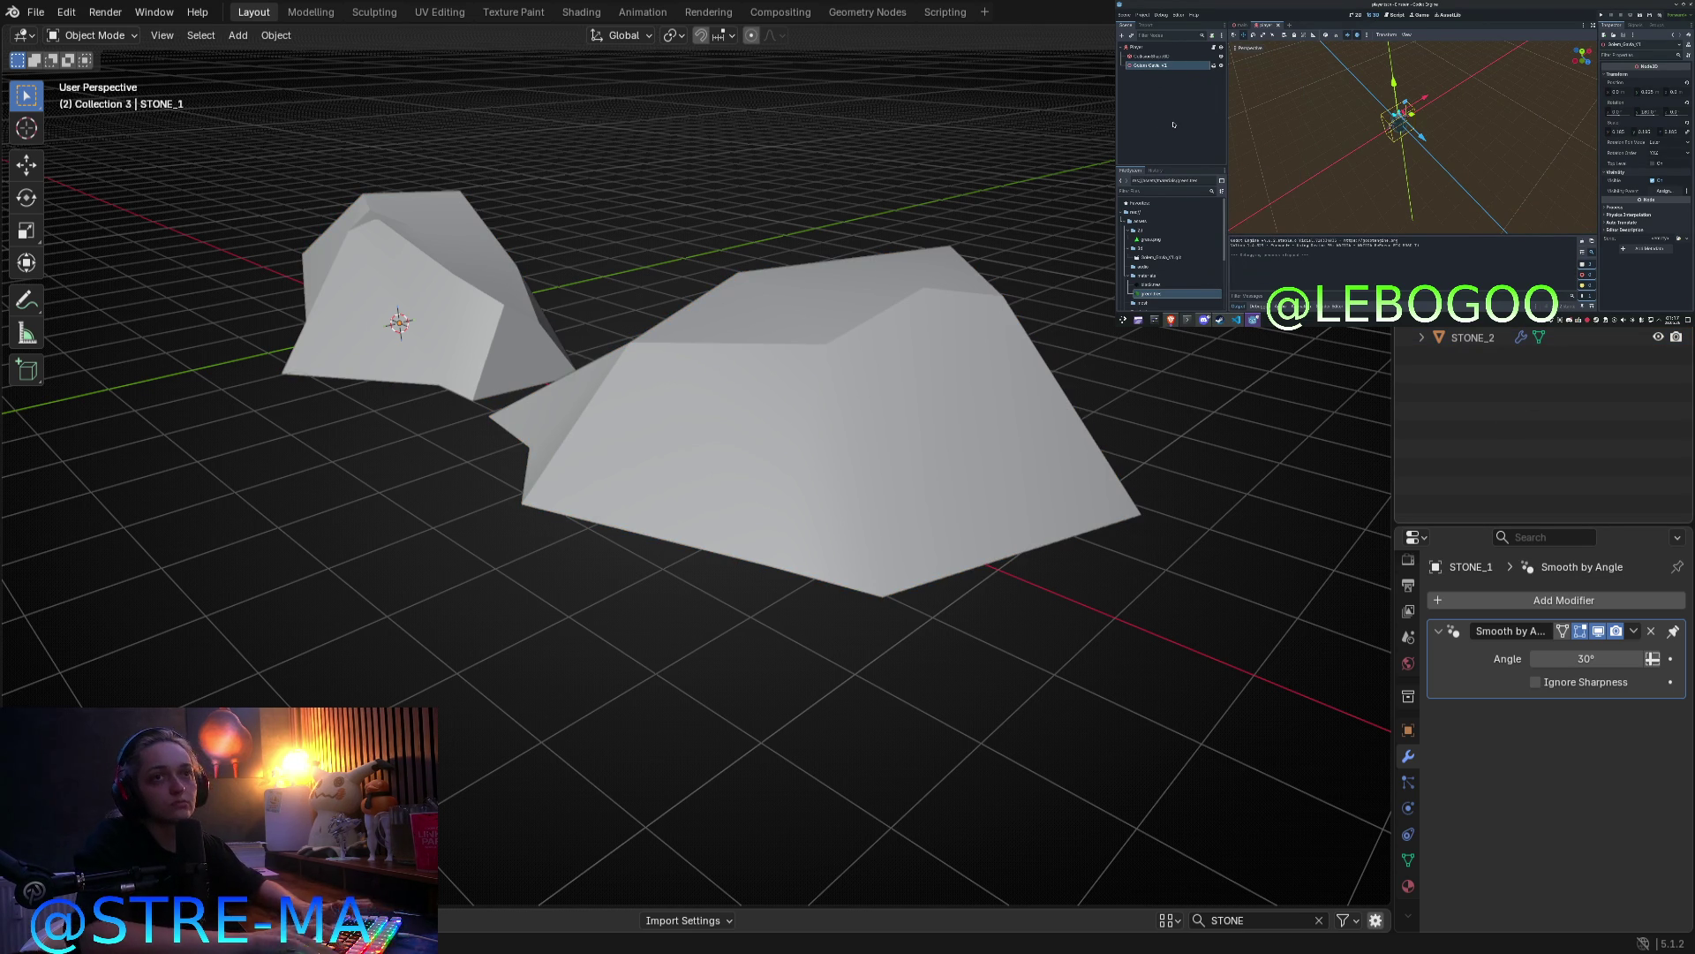
left_click(1485, 338)
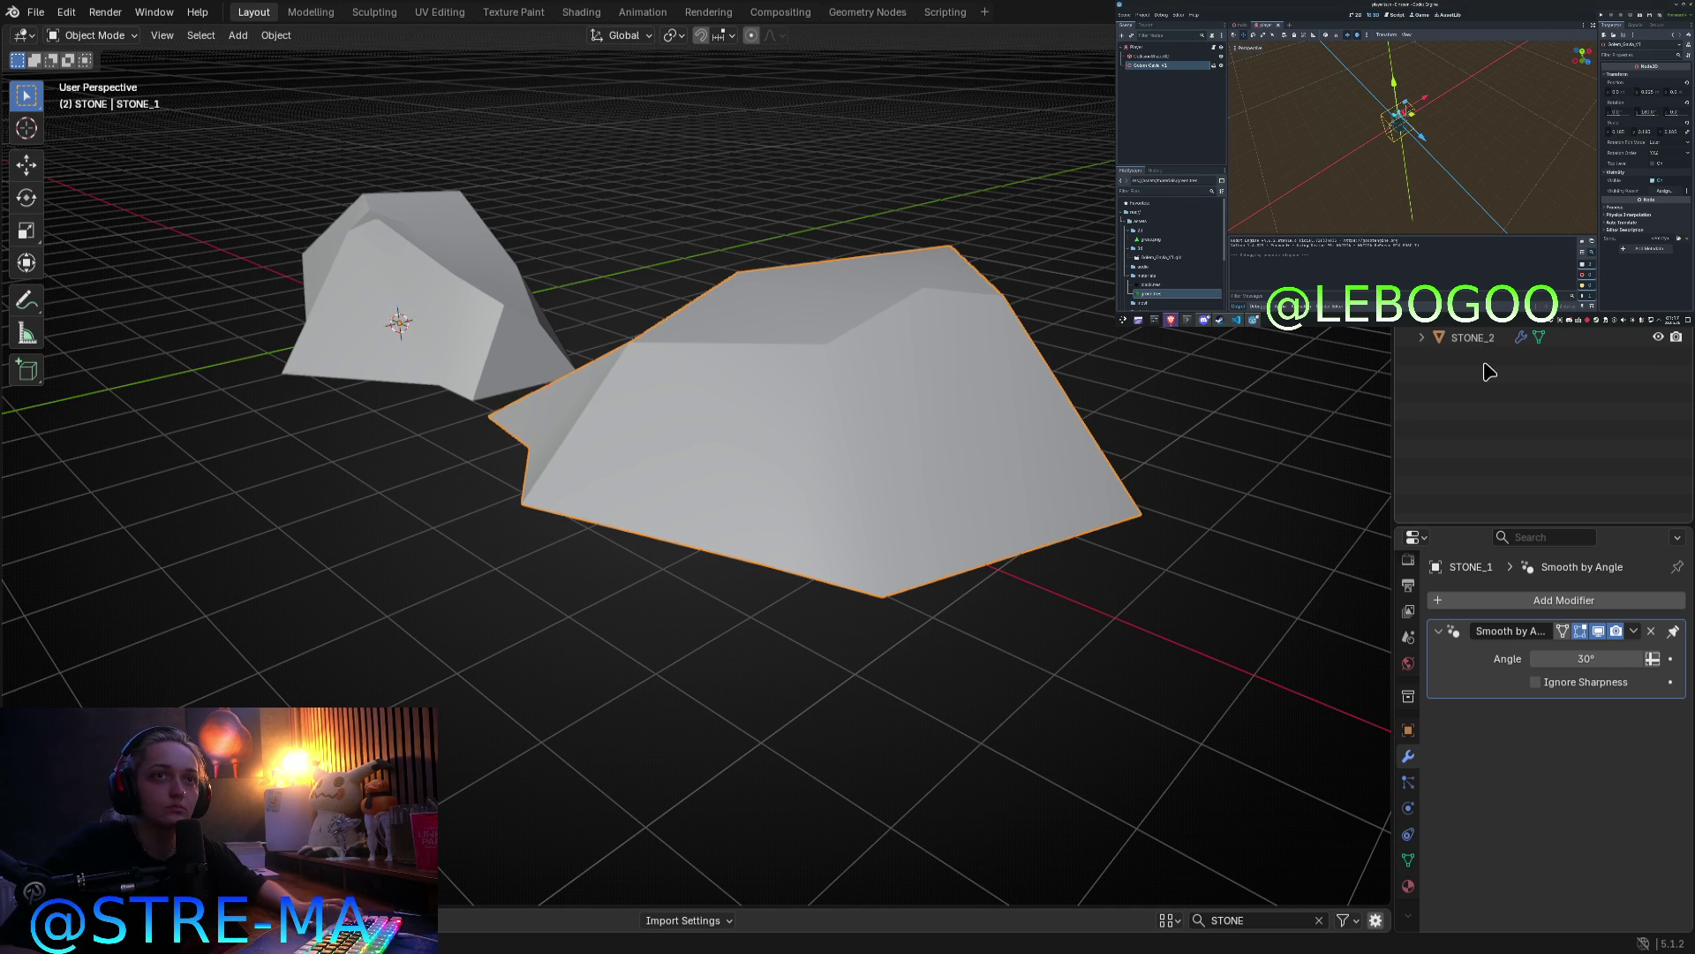
left_click(1487, 337)
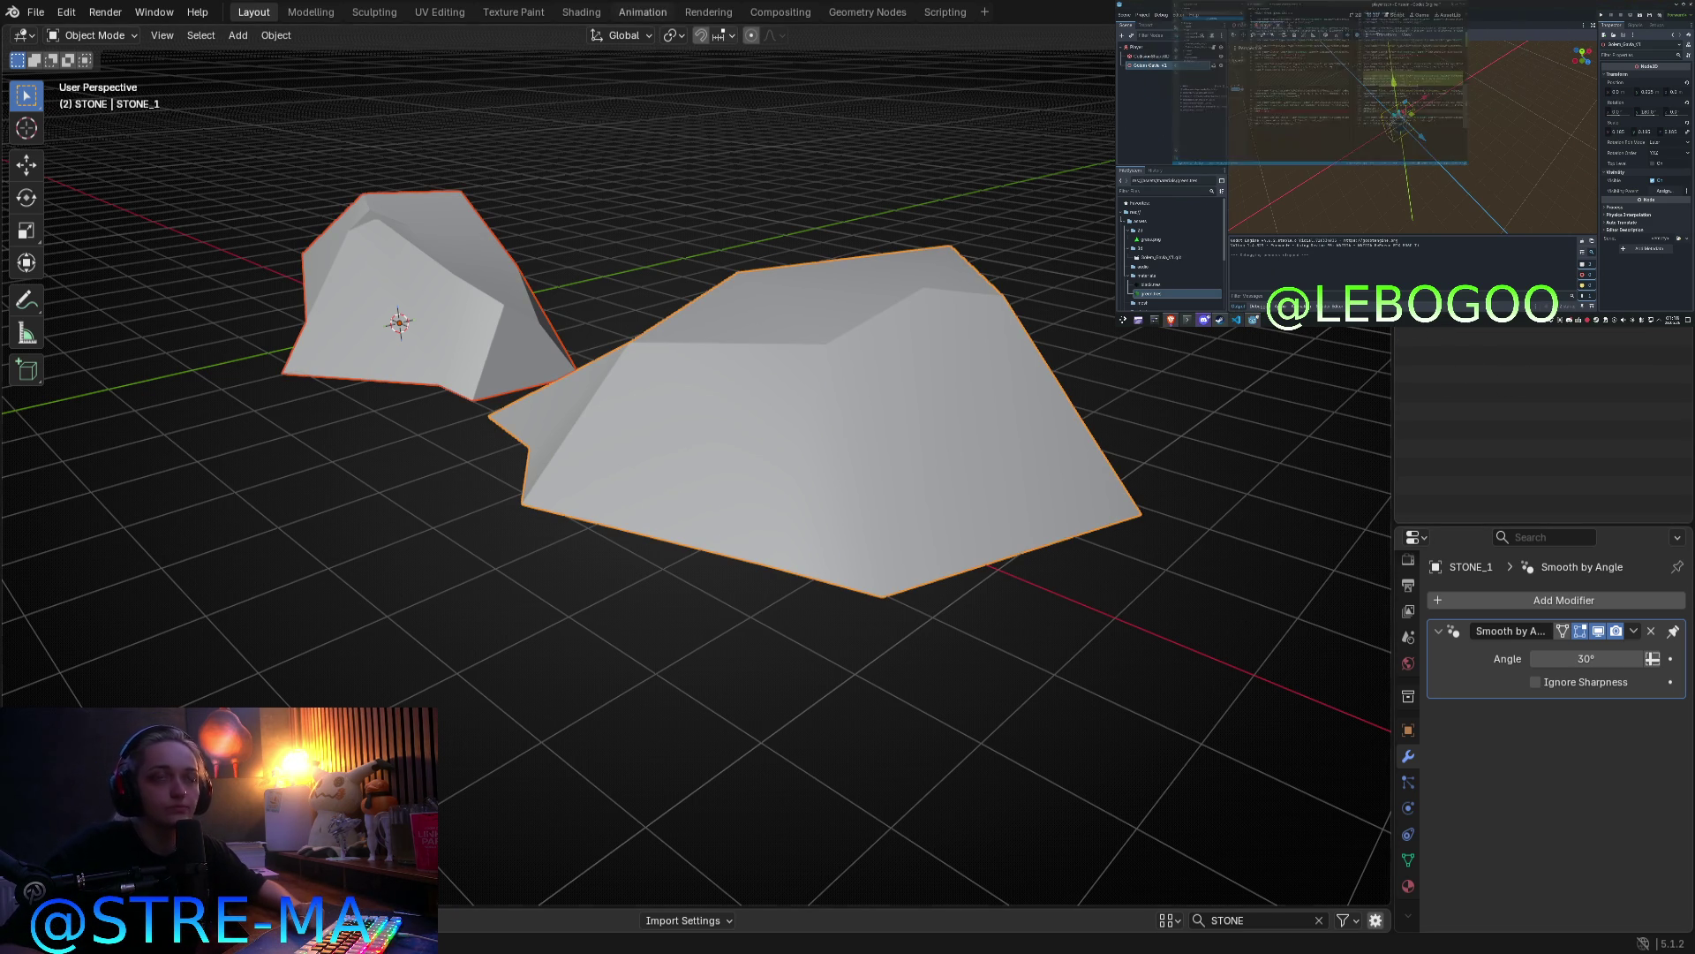
left_click(35, 12)
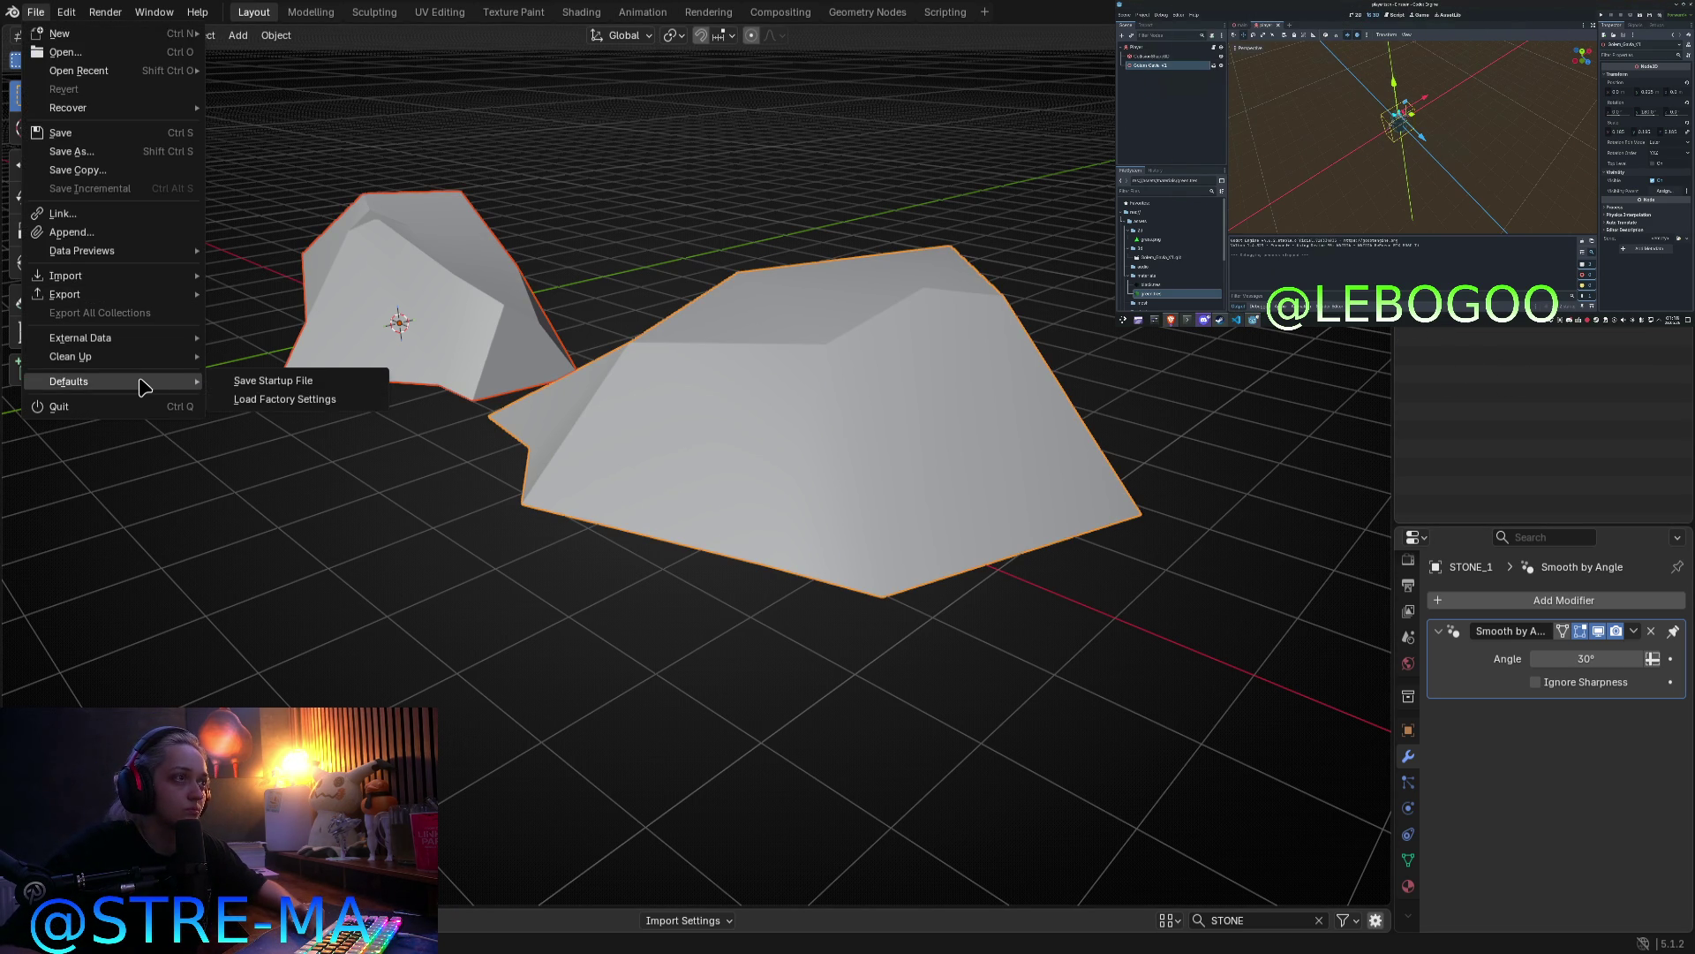
mouse_move(182, 340)
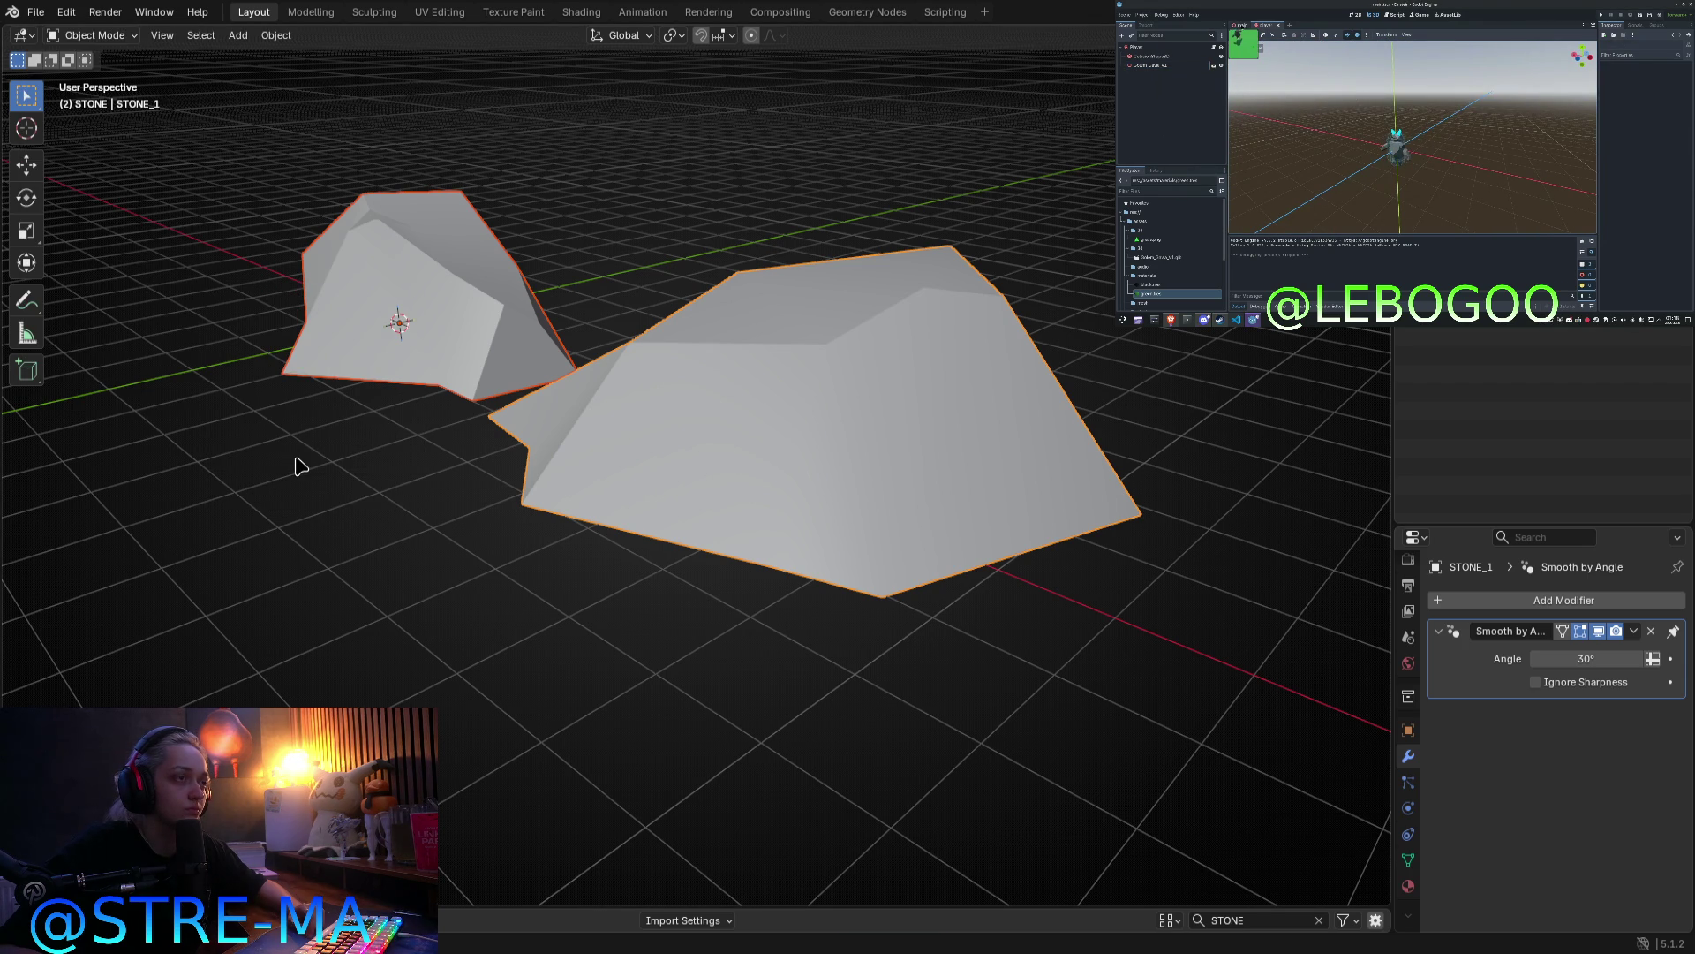
left_click(1240, 25)
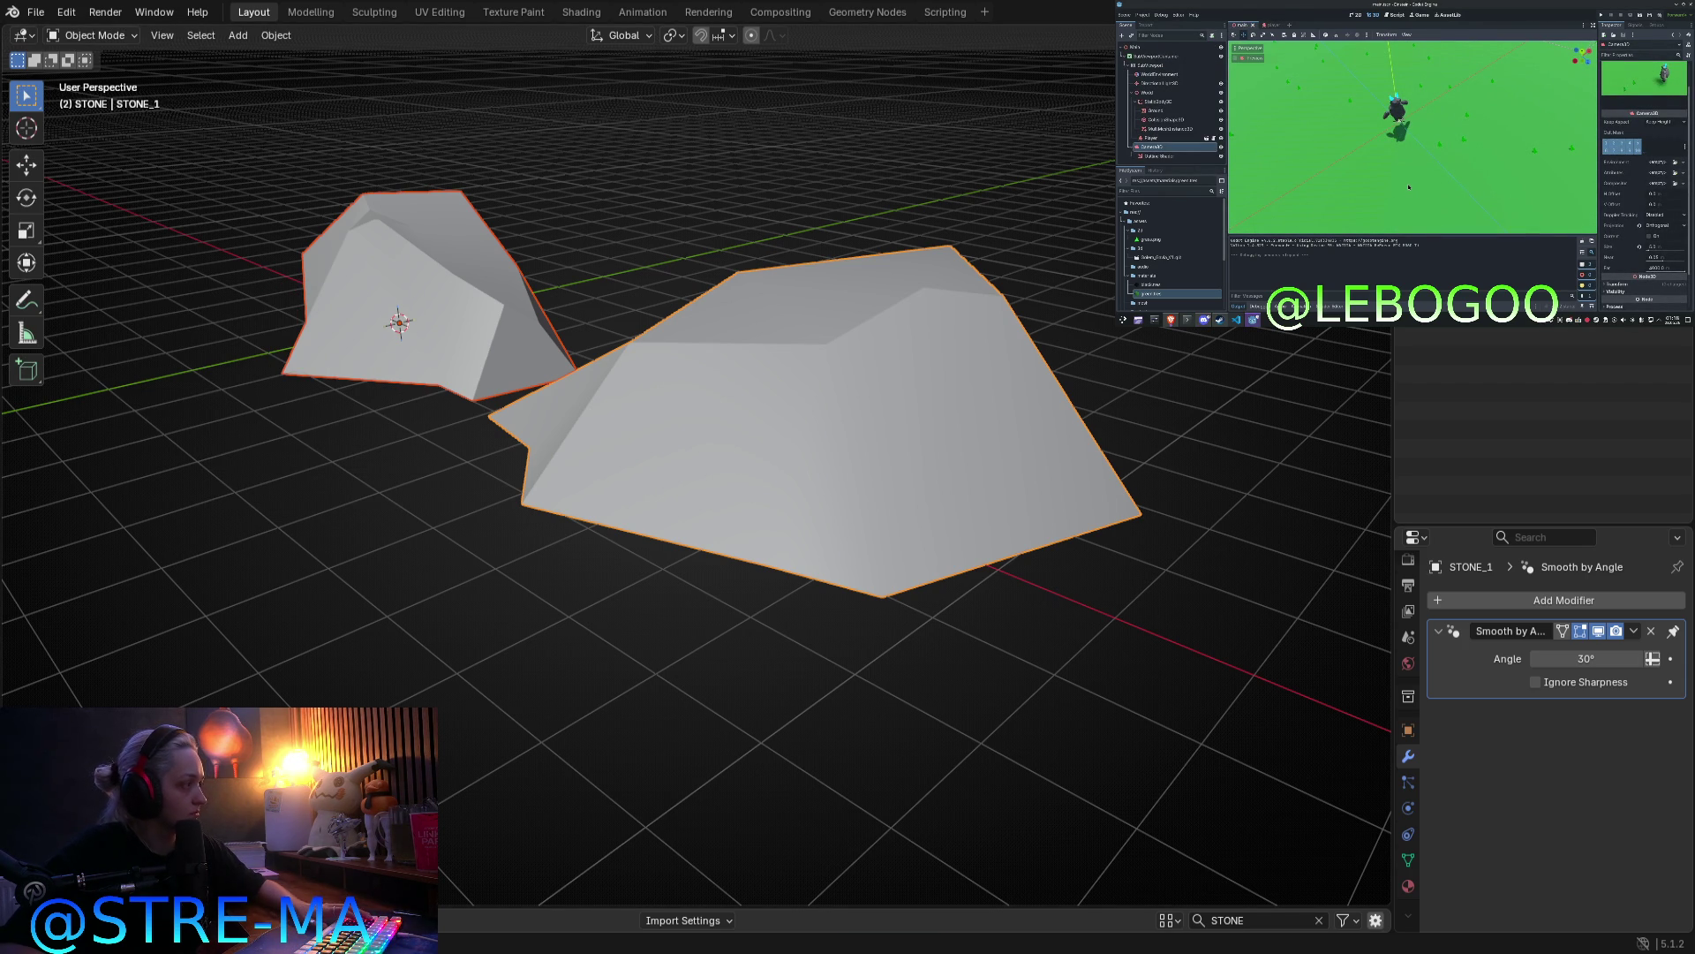
middle_click_drag(1408, 187, 1355, 150)
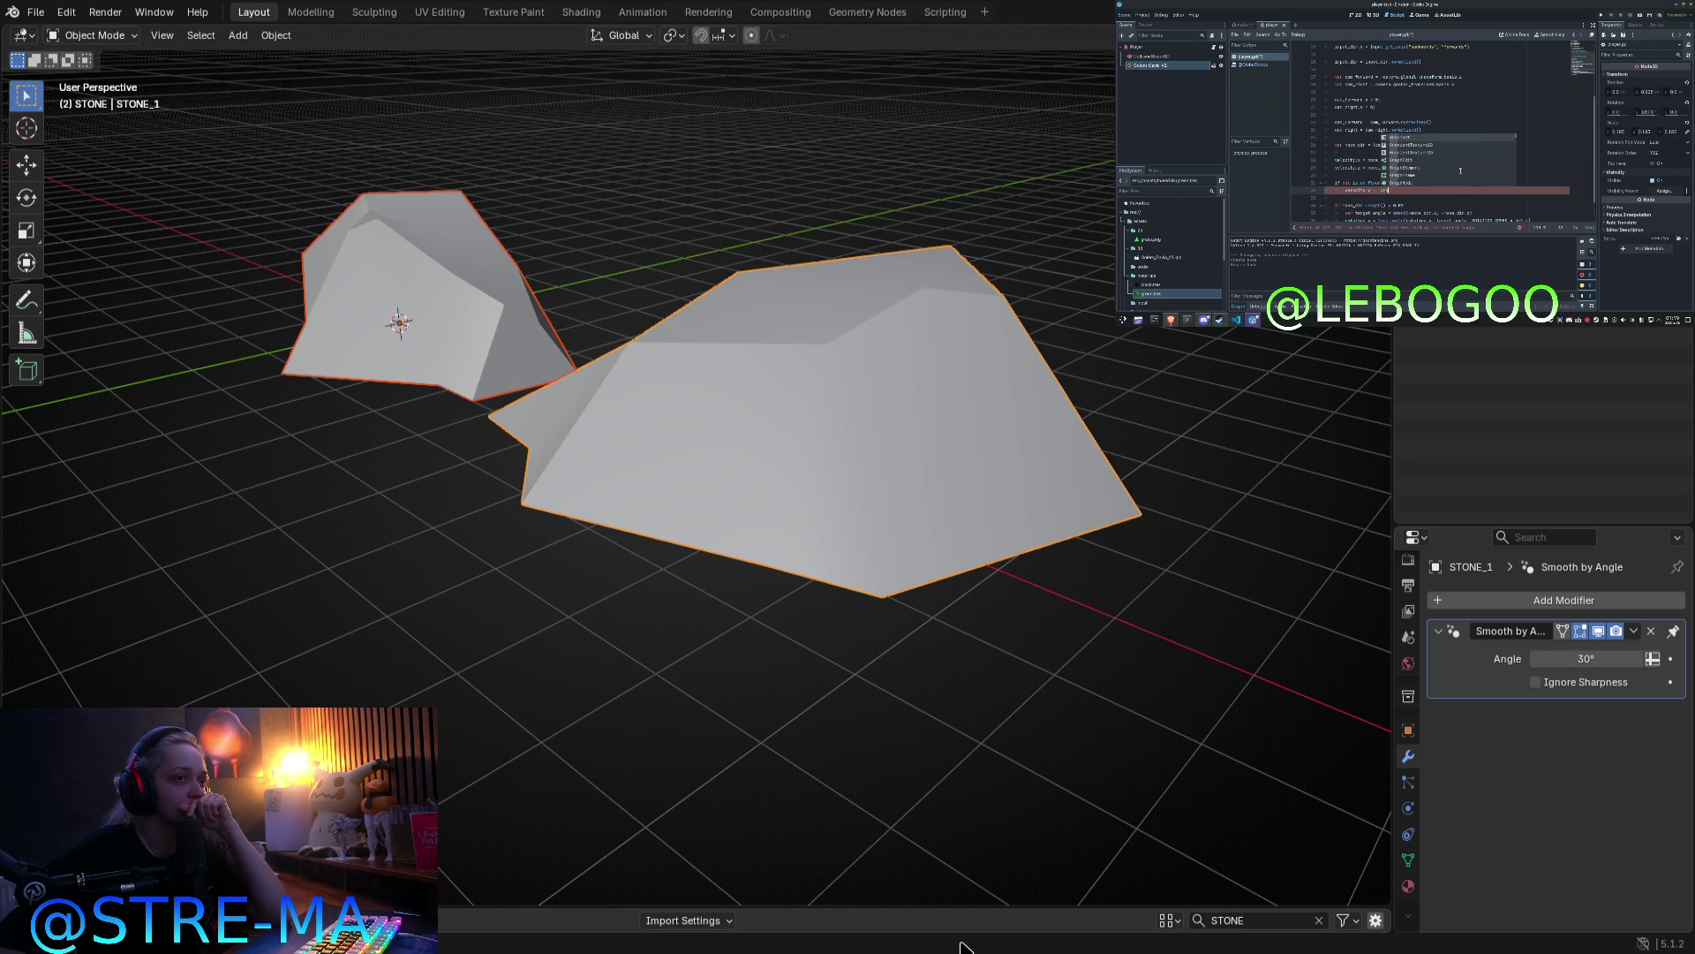
Step: Switch to top orthographic view, undo a change, and briefly hide then unhide the stones
mouse_move(466, 375)
middle_mouse_down()
mouse_move(897, 575)
mouse_move(810, 687)
middle_mouse_up()
scroll(899, 575, "down", 3)
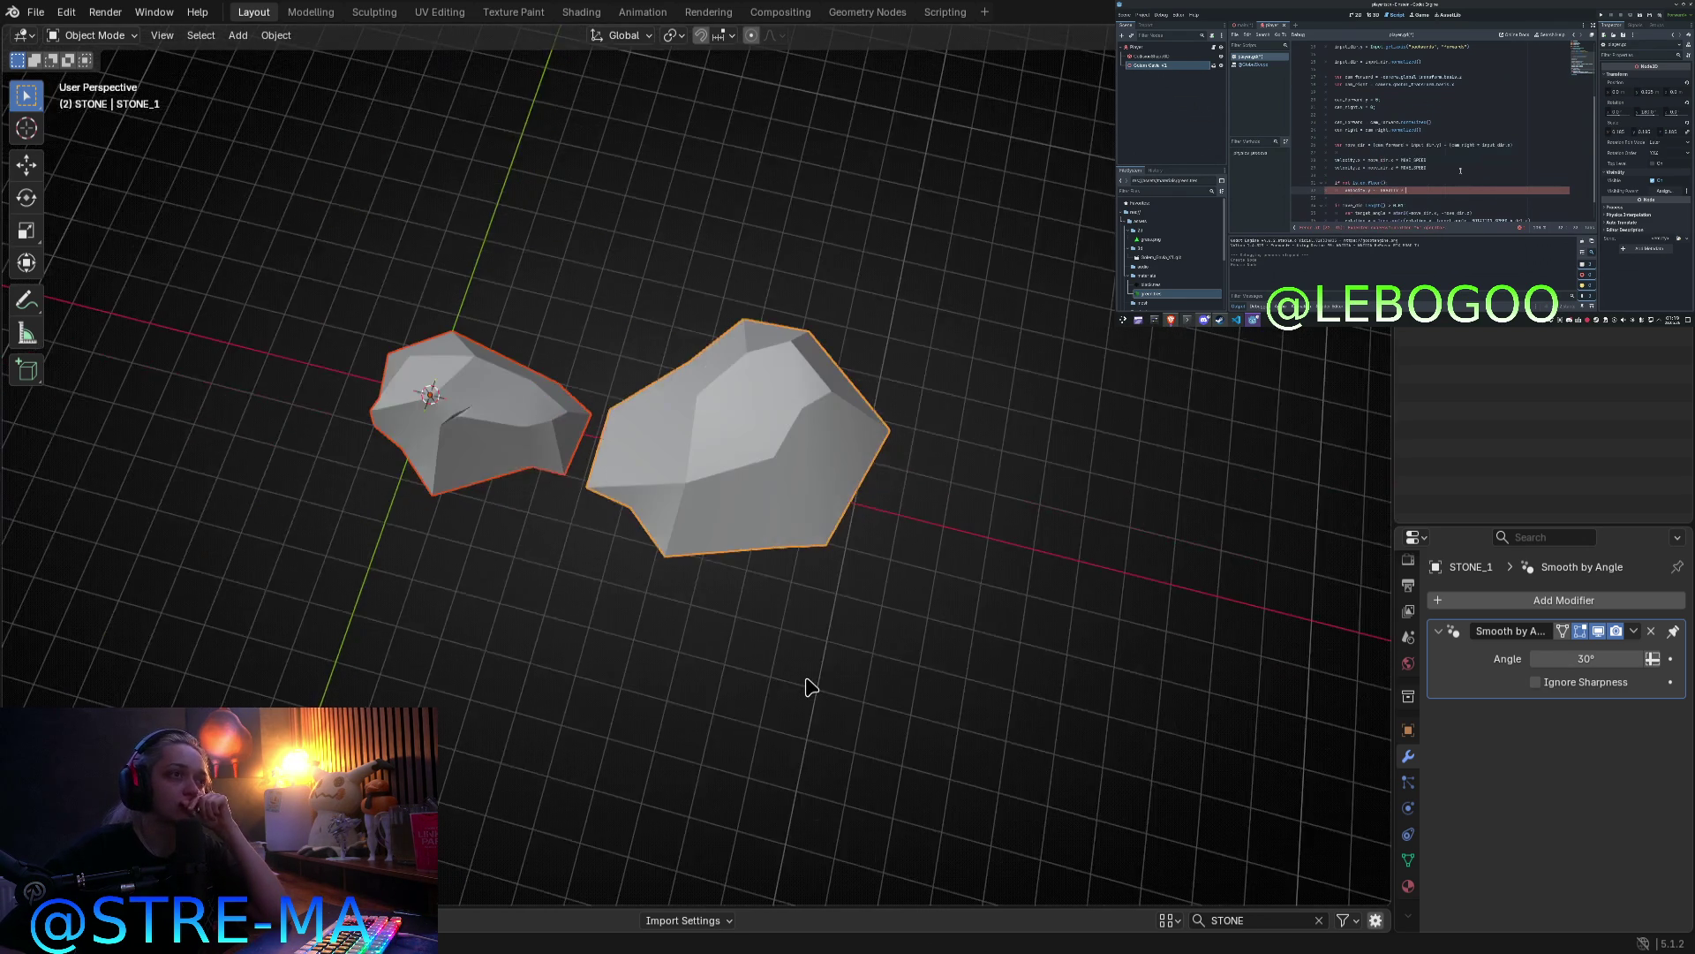
scroll(810, 686, "up", 2)
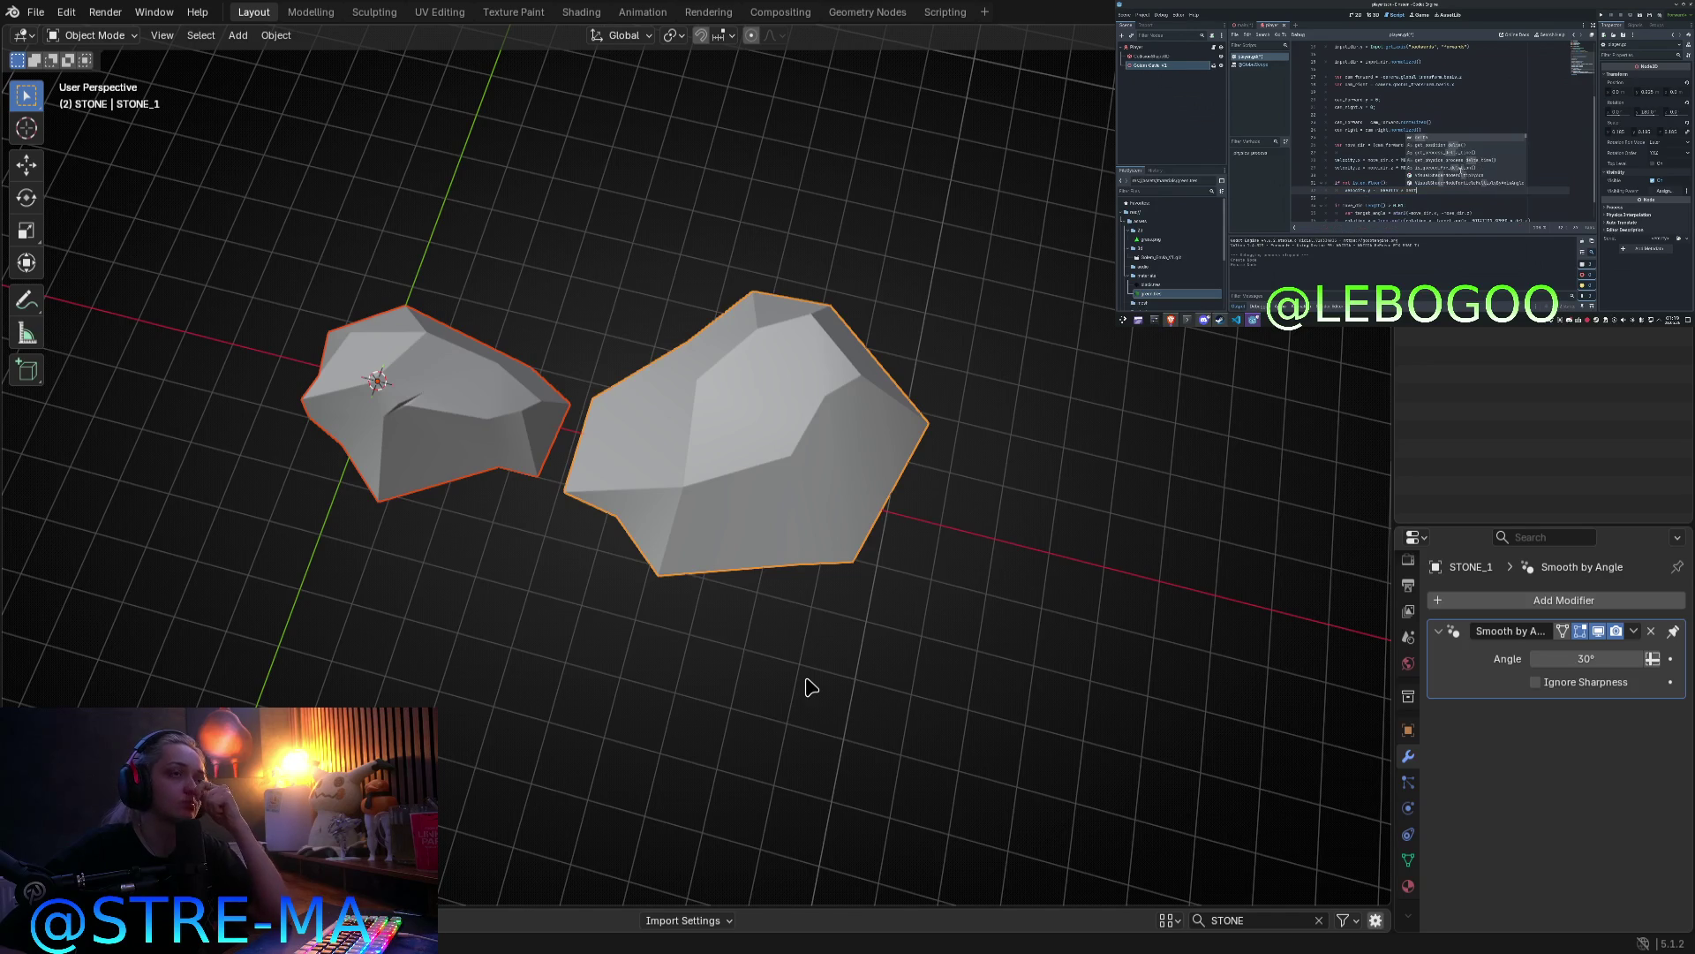
key("KP_7")
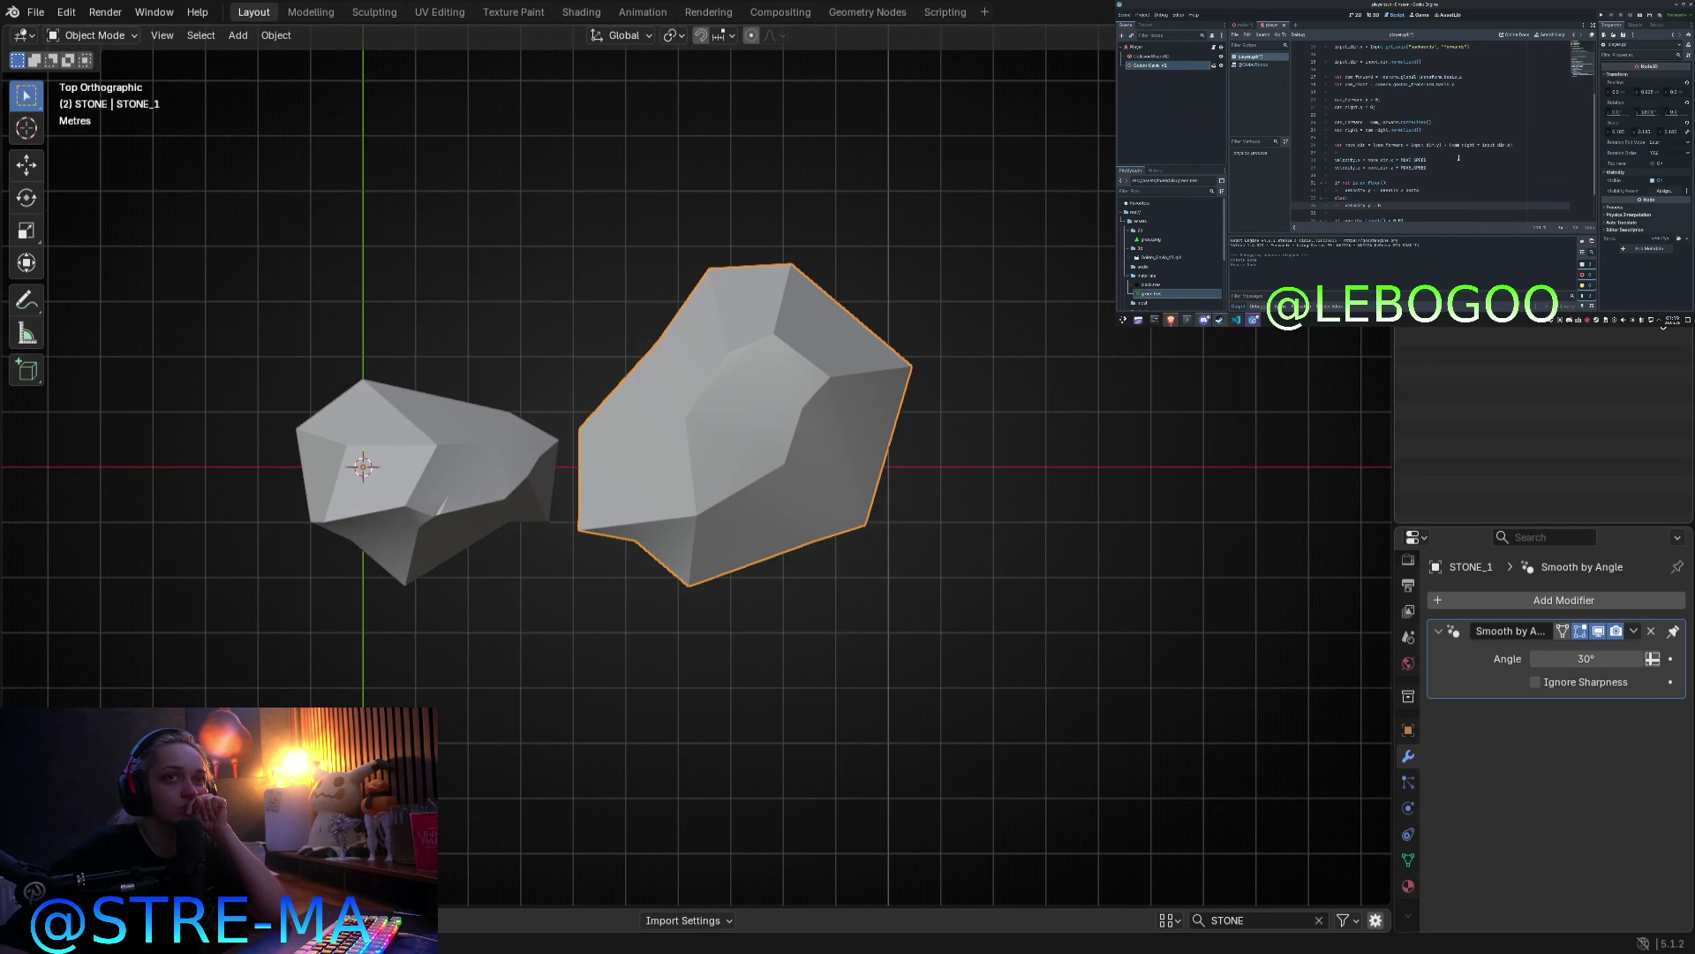
key("ctrl+z")
mouse_move(892, 700)
middle_mouse_down()
mouse_move(806, 594)
mouse_move(889, 506)
mouse_move(1089, 393)
mouse_move(882, 666)
mouse_move(688, 618)
middle_mouse_up()
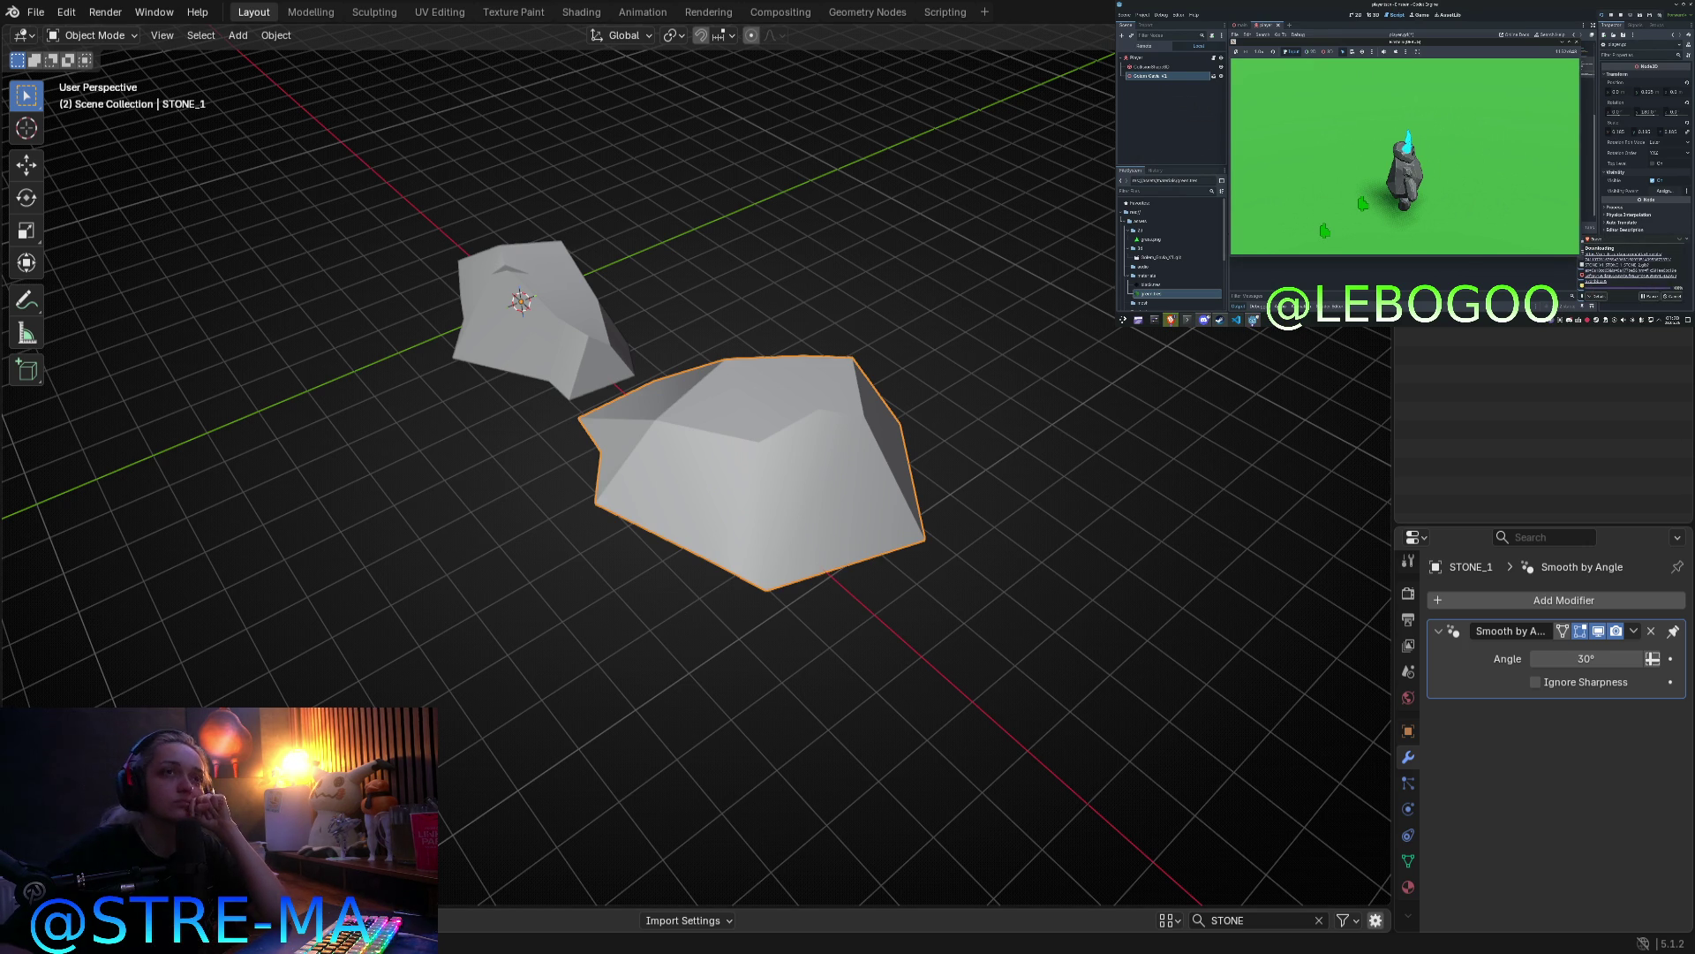
key("h")
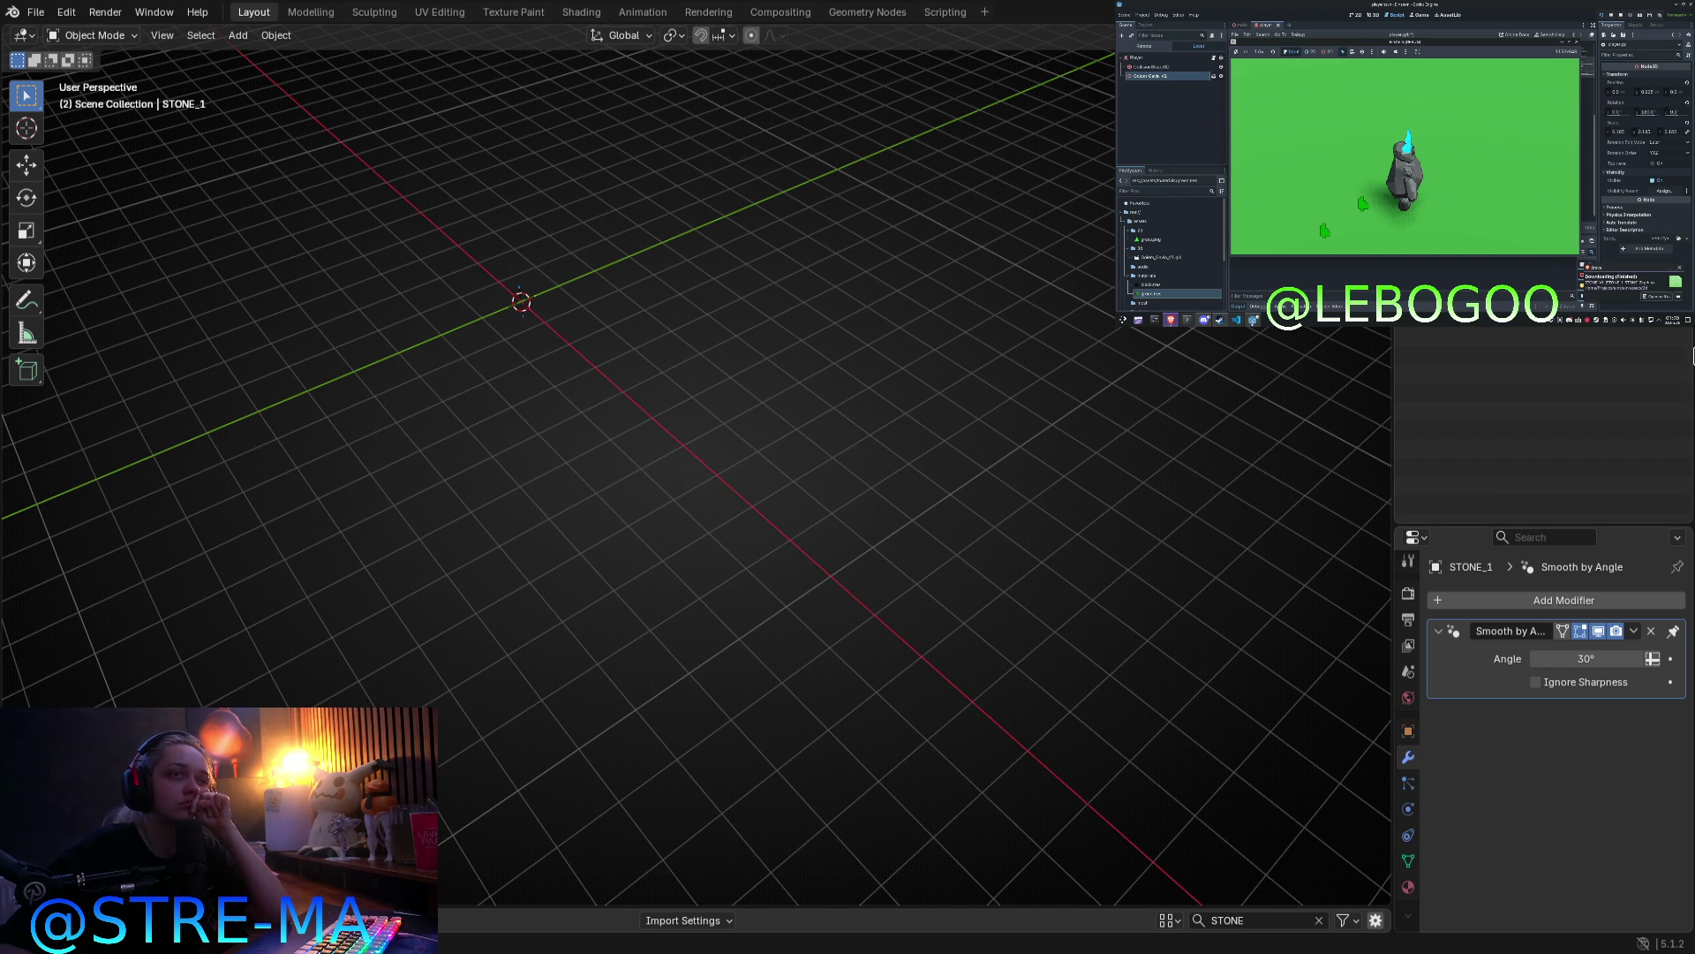
key("alt+h")
Step: Select STONE_1 in top view and enter Edit Mode on its mesh
left_click(600, 332)
middle_click_drag(776, 593, 848, 606)
key("KP_7")
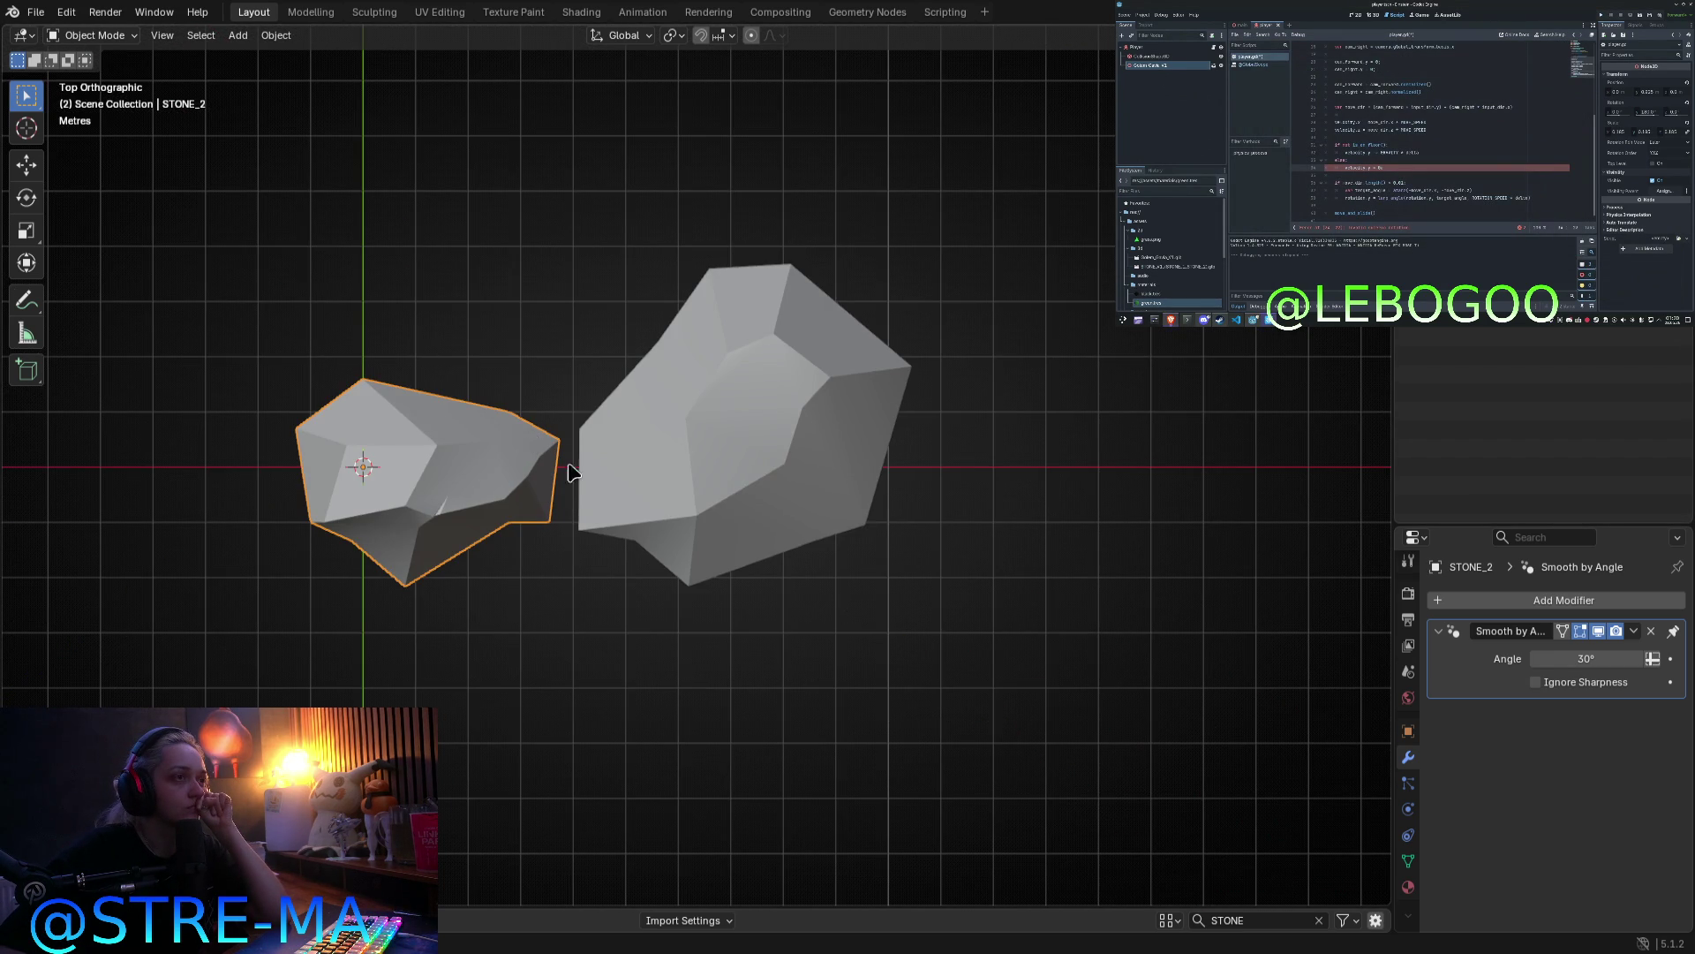
scroll(569, 472, "down", 3)
left_click(757, 448)
mouse_move(768, 519)
middle_mouse_down()
mouse_move(761, 347)
mouse_move(786, 319)
mouse_move(775, 439)
middle_mouse_up()
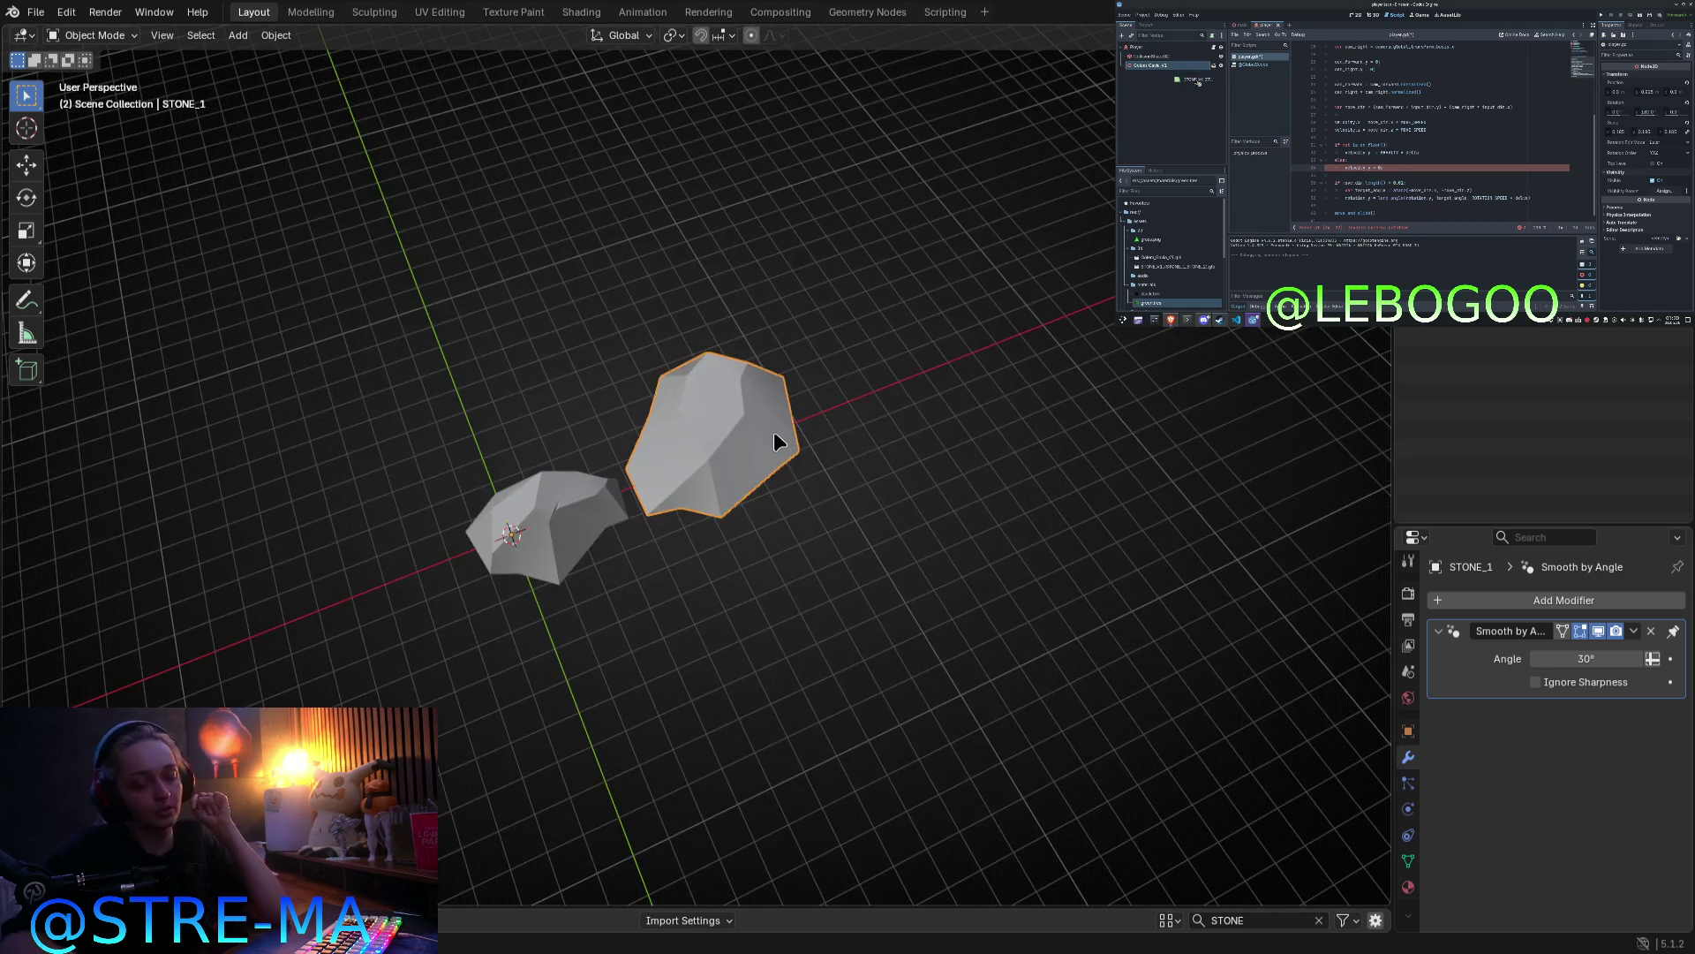
key("KP_7")
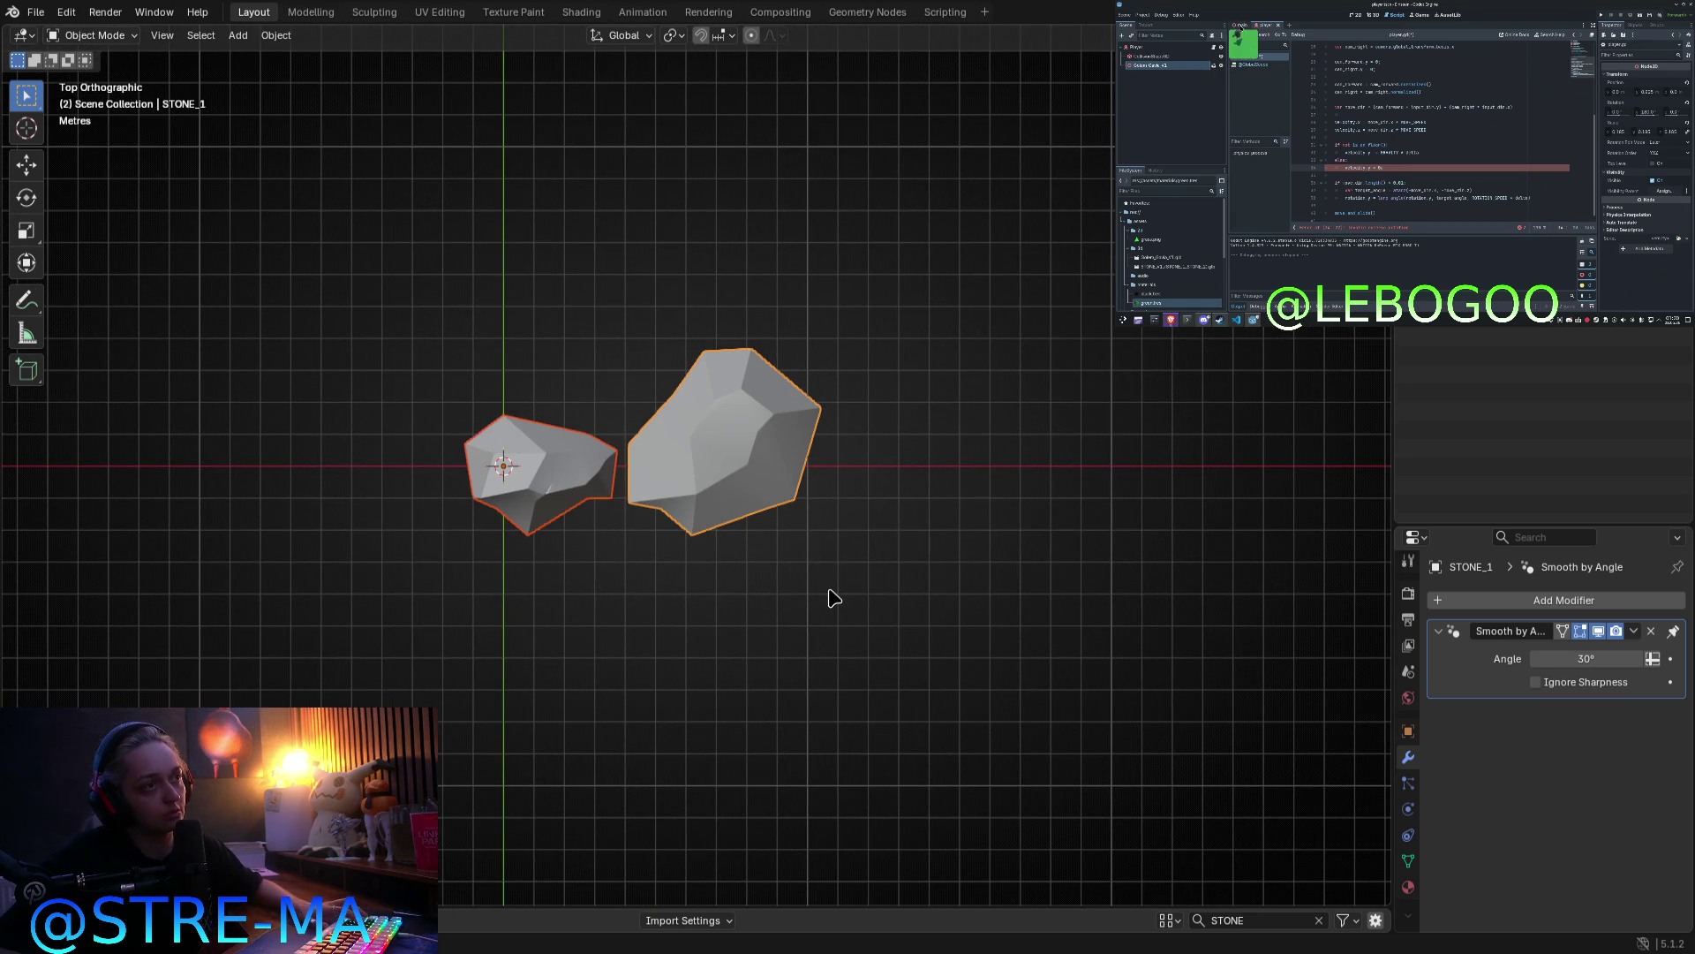
key("Tab")
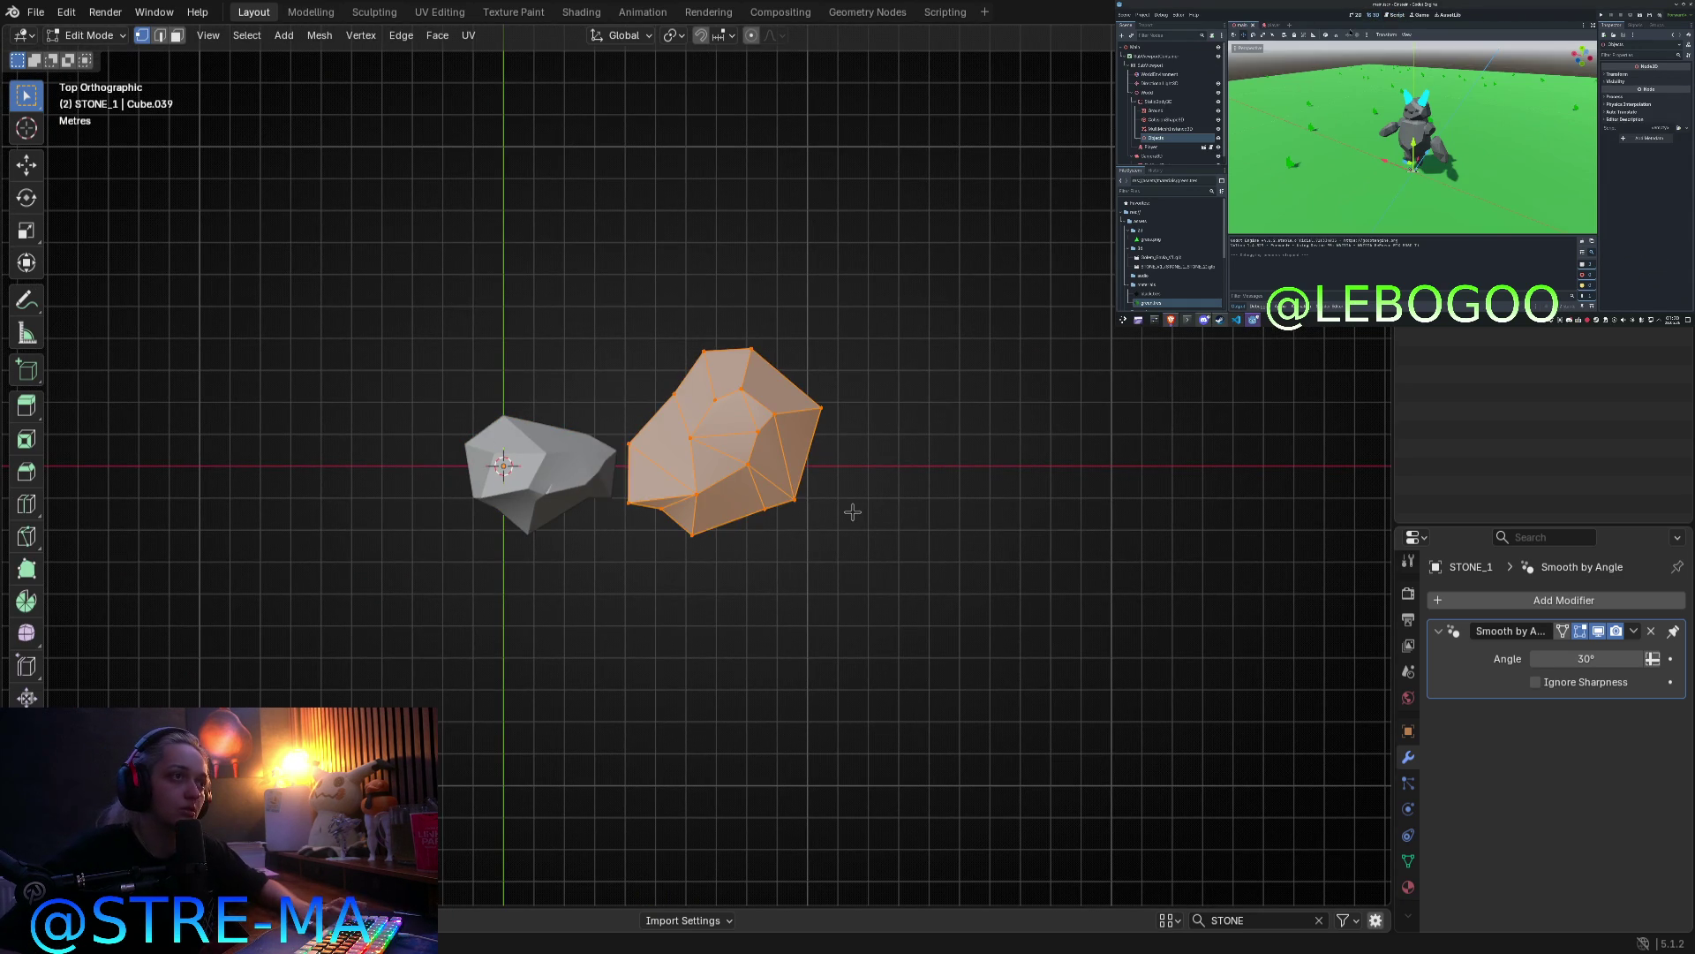
Step: In Blender, shift the large stone's mesh 6 m left along X
key("g")
key("x")
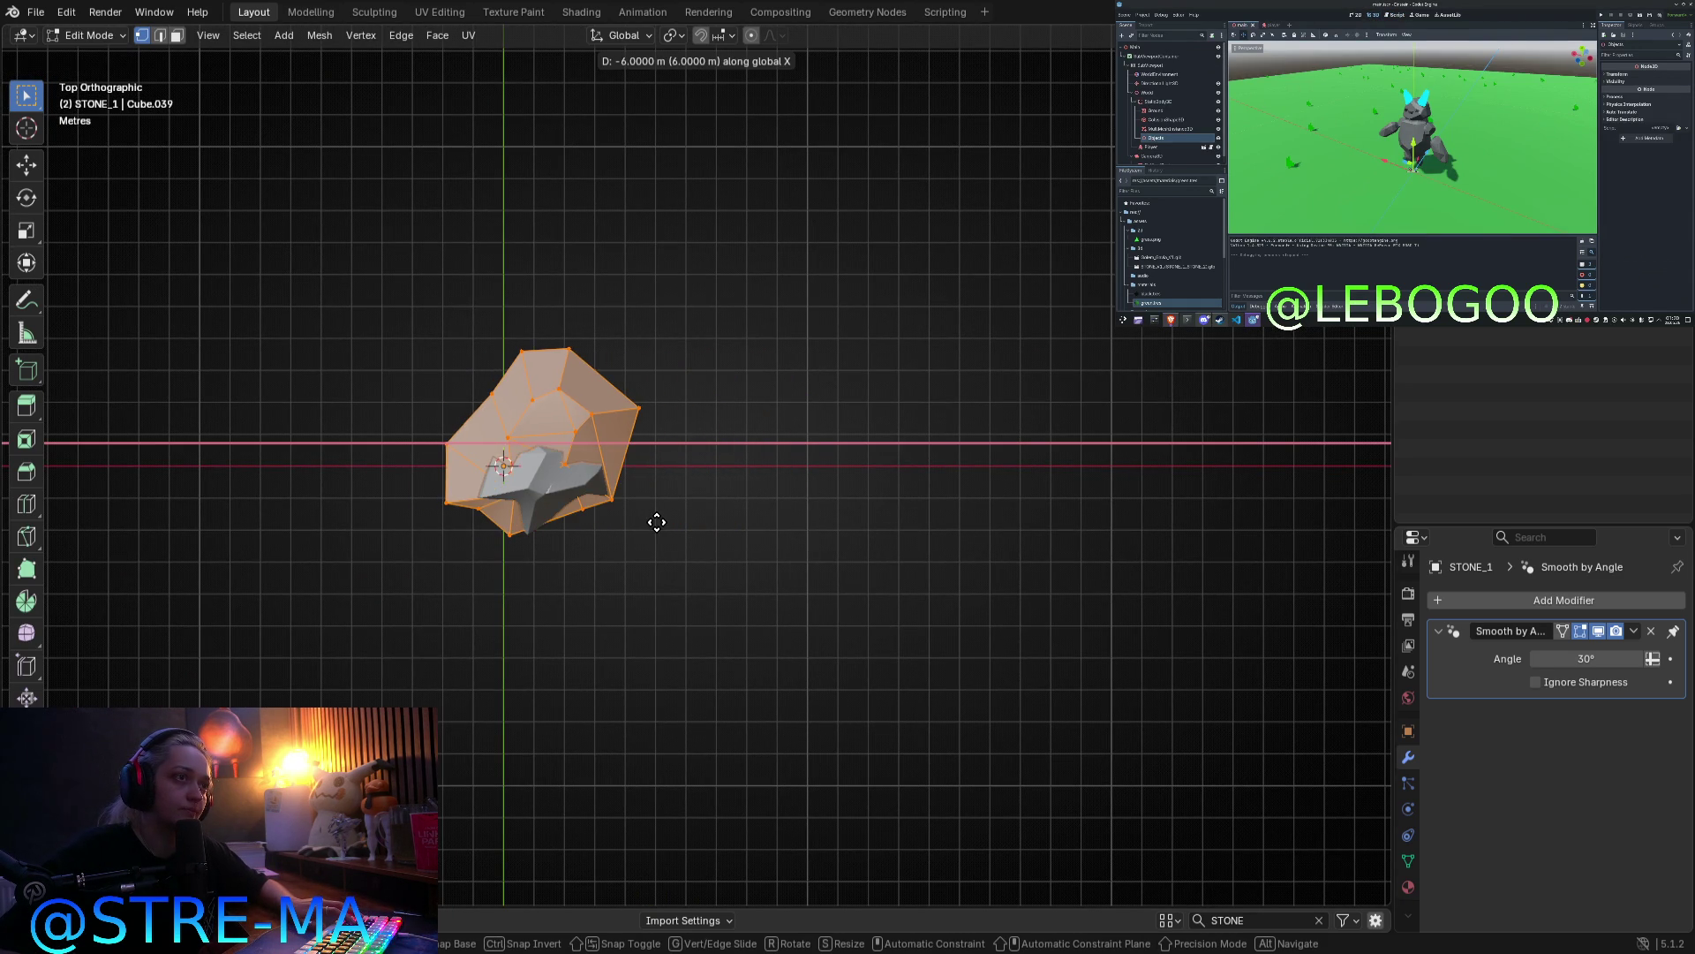
left_click(656, 521)
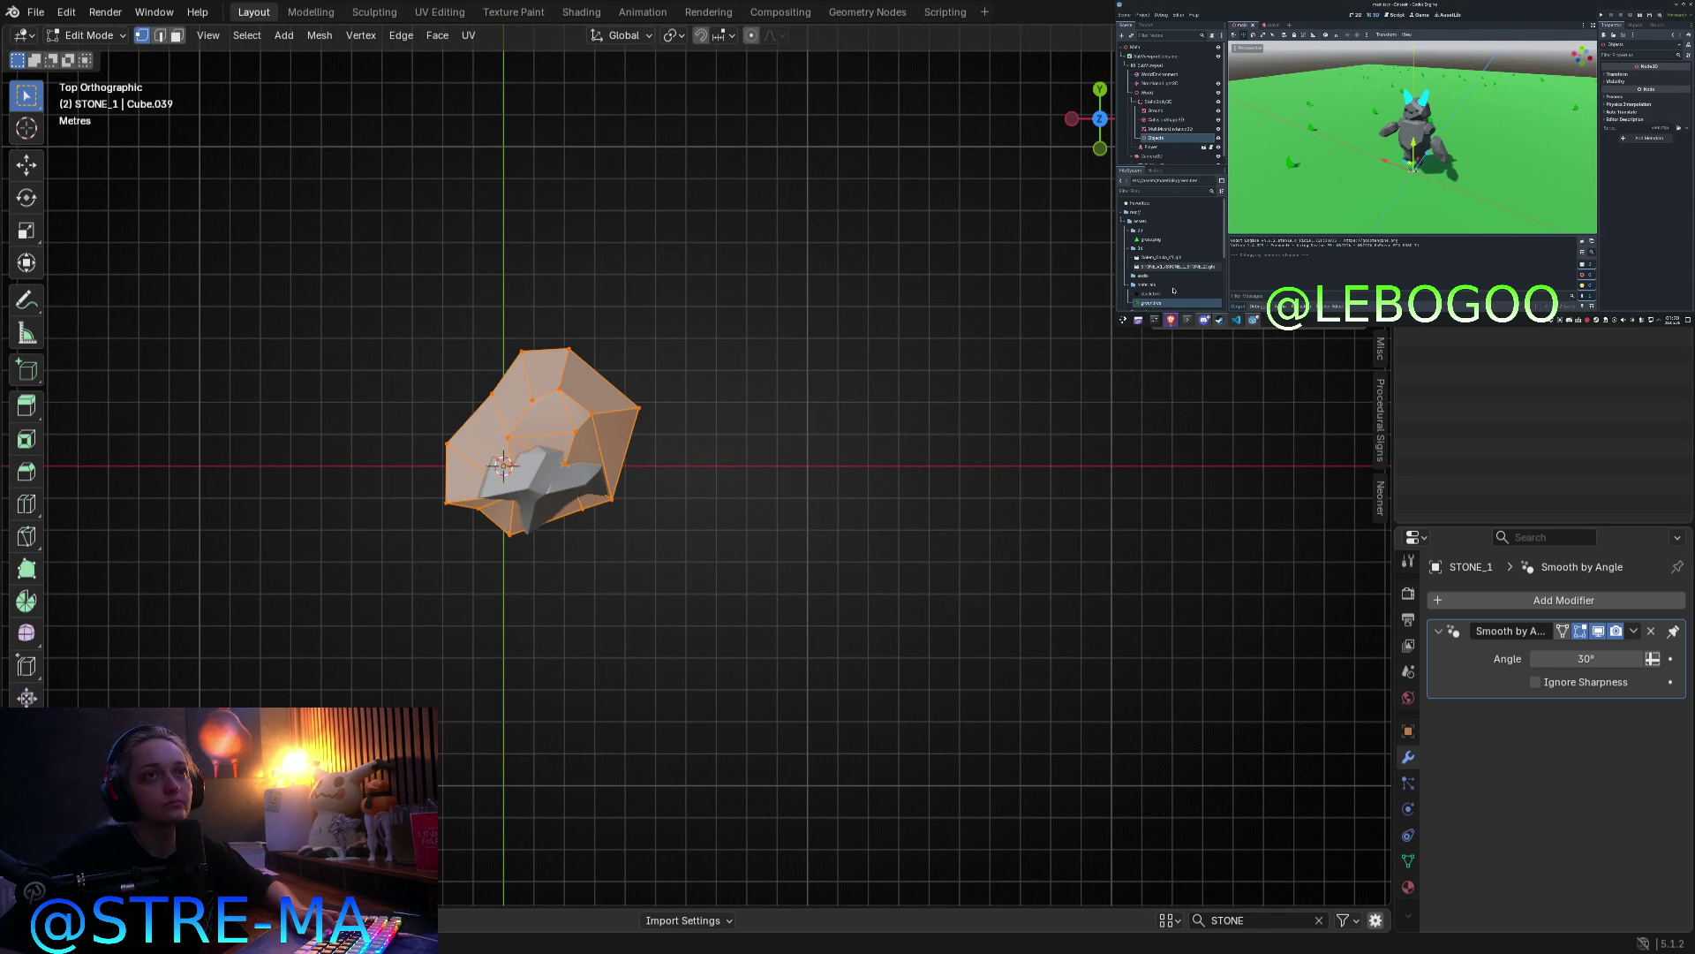
Step: In Godot, add the STONE .glb under the Objects node and set its scale to 0.42
left_click_drag(1164, 268, 1171, 133)
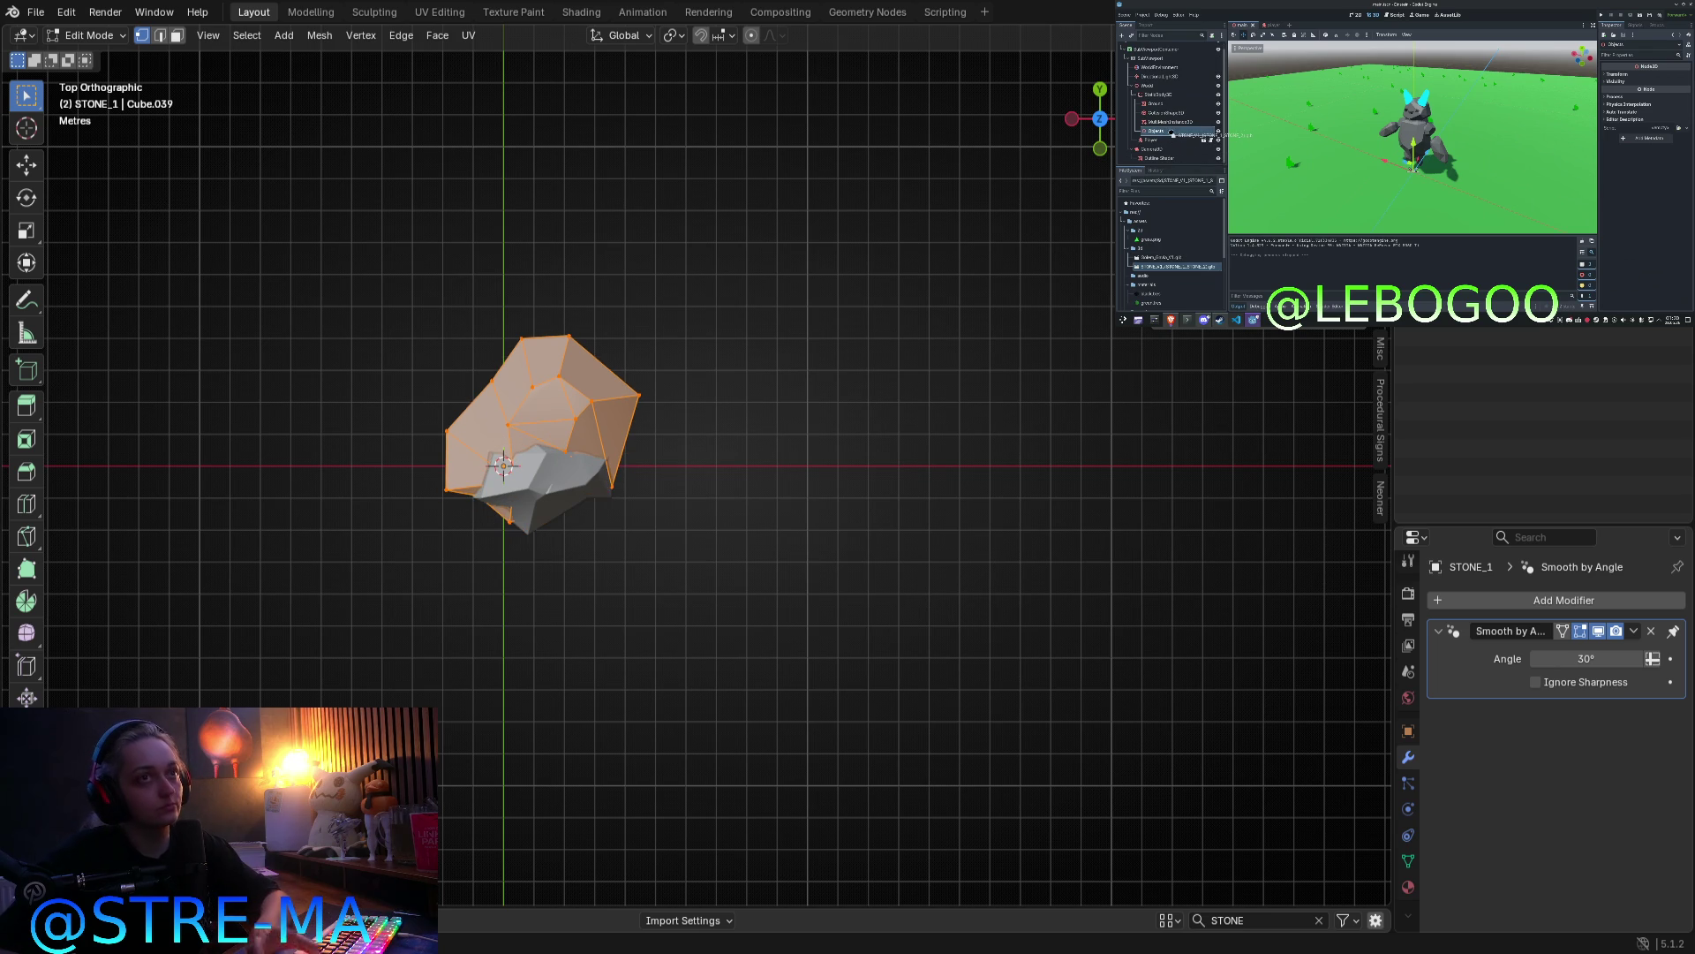
key("Tab")
key("n")
mouse_move(611, 413)
middle_mouse_down()
mouse_move(651, 237)
mouse_move(664, 245)
middle_mouse_up()
key("KP_1")
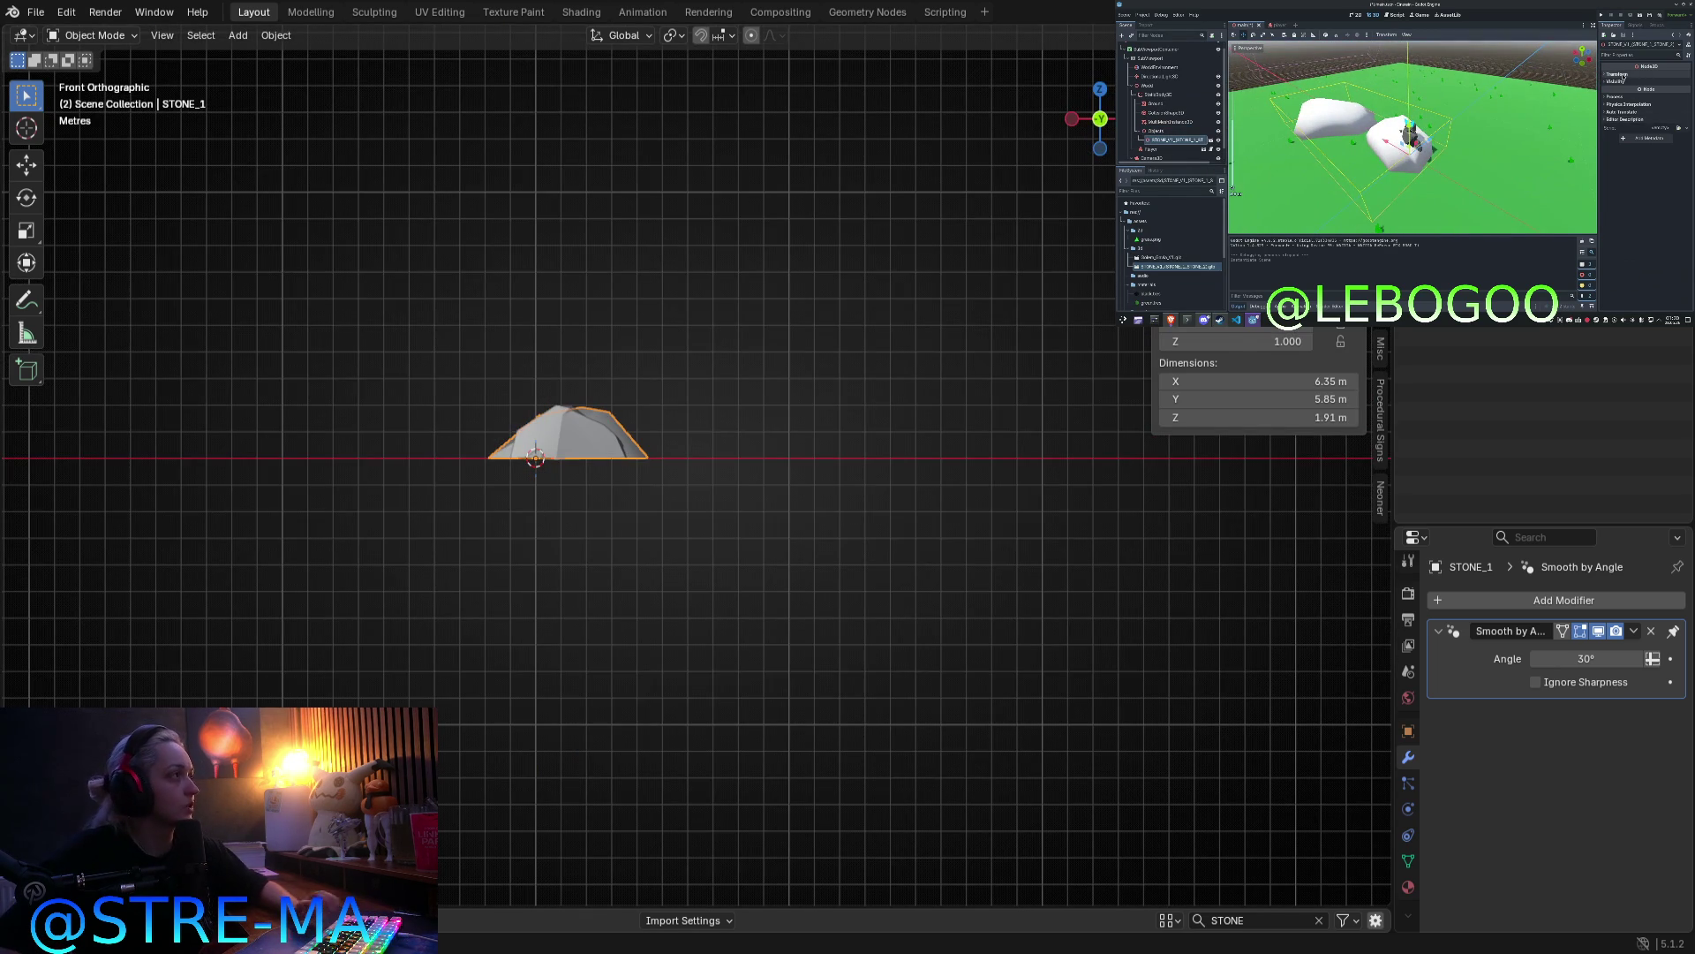
left_click(1623, 76)
type("0.42")
key("Return")
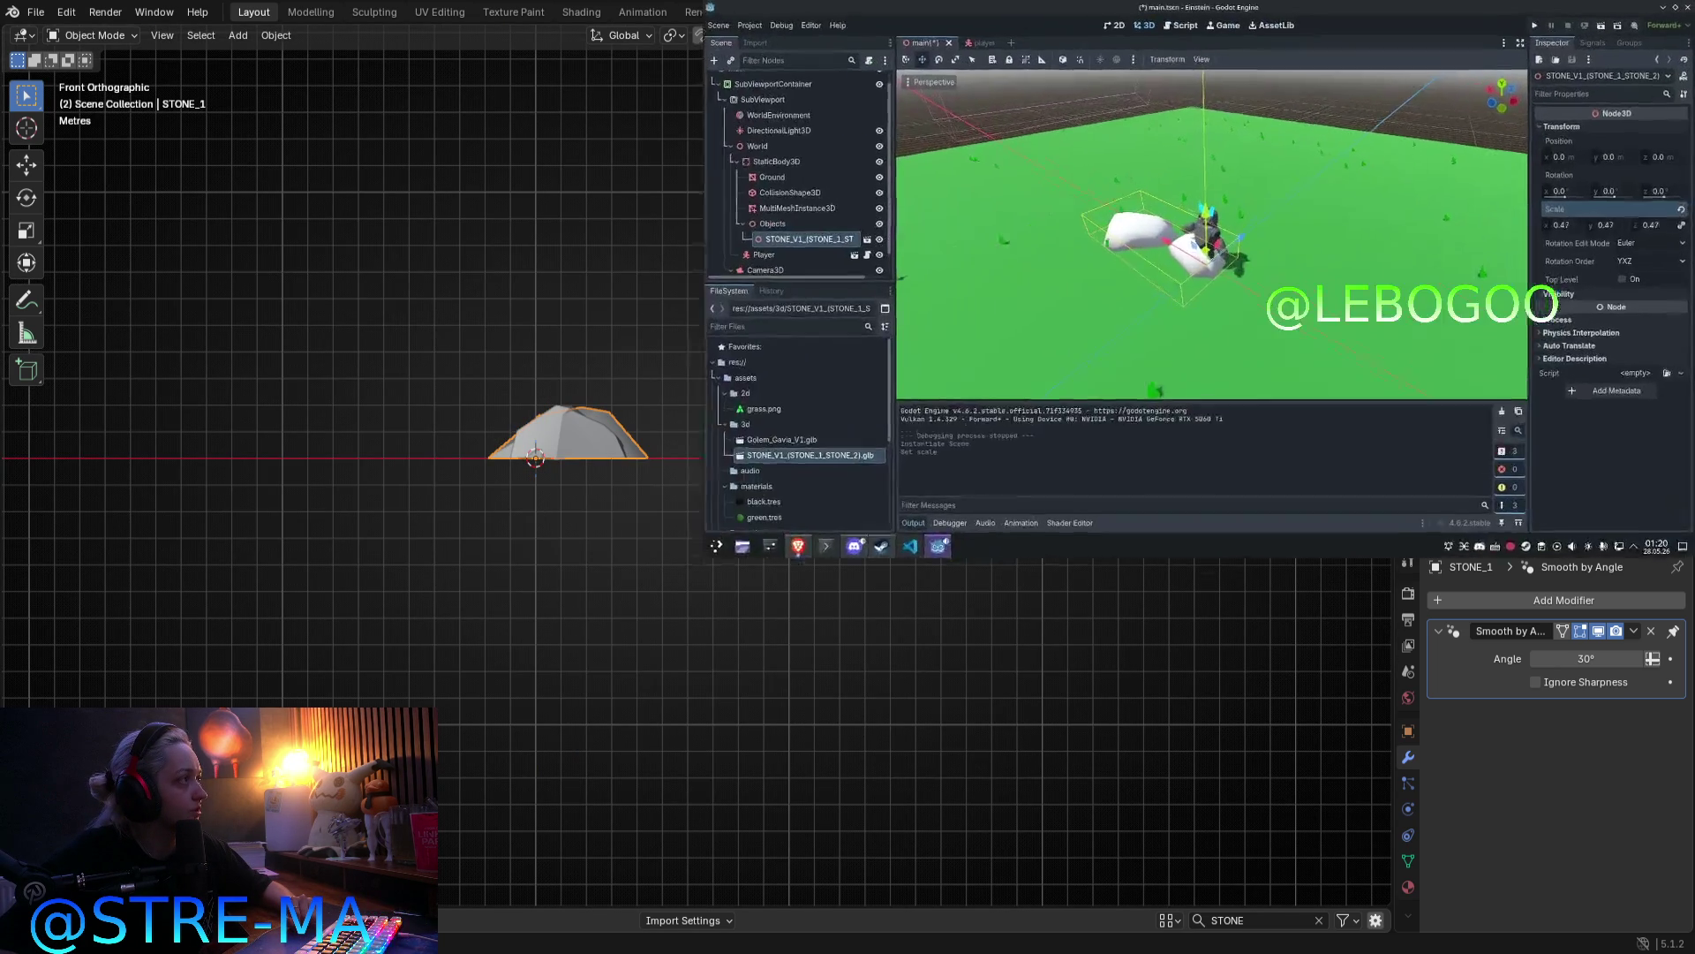
Step: Drag the stone pair along X and Z to sit beside the Player at about x -0.513, z 1.796
scroll(1089, 372, "up", 5)
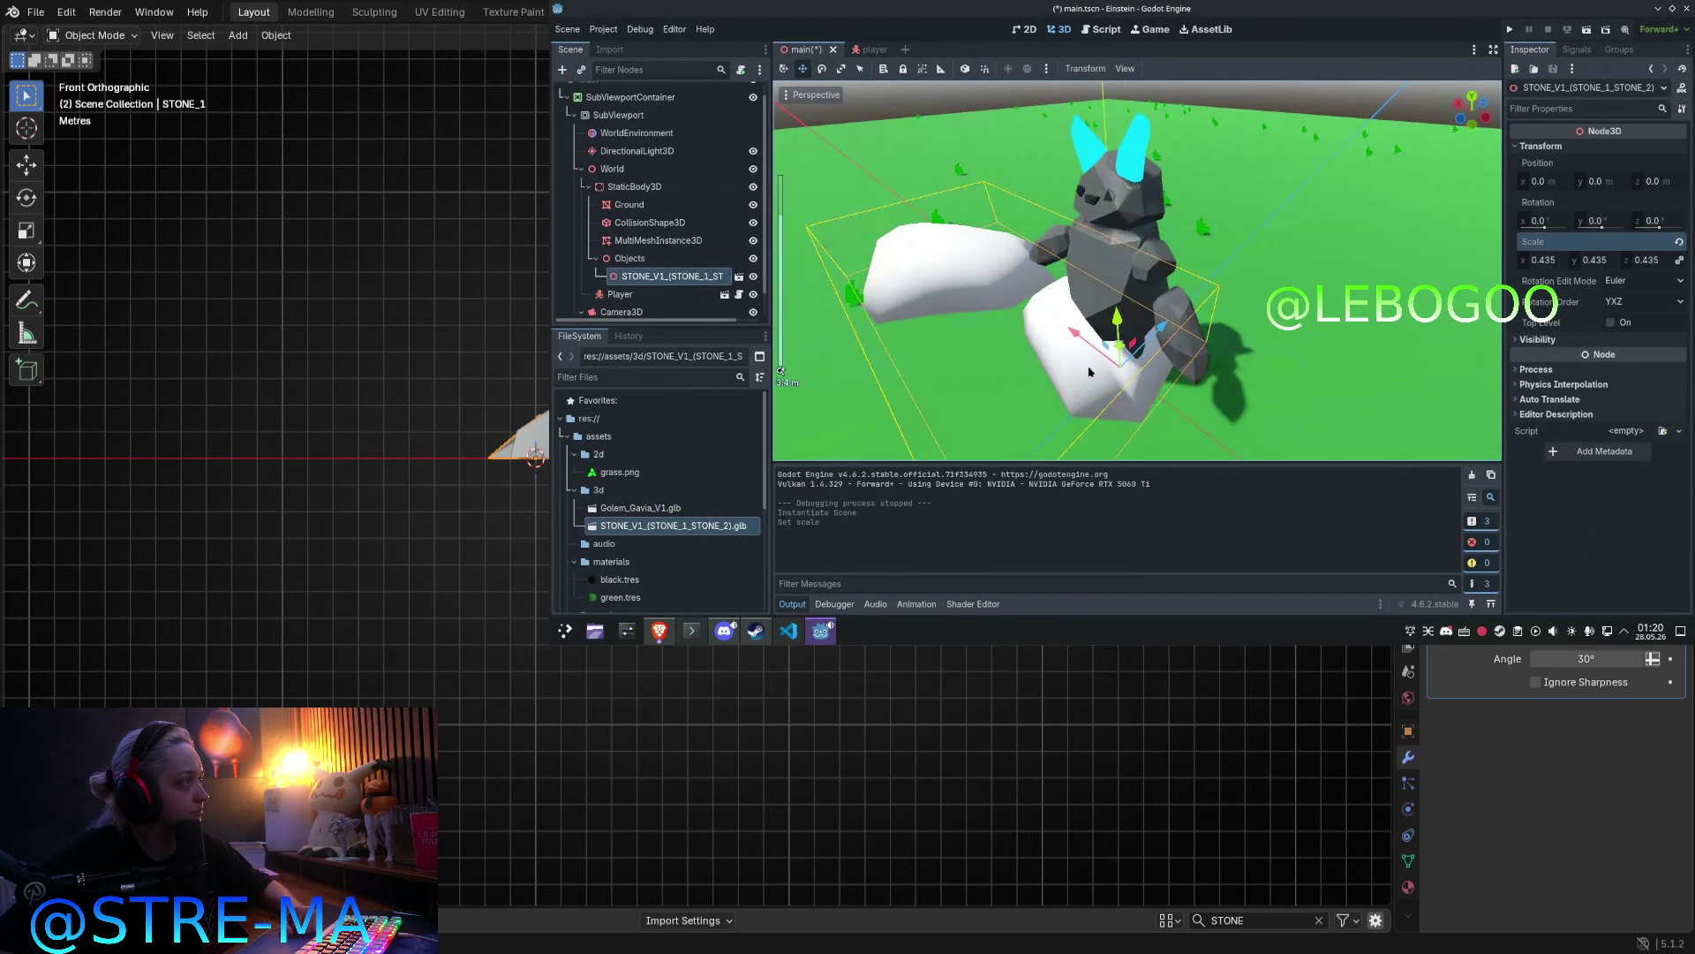
left_click_drag(1099, 362, 1248, 430)
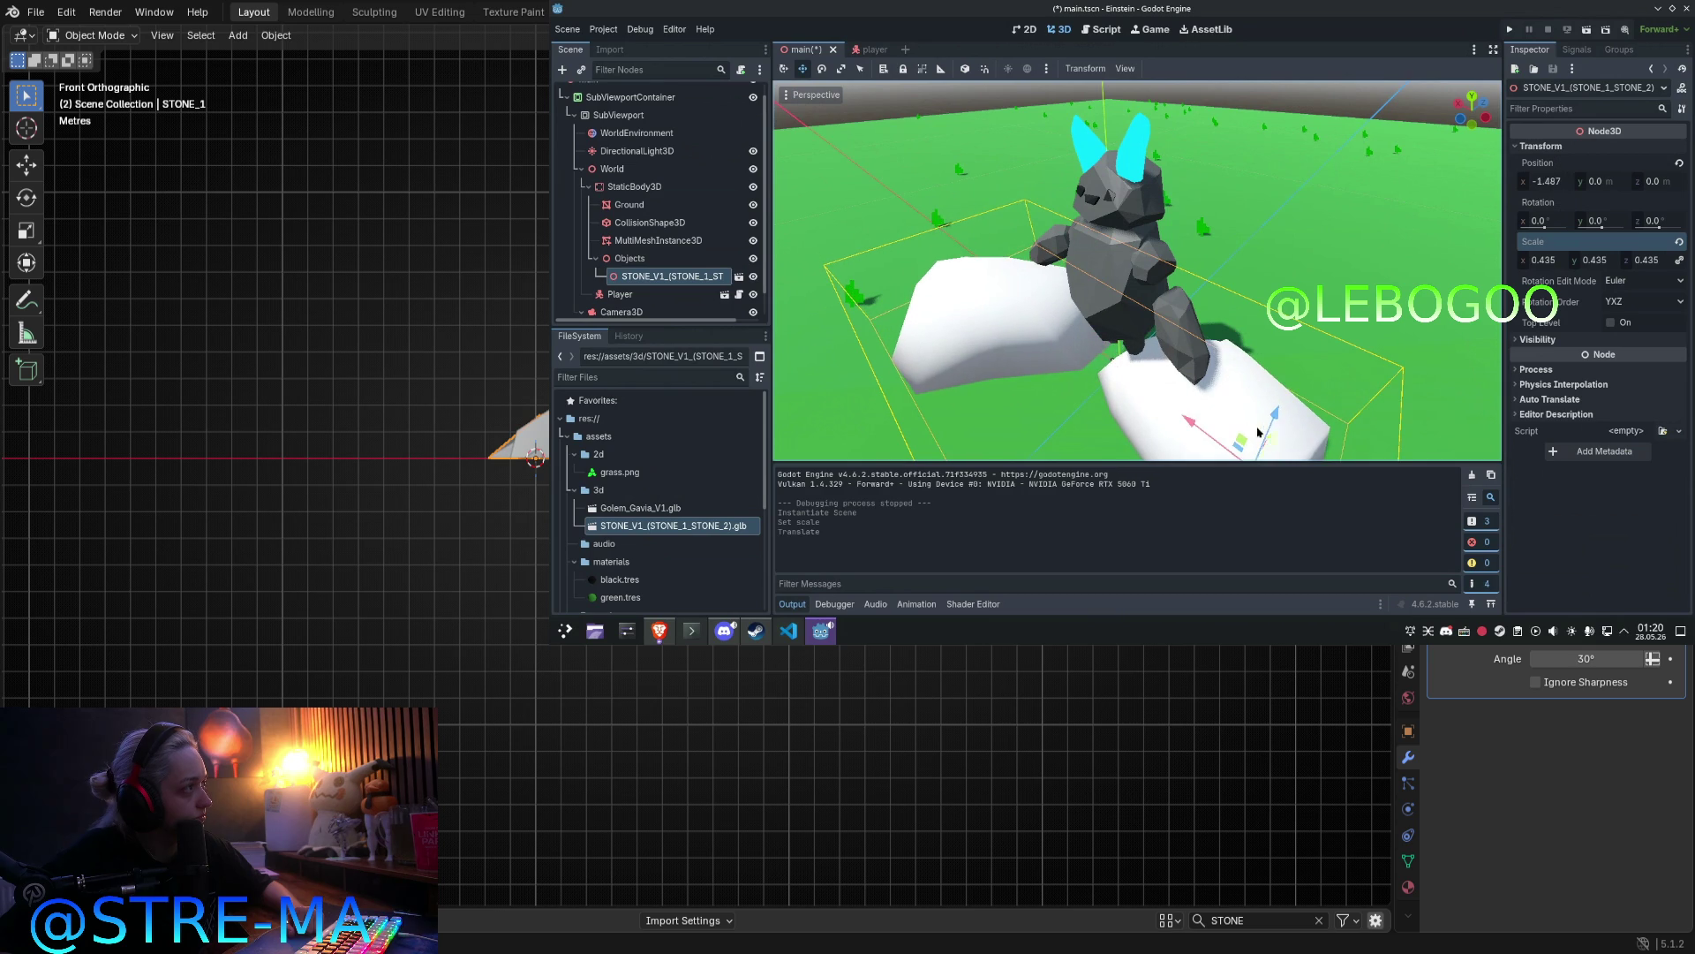
middle_click_drag(1272, 417, 1165, 364)
left_click_drag(1164, 358, 1193, 372)
mouse_move(1193, 372)
middle_mouse_down()
mouse_move(1133, 390)
mouse_move(1165, 331)
mouse_move(1181, 385)
middle_mouse_up()
scroll(1175, 314, "up", 2)
middle_click_drag(291, 494, 436, 586)
left_click_drag(1182, 385, 1343, 266)
mouse_move(348, 571)
middle_mouse_down()
mouse_move(397, 560)
mouse_move(416, 533)
middle_mouse_up()
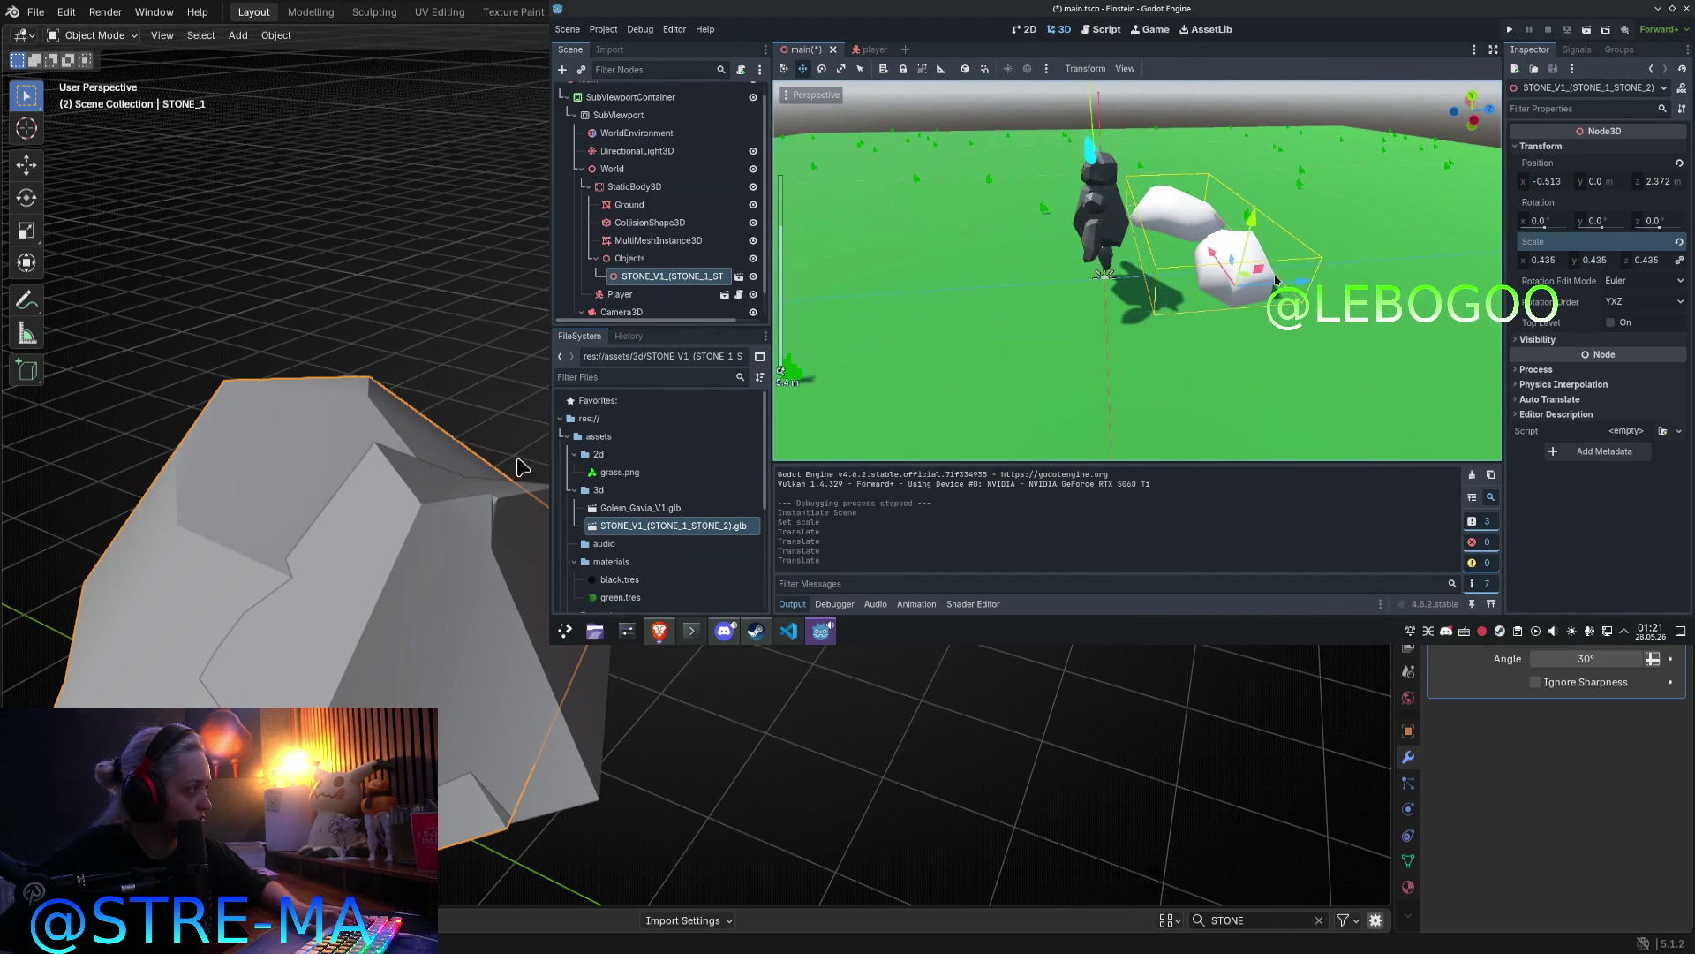
left_click_drag(1294, 282, 1234, 281)
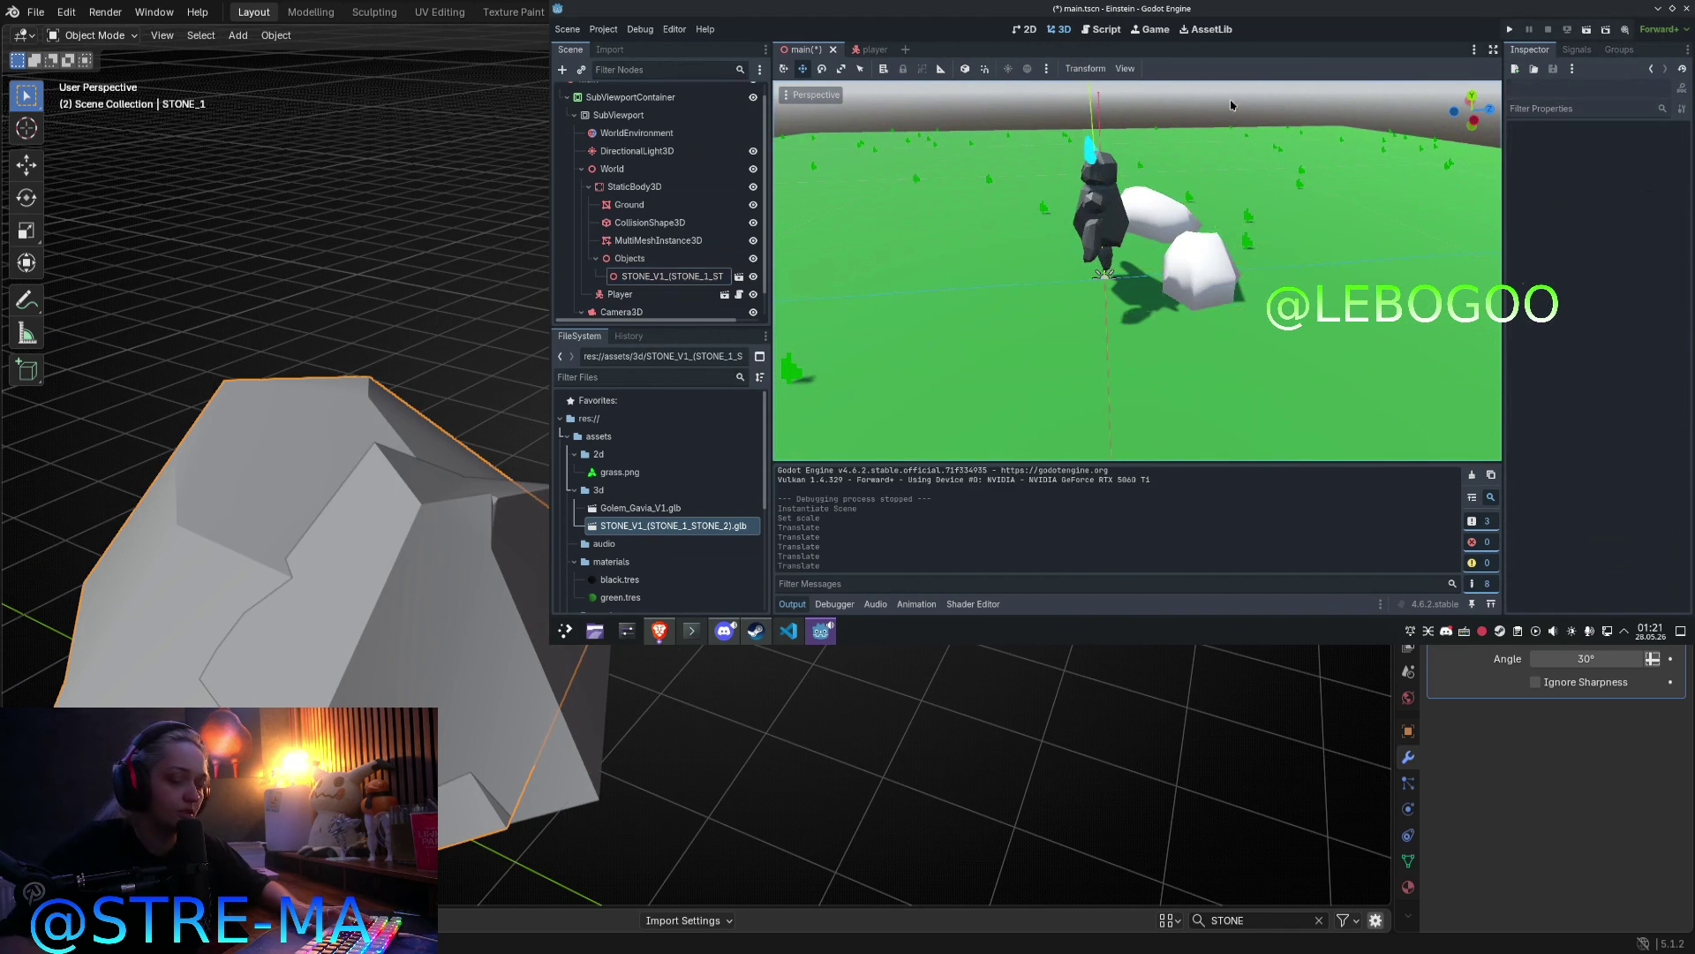
left_click(1211, 267)
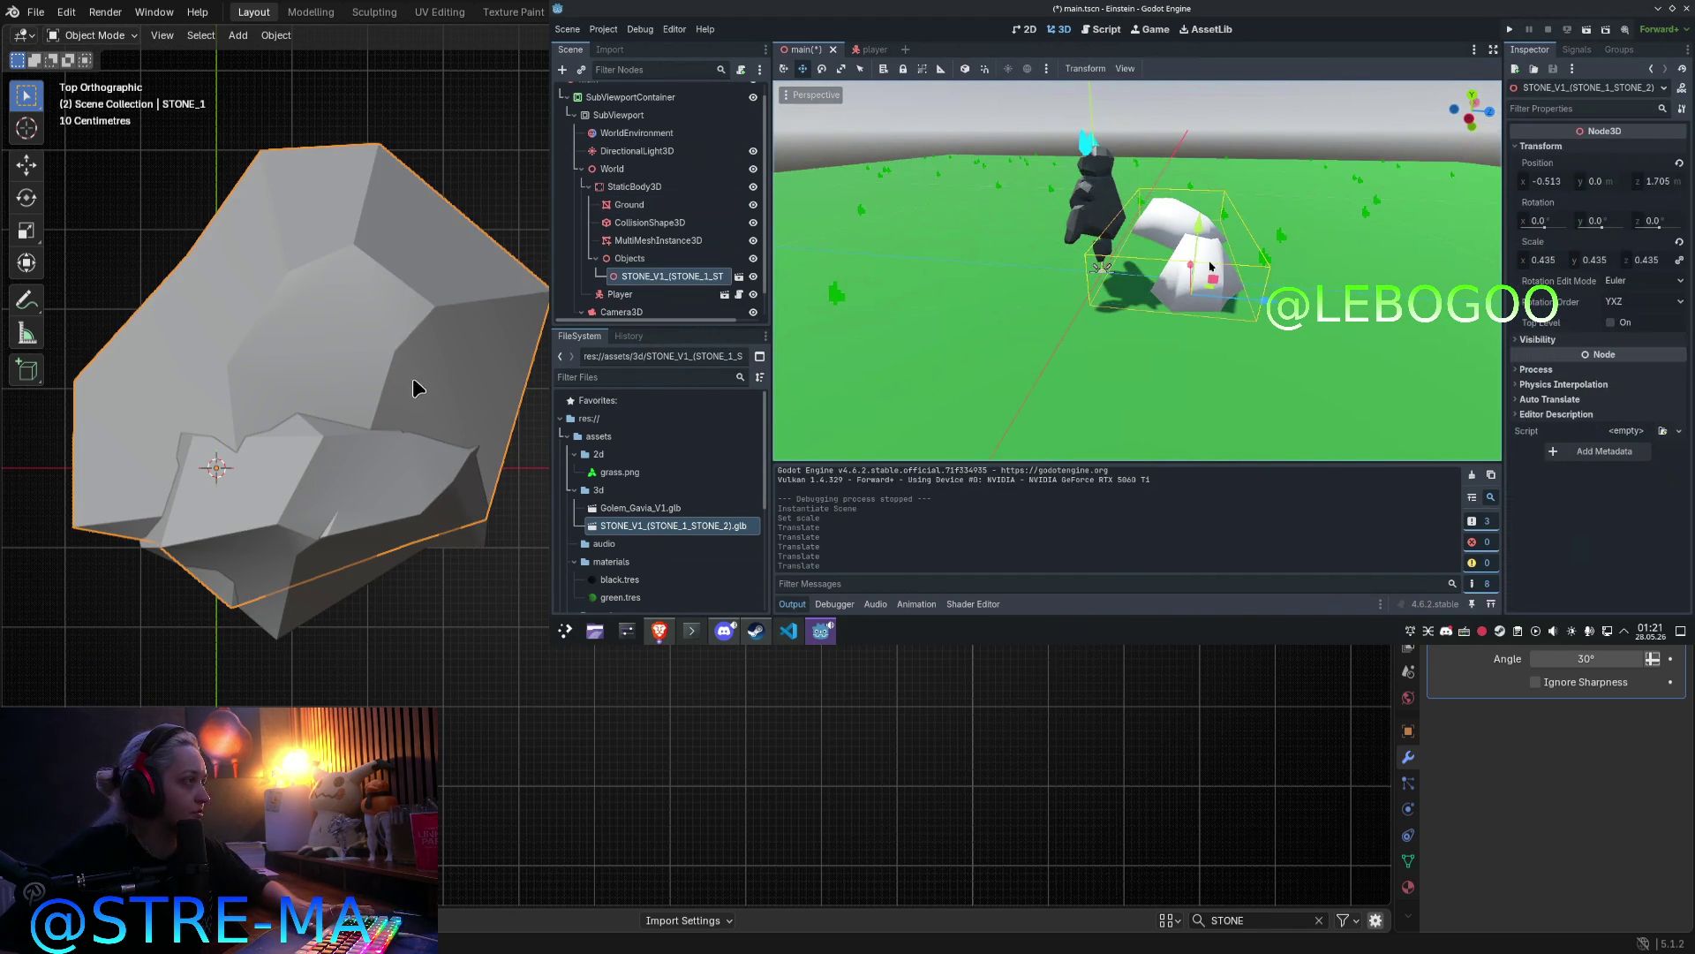
Step: Open the imported stone file as a new inherited scene
key("Tab")
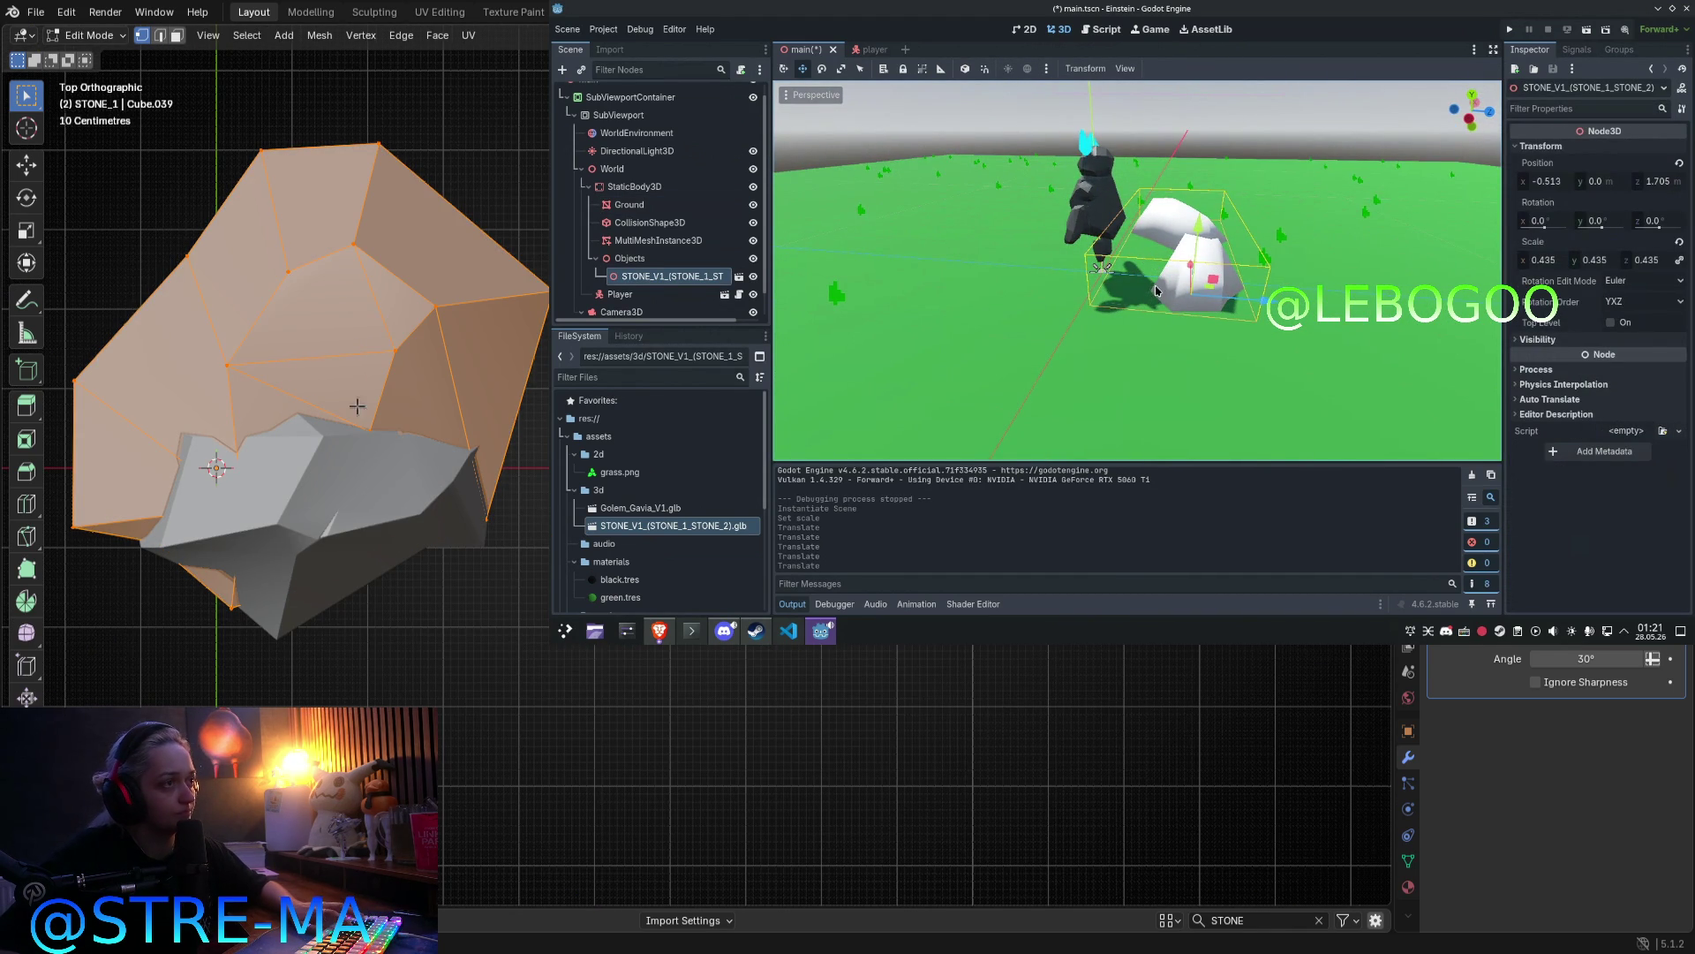
key("Tab")
key("KP_Decimal")
middle_click_drag(1181, 326, 1302, 351)
mouse_move(667, 513)
middle_mouse_down("shift")
mouse_move(342, 513)
mouse_move(221, 370)
middle_mouse_up("shift")
left_click(113, 219)
key("KP_1")
mouse_move(95, 338)
middle_mouse_down("shift")
mouse_move(351, 451)
mouse_move(530, 618)
mouse_move(638, 688)
middle_mouse_up("shift")
left_click(986, 343)
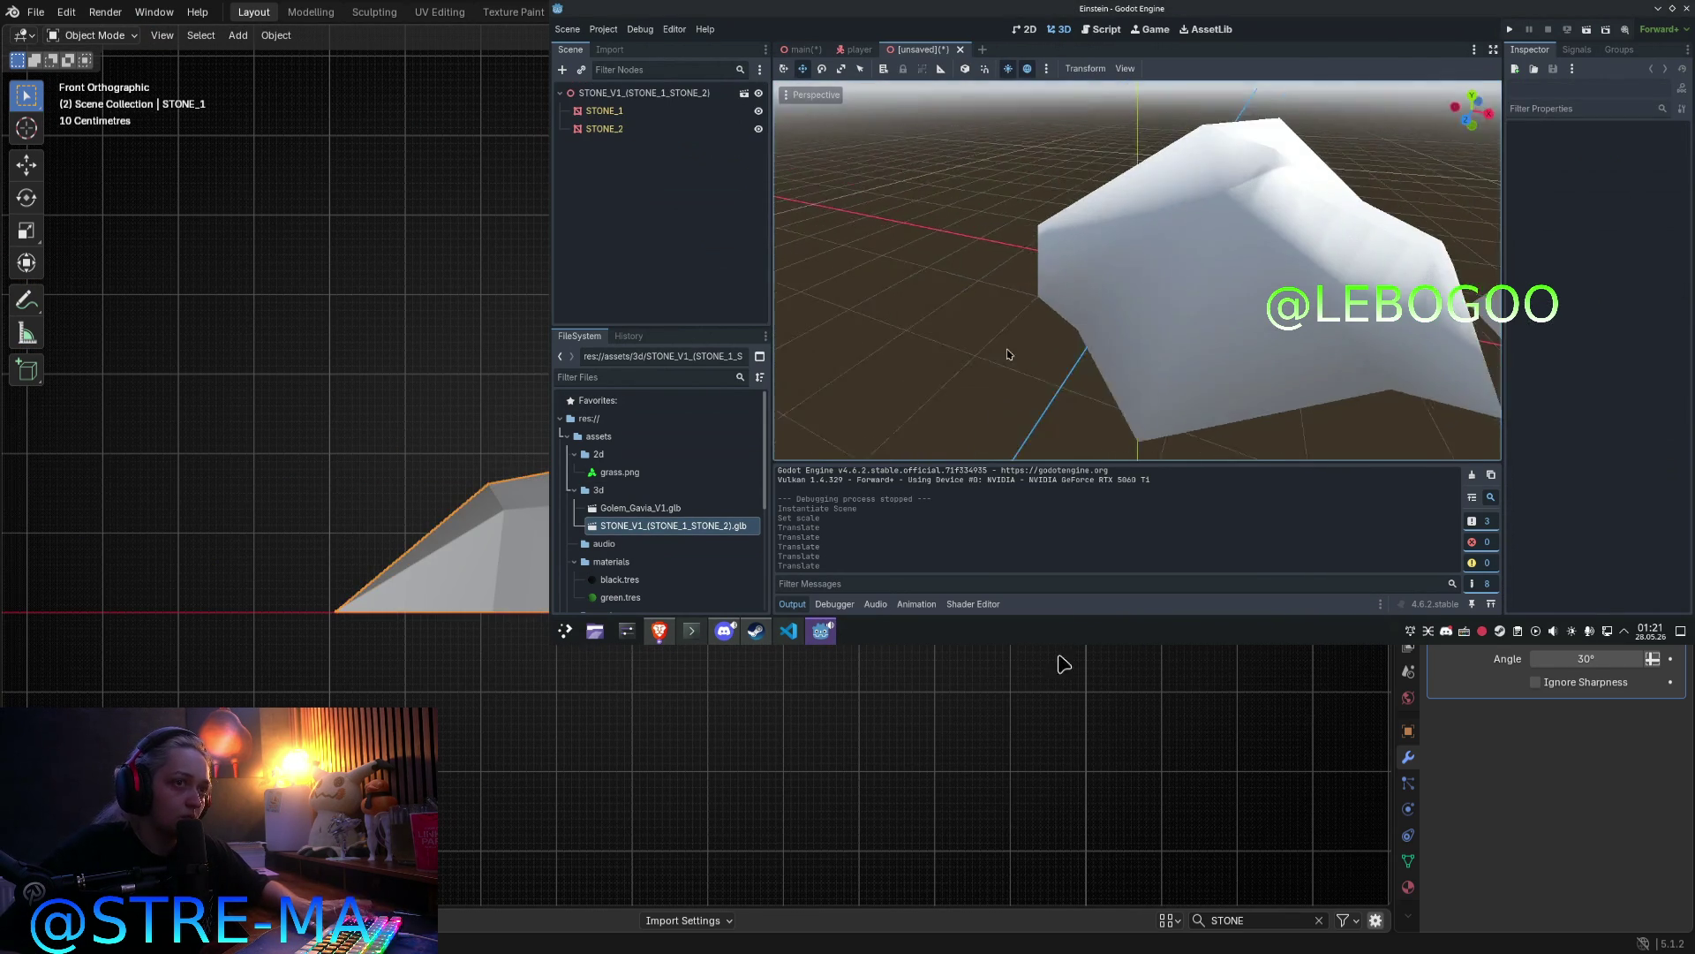
Step: Frame STONE_1 and view both stones from the front
double_click(681, 113)
scroll(1125, 323, "down", 3)
mouse_move(1125, 323)
middle_mouse_down()
mouse_move(1103, 309)
mouse_move(1124, 323)
middle_mouse_up()
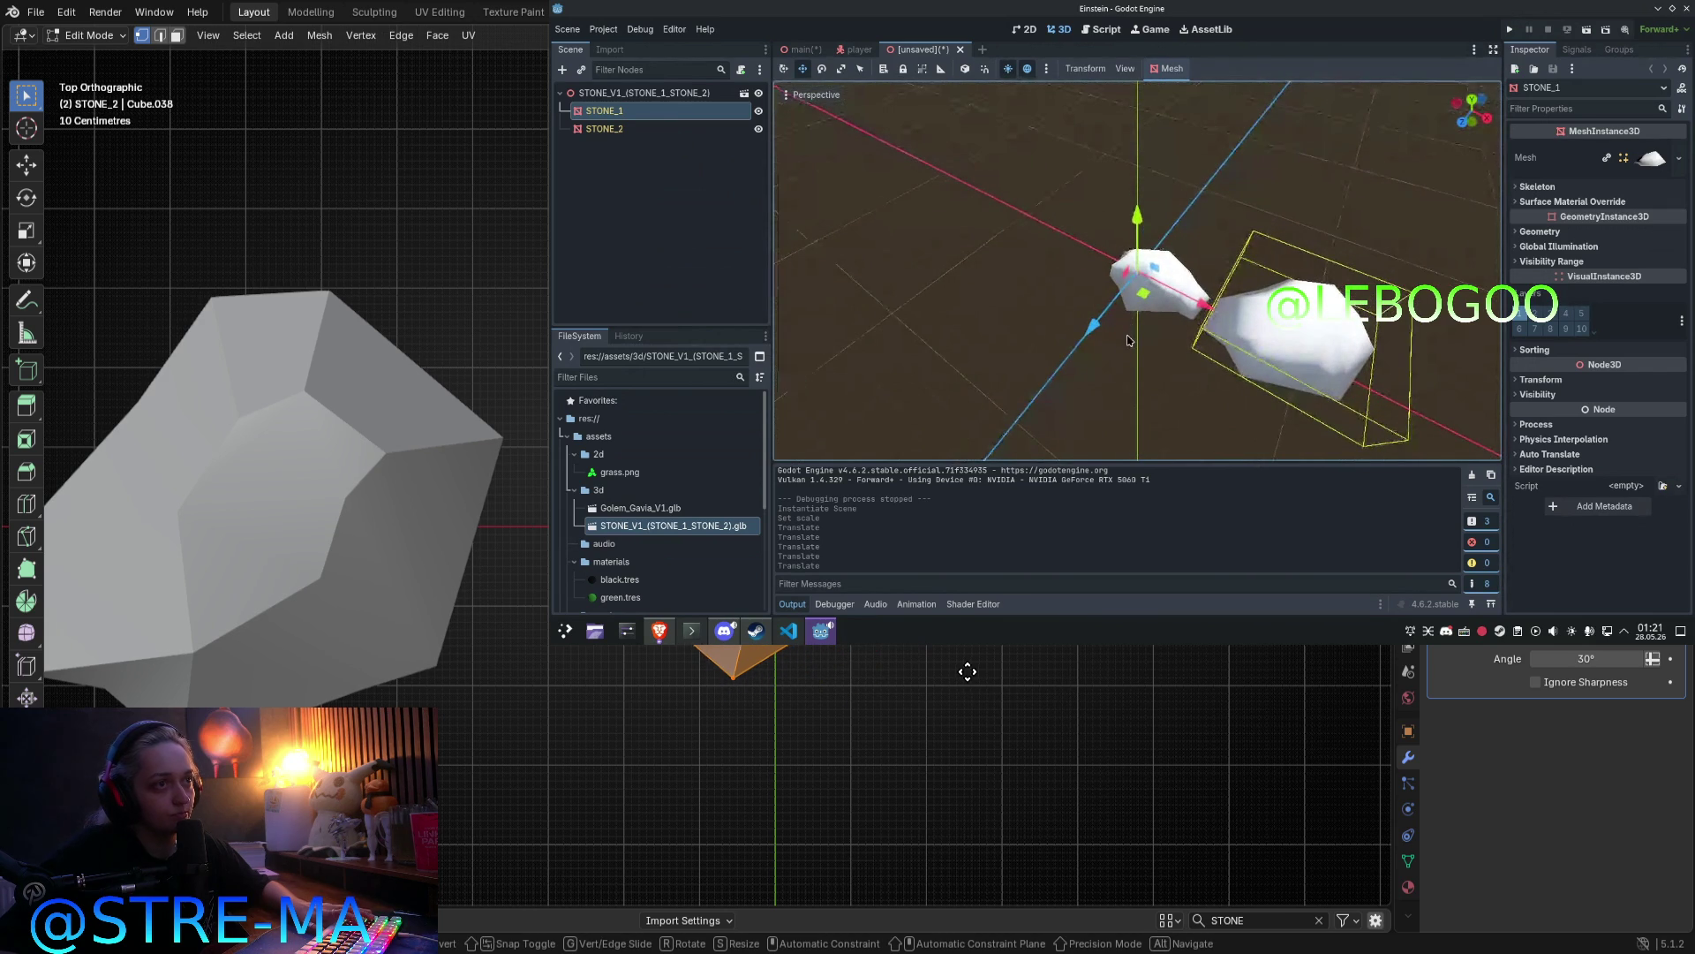
key("Tab")
key("Tab")
key("g")
left_click(1003, 685)
key("Tab")
key("KP_1")
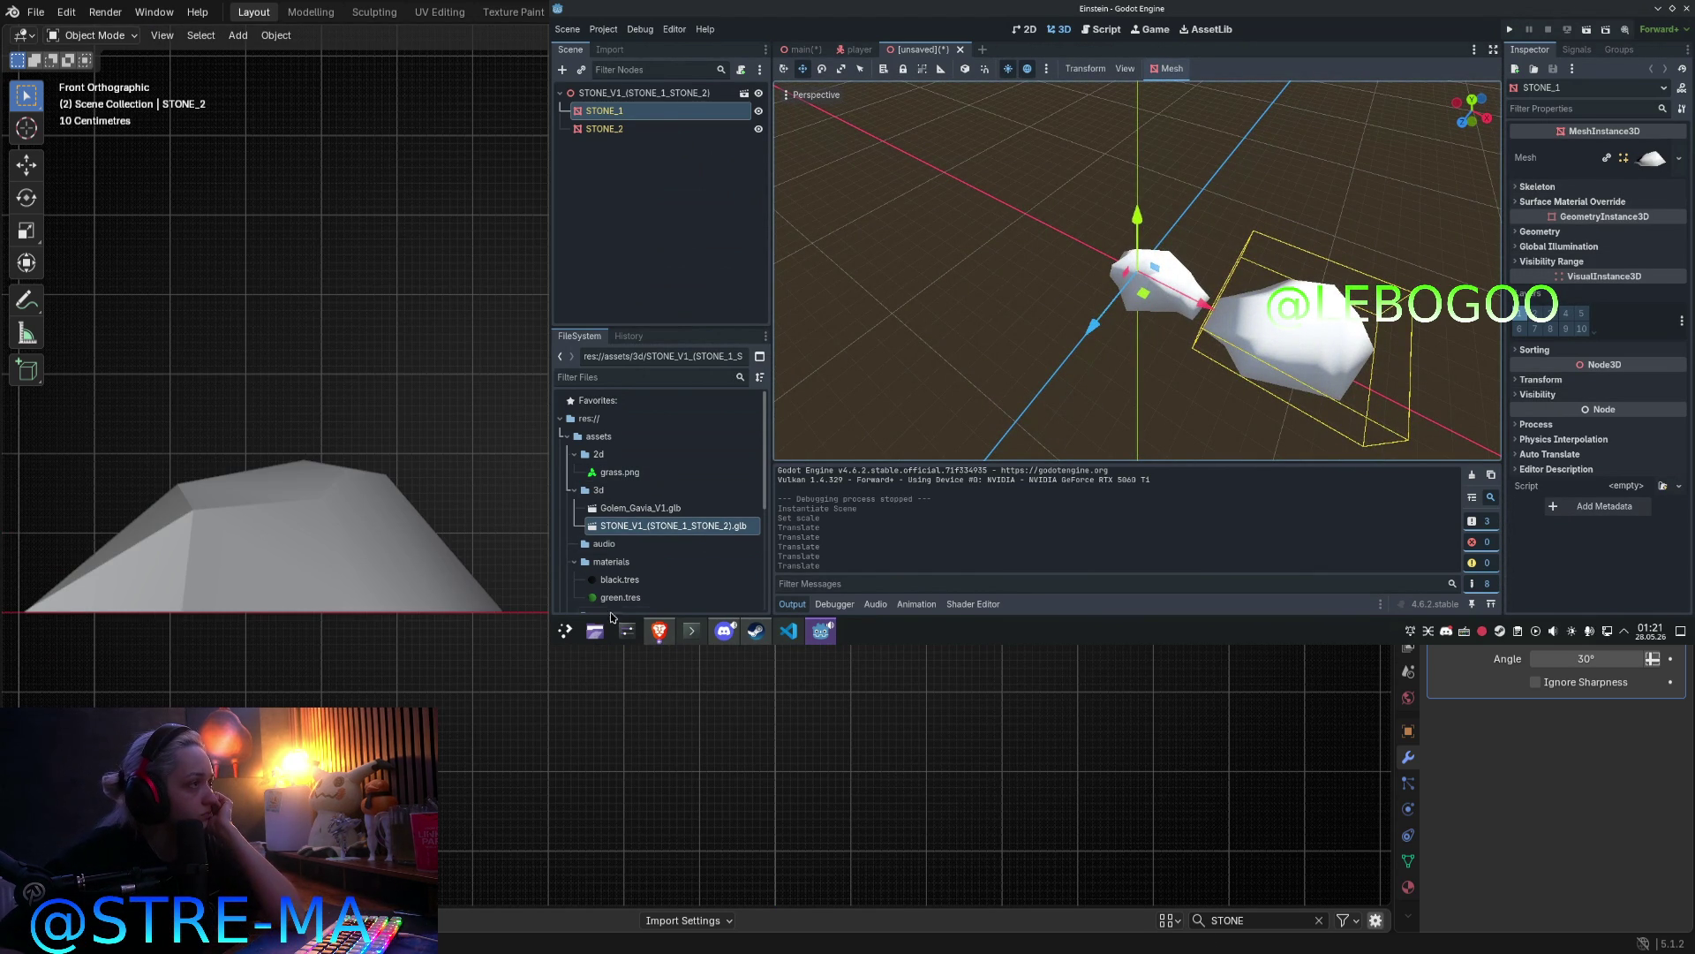
scroll(625, 586, "down", 1)
Step: Drop green.tres onto STONE_1 and STONE_2, then return to main.tscn
mouse_move(621, 570)
left_mouse_down()
mouse_move(839, 415)
mouse_move(1289, 344)
left_mouse_up()
left_click_drag(621, 570, 1082, 331)
mouse_move(1082, 331)
middle_mouse_down()
mouse_move(1158, 314)
mouse_move(924, 96)
middle_mouse_up()
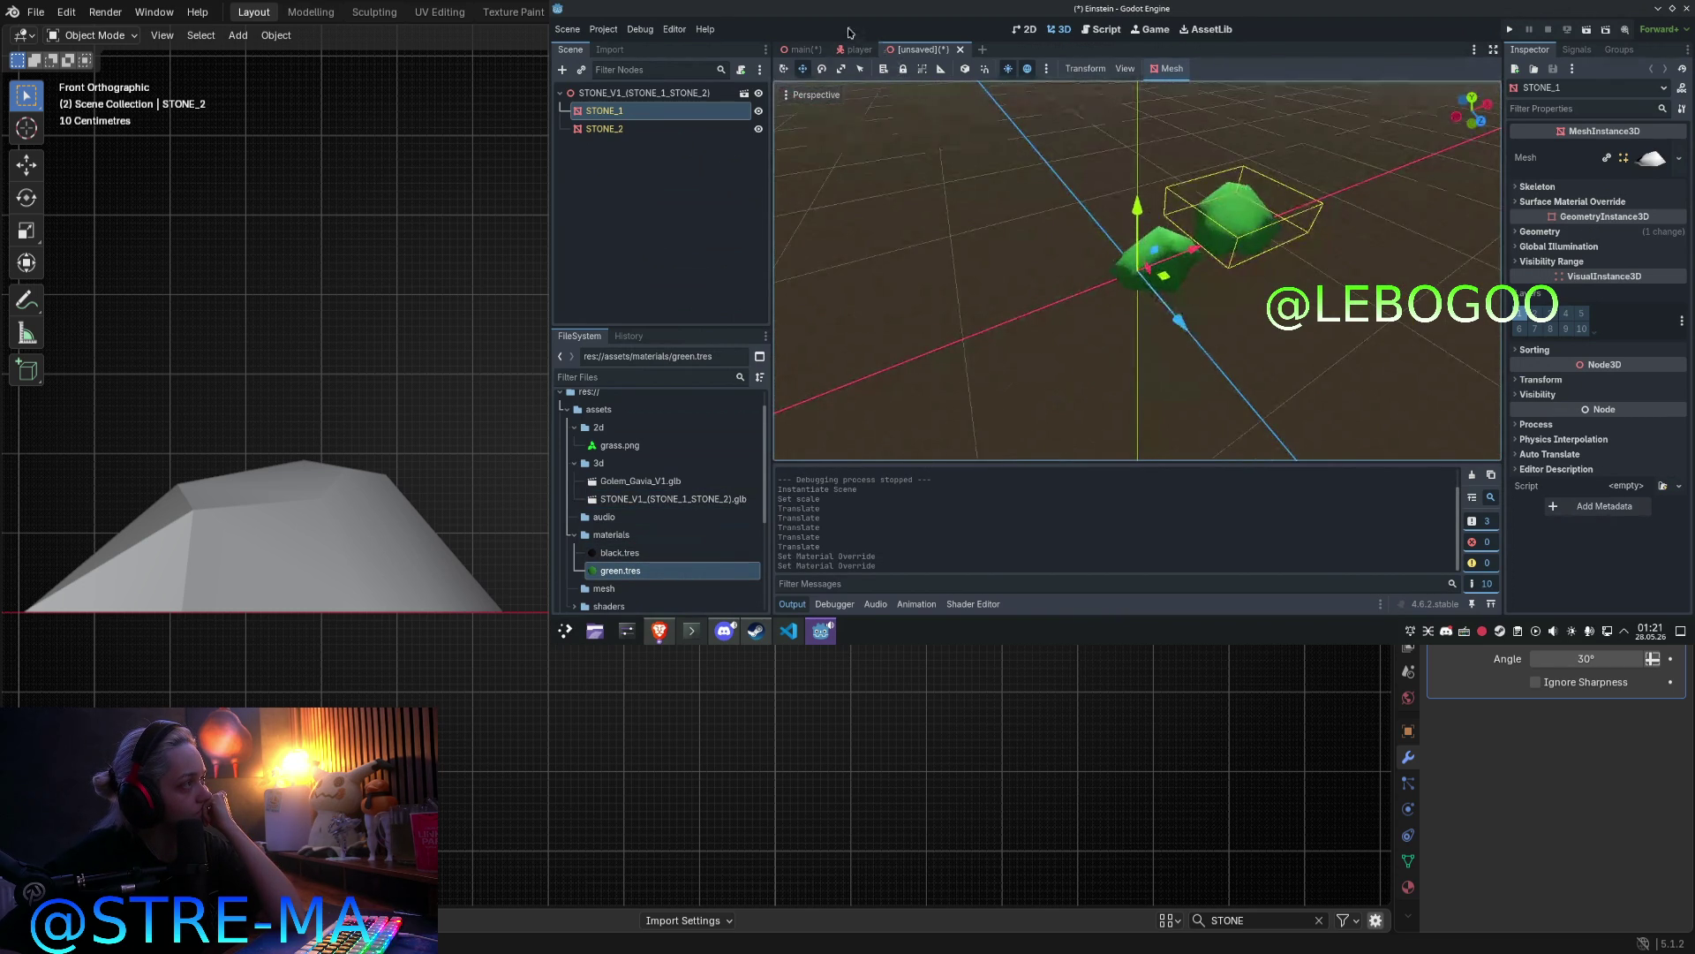
left_click(857, 49)
left_click(802, 50)
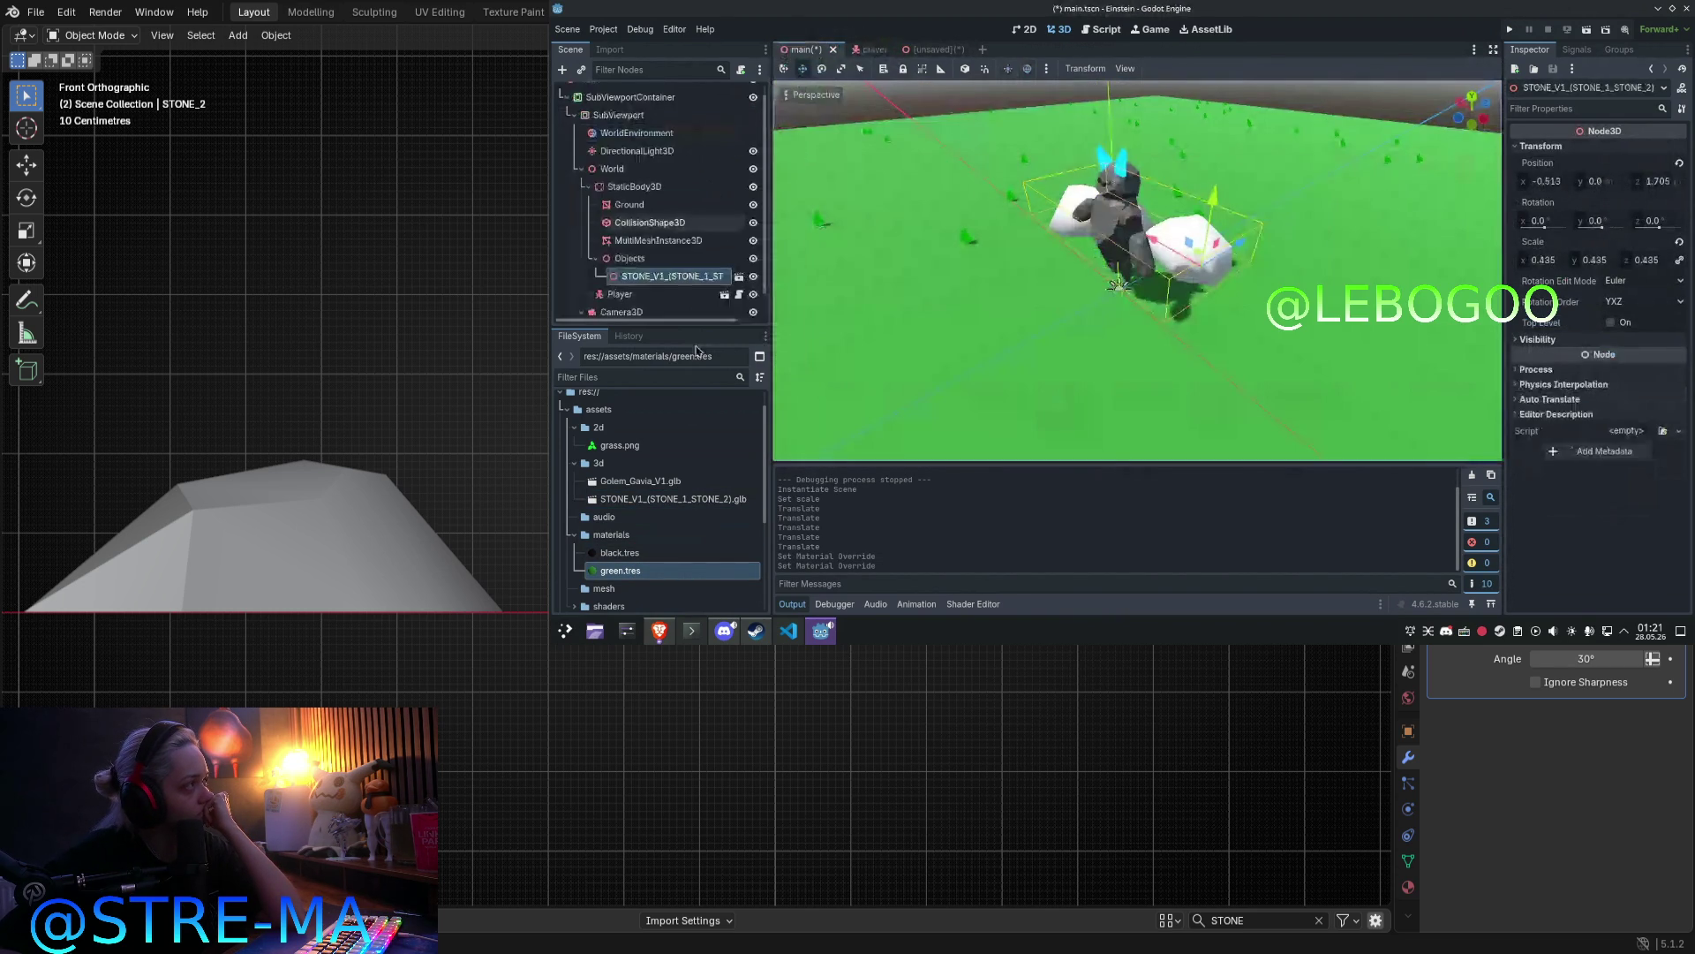
Step: Apply green.tres to the placed stones and reopen them as one new inherited scene, discarding the duplicate
left_click_drag(621, 570, 986, 339)
mouse_move(1185, 228)
left_mouse_down()
mouse_move(712, 265)
mouse_move(637, 501)
left_mouse_up()
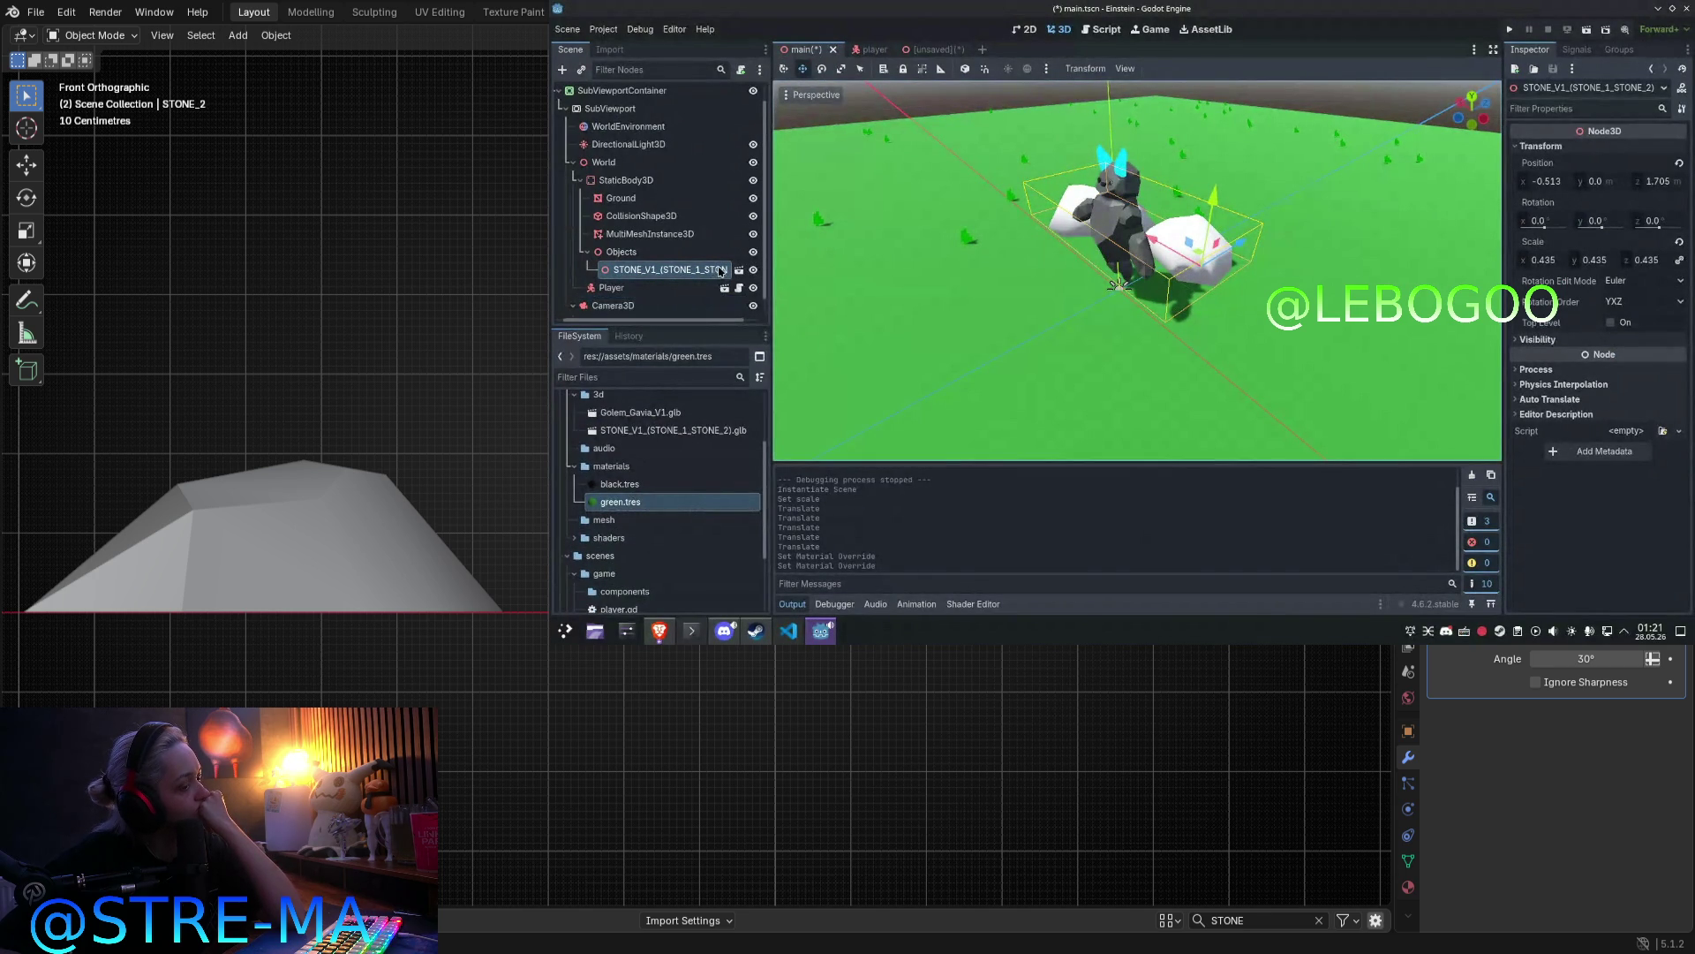
left_click(739, 270)
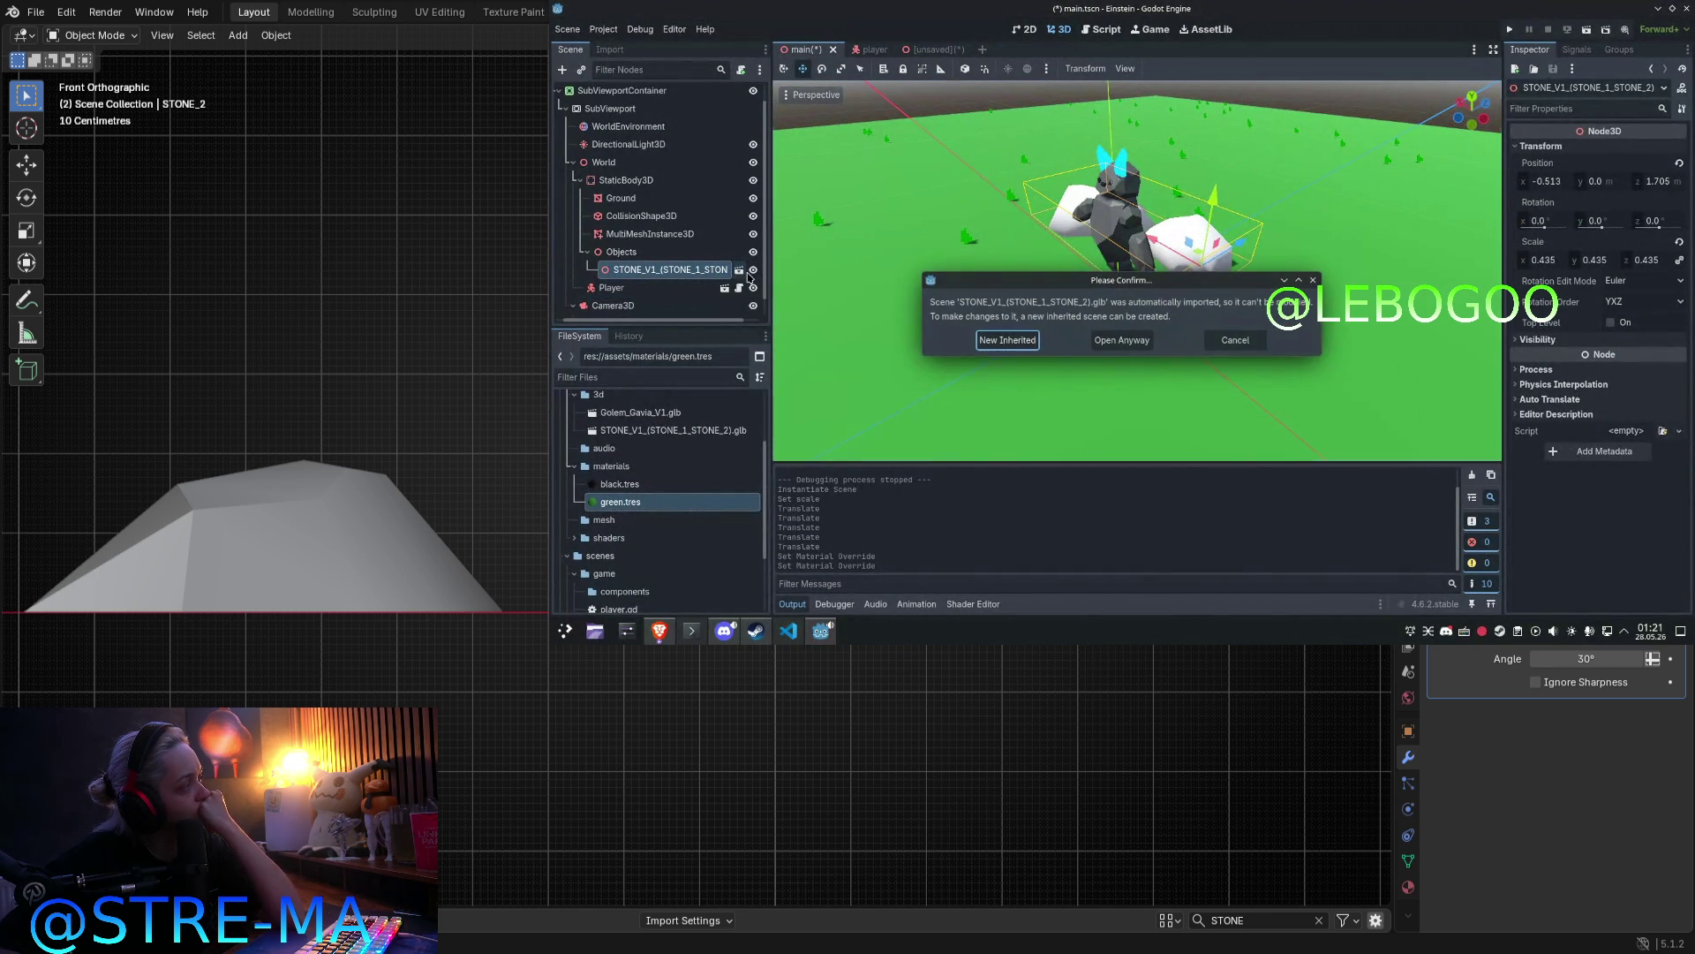
left_click(1008, 340)
left_click(1038, 50)
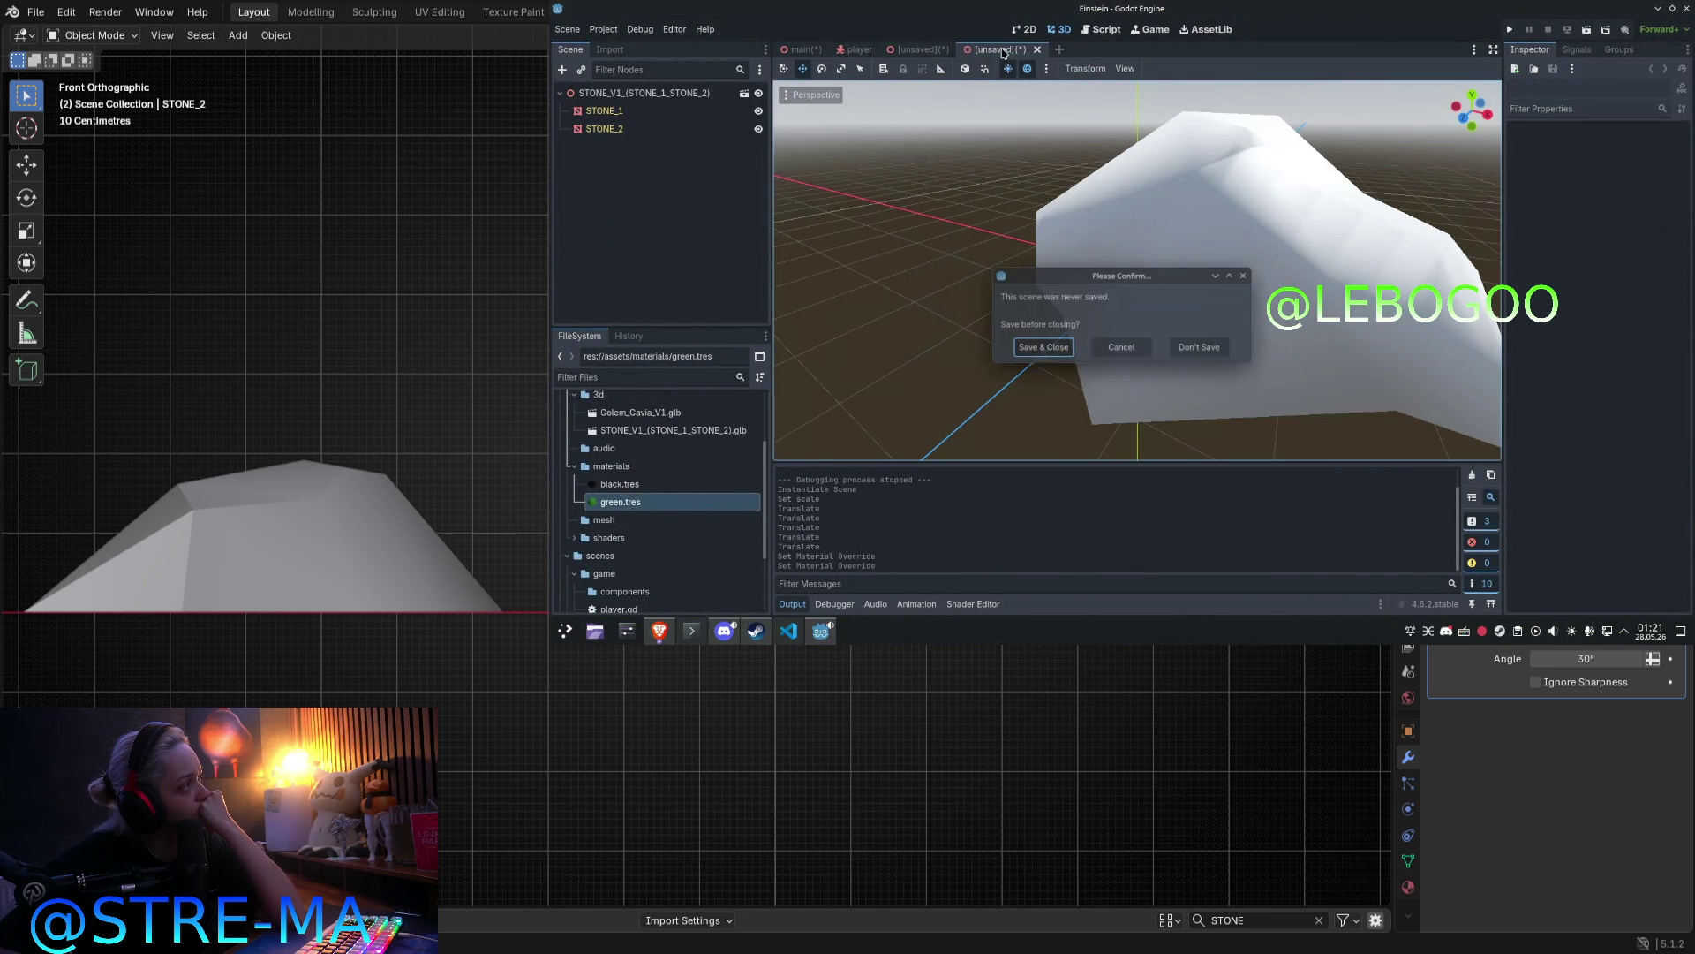
left_click(1195, 346)
Step: Save the stone scene as stone_v_1_(stone_1_stone_2).tscn in scenes/game
key("ctrl+s")
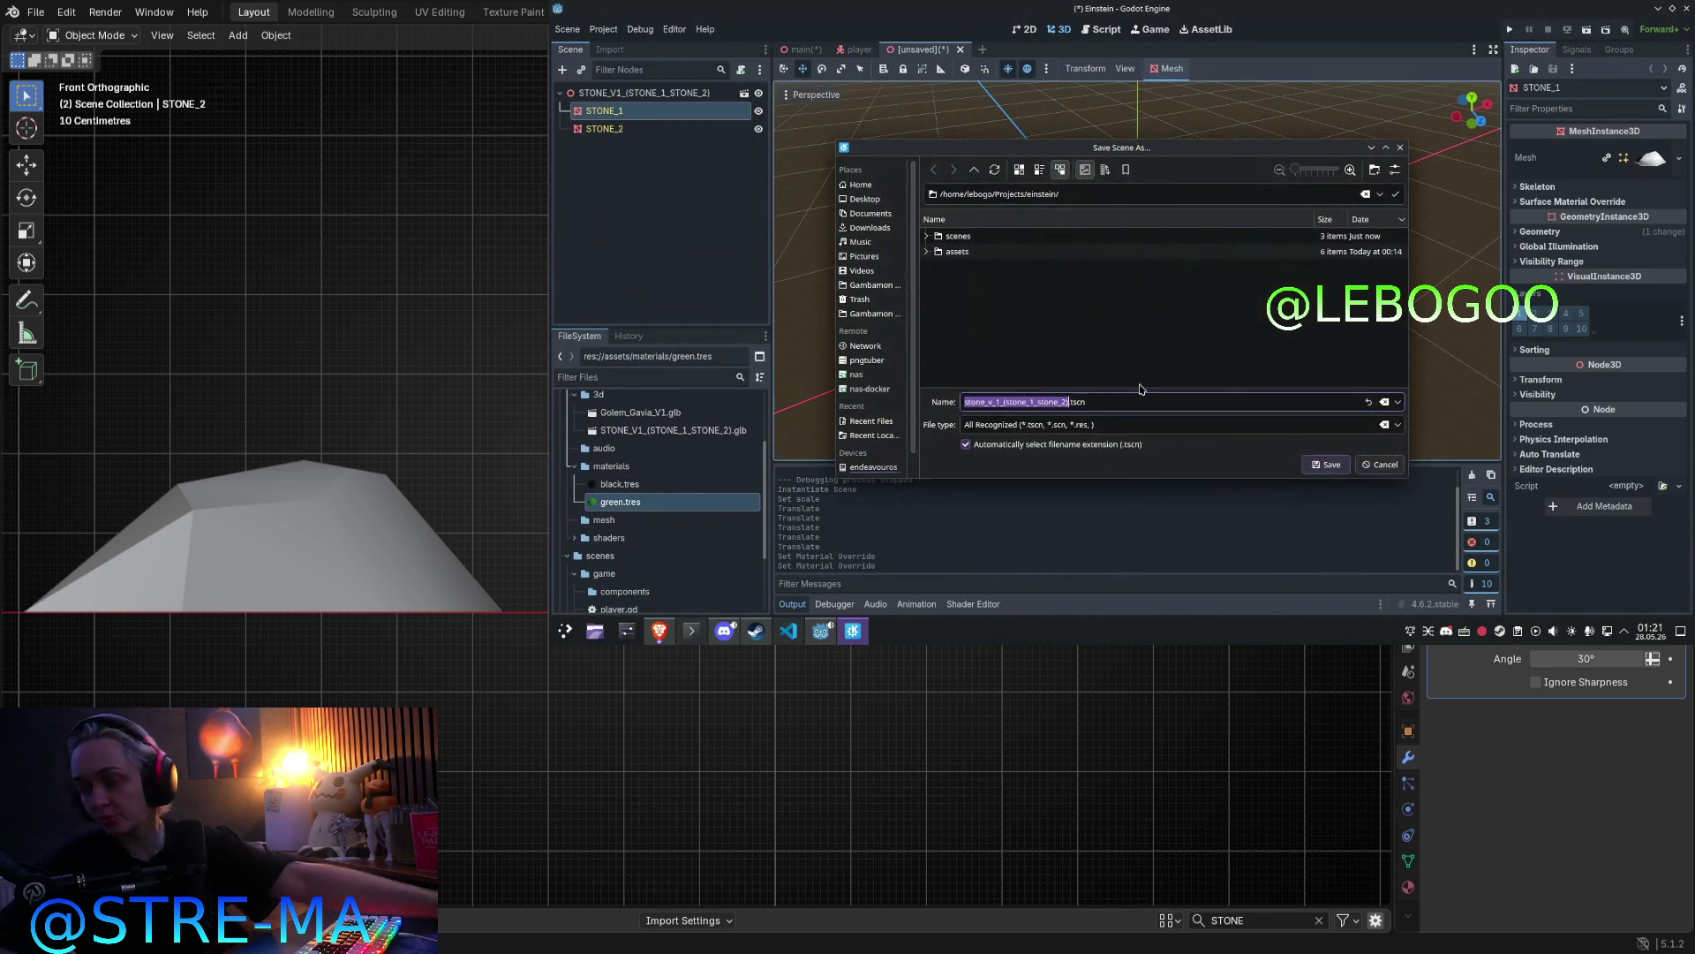
double_click(958, 236)
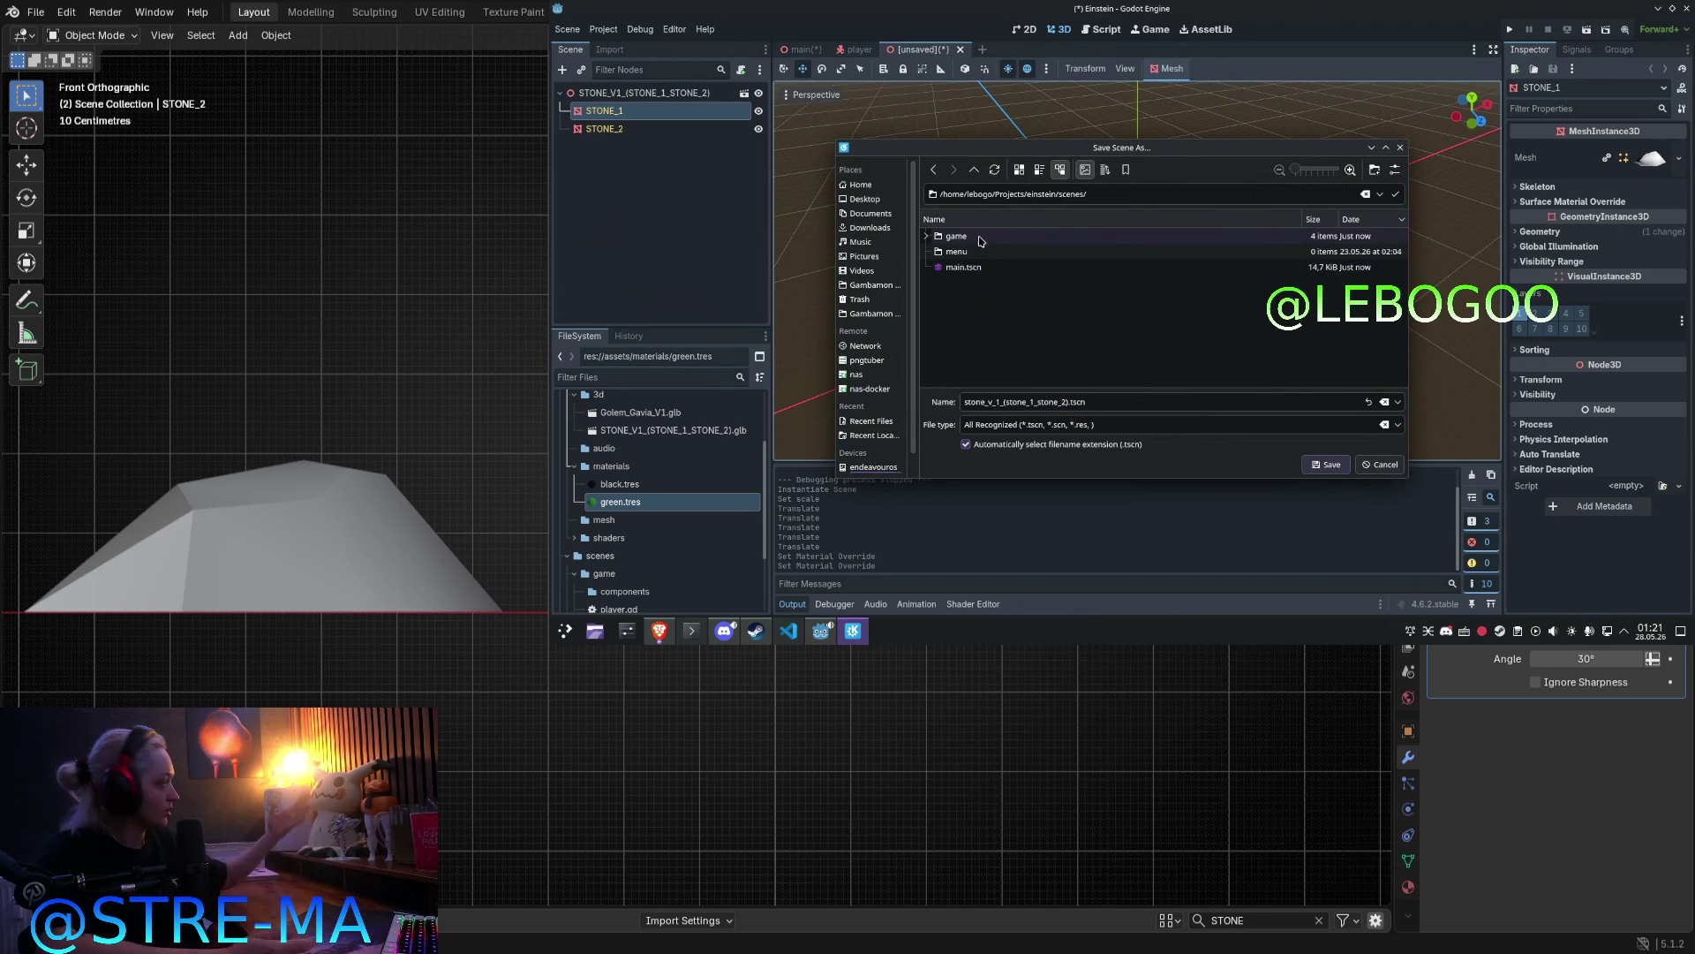
double_click(978, 237)
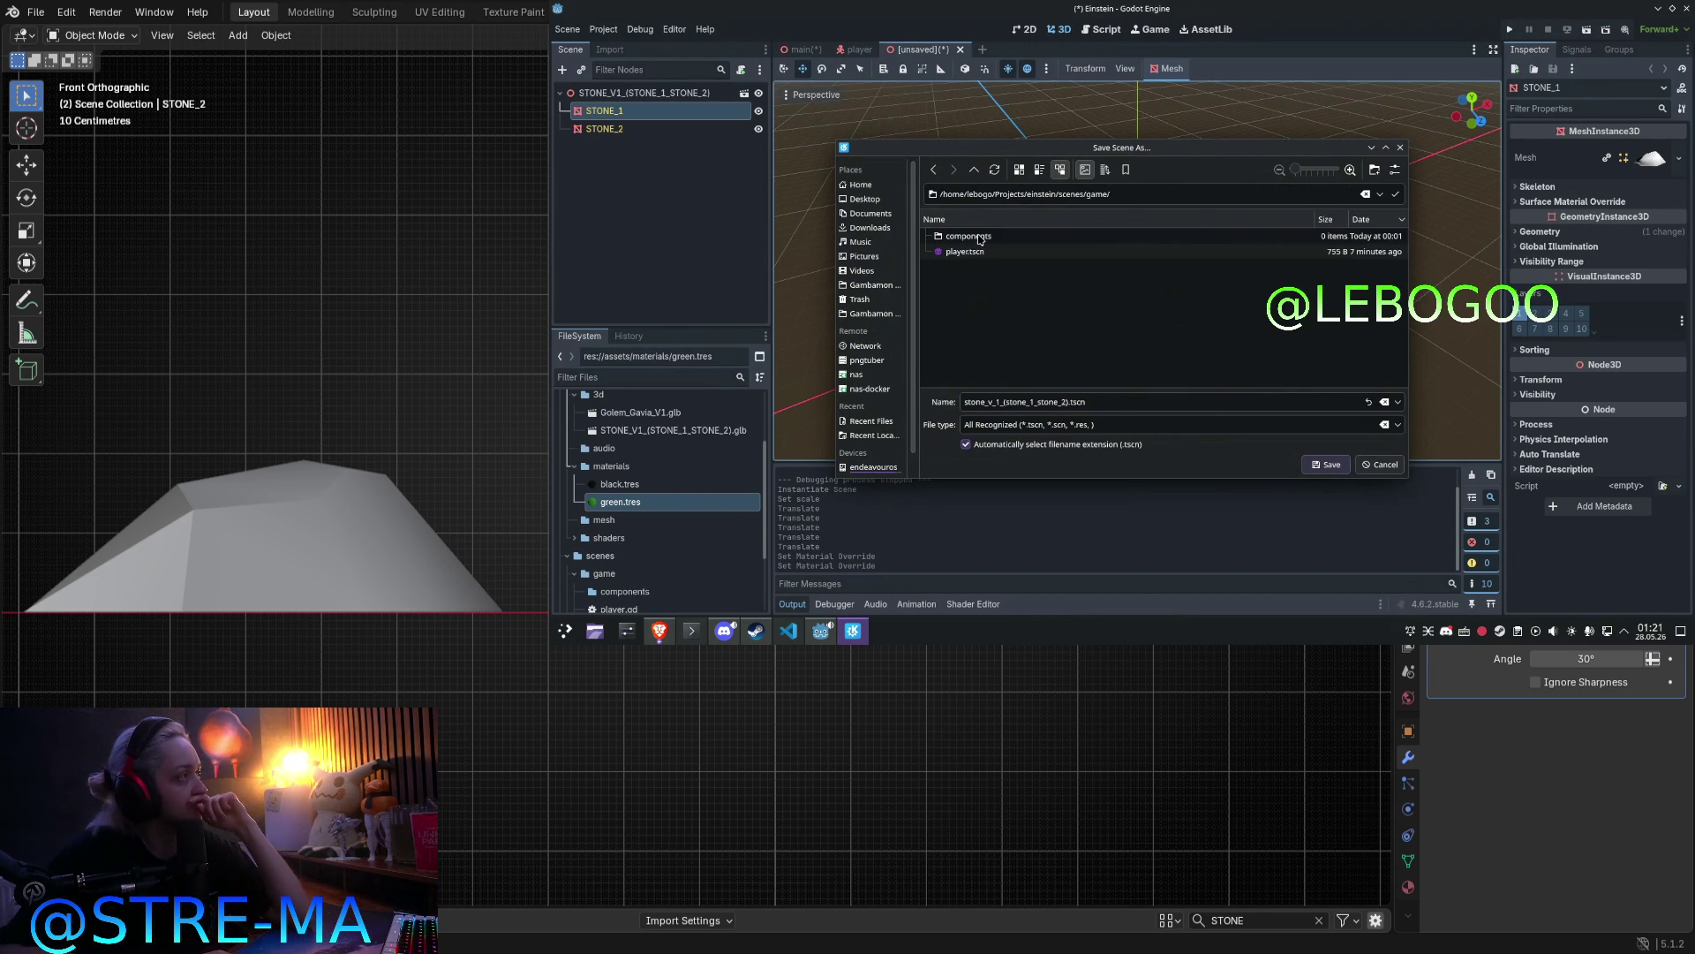
double_click(980, 237)
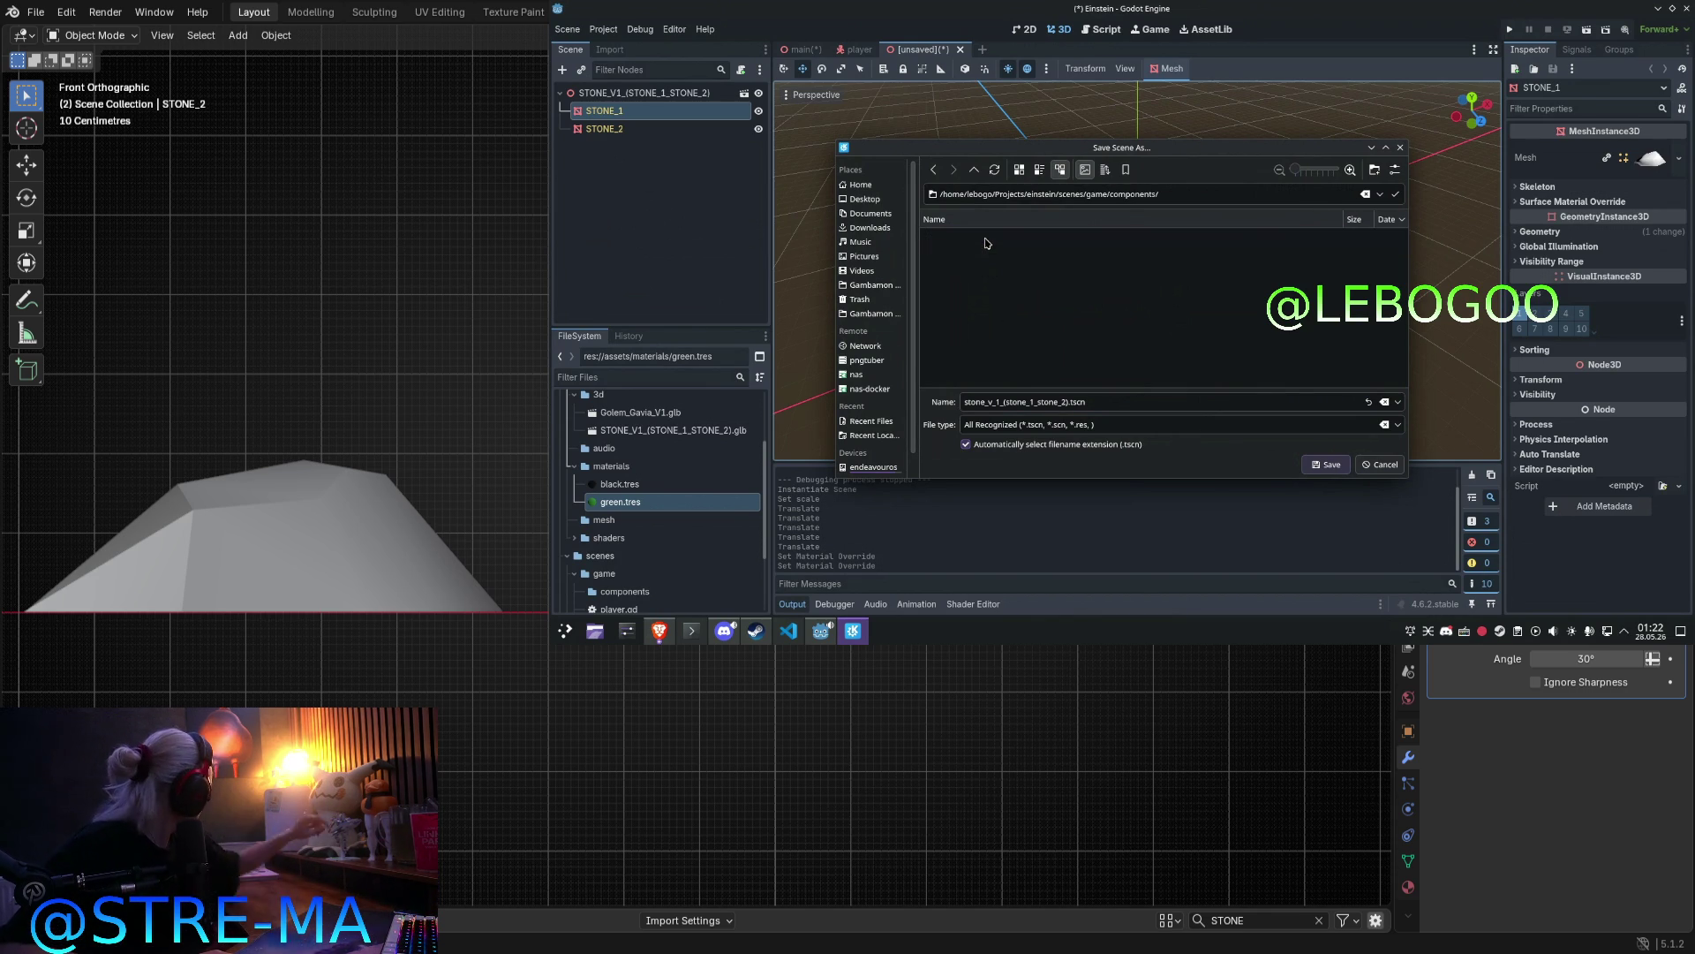
left_click(974, 168)
left_click(974, 168)
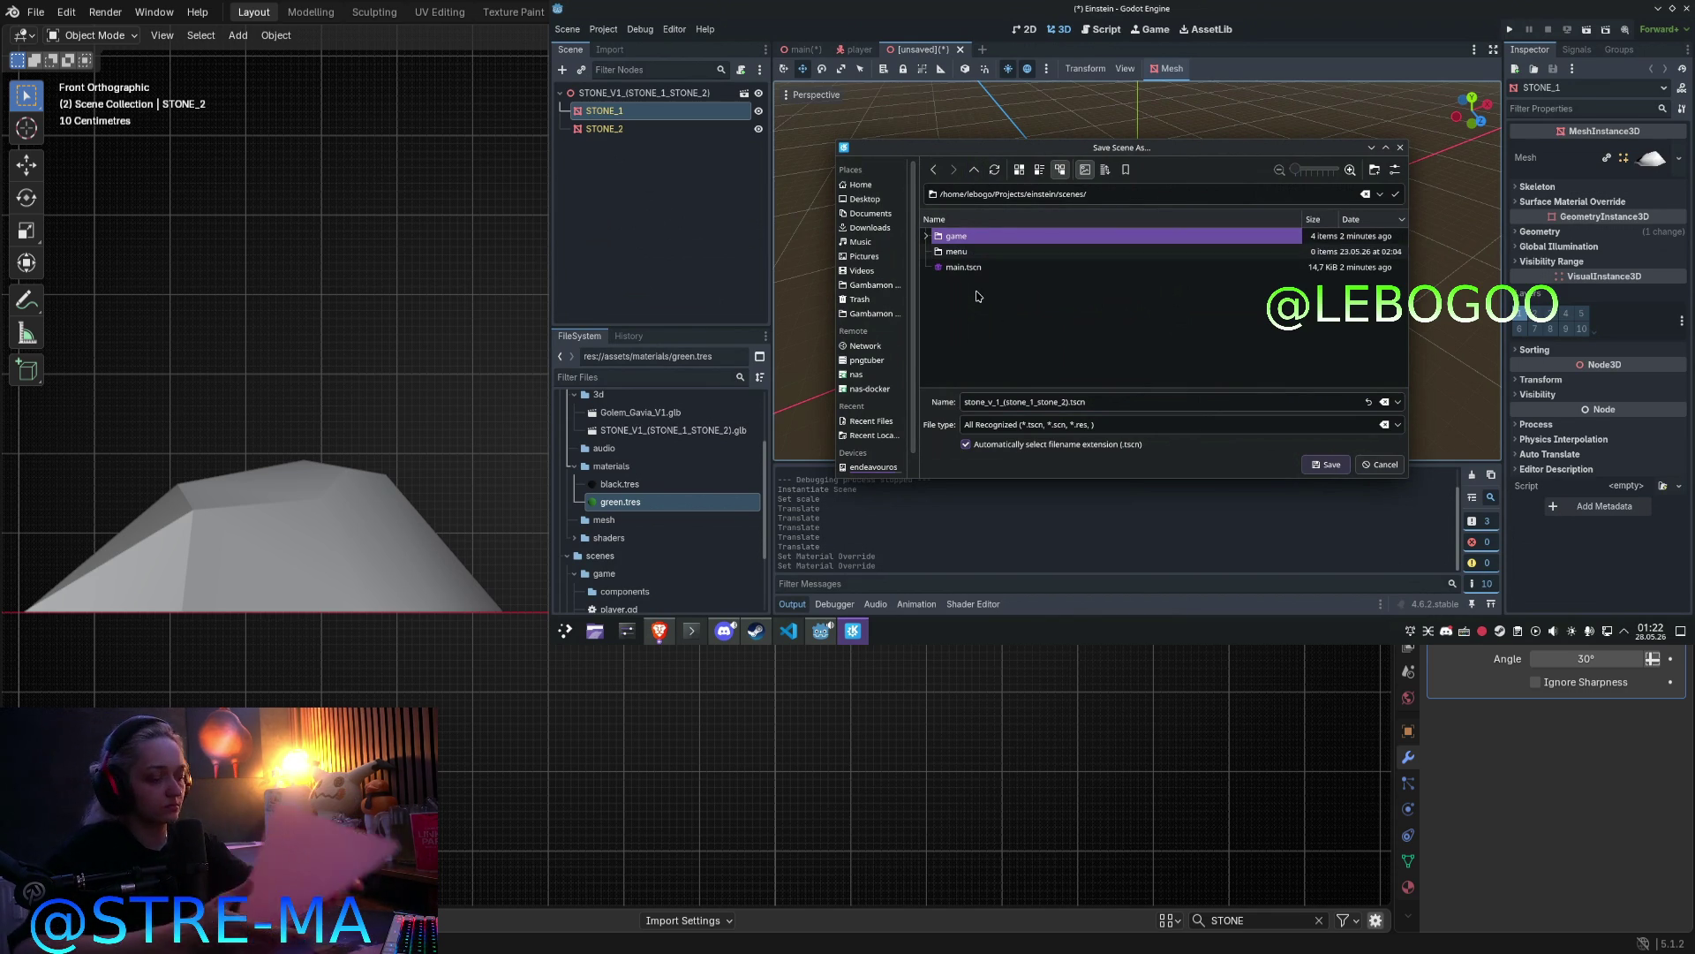
left_click(978, 287)
double_click(1024, 237)
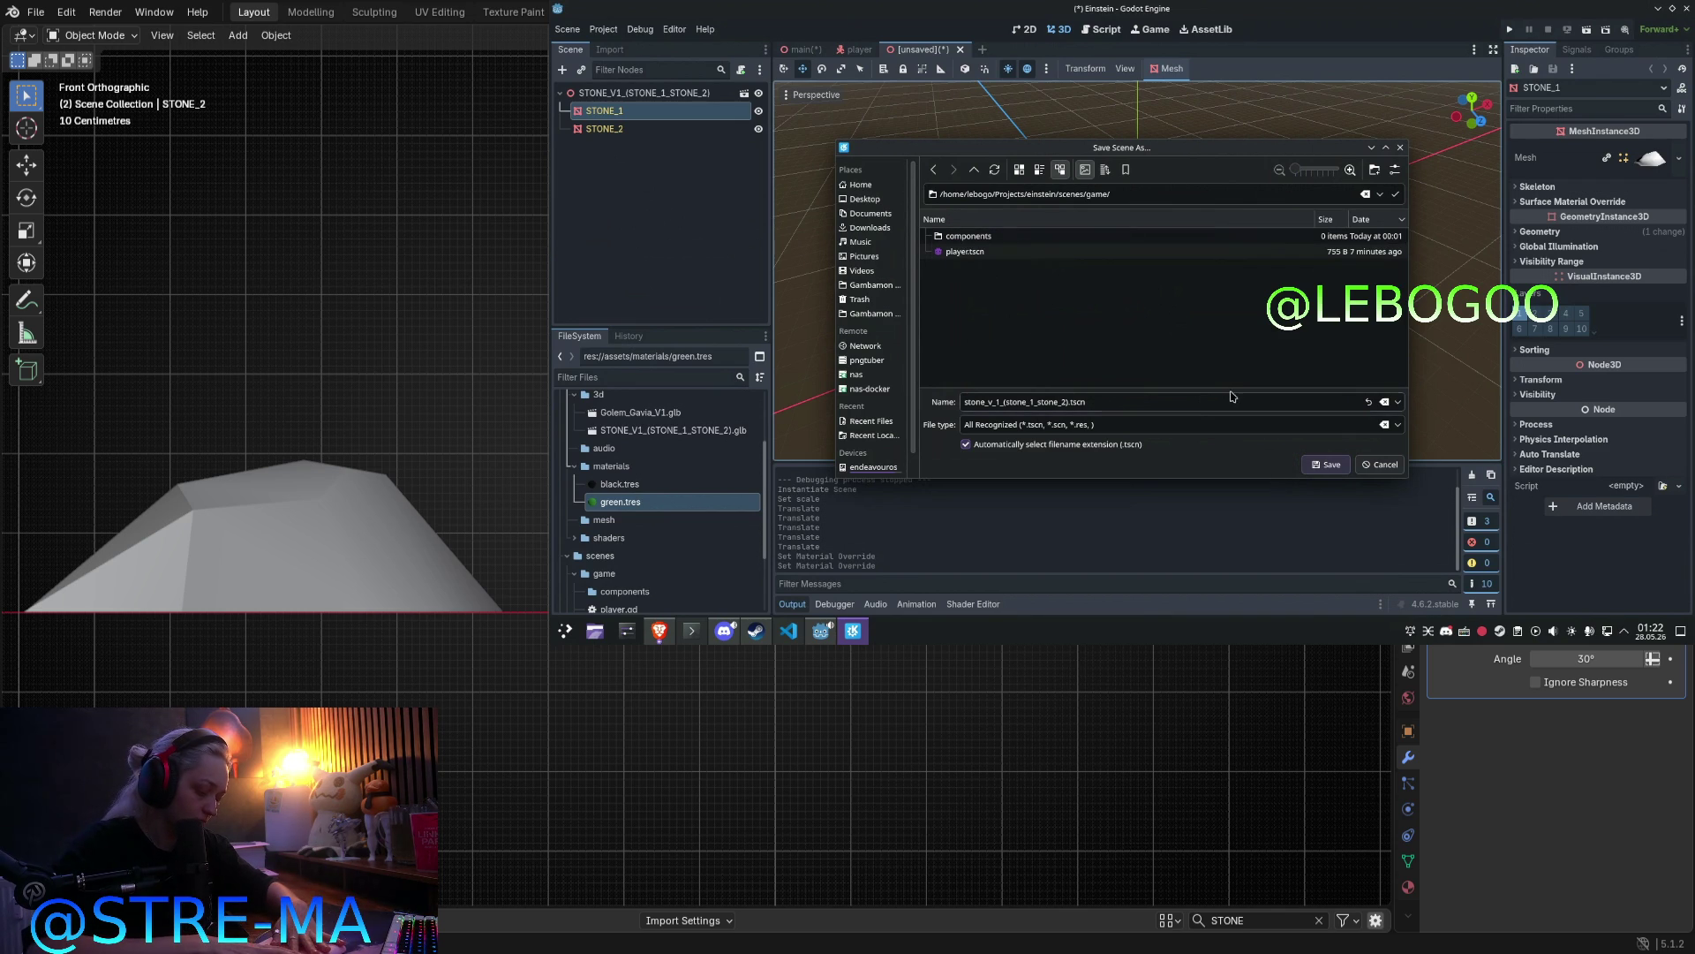
left_click(1317, 463)
Step: Check the player scene, then go back to main.tscn
left_click(1071, 255)
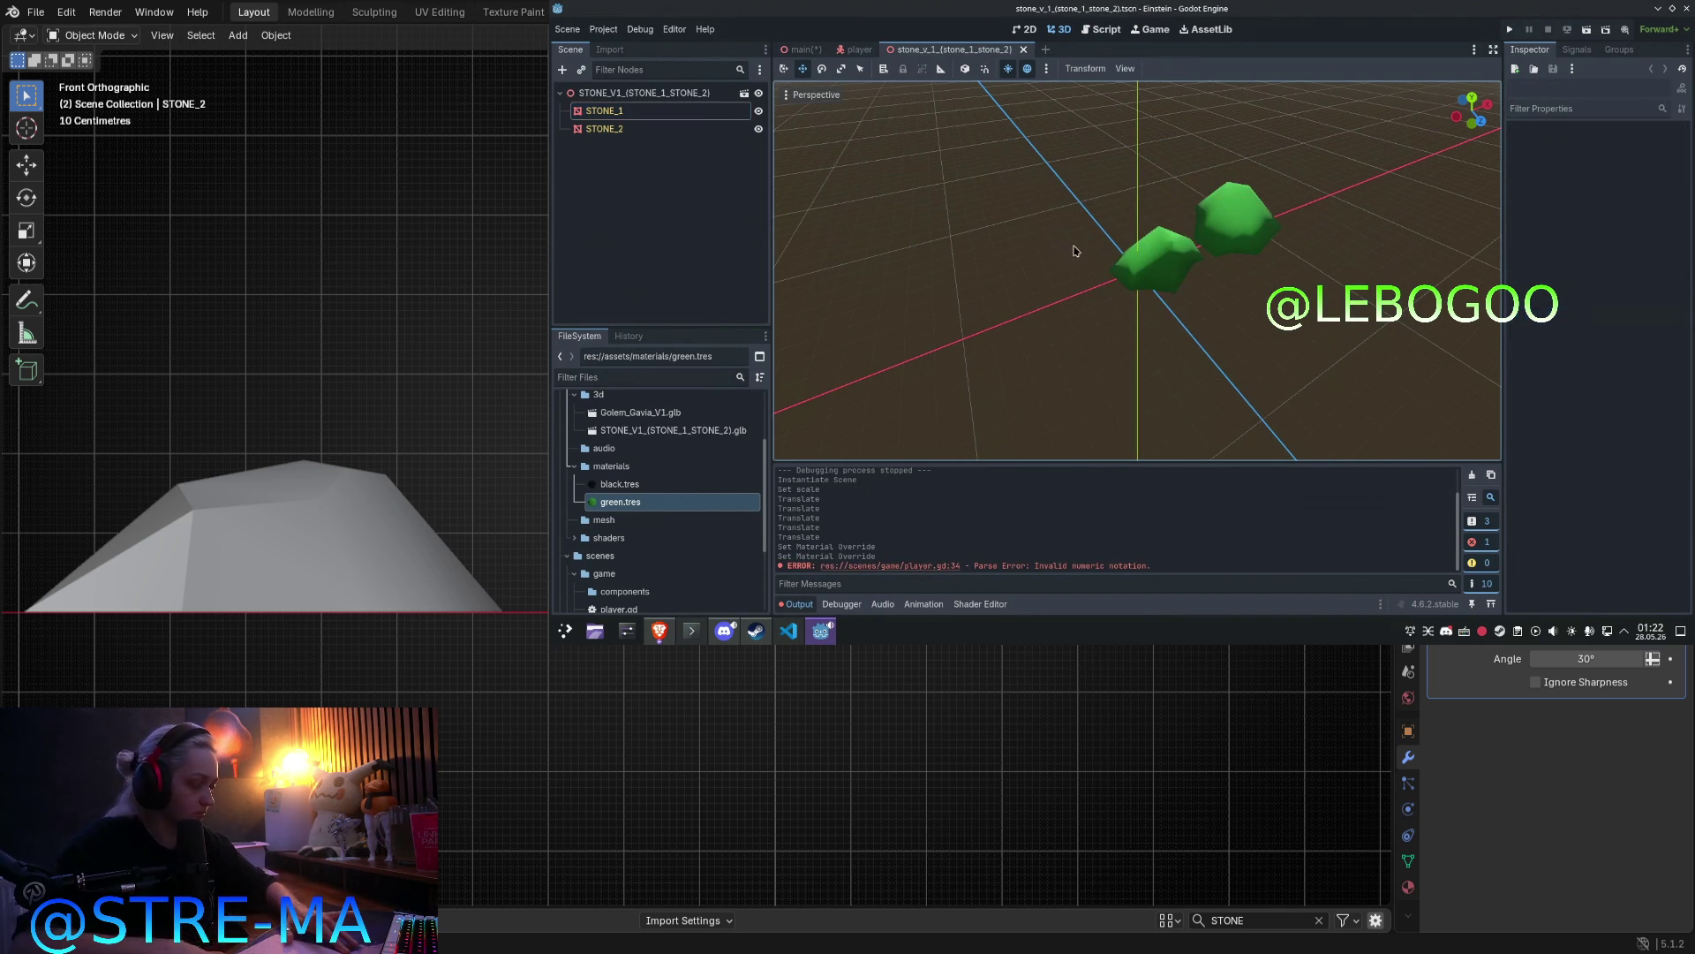
left_click(854, 49)
left_click(1092, 294)
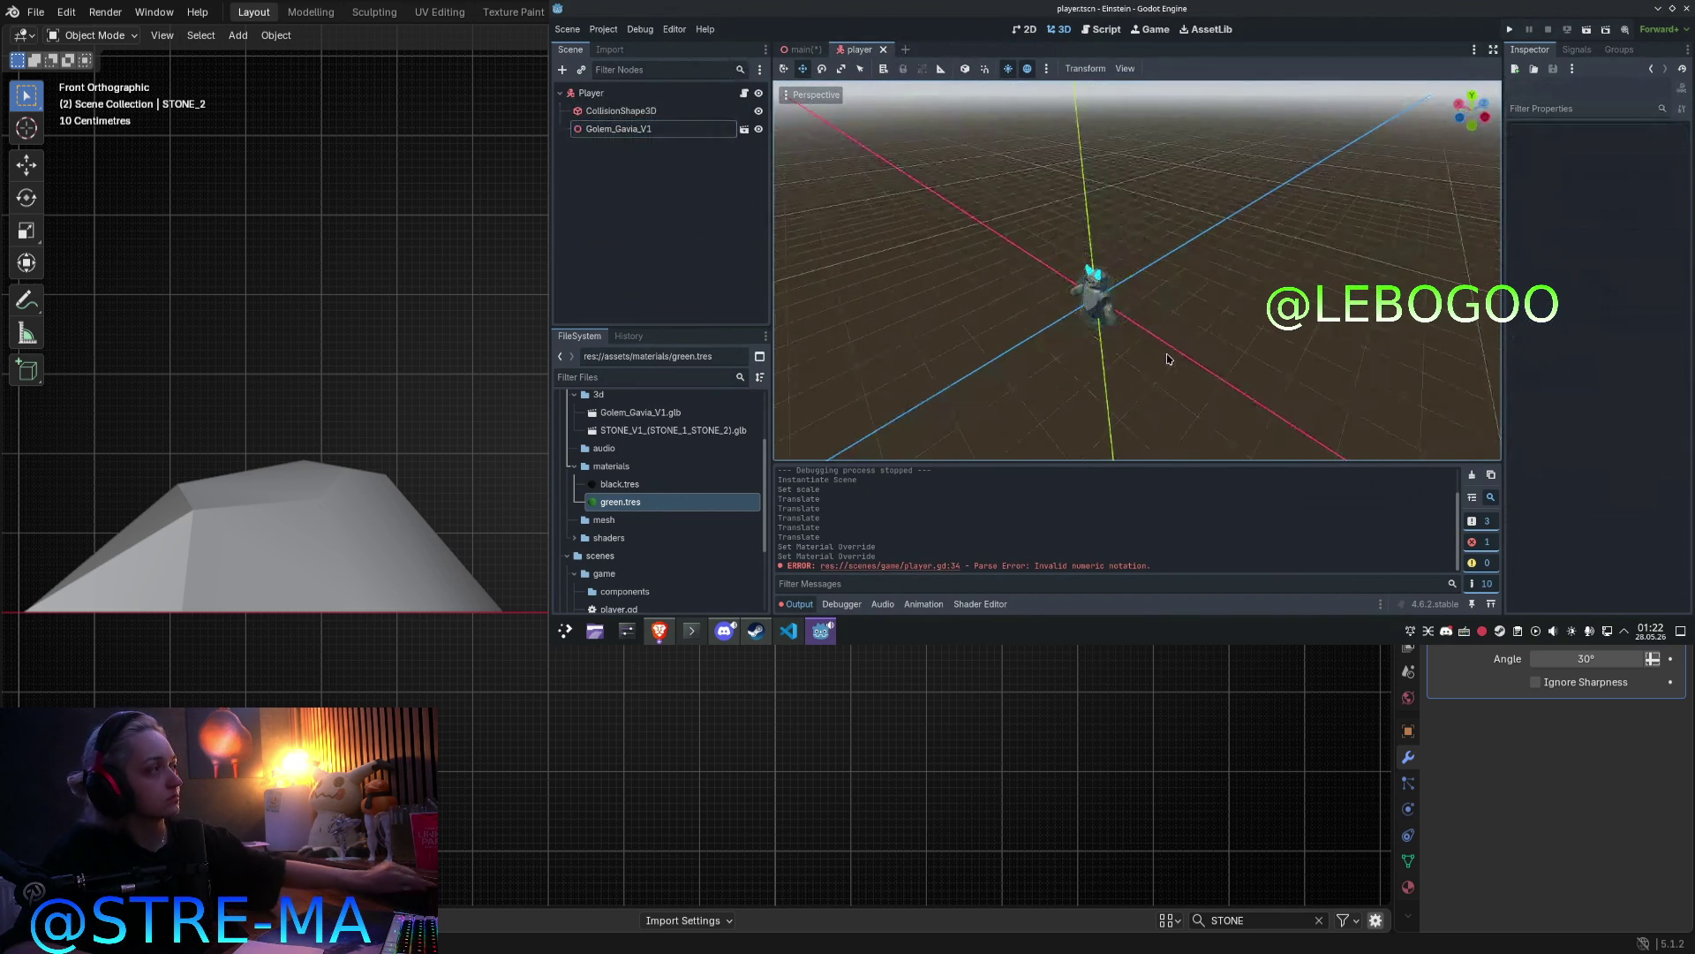
scroll(1092, 294, "up", 3)
left_click(806, 48)
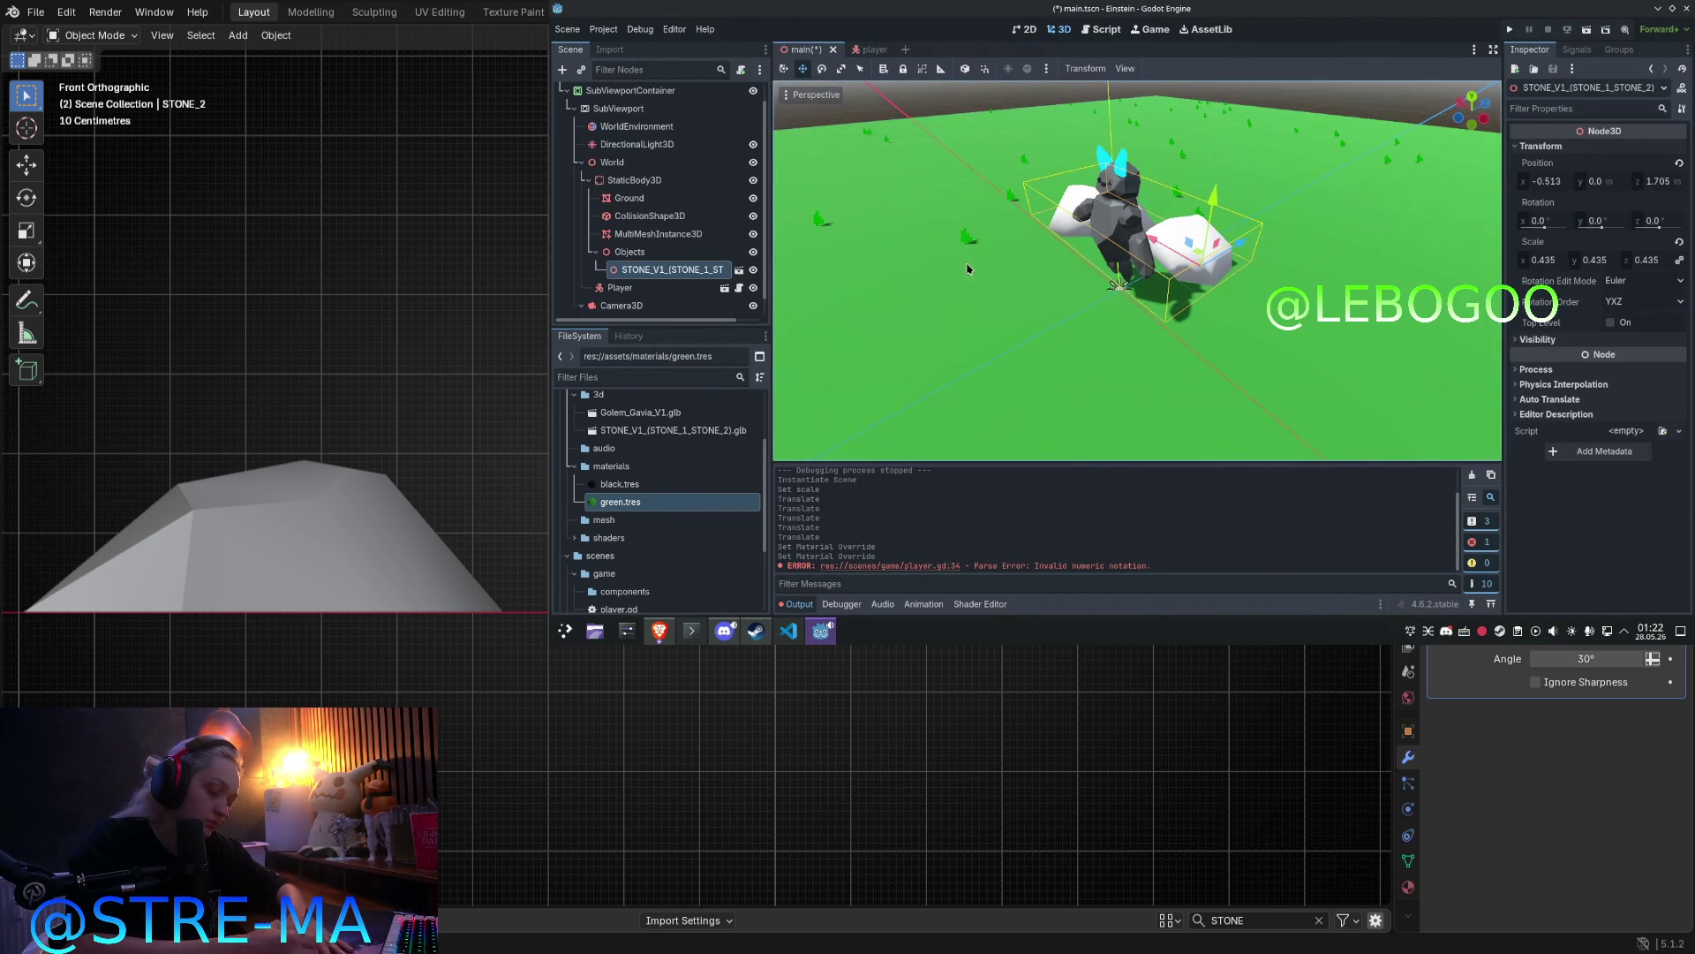
Step: Replace the old STONE node with an instance of stone_v_1_(stone_1_stone_2).tscn under Objects
key("Delete")
key("Return")
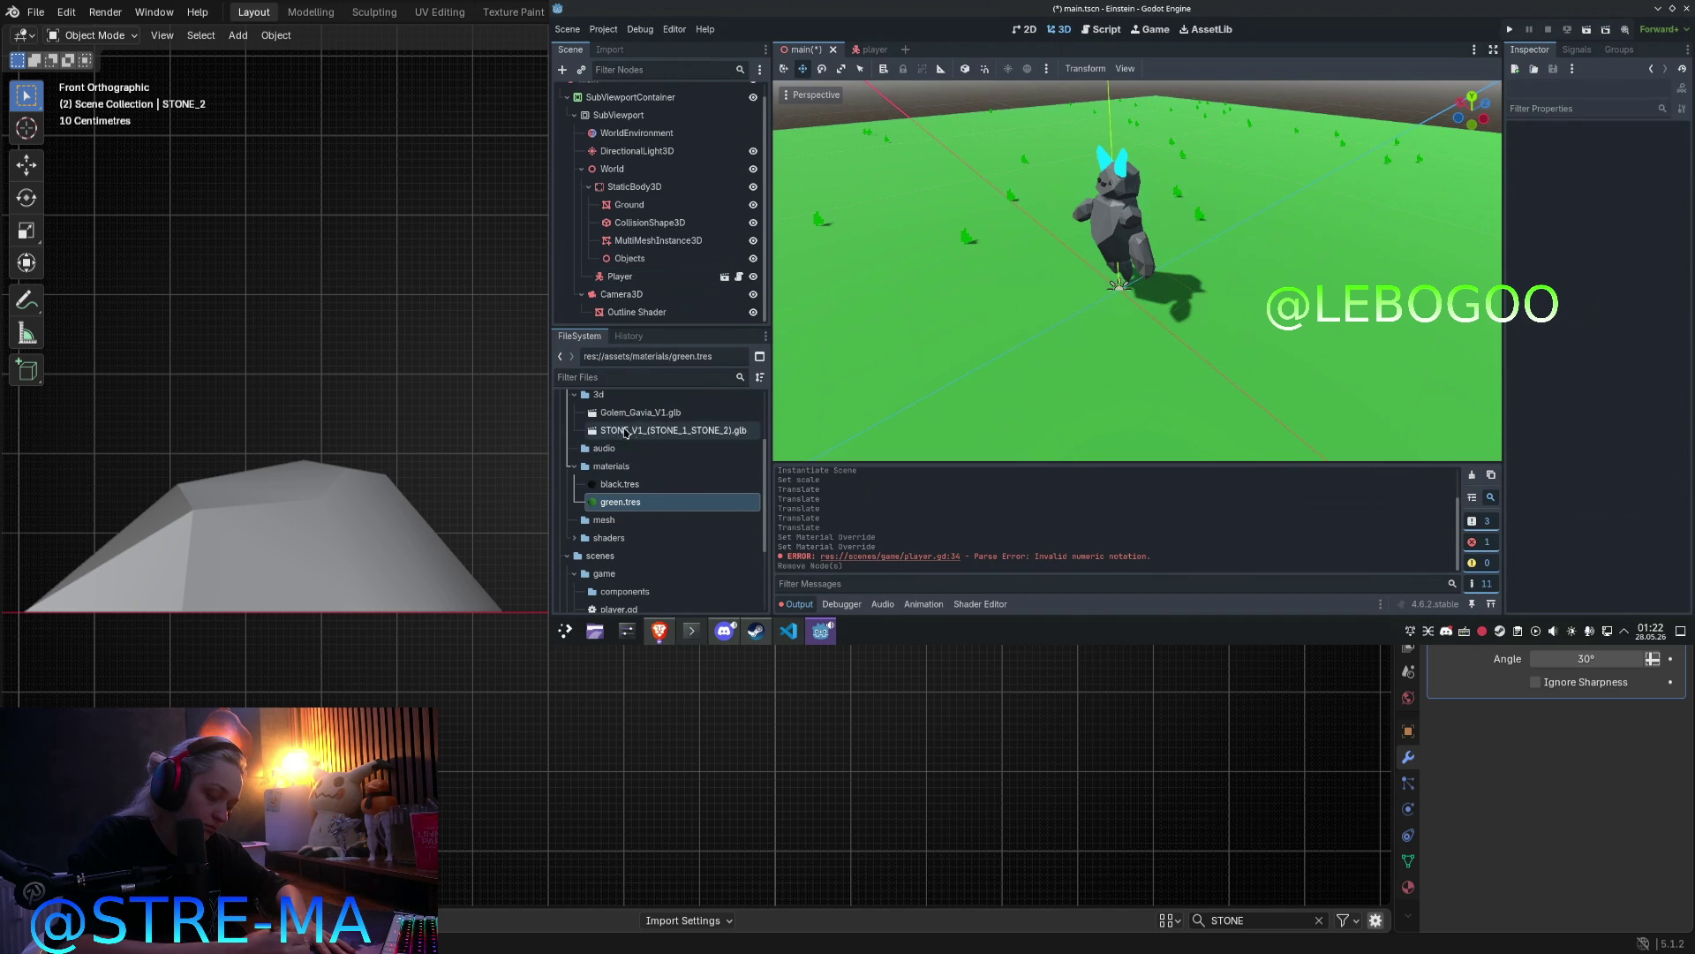
scroll(625, 432, "down", 3)
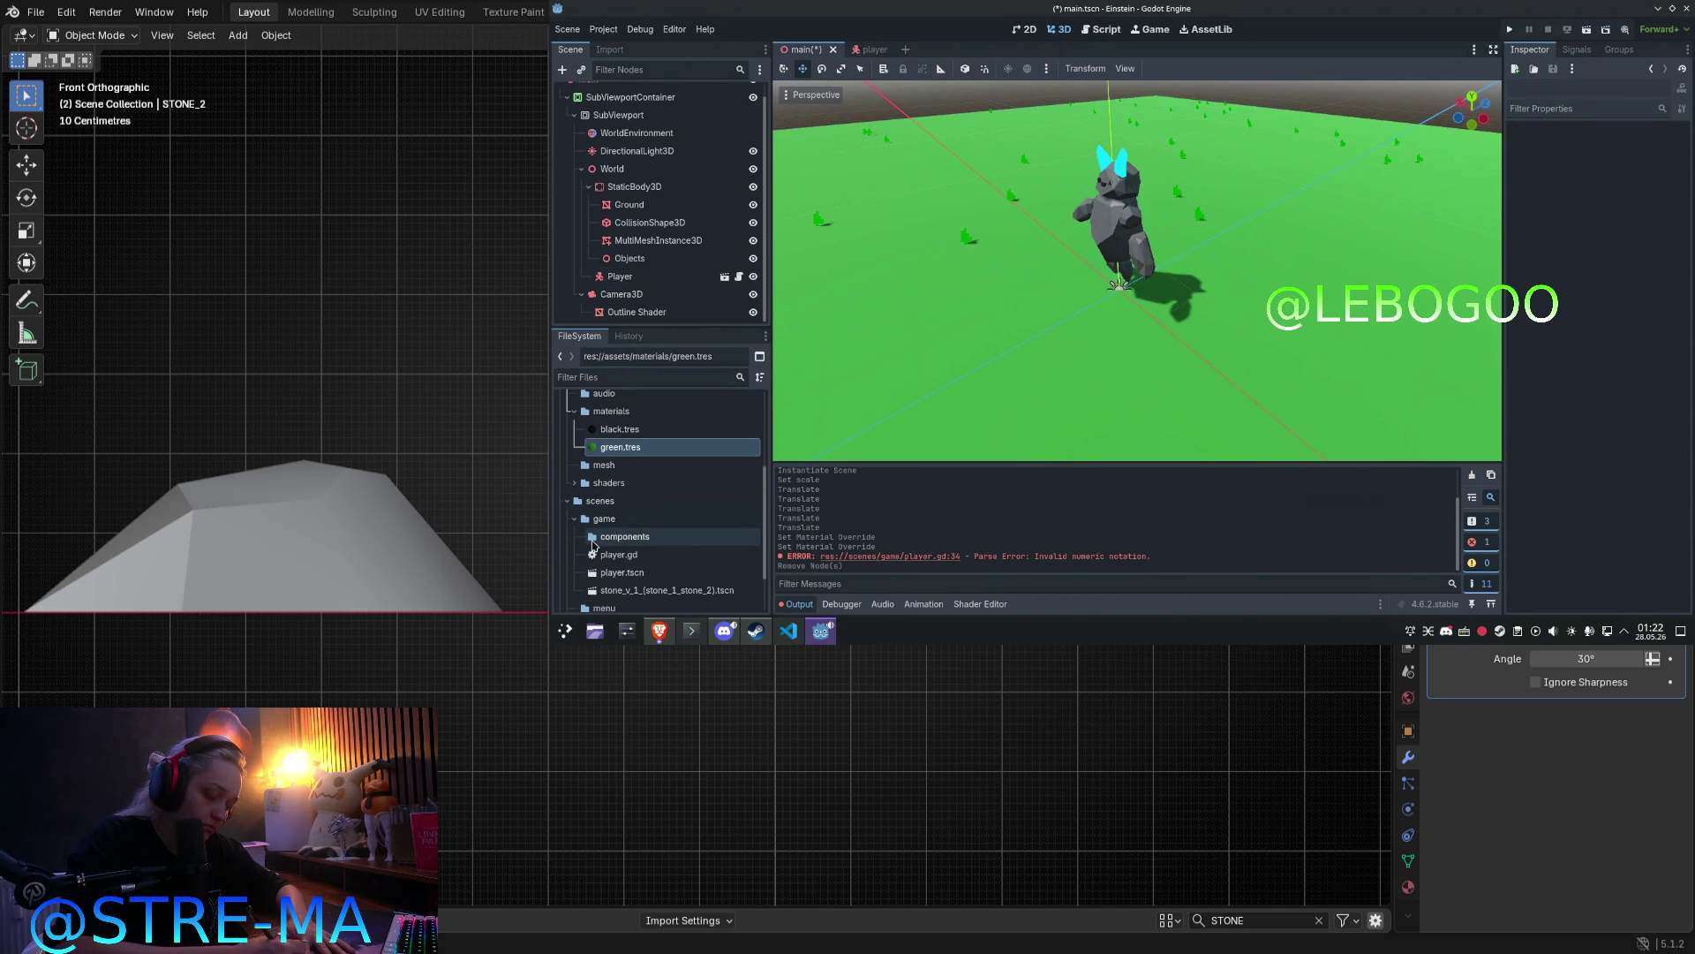
scroll(631, 557, "down", 1)
left_click(644, 563)
mouse_move(626, 356)
left_mouse_down()
mouse_move(644, 240)
mouse_move(657, 262)
left_mouse_up()
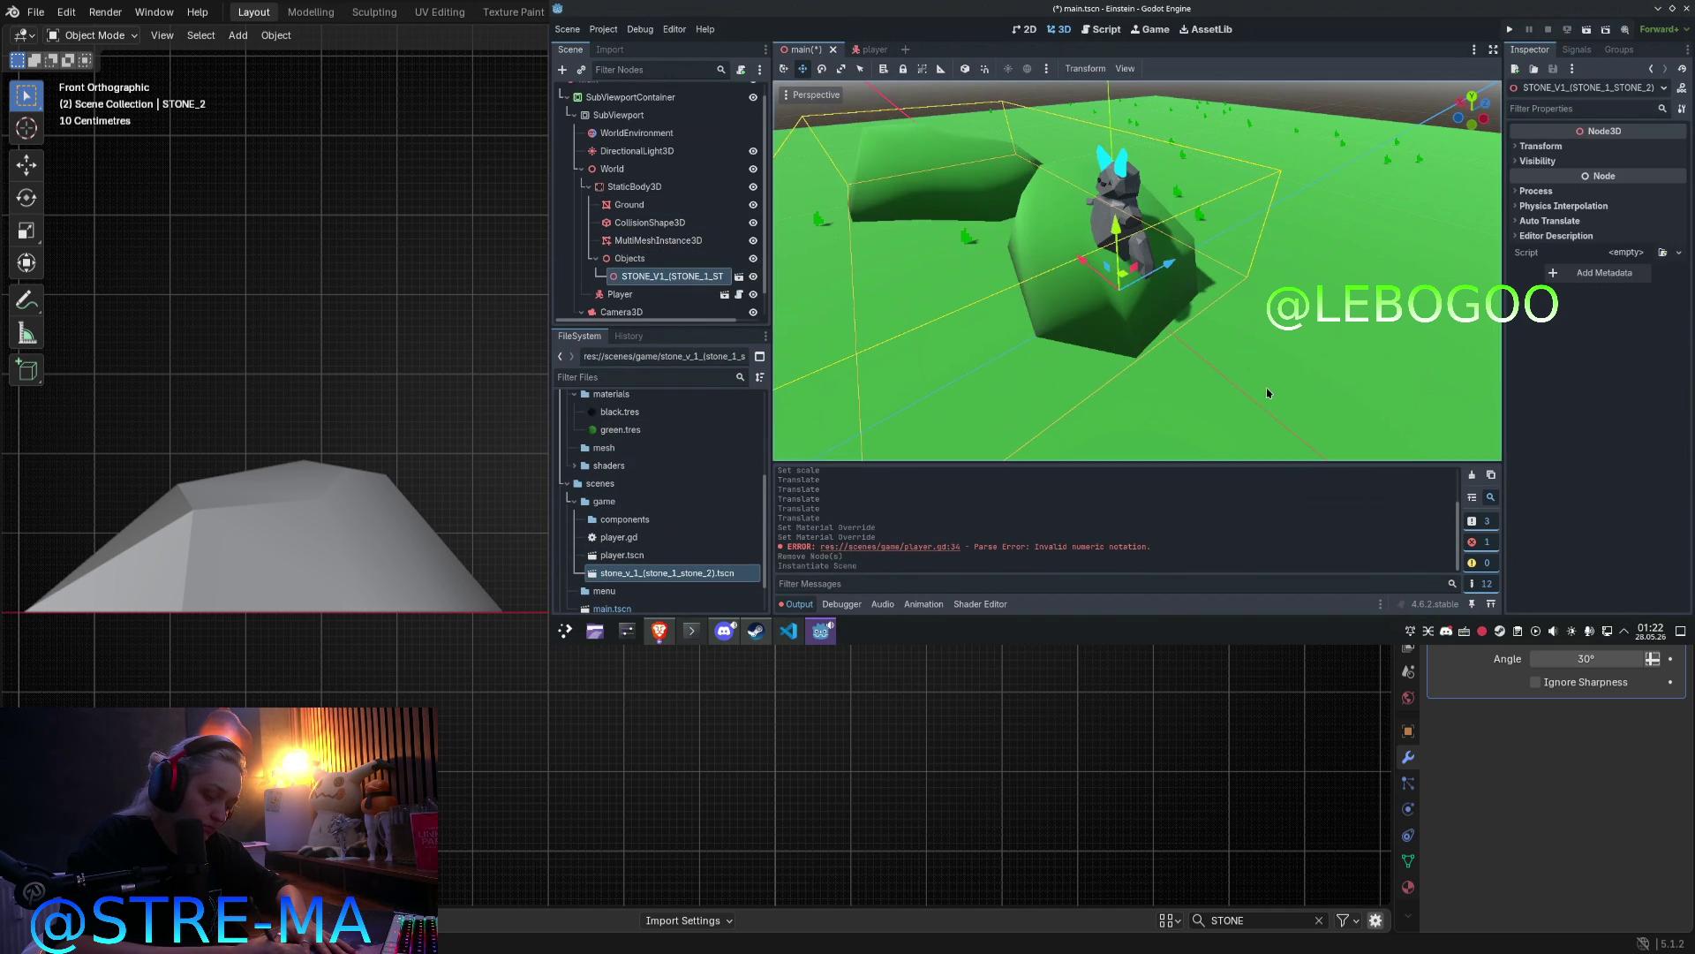
Step: Check the instance's transform (x -2.803, z 2.397) and run the project
mouse_move(1124, 279)
left_mouse_down()
mouse_move(1236, 265)
mouse_move(1148, 225)
mouse_move(1342, 238)
left_mouse_up()
key("ctrl+z")
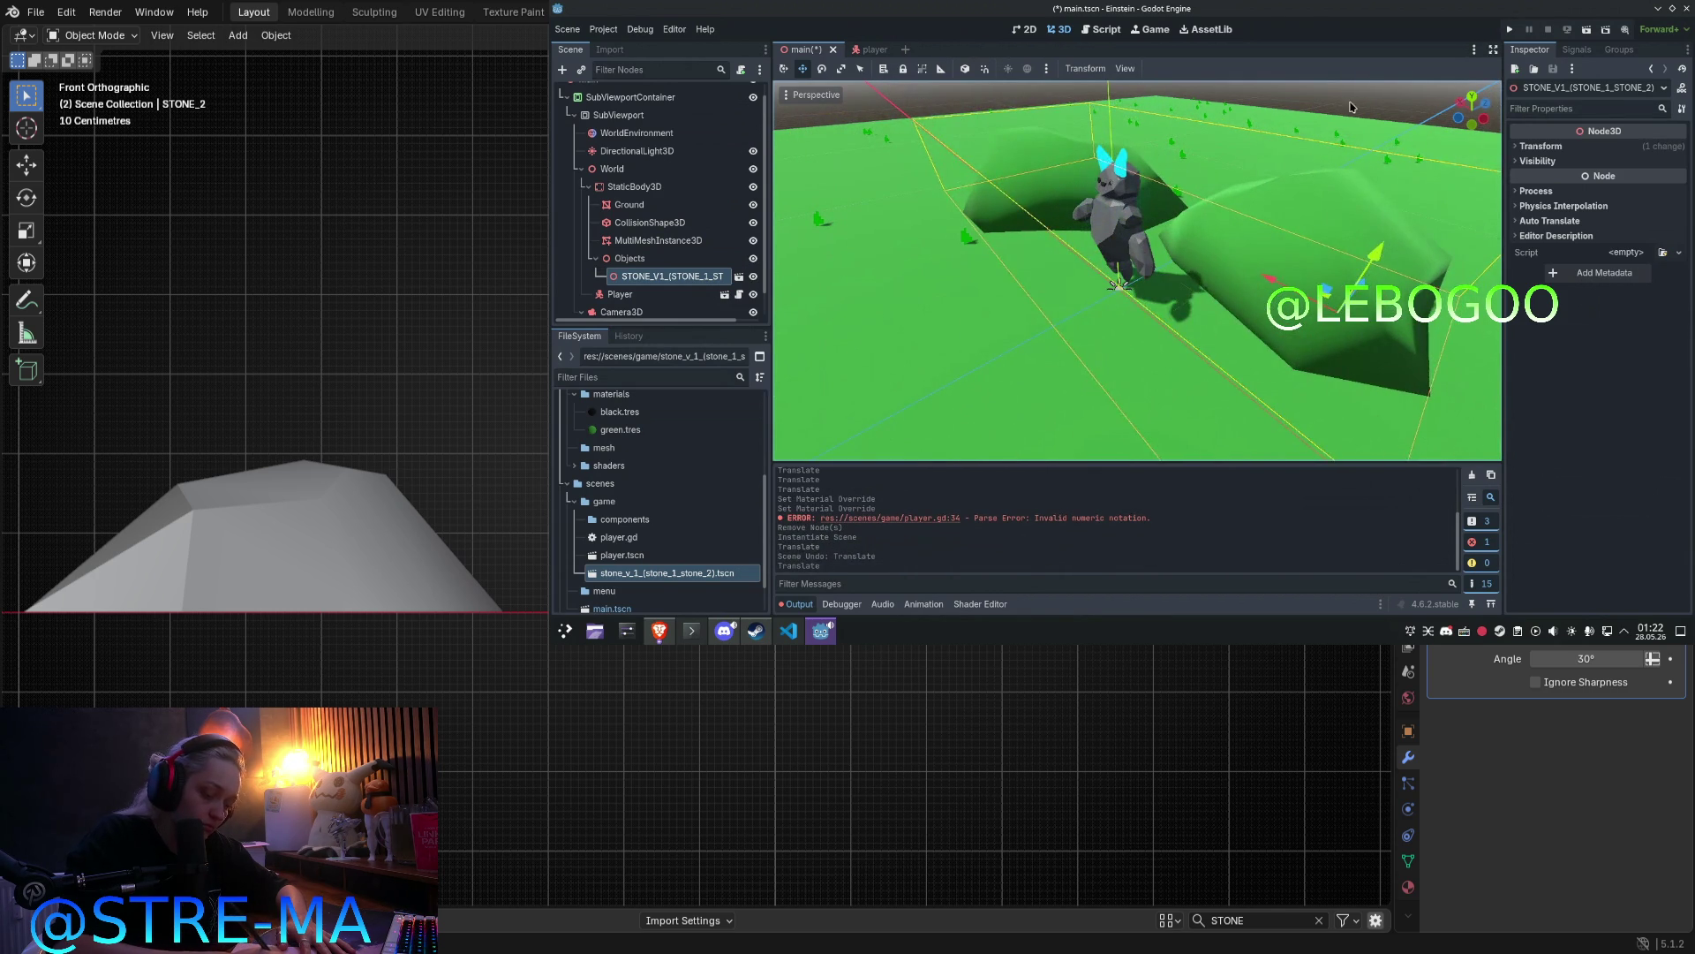
left_click(1543, 146)
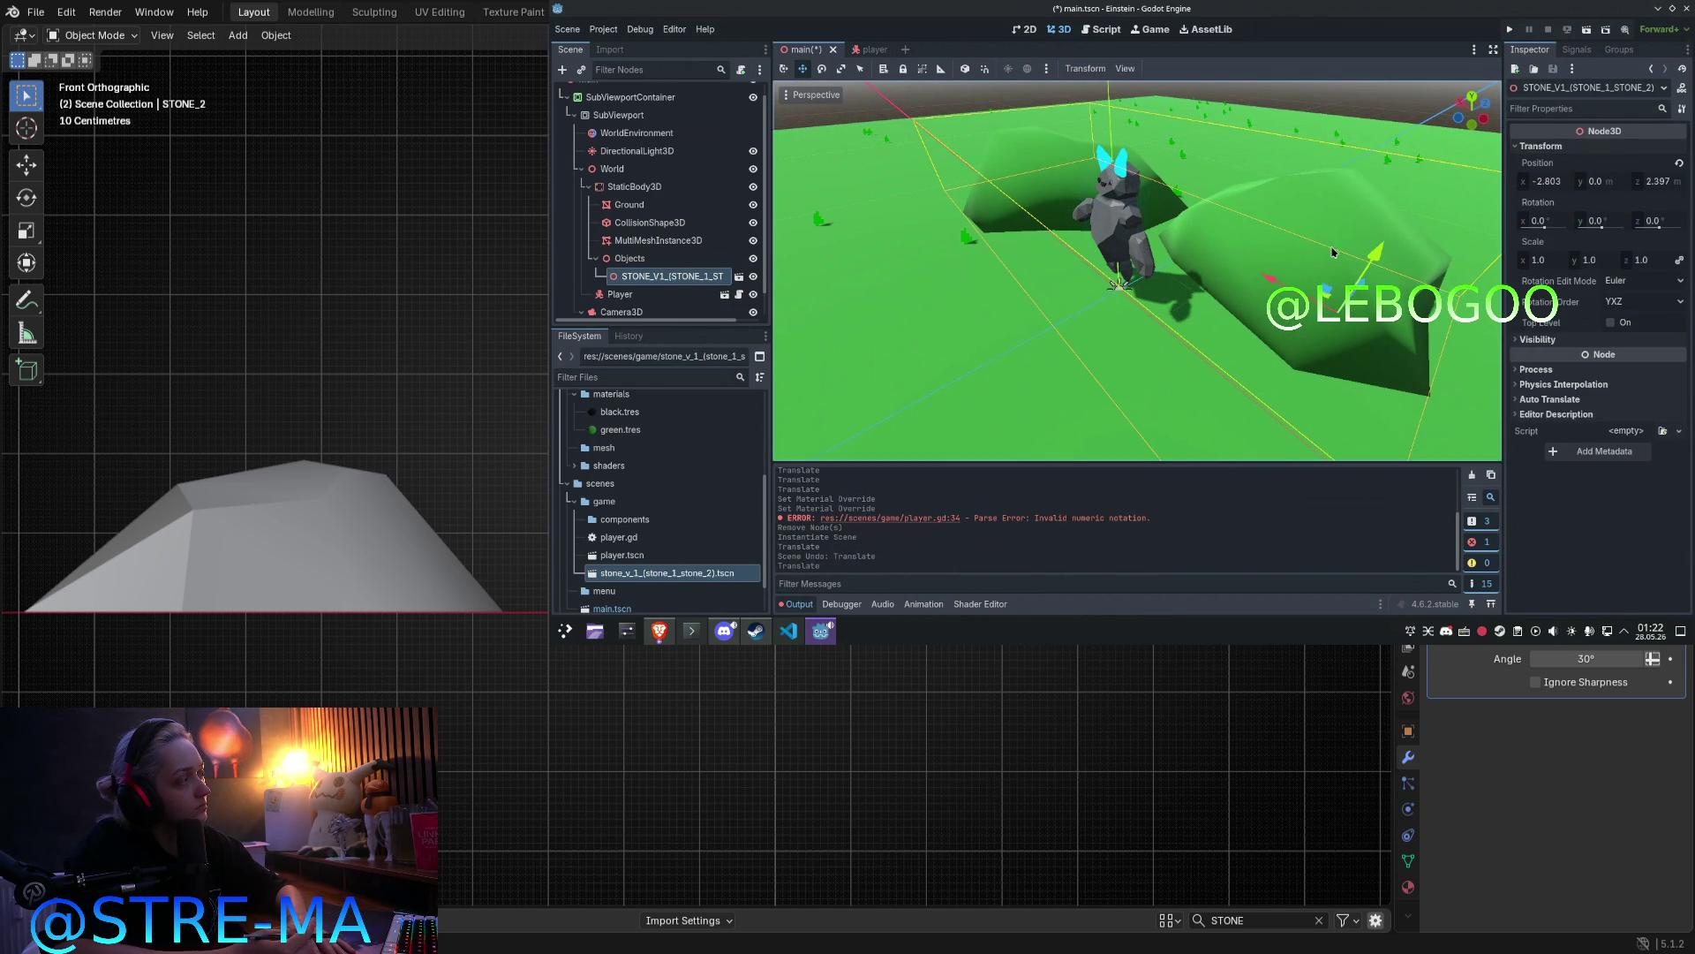
scroll(1152, 289, "down", 5)
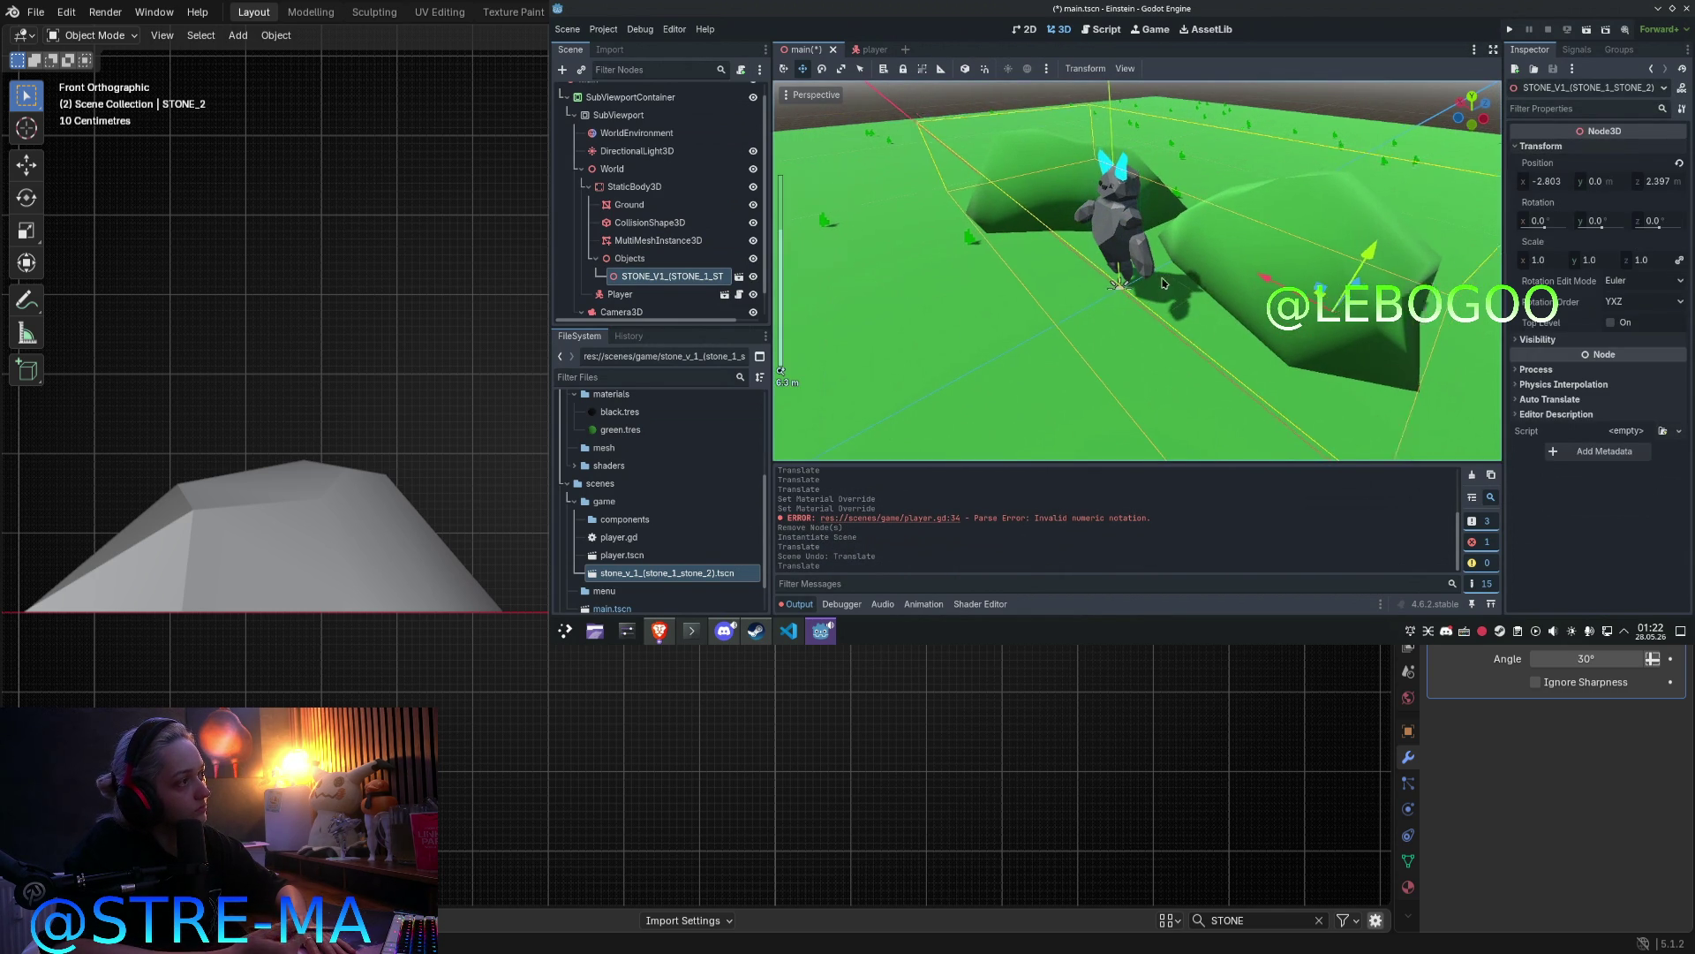
left_click(1512, 29)
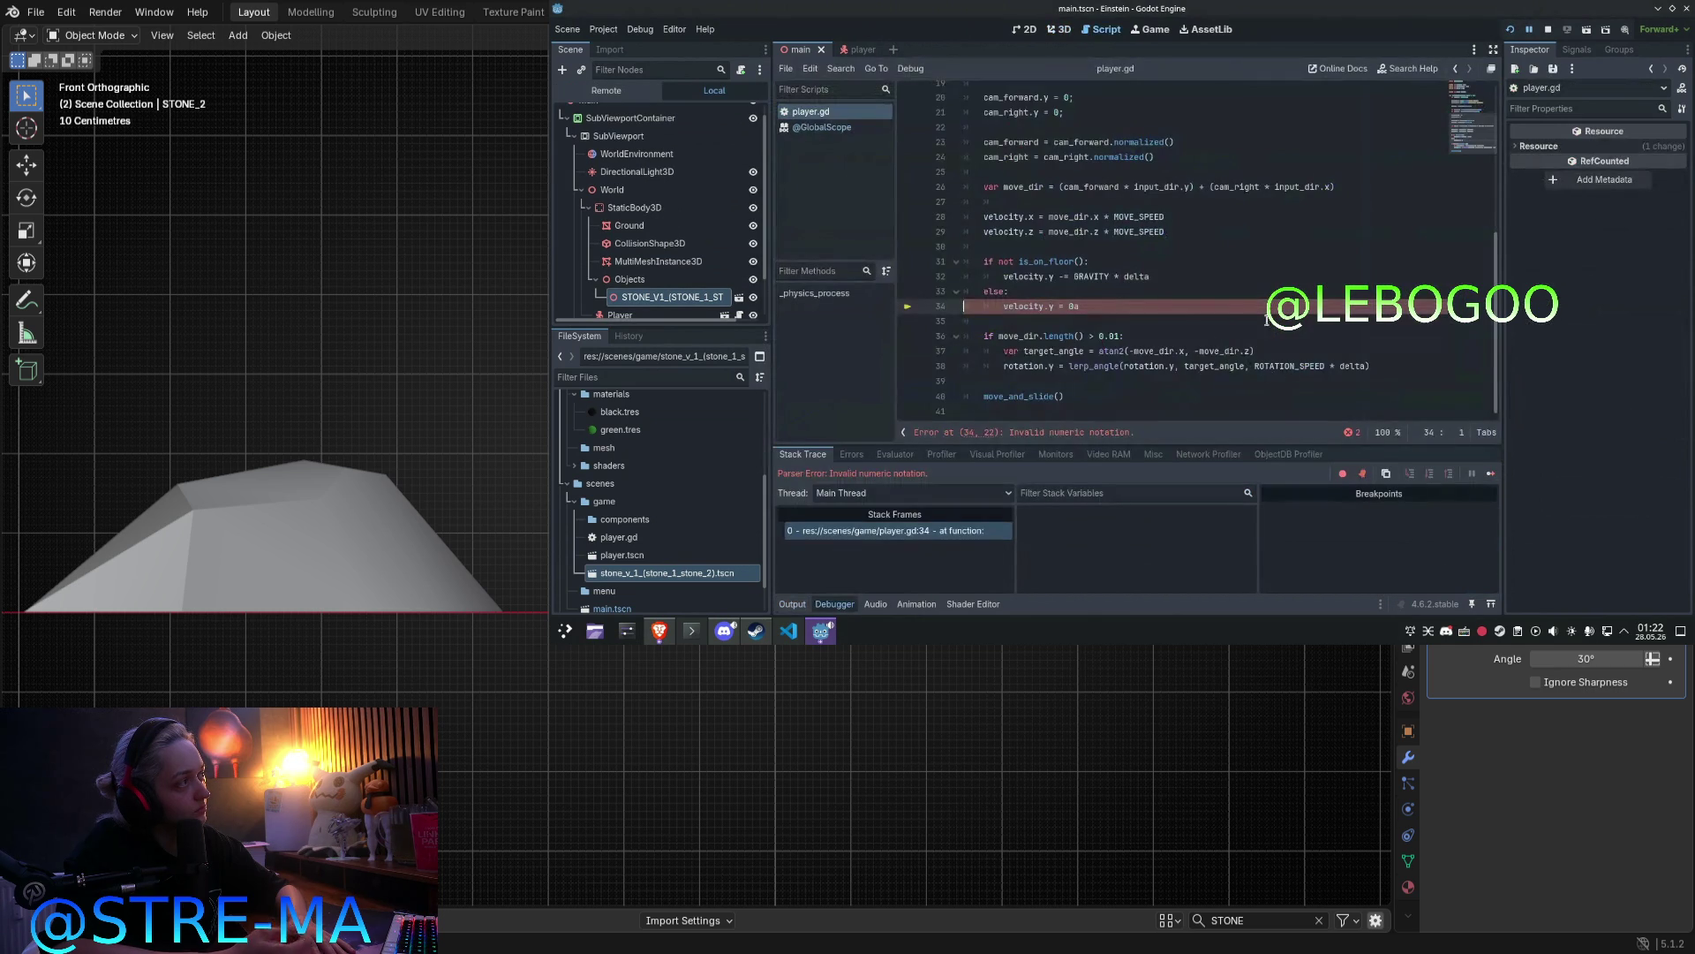
Step: Fix line 34 of player.gd to velocity.y = 0 and test-run the game
left_click(1198, 308)
left_click(1512, 21)
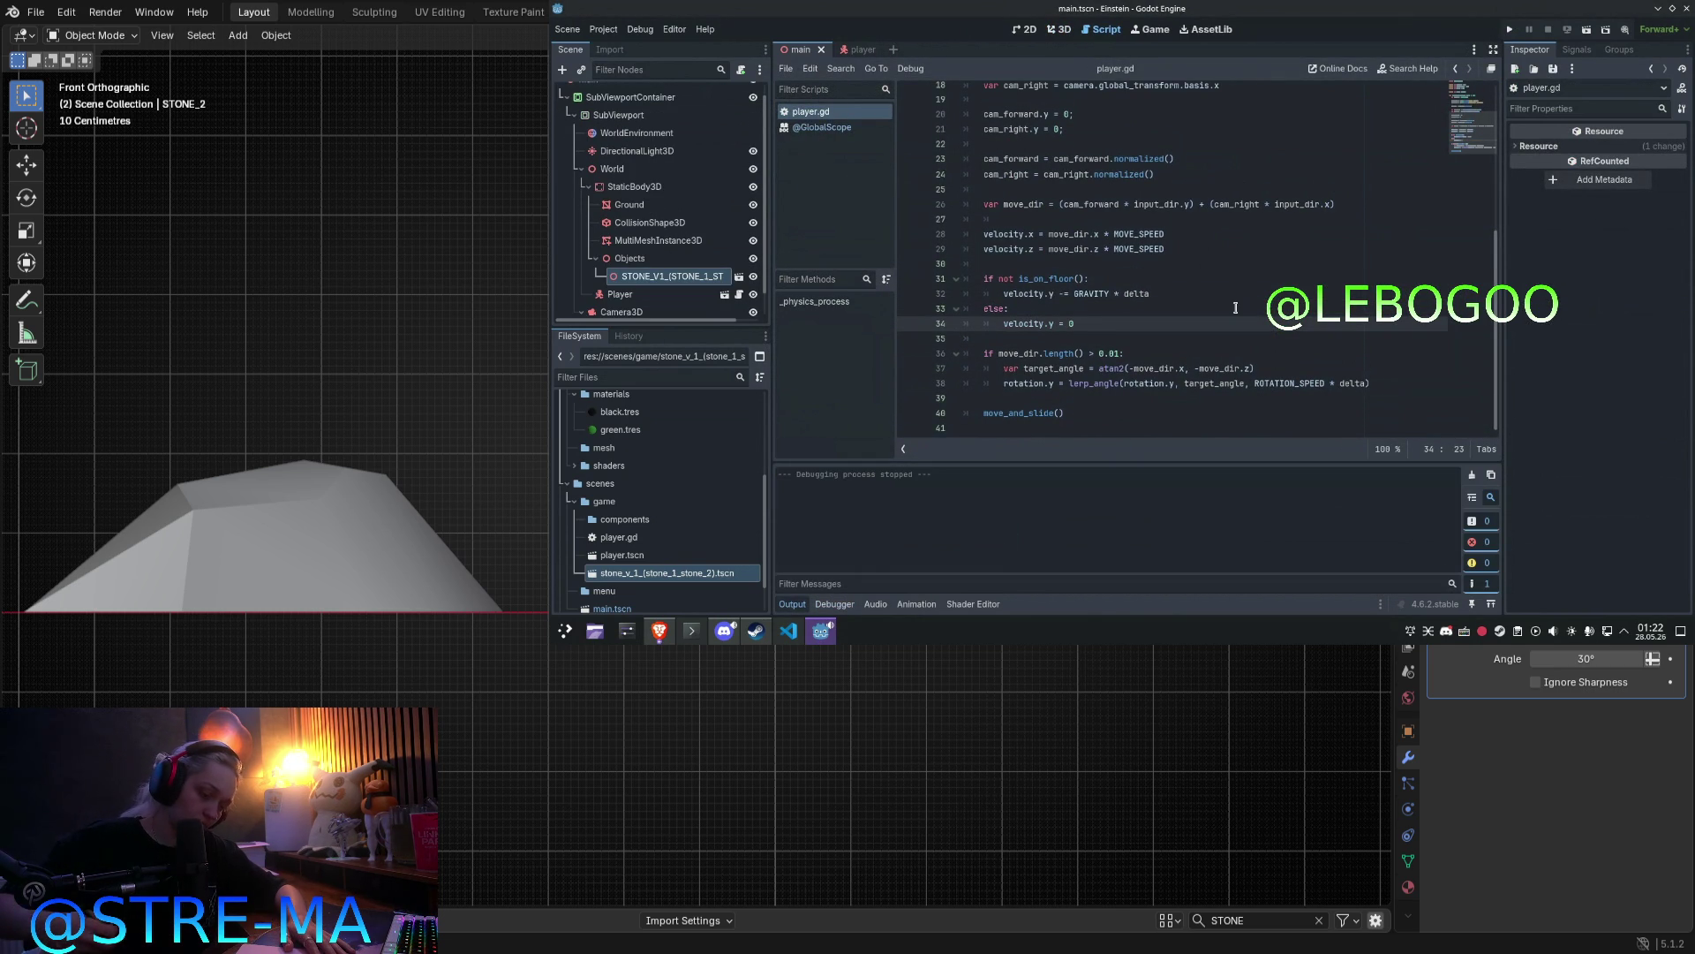
key("F5")
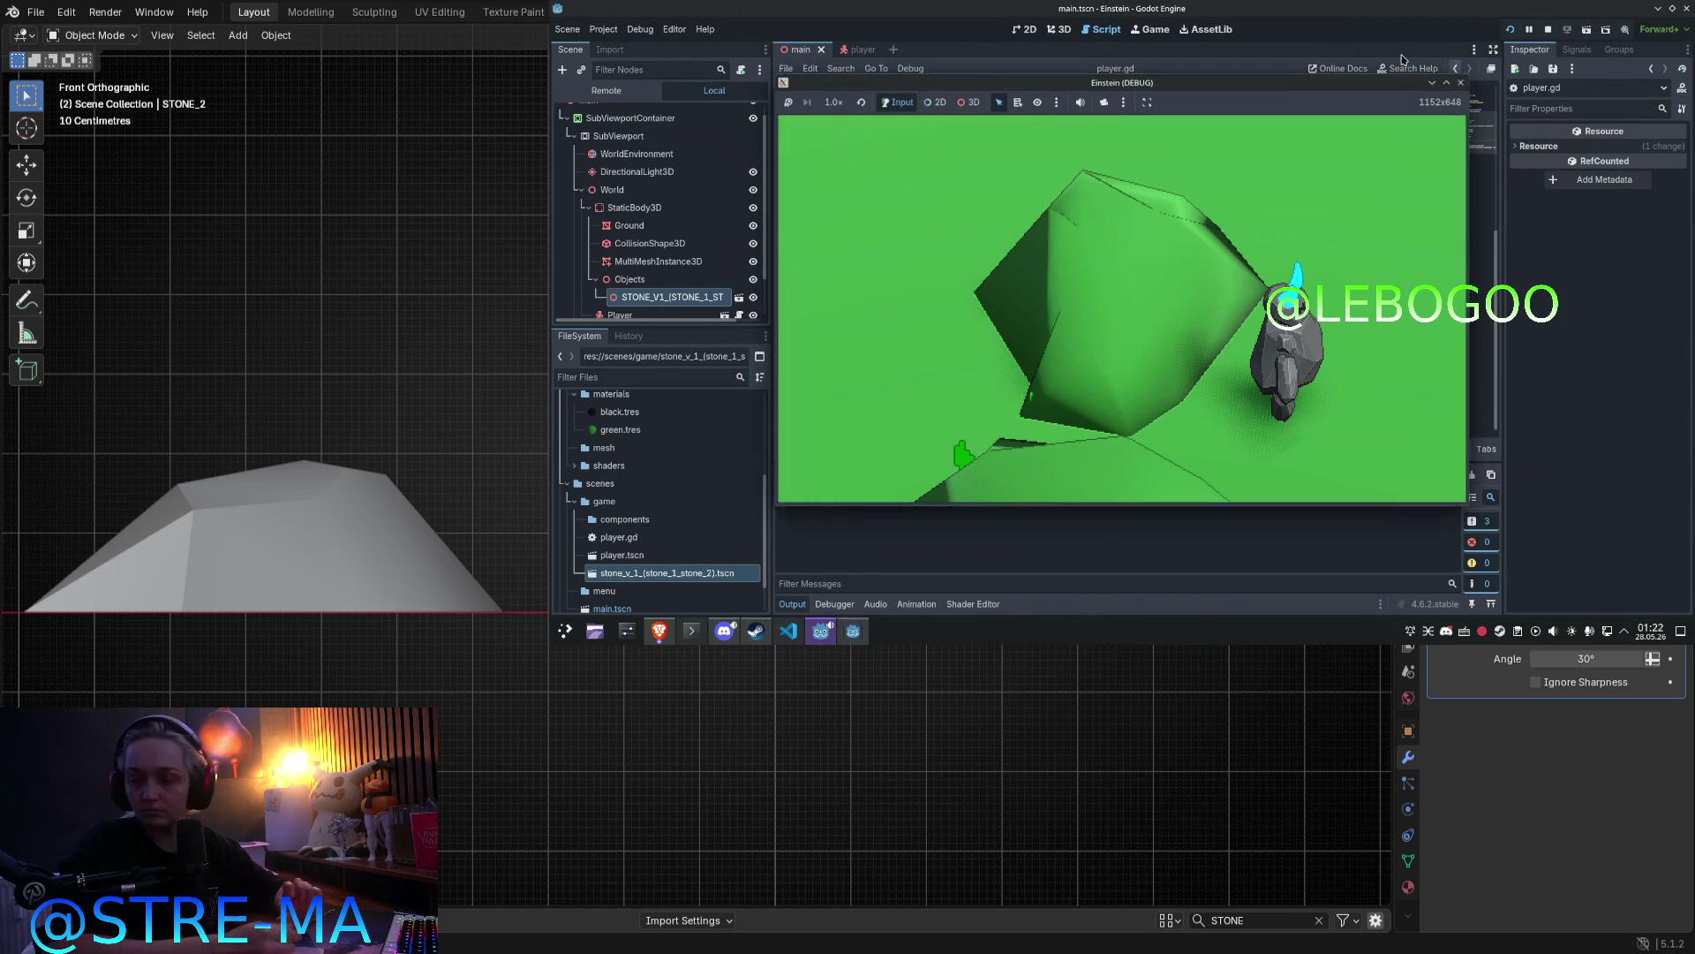
left_click(1461, 82)
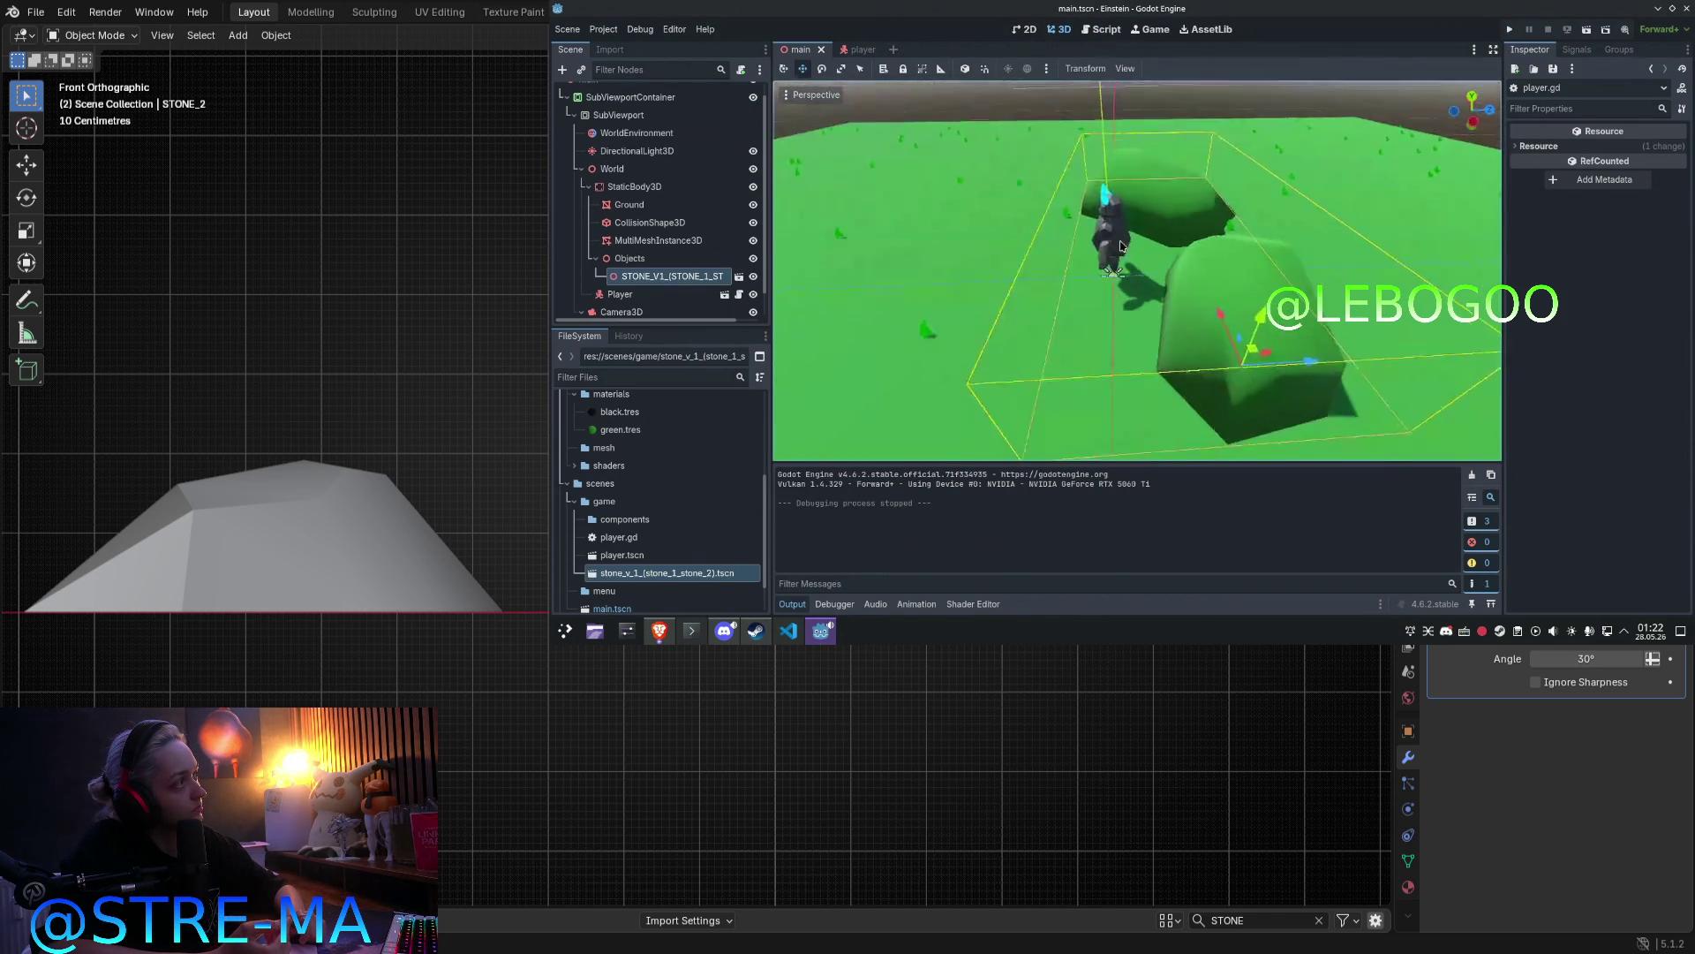
Step: Move and rotate Camera3D toward the player and stones, then run the game again
scroll(1102, 172, "down", 5)
left_click(623, 311)
middle_click_drag(1074, 237, 1074, 291)
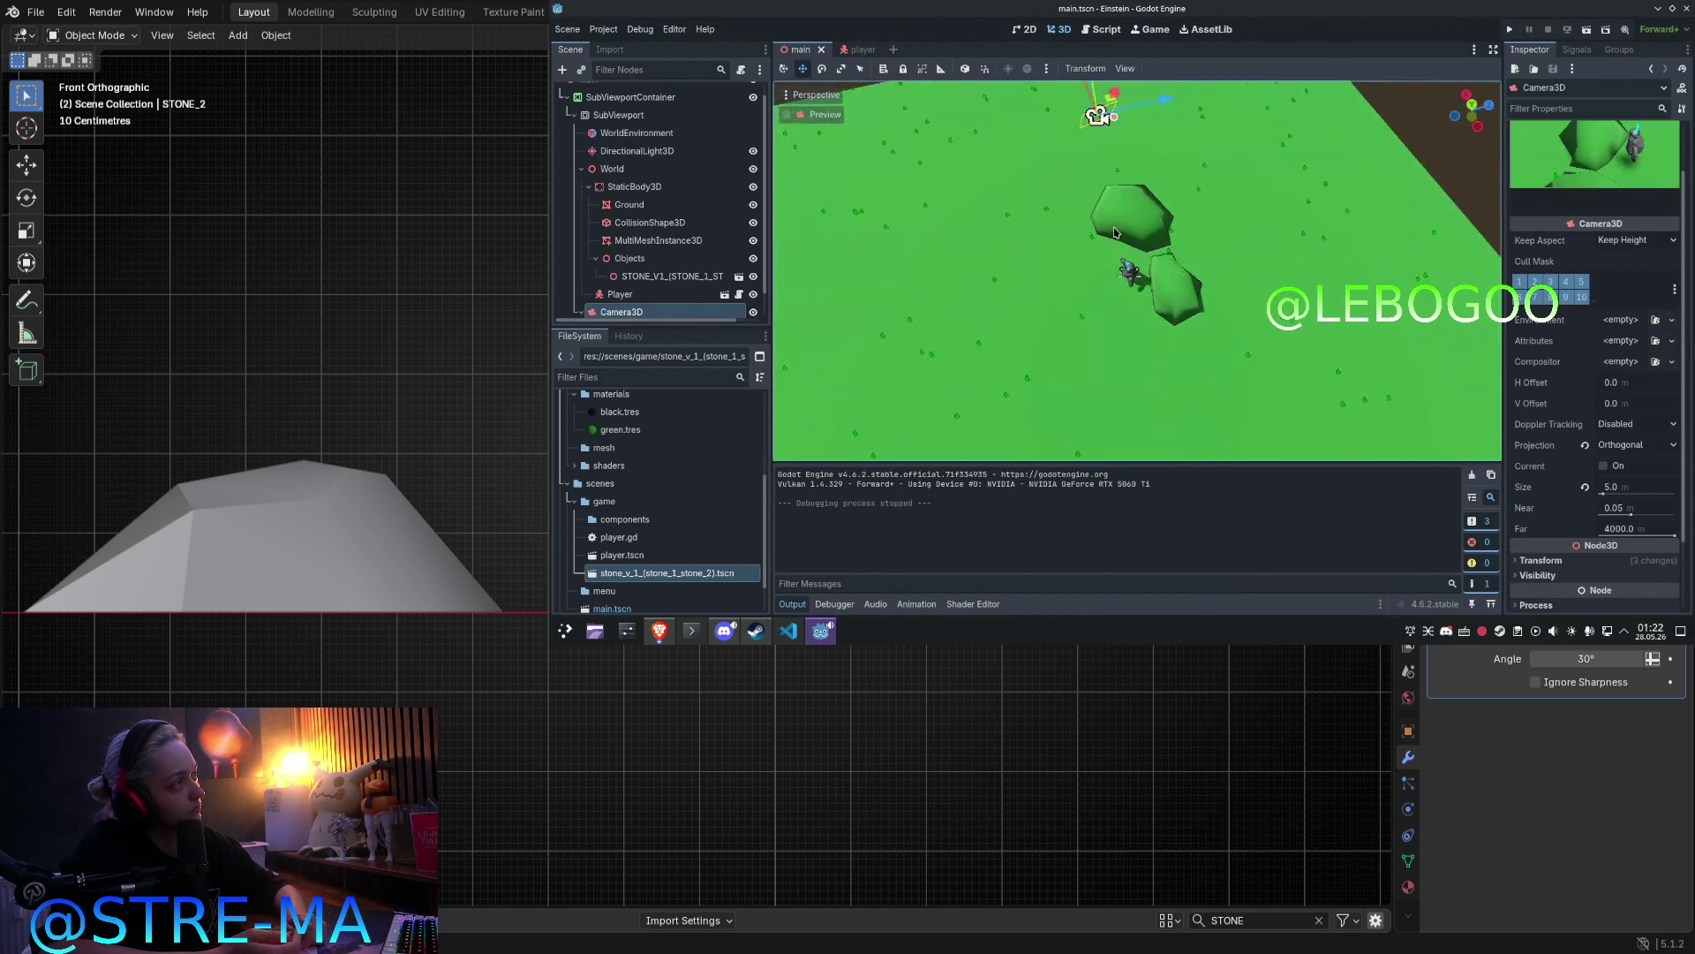
scroll(1073, 291, "down", 2)
mouse_move(1121, 168)
left_mouse_down()
mouse_move(1022, 223)
mouse_move(1010, 258)
mouse_move(1062, 258)
mouse_move(1059, 224)
mouse_move(1024, 281)
left_mouse_up()
key("e")
middle_click_drag(1025, 281, 1050, 300)
key("w")
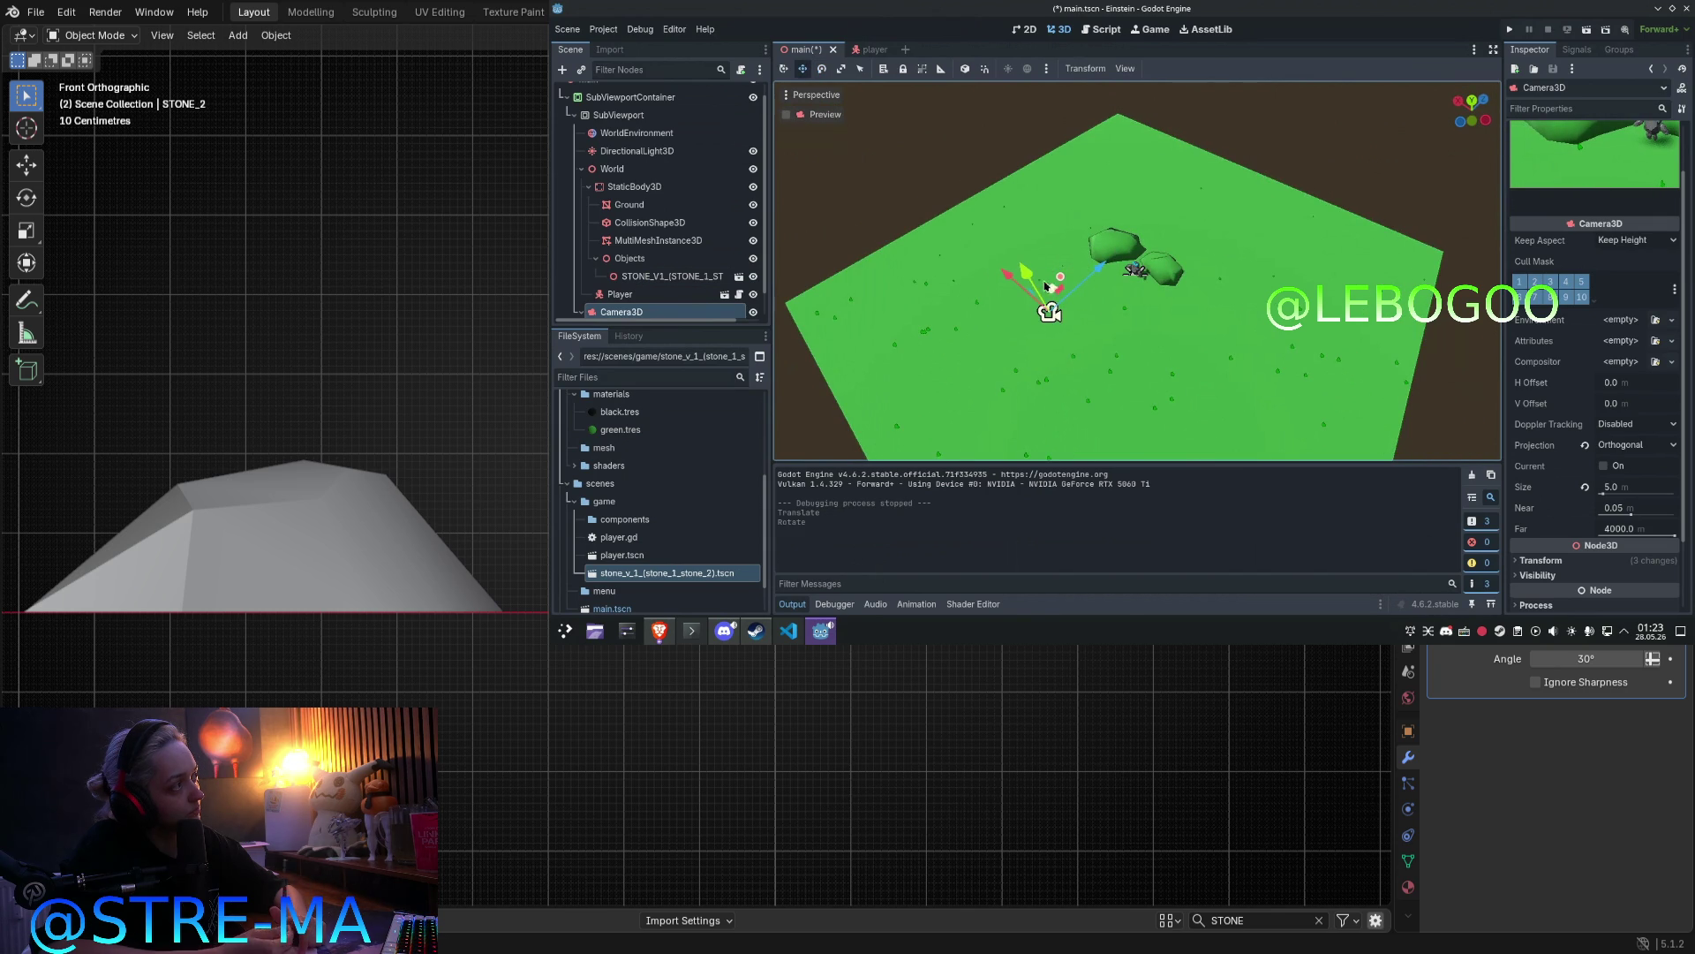
left_click_drag(1045, 287, 1059, 294)
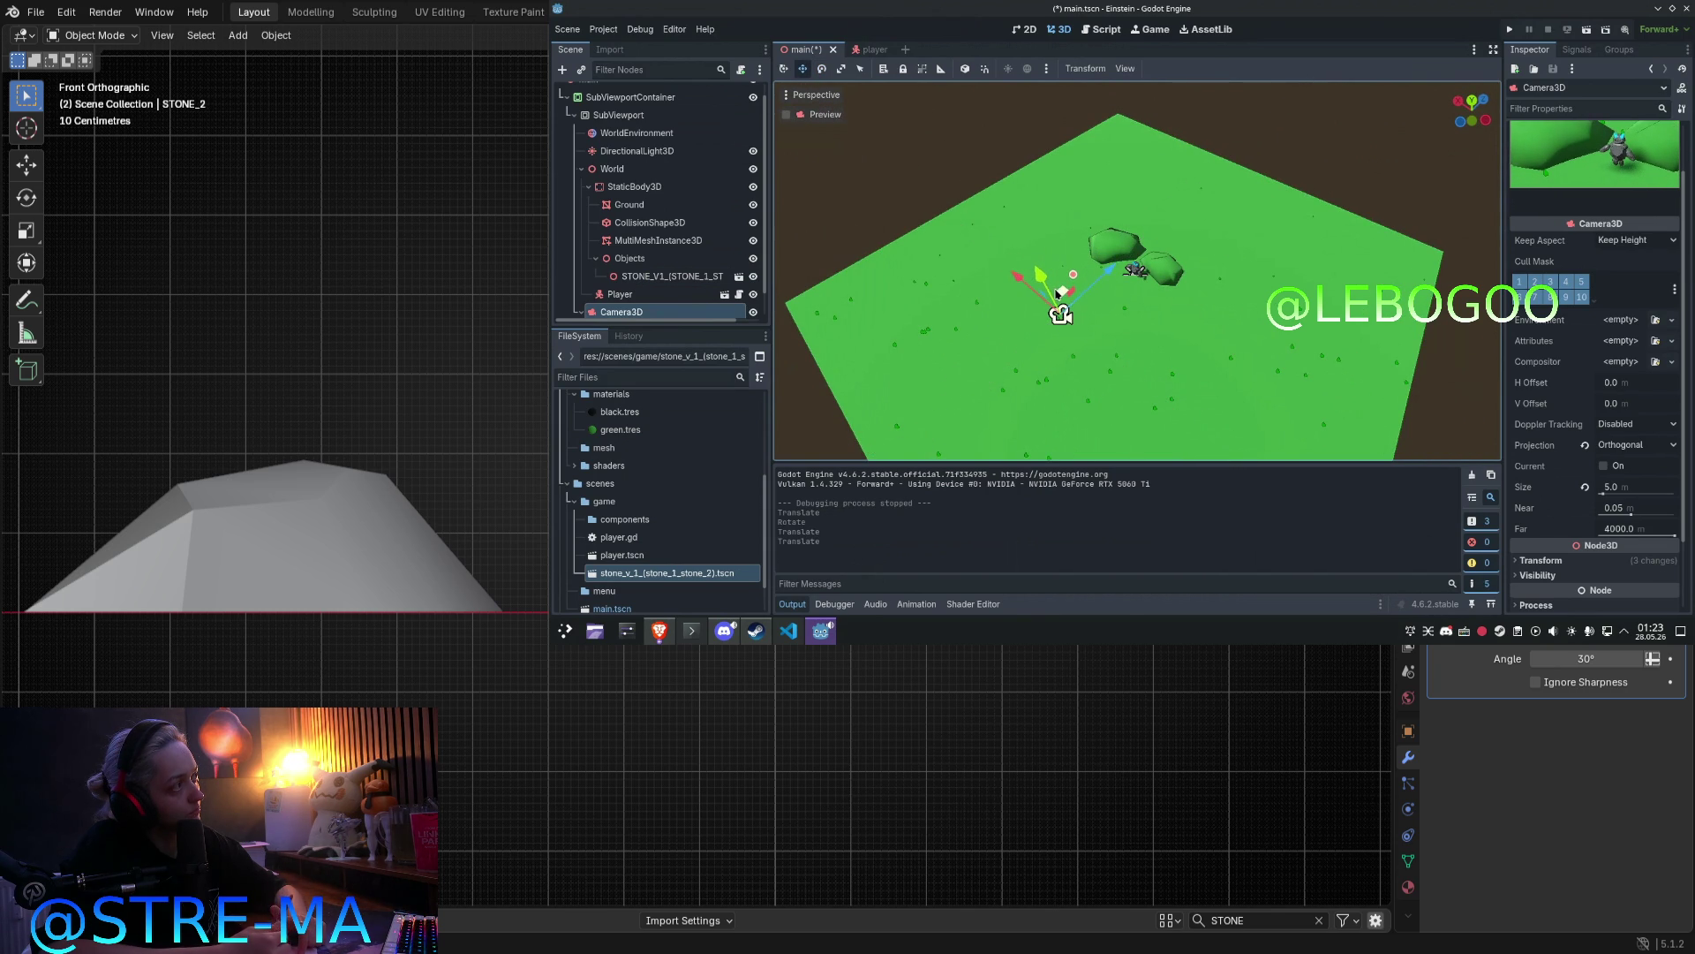
key("F5")
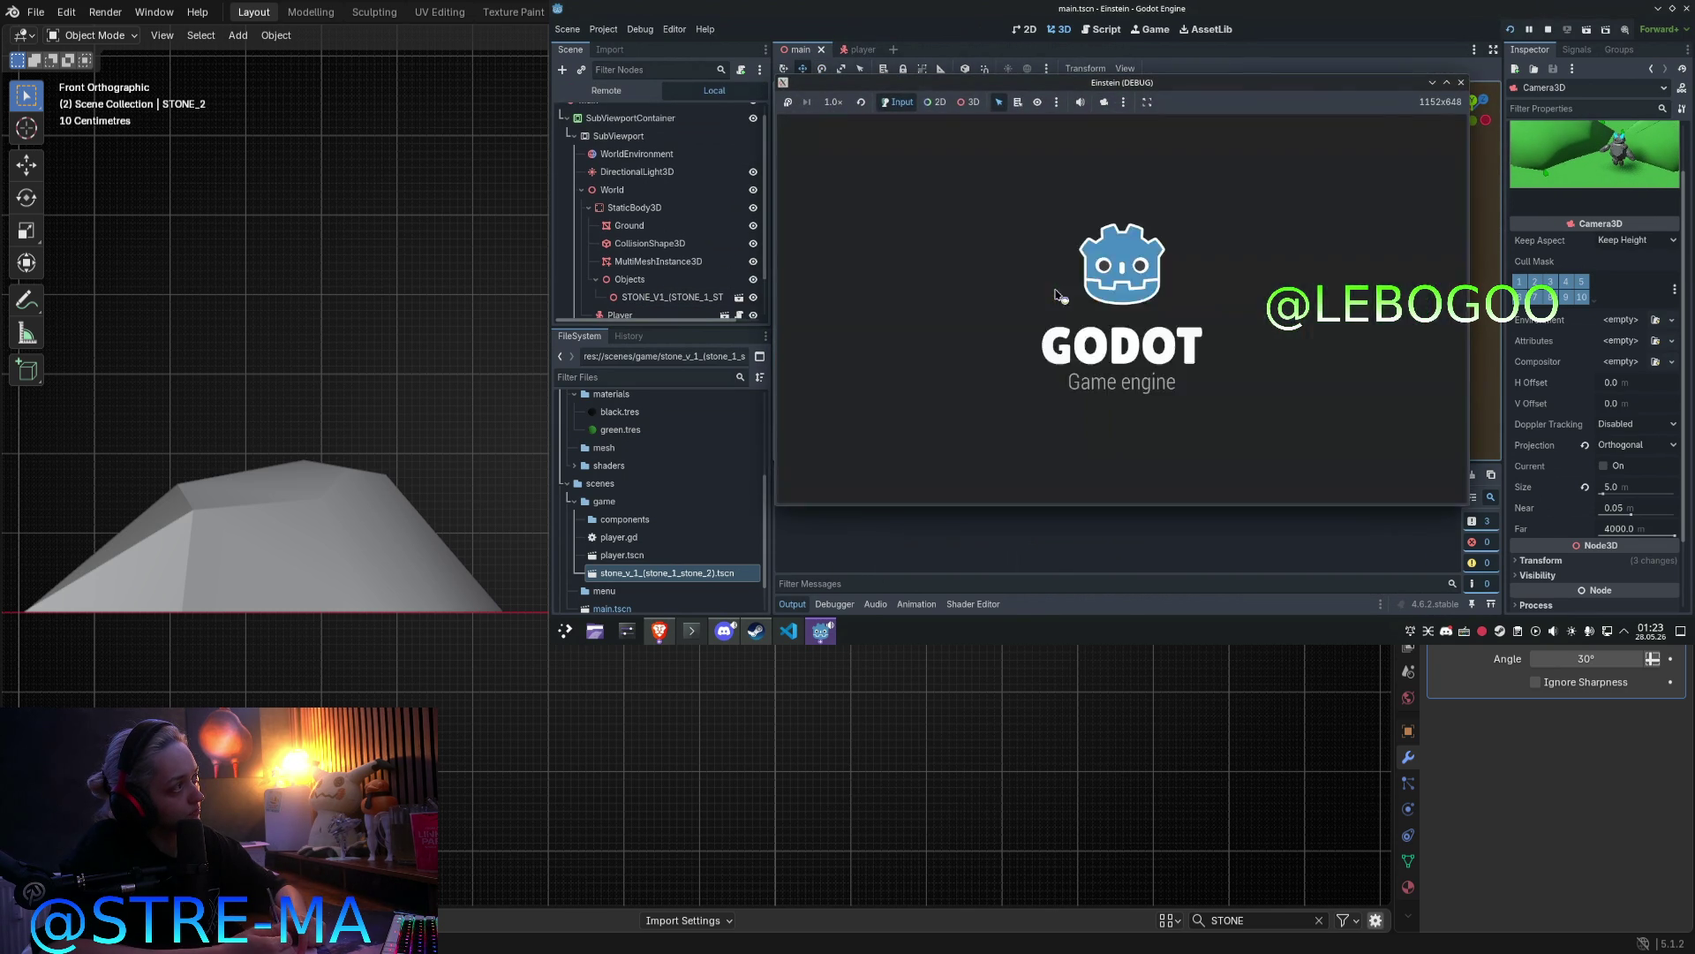
Step: Walk the golem up the left hill, back into the valley and around toward the camera
key("a")
key("w")
key("s")
key("d")
key("s")
key("s")
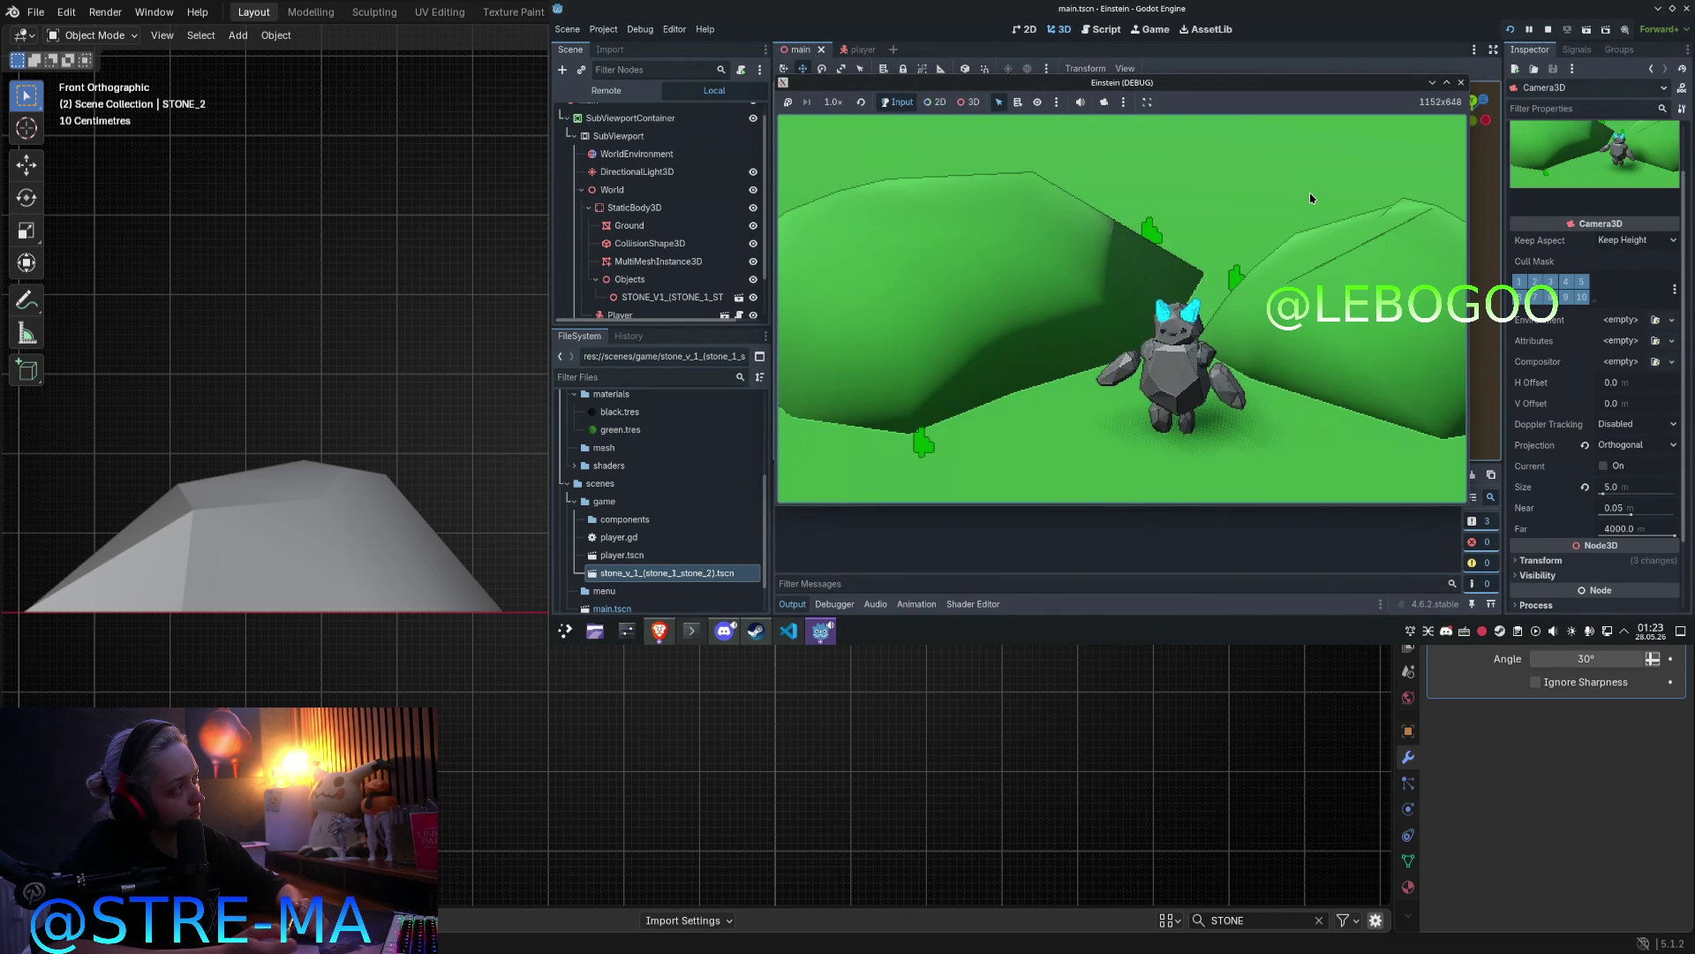
Step: Walk the golem through the ravine onto the right hill and back, then close the game
key("s")
key("d")
key("a")
key("w")
key("w")
key("a")
key("s")
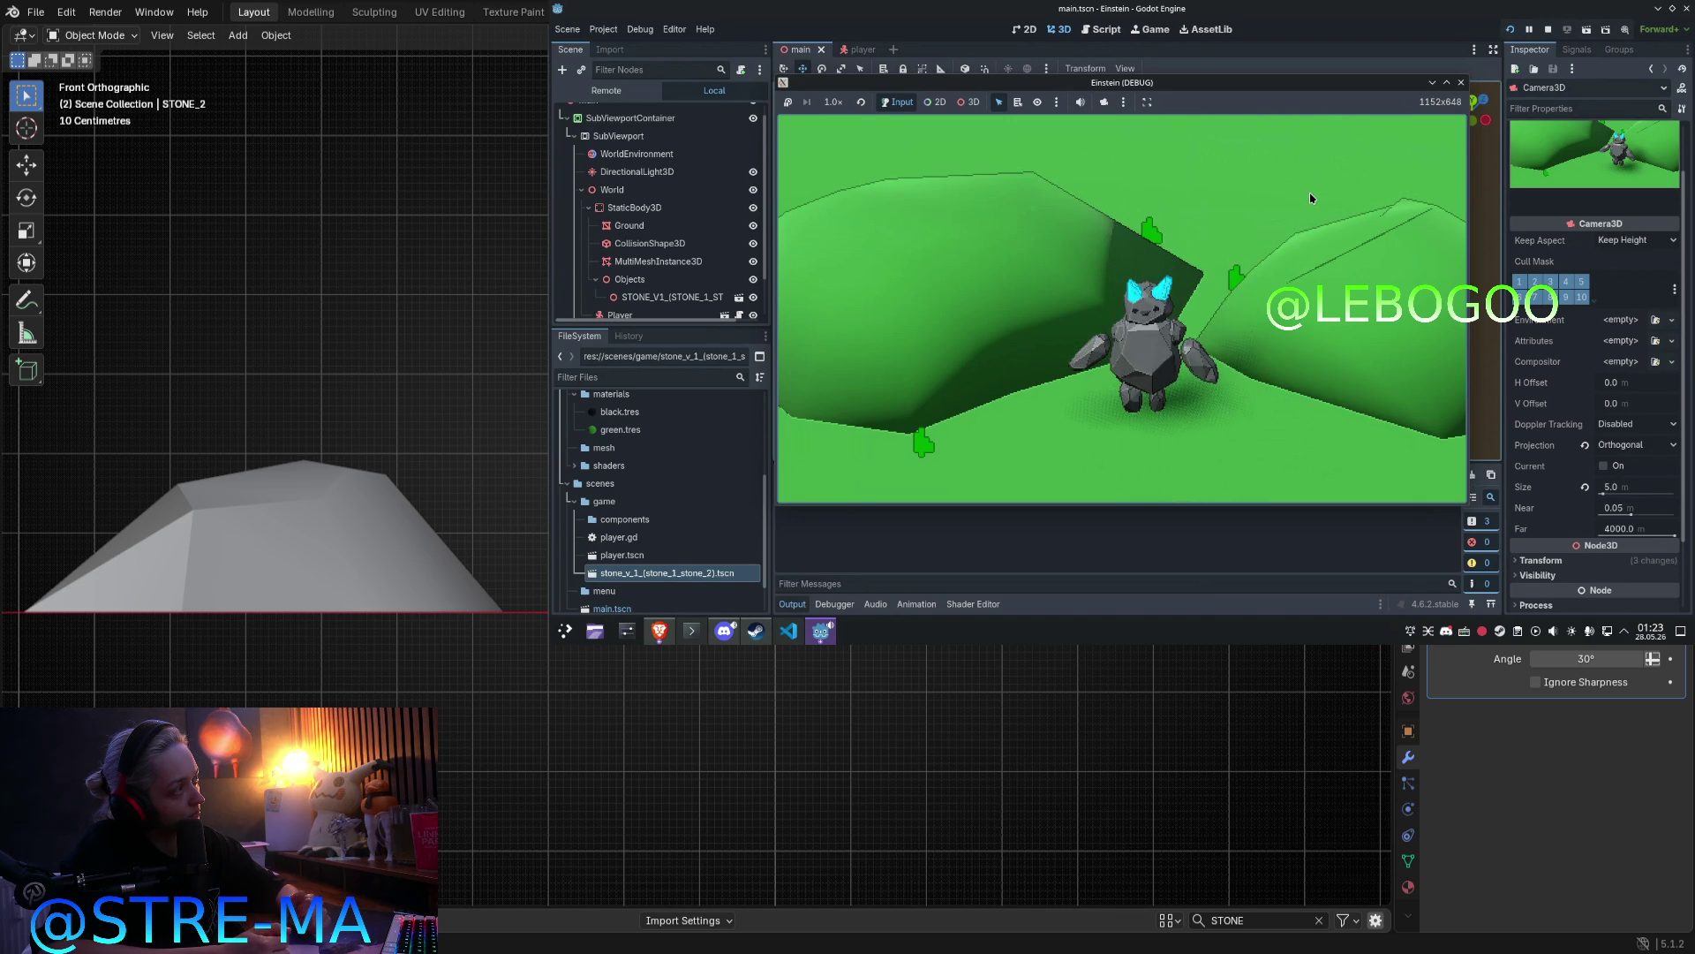
key("d")
key("w")
key("s")
key("a")
key("s")
key("a")
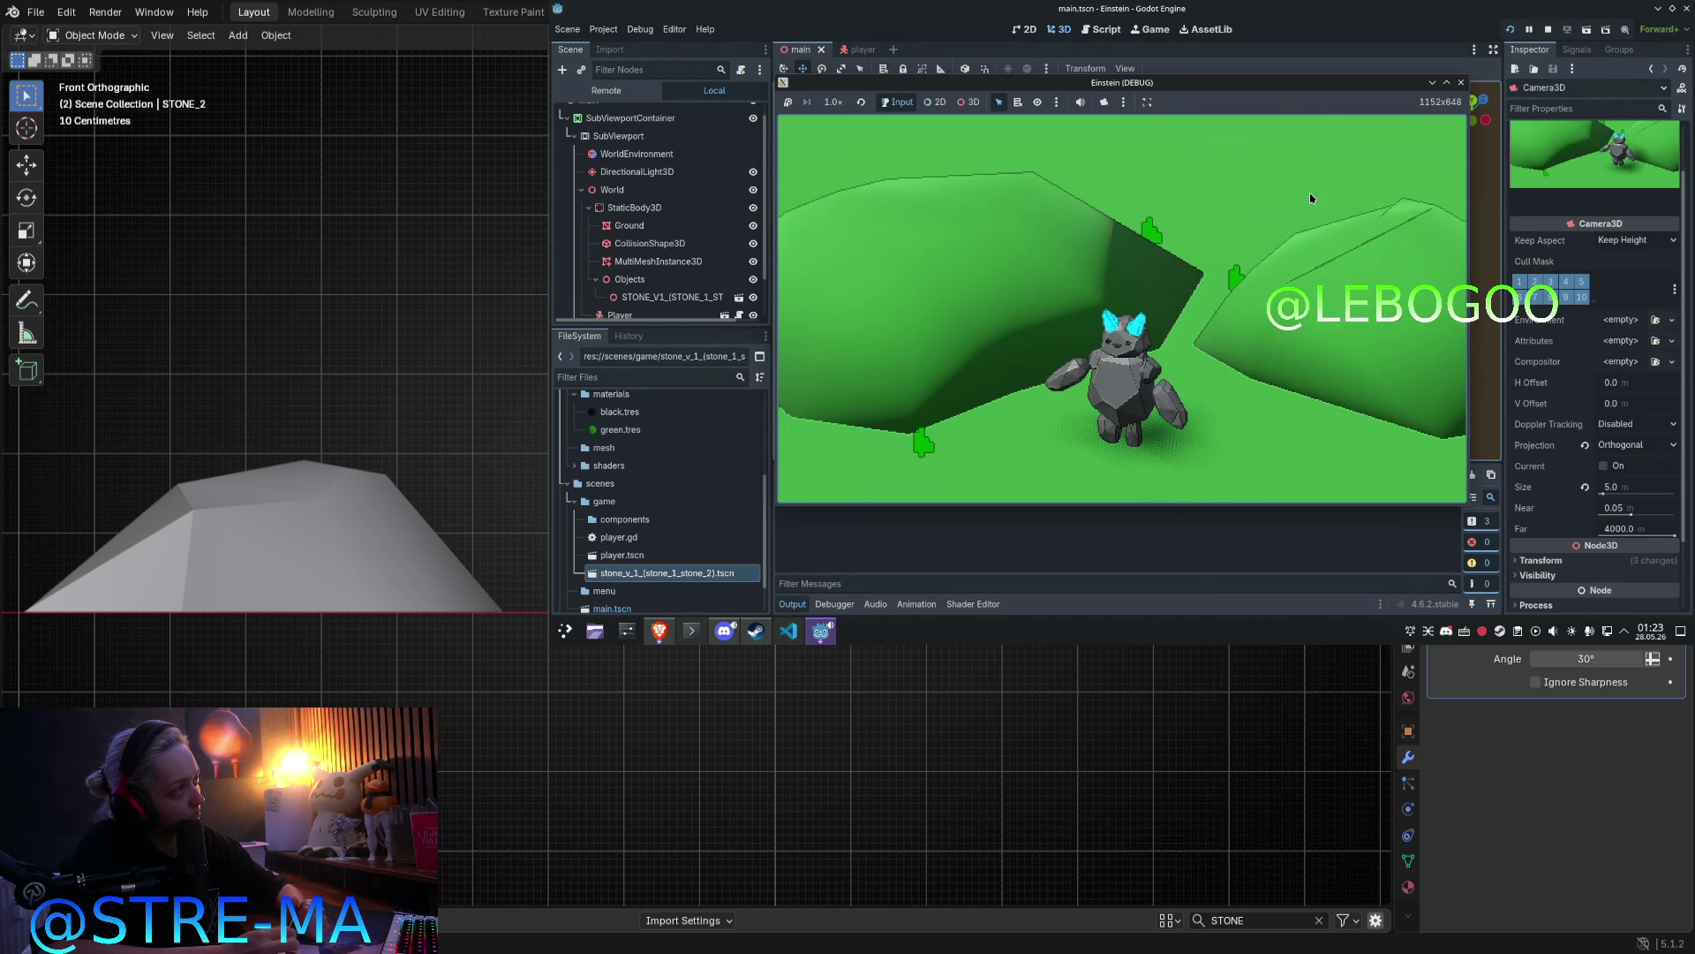
key("s")
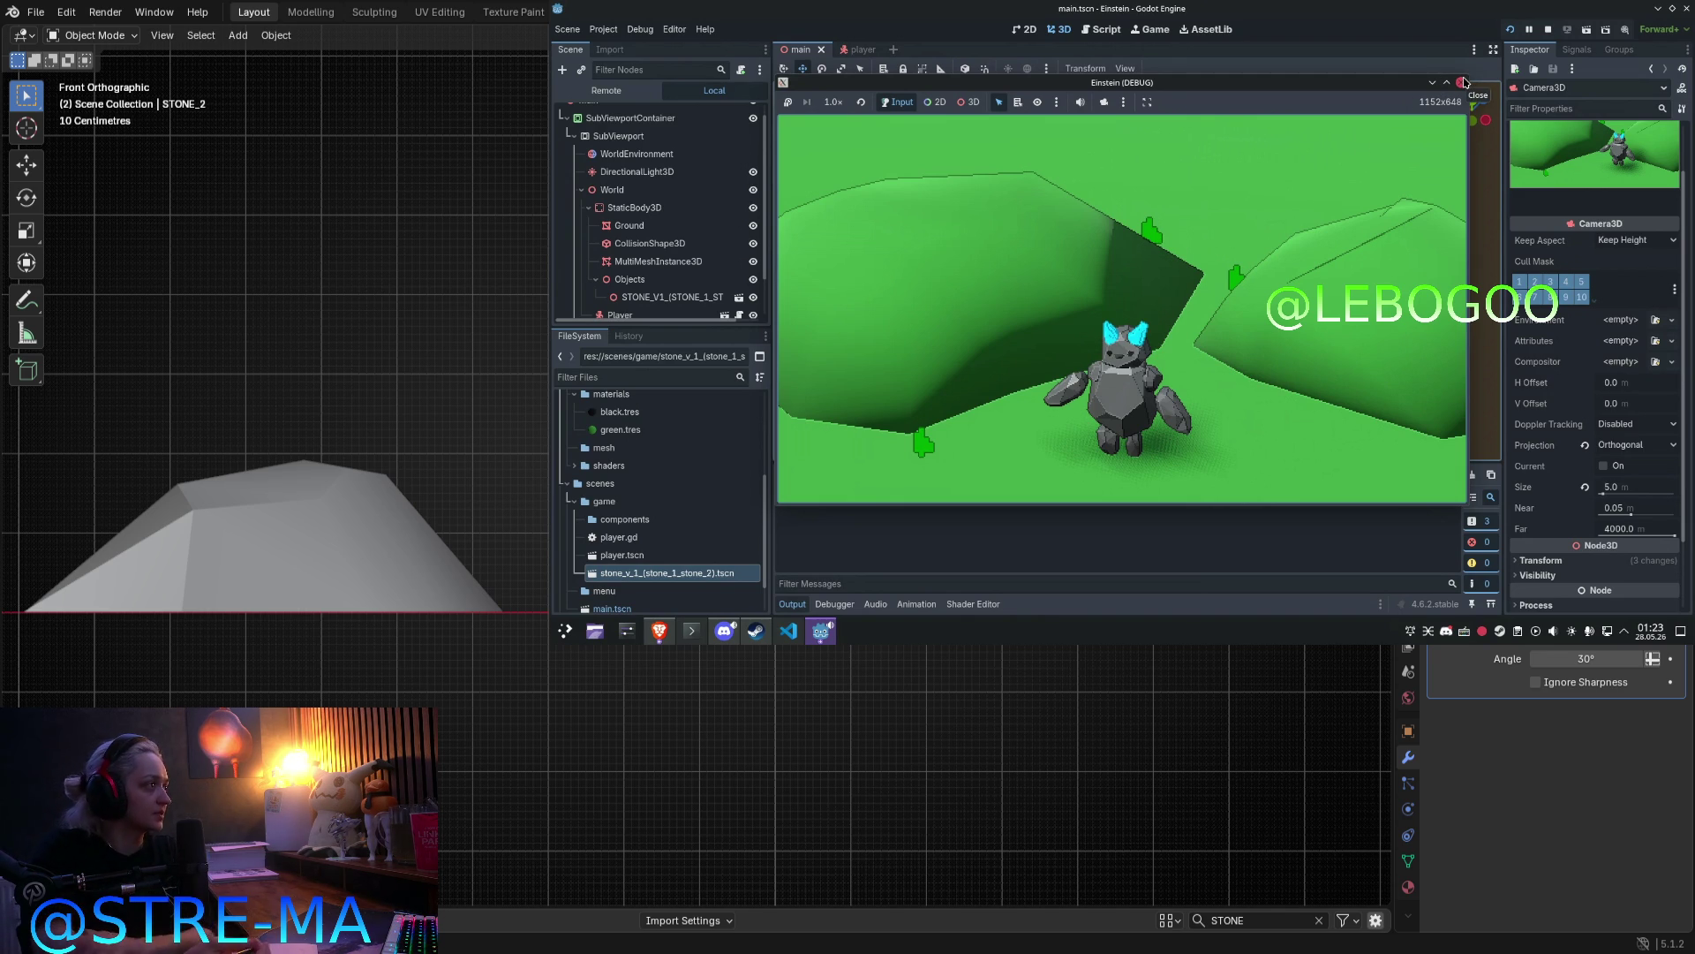
left_click(1463, 81)
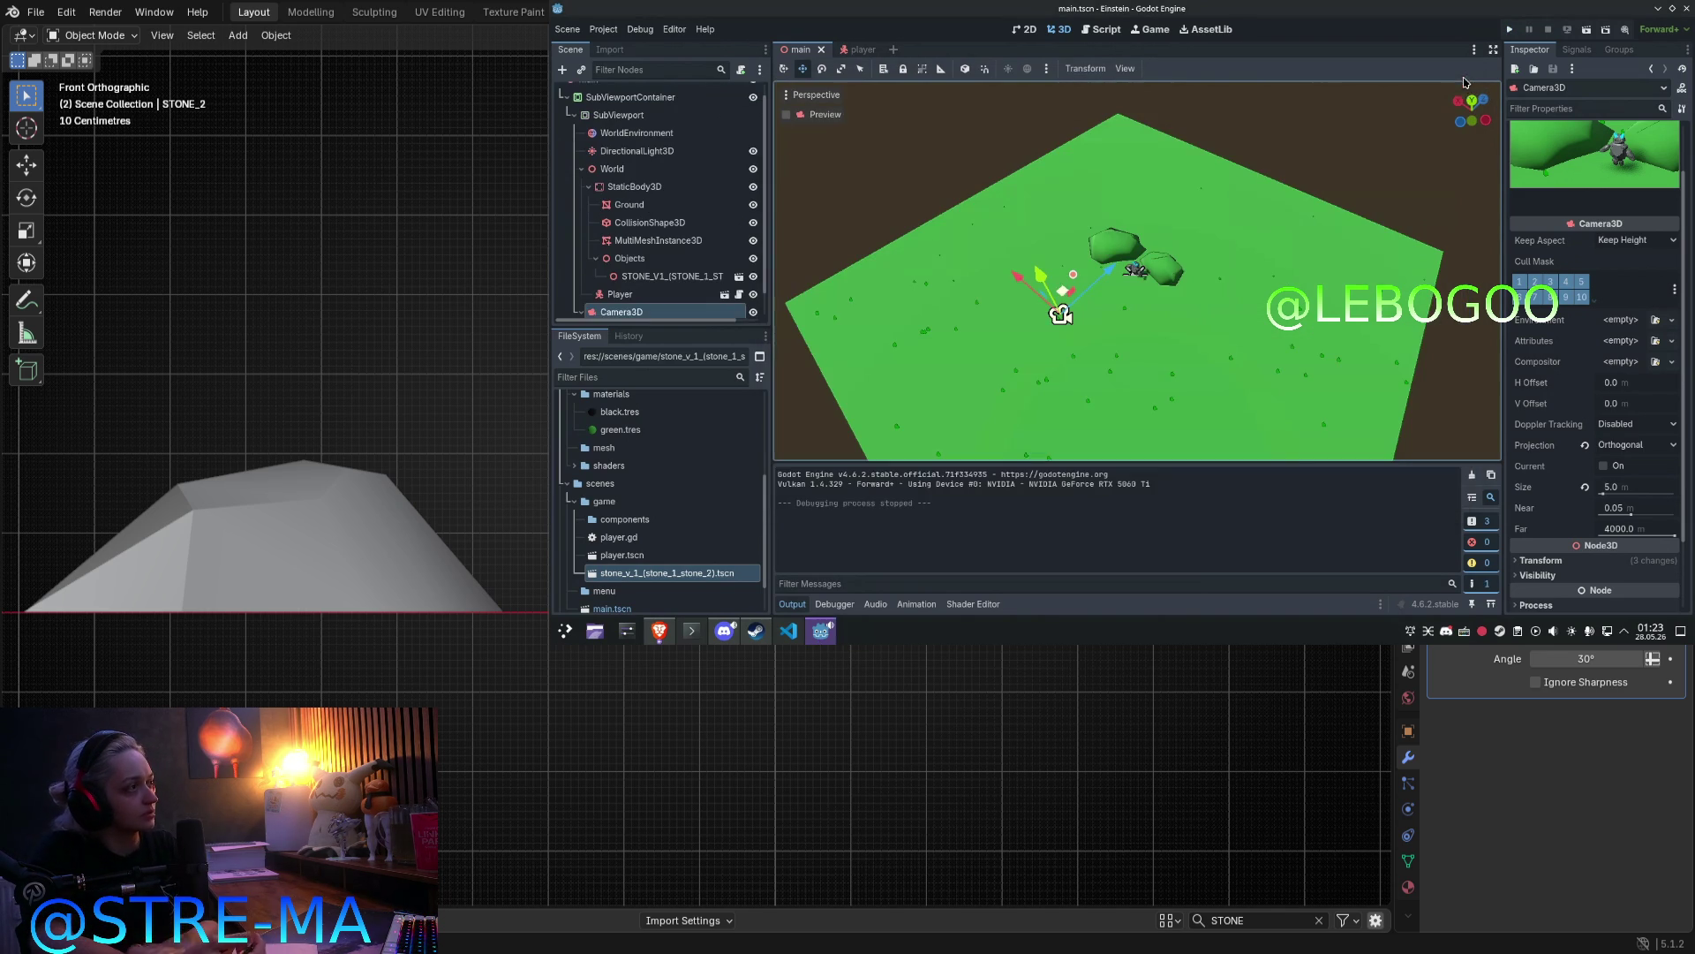
key("alt+Tab")
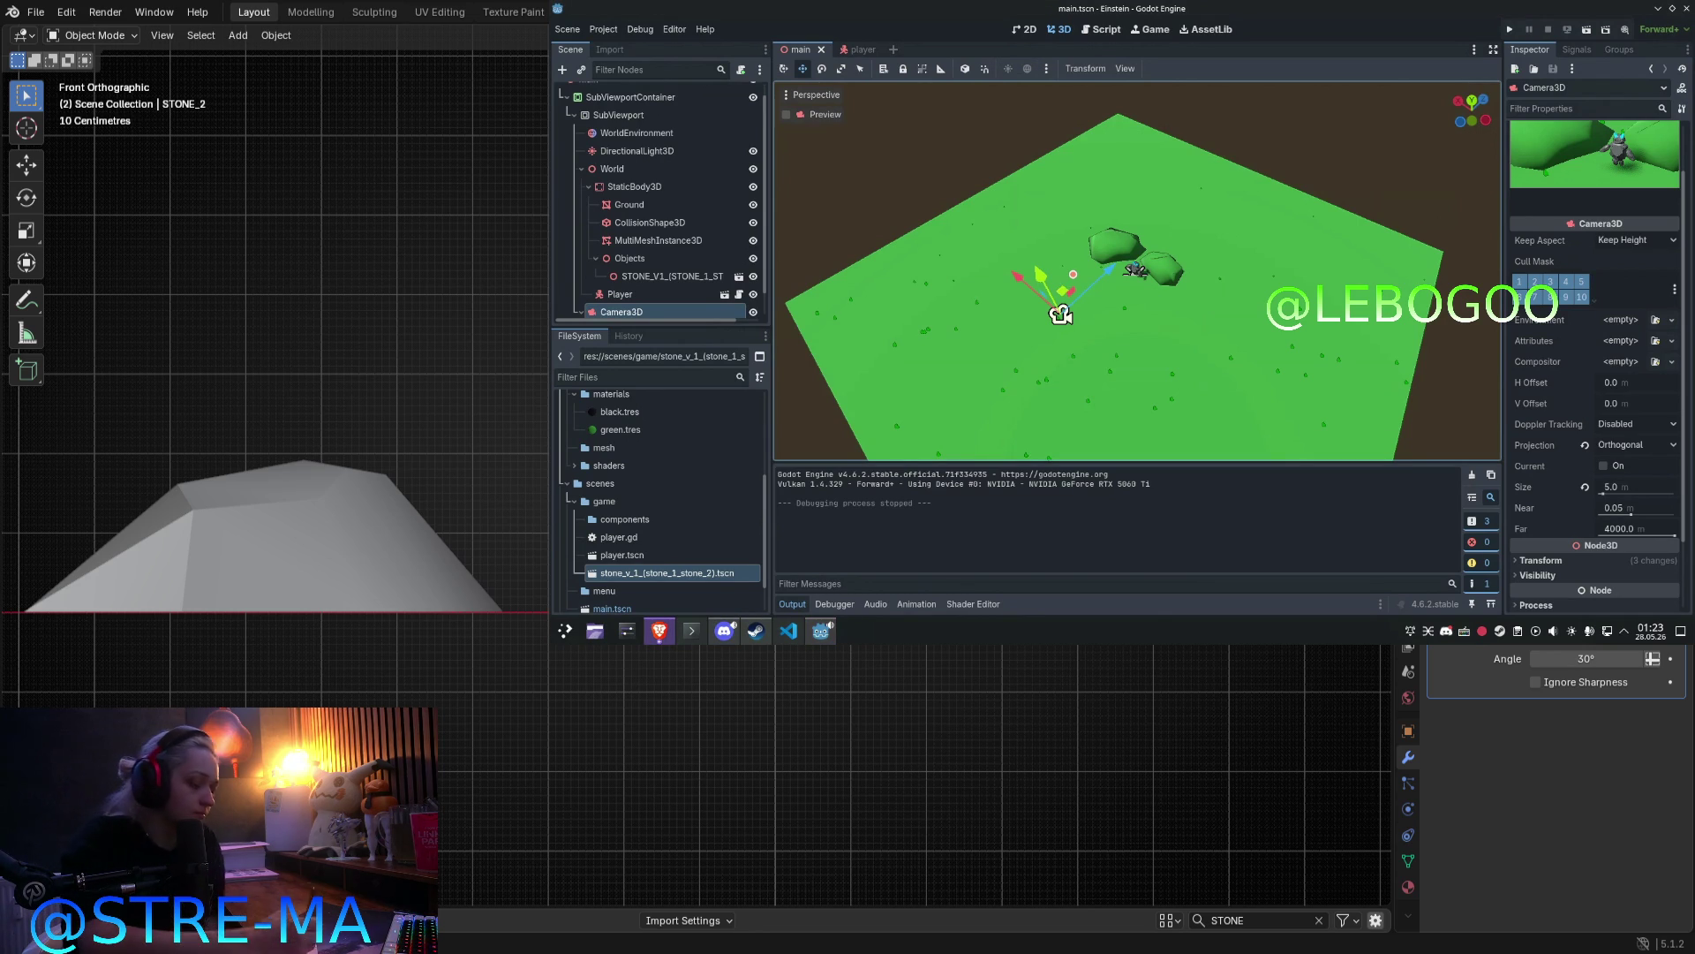